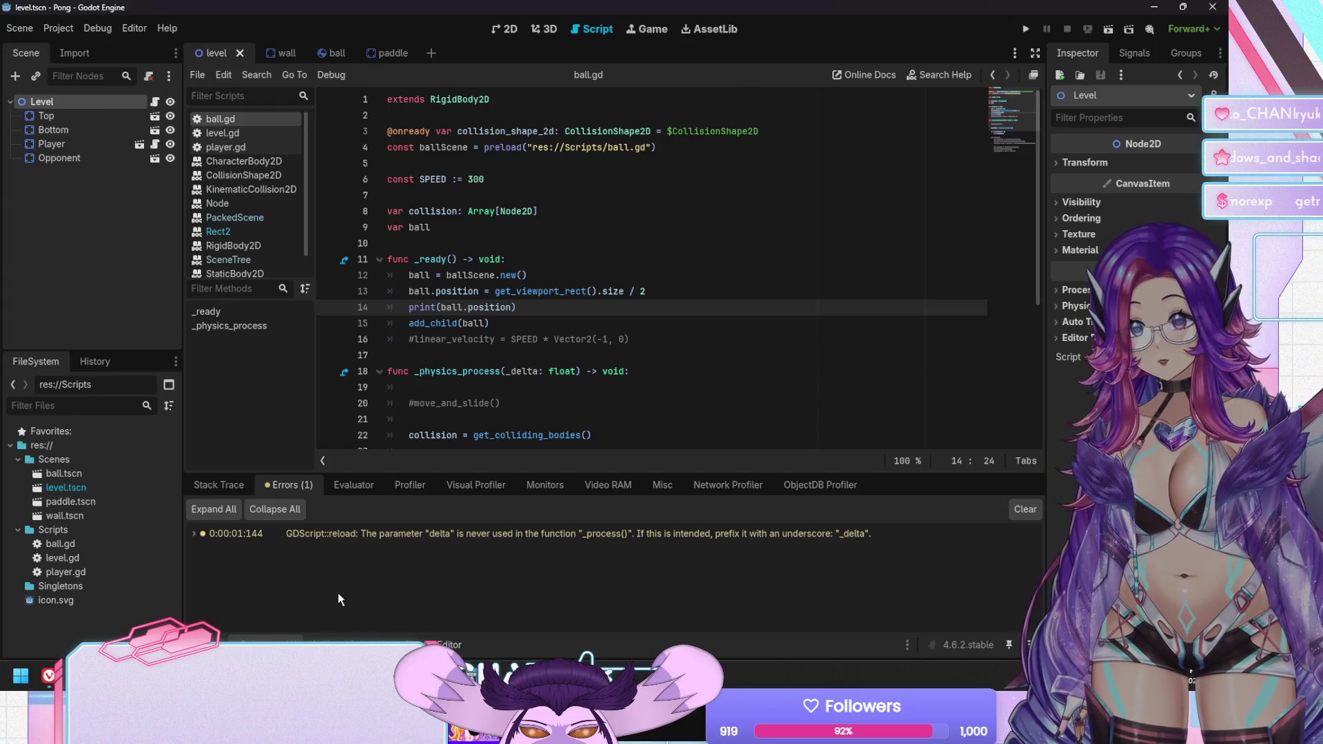
Move the ballScene preload constant from ball.gd to the top of level.gd
left_click(219, 486)
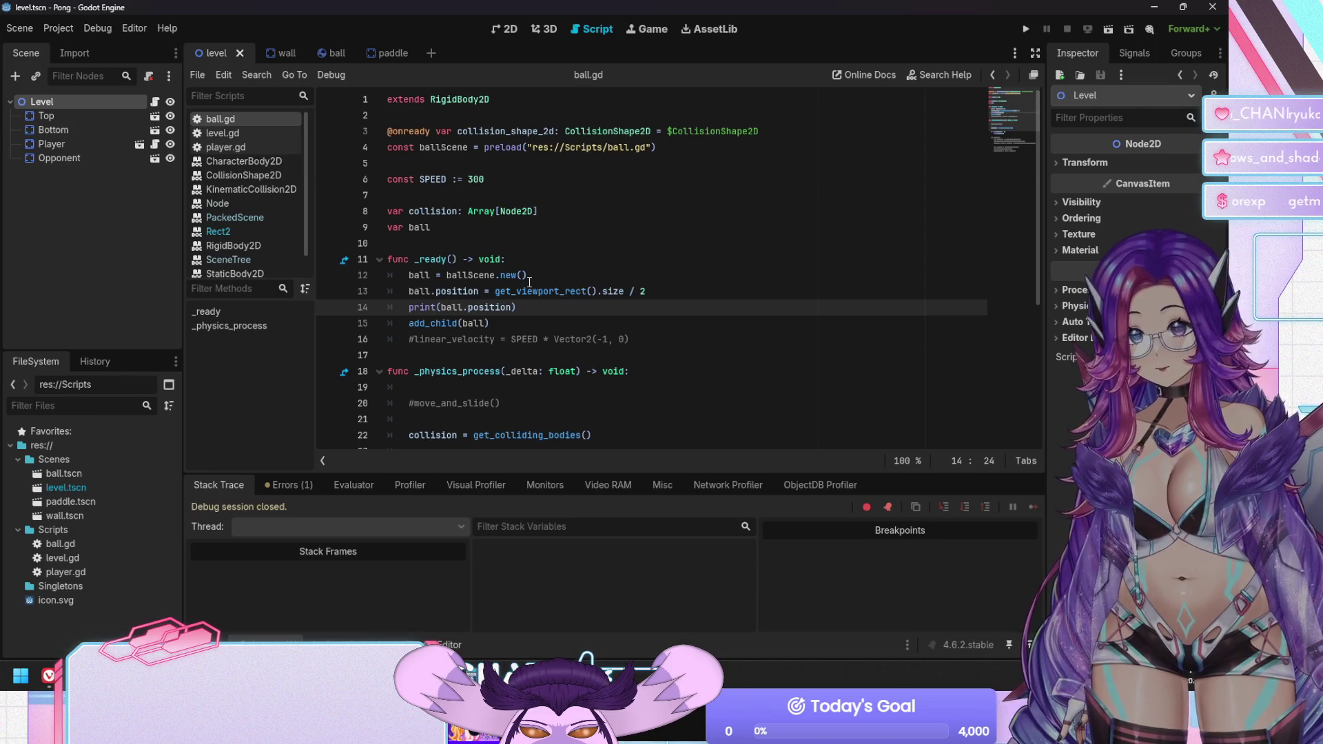
left_click(409, 130)
key("Down")
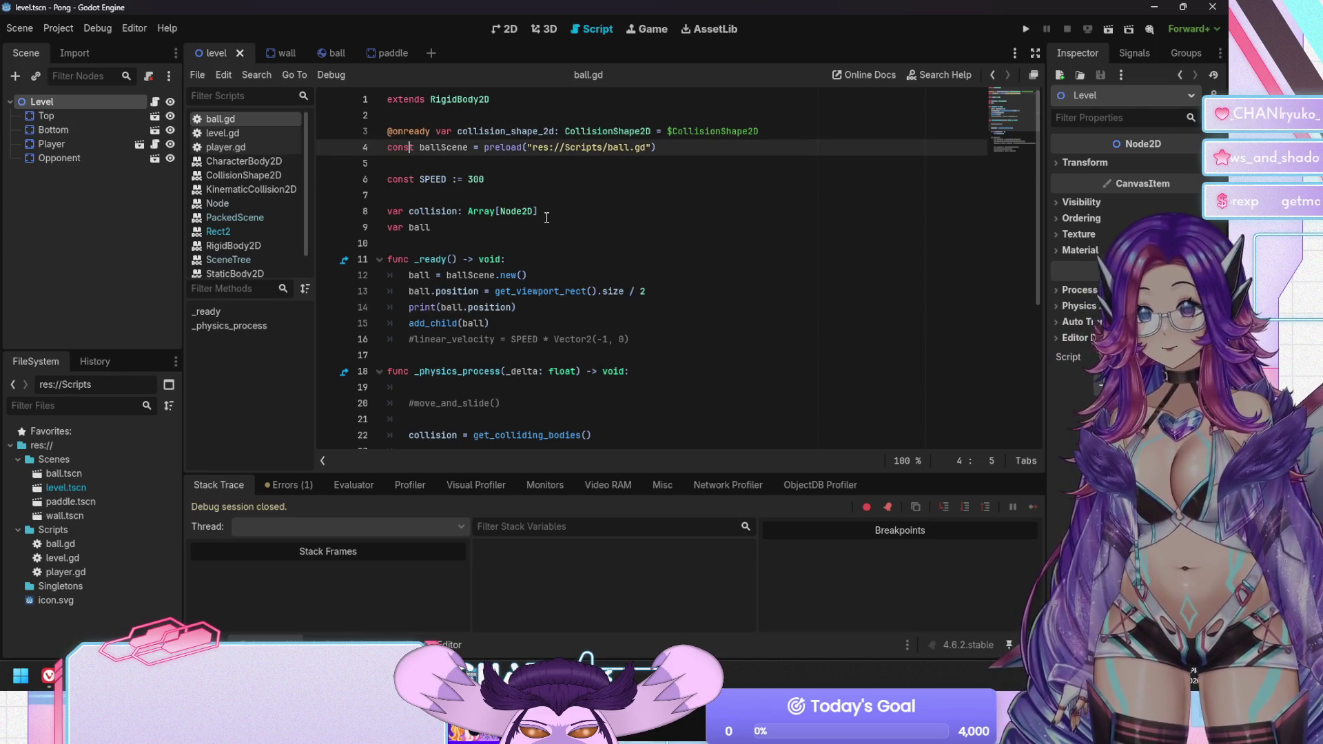
key("shift+Down")
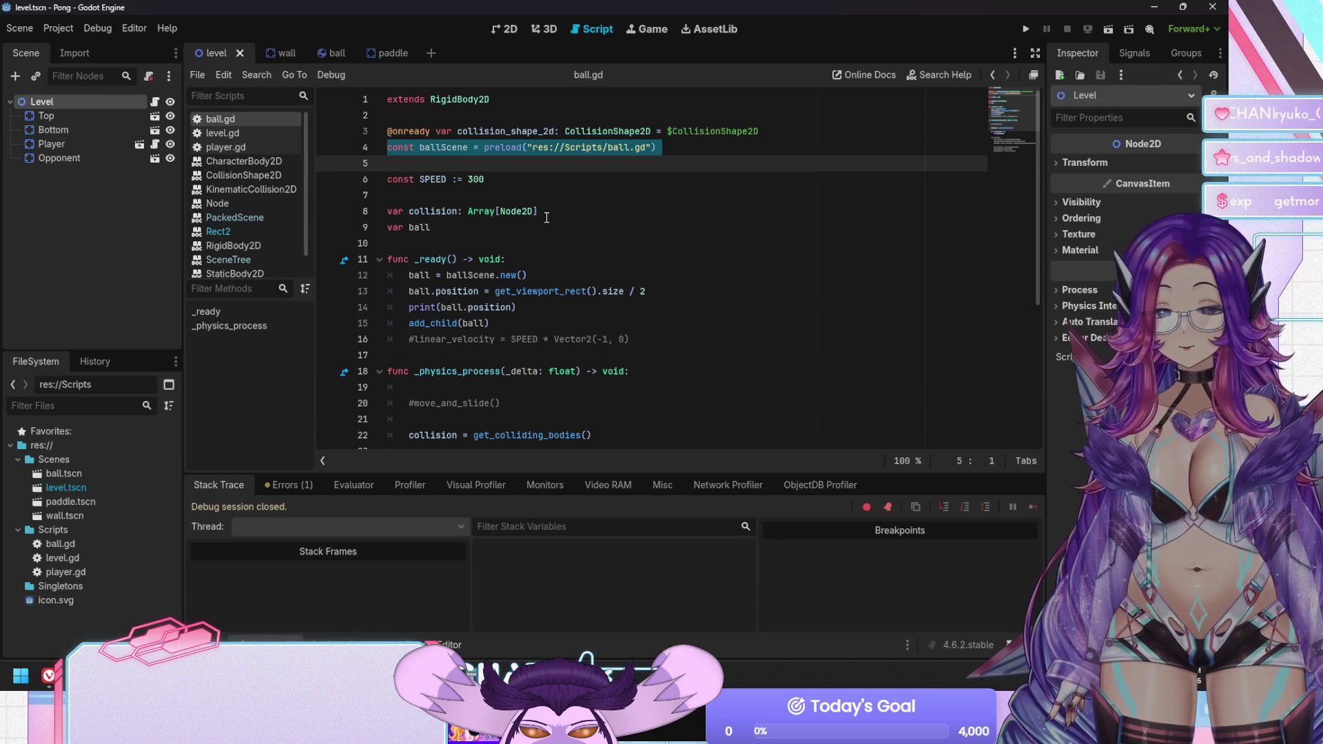
key("ctrl+x")
left_click(222, 133)
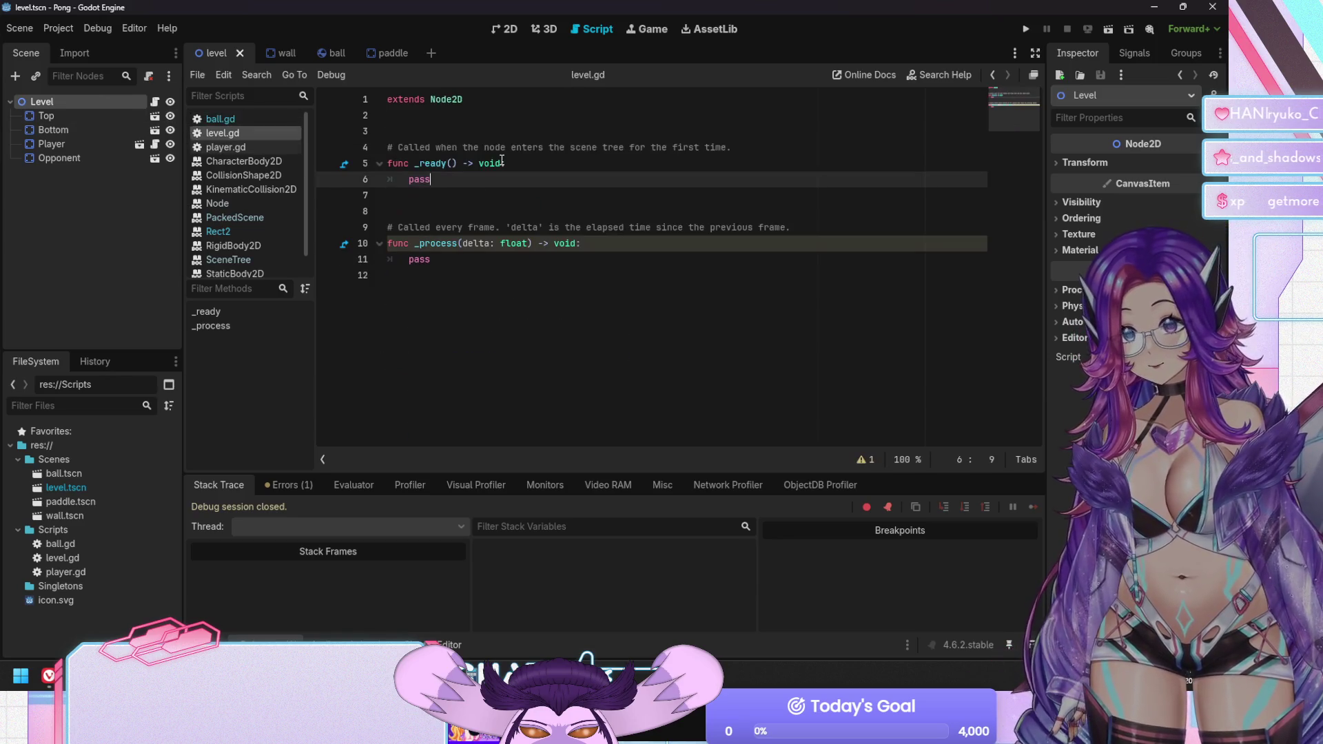
left_click(401, 116)
key("Return")
key("ctrl+v")
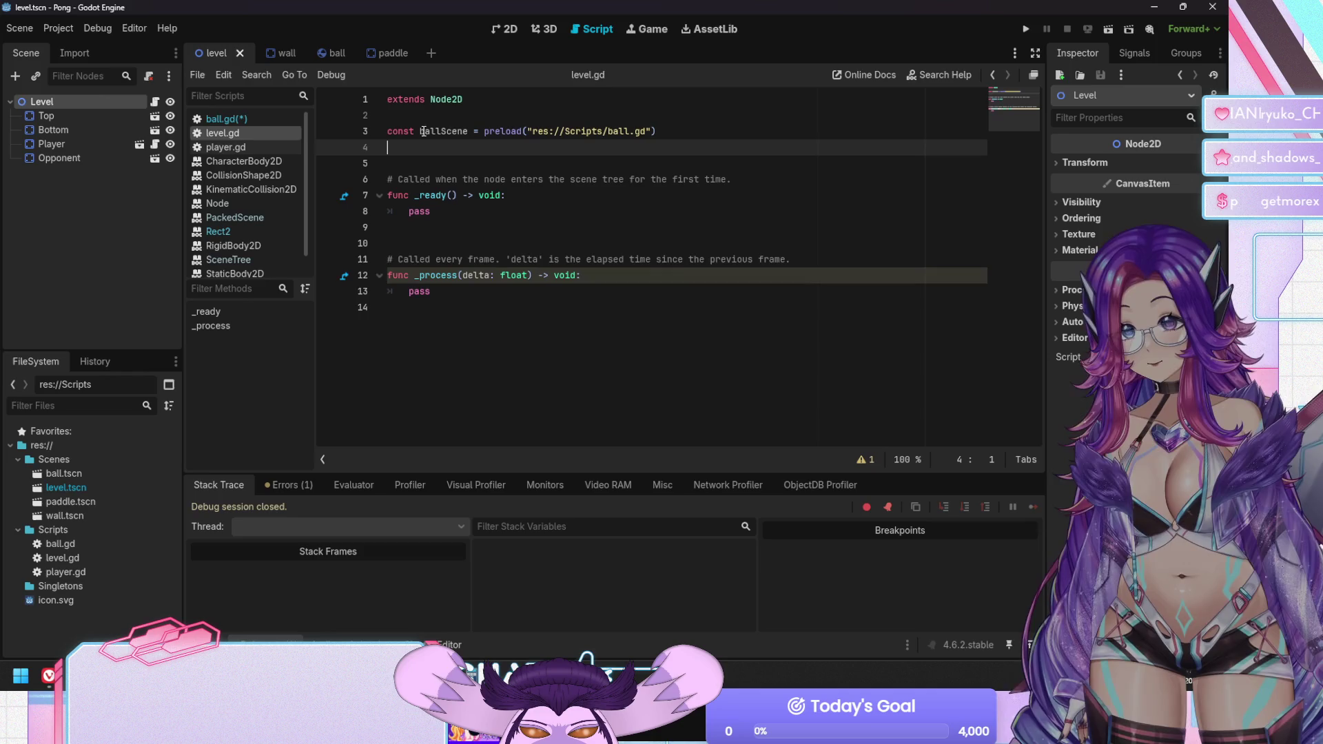
Cut the four ball-spawning lines from ball.gd's _ready, leaving pass, and remove the var ball line
left_click(223, 119)
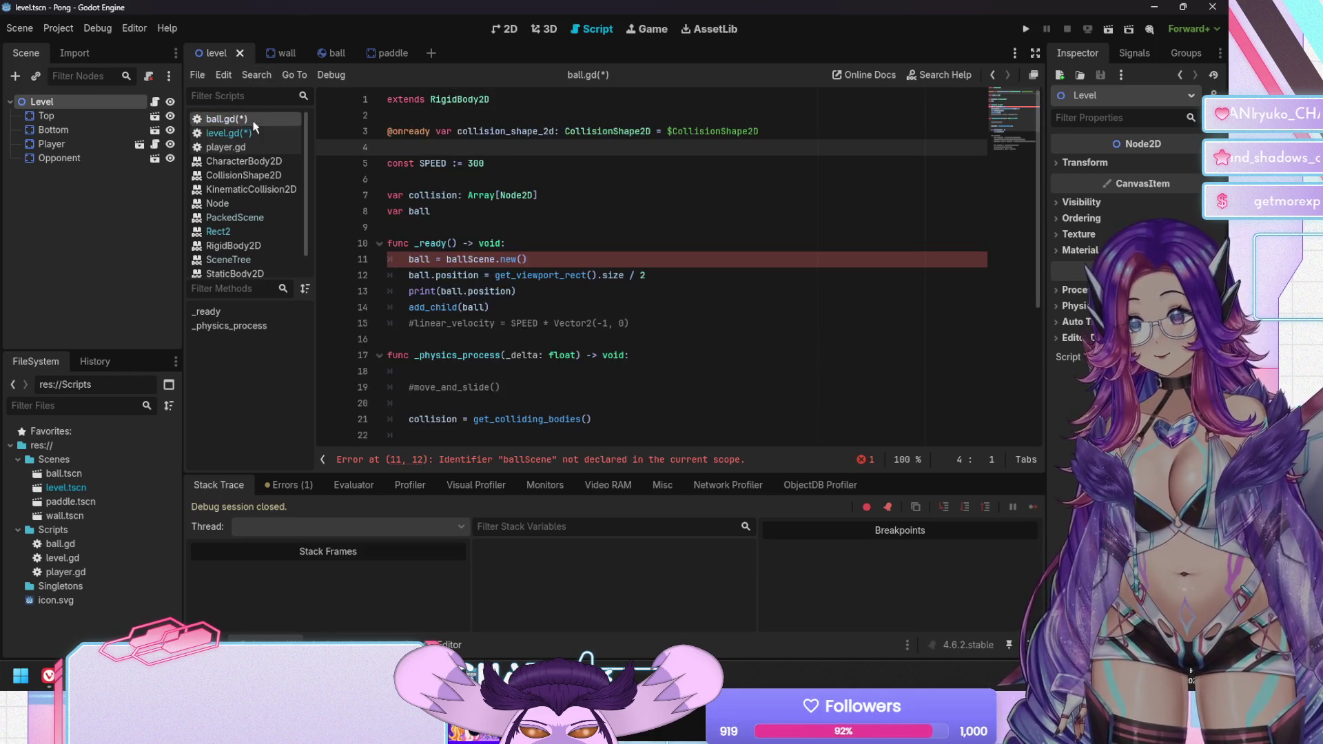
left_click(408, 259)
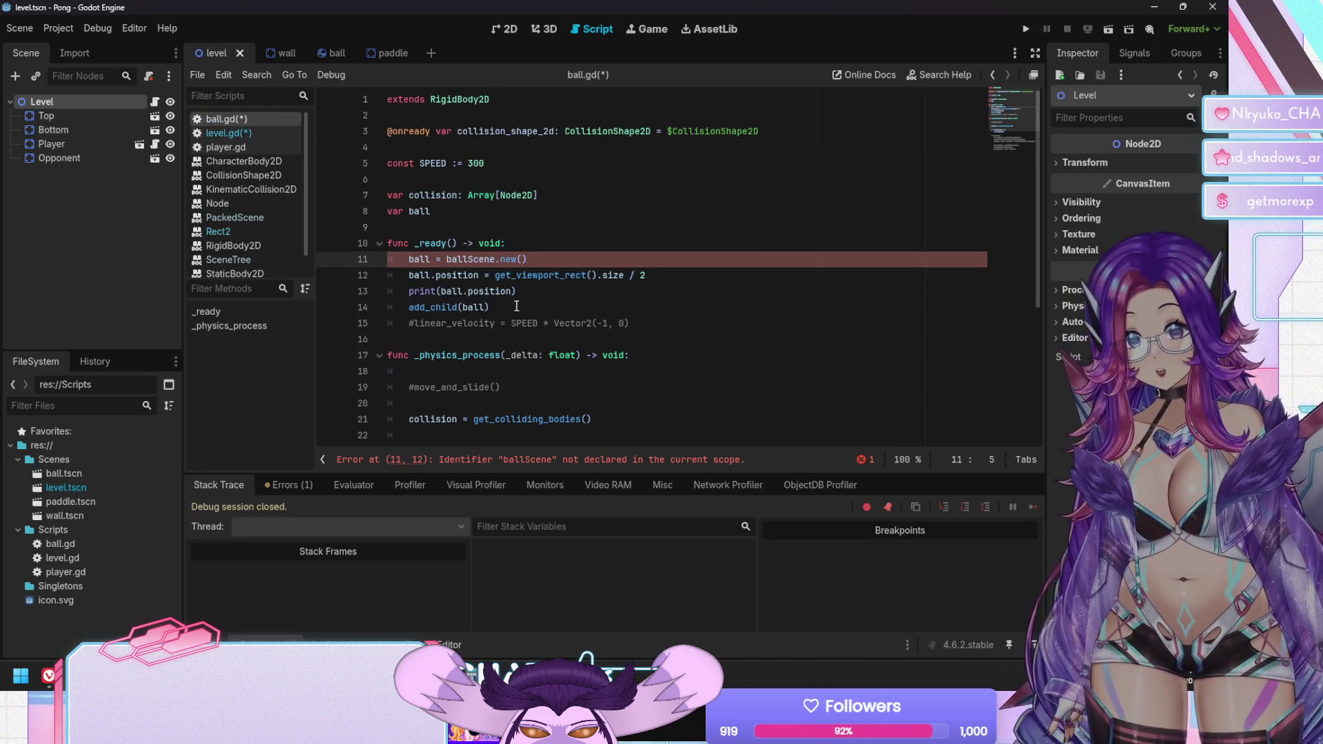
left_click(515, 307, "shift")
key("ctrl+x")
type("pass")
key("ctrl+s")
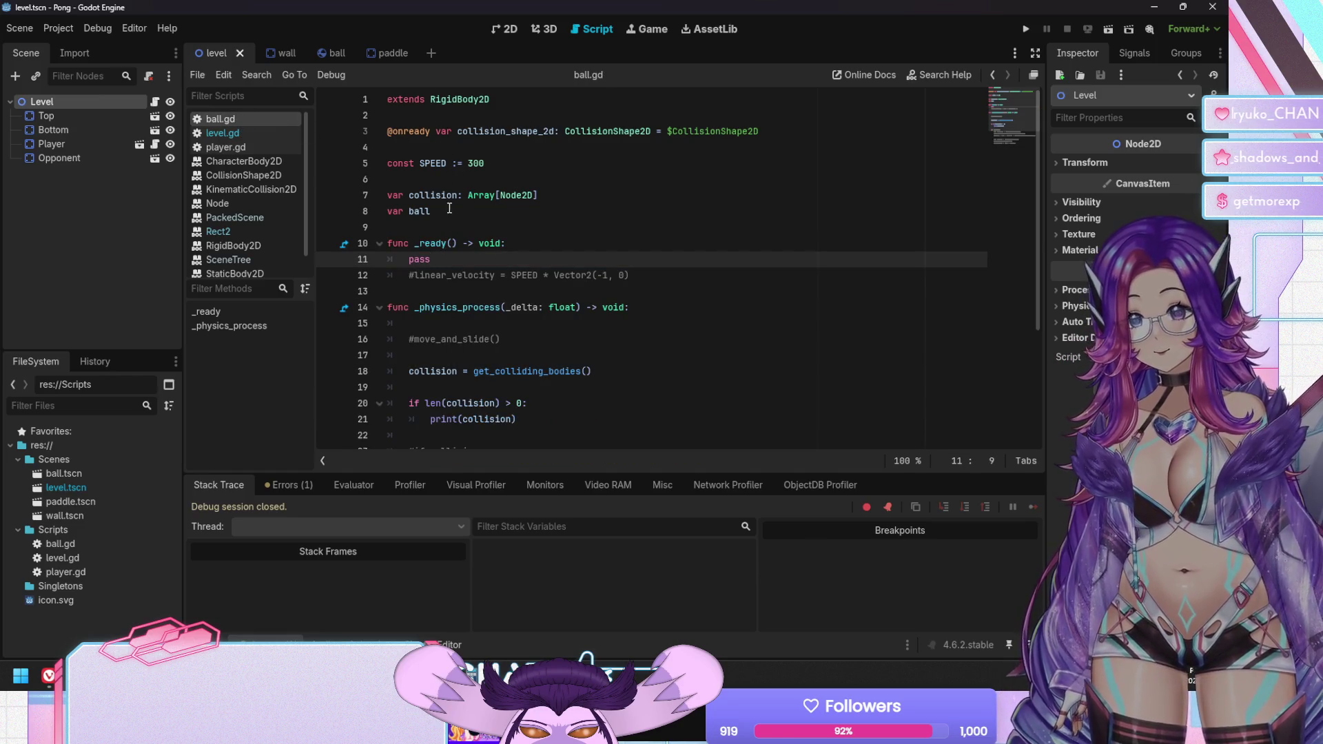
left_click(451, 213)
key("shift+Home")
key("BackSpace")
key("BackSpace")
Paste the ball-spawning lines into level.gd's _ready in place of pass and save
left_click(222, 132)
left_click(449, 219)
key("shift+Home")
key("ctrl+v")
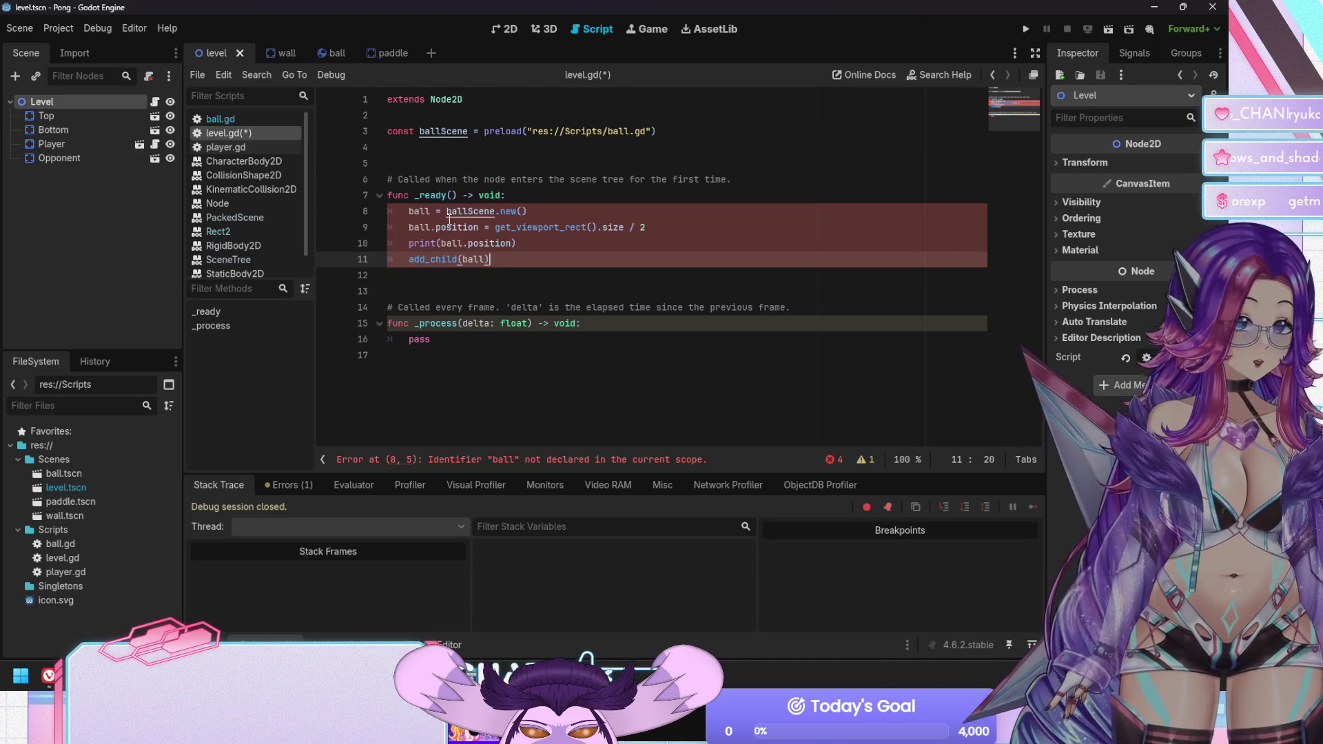
key("ctrl+s")
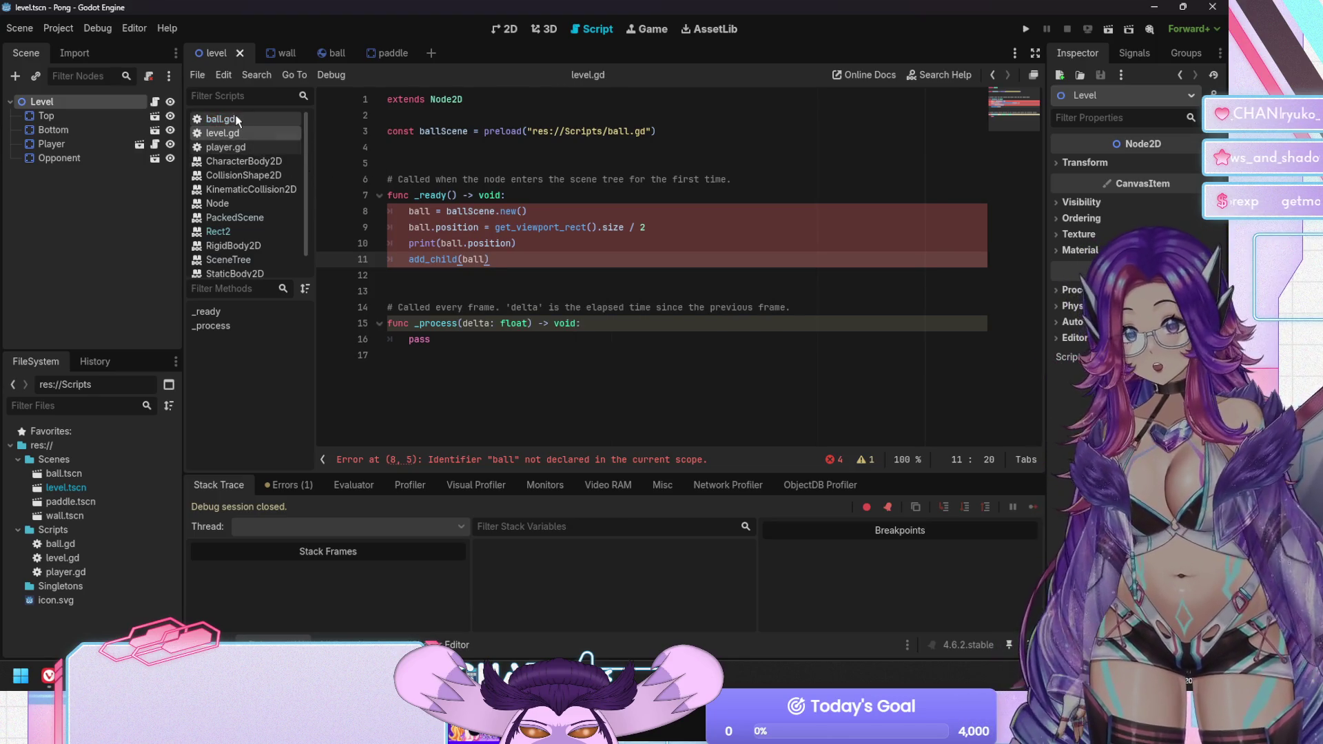
Switch to the ball scene and return to level.gd's blank line below the ballScene constant
left_click(316, 57)
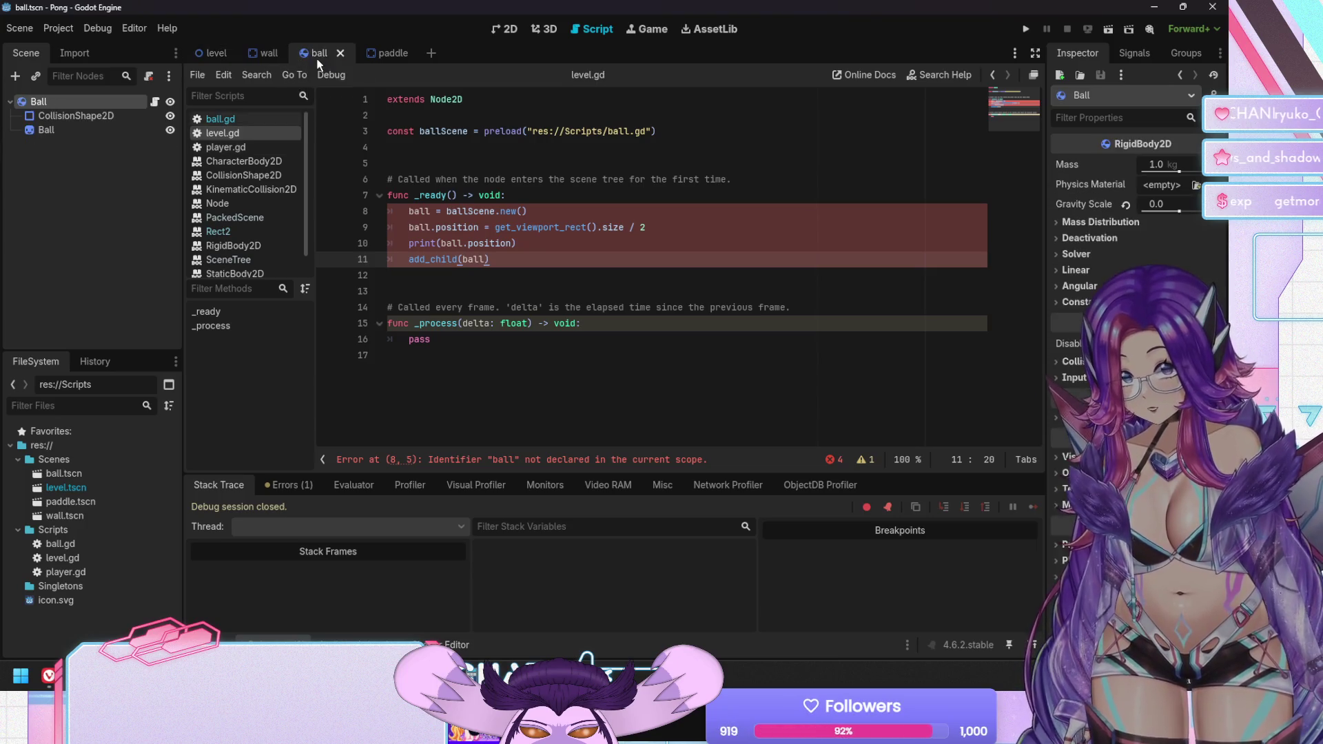
left_click(218, 54)
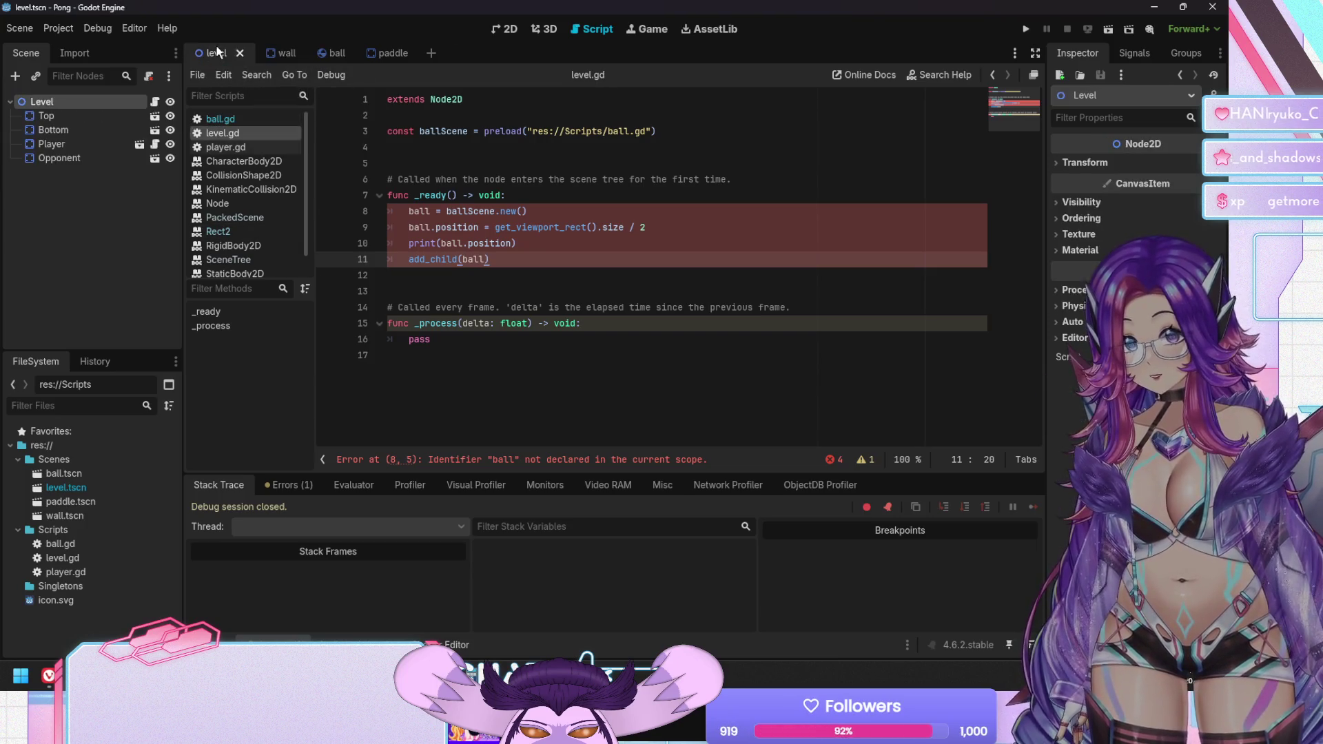
left_click(328, 53)
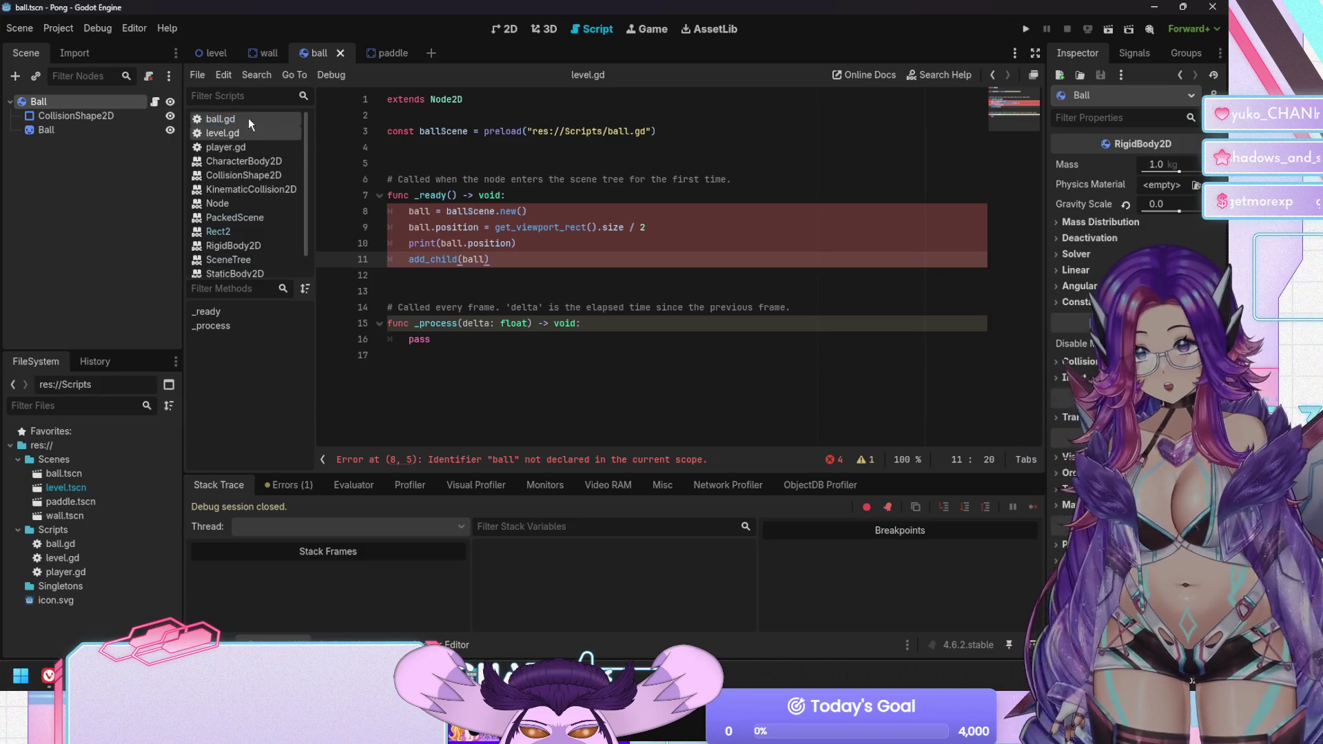
left_click(248, 118)
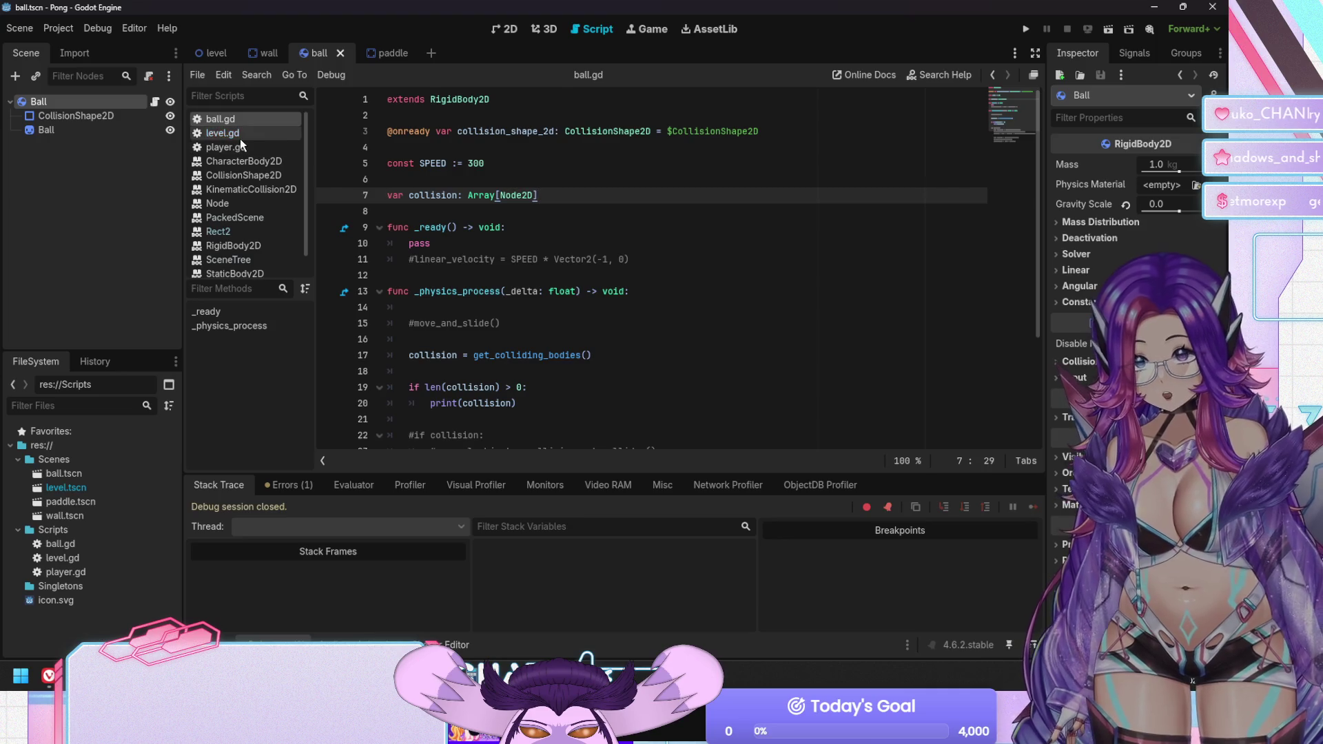
left_click(239, 135)
left_click(540, 259)
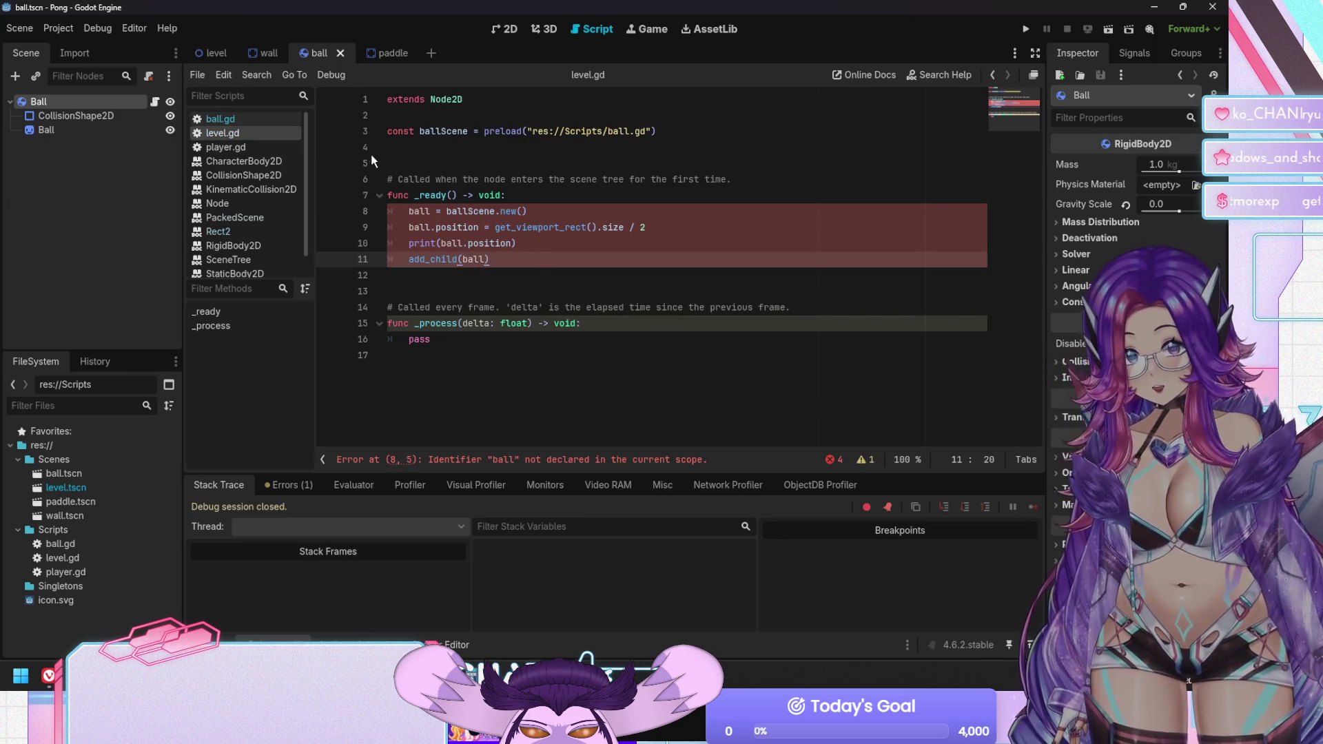
left_click(446, 168)
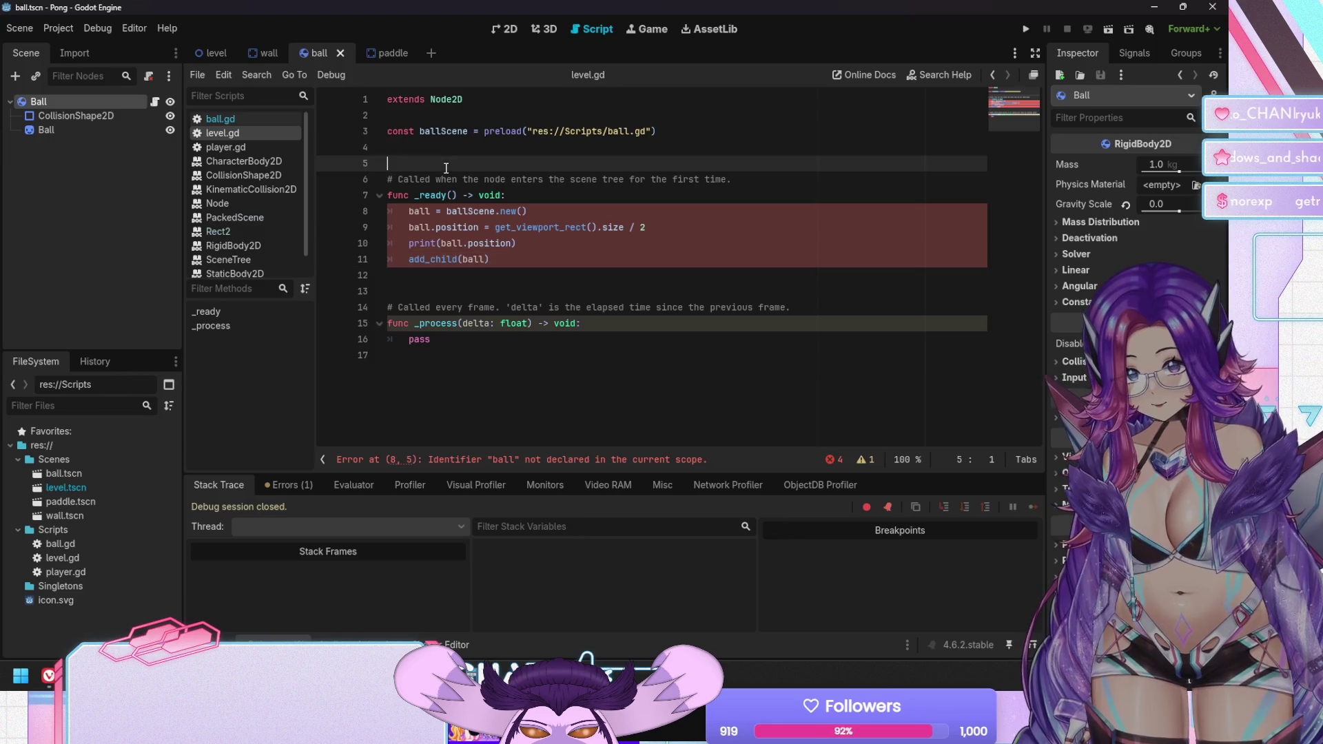
Try typed ball declarations in level.gd, such as var ball := Ball and RigidBody2D
key("Up")
key("Return")
type("var b")
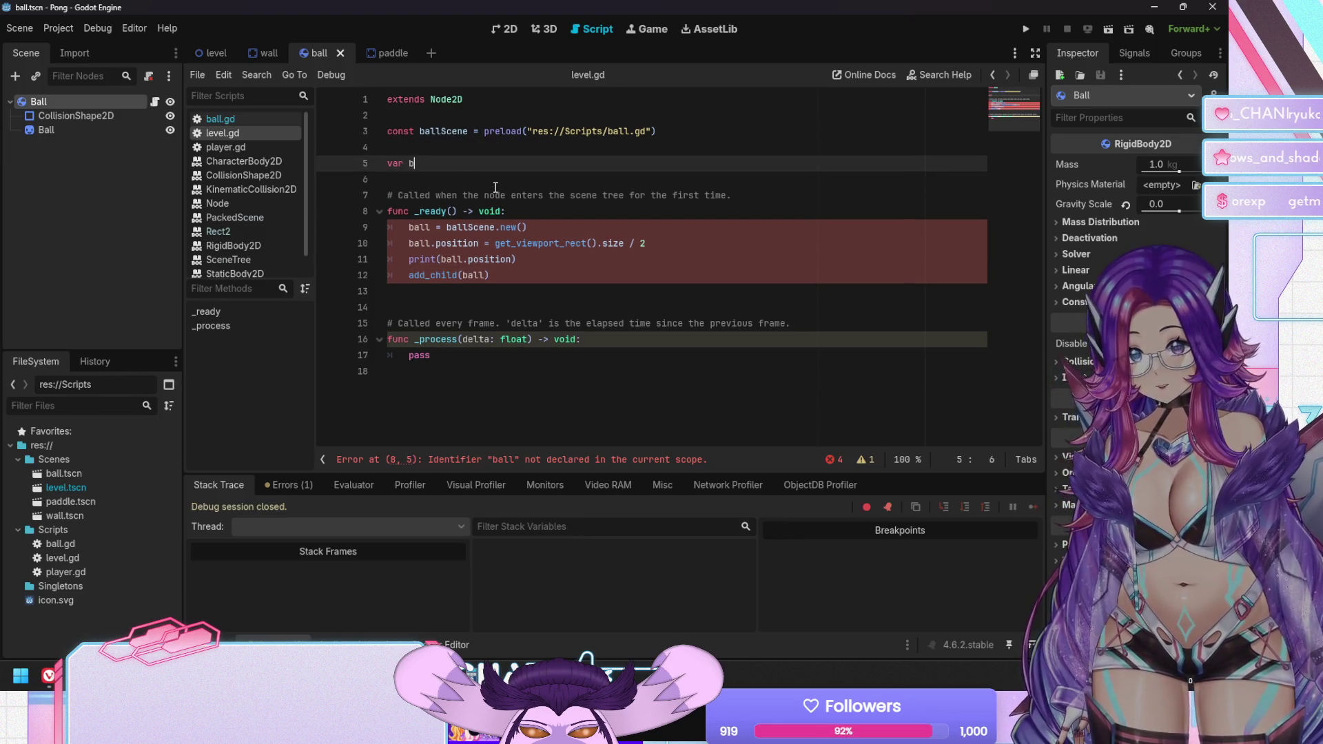
type("all := B")
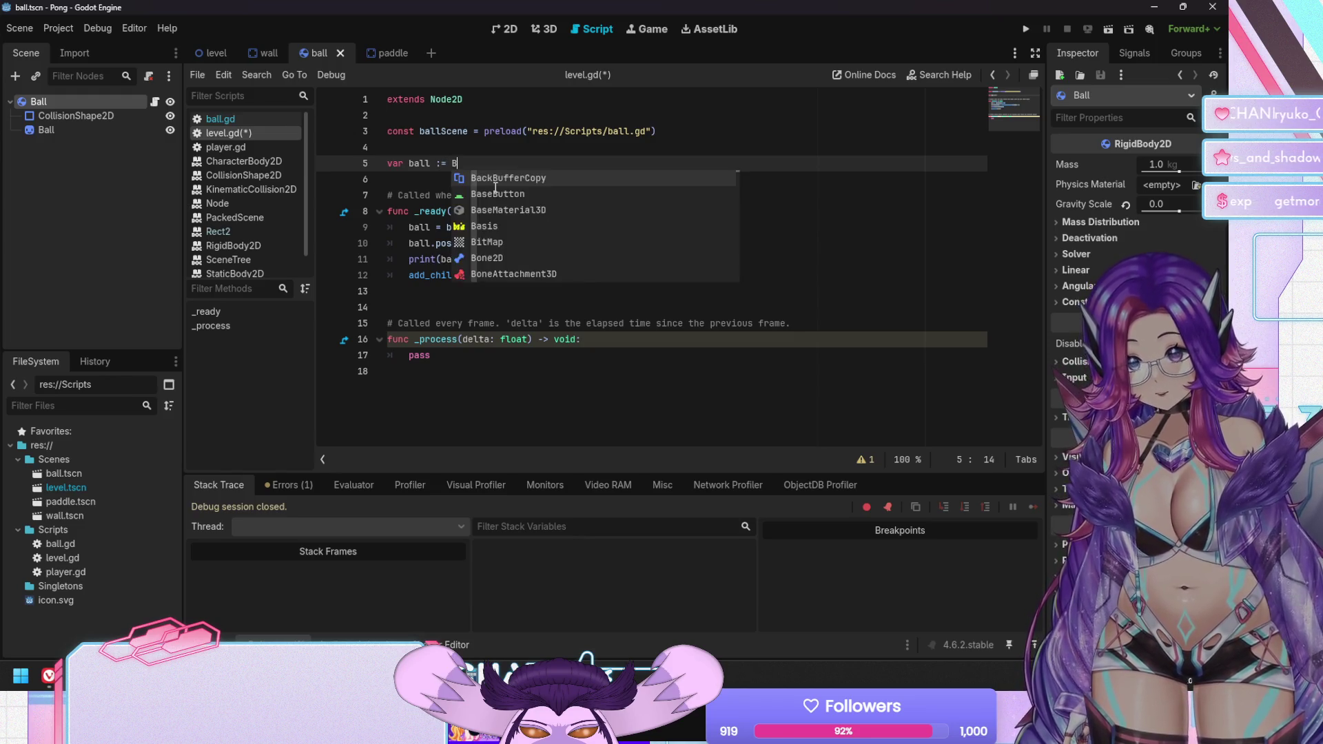
type("all")
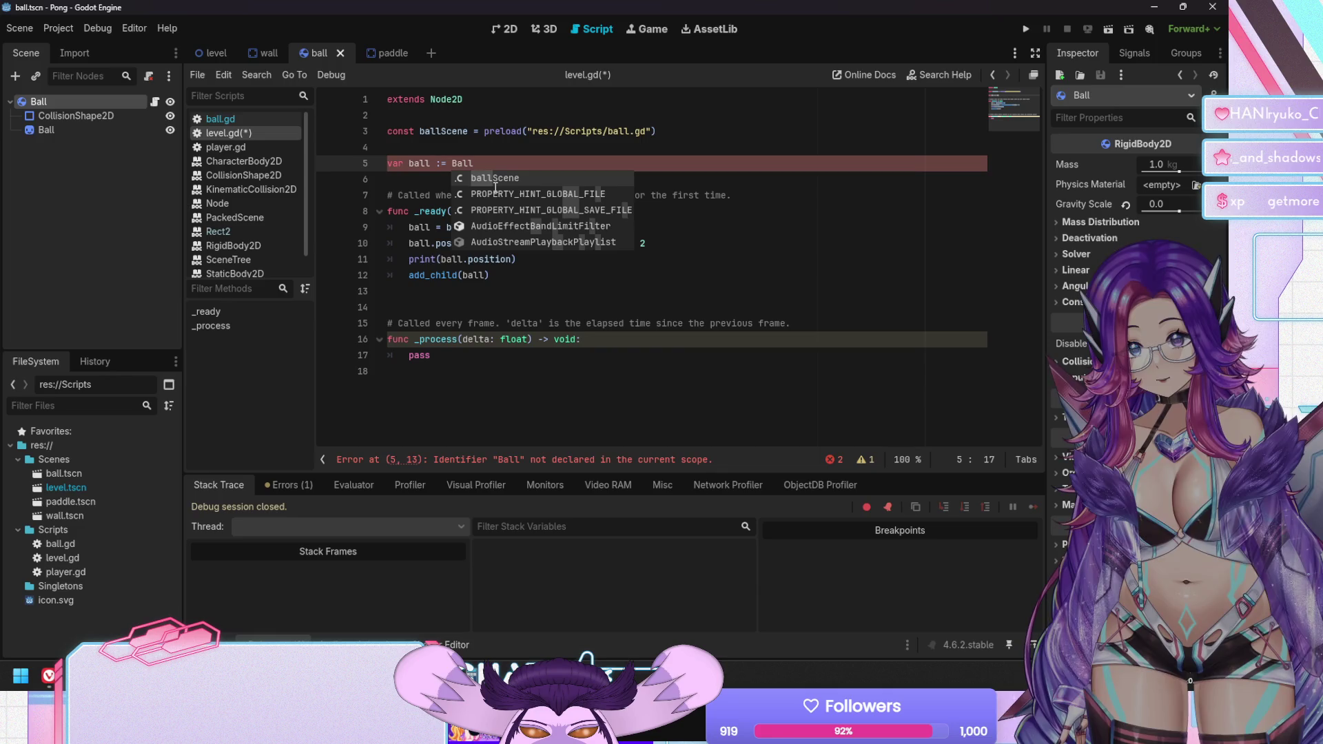
key("Return")
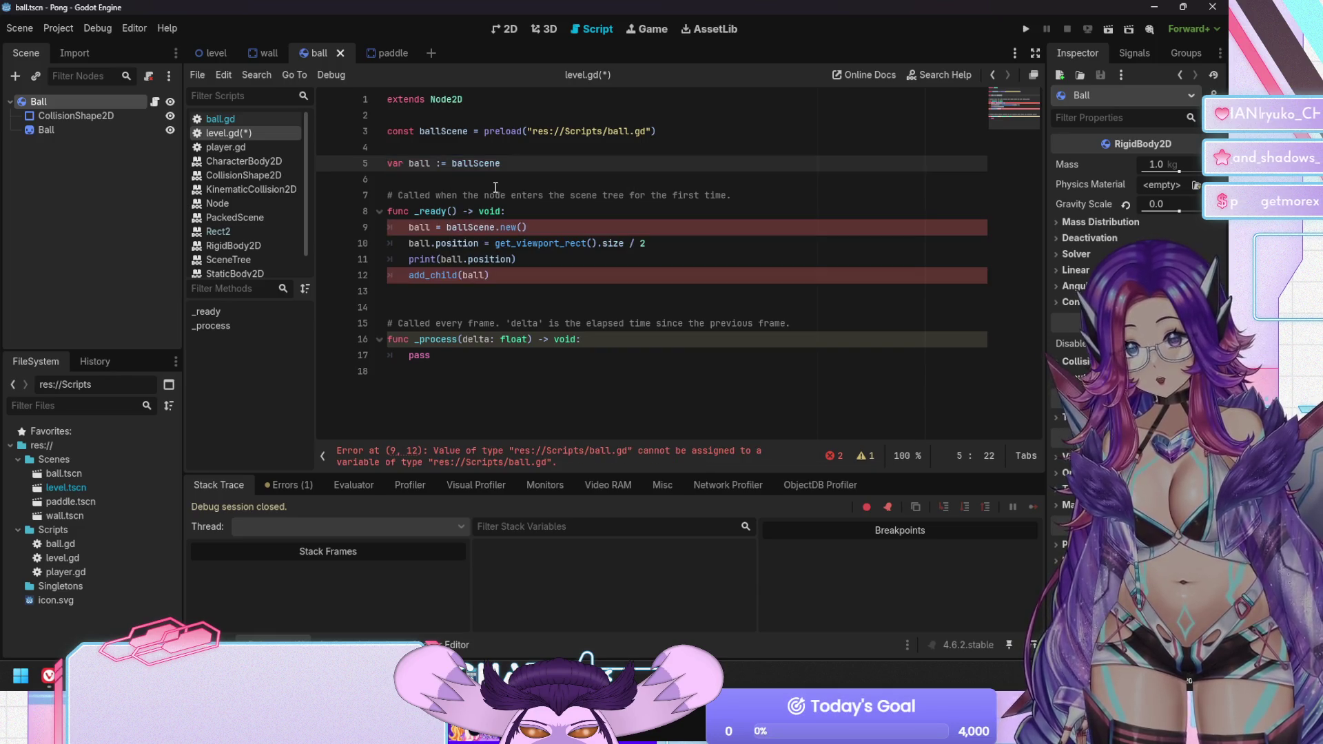
key("BackSpace")
key("BackSpace")
key("BackSpace")
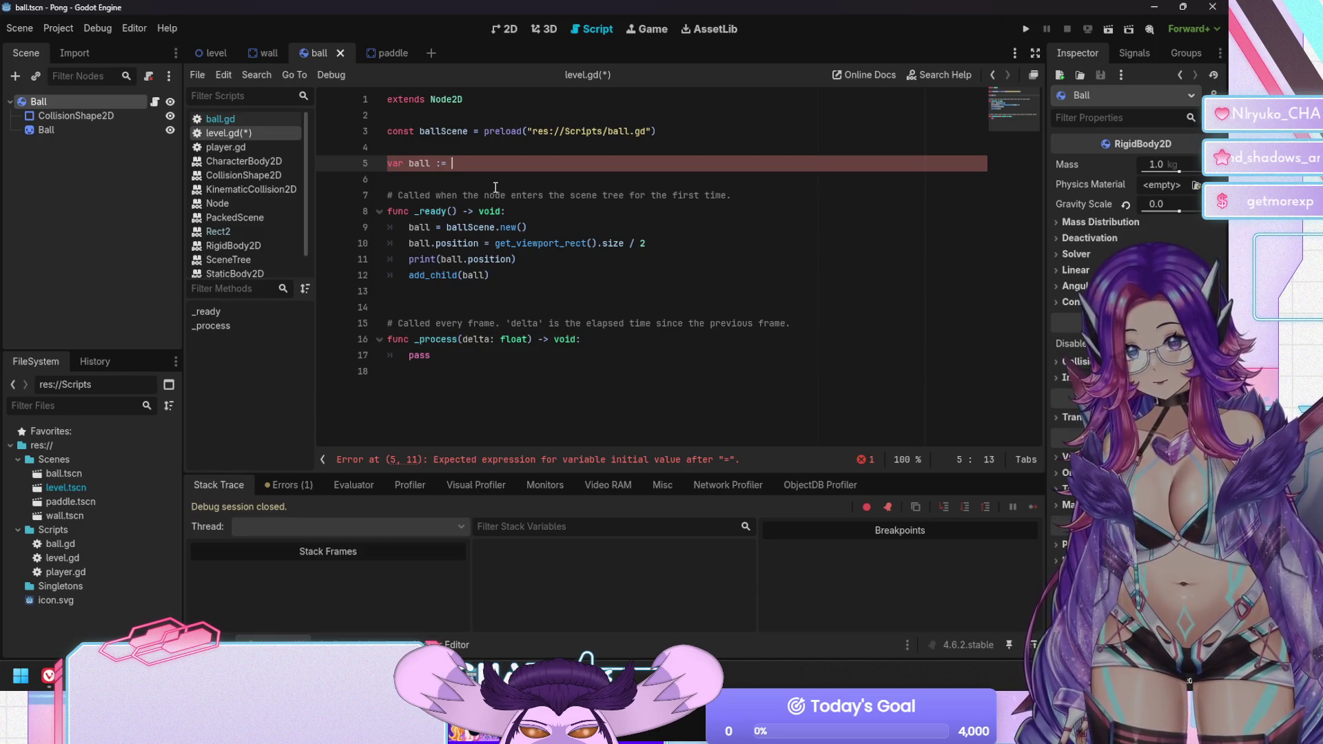
type("Rigid")
key("Return")
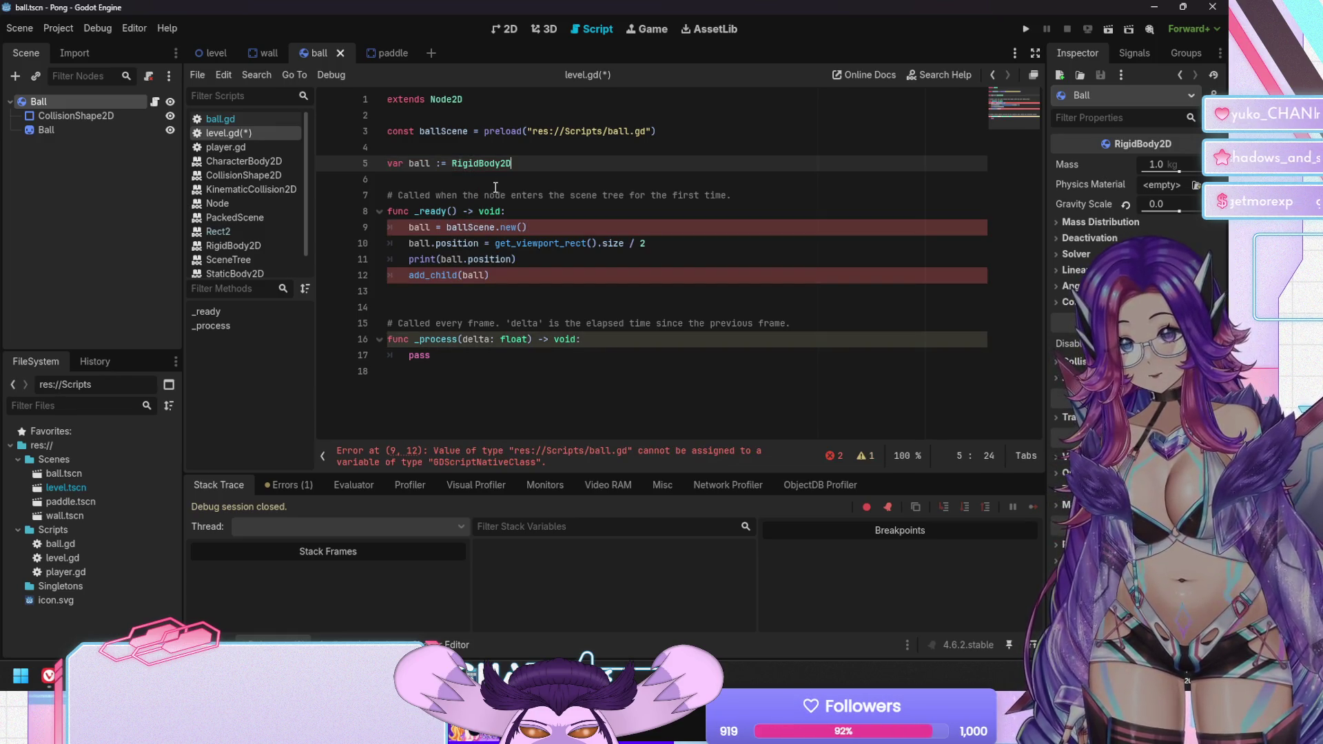
Replace the experiment with a plain 'var ball' declaration and save level.gd
key("BackSpace")
key("BackSpace")
key("BackSpace")
type("gds")
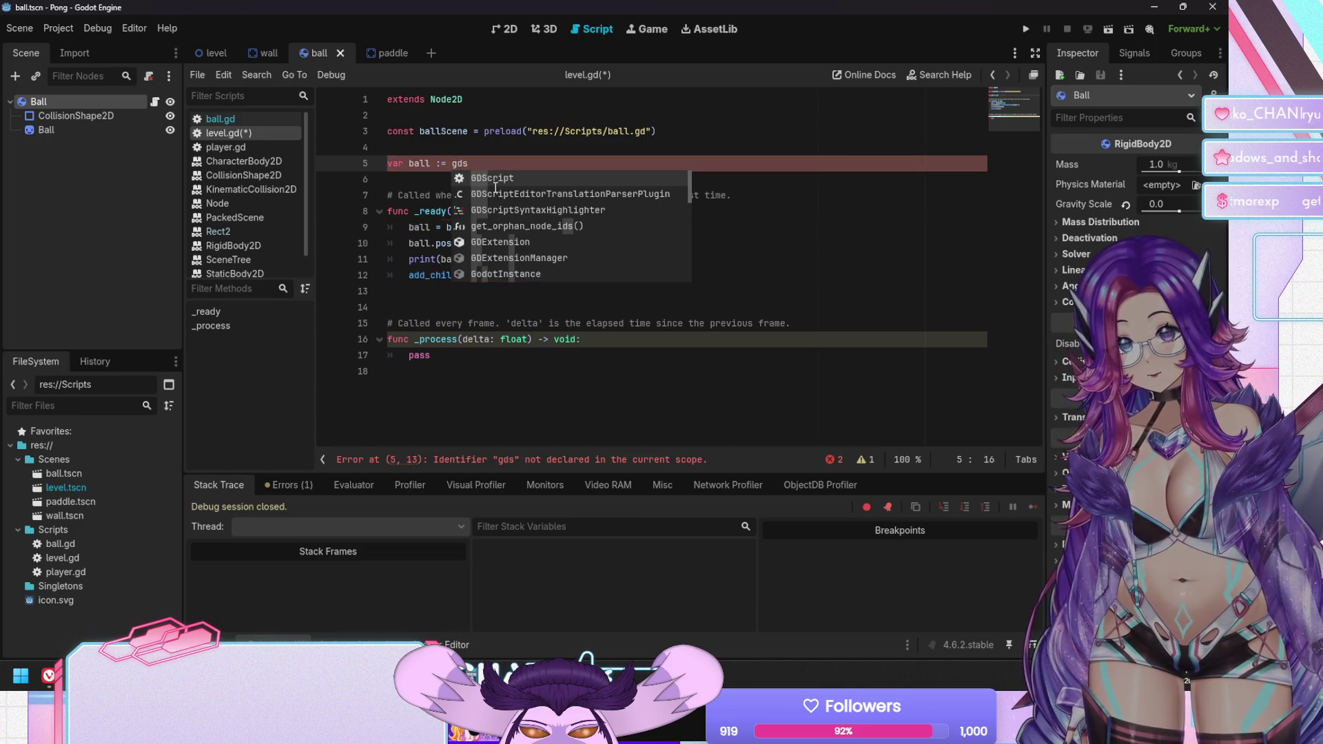
key("BackSpace")
key("BackSpace")
key("BackSpace")
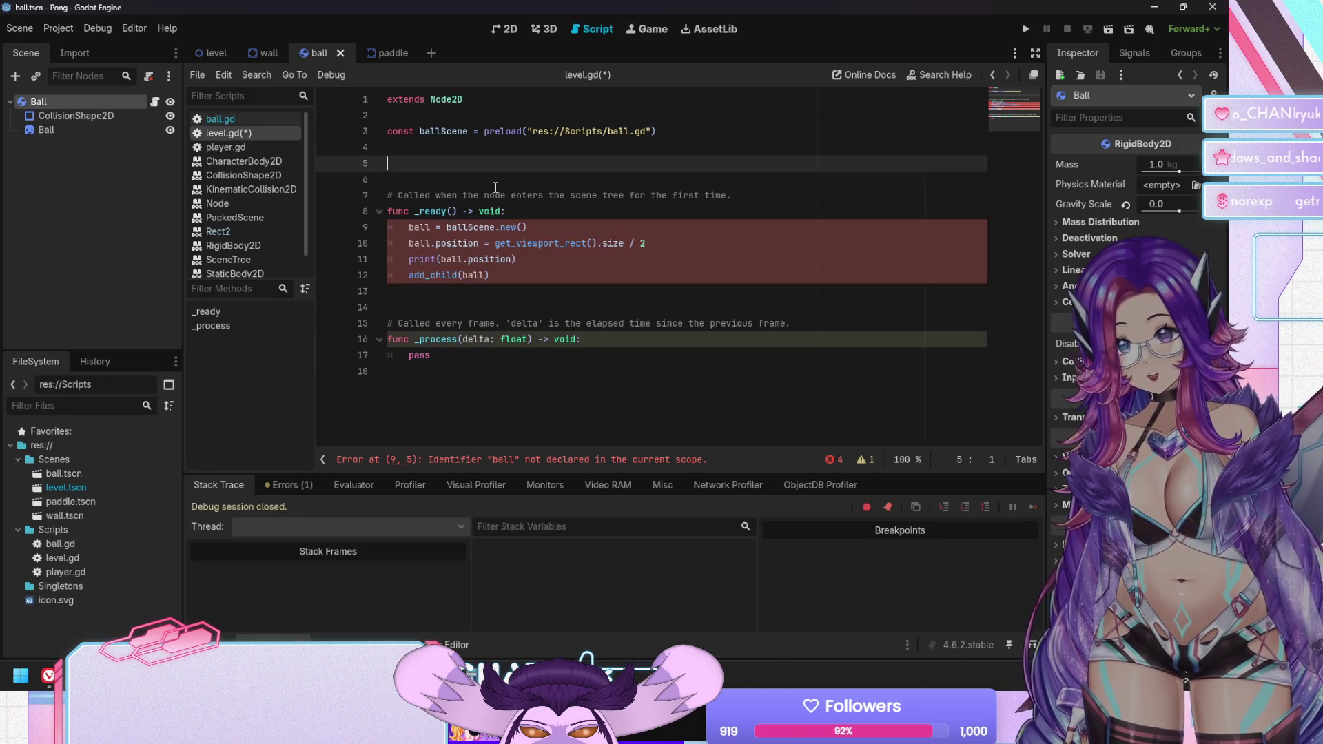
type("var ball")
key("Return")
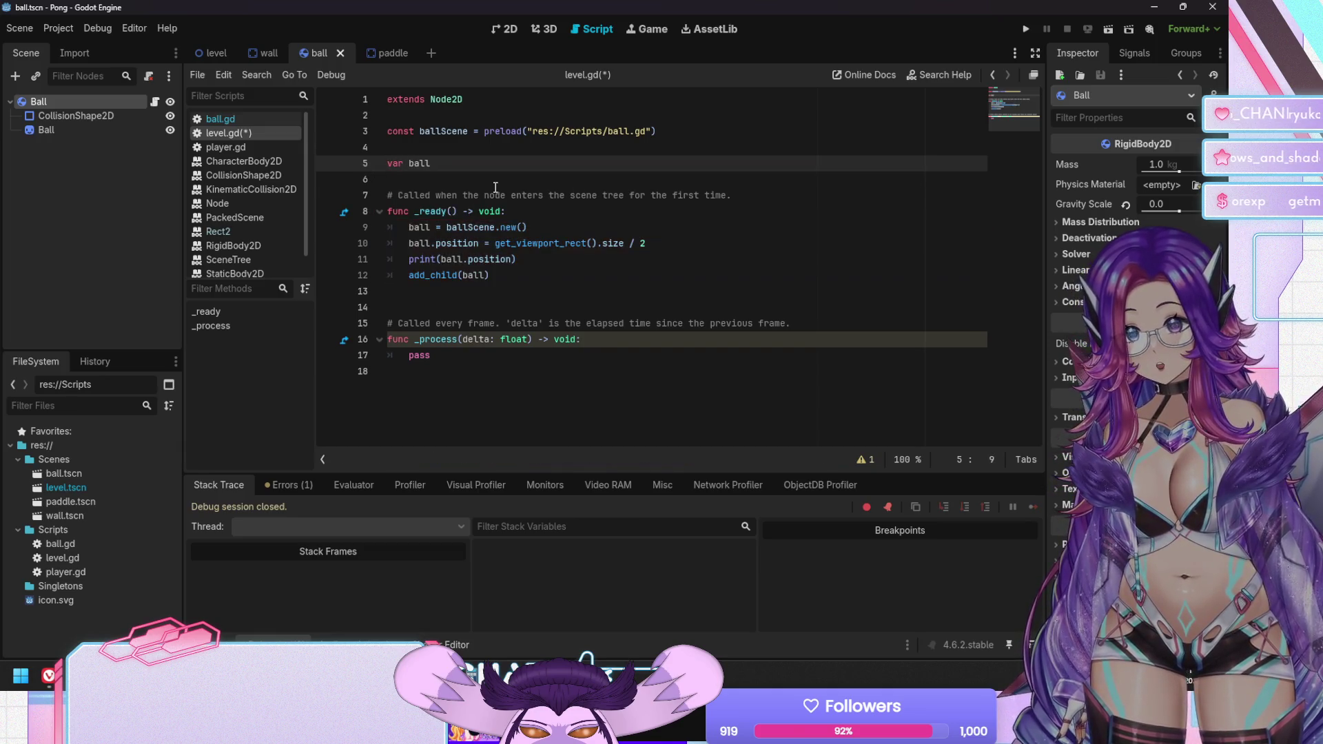
key("ctrl+s")
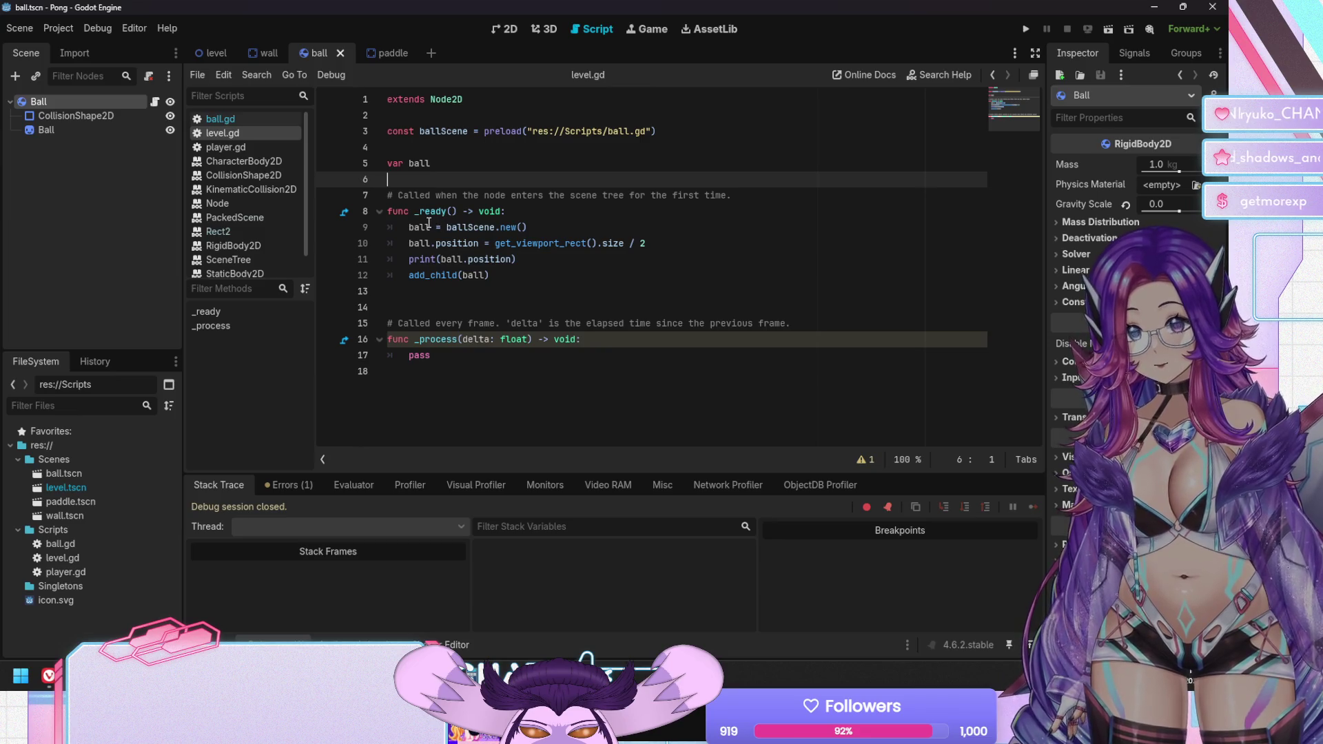
left_click(435, 227)
type(":")
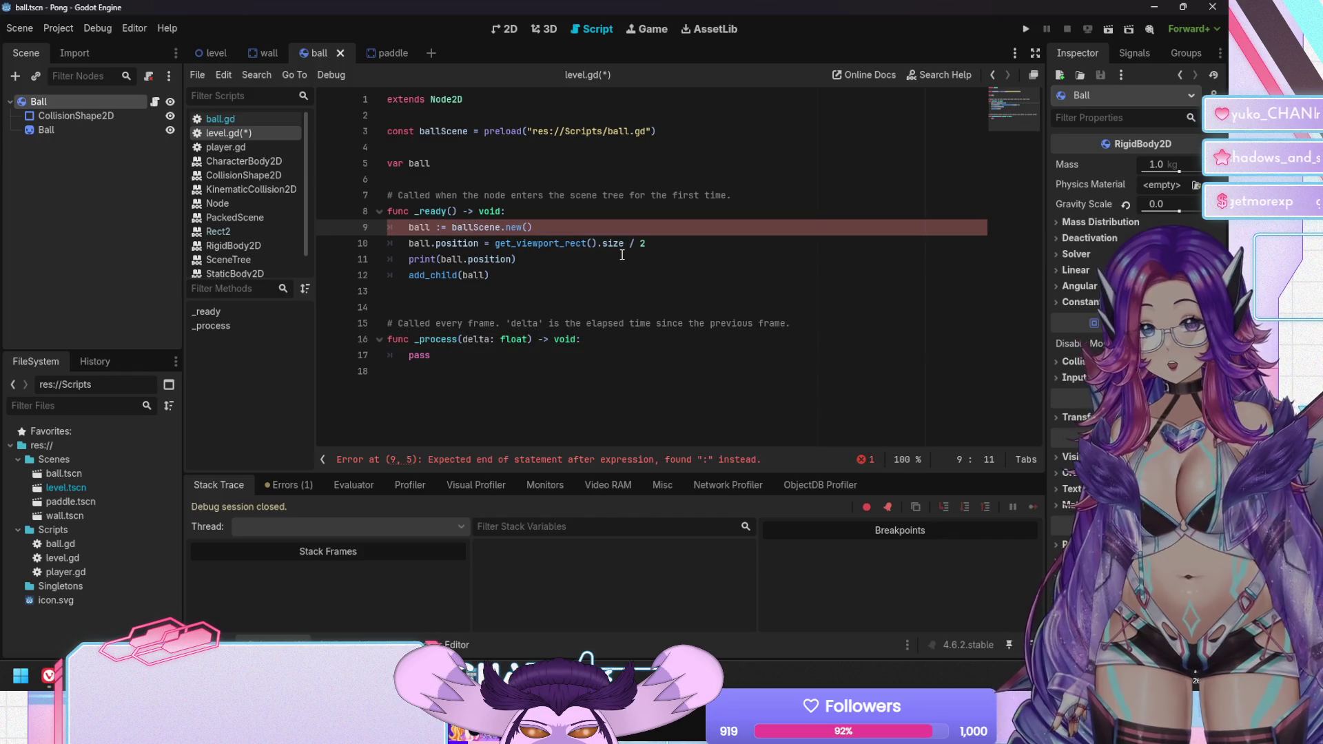
key("Up")
key("Up")
key("Up")
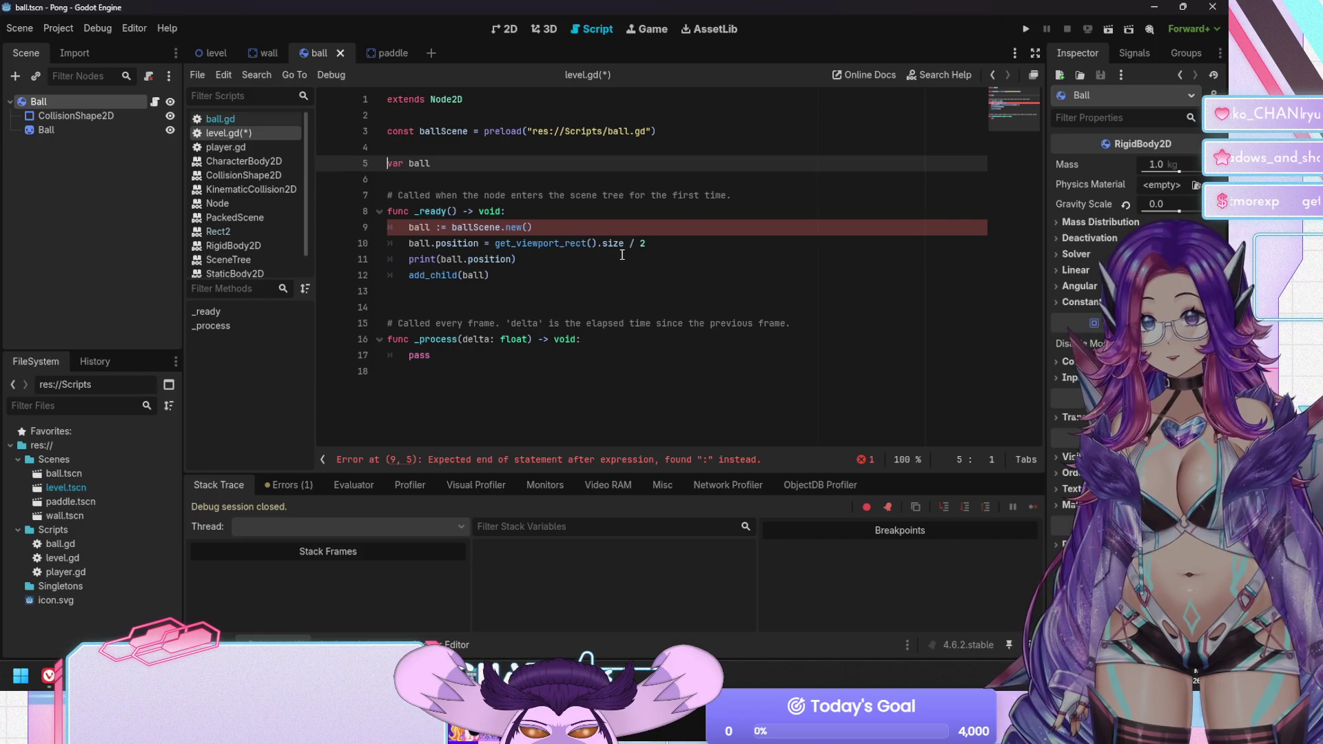
key("Down")
key("Down")
key("Down")
key("Up")
key("Up")
key("Right")
key("Right")
key("Right")
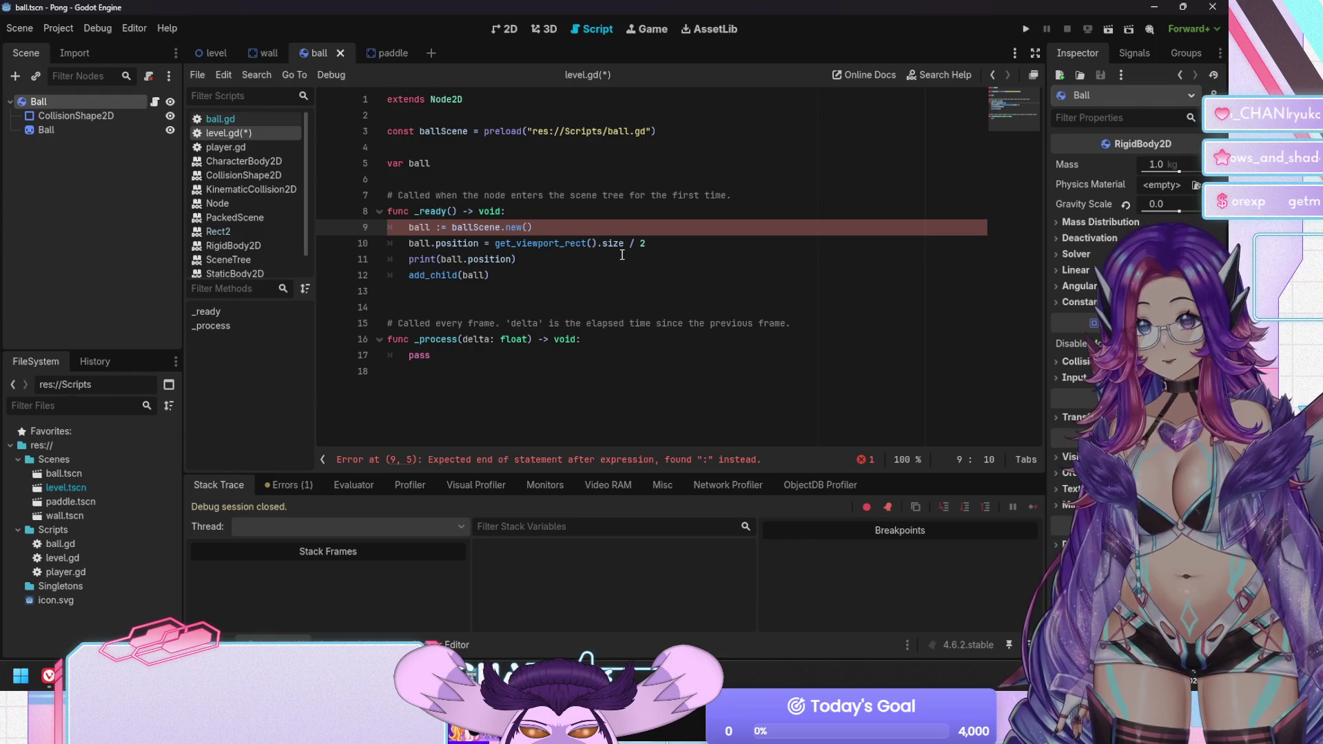
key("shift+End")
key("Delete")
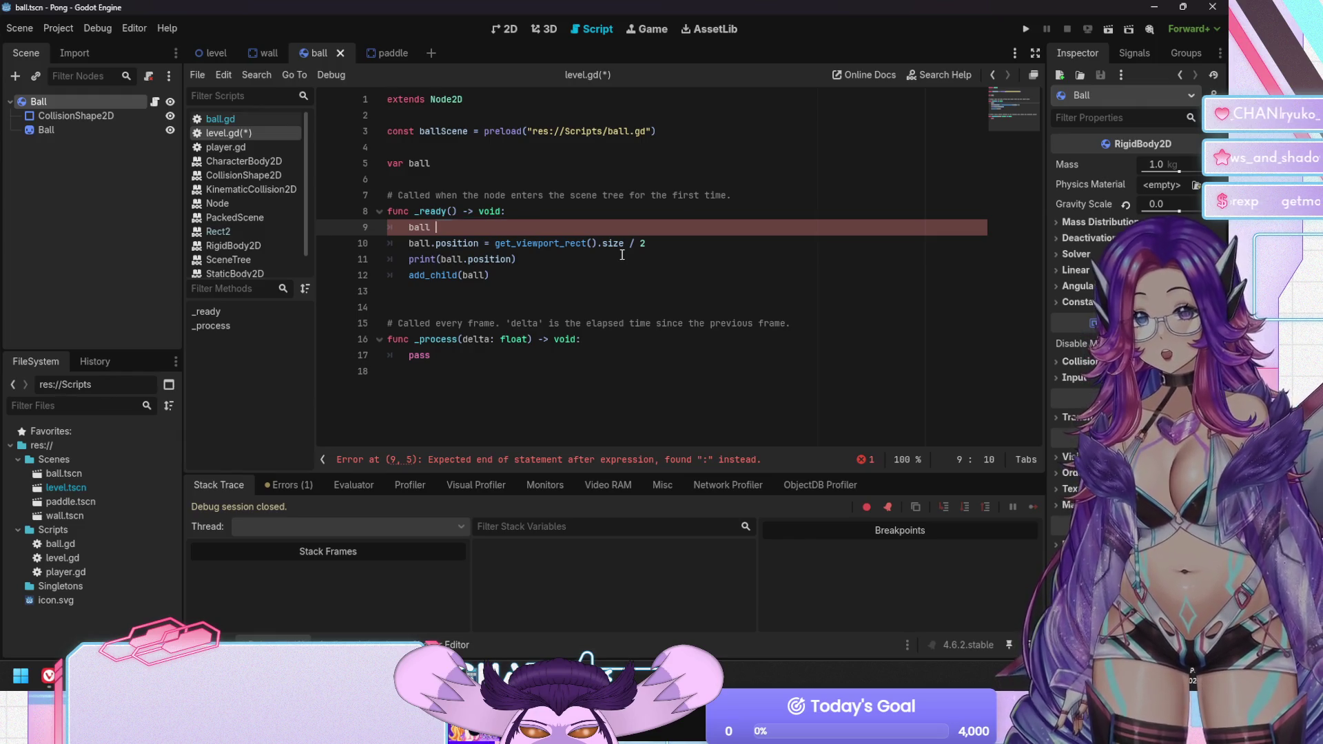
key("Up")
key("Up")
key("Up")
type(":= ballScene.new()")
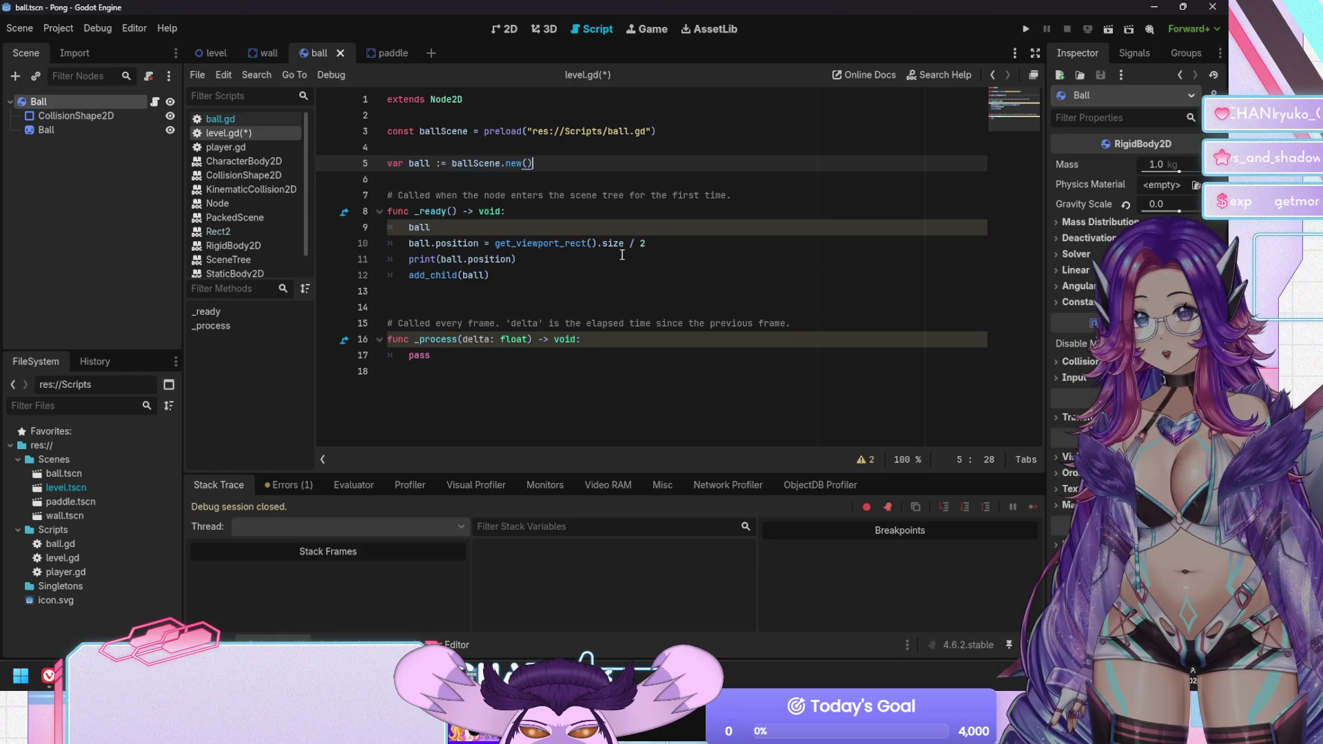
key("Down")
key("Down")
key("Down")
key("shift+Home")
key("BackSpace")
key("BackSpace")
key("BackSpace")
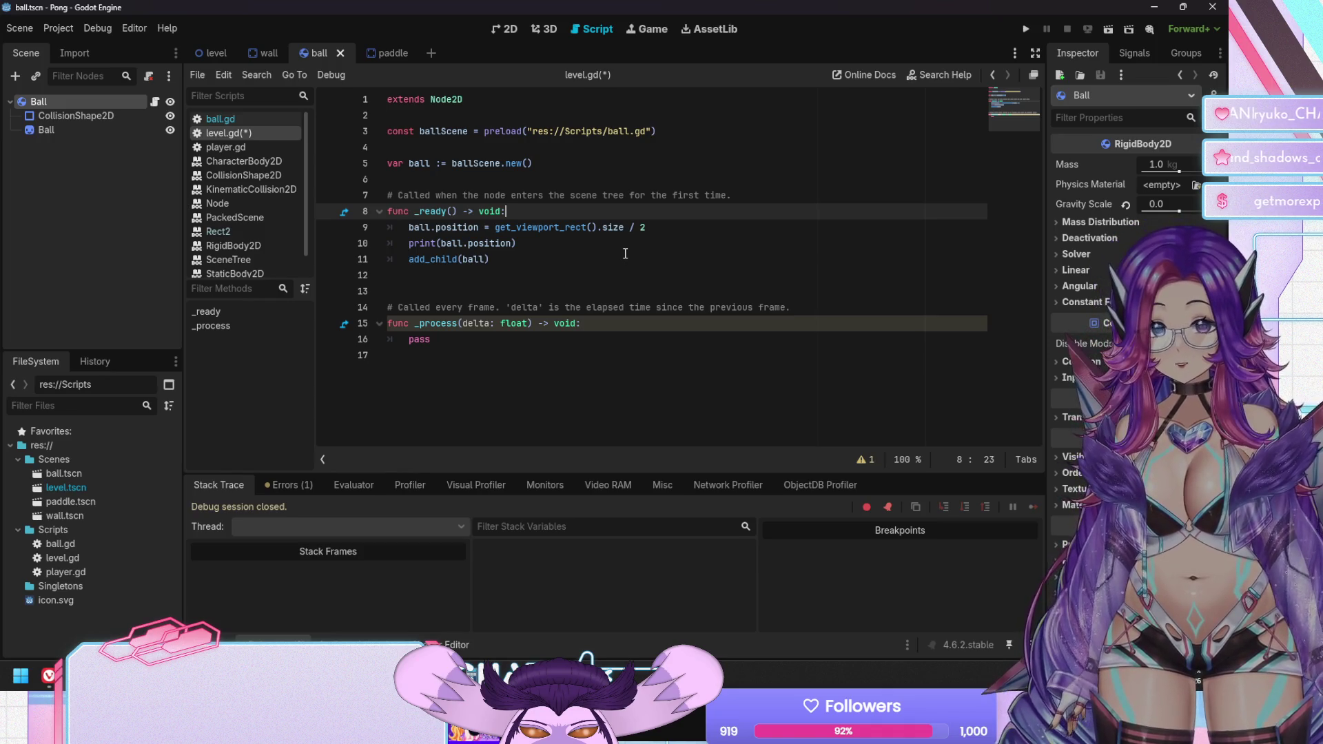
mouse_move(482, 158)
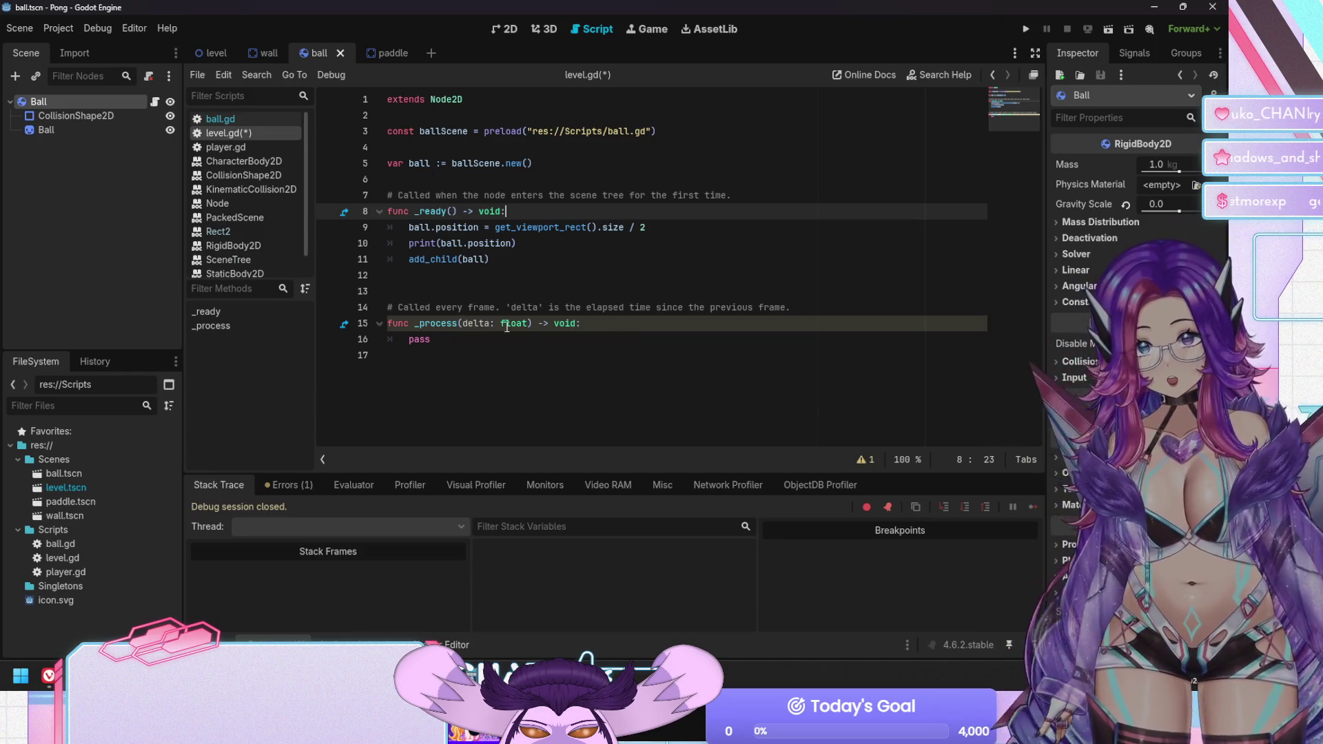
left_click(534, 263)
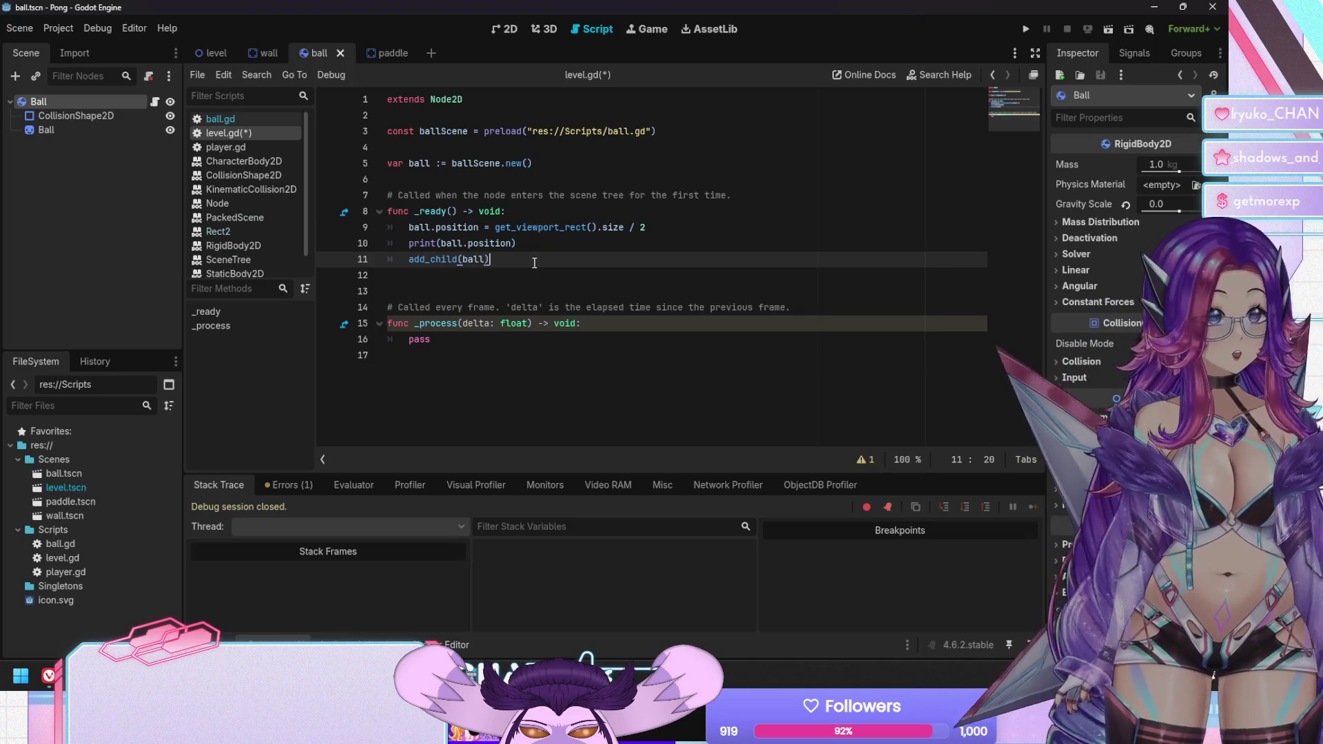
Save level.gd and launch the Pong game with F5
key("Down")
key("Up")
key("Down")
key("Up")
key("Down")
key("Up")
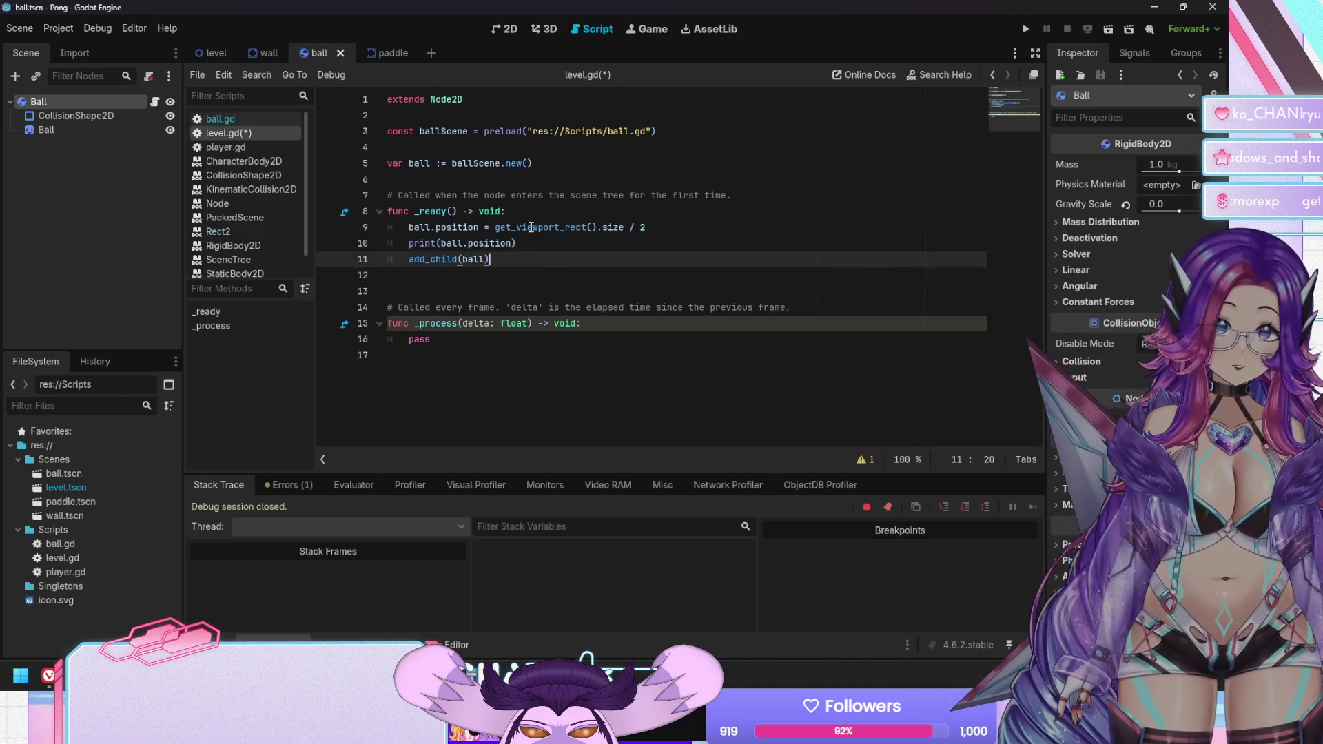
key("F5")
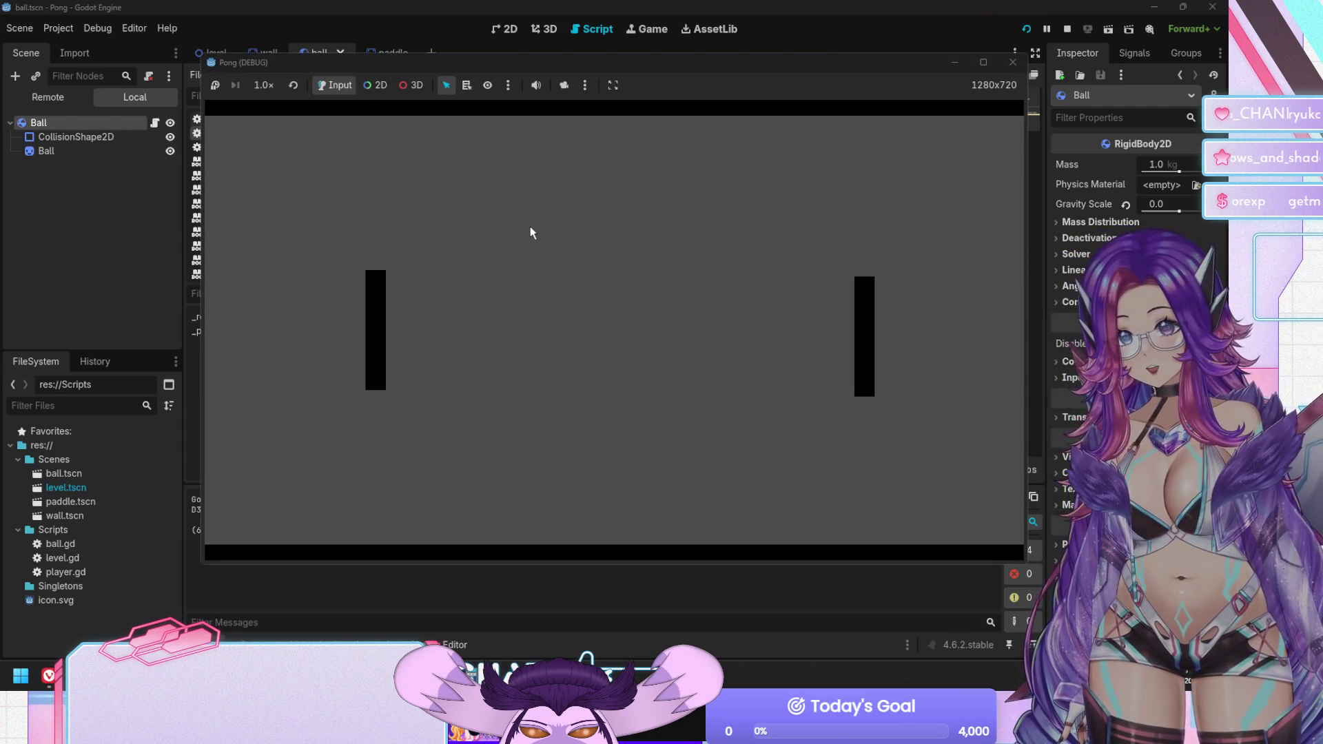
Stop the running Pong game with F8 and bring up the Debugger panel
key("F8")
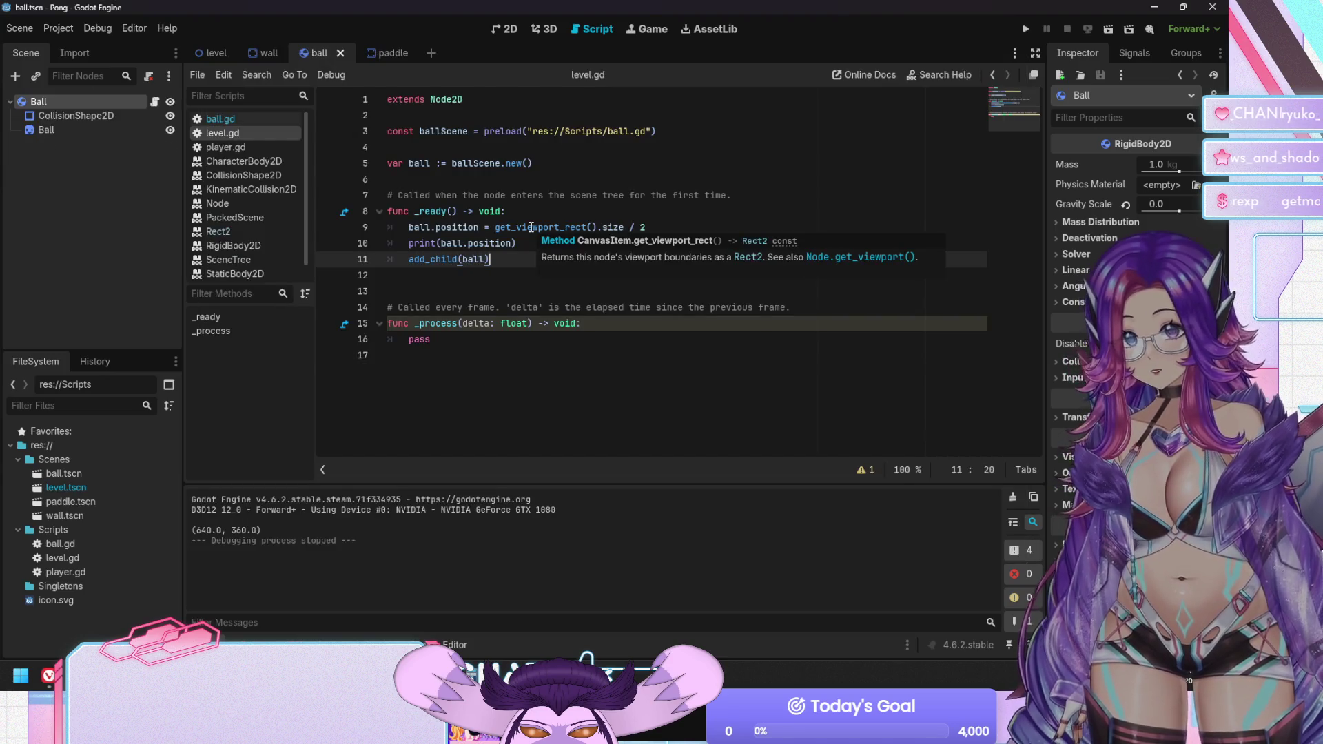
mouse_move(531, 226)
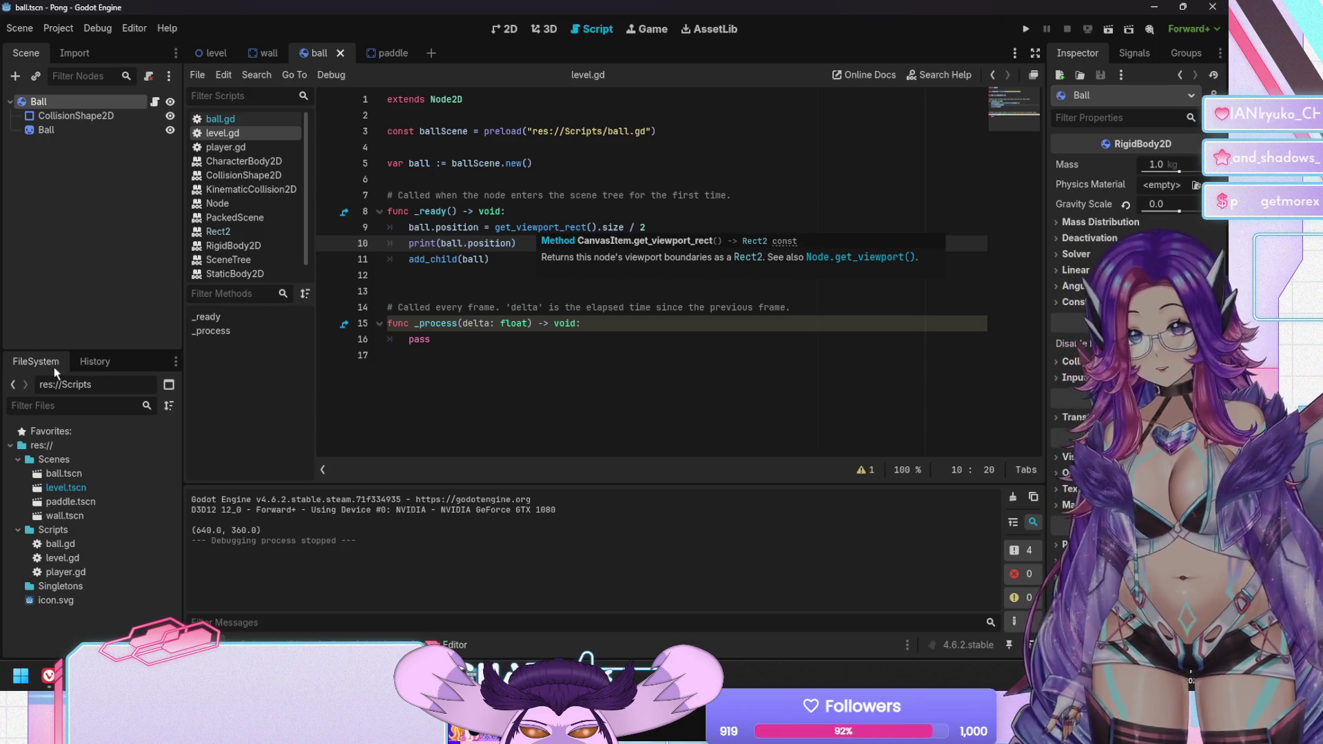
left_click(275, 644)
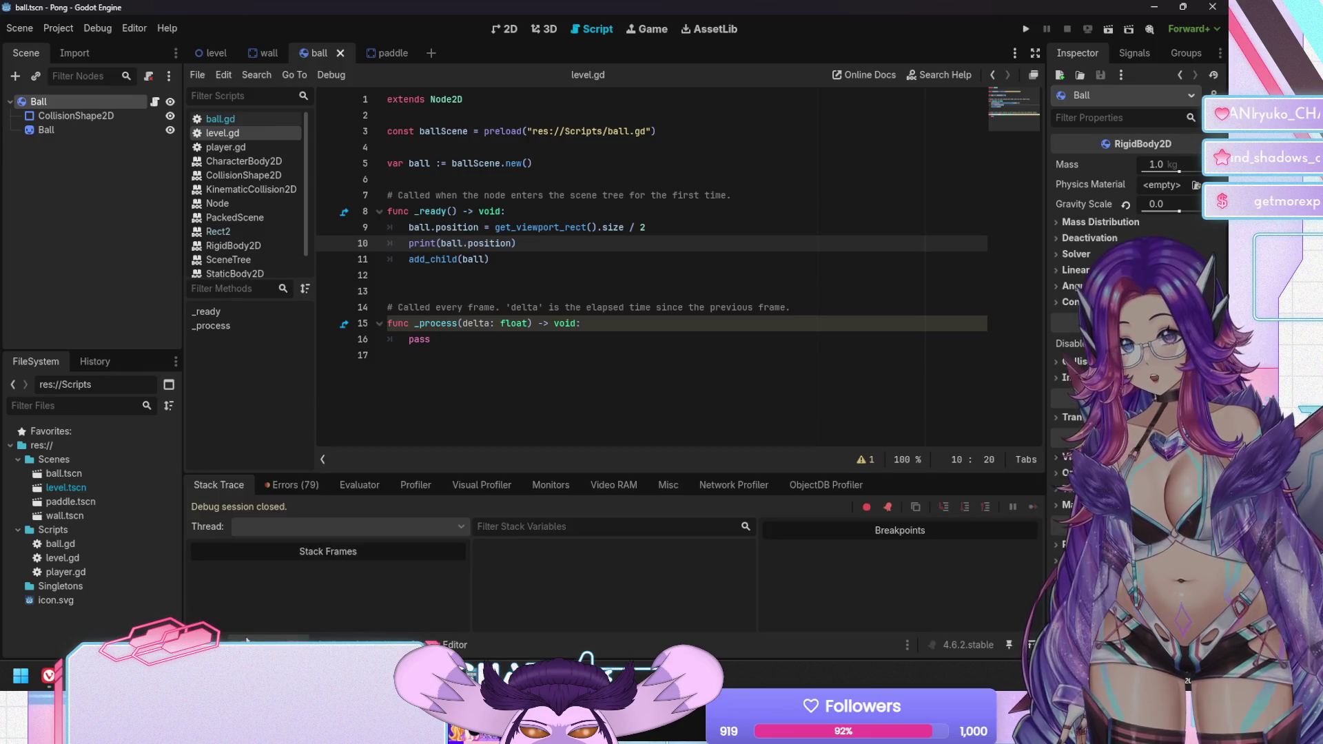
Show the 79-error list, collapse the unused delta warning, and jump to the ball.gd:3 error
left_click(289, 482)
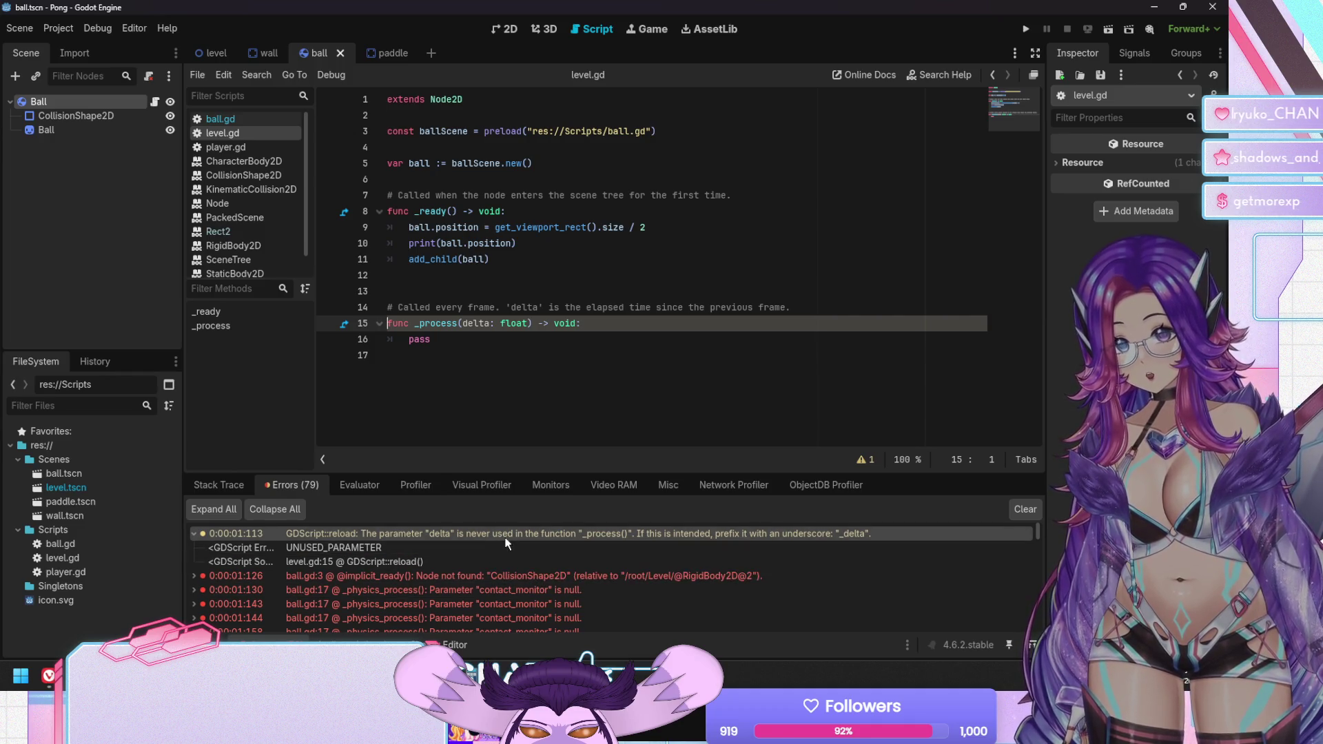
left_click(188, 529)
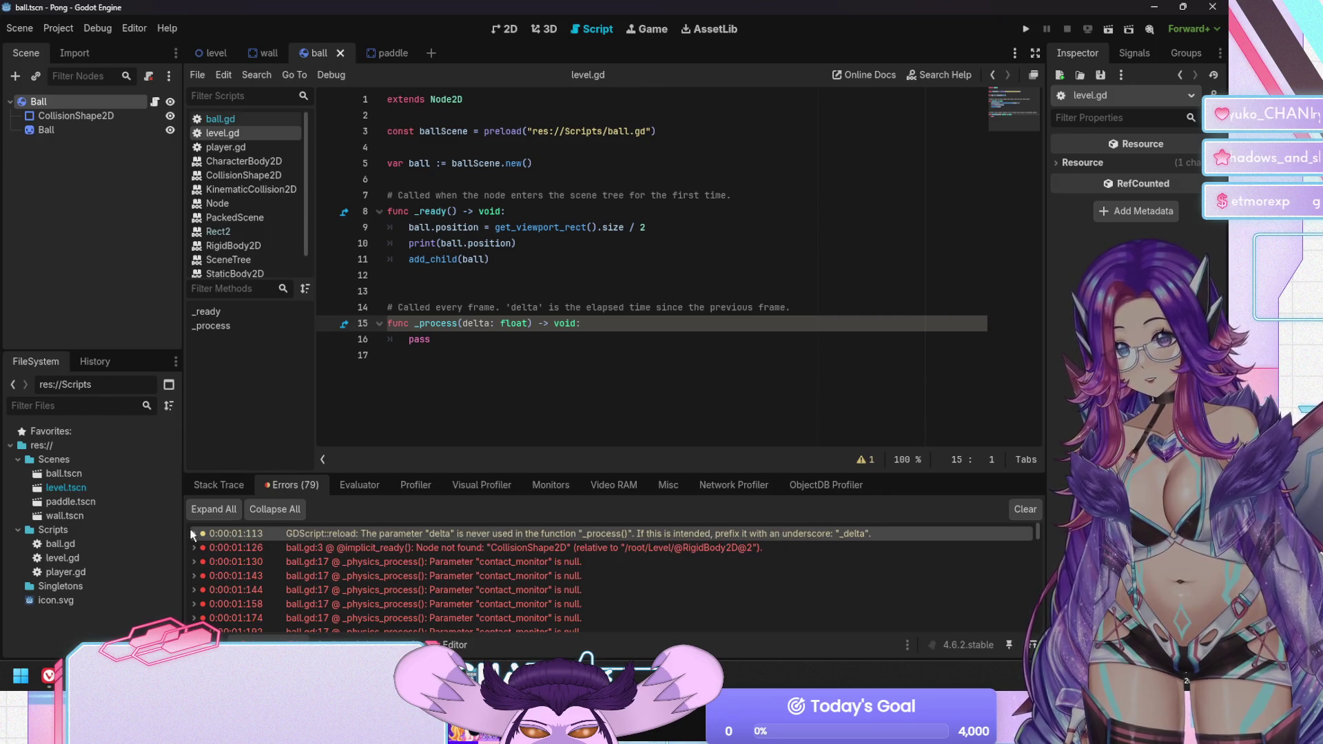
left_click(623, 547)
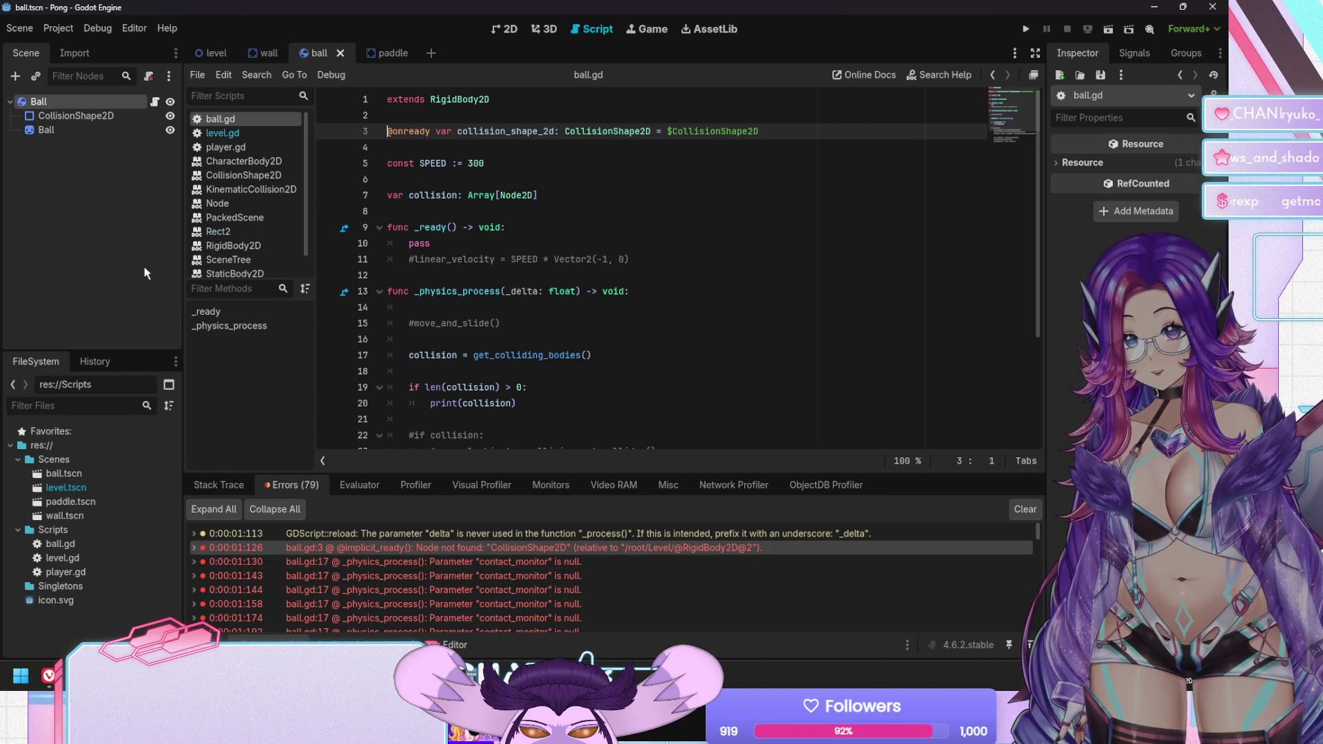
mouse_move(76, 116)
left_mouse_down()
mouse_move(393, 188)
mouse_move(416, 145)
left_mouse_up()
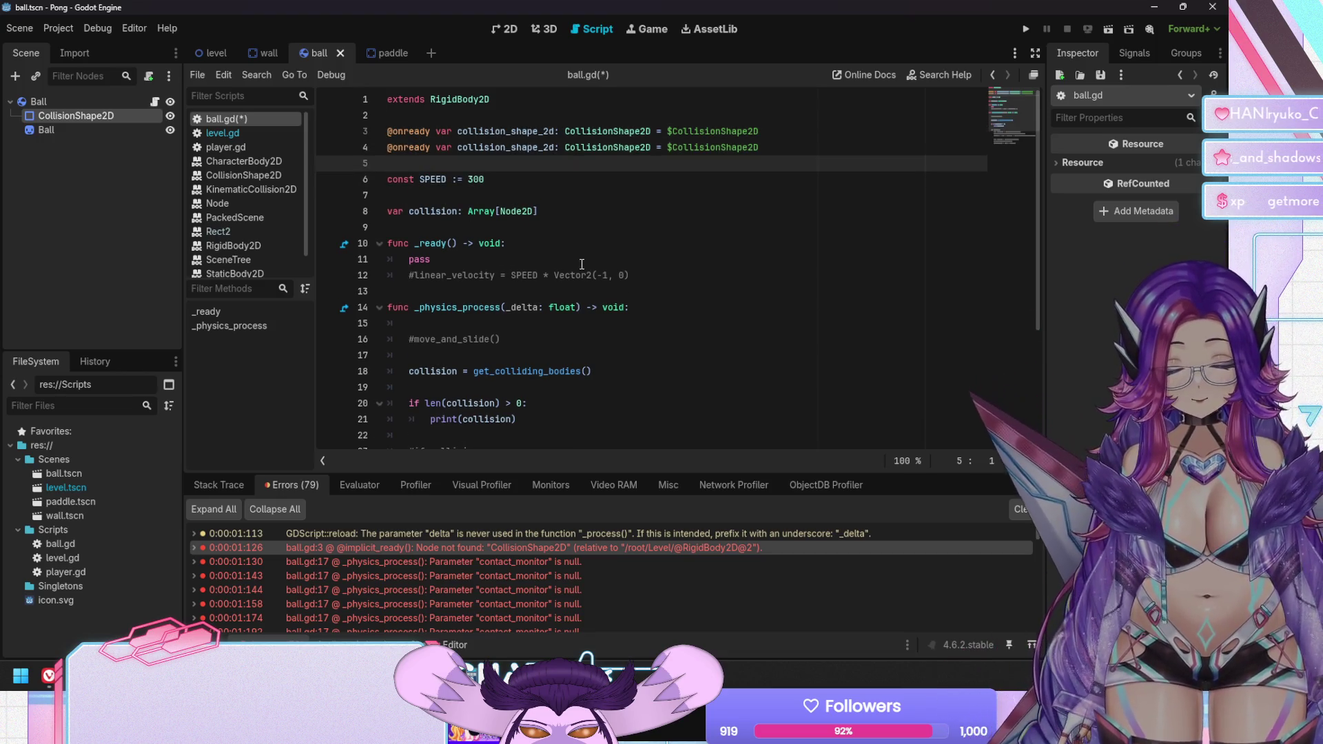
key("shift+Up")
key("BackSpace")
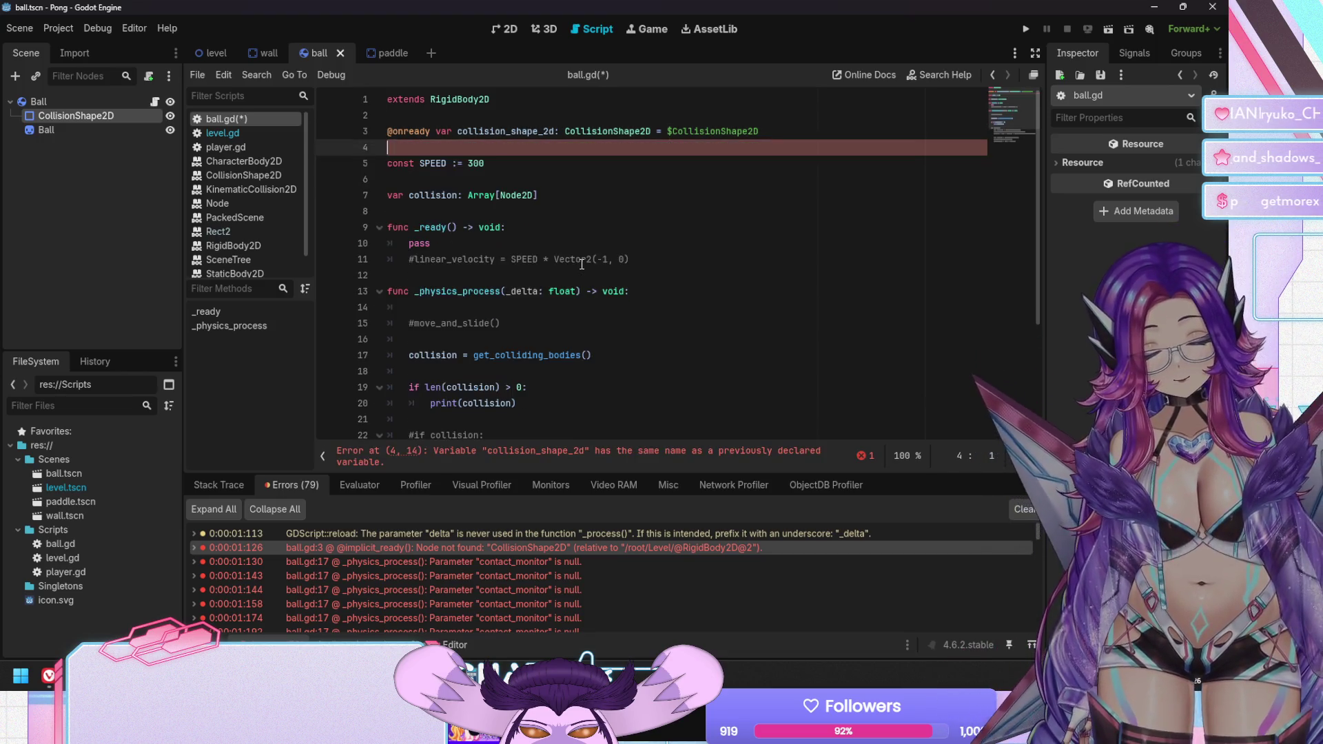
key("ctrl+s")
left_click(234, 133)
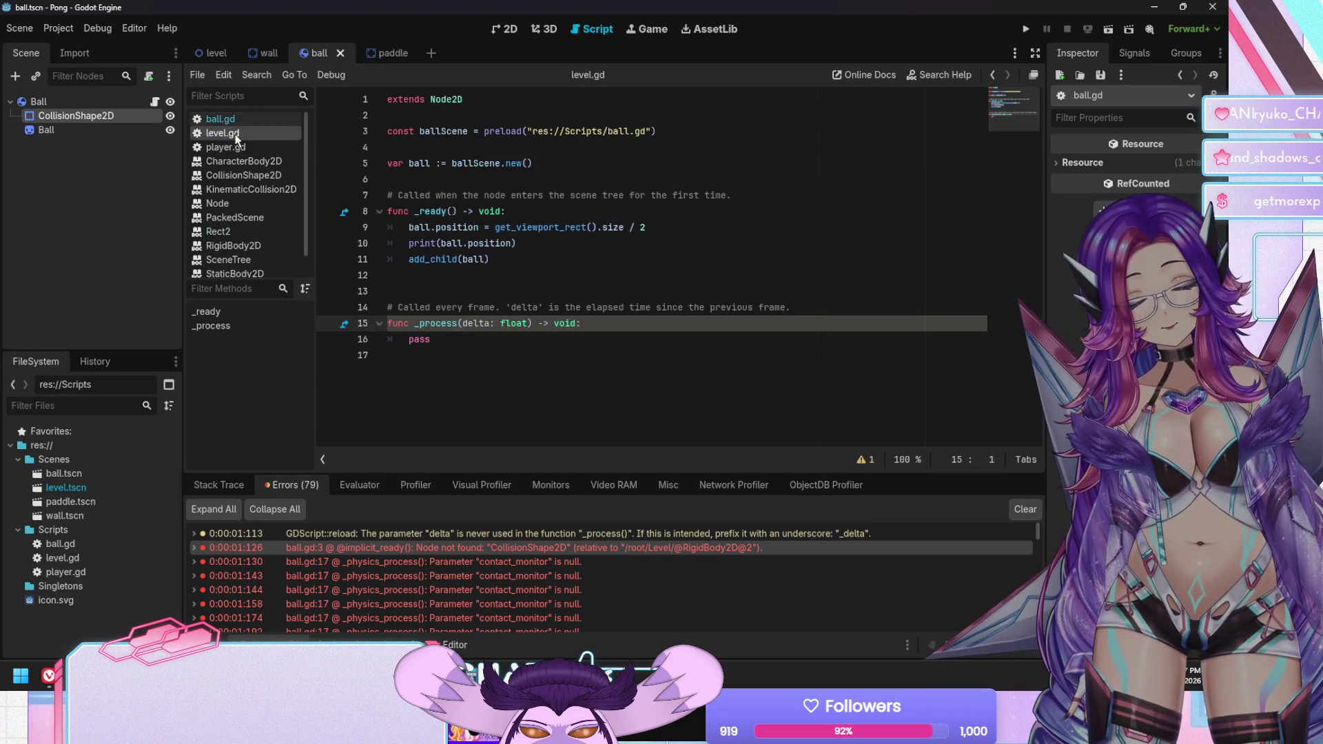
left_click(227, 121)
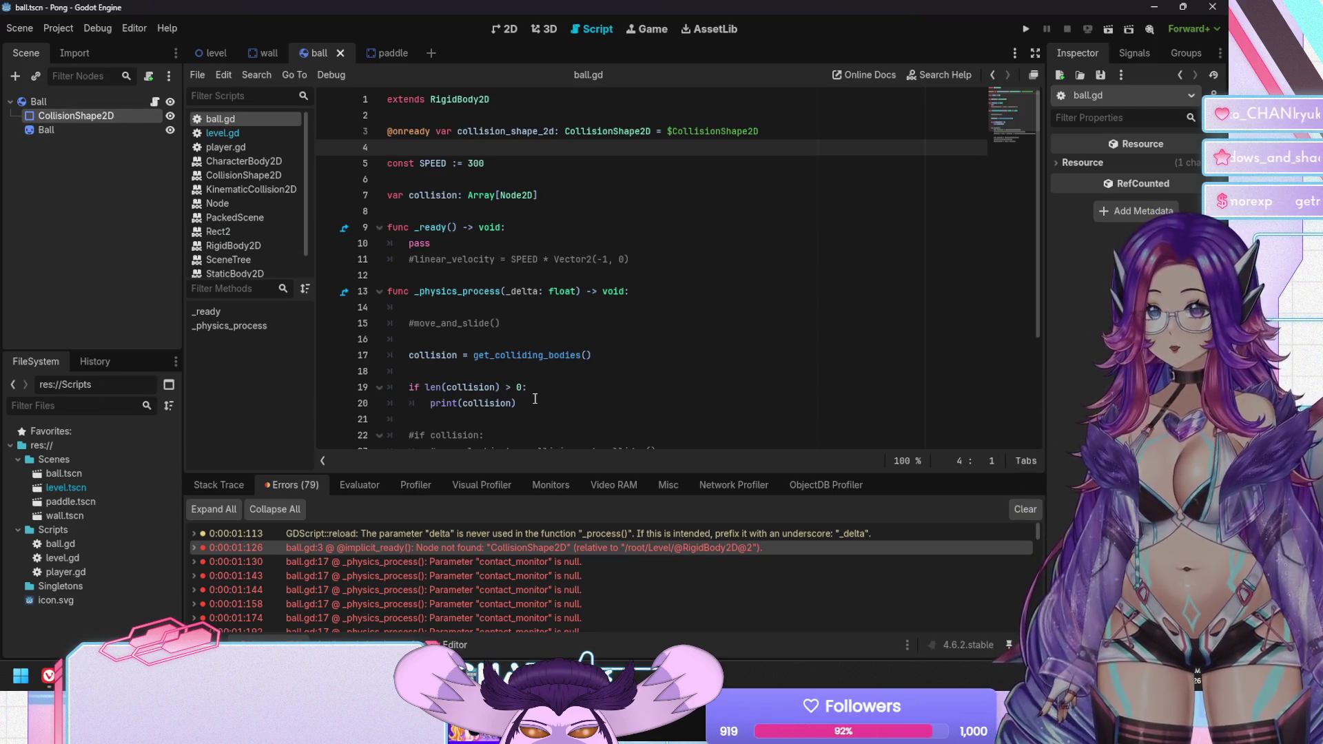
Add pass to _physics_process, comment out lines 17–20, save, and test-run the game
mouse_move(511, 562)
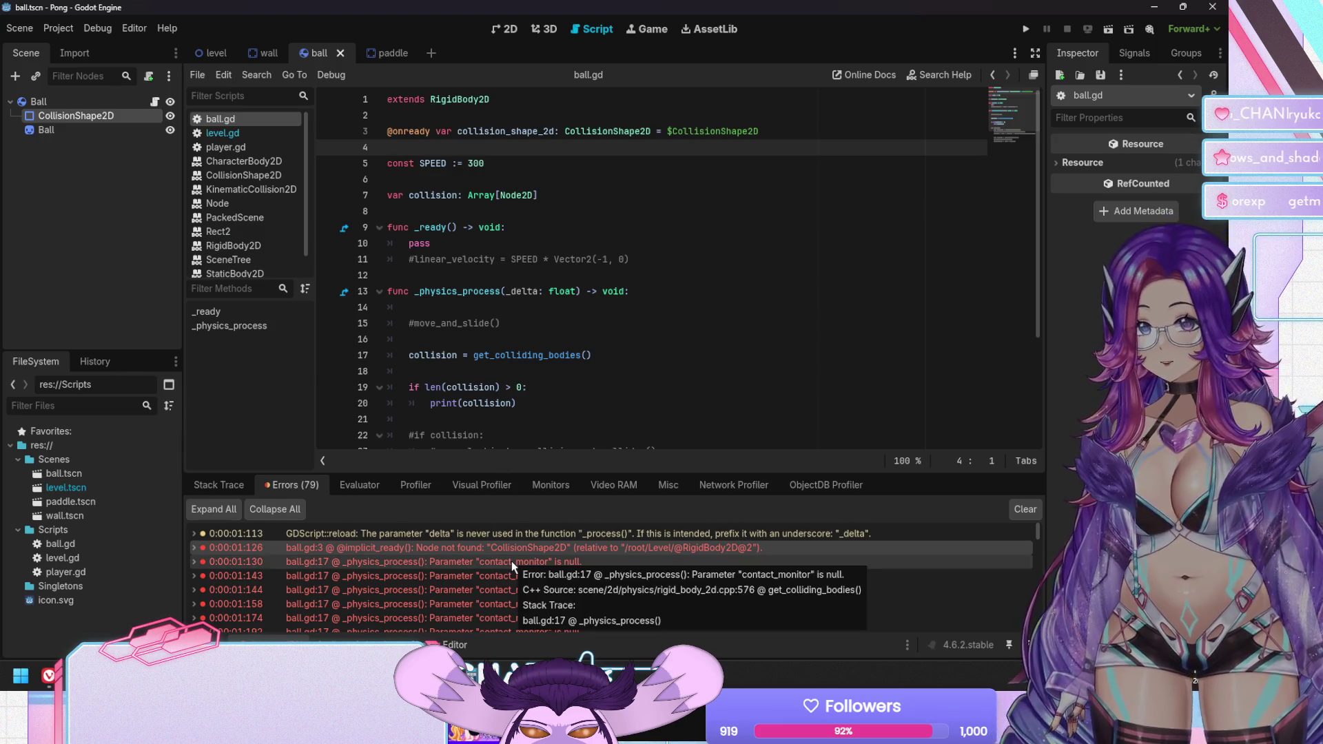
scroll(461, 319, "down", 2)
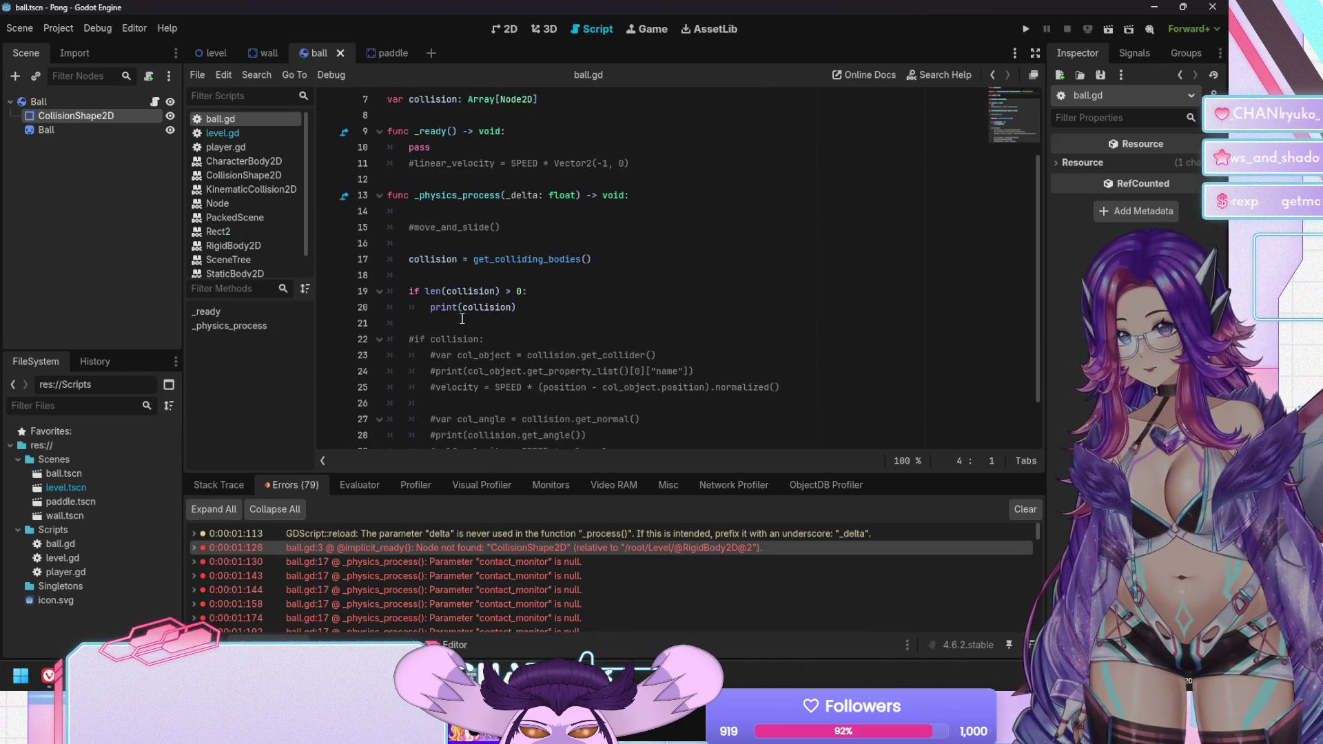
left_click(430, 212)
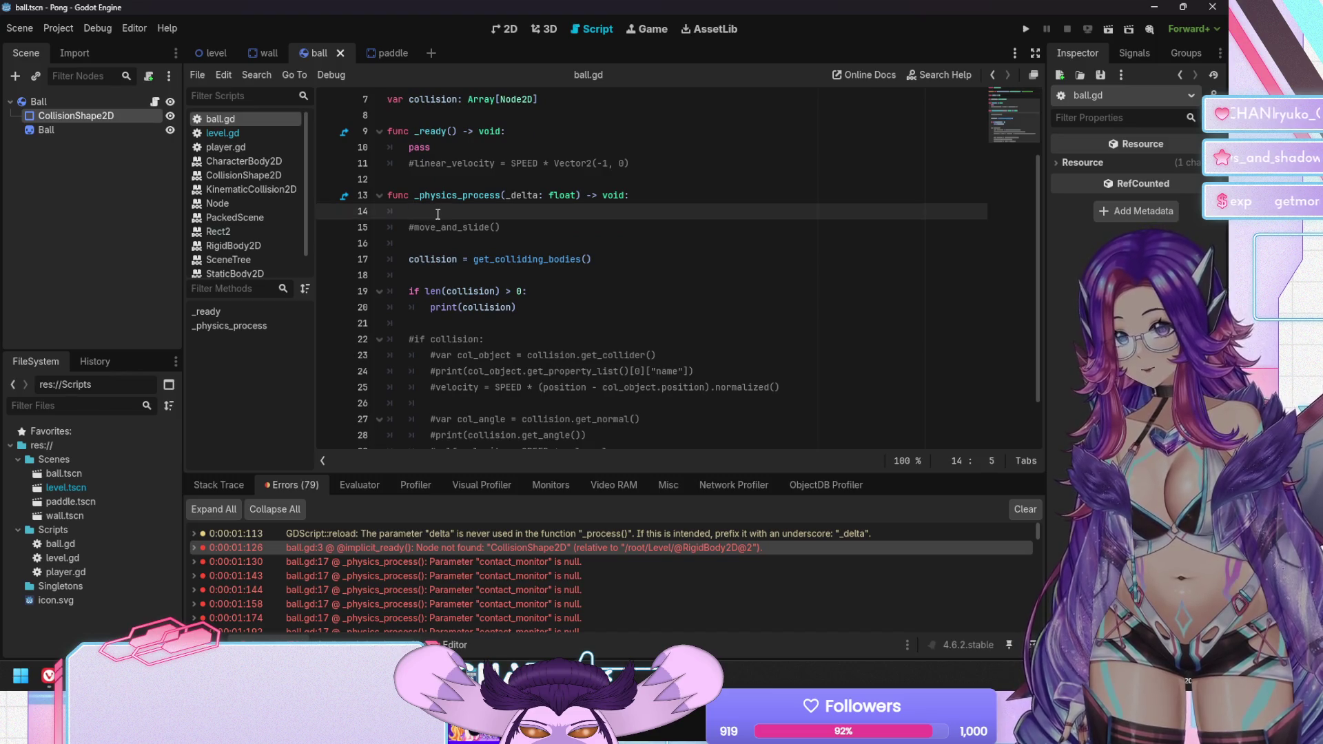
type("pass")
key("Down")
key("Down")
key("Down")
key("shift+Down")
key("shift+Down")
key("shift+Down")
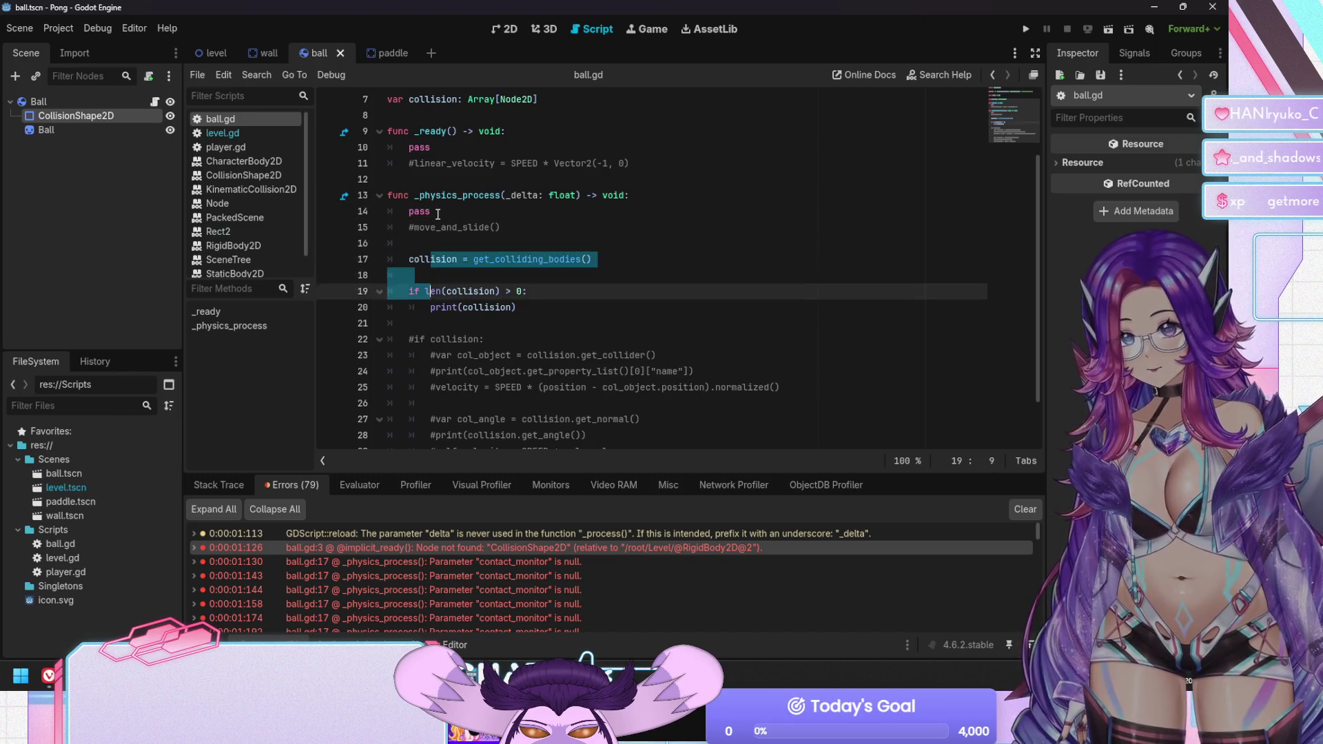
key("ctrl+k")
key("ctrl+s")
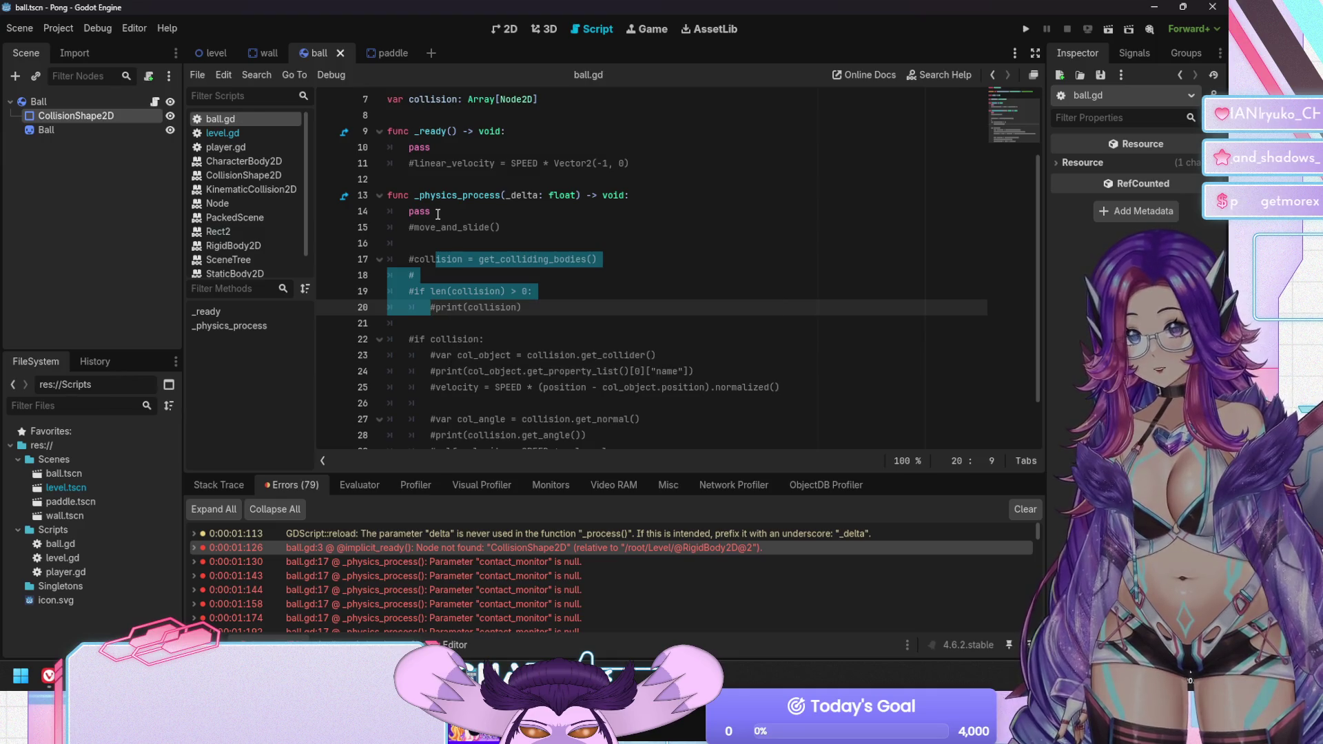
key("F5")
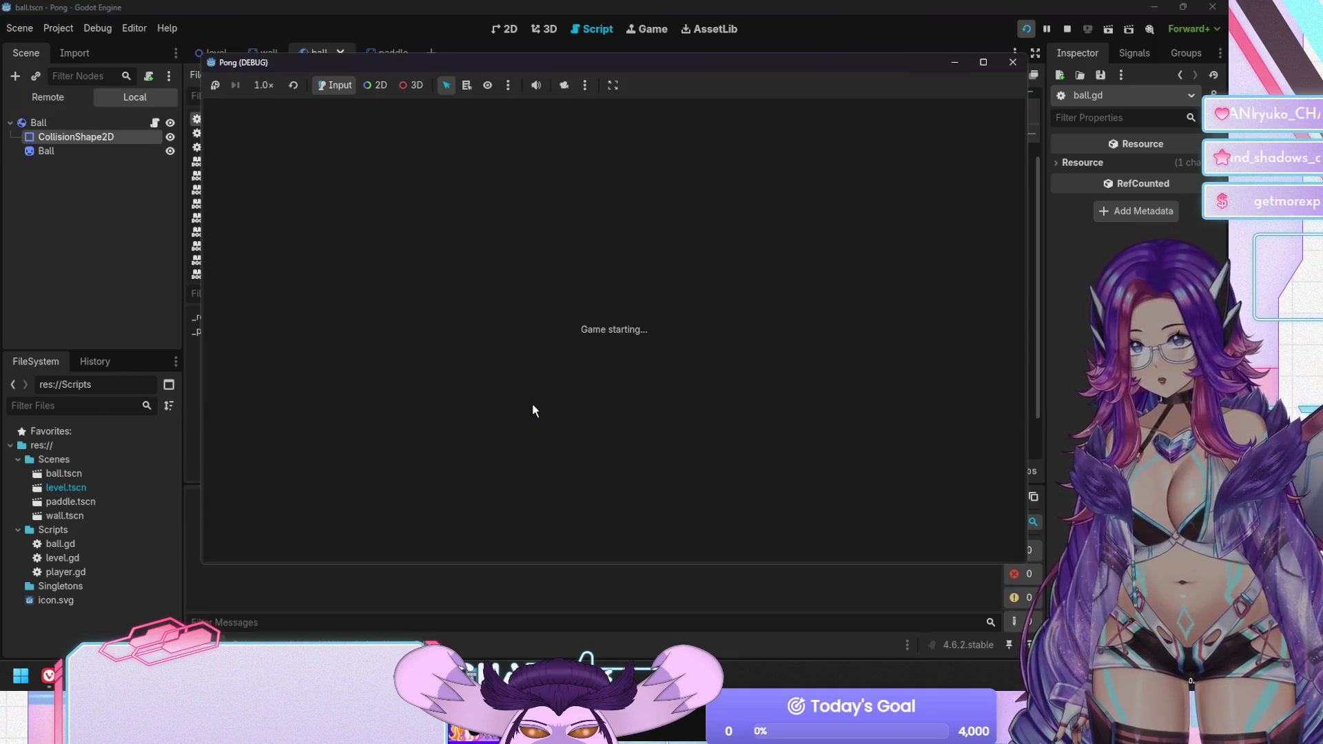
key("F8")
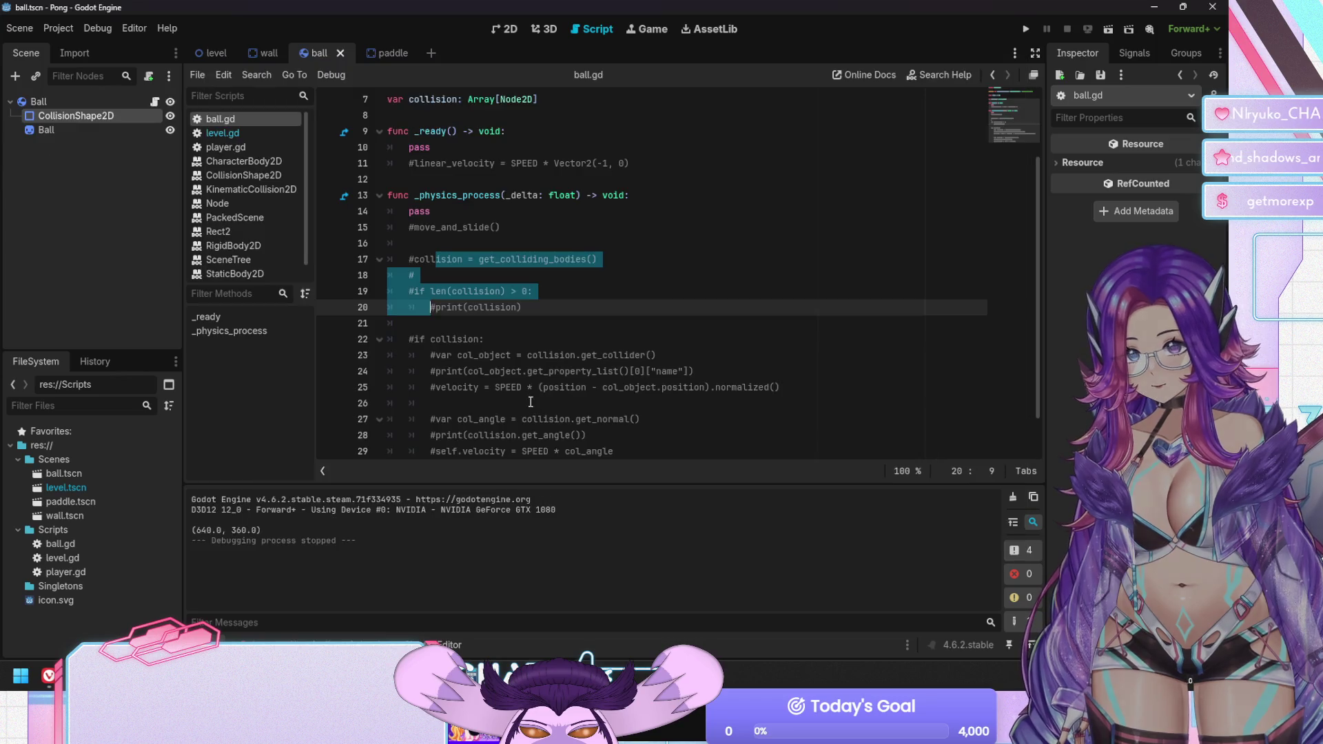
left_click(366, 548)
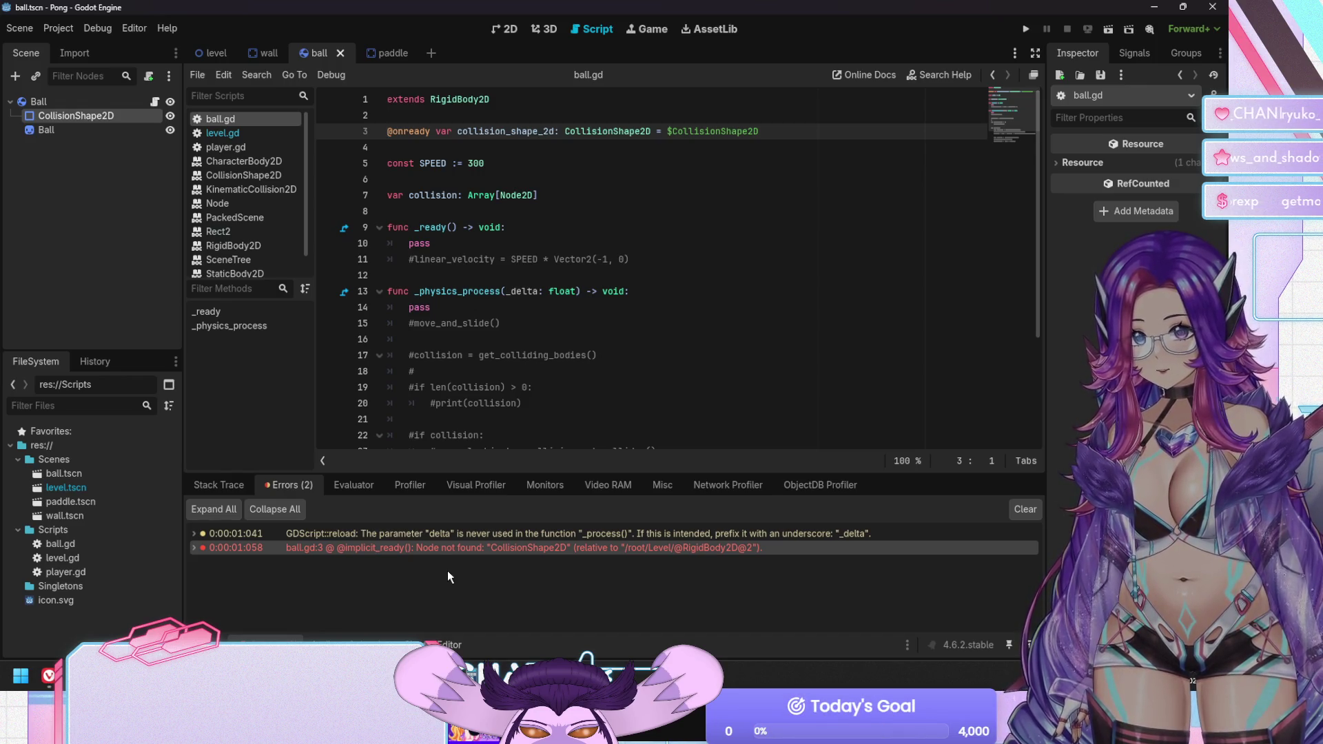
key("shift+Down")
key("shift+Down")
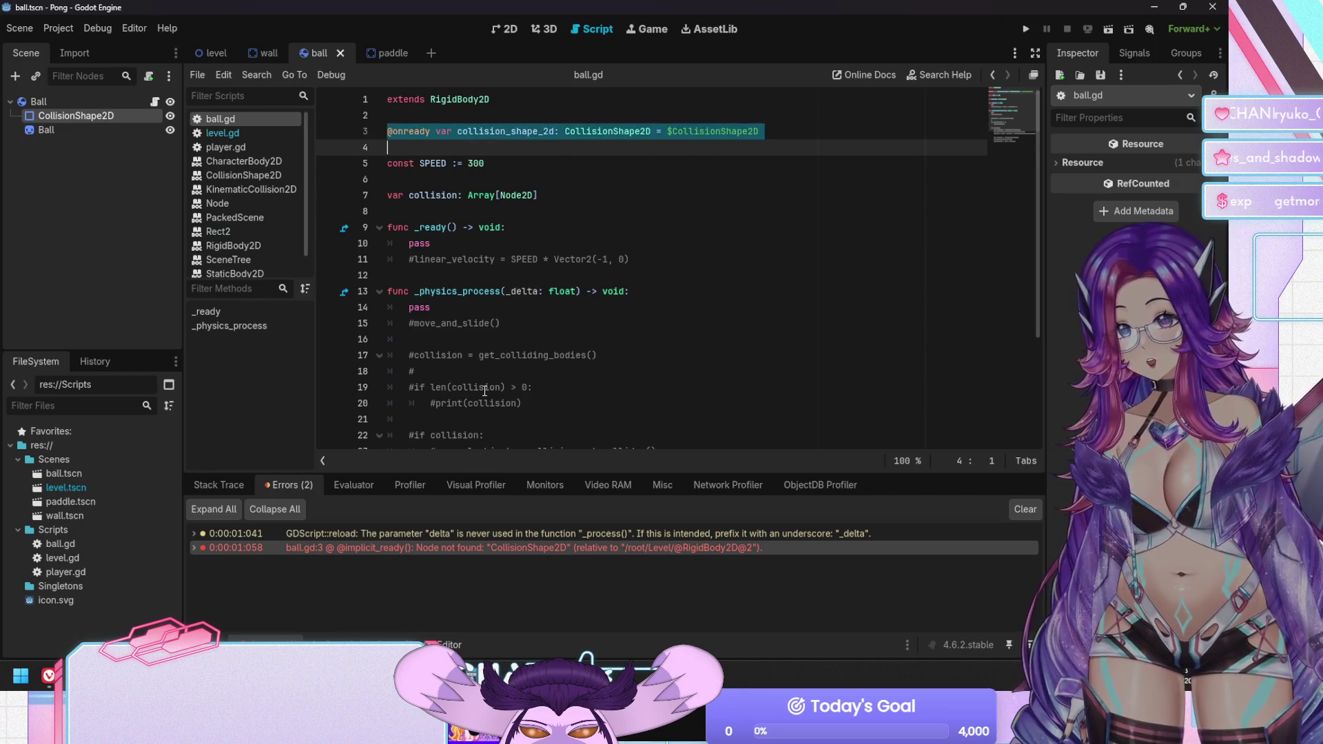
key("Delete")
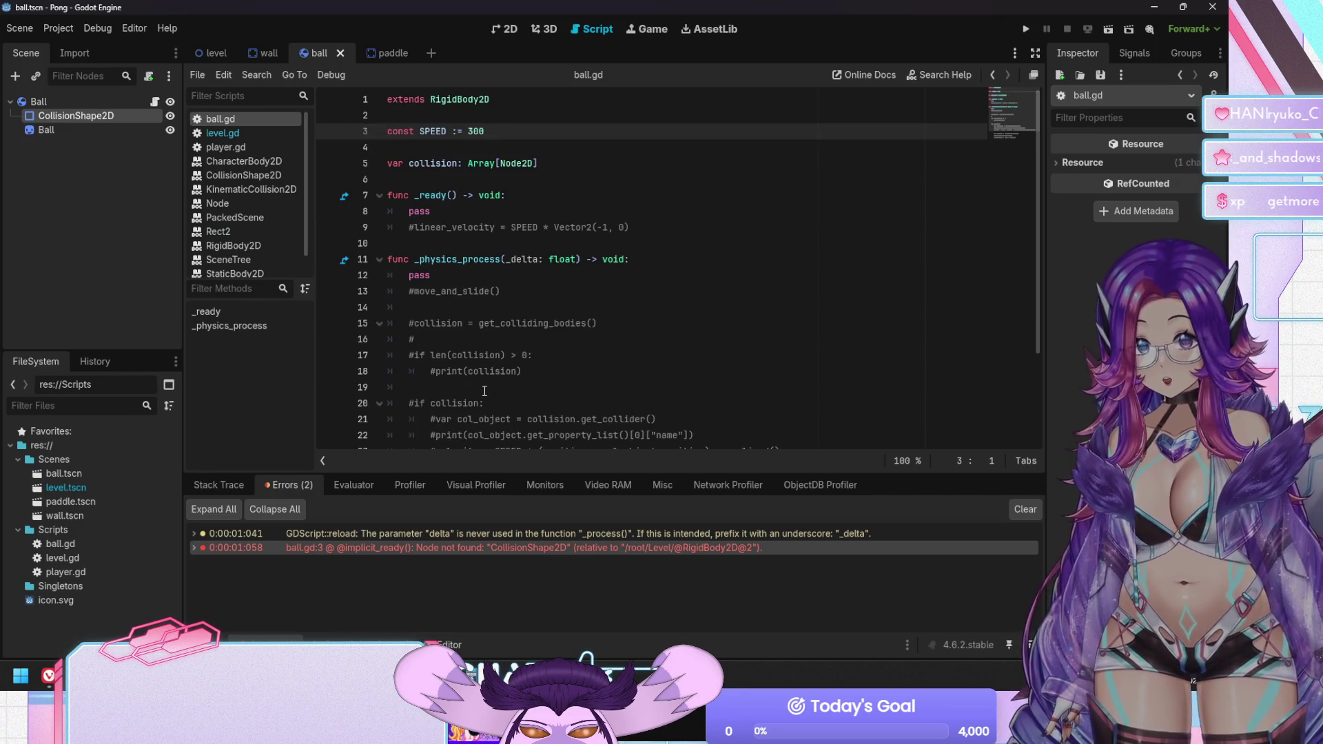
key("ctrl+End")
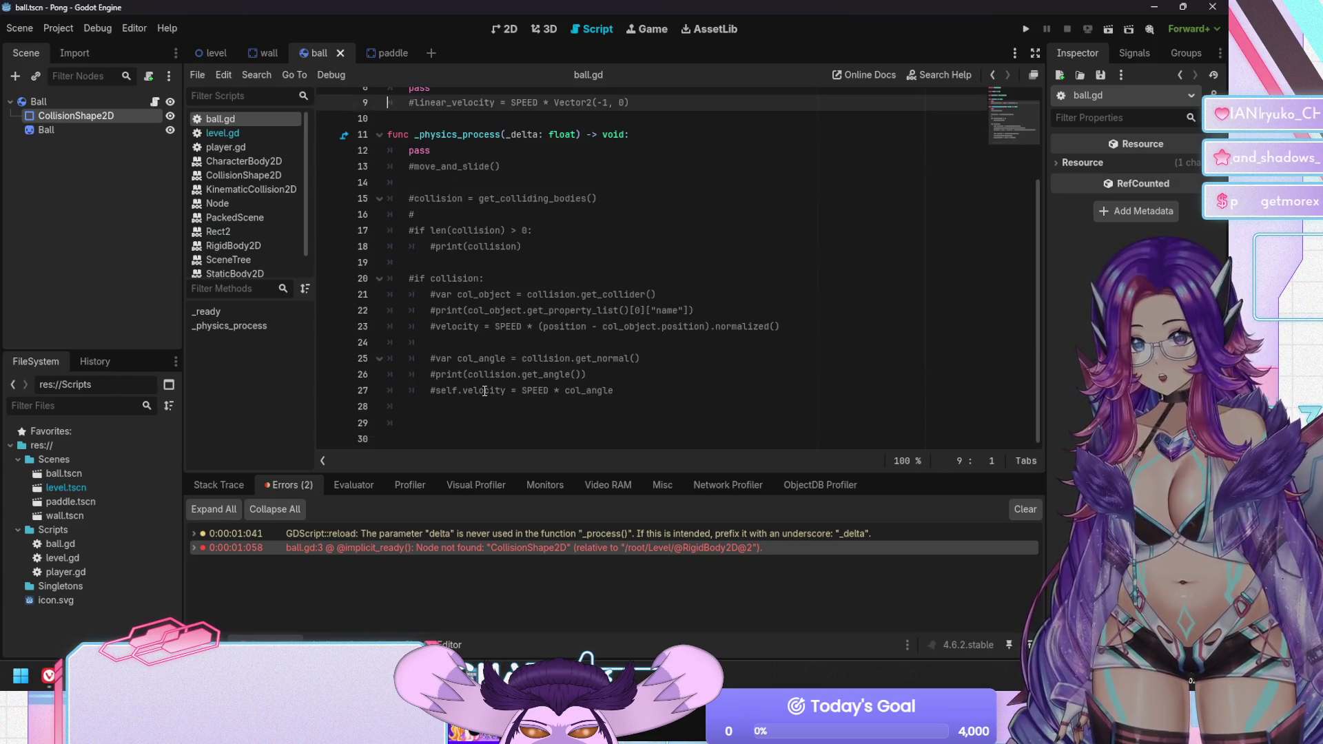
key("ctrl+z")
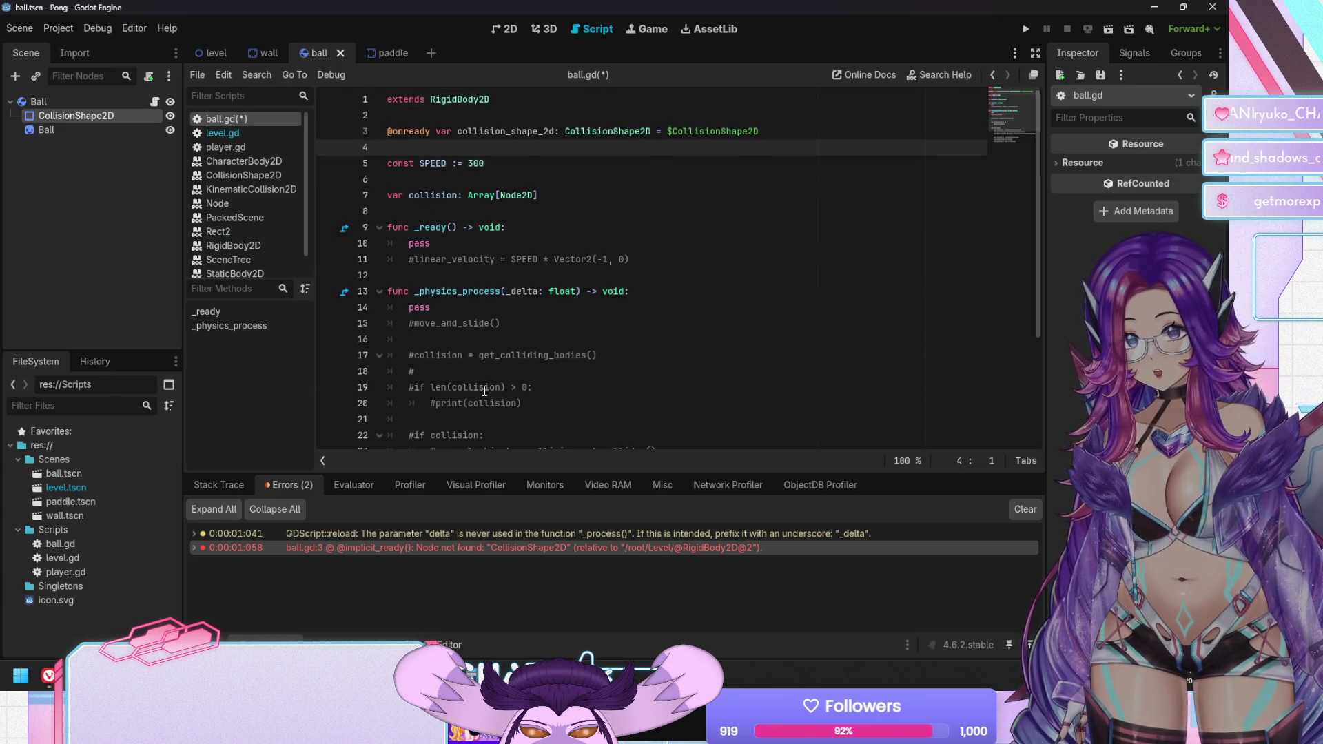
key("Up")
type("#")
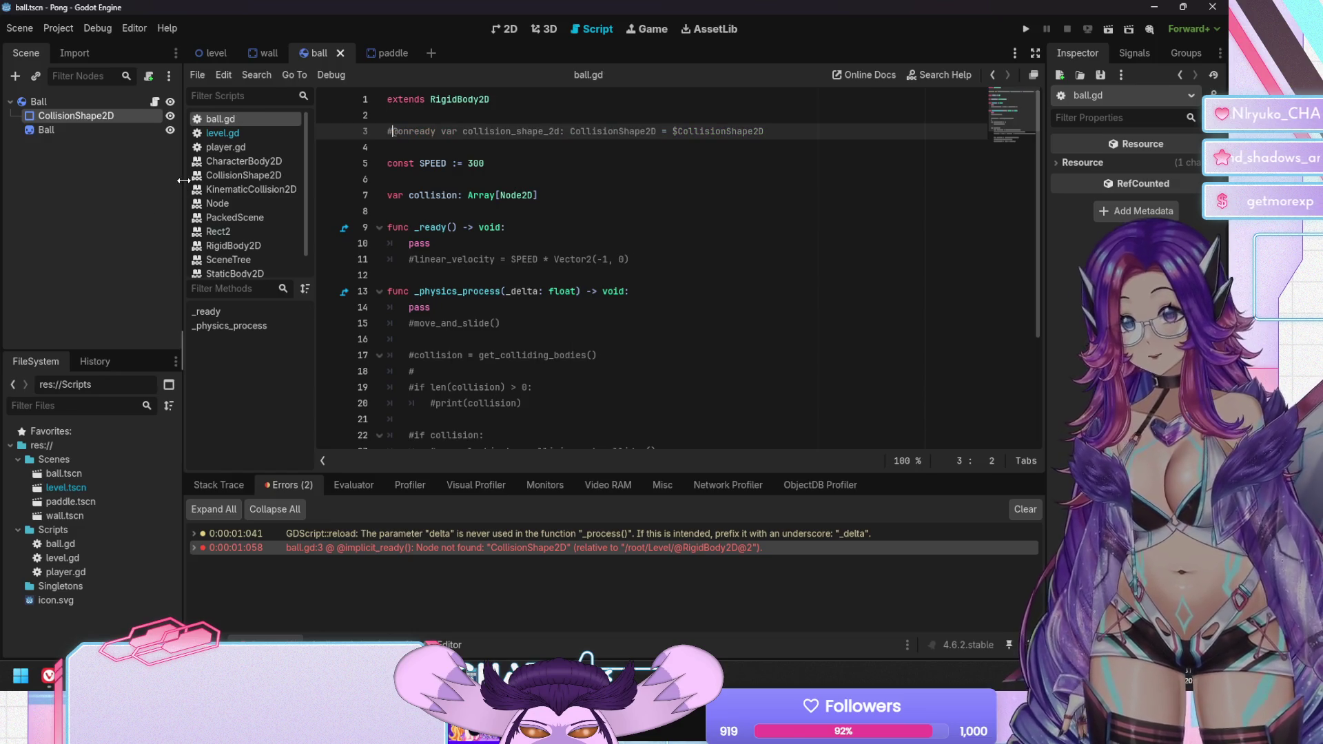
left_click(220, 56)
left_click(265, 56)
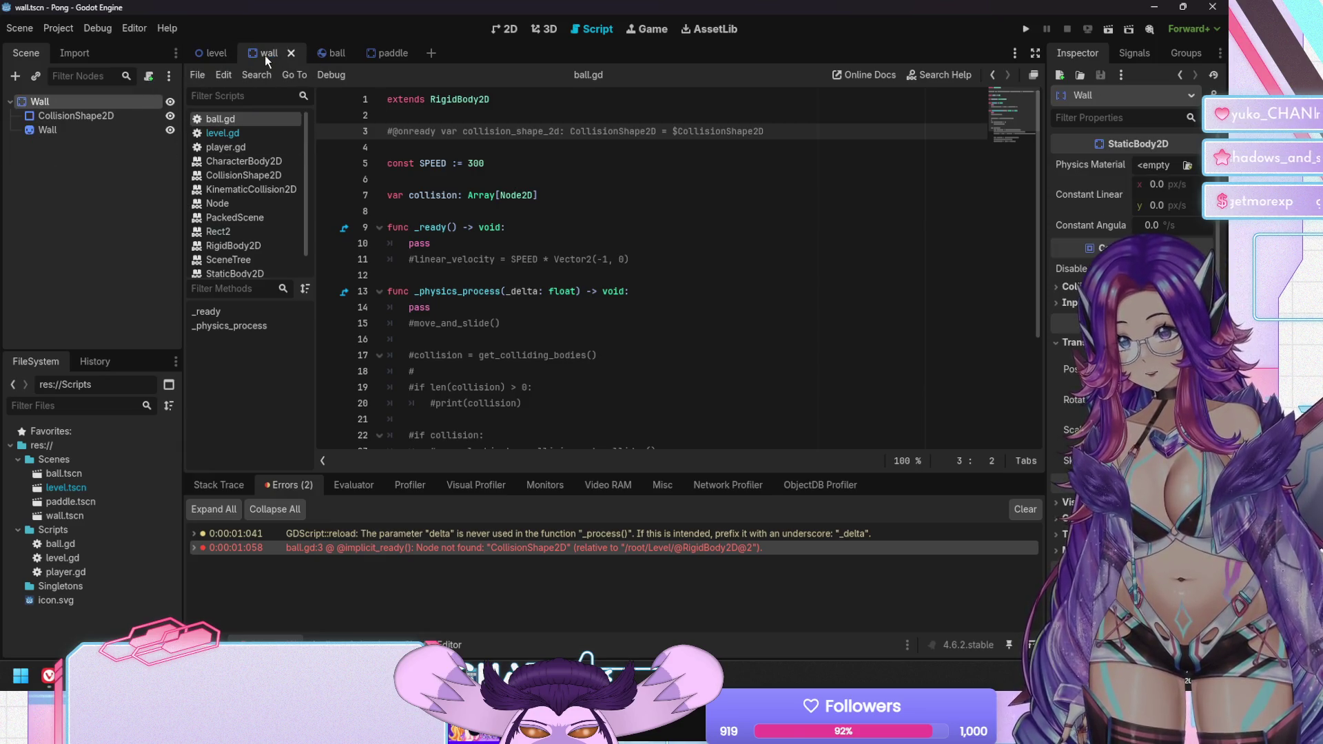
In level.gd, cut the ball positioning line out of _ready
left_click(221, 55)
left_click(238, 133)
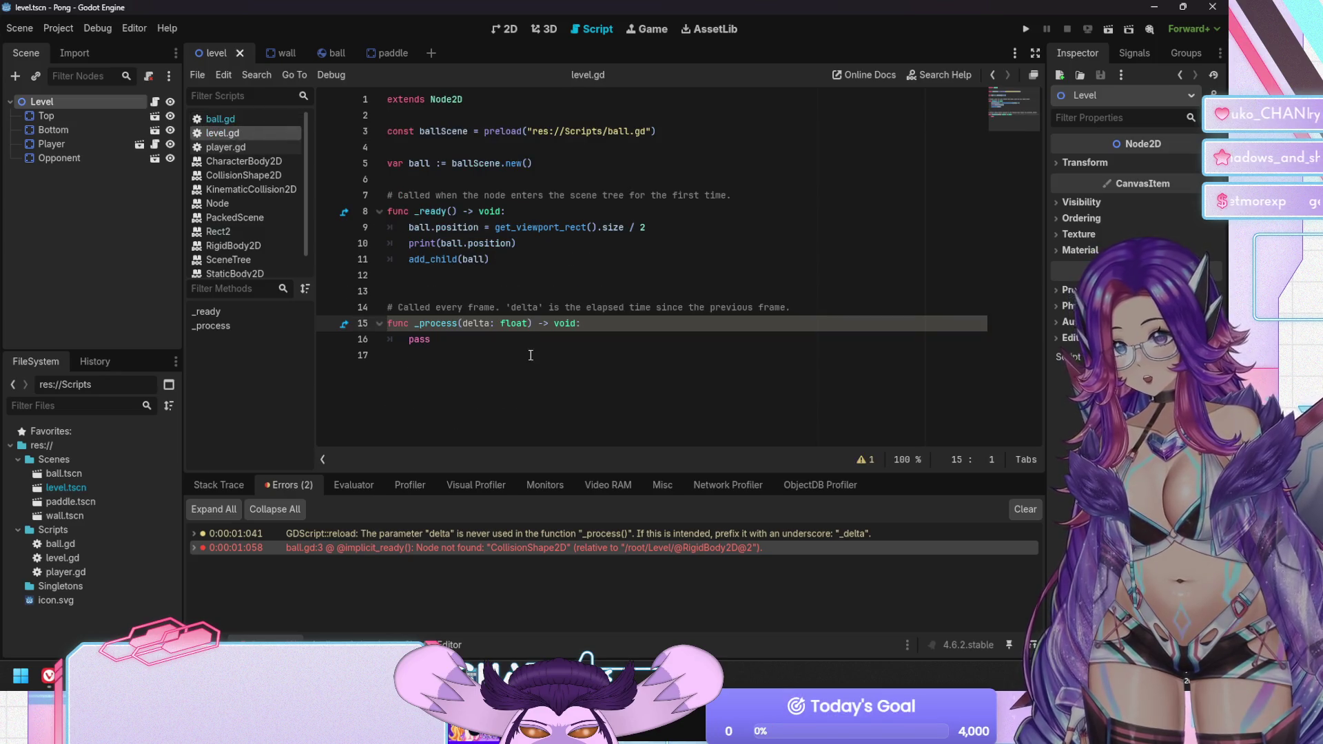
left_click(427, 259)
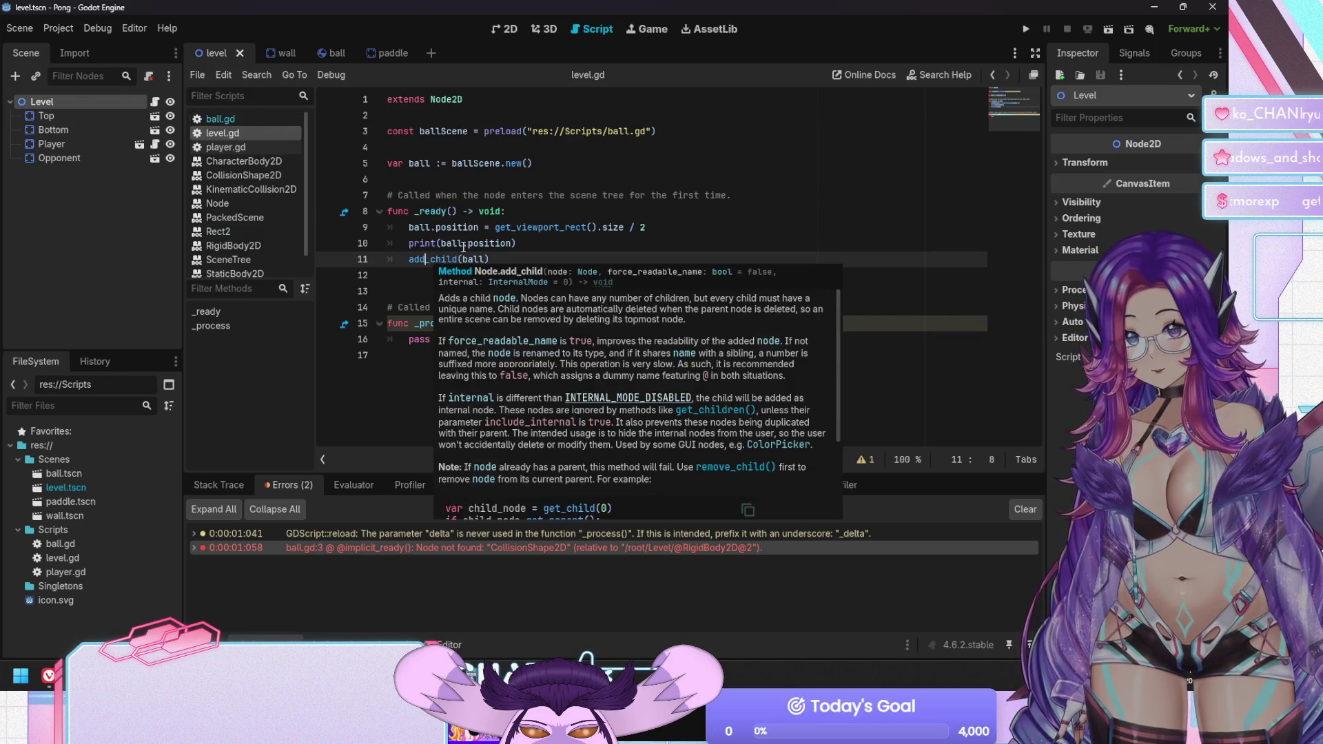
mouse_move(434, 263)
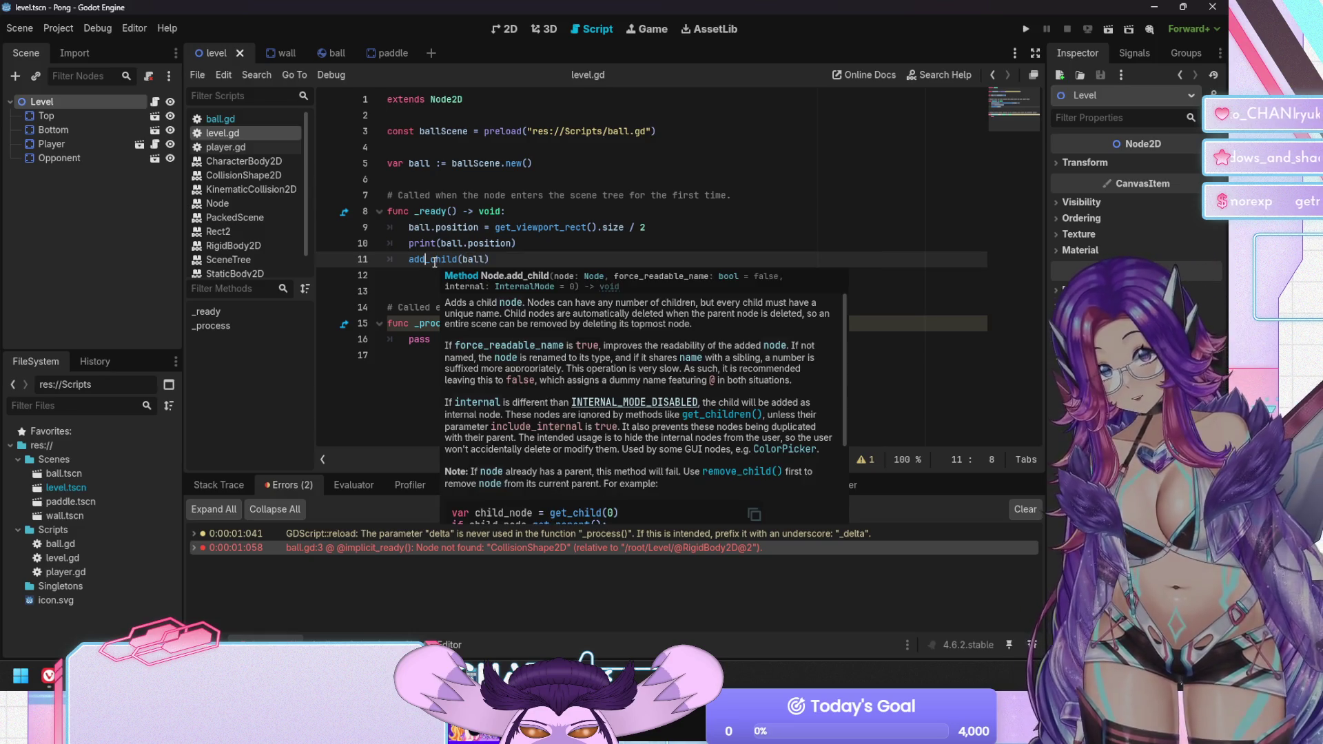
left_click(417, 232)
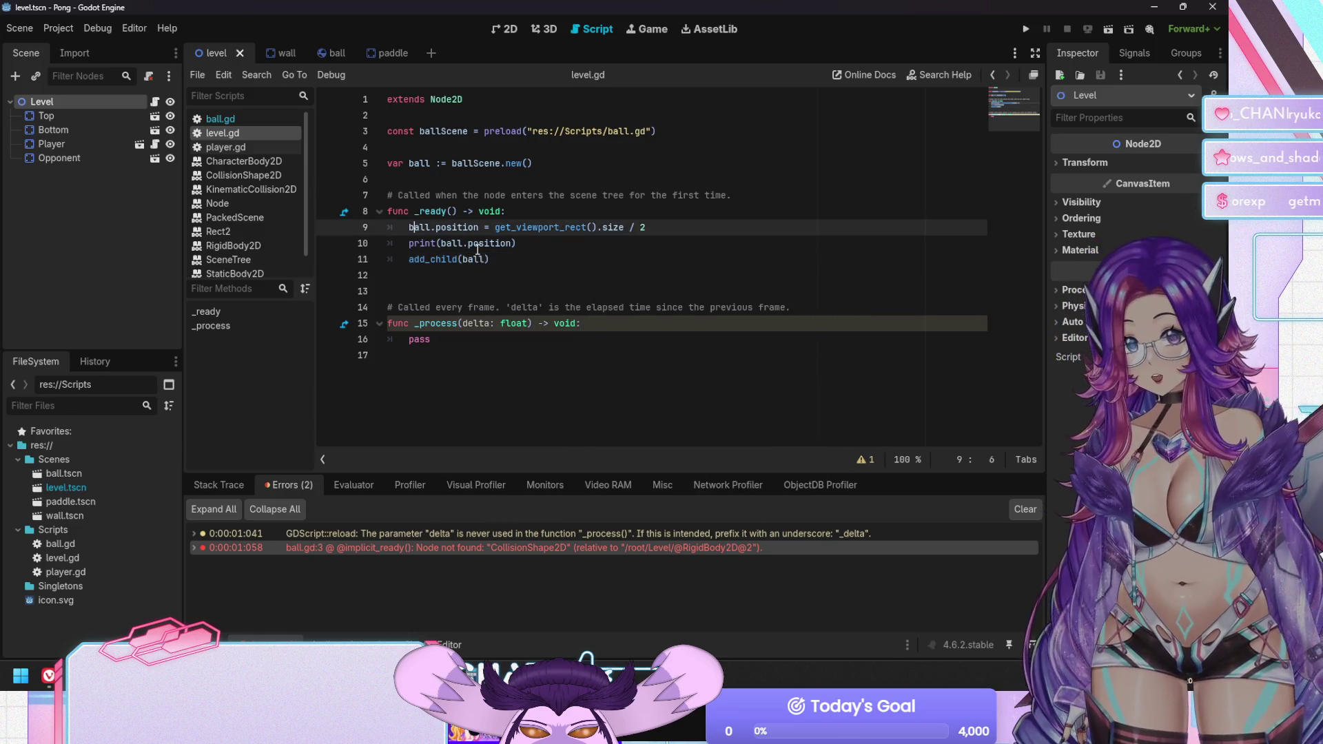
key("Home")
key("shift+End")
key("ctrl+c")
key("BackSpace")
Paste the ball positioning line below add_child and remove the leftover blank line
key("Down")
key("Down")
key("End")
key("Return")
key("ctrl+v")
key("Up")
key("Up")
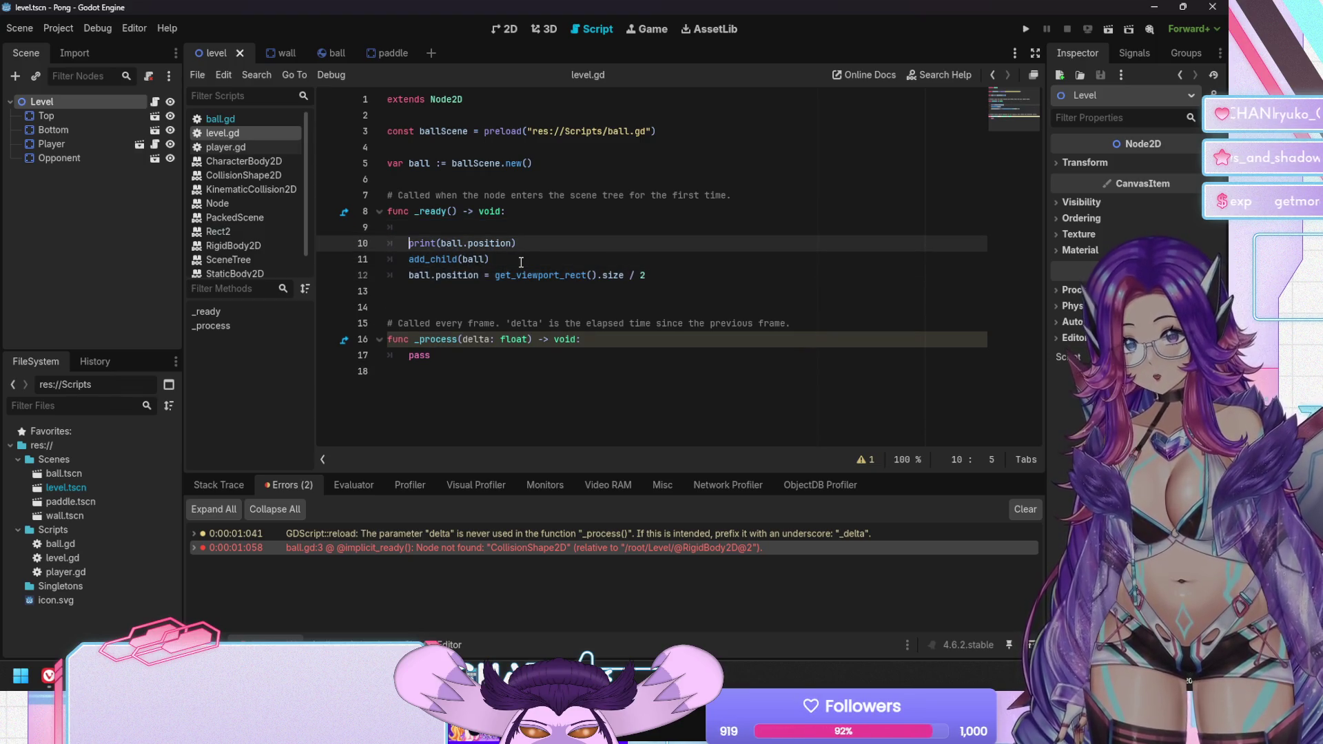
key("Up")
key("BackSpace")
key("BackSpace")
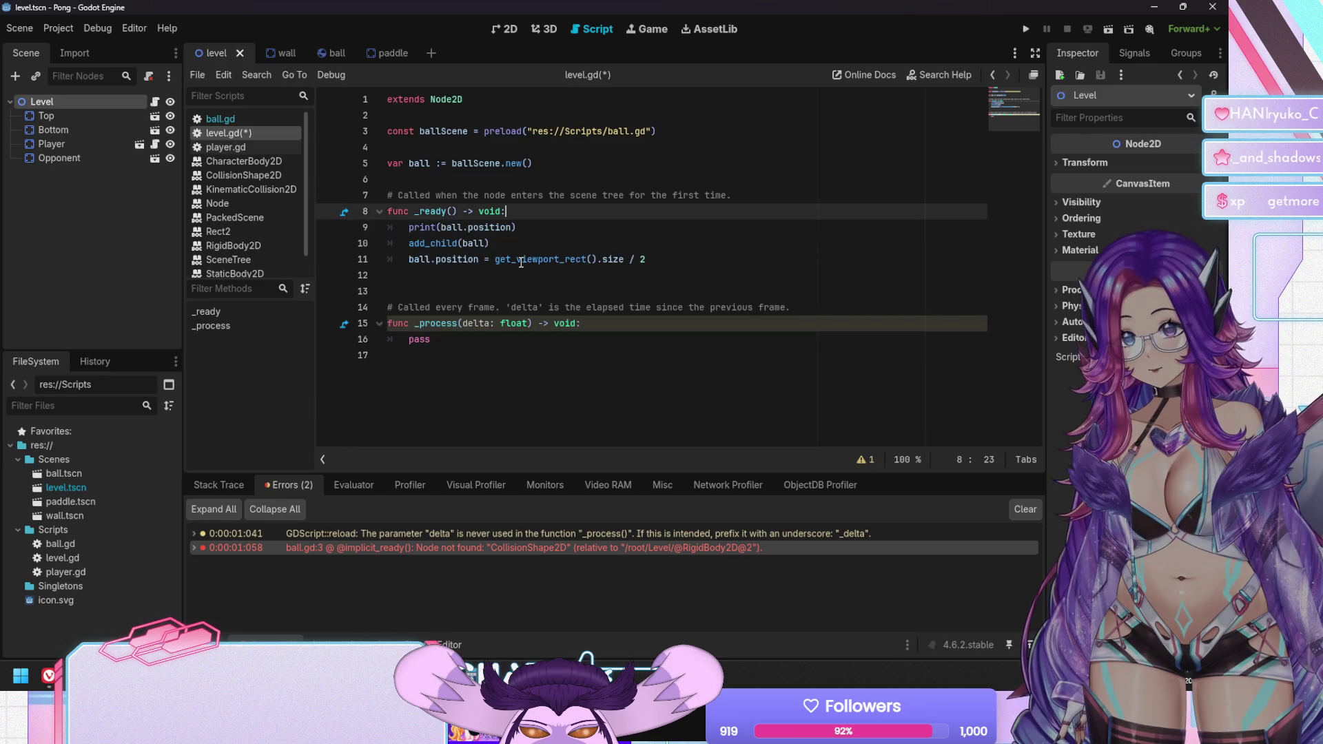
Delete the print(ball.position) line, then test-run and stop the game
key("Down")
key("shift+Home")
key("shift+Home")
key("BackSpace")
key("BackSpace")
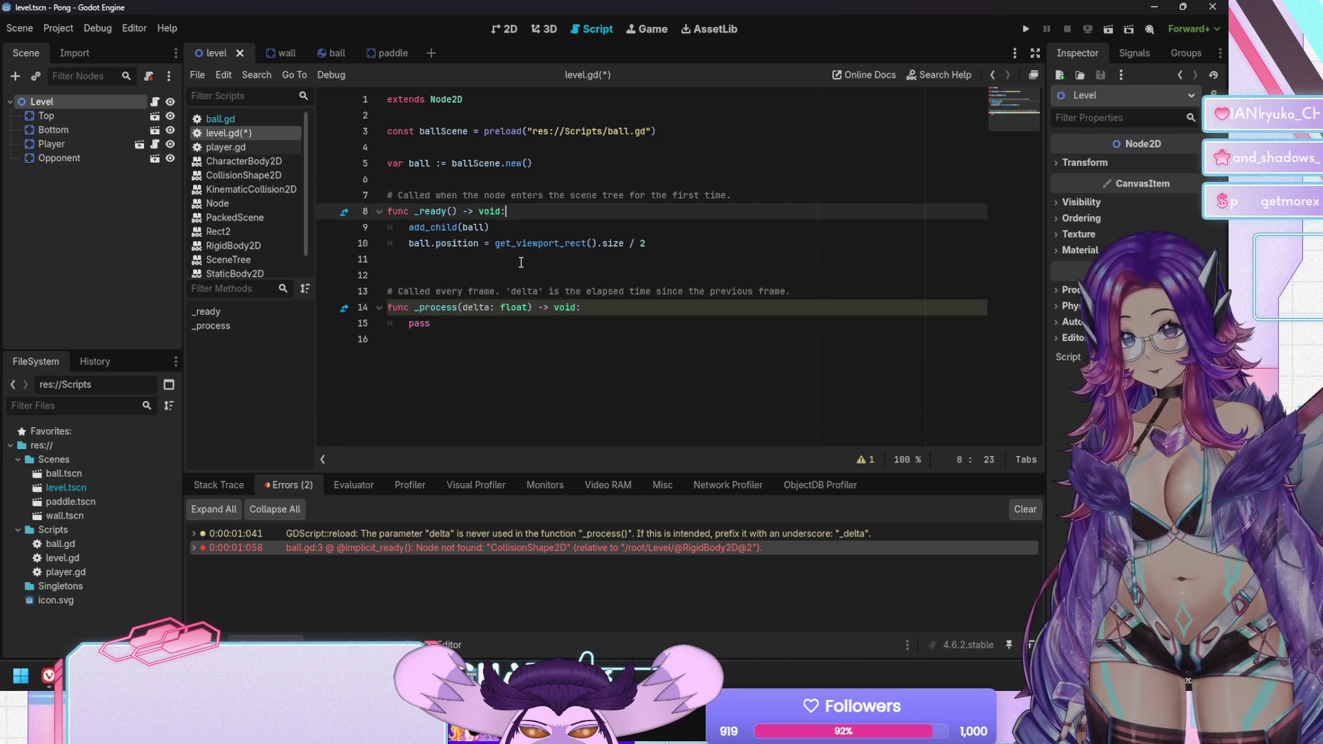
key("F5")
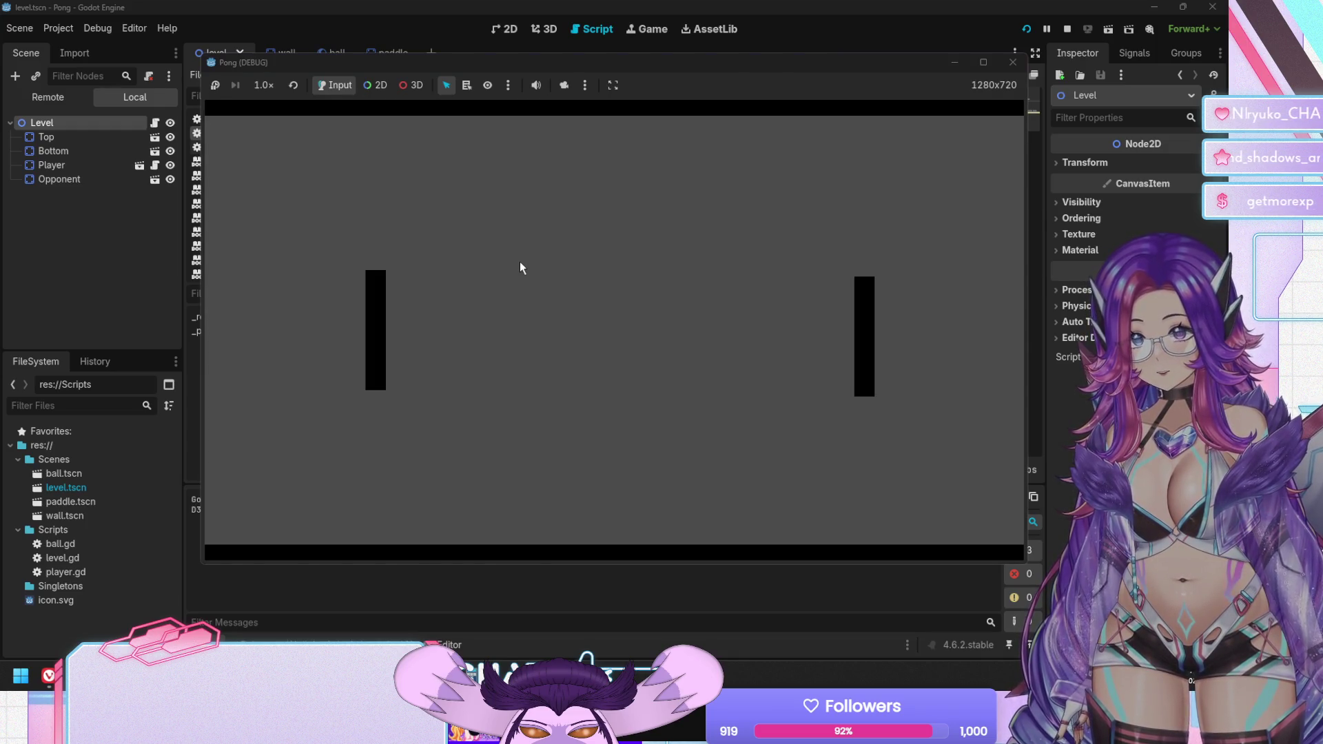
key("F8")
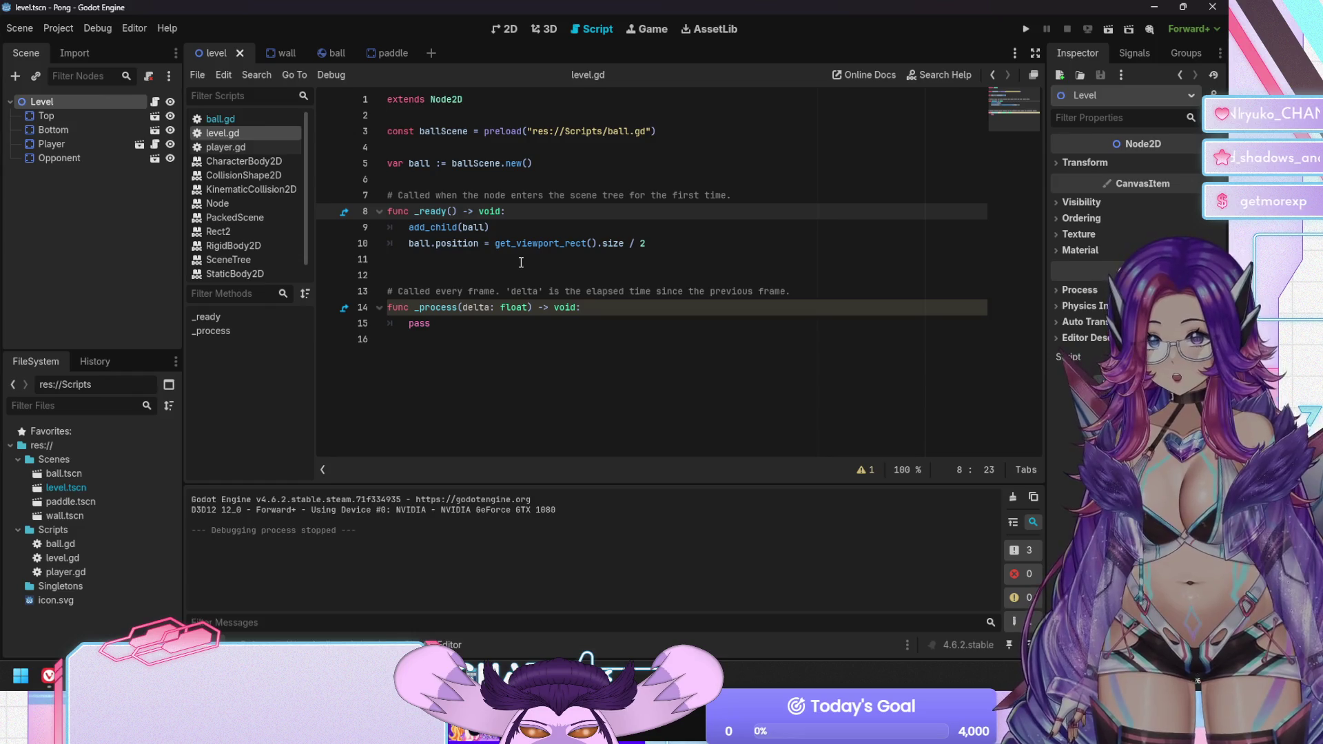
key("Down")
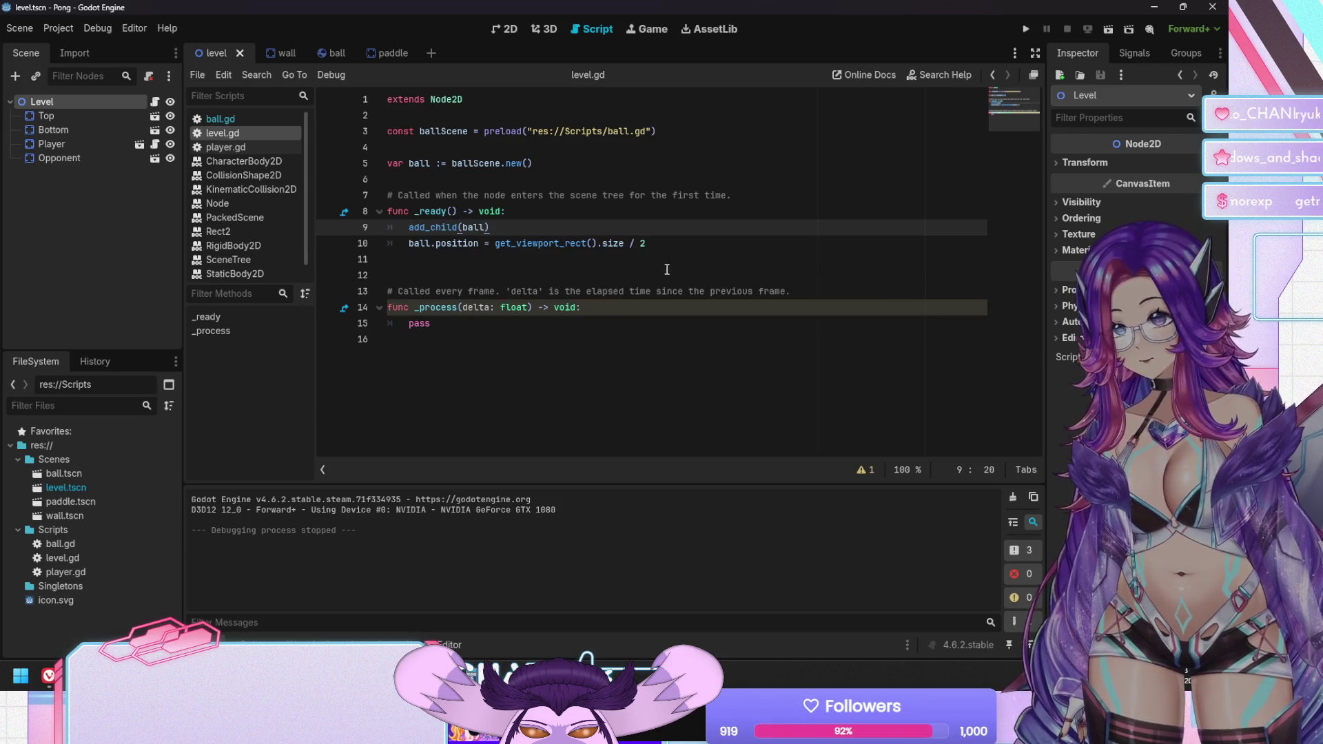
Open the Search Help reference dialog over level.gd
left_click(658, 244)
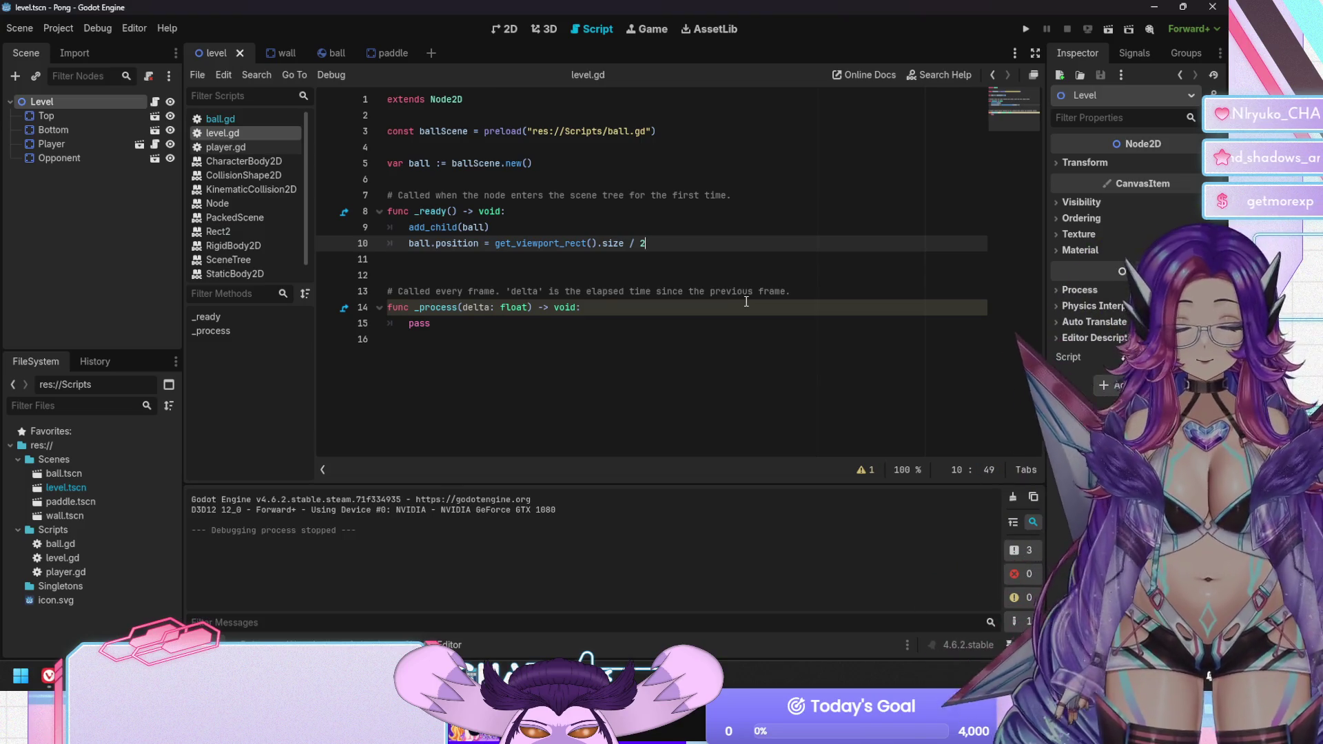
left_click(924, 75)
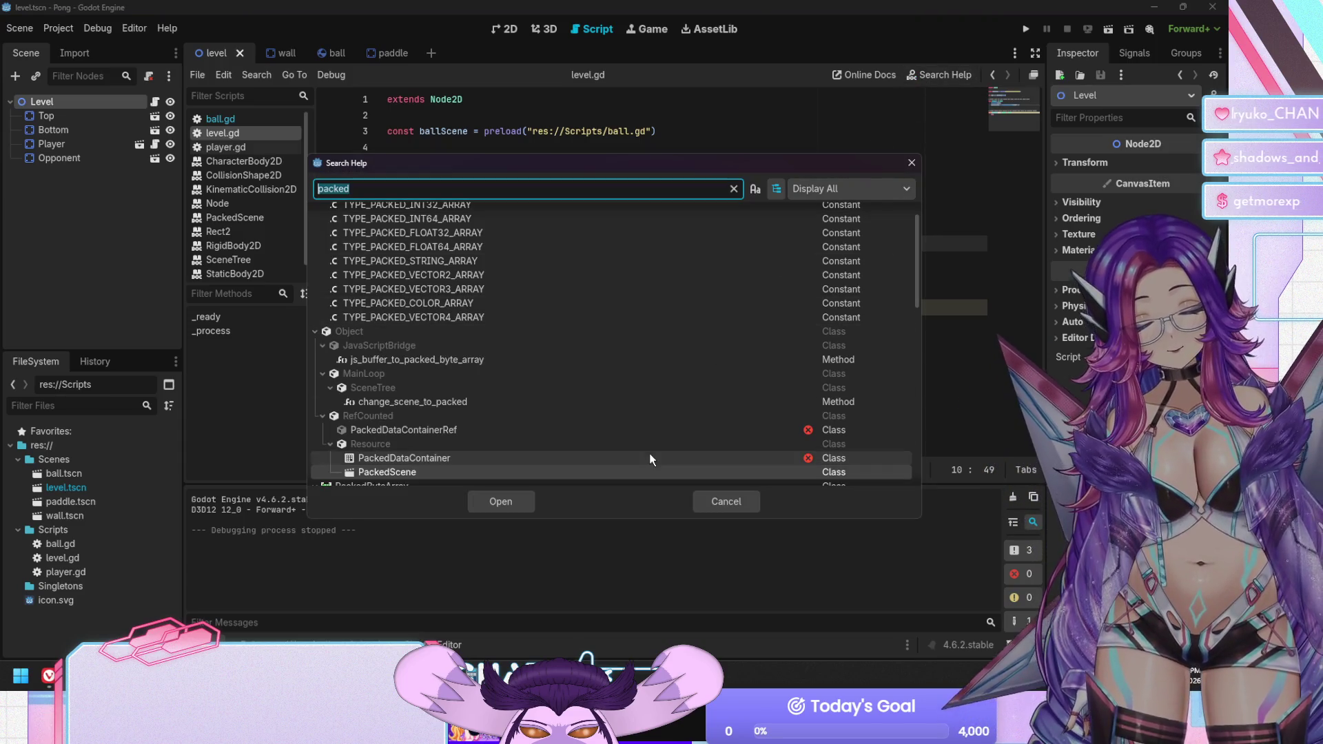
Dismiss Search Help and close the open Node class reference tab
left_click(727, 499)
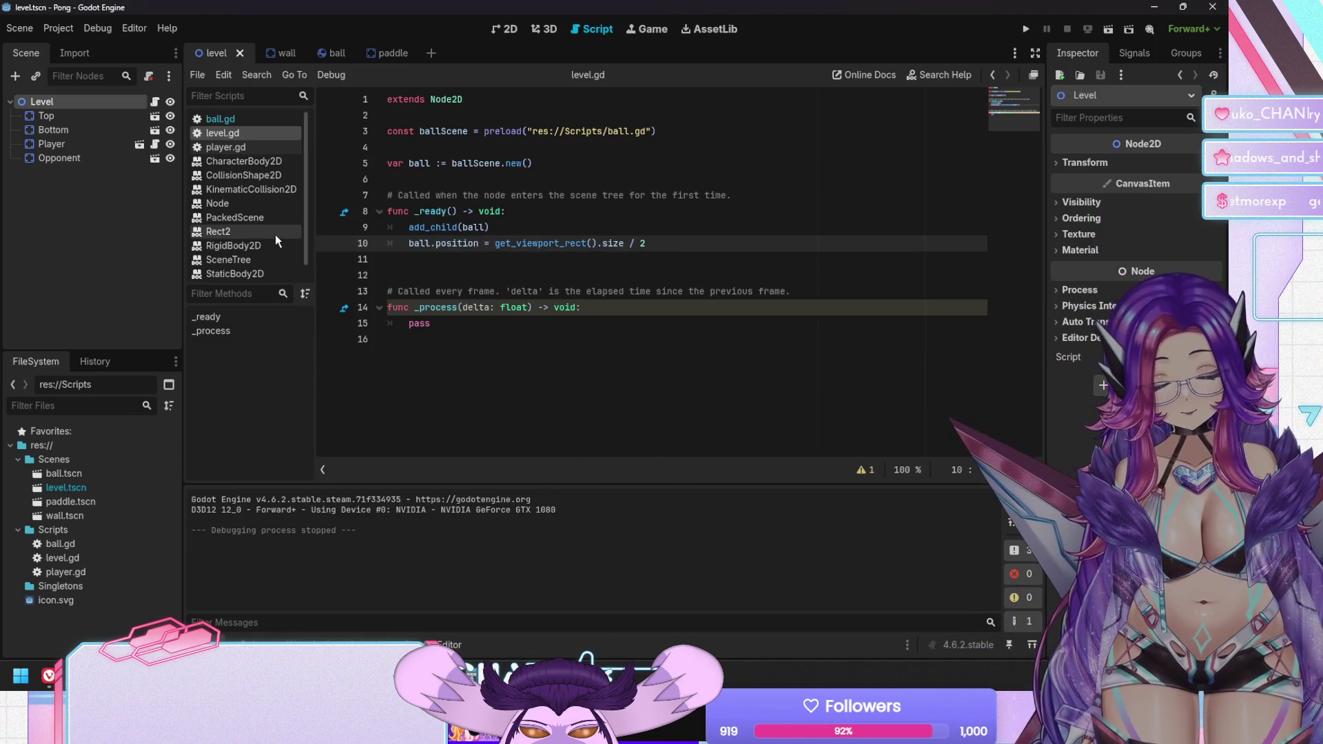
scroll(275, 235, "down", 1)
scroll(254, 257, "up", 1)
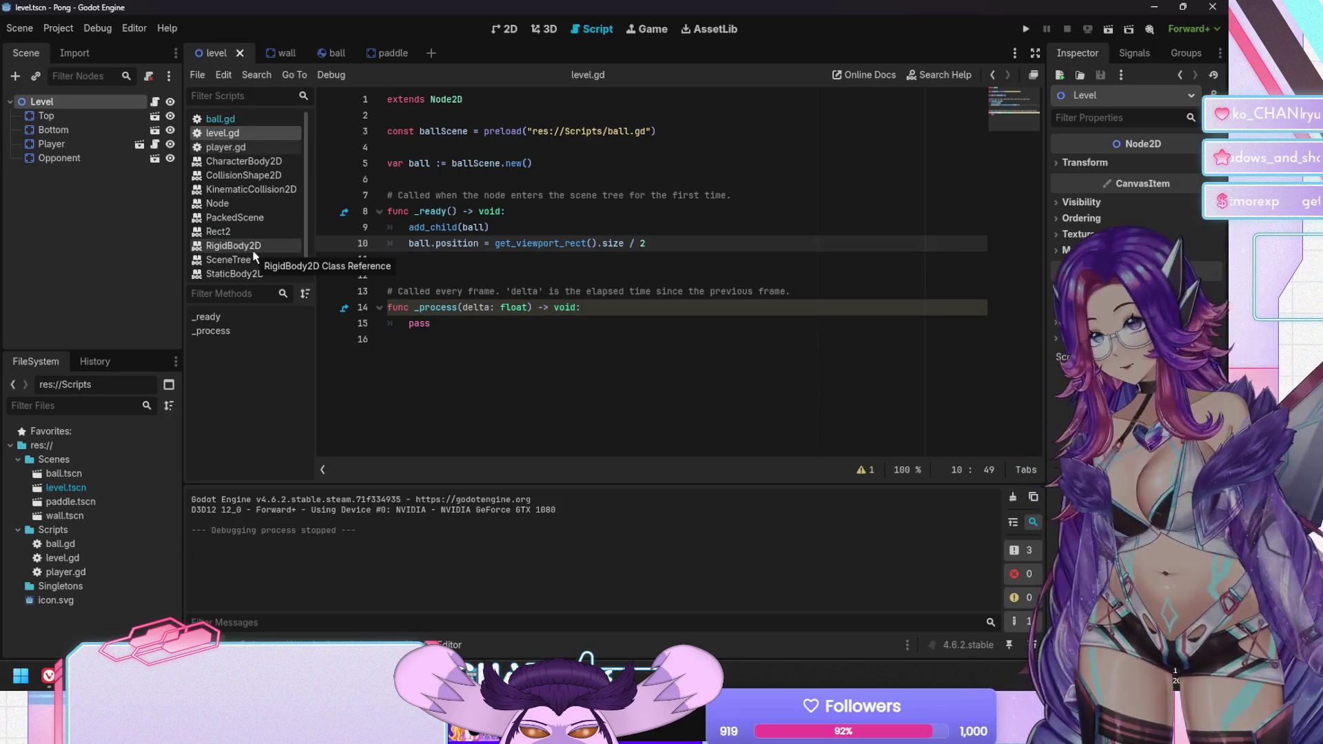
left_click(246, 205)
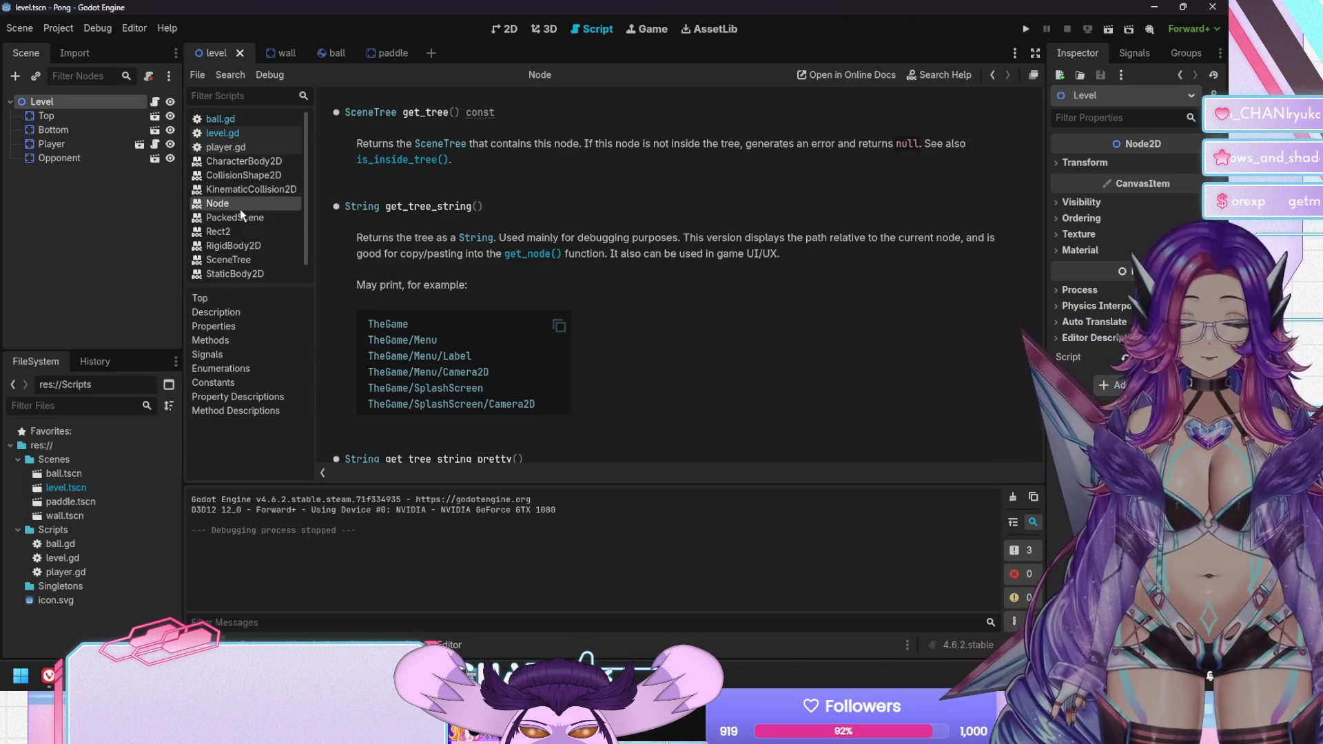
right_click(240, 209)
left_click(275, 223)
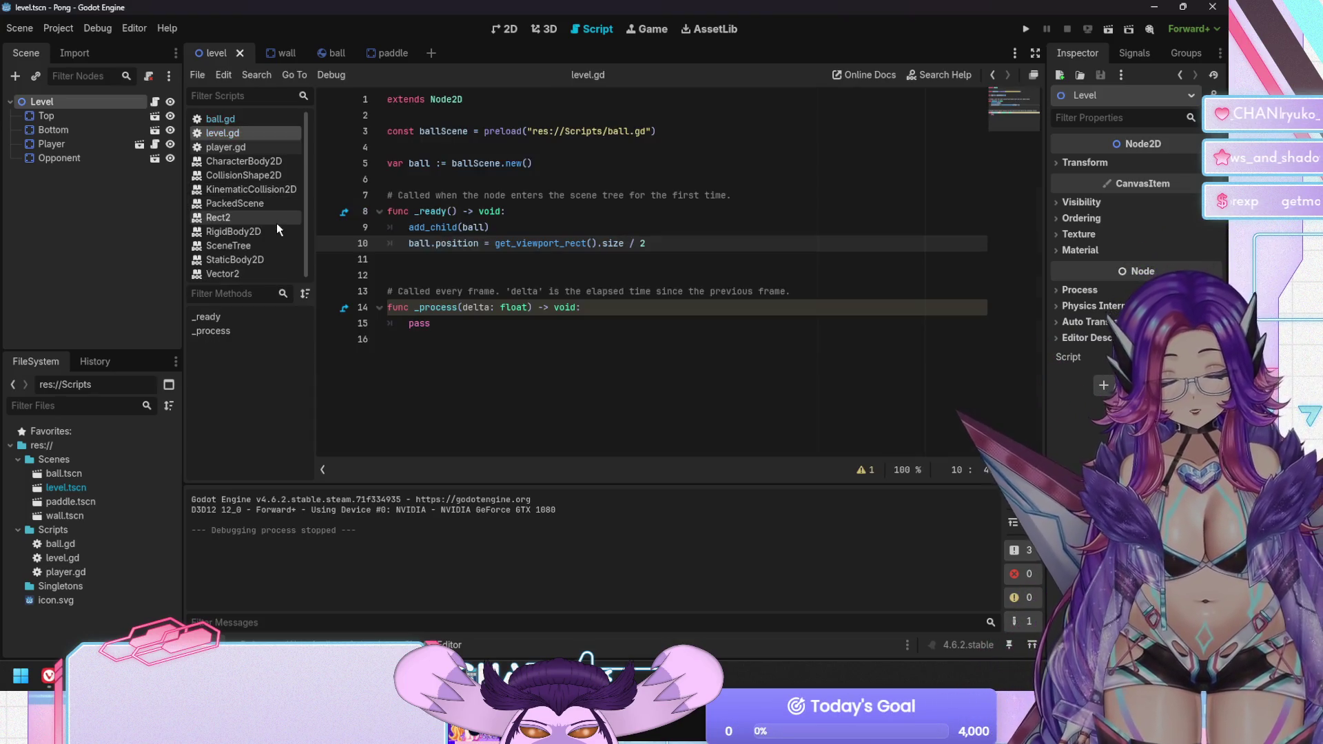
Look up 'node2d' in Search Help and read through the Node2D class reference
left_click(924, 71)
type("node2d")
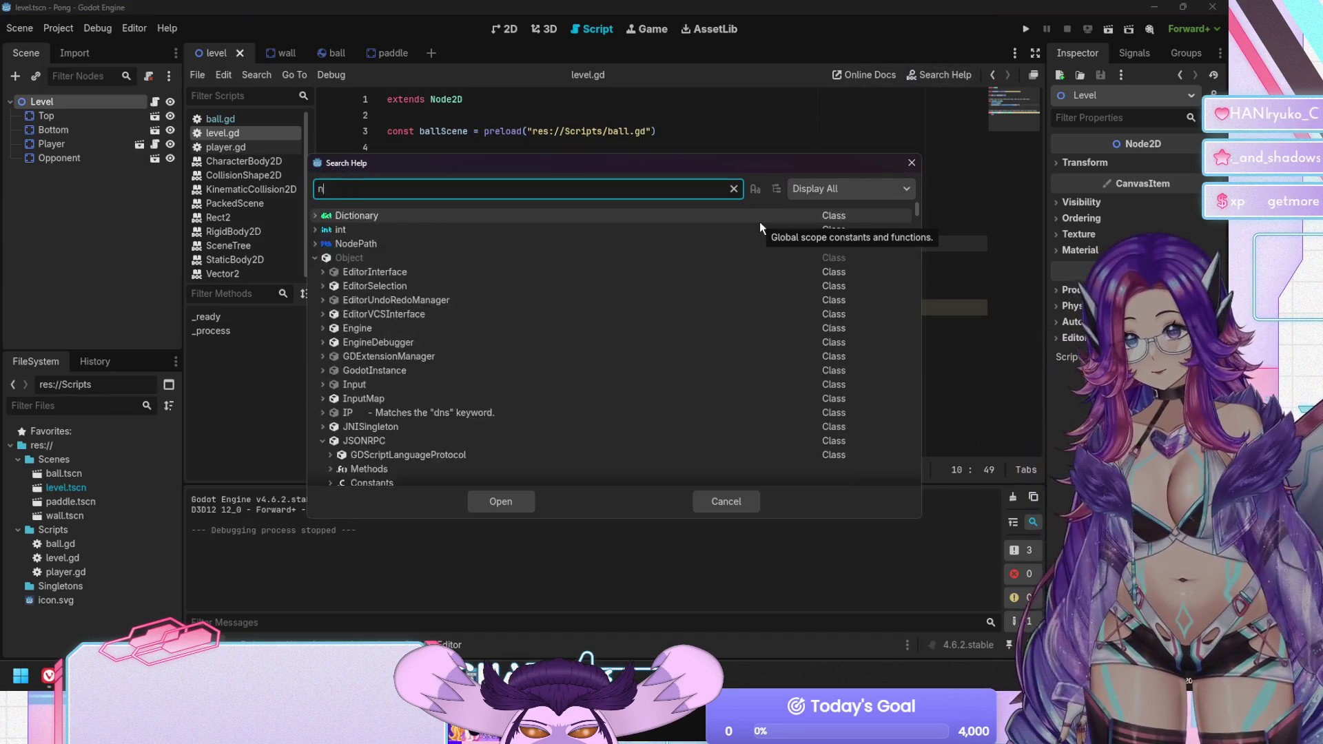
key("Return")
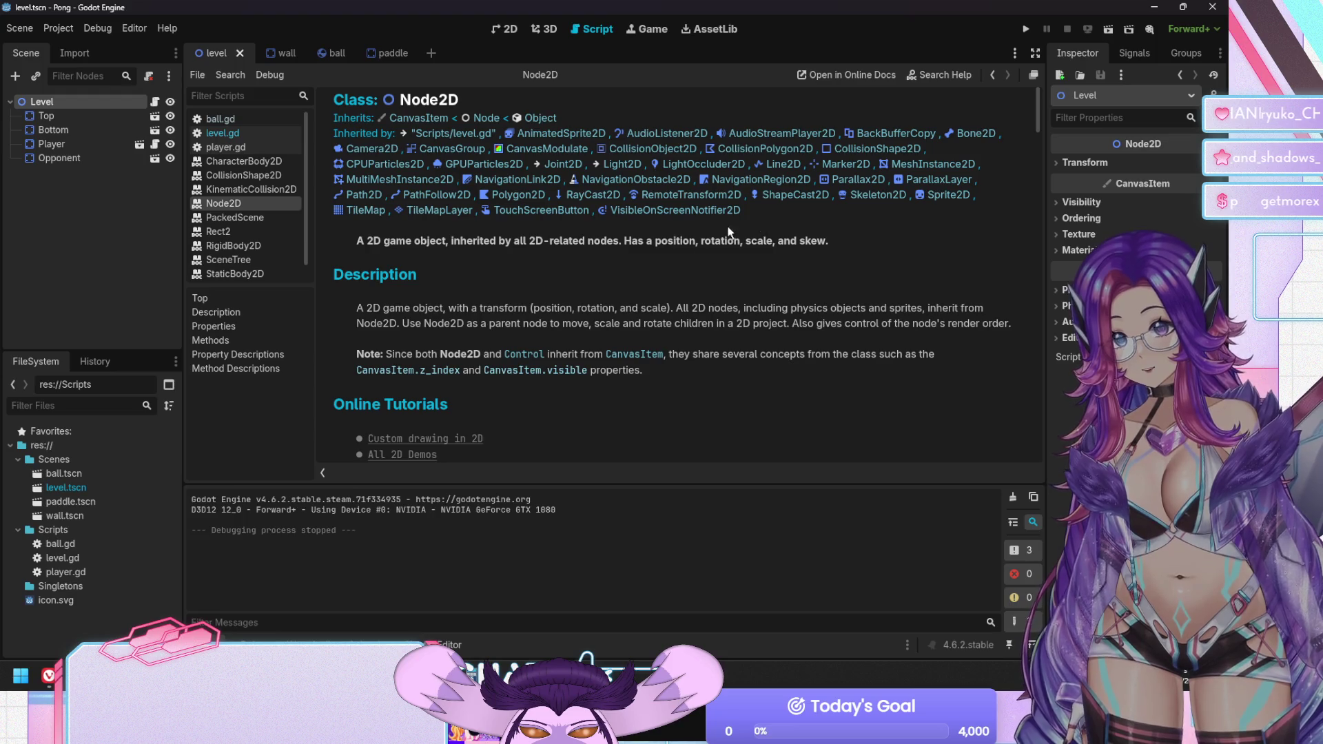
scroll(691, 305, "down", 5)
scroll(493, 282, "down", 5)
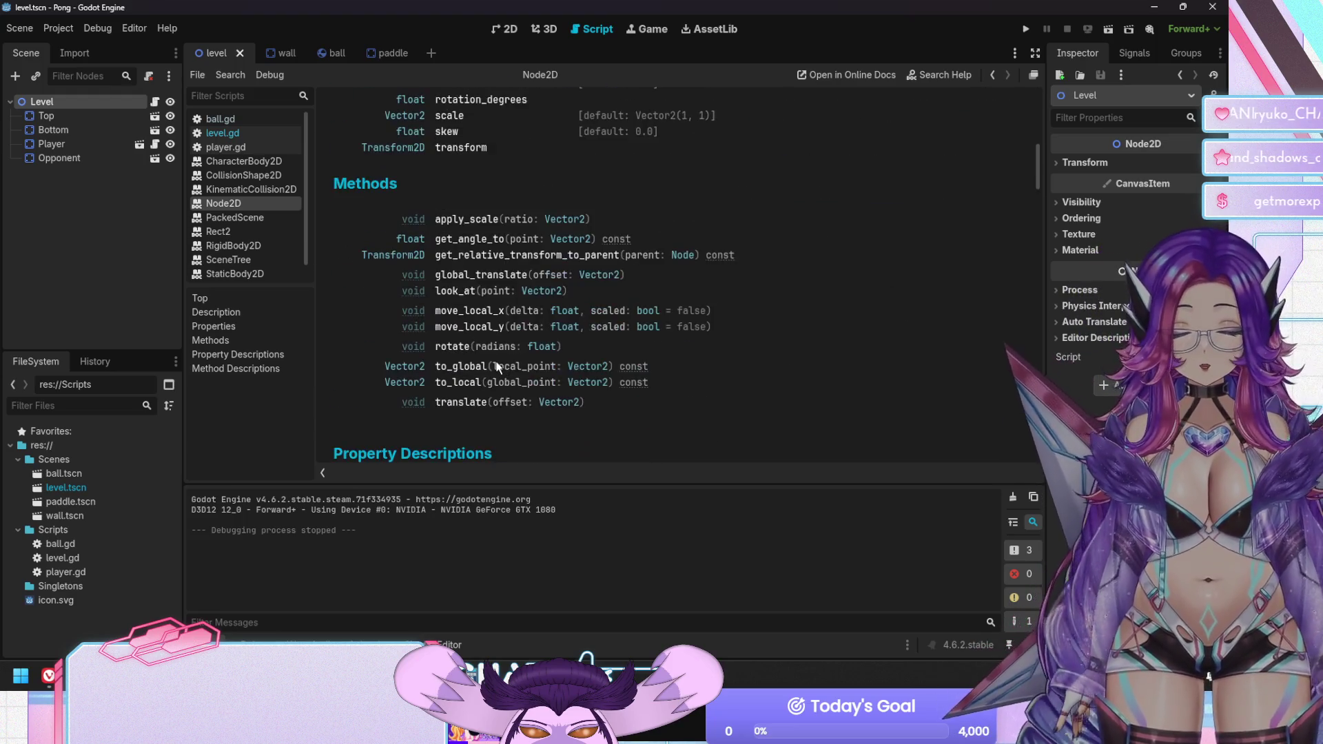
scroll(495, 357, "down", 6)
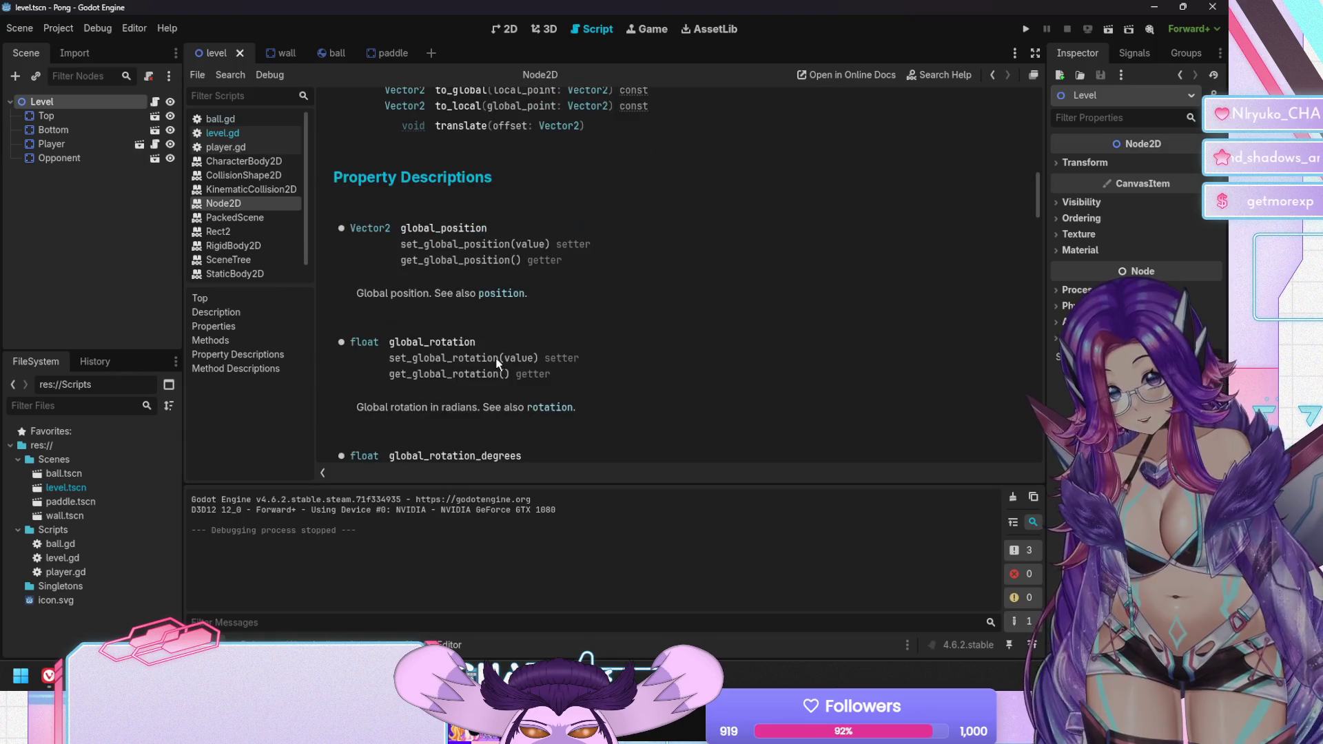
scroll(660, 337, "down", 5)
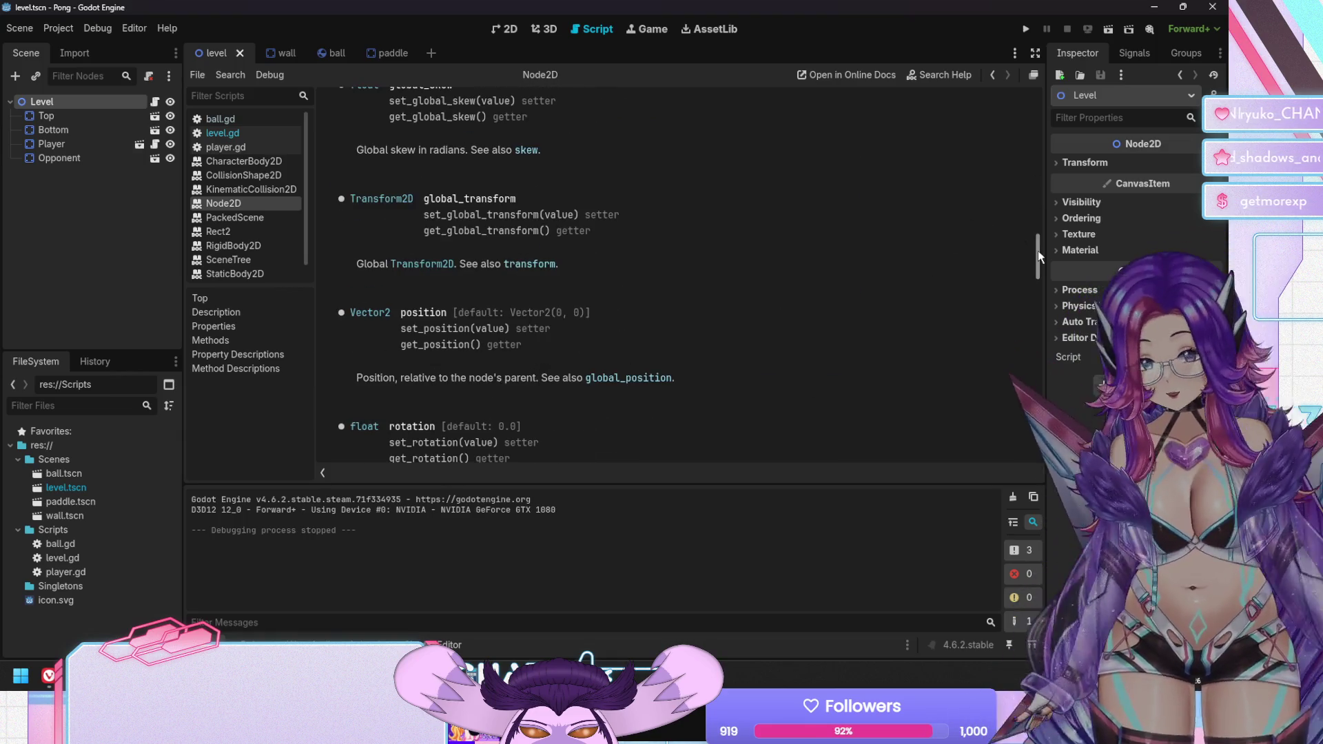
left_click_drag(1044, 353, 1054, 437)
scroll(746, 374, "down", 2)
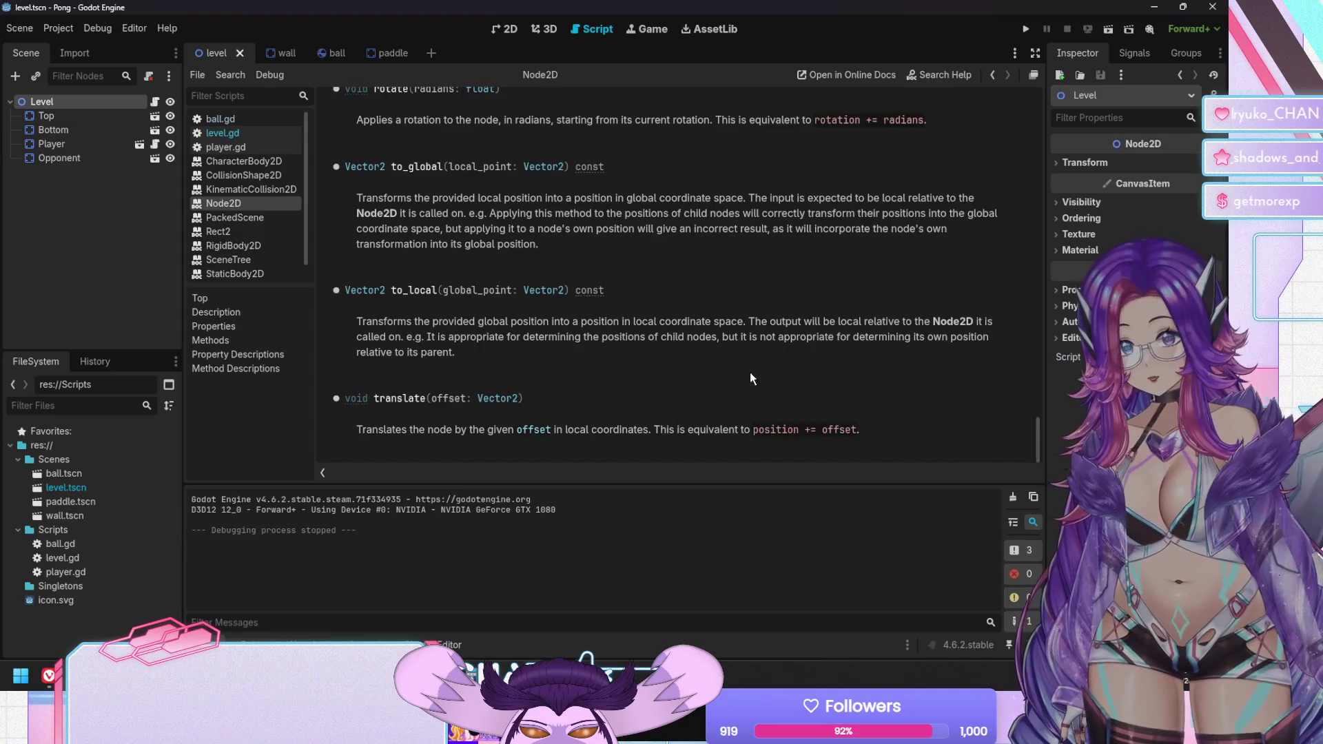
scroll(764, 237, "up", 3)
Open the Node class reference via Search Help, then run the Pong game
left_click(942, 75)
type("node")
key("Return")
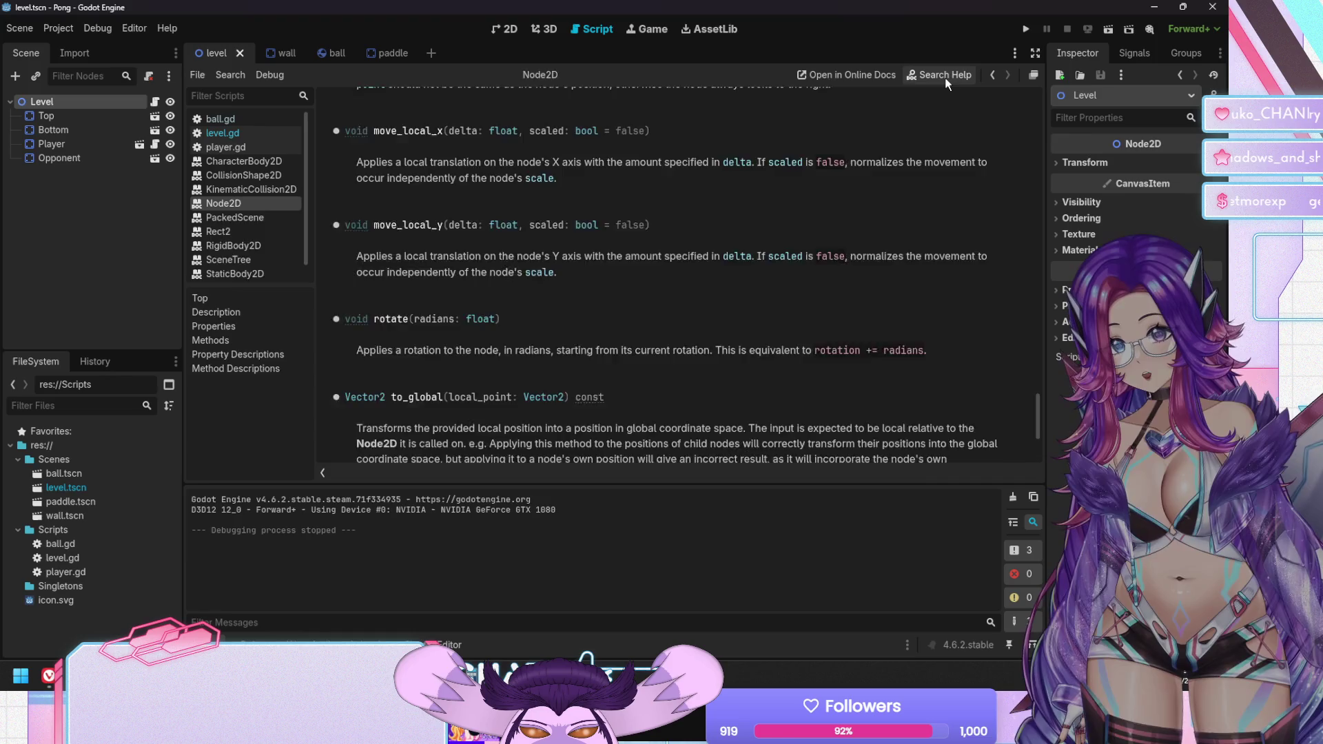
scroll(728, 202, "down", 5)
scroll(689, 201, "down", 10)
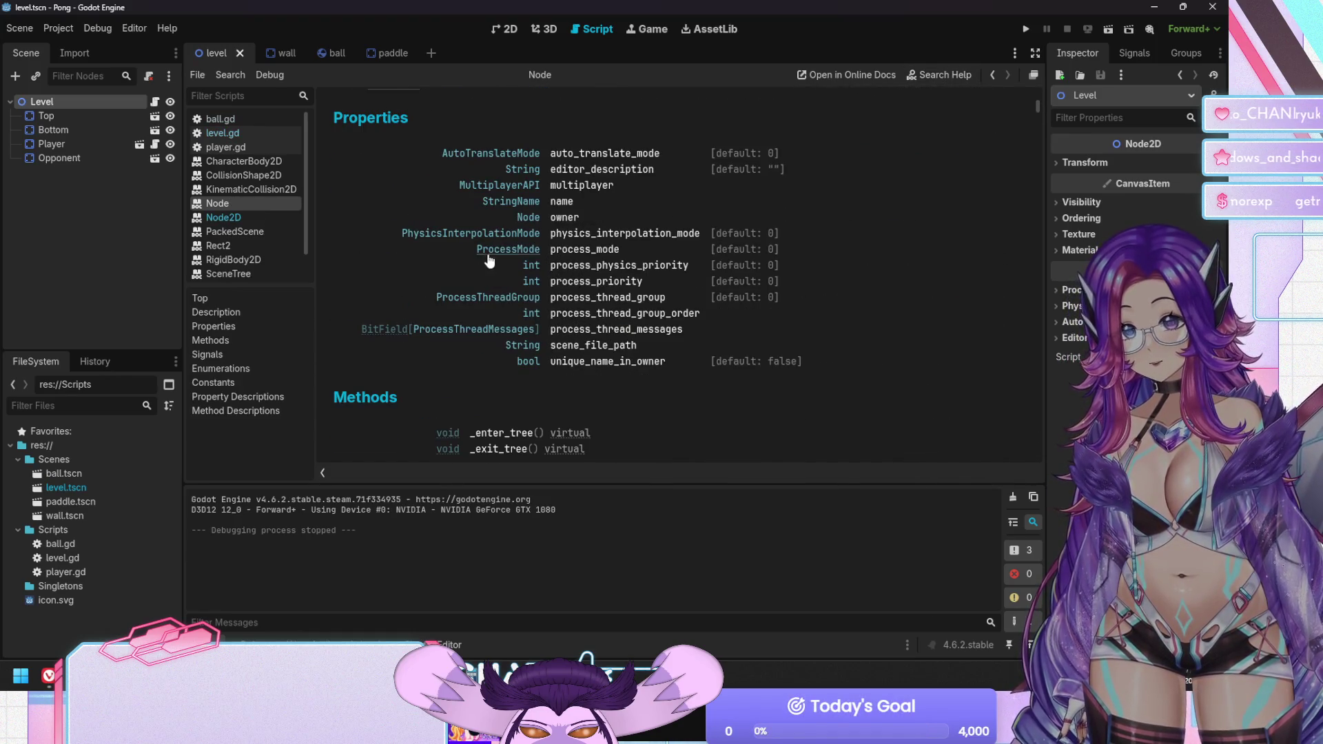
key("F5")
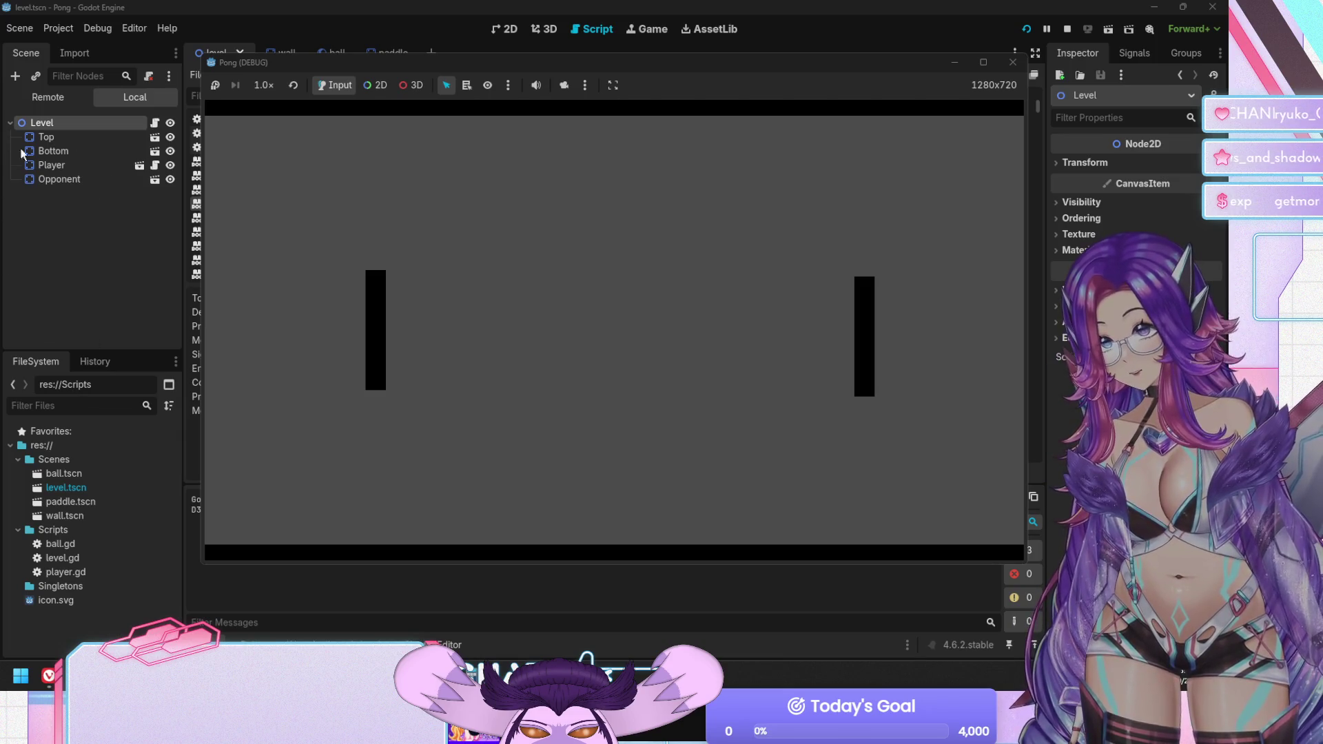
Stop the running game
left_click(44, 126)
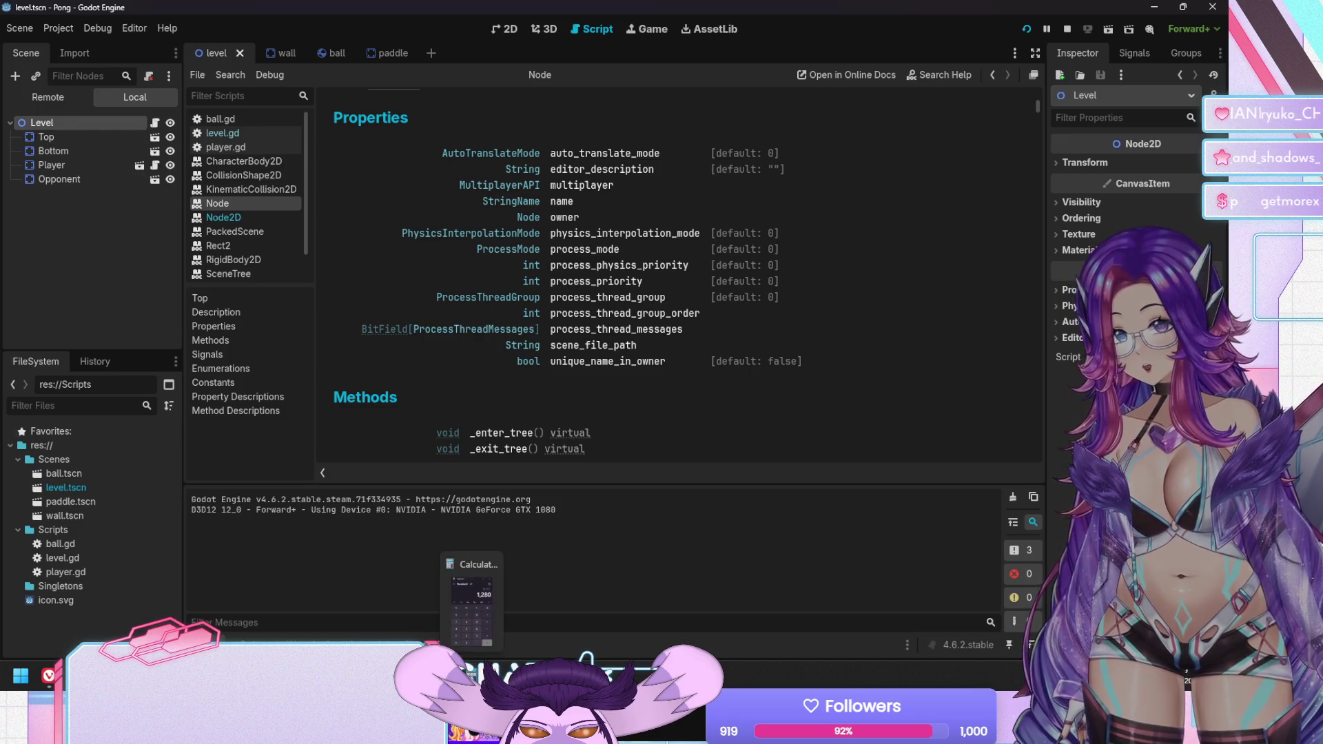
left_click(463, 638)
key("alt+F4")
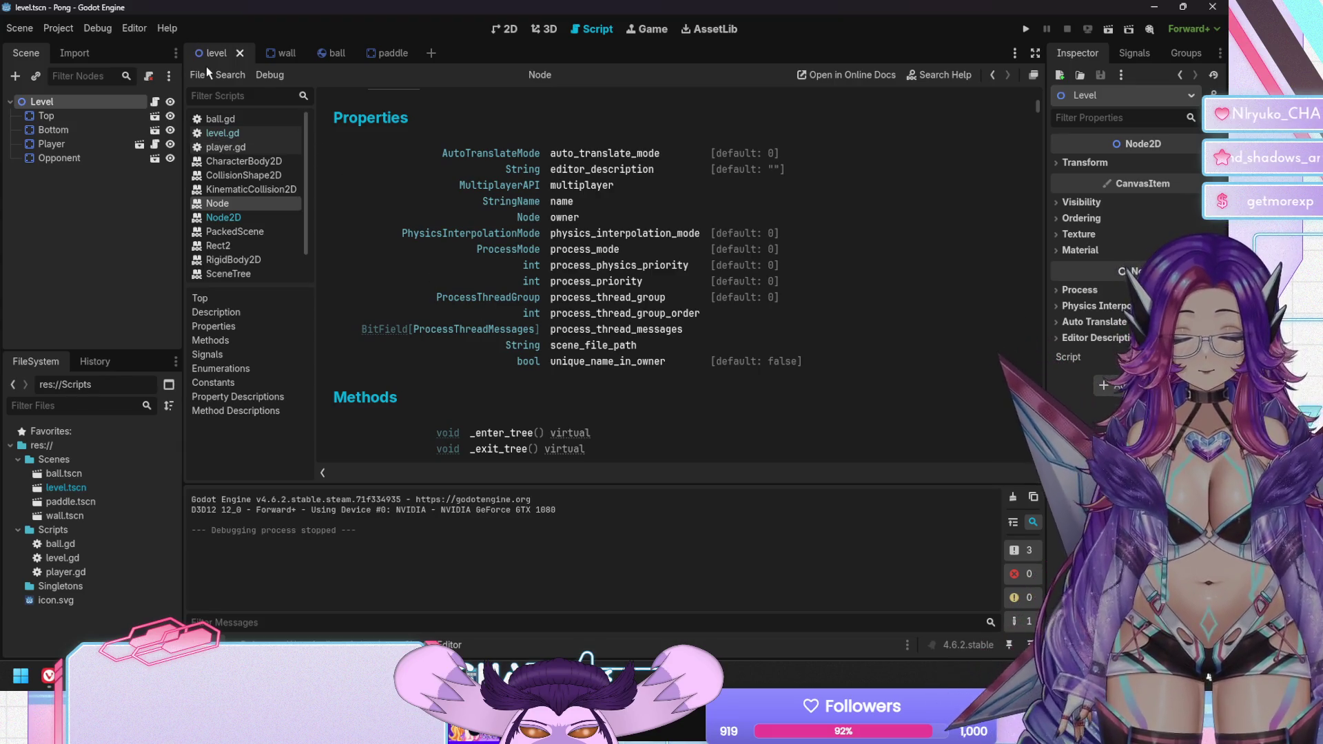
In level.gd, remove the ' := ballScene.new()' initialiser from the var ball declaration on line 5
left_click(227, 133)
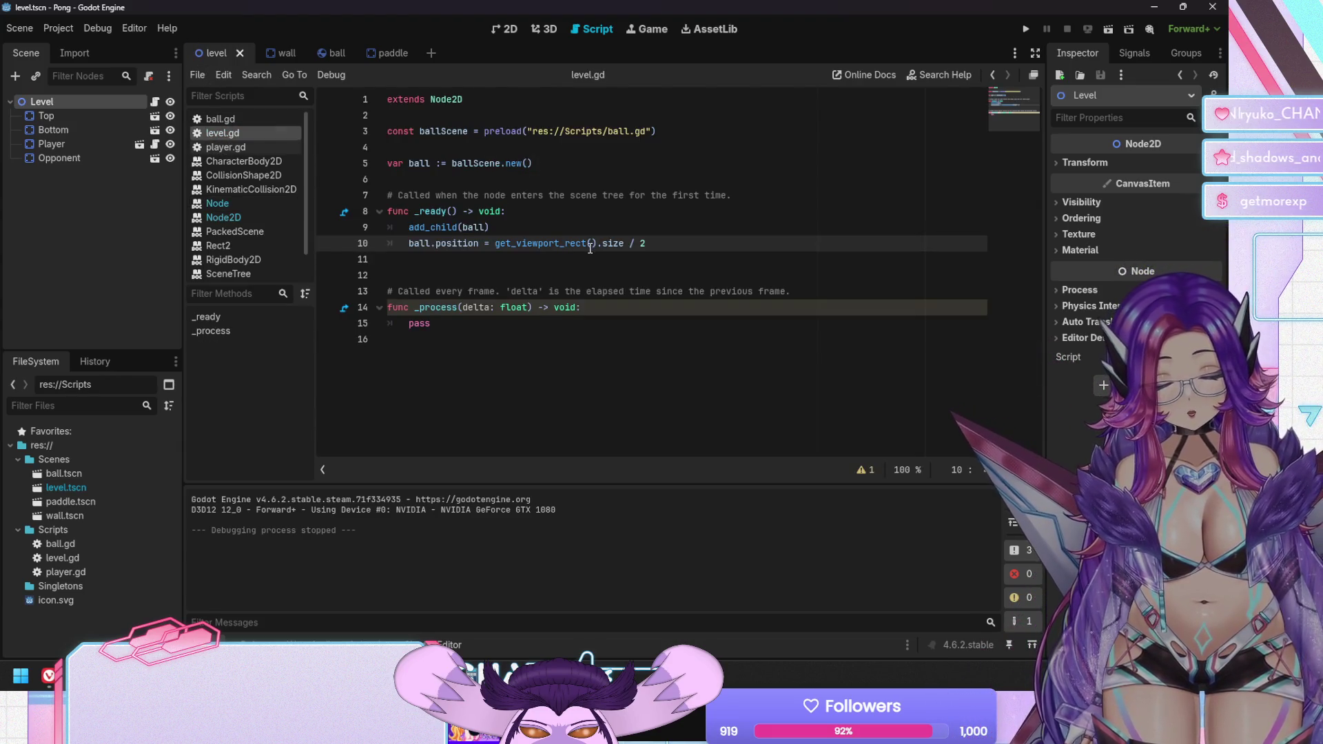
mouse_move(446, 229)
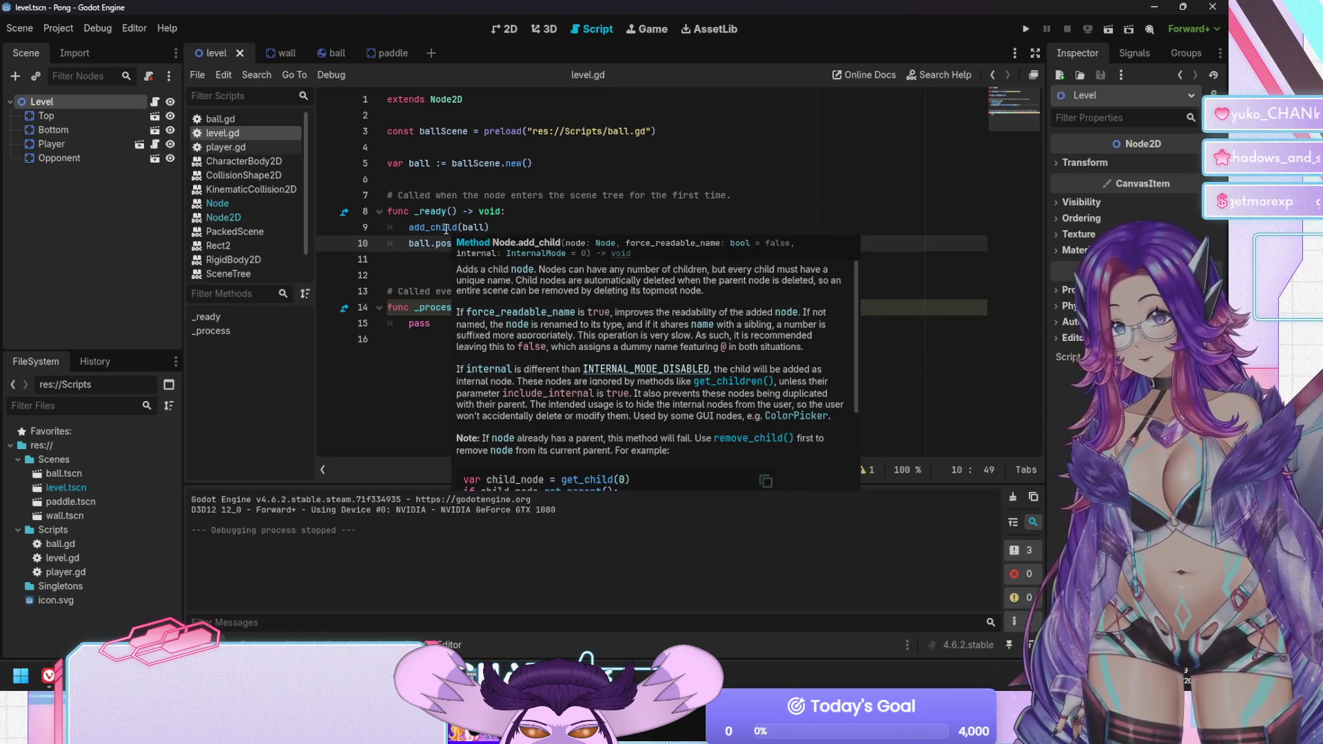
left_click(437, 163)
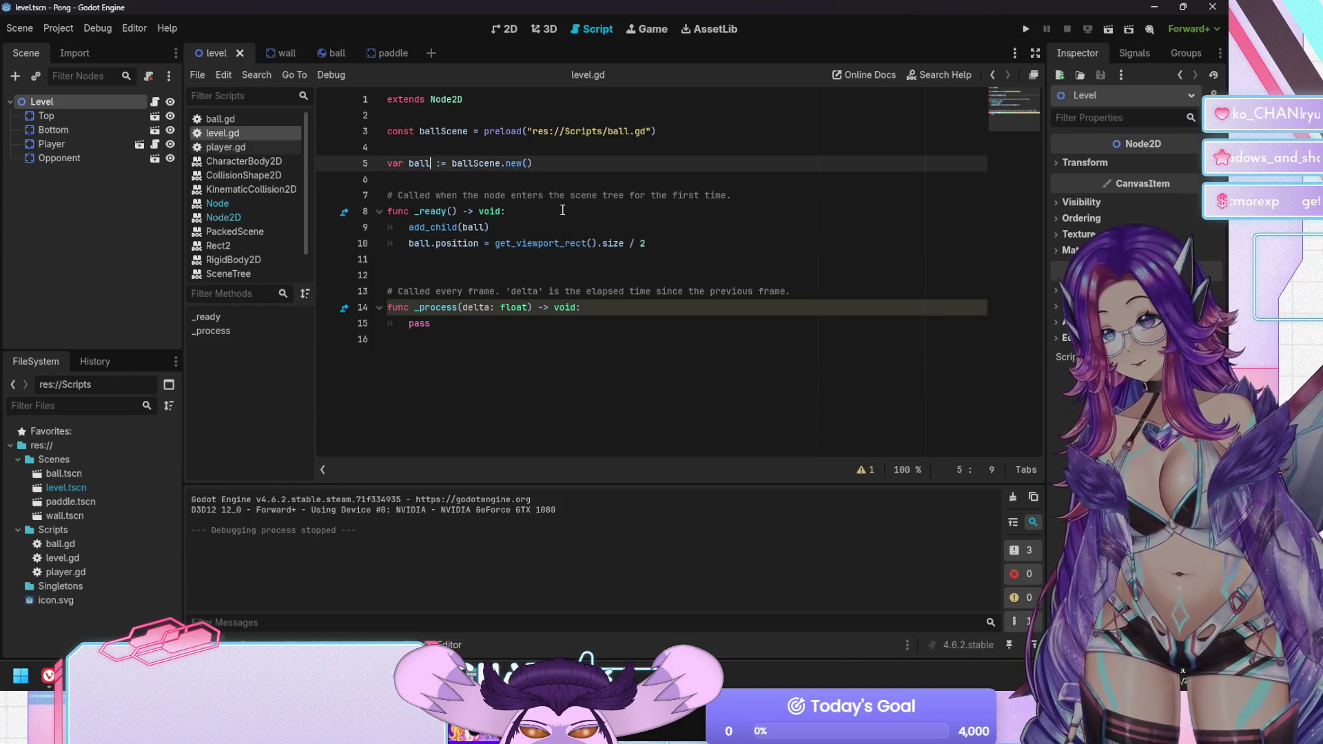
key("shift+End")
key("ctrl+c")
key("Right")
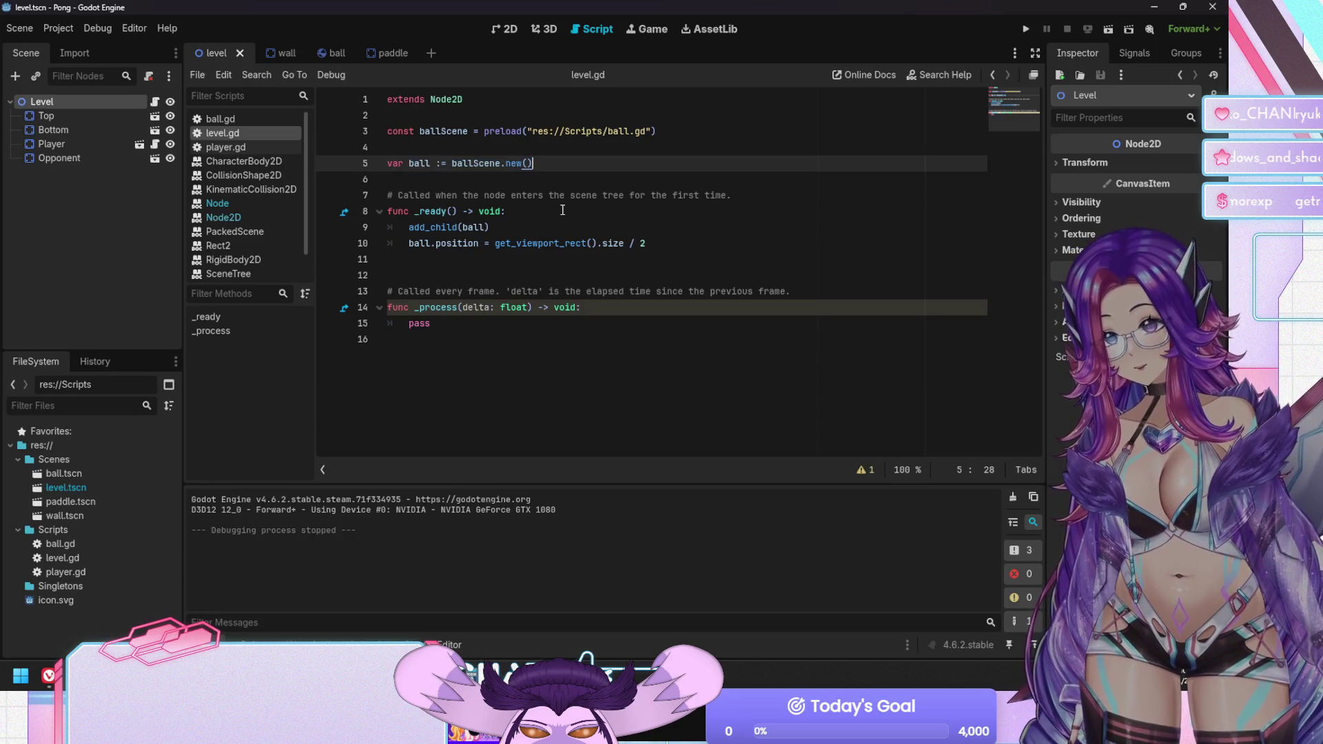
key("shift+End")
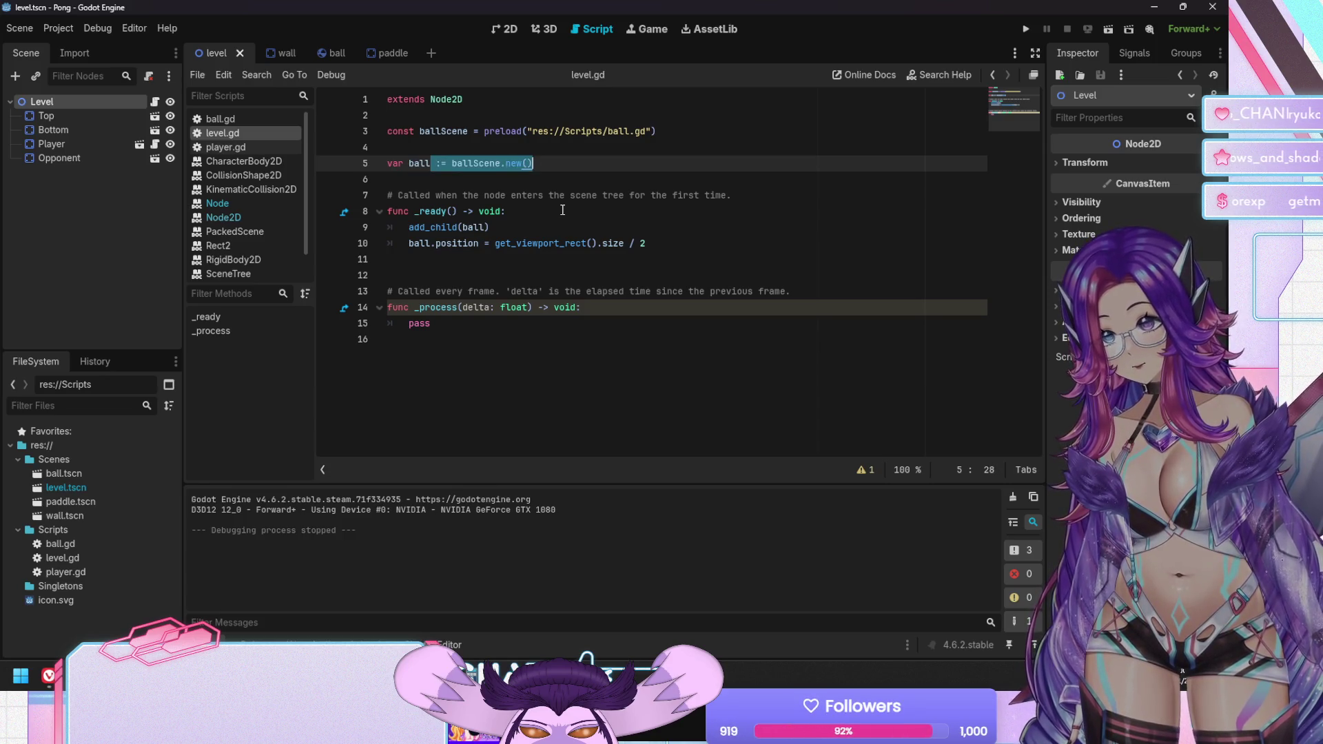
key("BackSpace")
Paste 'ball := ballScene.new()' as the first line of _ready
key("Down")
key("Down")
key("Down")
key("Up")
key("Up")
key("Up")
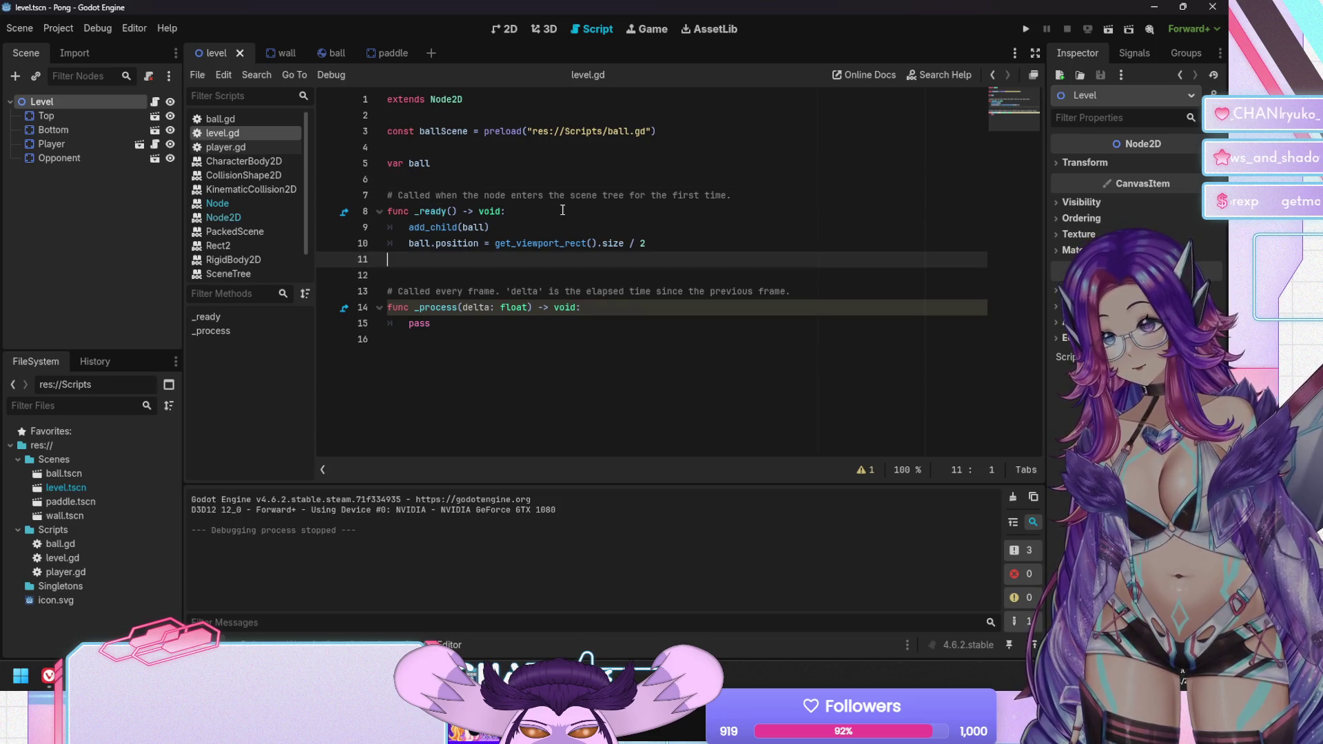
key("End")
key("Return")
key("ctrl+v")
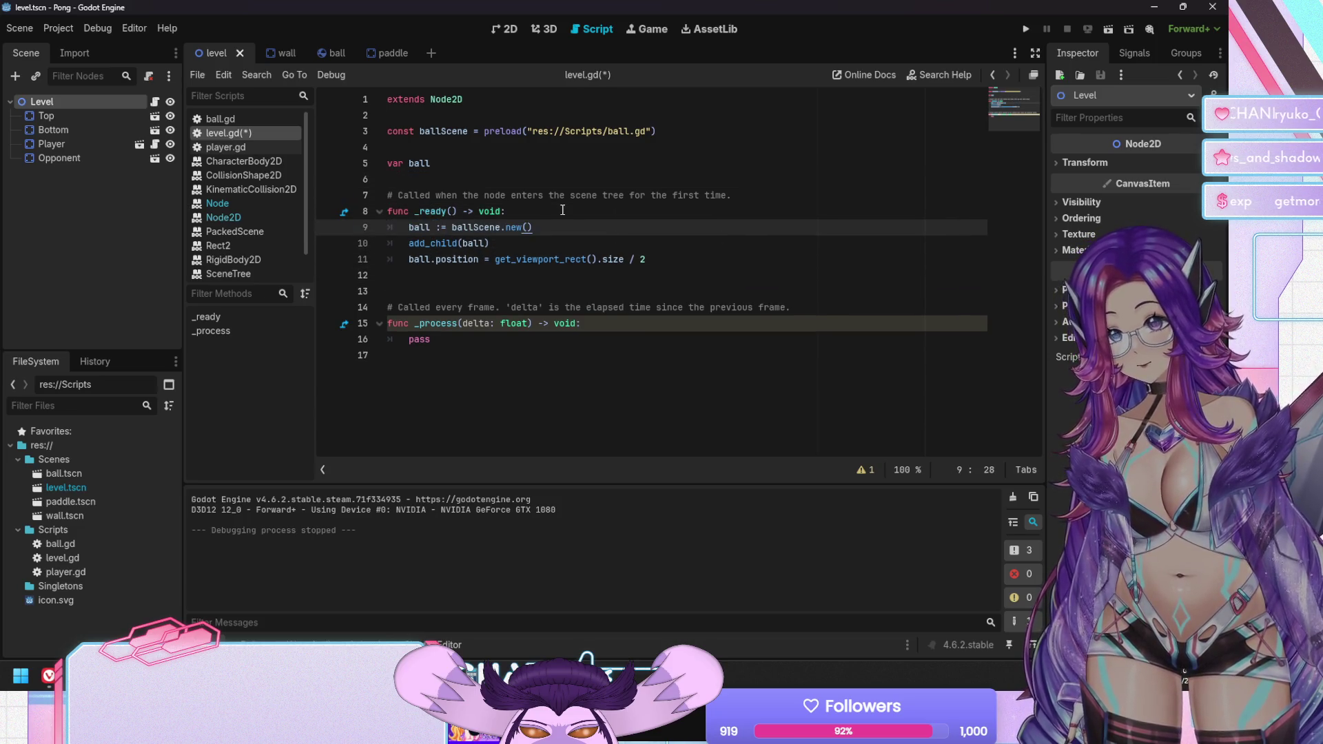
key("Down")
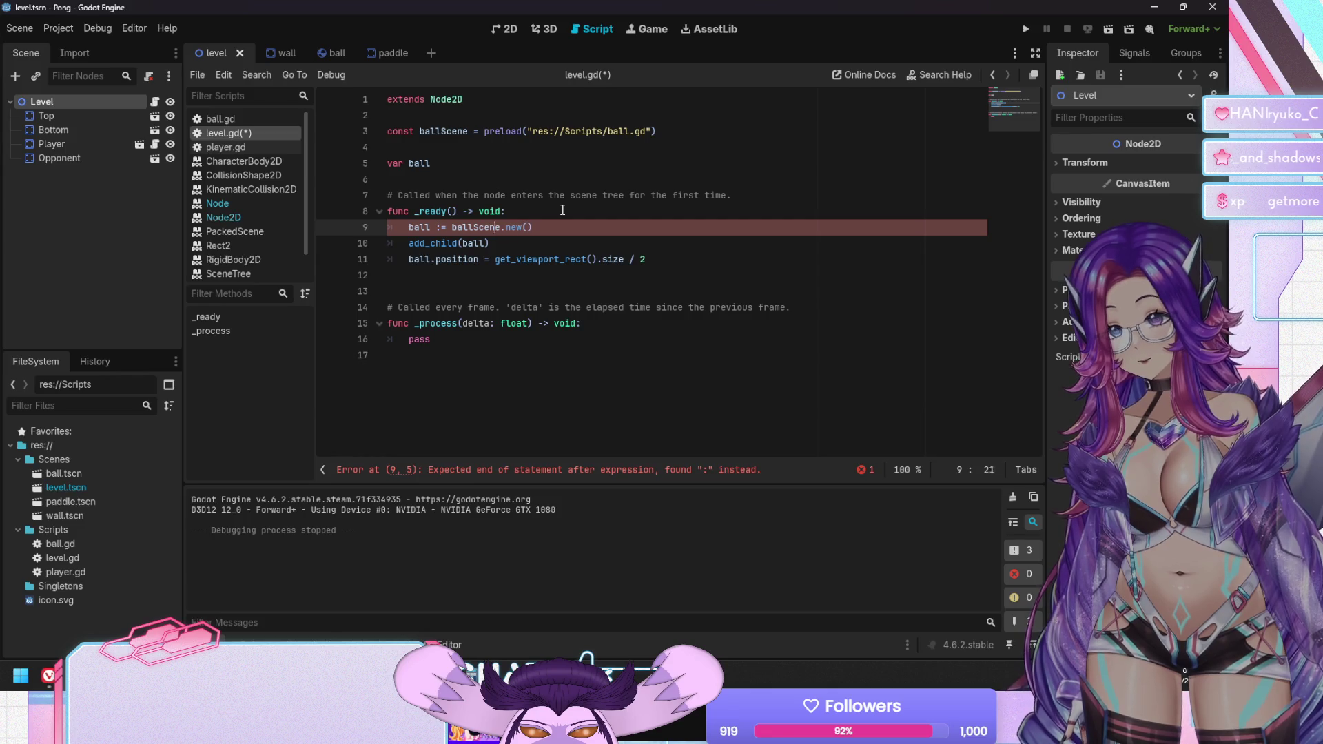
key("Left")
key("Left")
key("Left")
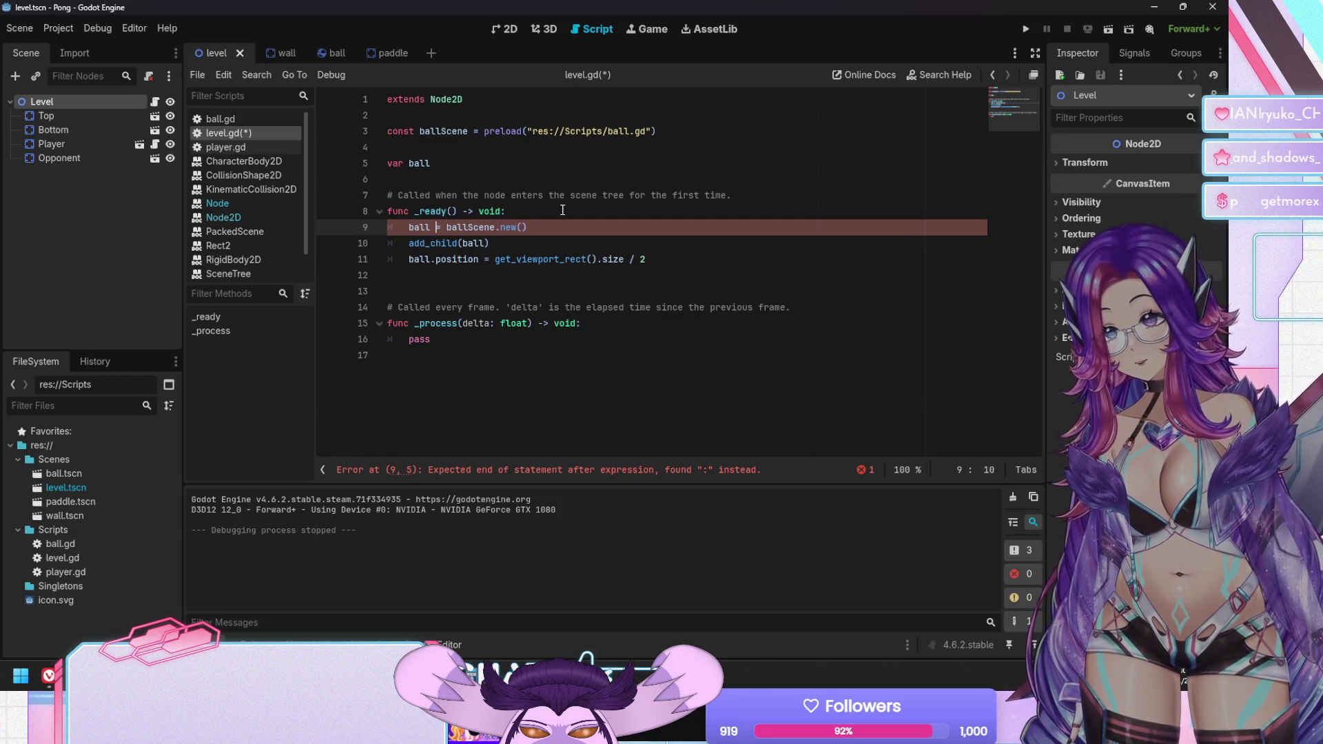
Delete the stray colon on line 9, save level.gd, and test-run the game
key("Delete")
key("Down")
key("ctrl+s")
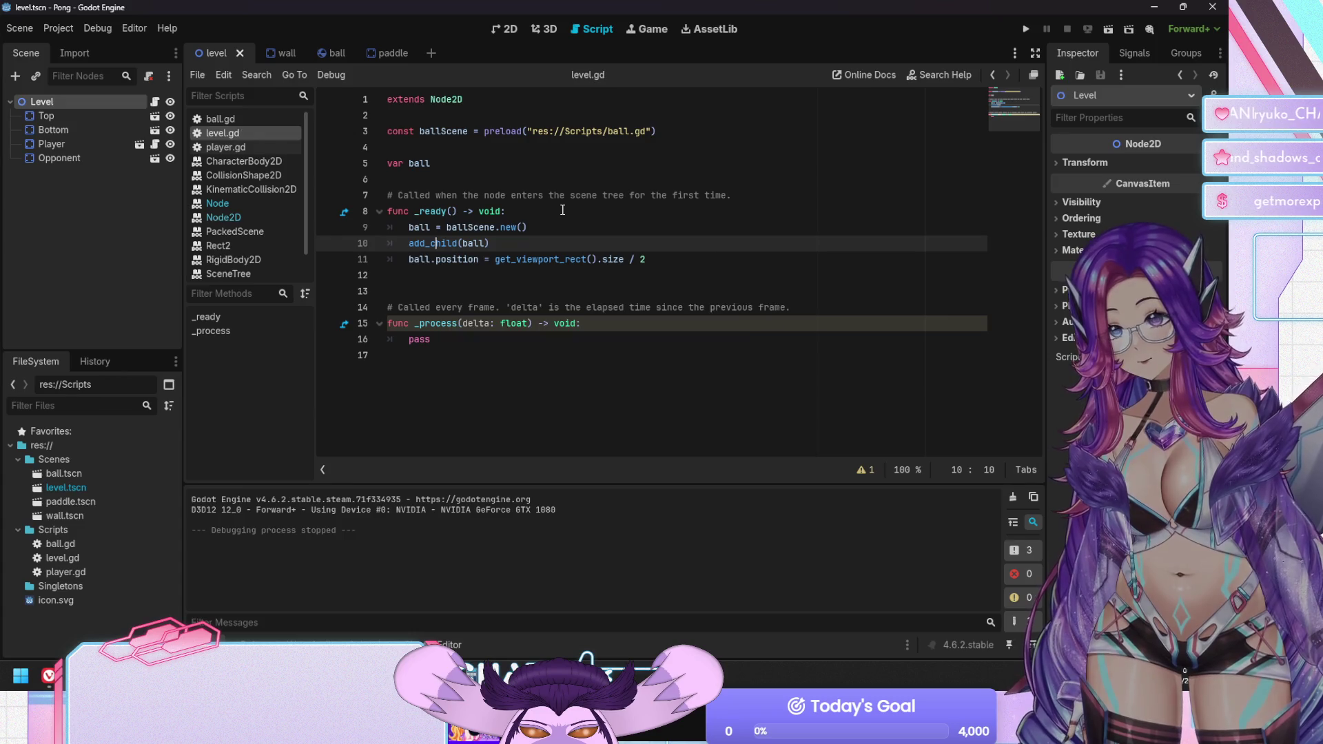
key("F5")
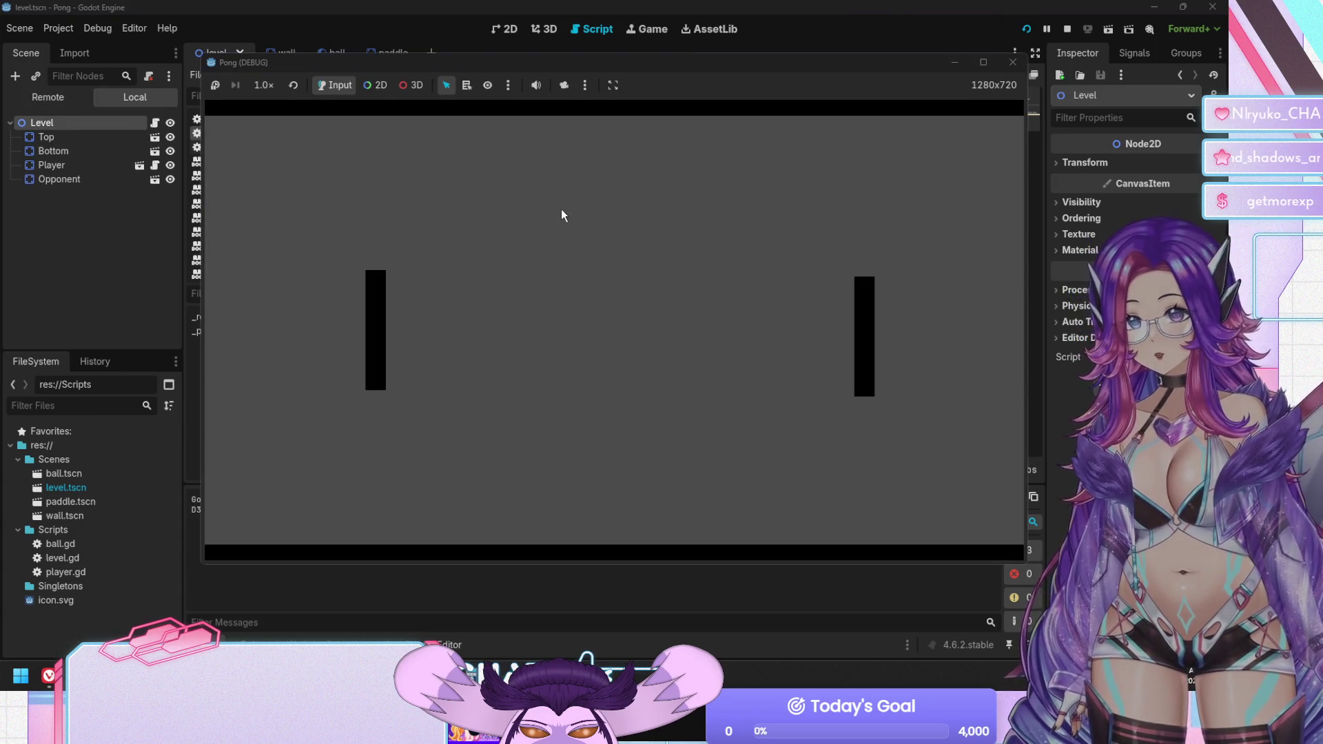
key("F8")
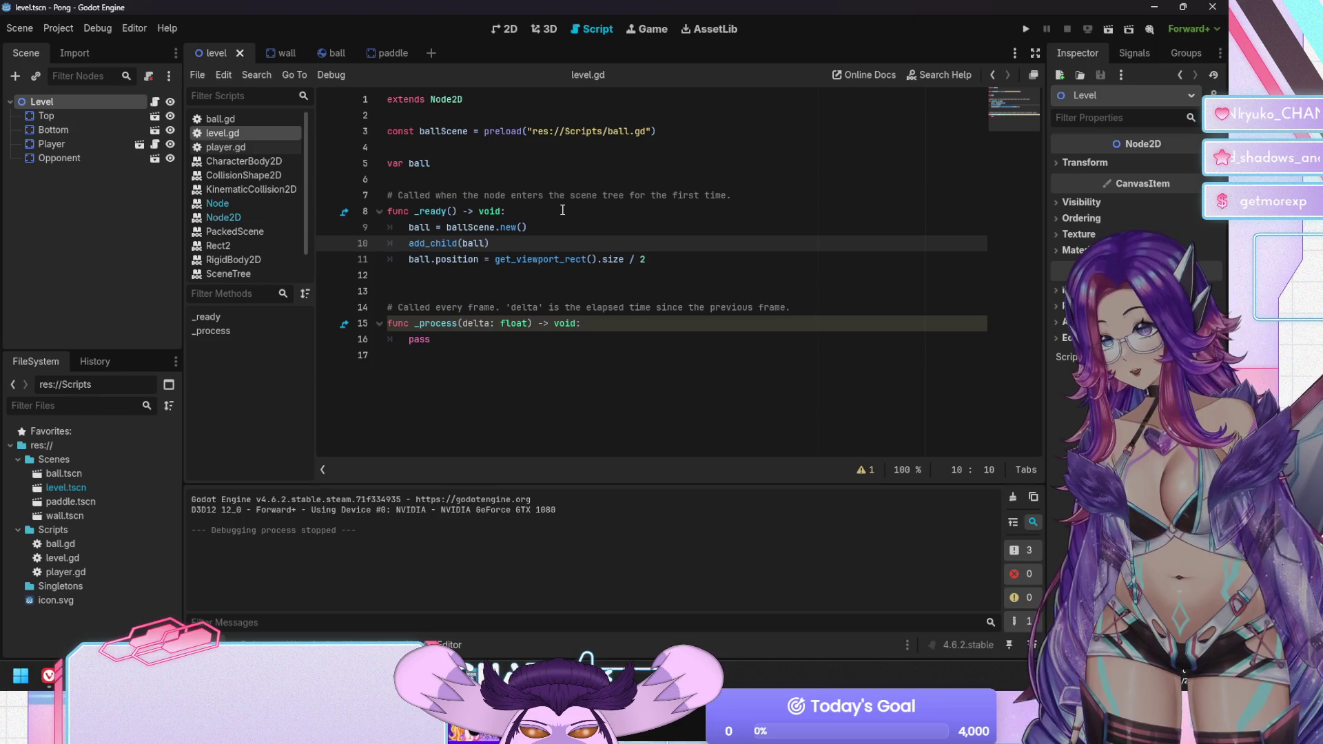
Try swapping new() for instantiate on line 9, then revert to ball = ballScene.new()
left_click(510, 229)
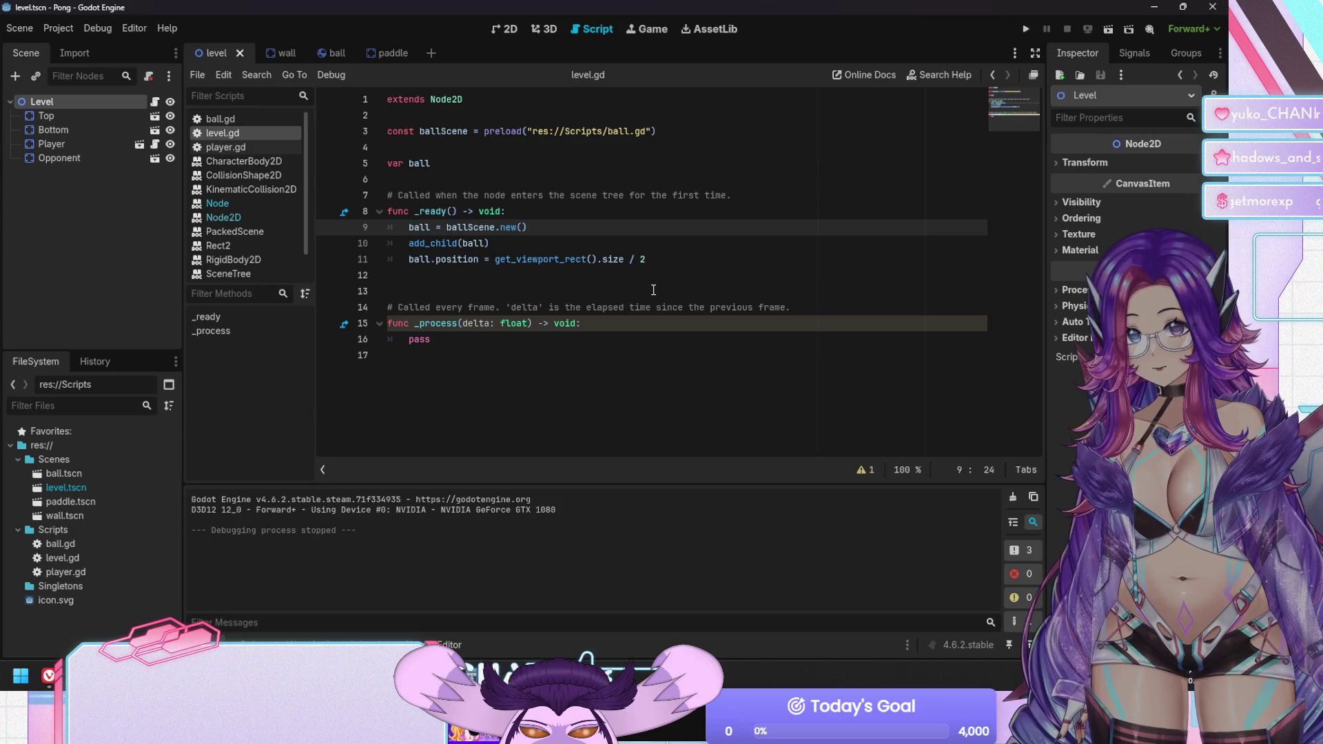
key("shift+End")
type(".")
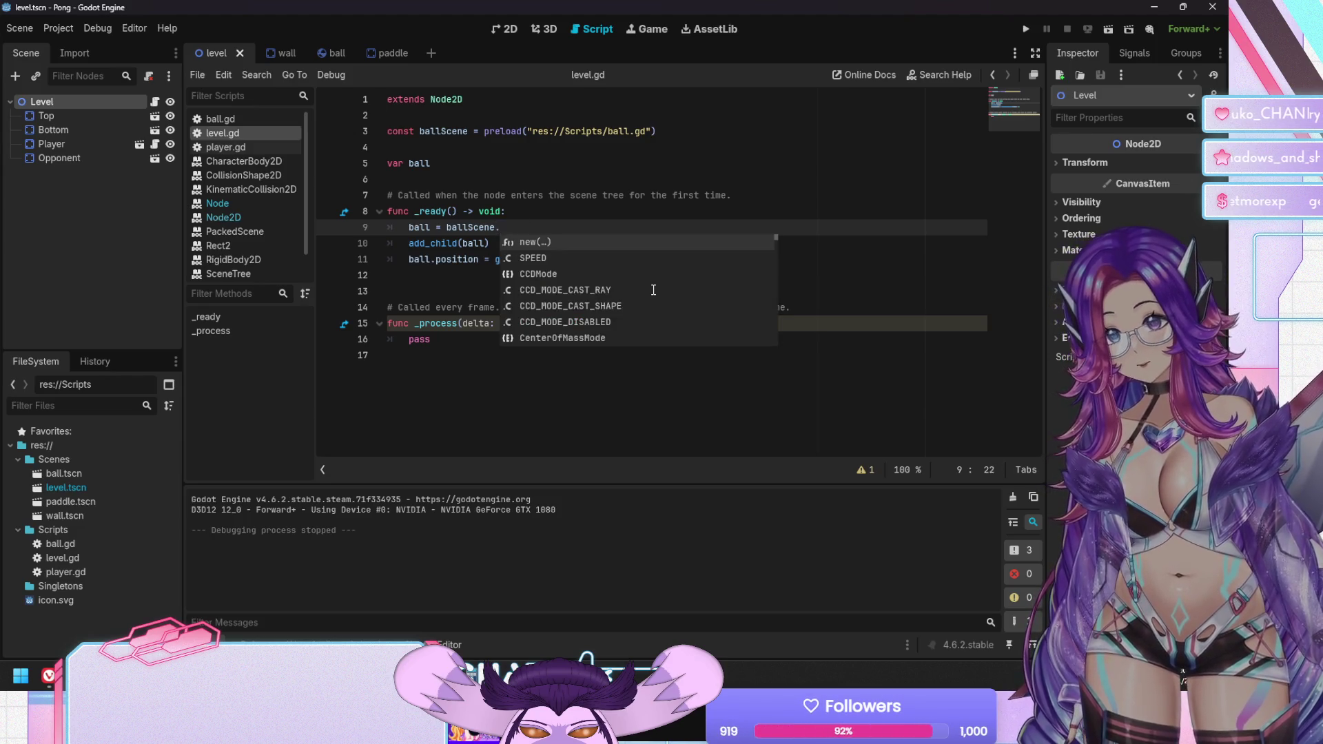
type("in")
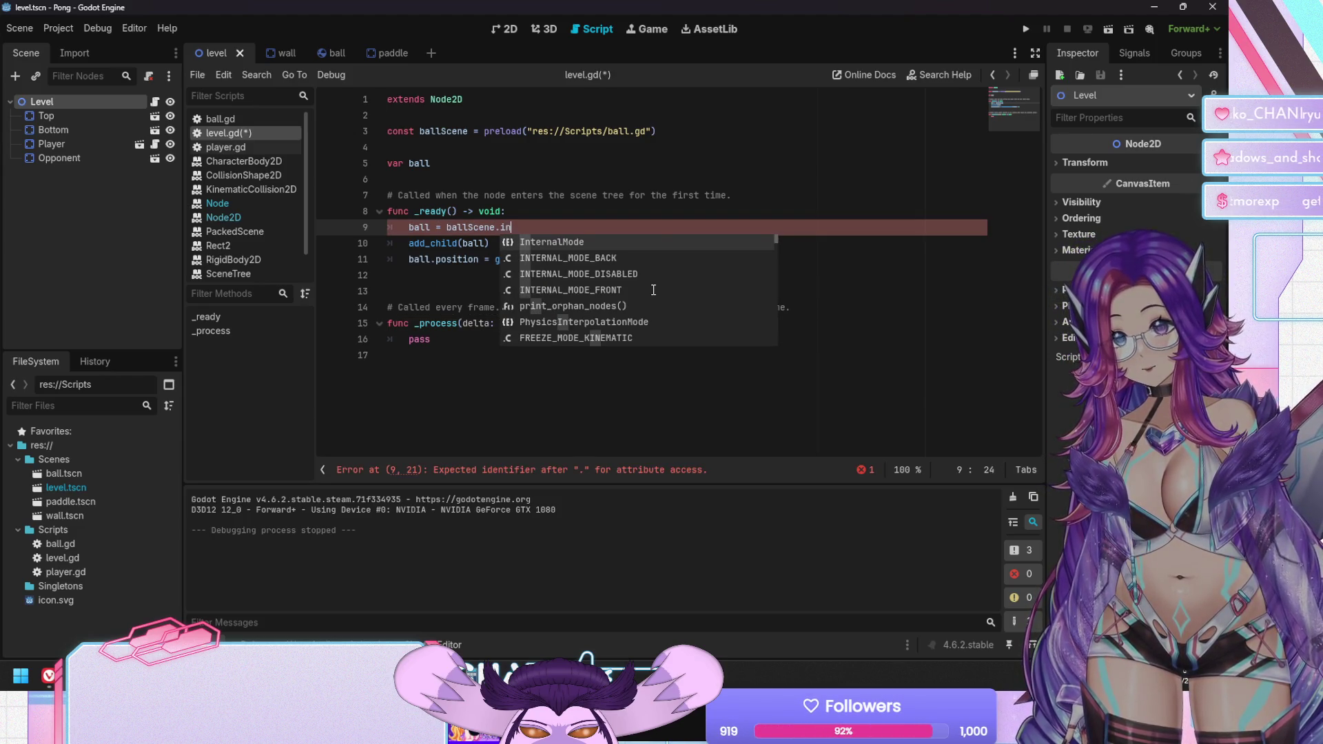
type("stanti")
key("BackSpace")
key("BackSpace")
key("BackSpace")
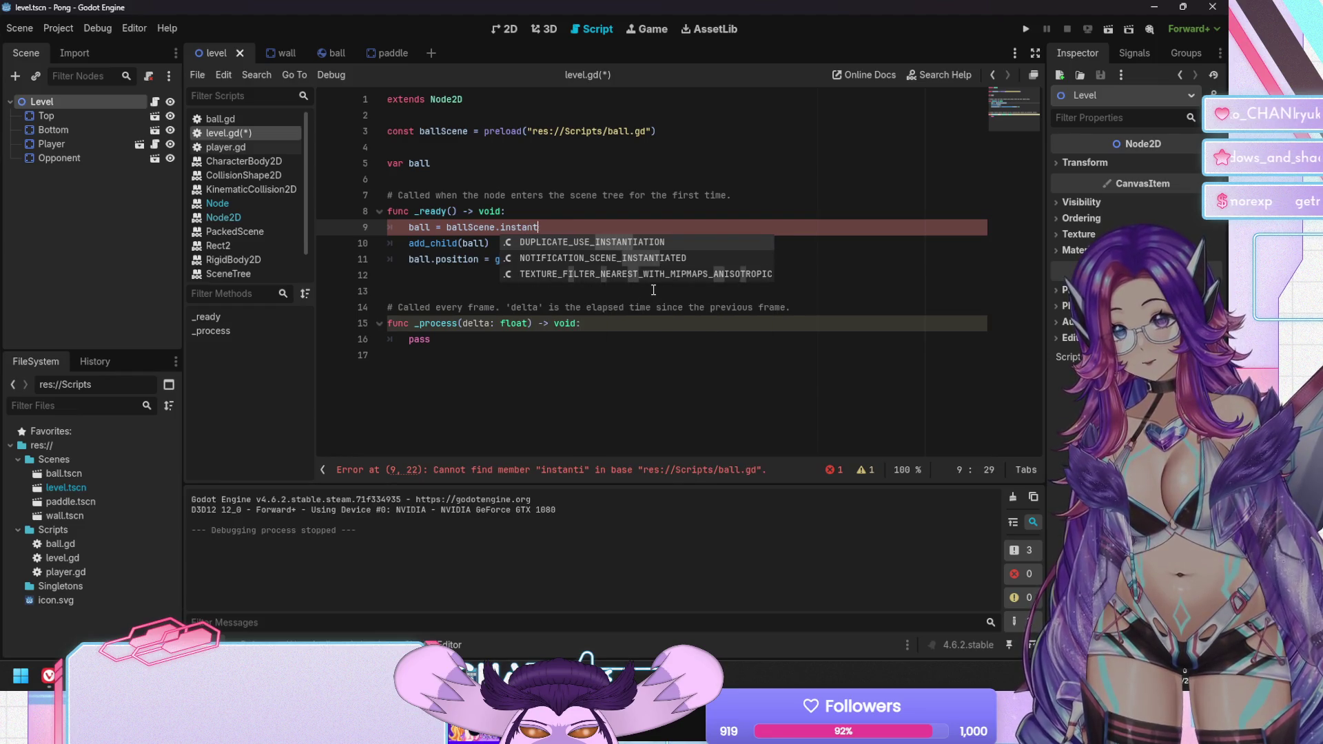
key("BackSpace")
key("BackSpace")
key("BackSpace")
type("new")
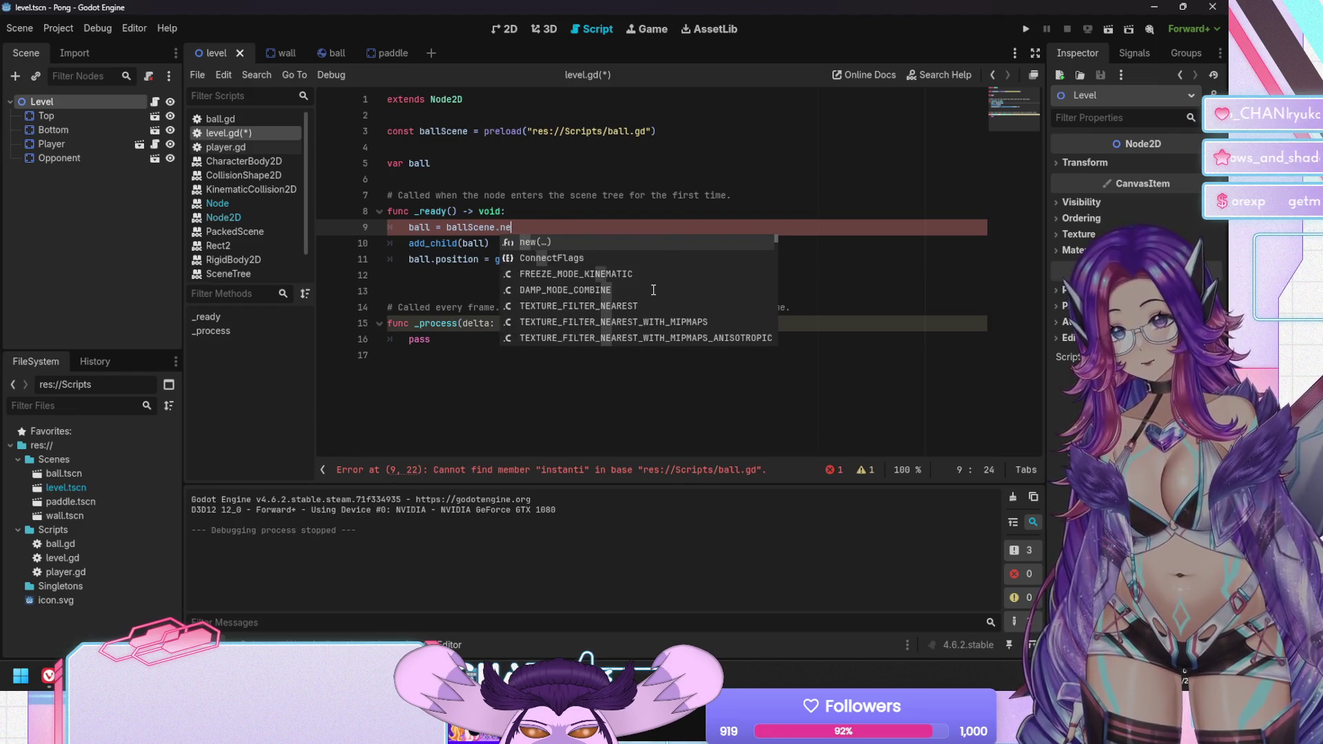
key("Return")
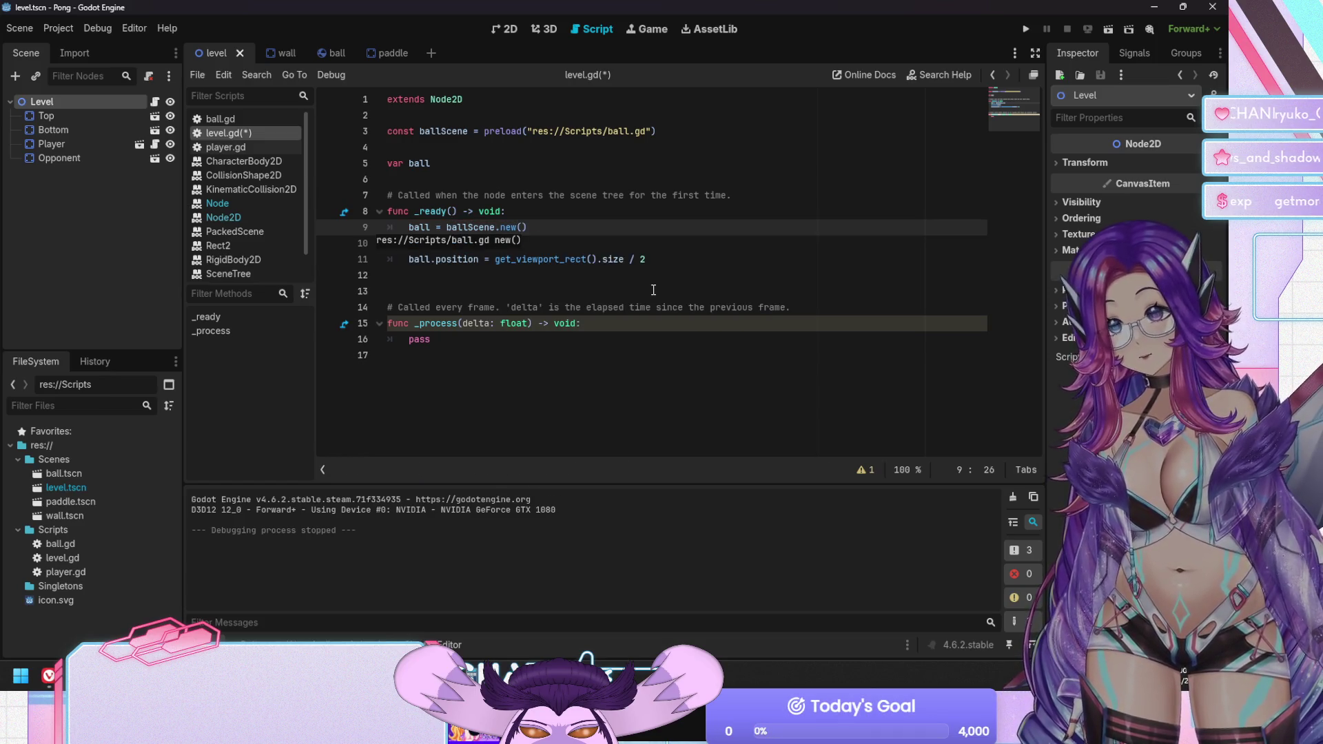
Inspect the editing options for line 9, then open the built-in documentation search
left_click(507, 226)
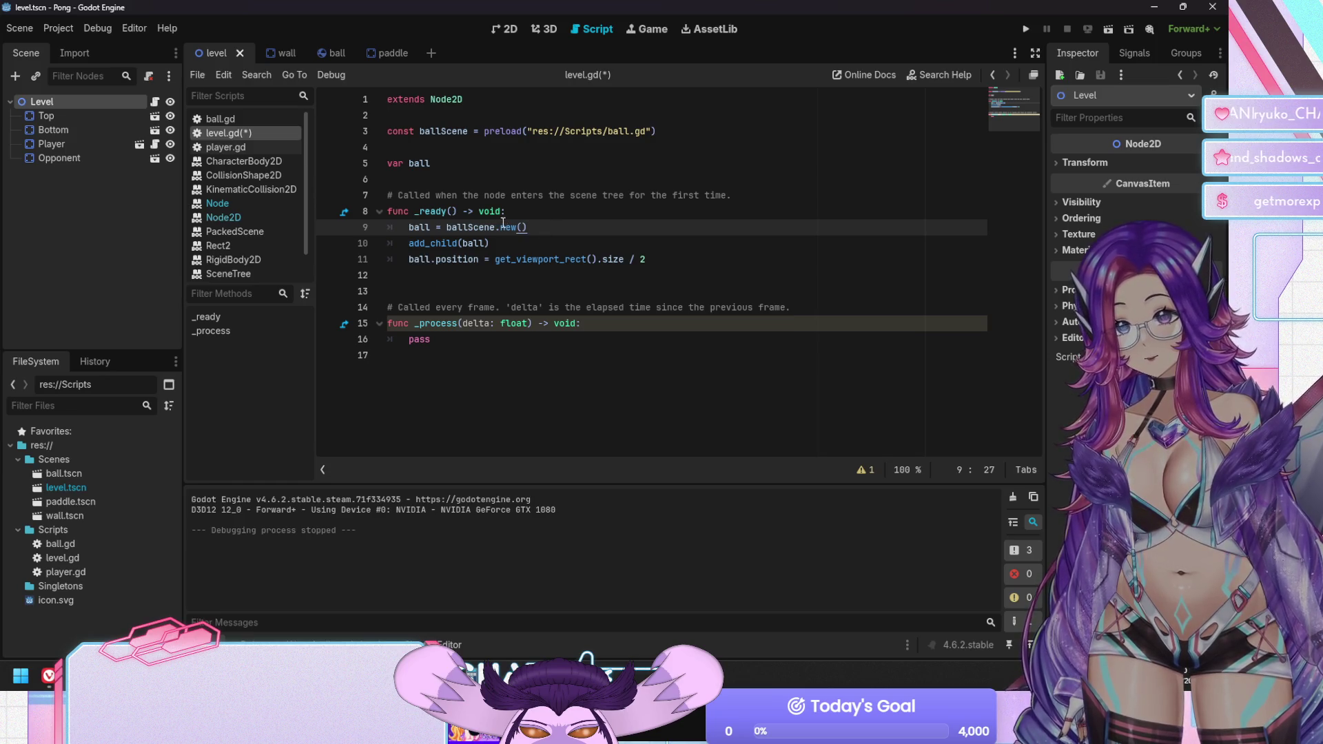
right_click(508, 228)
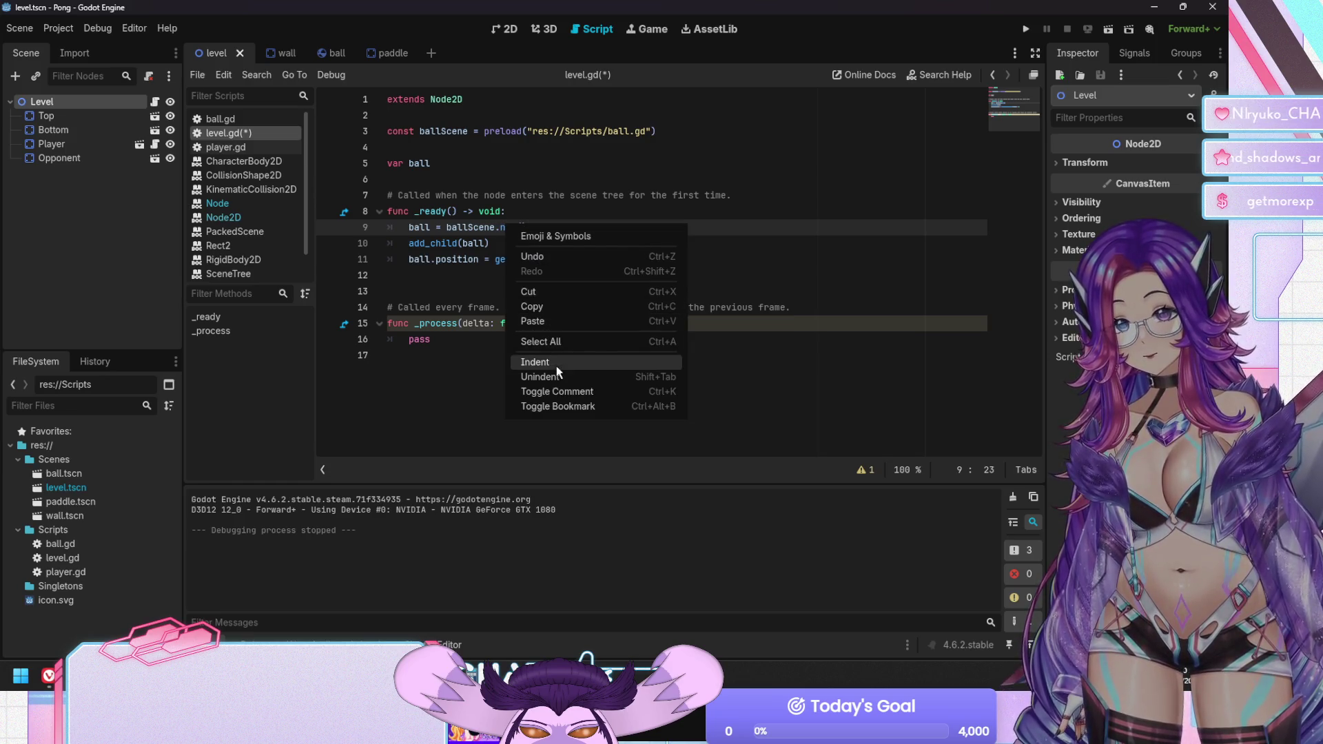
left_click(468, 281)
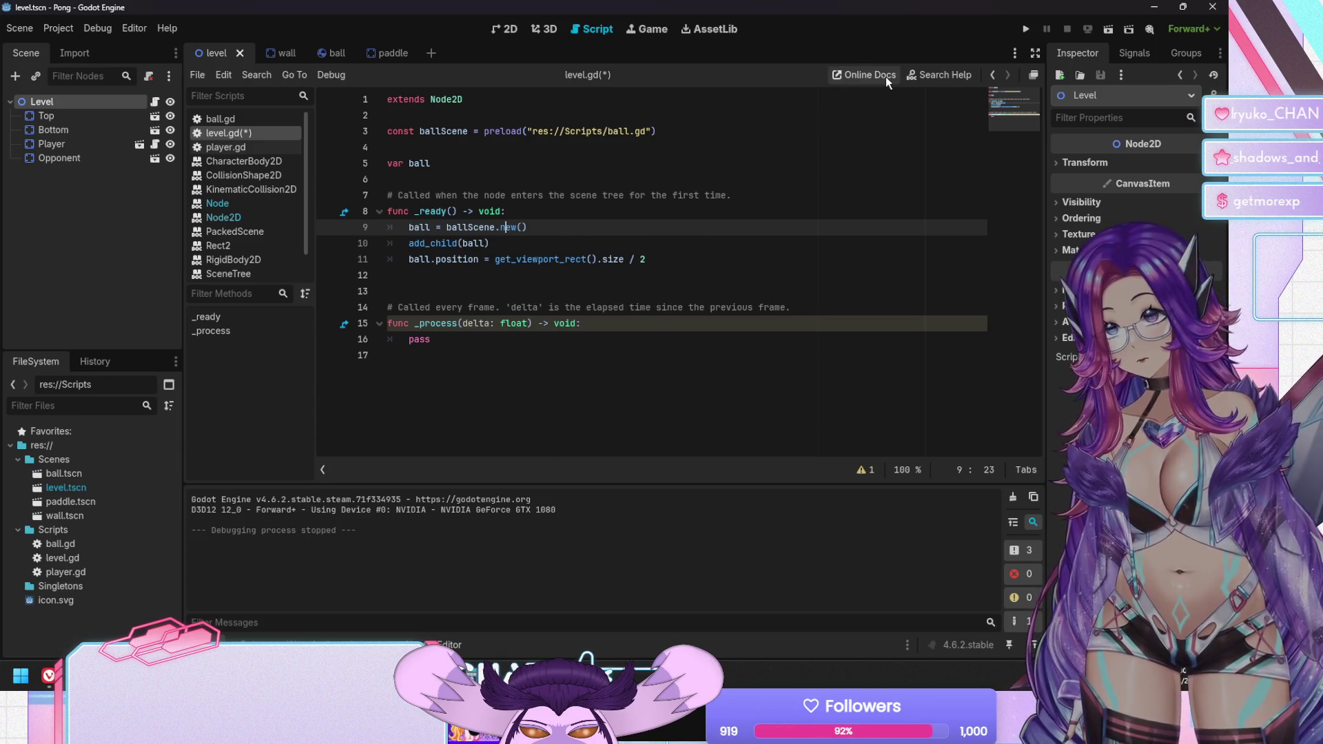
left_click(911, 76)
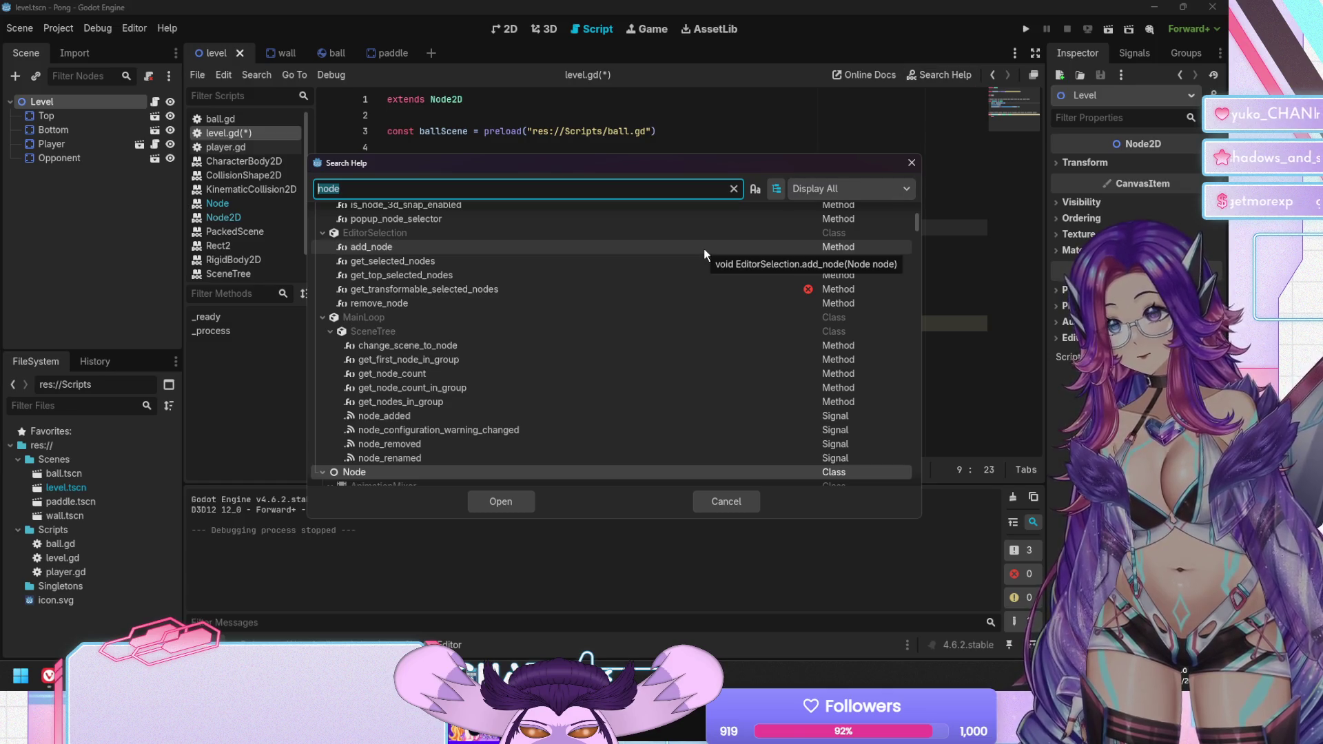
type("preload")
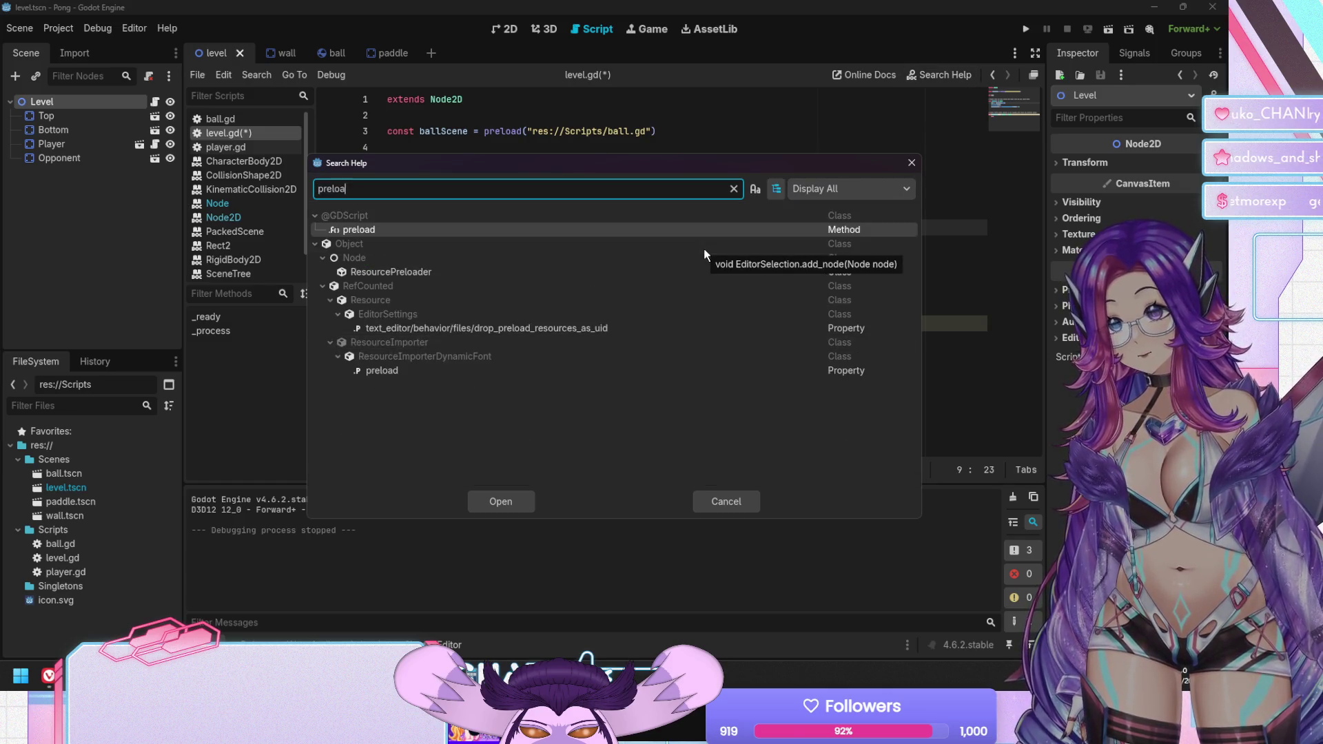
double_click(486, 230)
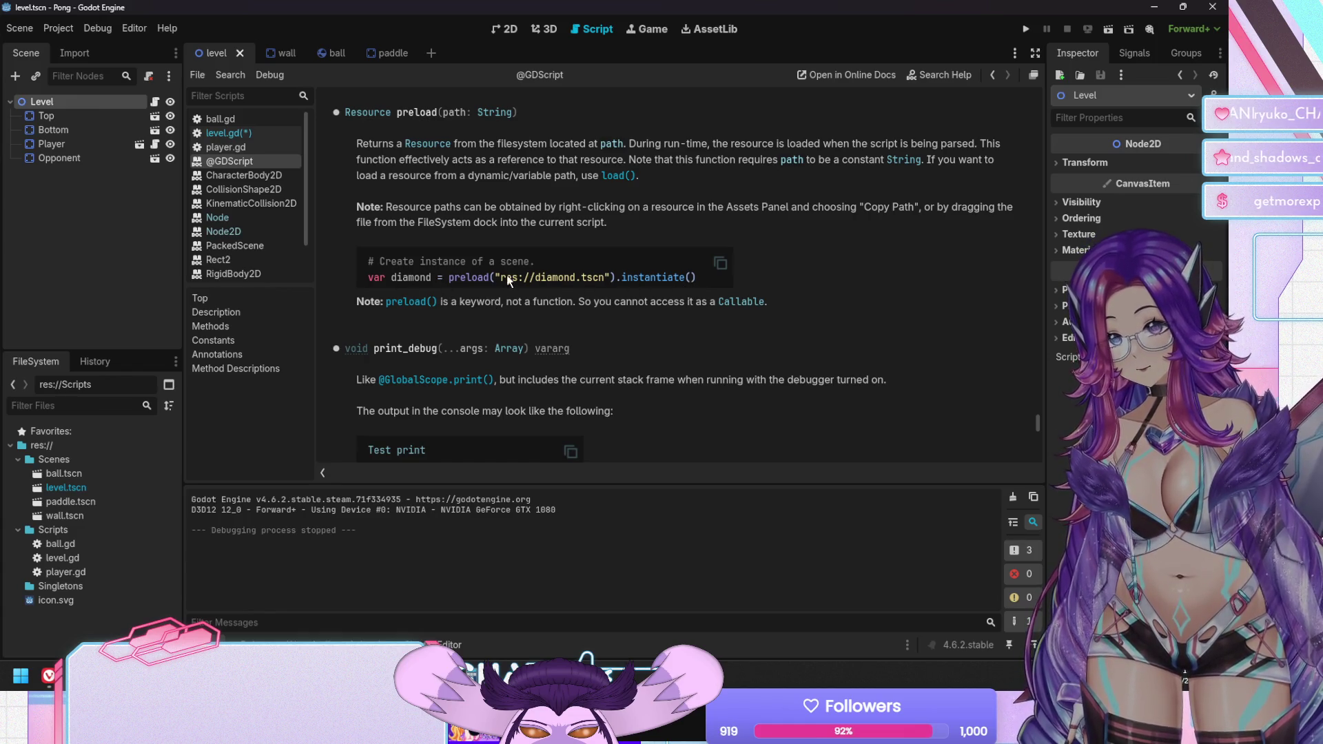
left_click(229, 137)
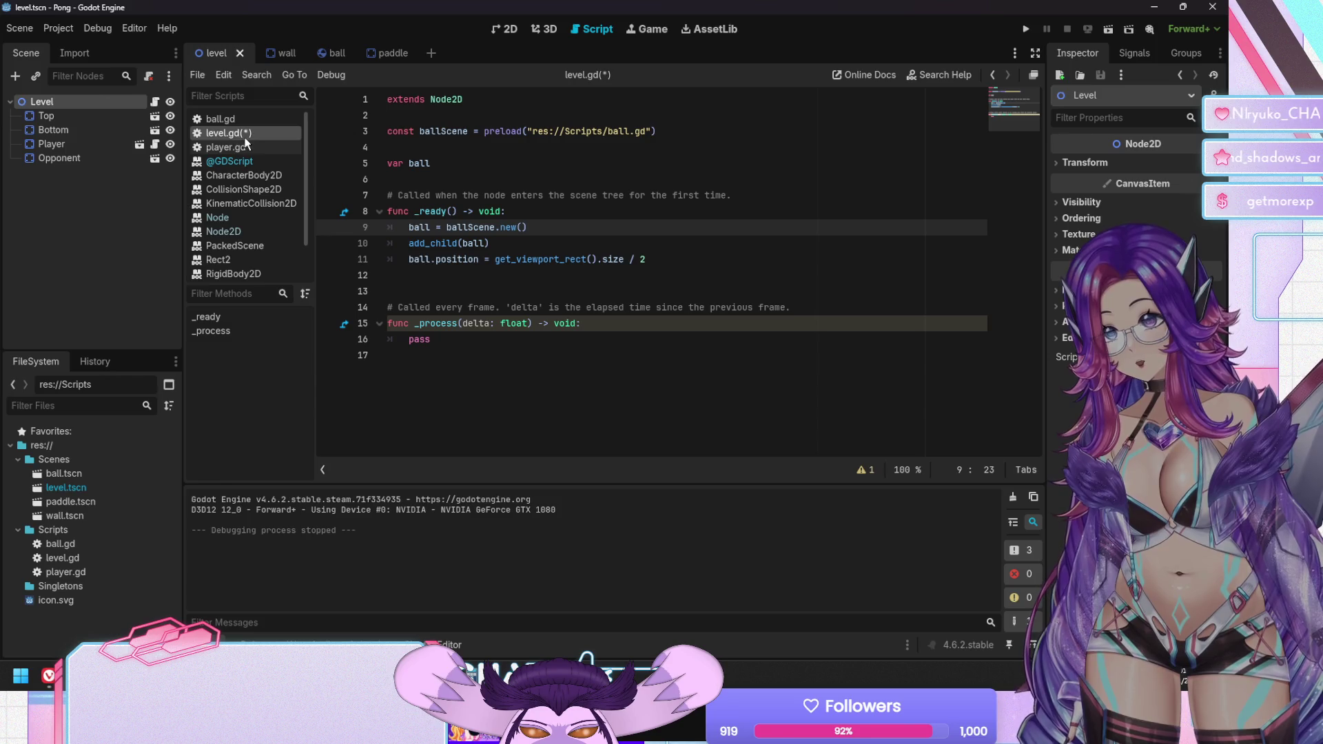
Change the preload path on line 3 to res://Scenes/ball.tscn
left_click(577, 132)
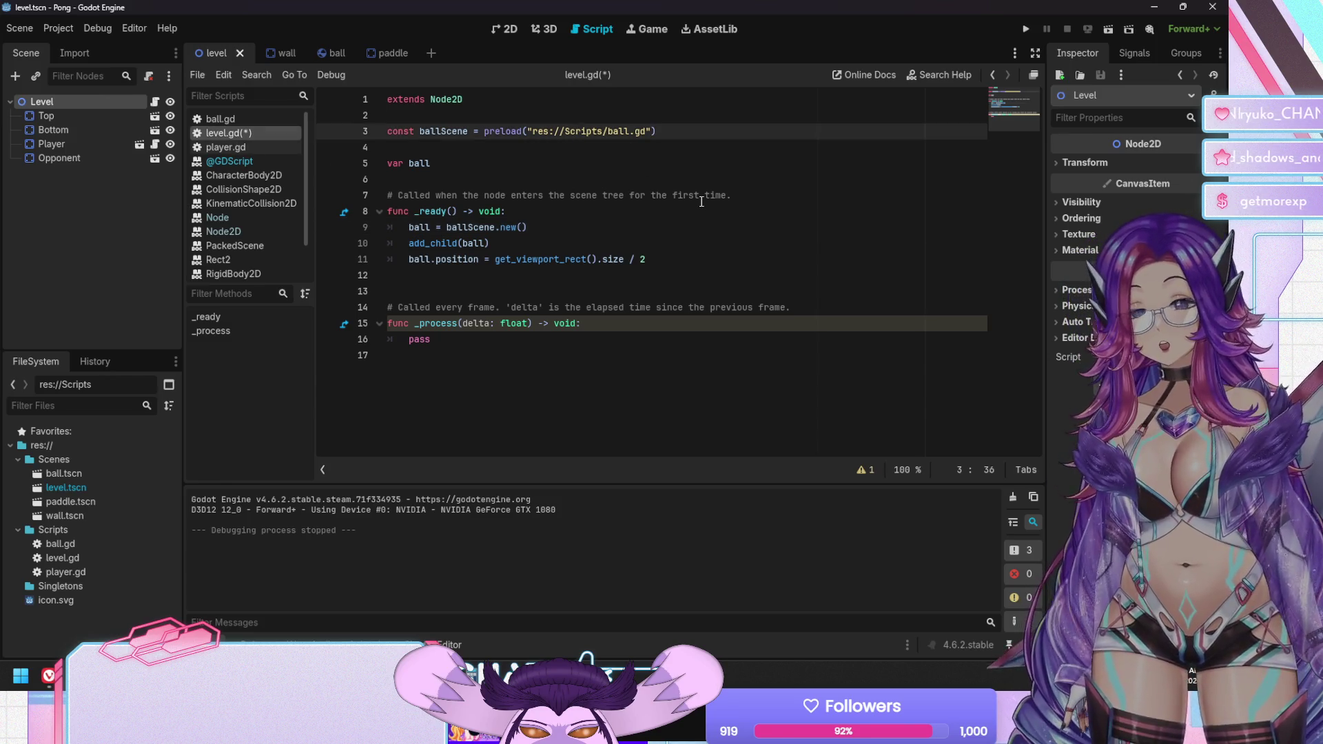
key("shift+Right")
key("shift+Right")
key("shift+Right")
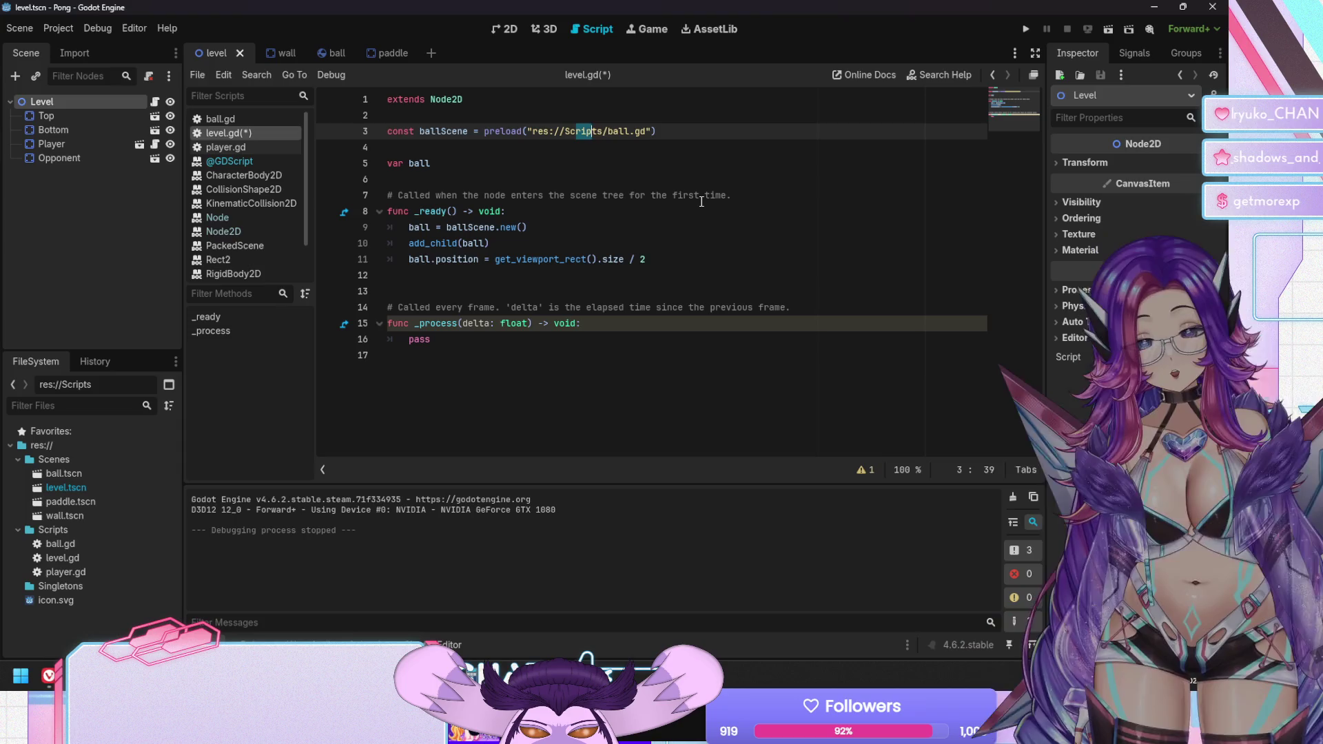
type("enes")
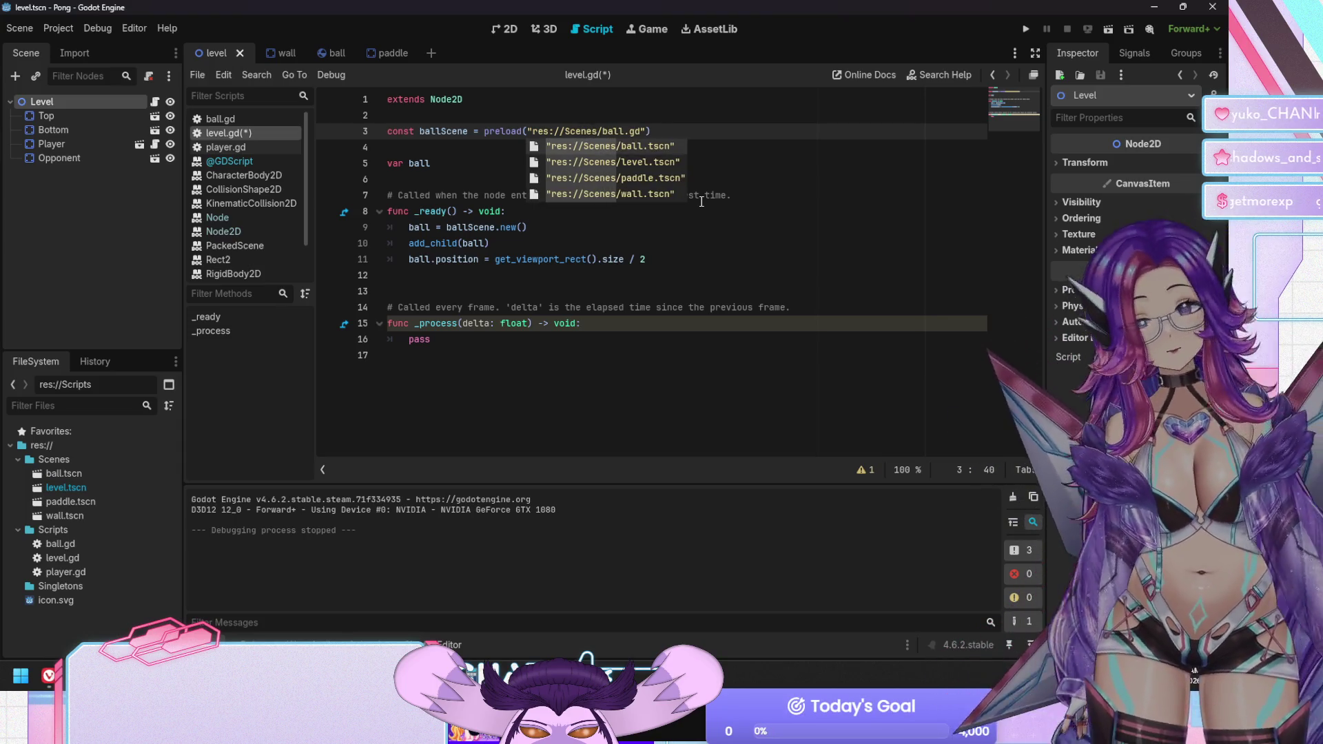
key("Right")
key("Right")
key("Return")
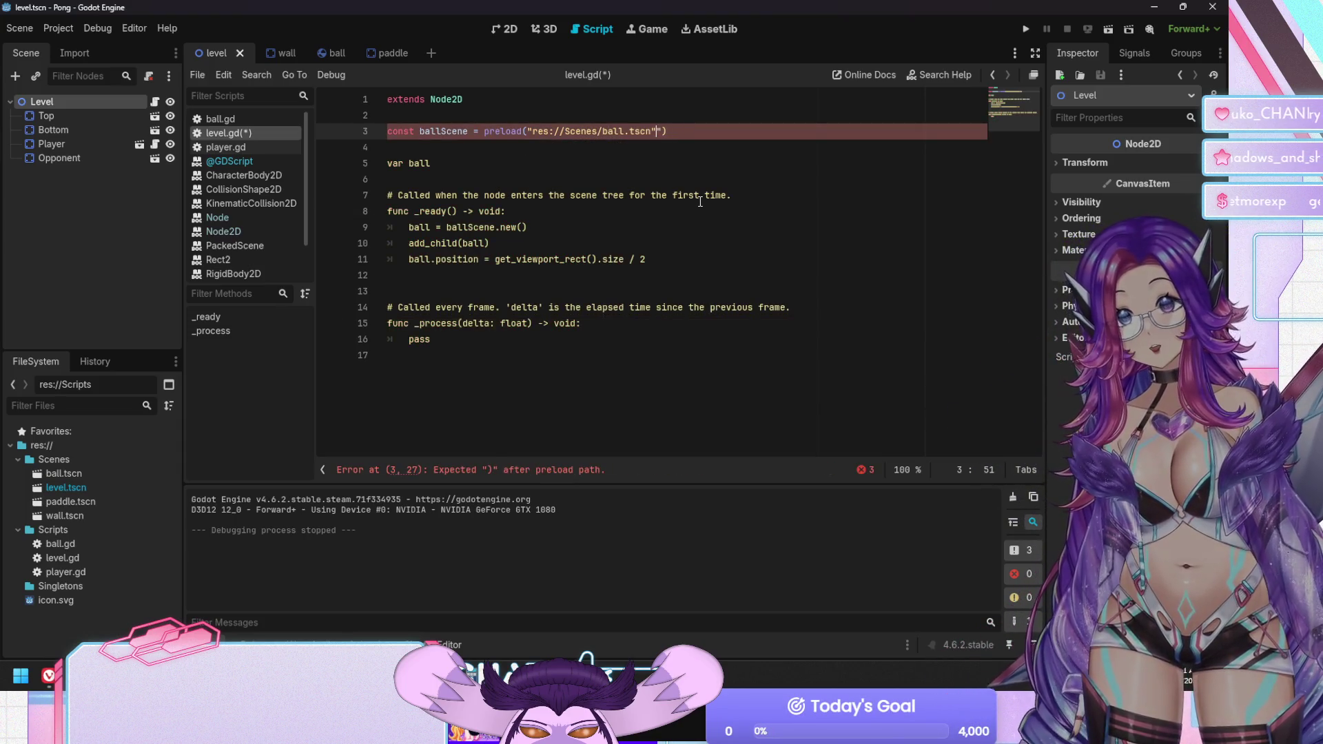
Replace new() with instantiate() on line 9 and save level.gd
key("Down")
key("Down")
key("Down")
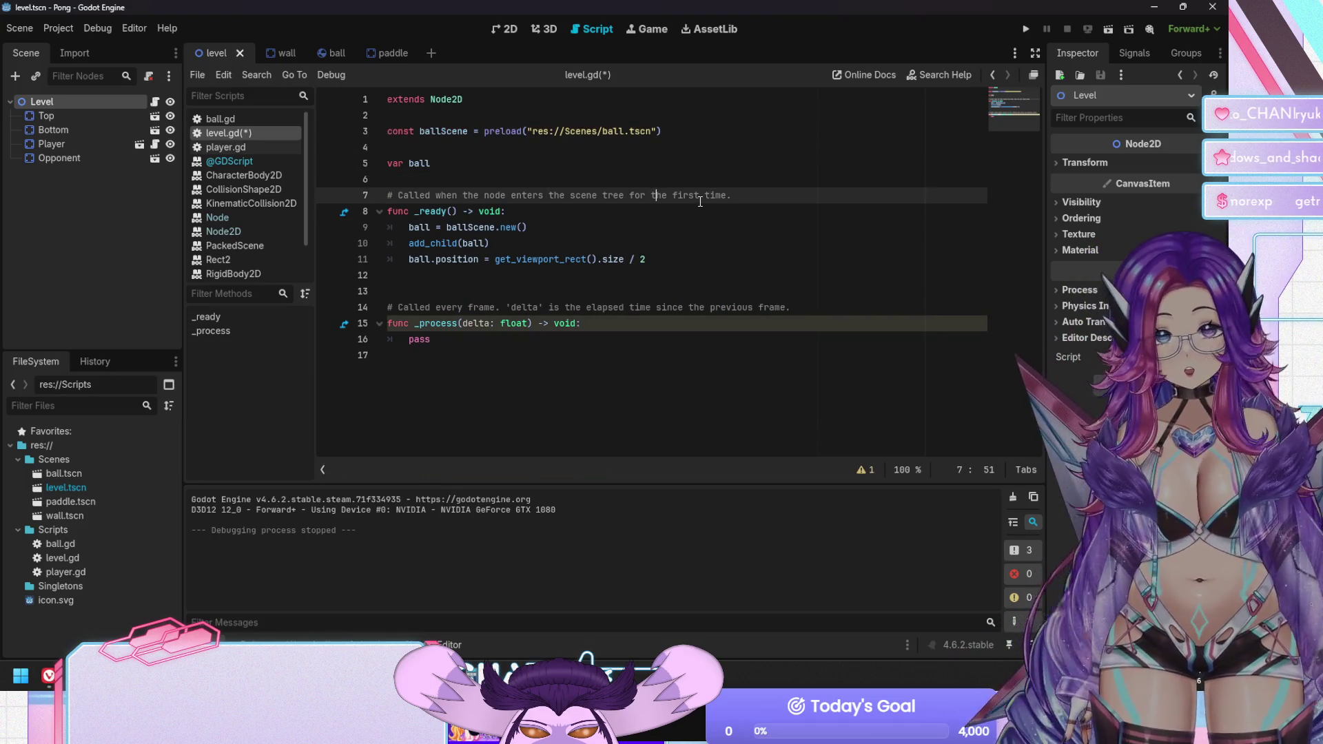
key("Down")
key("Down")
key("Down")
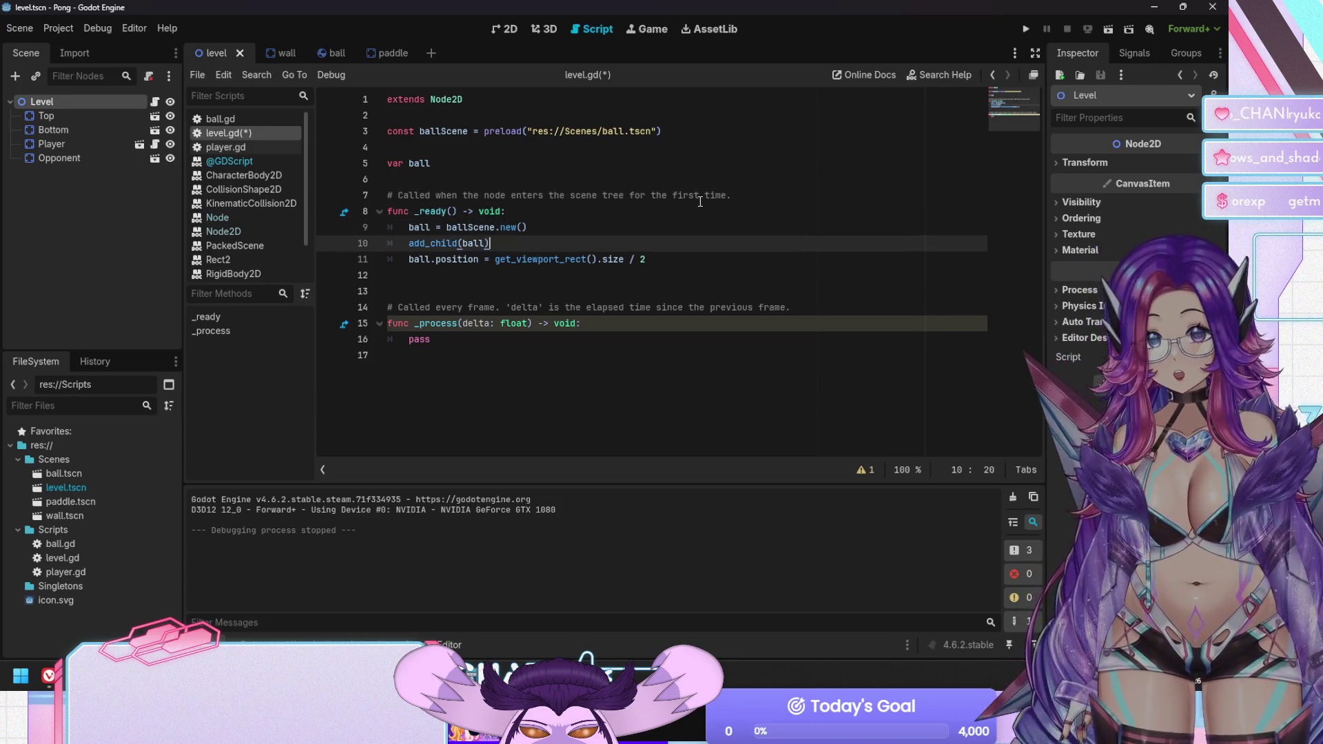
key("Up")
key("Left")
key("Left")
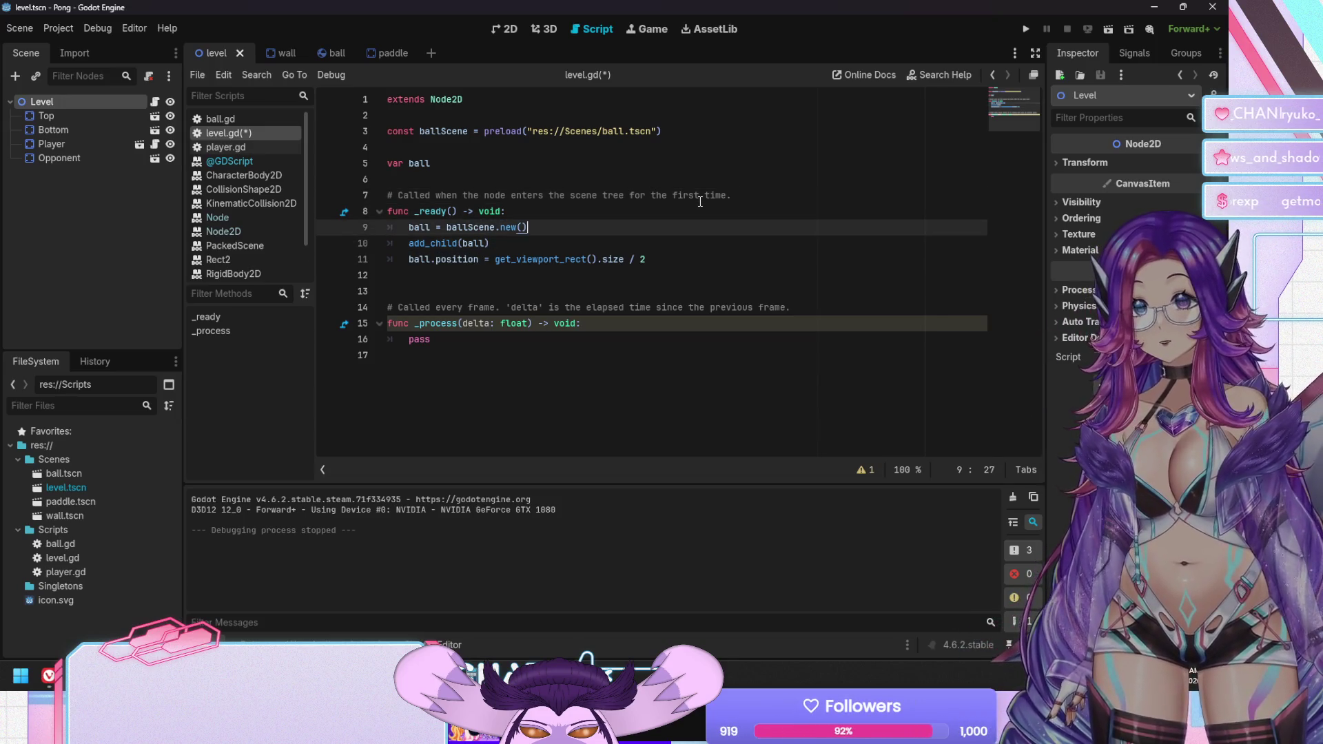
key("BackSpace")
key("BackSpace")
key("BackSpace")
type("instantiat")
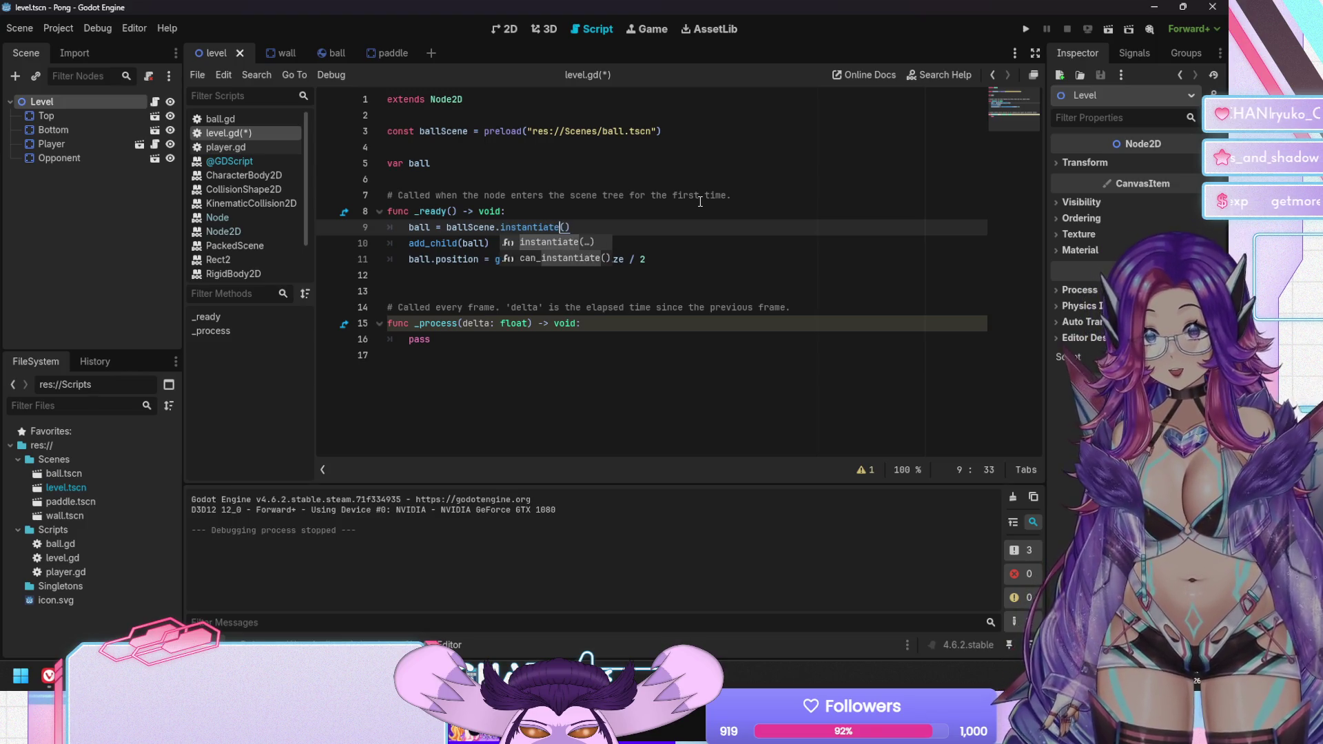
key("Return")
key("ctrl+s")
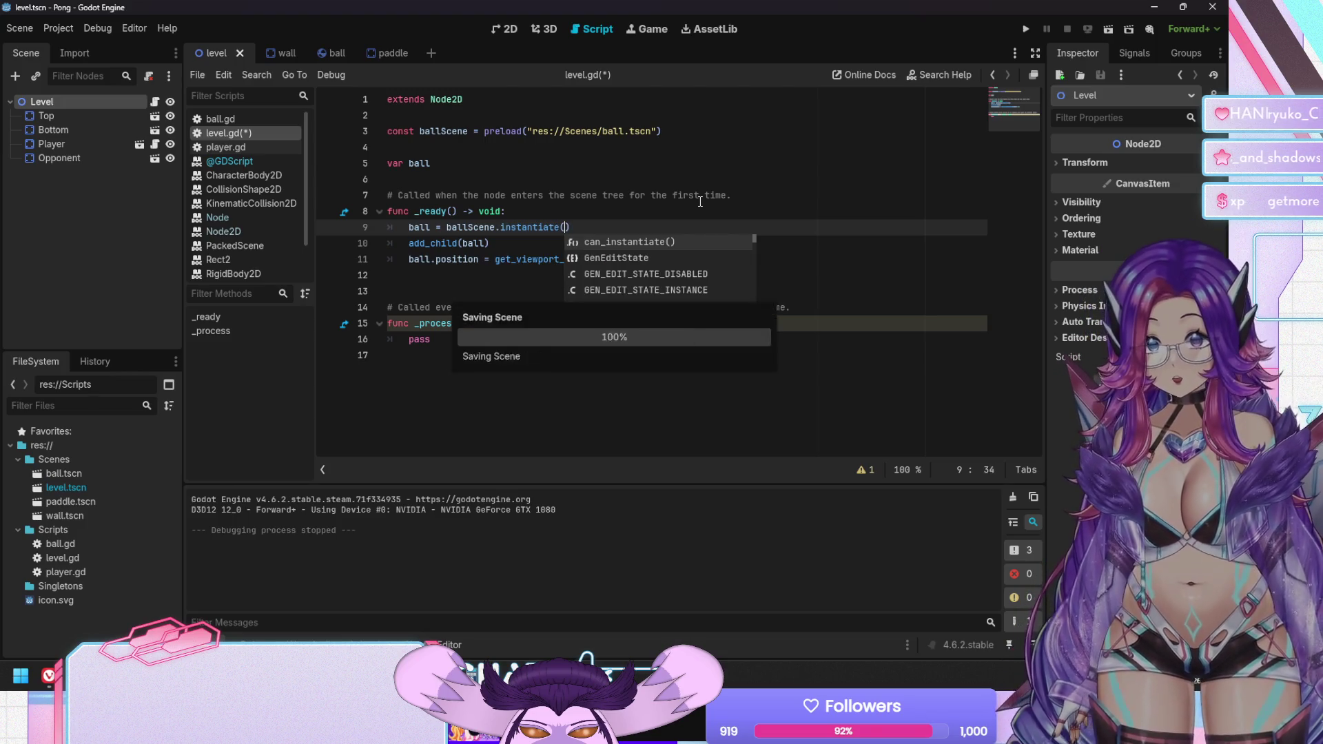
type(")")
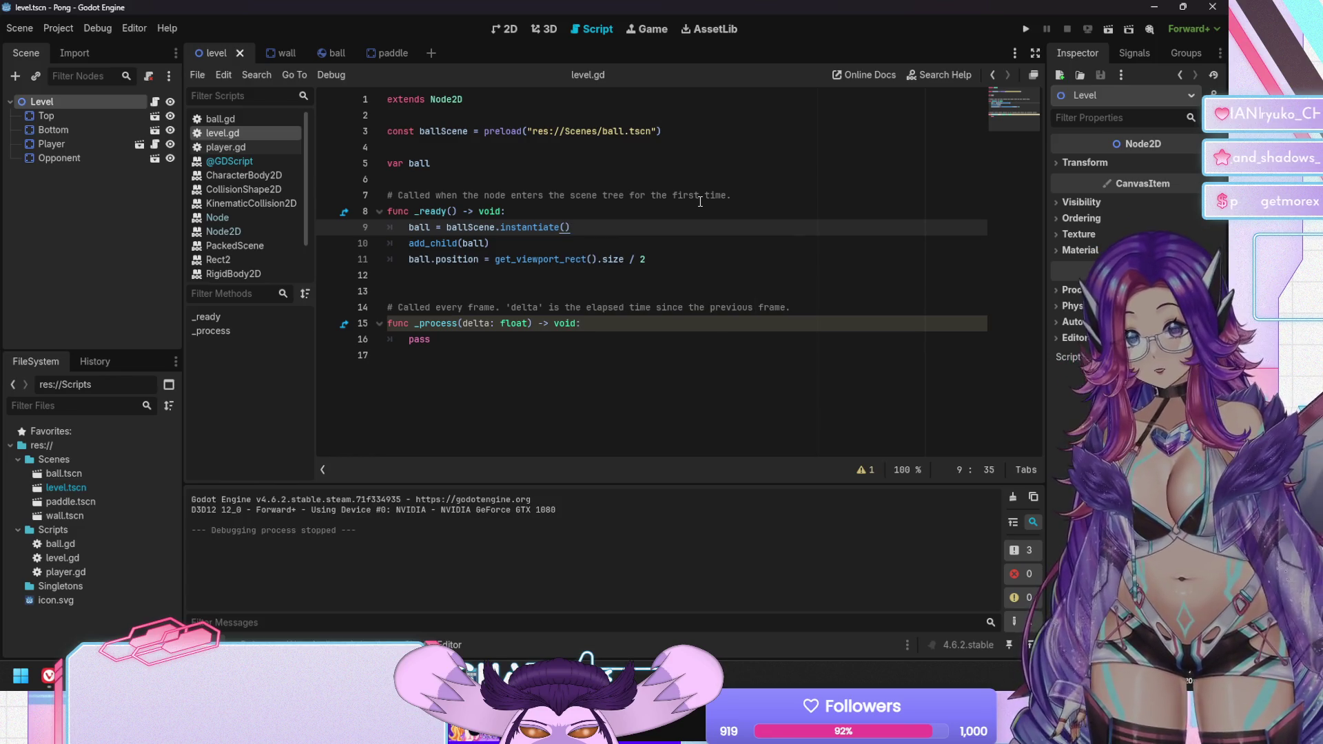
Move the assignment up so line 5 reads var ball := ballScene.instantiate()
key("shift+Home")
key("ctrl+x")
key("Up")
key("Up")
key("Up")
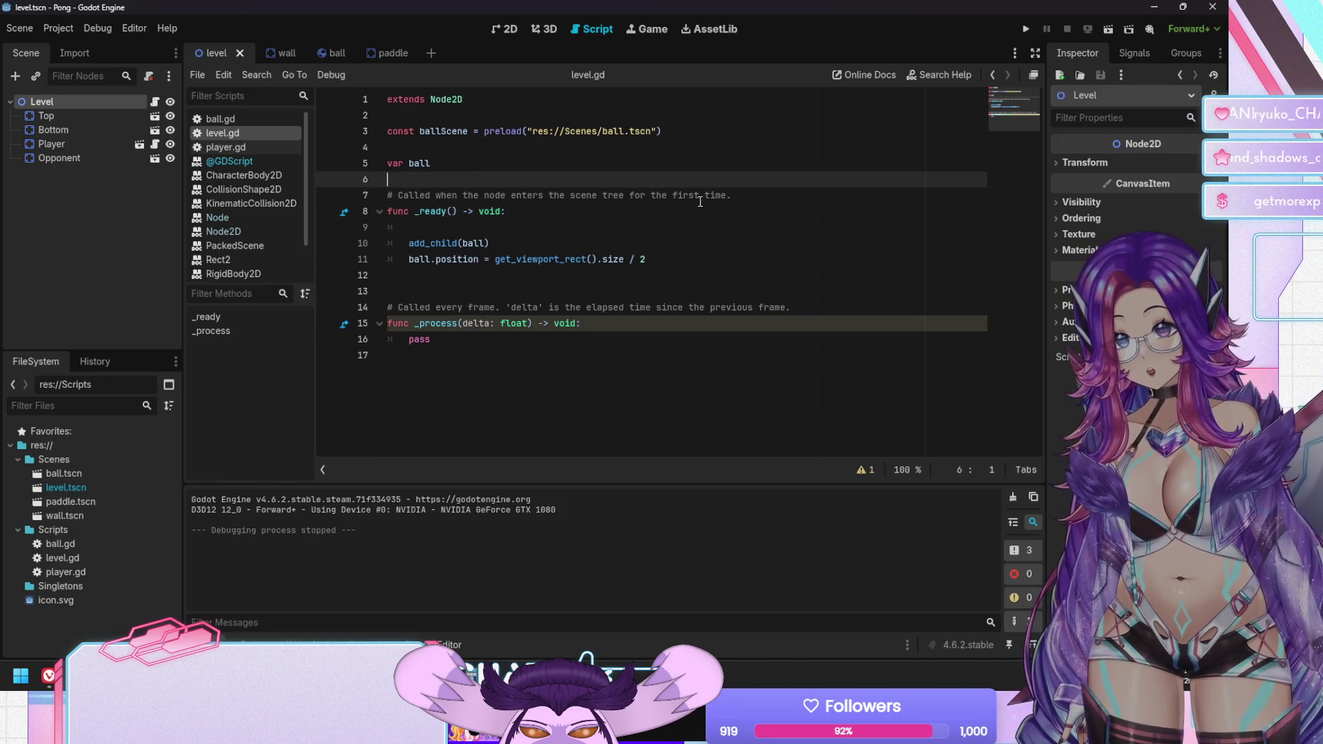
key("shift+End")
key("ctrl+v")
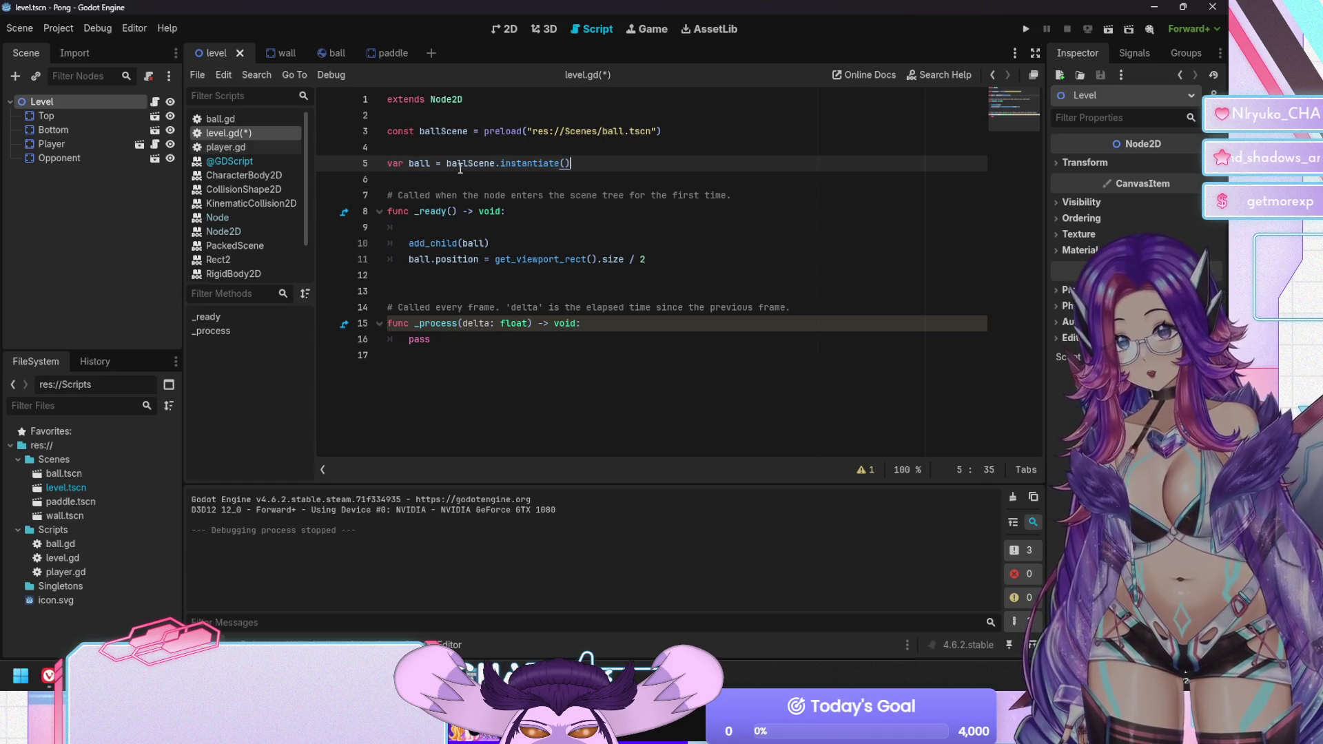
key("ctrl+Left")
key("ctrl+Left")
key("ctrl+Left")
type(":")
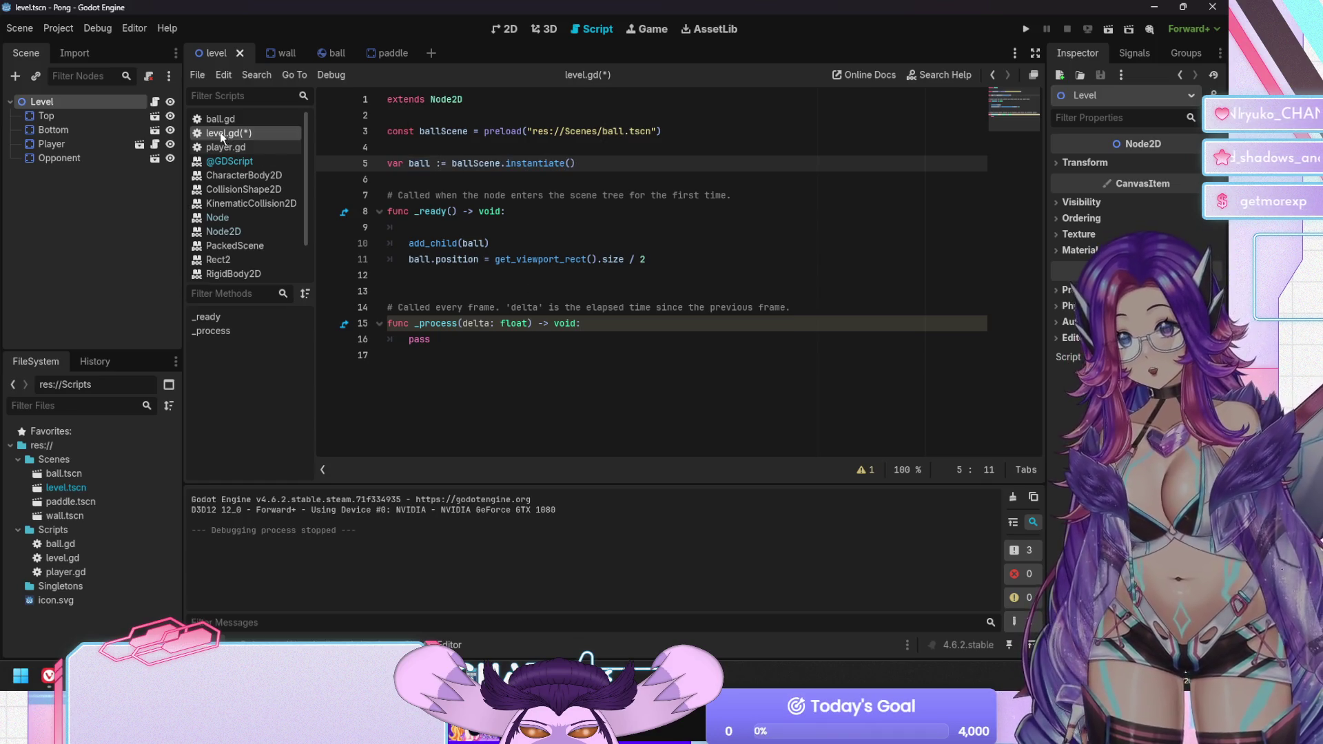
Delete the empty line in _ready and test-run the game to confirm the ball appears
left_click(471, 212)
key("Down")
key("BackSpace")
key("BackSpace")
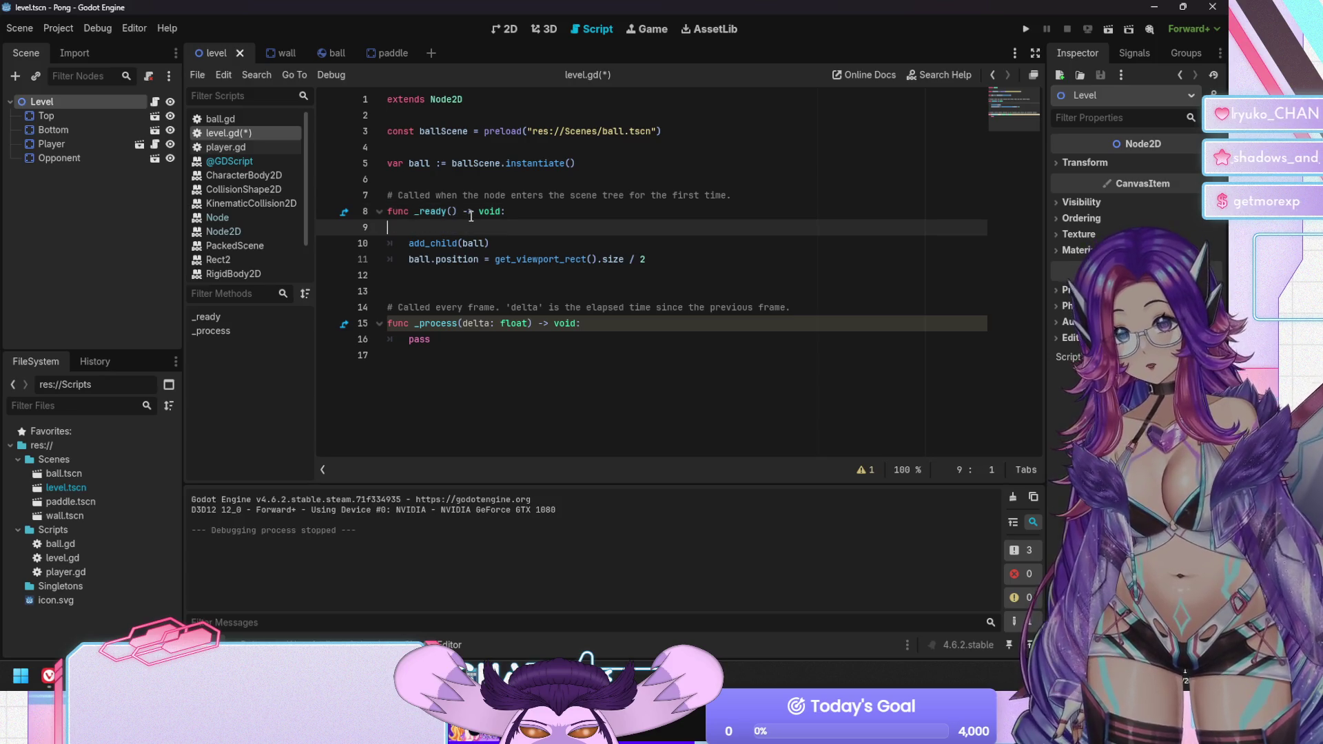
key("F5")
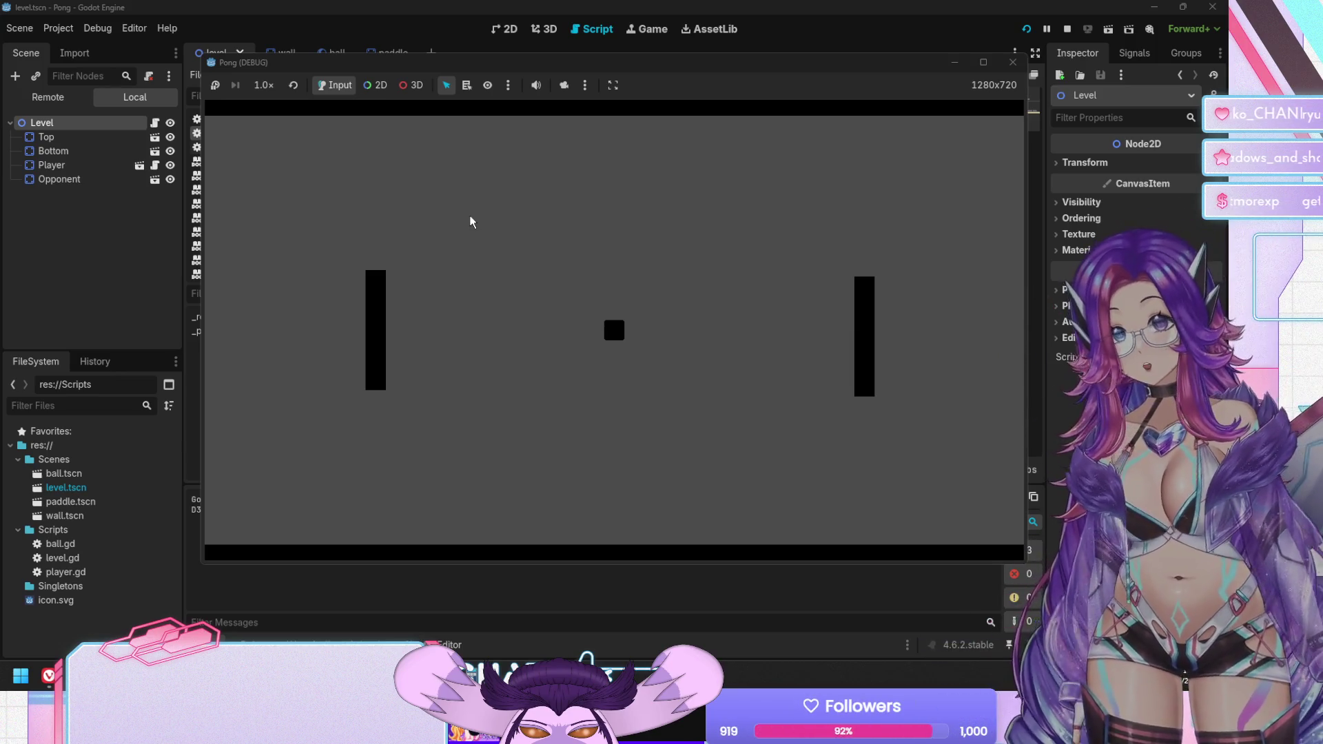
key("F8")
left_click(660, 246)
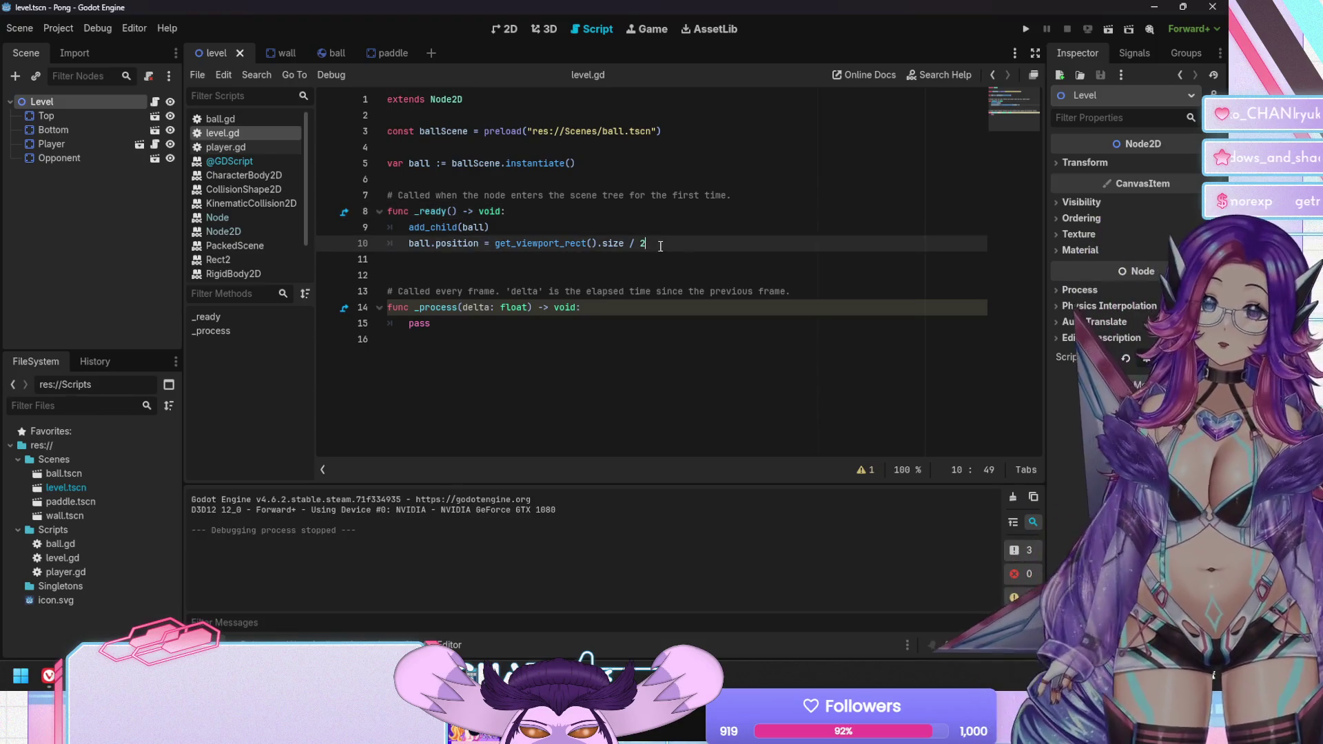
Discard a trial 'ball.' line, check ball.gd, then save level.gd
key("Return")
type("ball.ve")
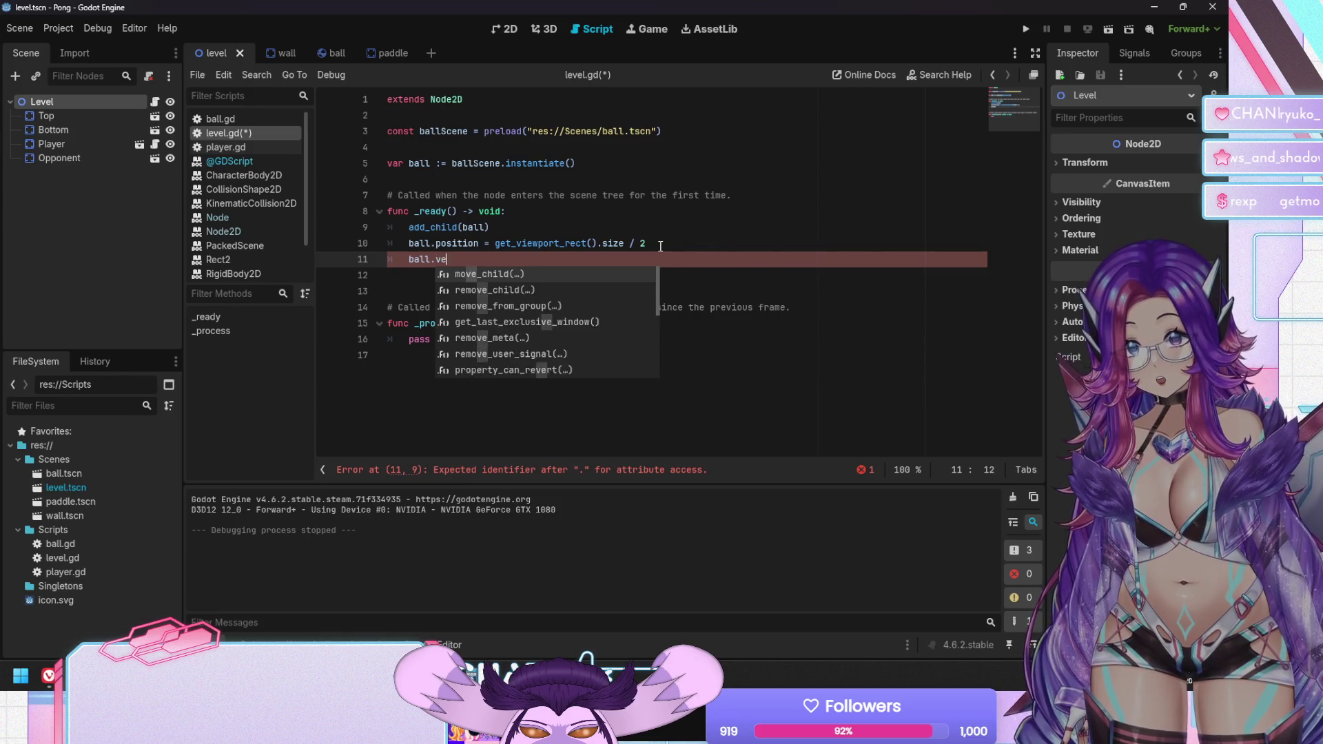
key("Escape")
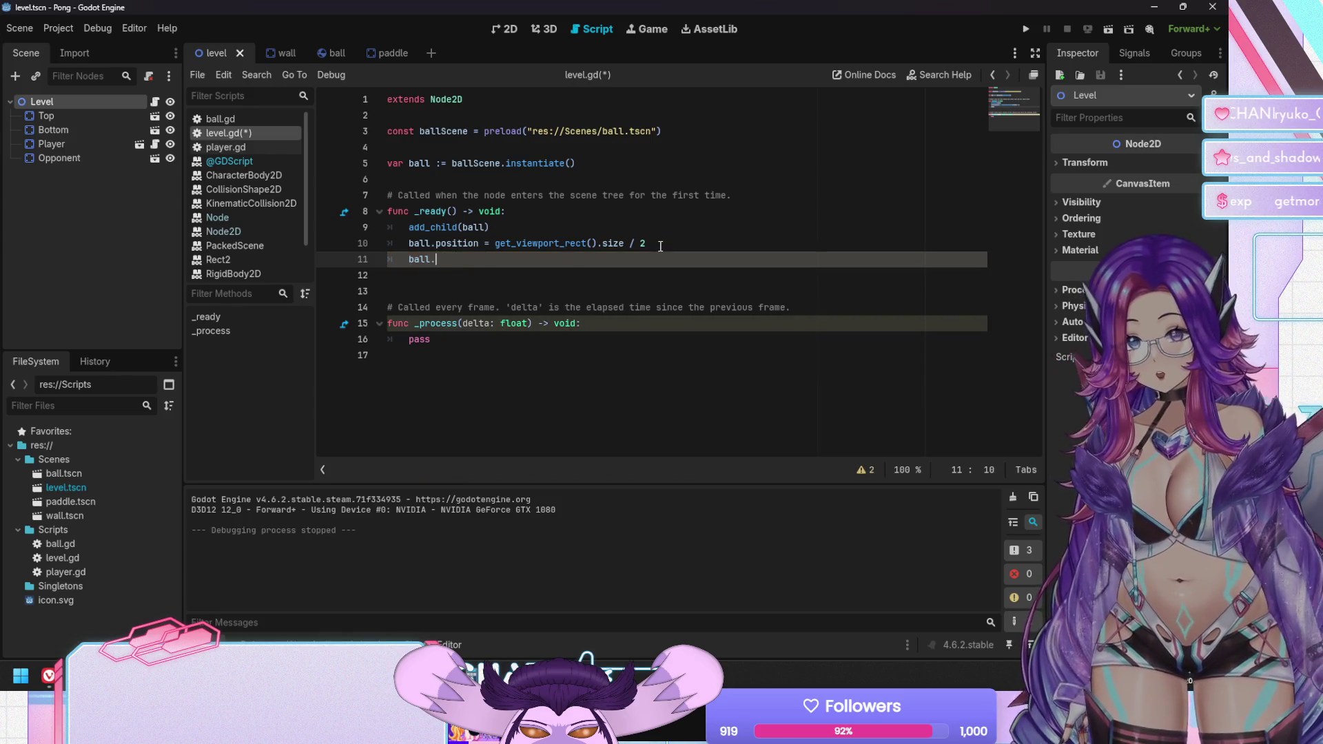
key("BackSpace")
key("BackSpace")
key("BackSpace")
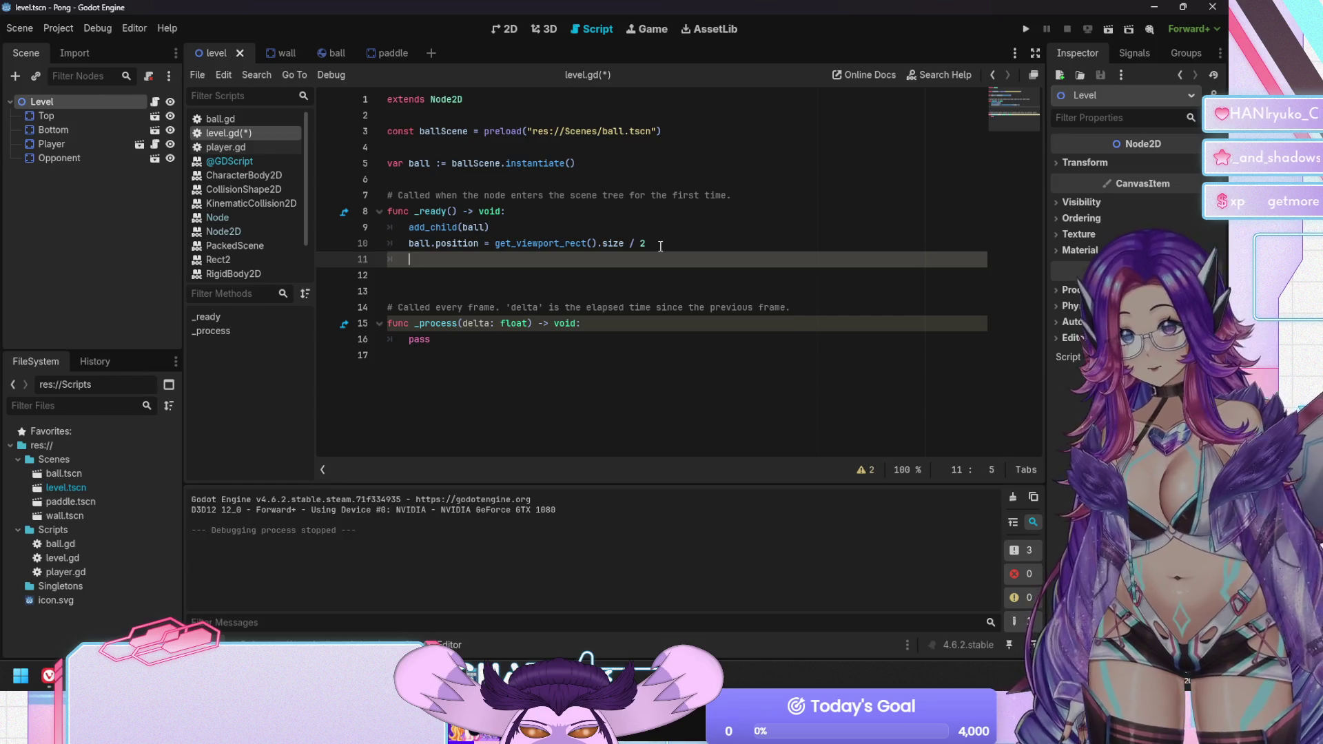
key("BackSpace")
key("BackSpace")
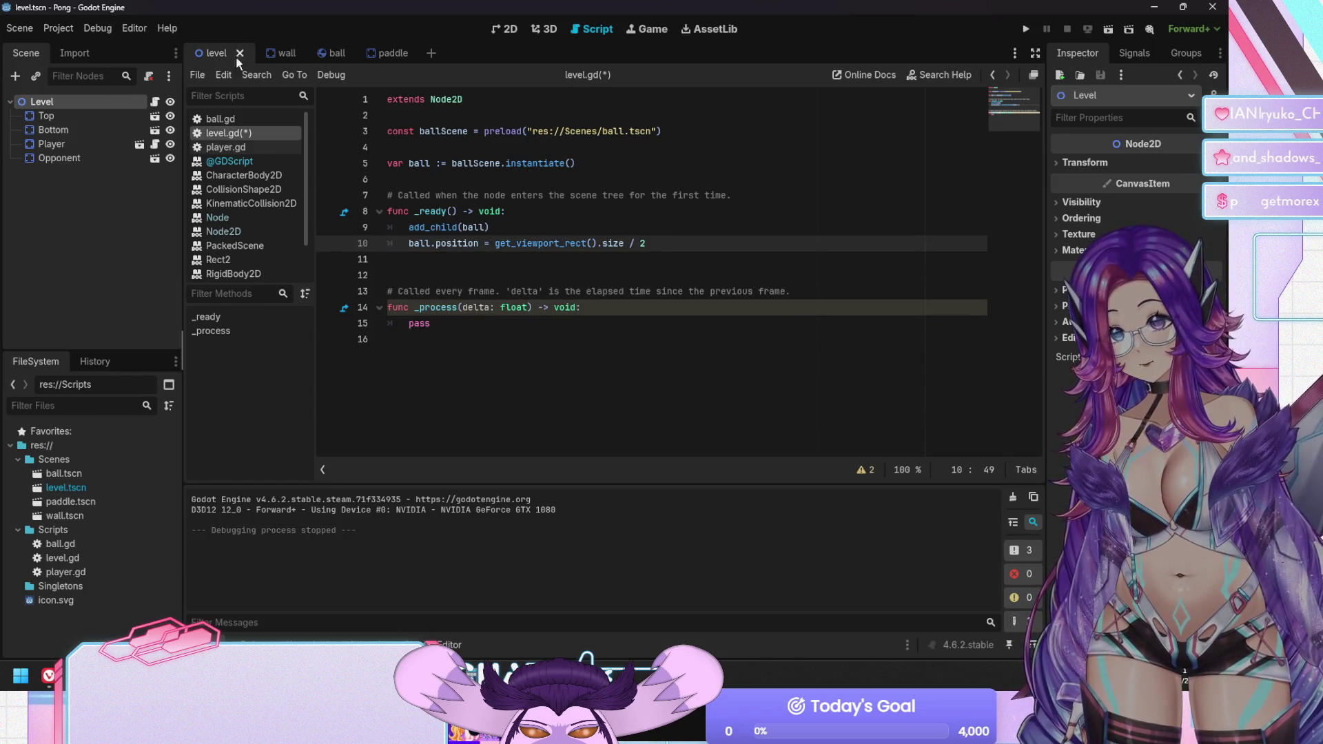
left_click(337, 57)
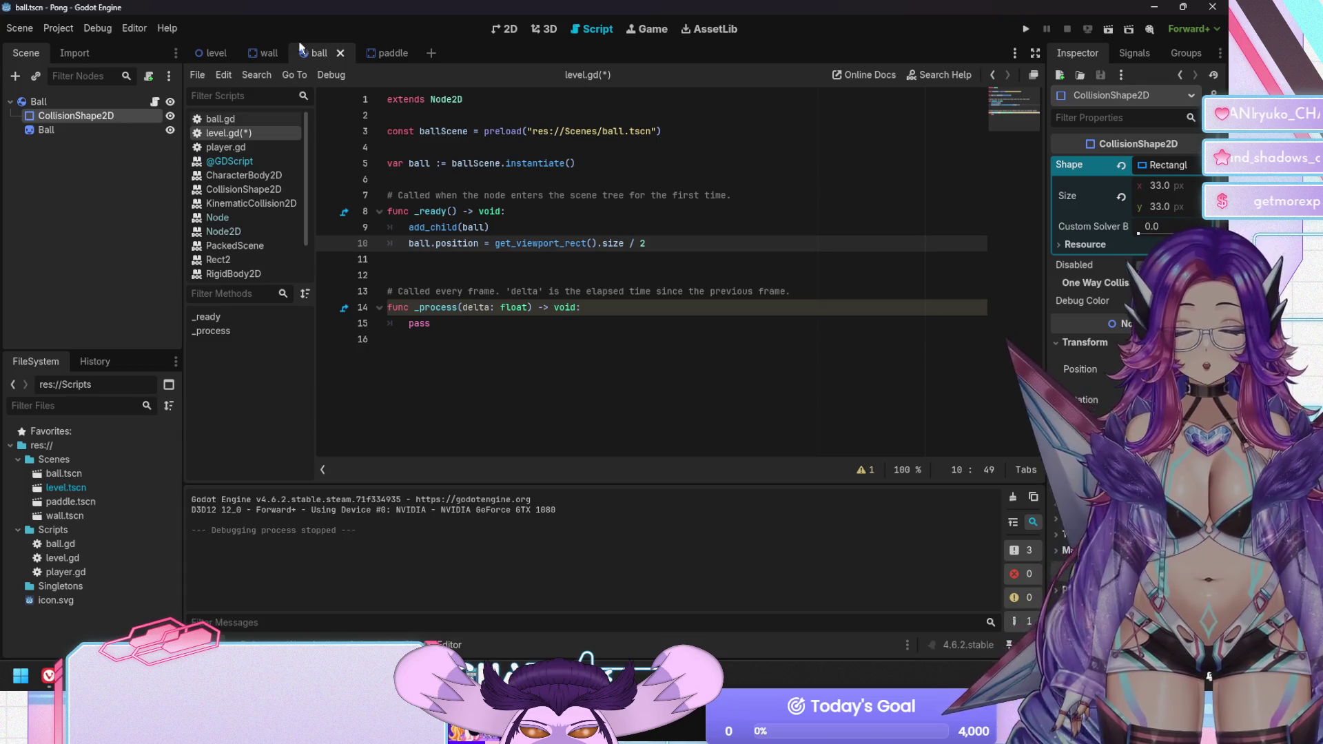
left_click(229, 121)
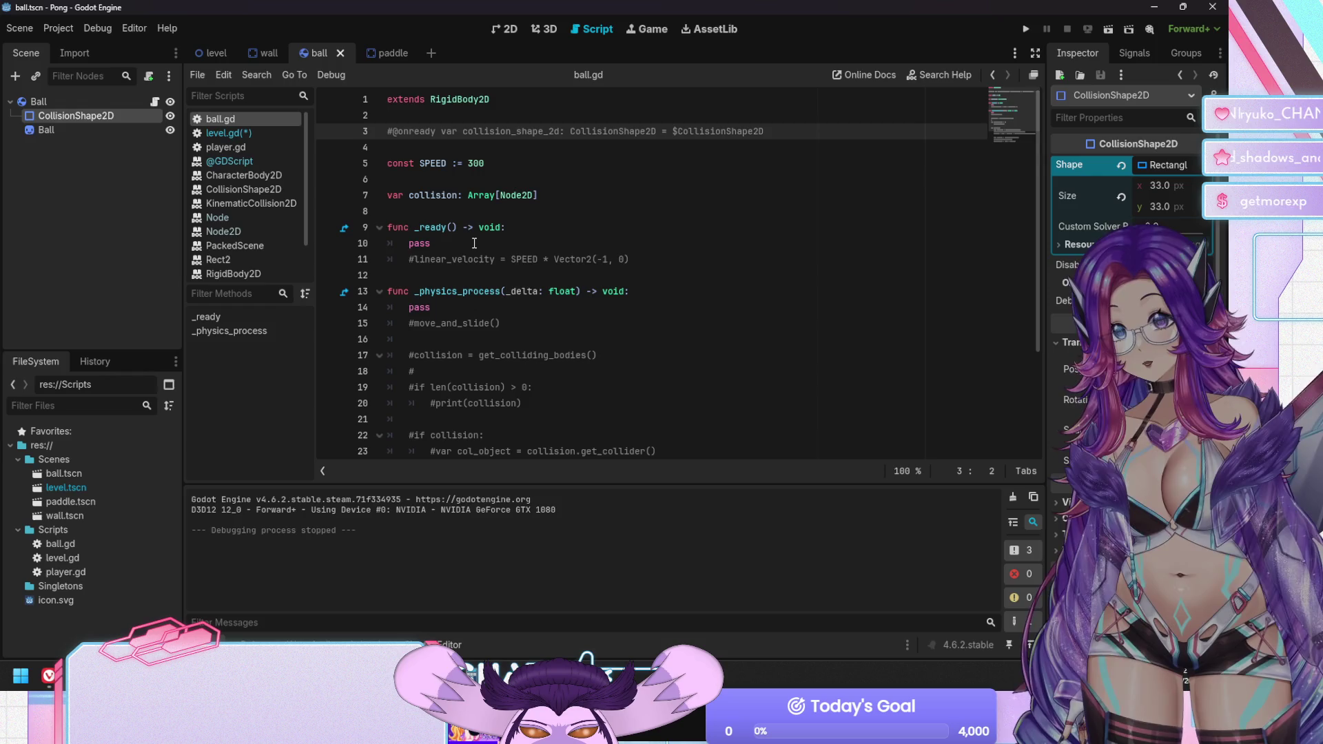
left_click(231, 132)
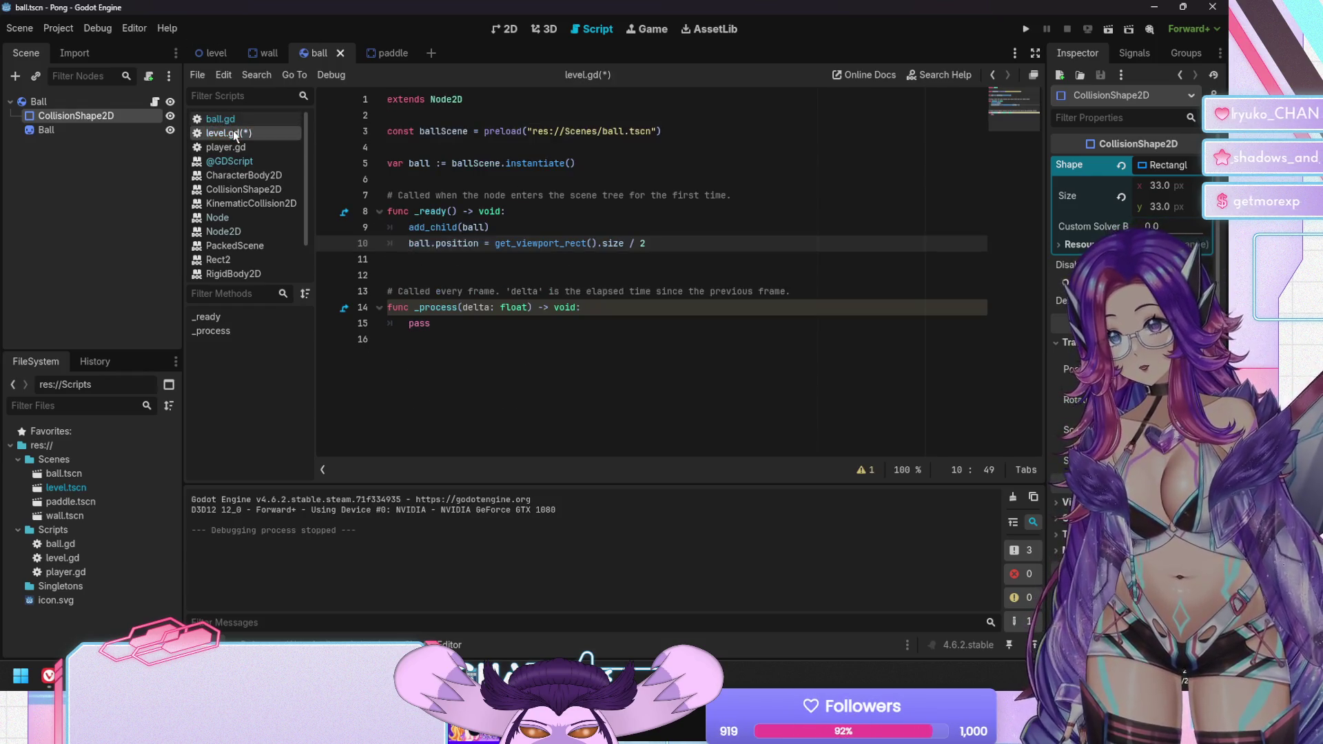
key("ctrl+s")
Start a ball.linear_velocity line after the positioning code and consult the ball scene
key("Return")
type("bal")
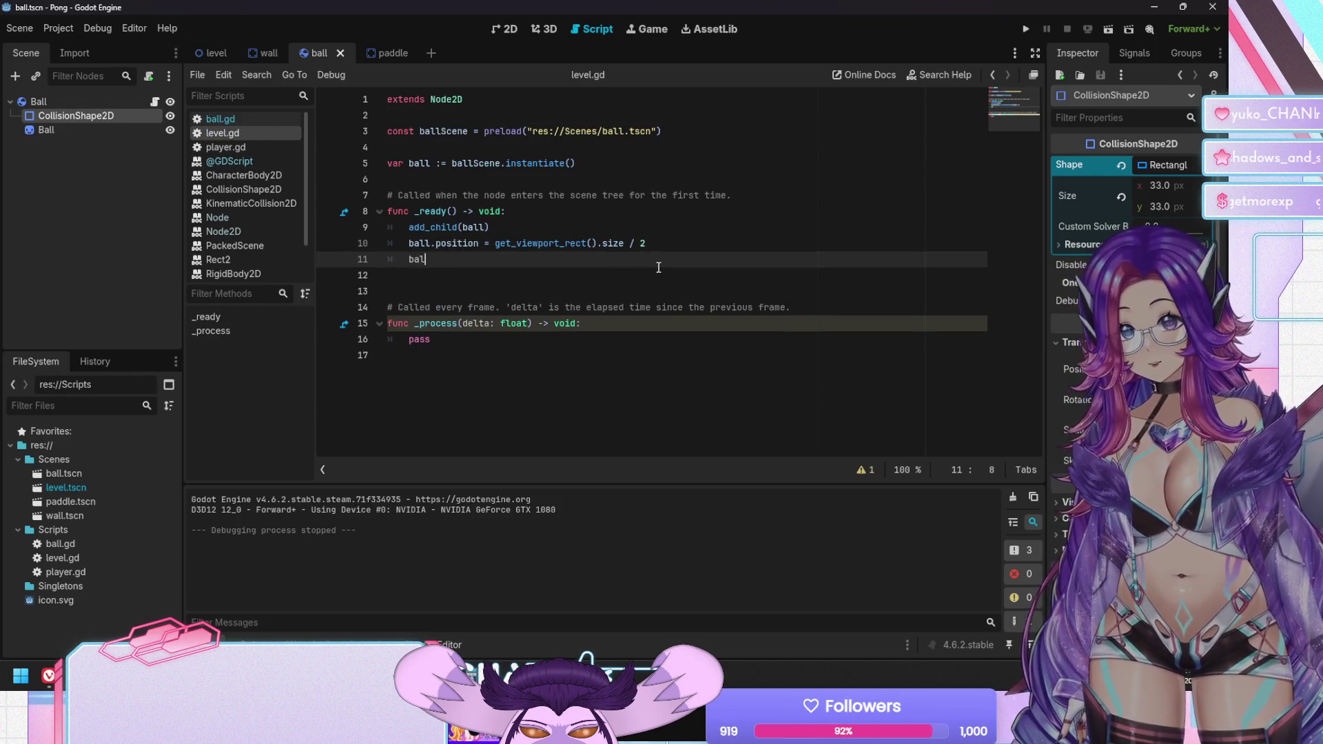
type("l.linea")
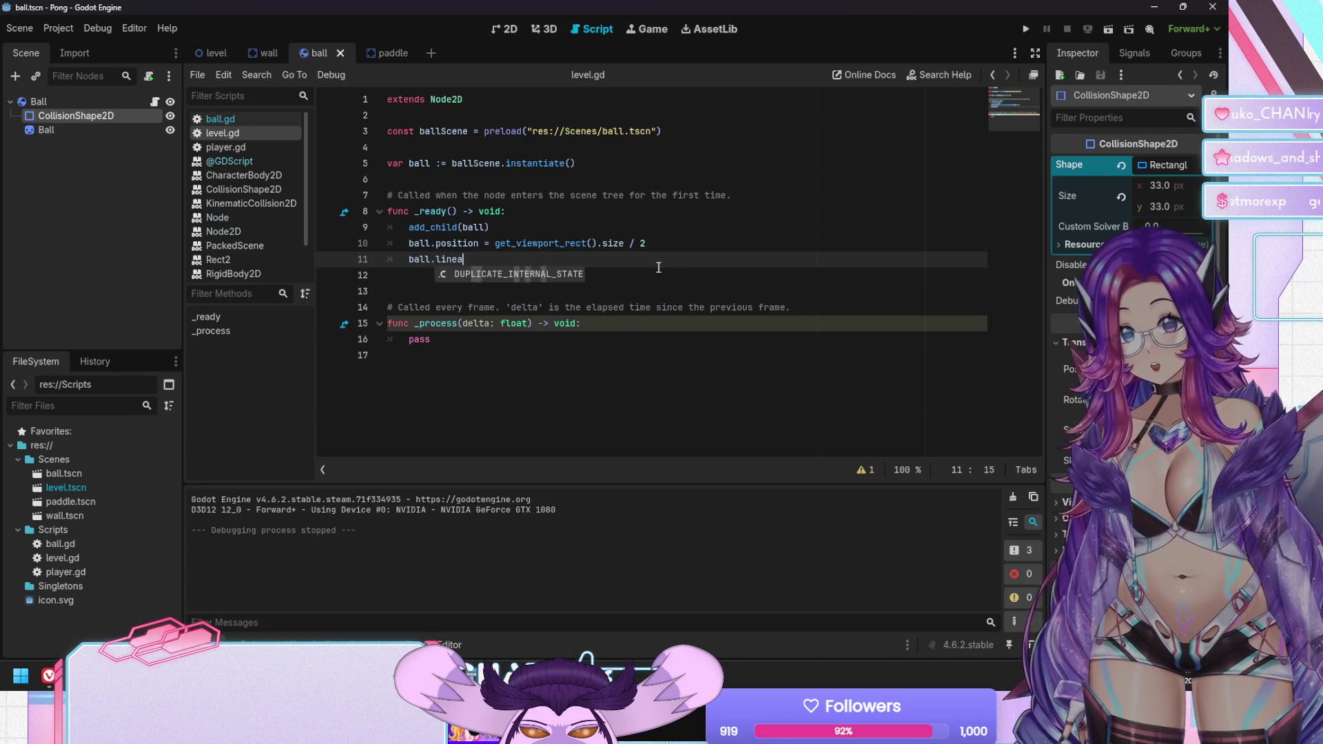
type("r_velocity")
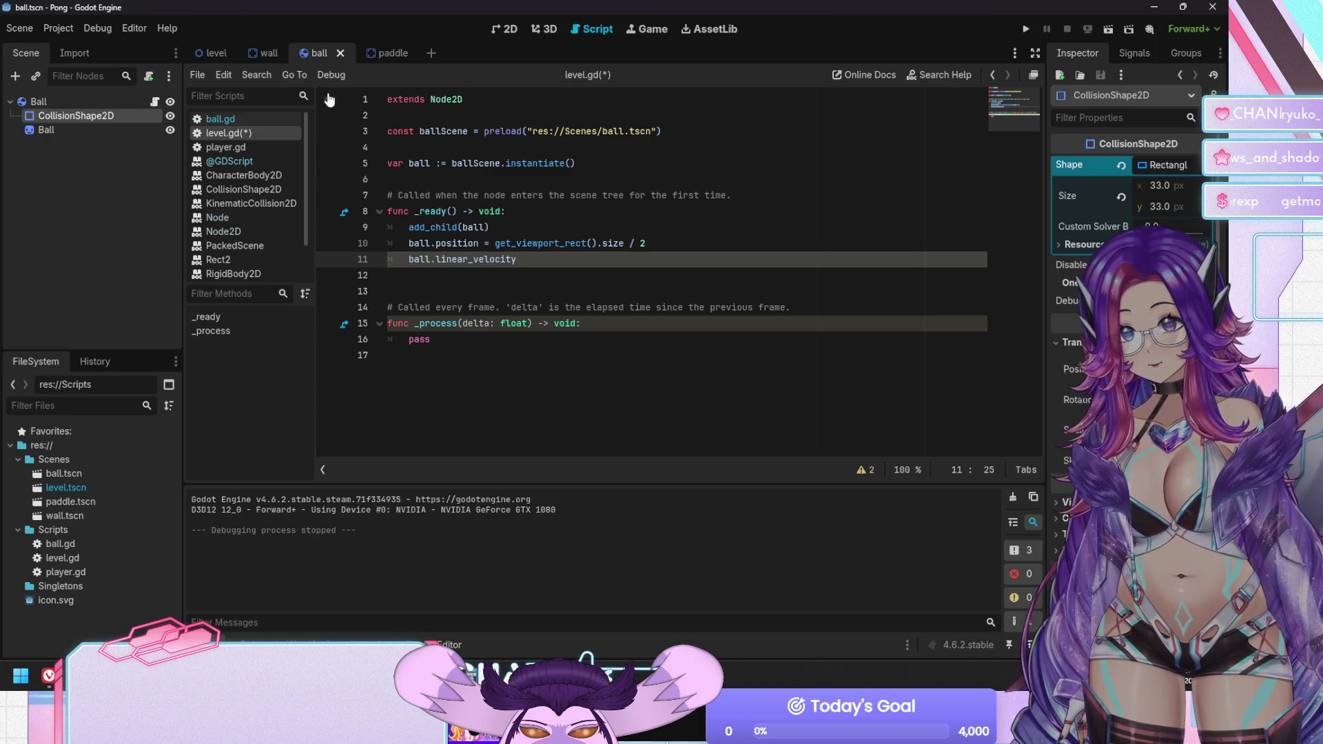
left_click(267, 118)
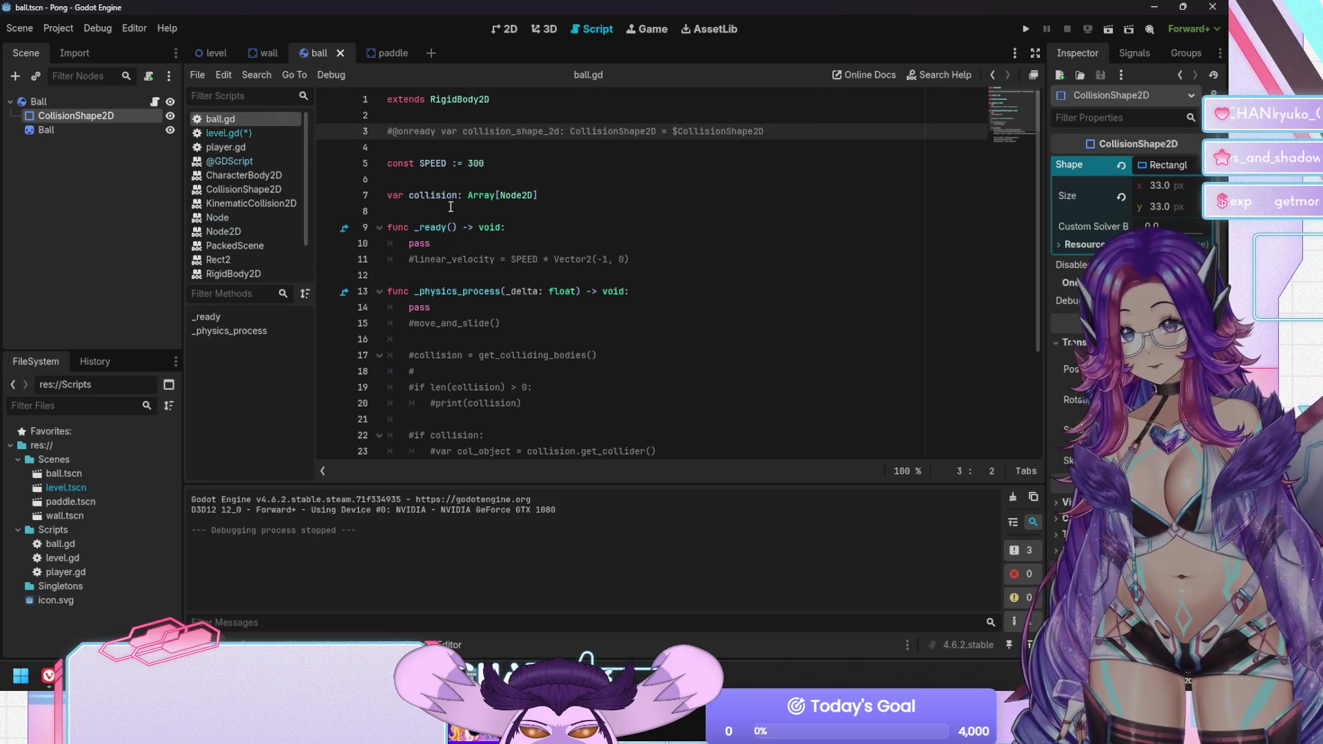
left_click(258, 53)
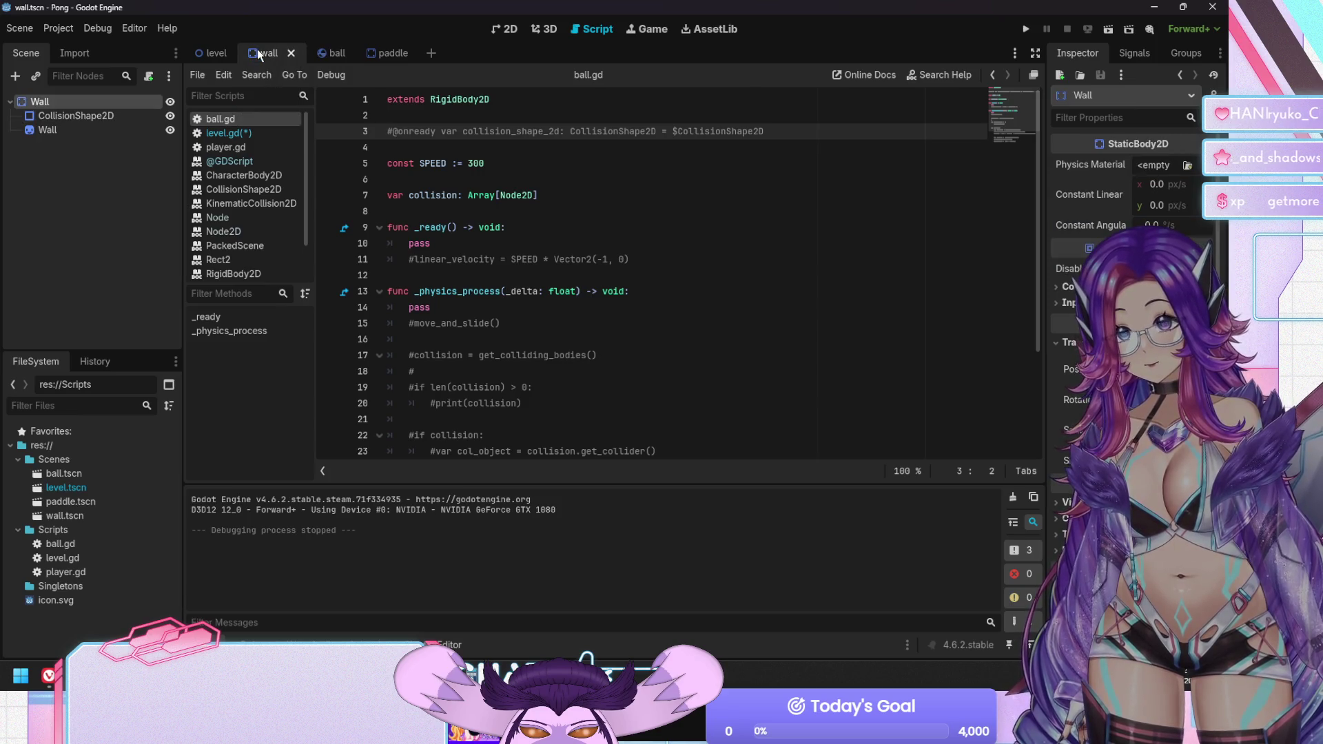
left_click(320, 53)
left_click(249, 131)
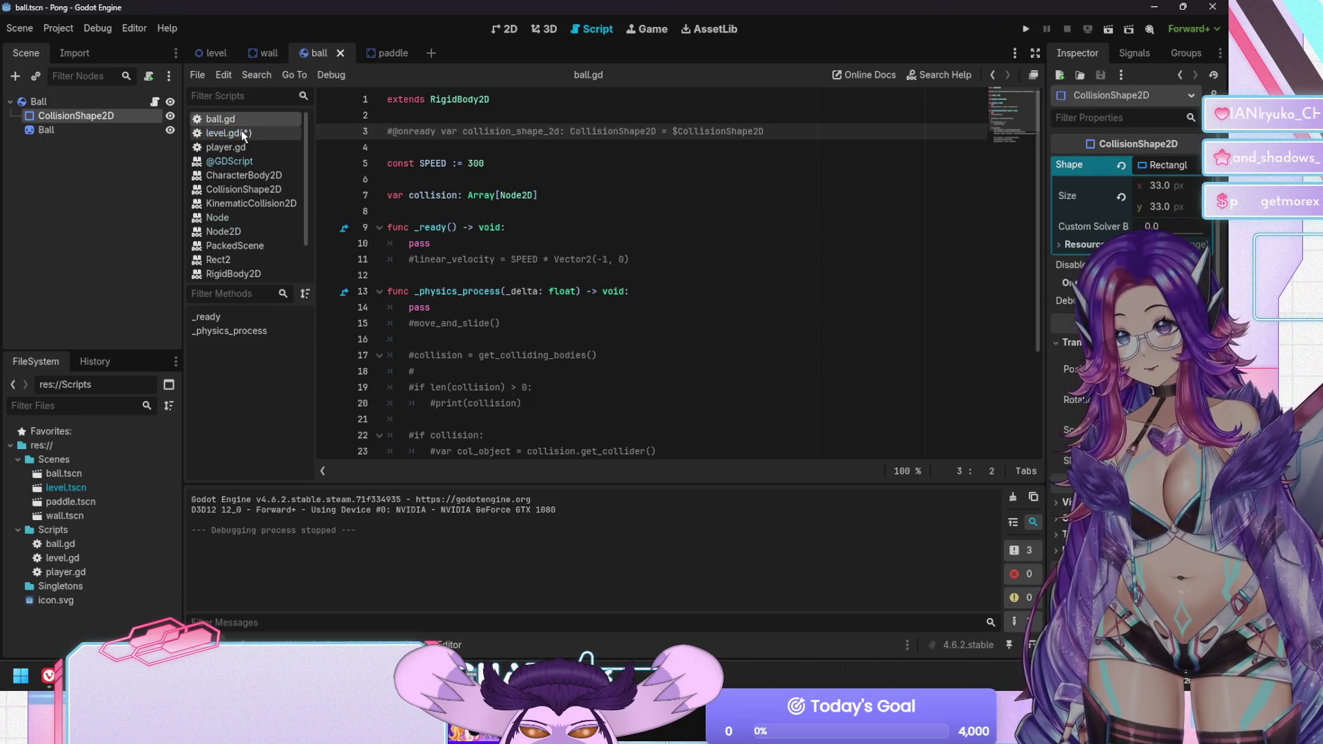
Declare var ball: RigidBody2D on line 5, removing its instantiate call
left_click(434, 164)
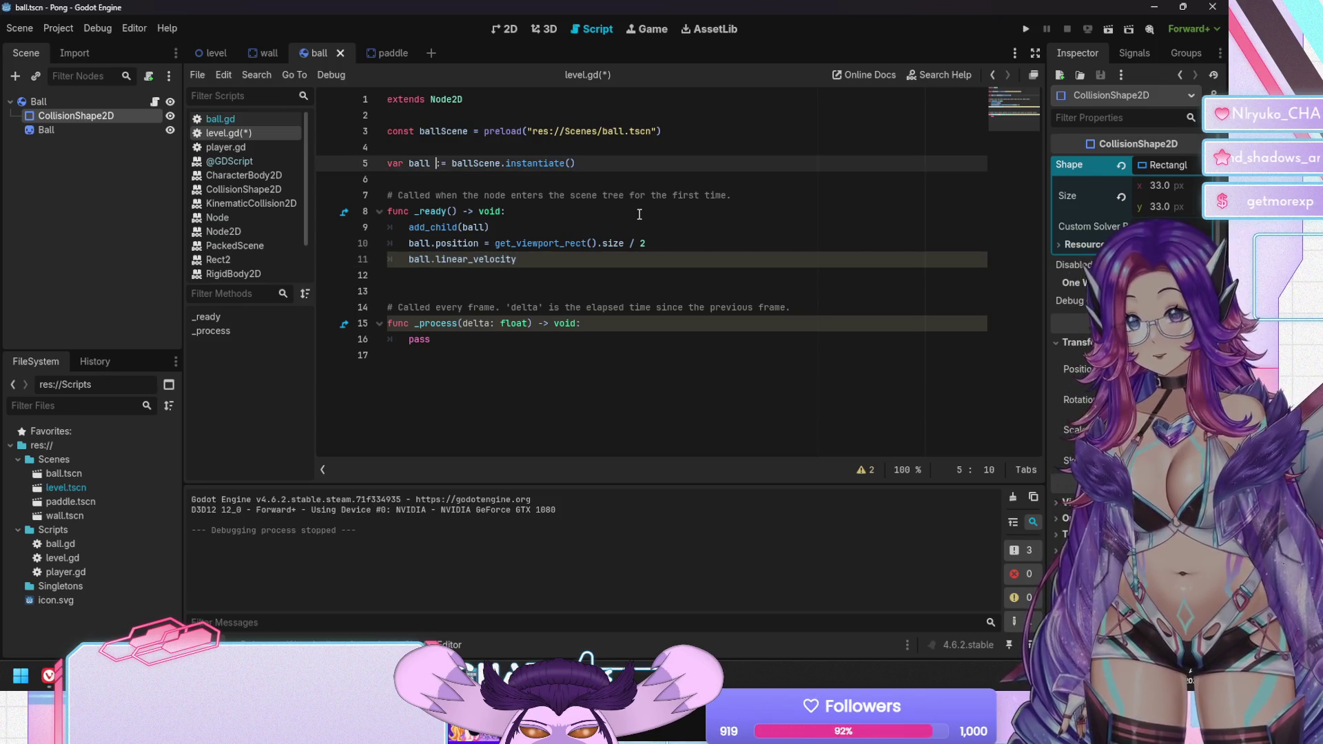
type(": rigidBody2D")
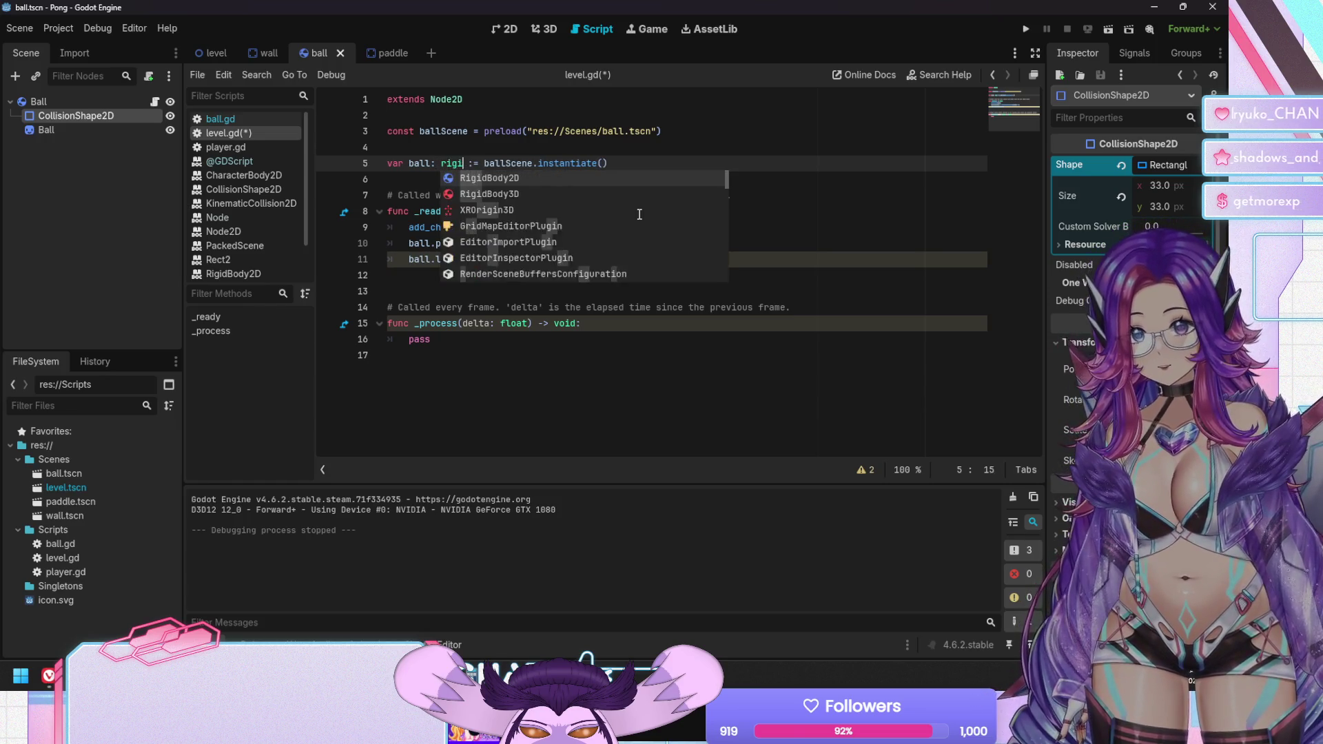
key("Return")
key("shift+End")
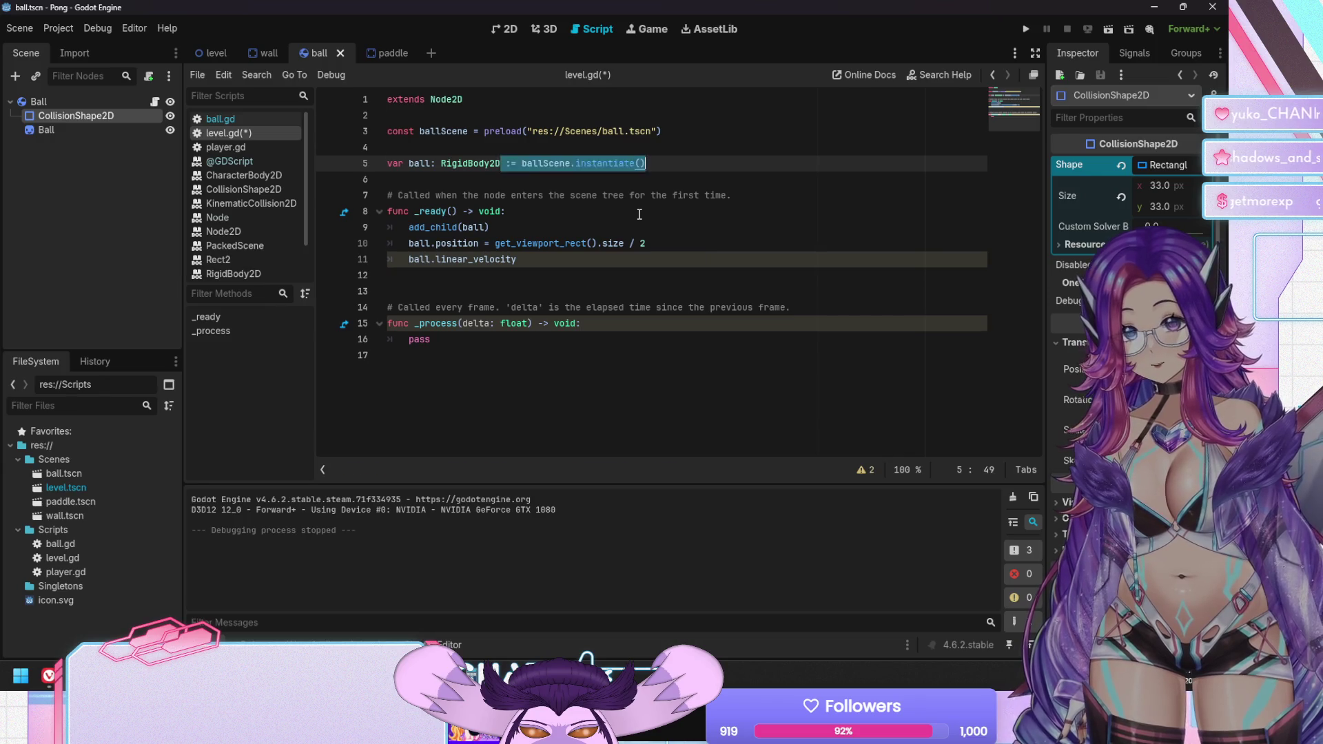
key("Delete")
Add ball = ballScene.instantiate() as the first line of _ready
left_click(640, 214)
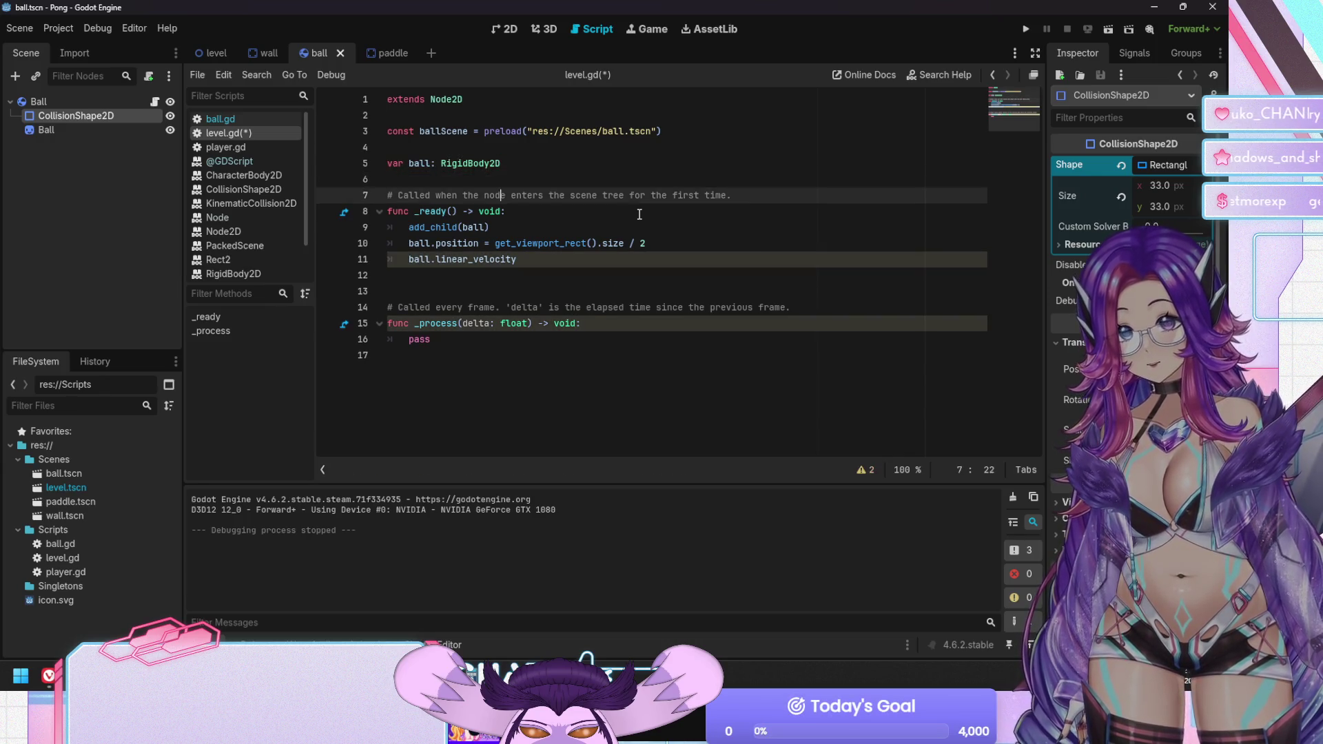
key("Return")
type("ball")
type(":= ballScene.instantiate()")
left_click(460, 227)
key("BackSpace")
key("BackSpace")
key("BackSpace")
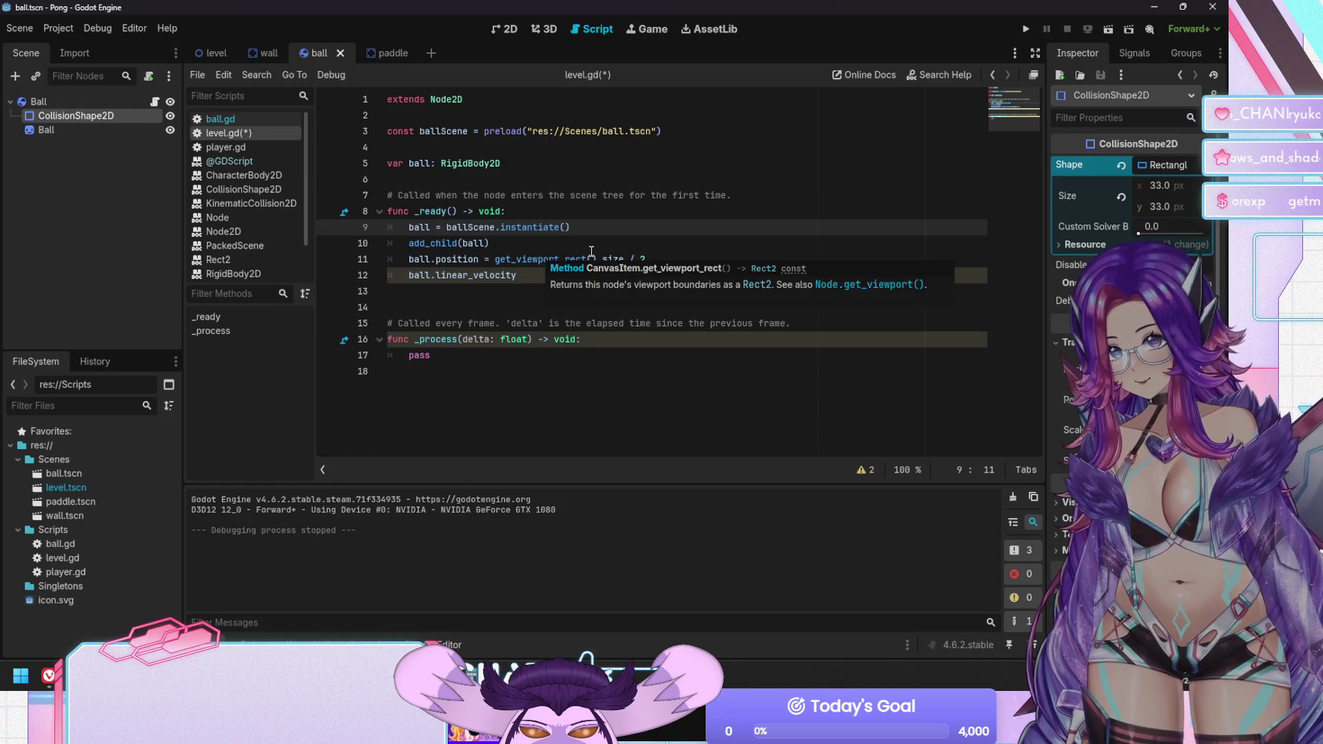
Look up linear_velocity and try ball.speed as its value, then remove that attempt
left_click(591, 250)
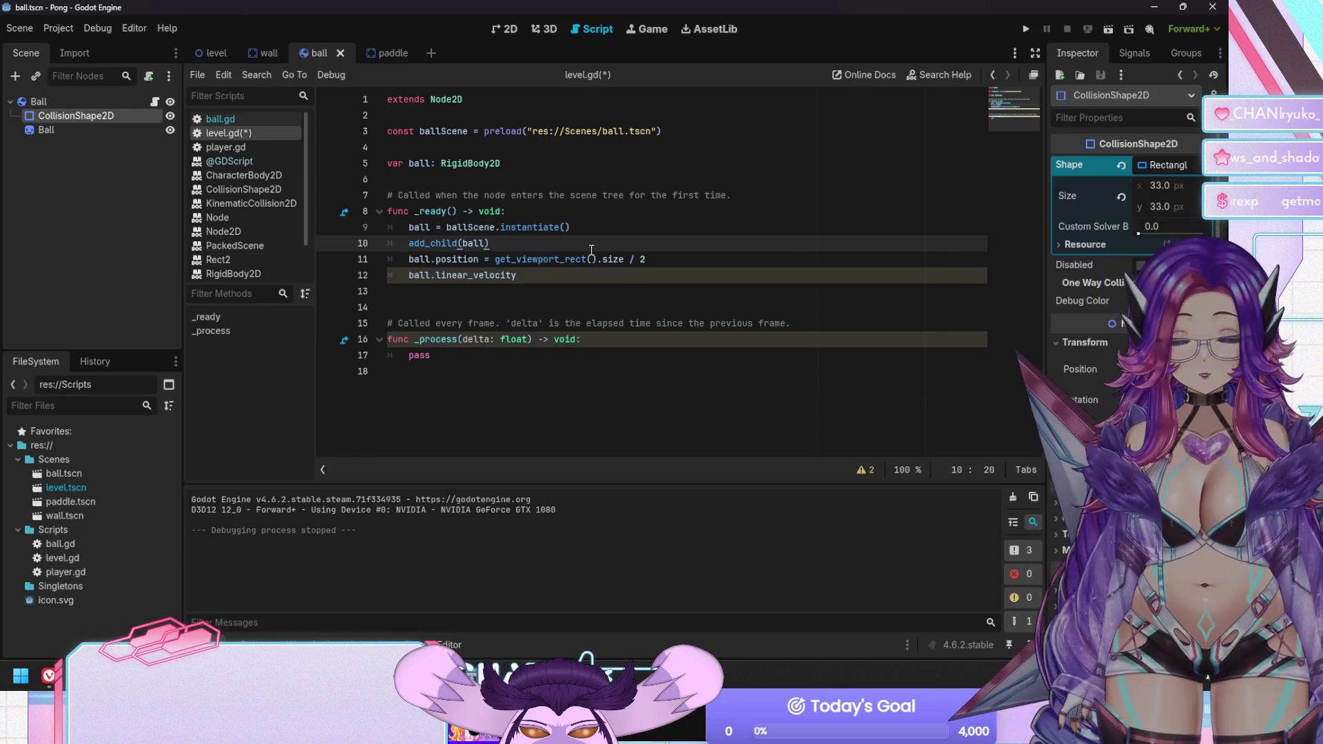
left_click(479, 274)
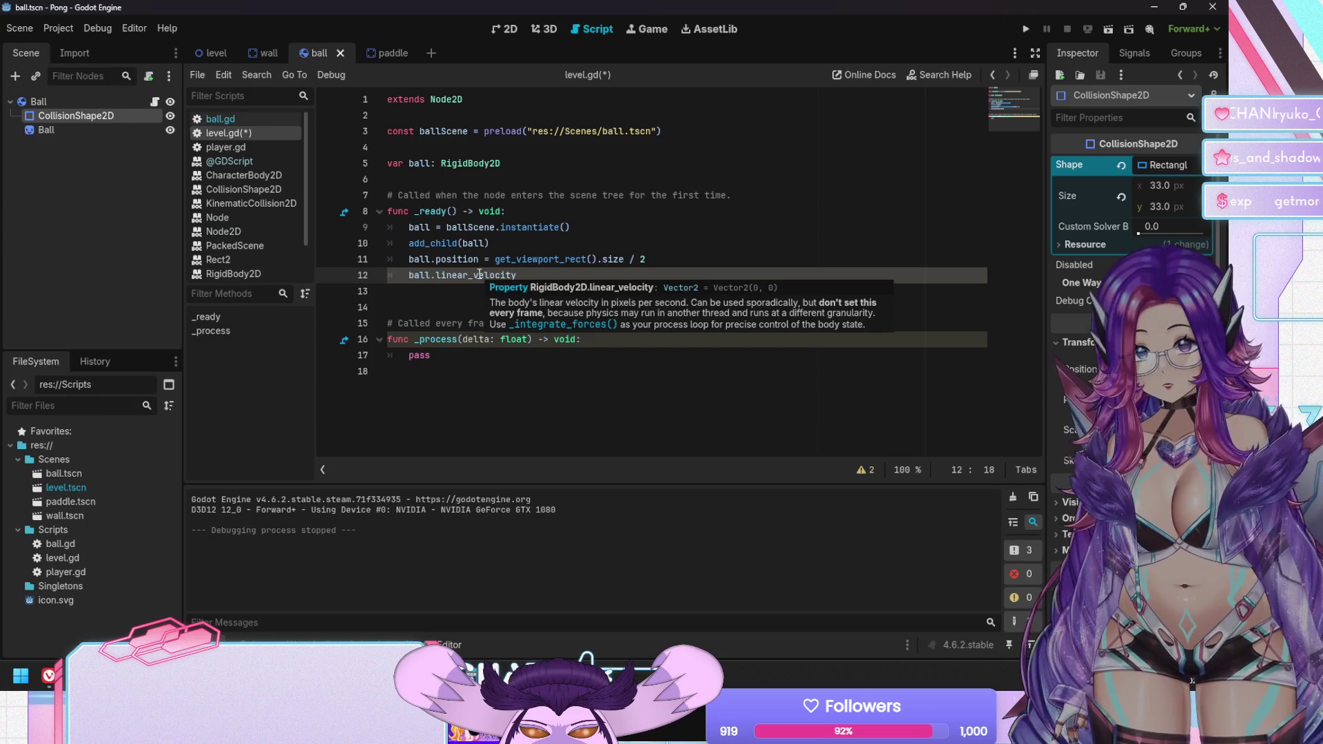
left_click(558, 275)
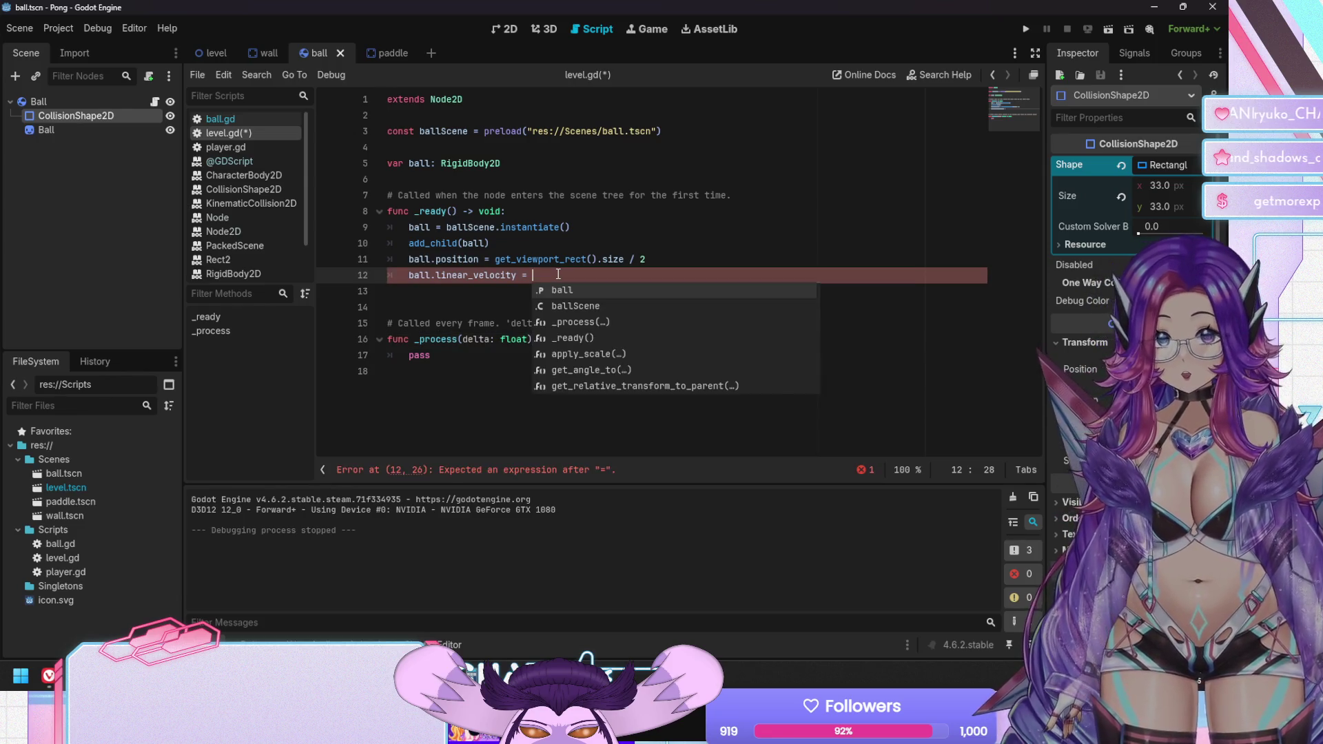
type("ball.spe")
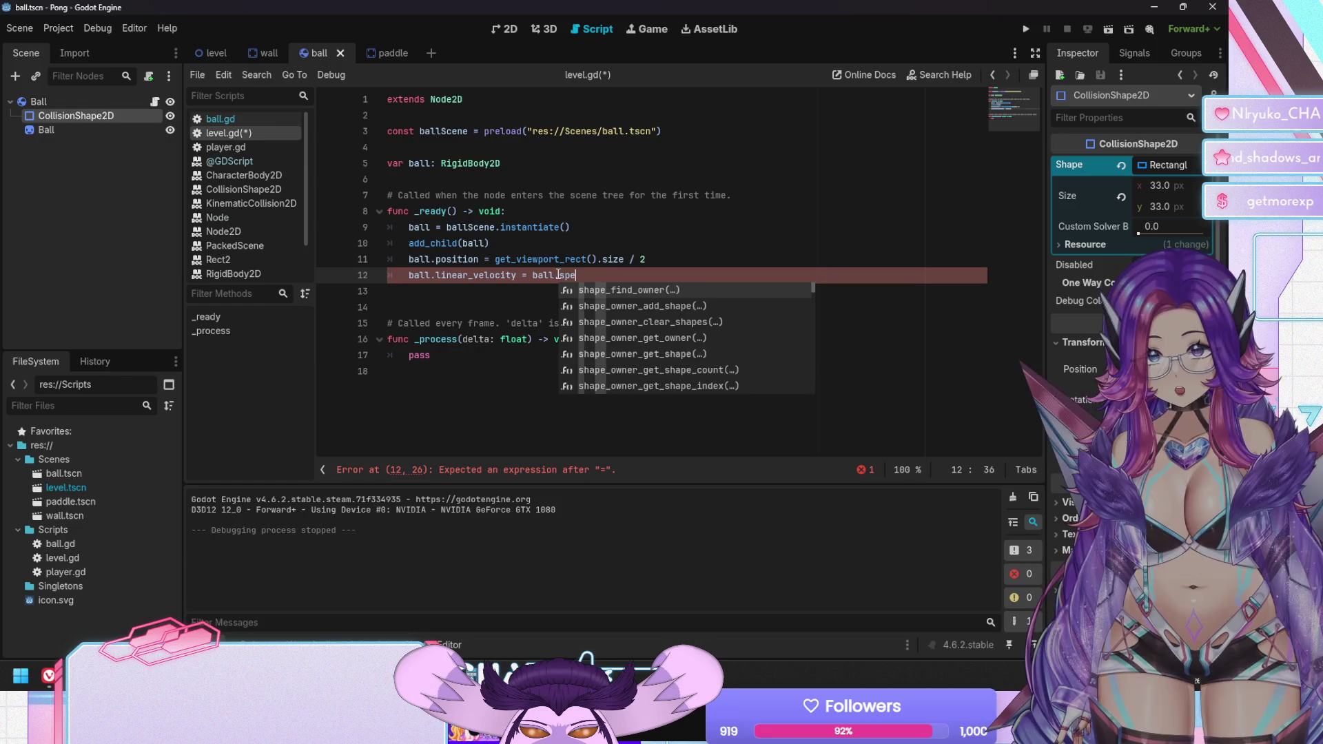
type("ed")
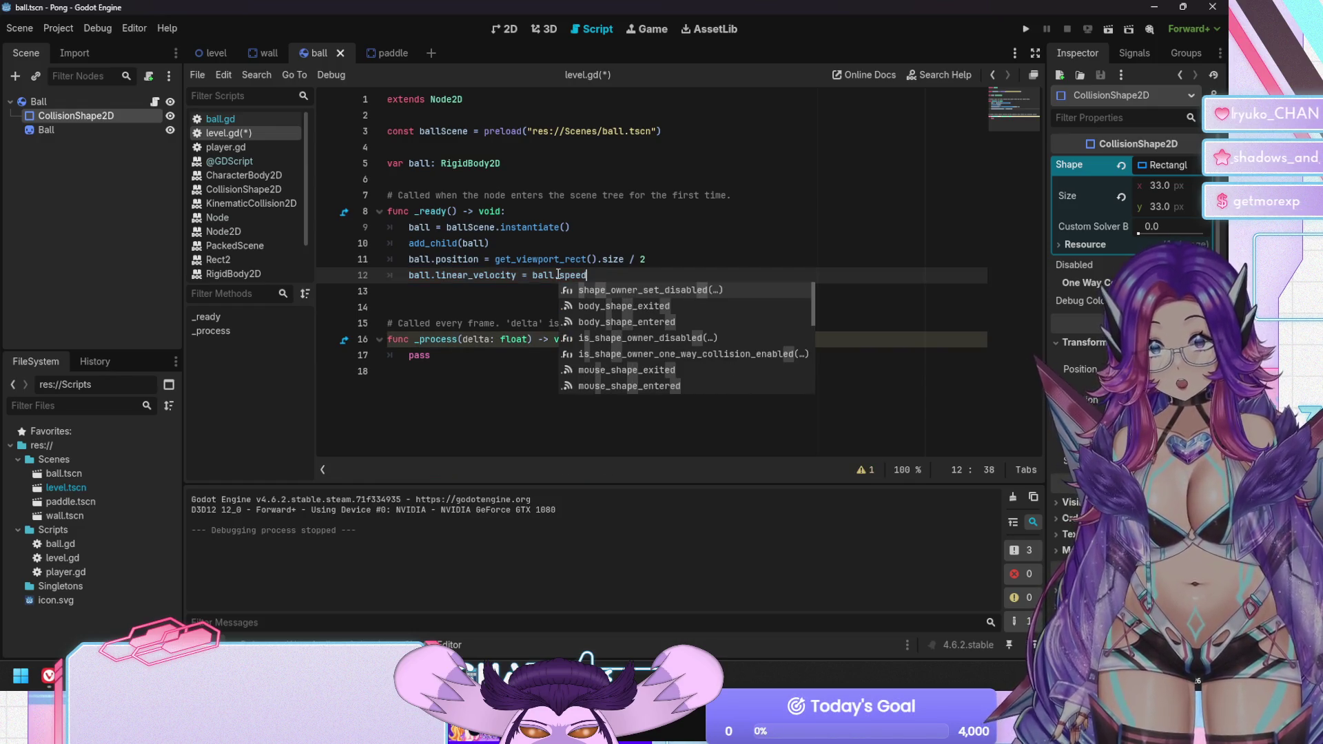
key("BackSpace")
key("BackSpace")
key("BackSpace")
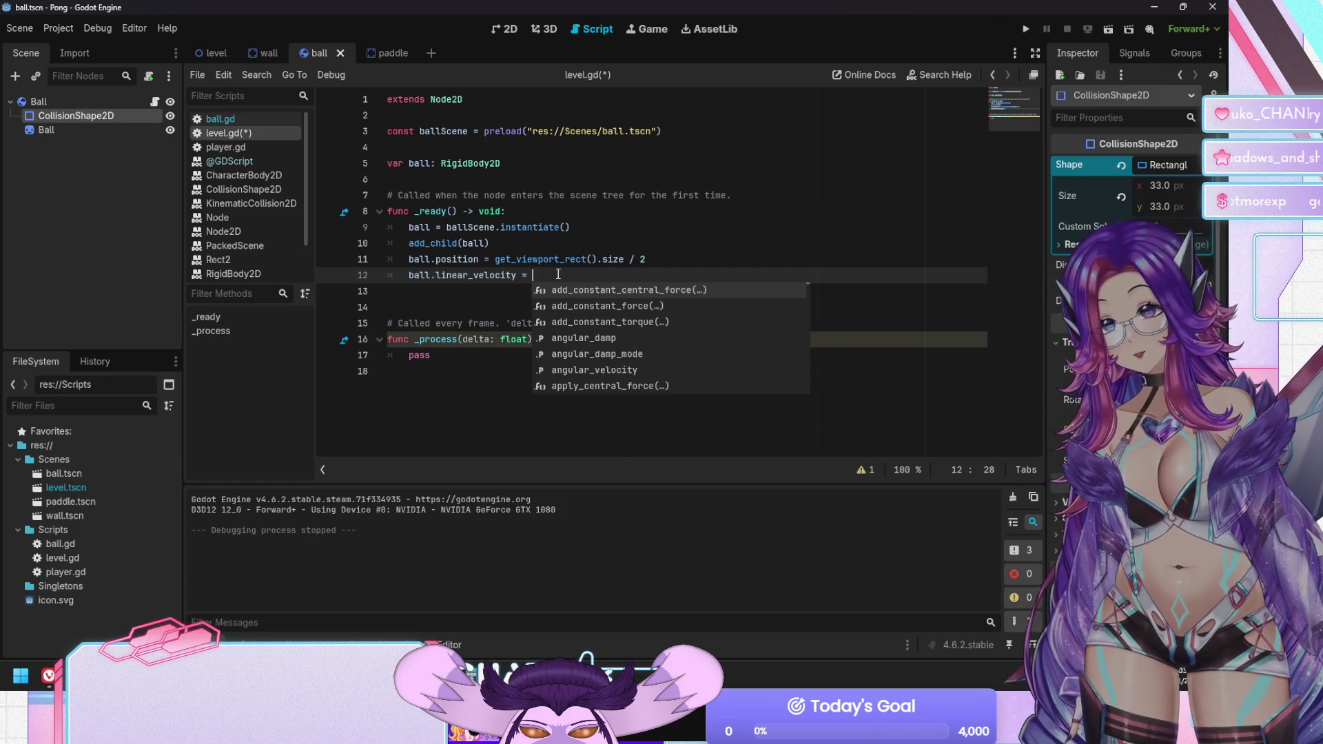
key("Escape")
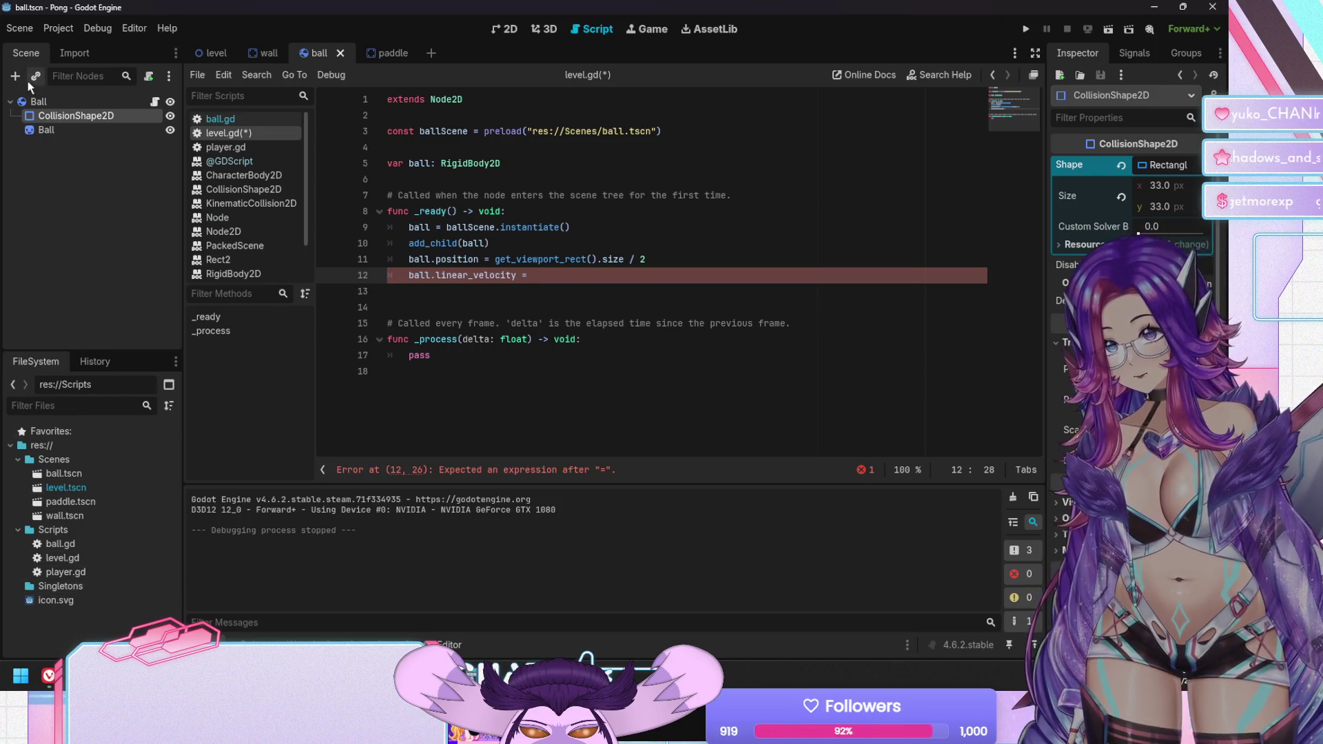
Create a new globals.gd script in the Singletons folder
right_click(71, 587)
mouse_move(154, 433)
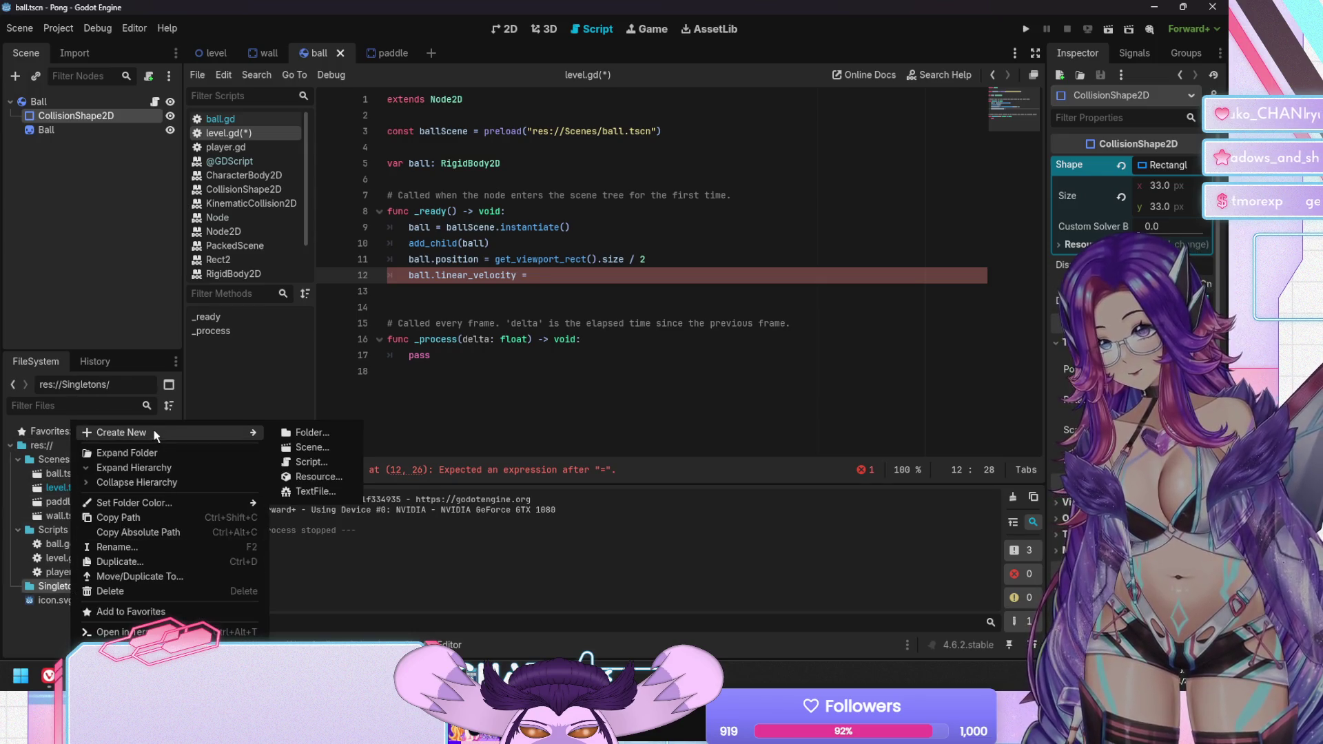
left_click(312, 459)
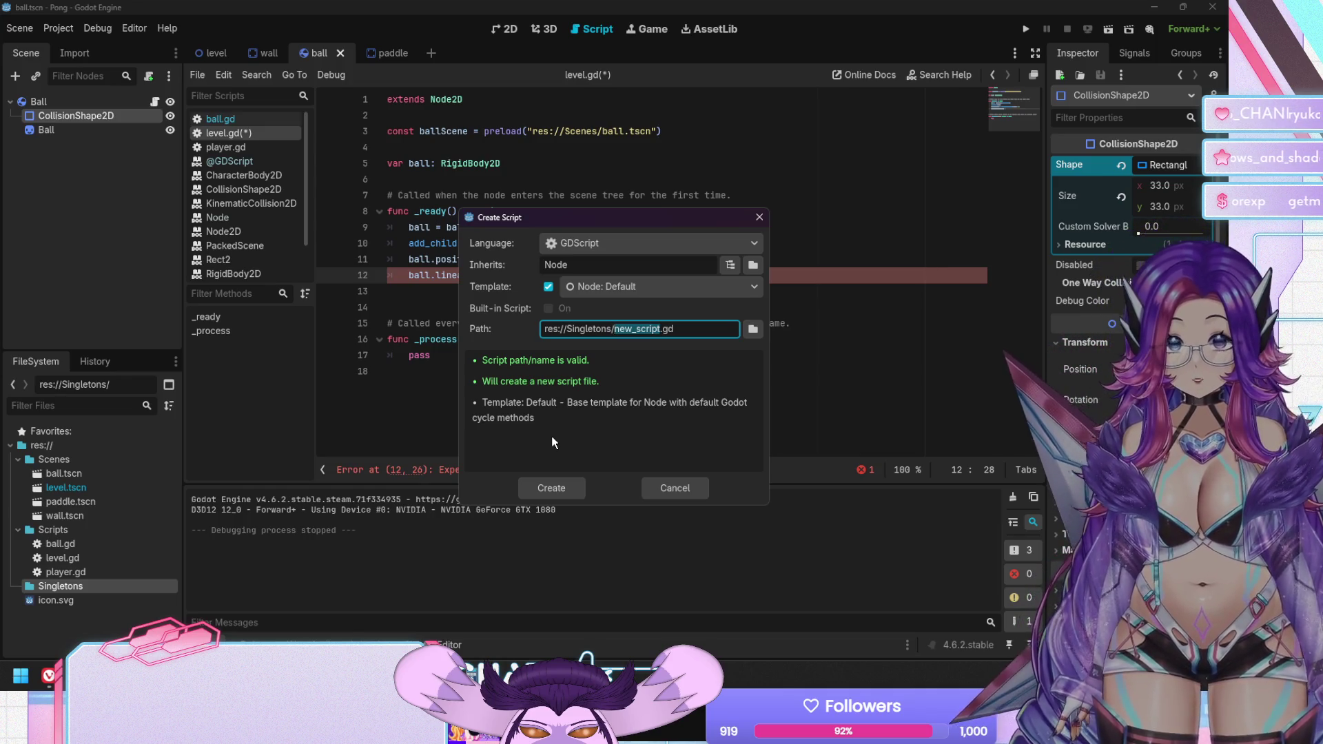
type("gloabl")
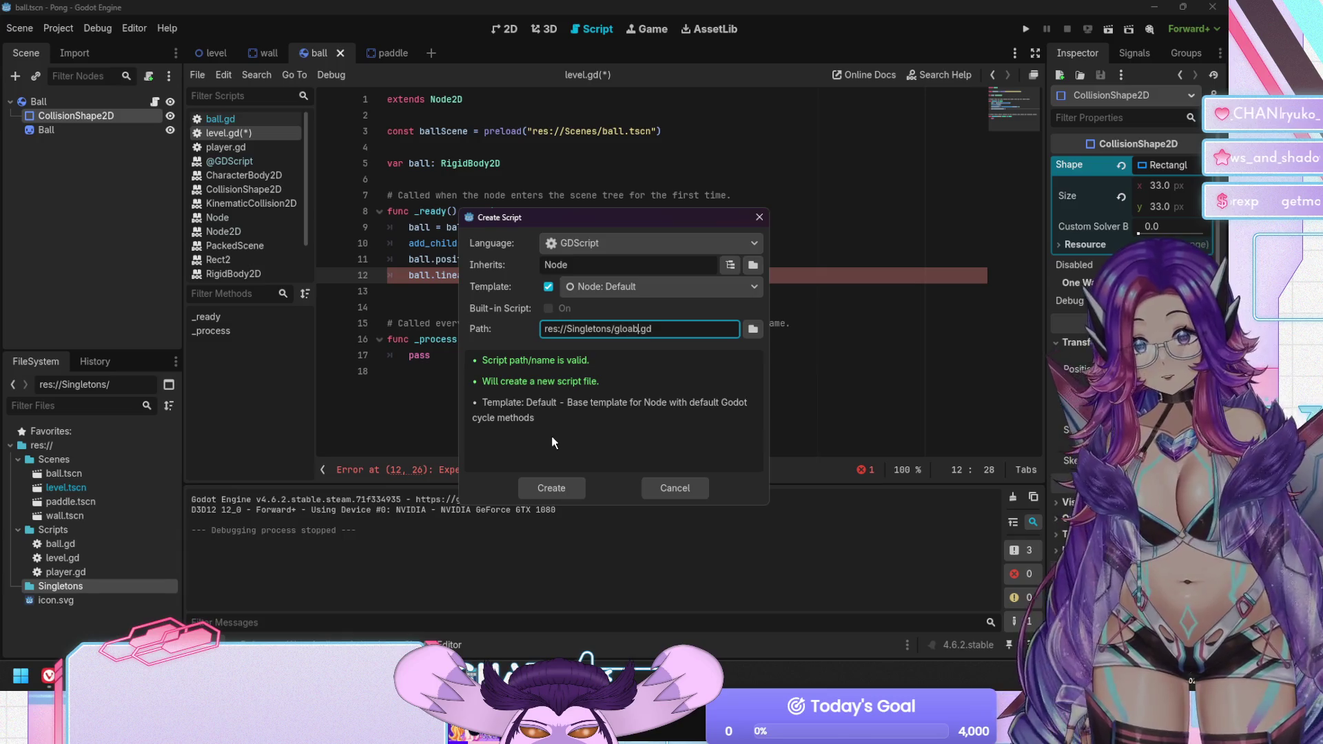
key("Return")
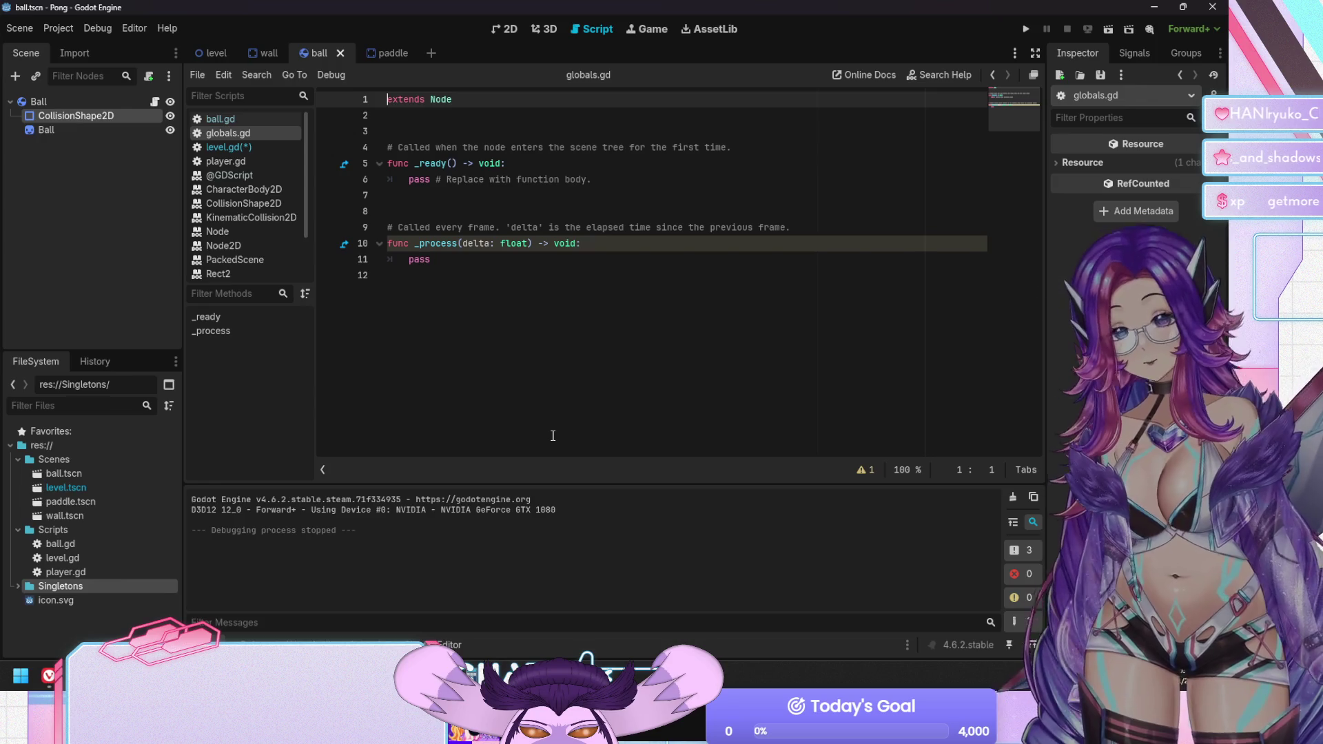
Replace the template code with ball_speed = 300 and paddle_speed = 200, and save
key("Down")
key("Down")
key("Down")
key("shift+Up")
key("shift+Down")
key("shift+Down")
key("shift+Down")
key("BackSpace")
key("BackSpace")
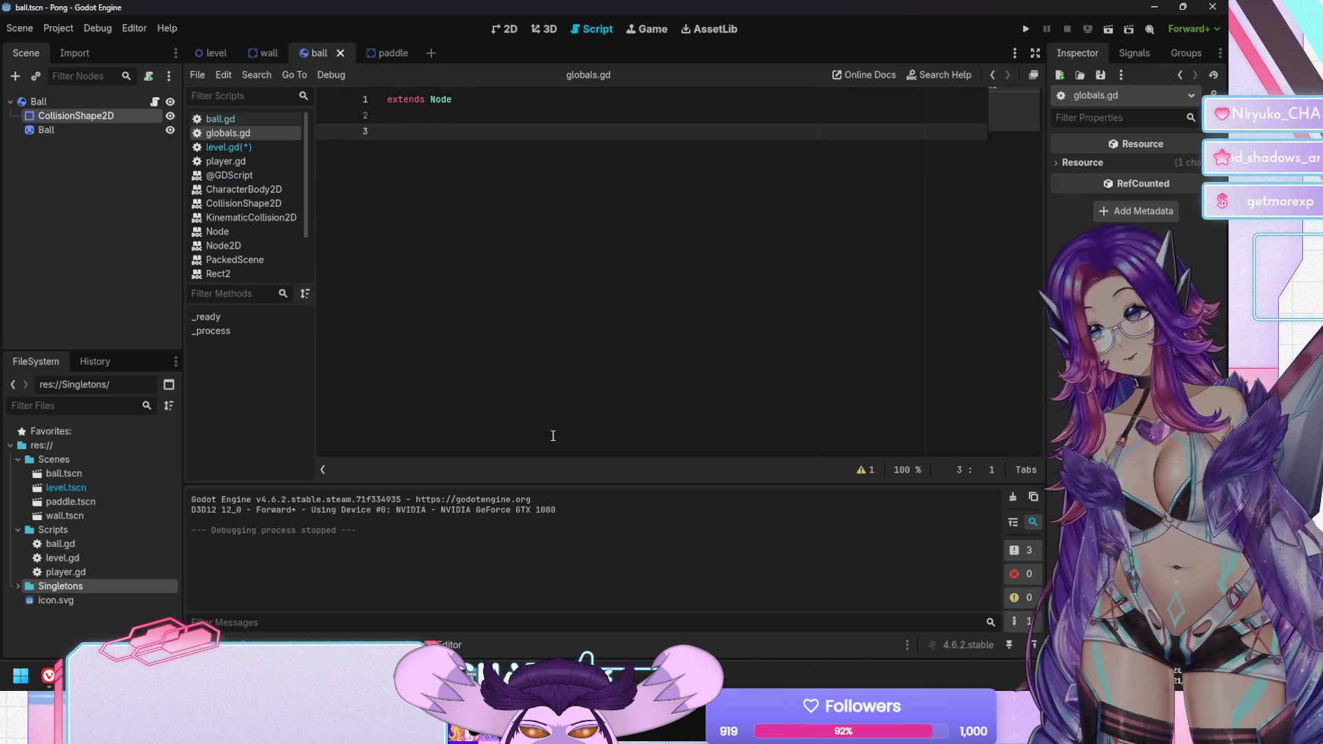
type("const ball_speed = 300")
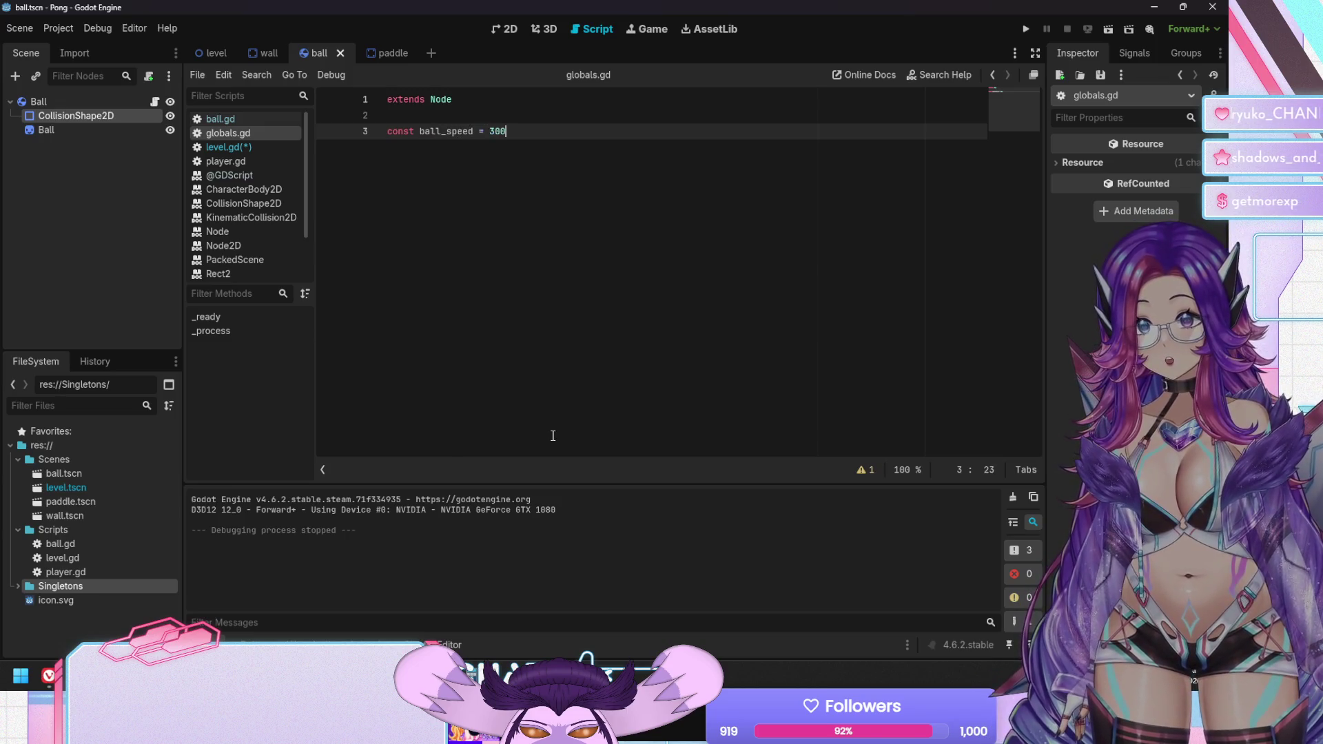
key("Return")
type("const paddle_spee")
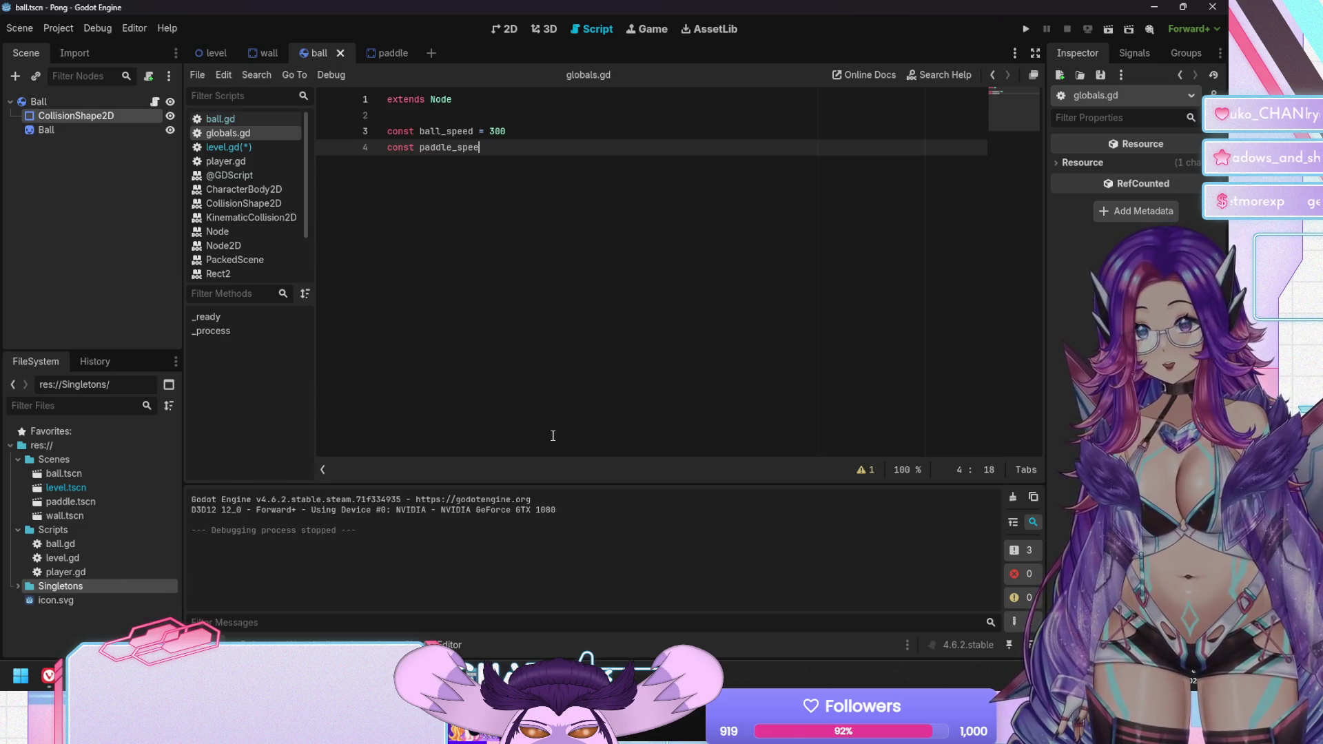
type("d = 200")
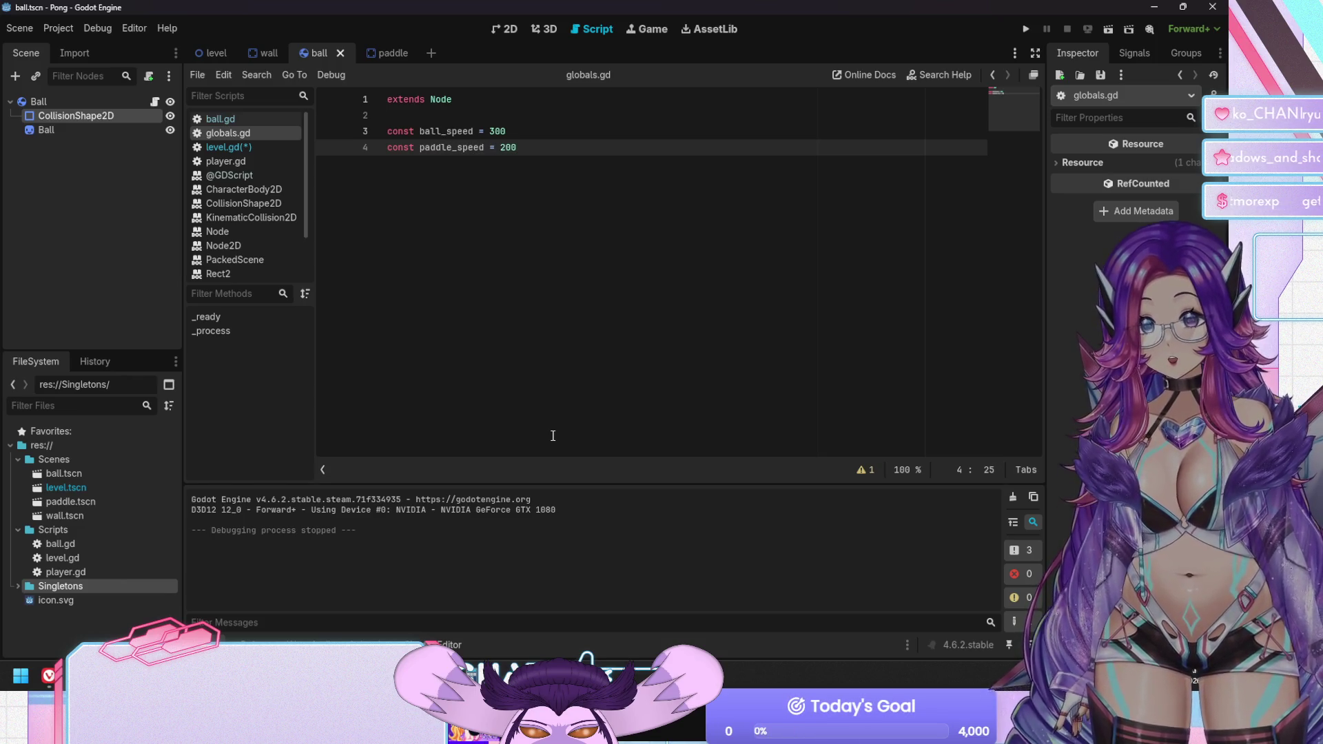
key("Return")
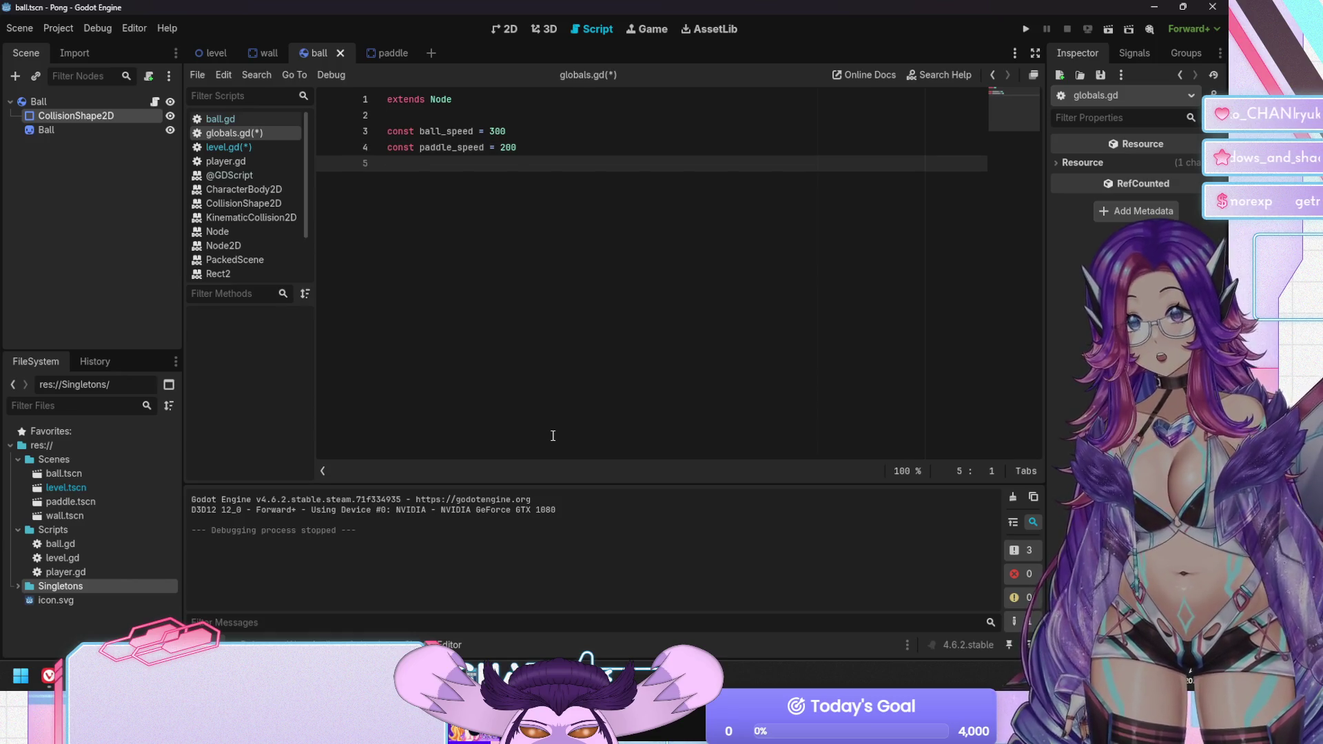
key("BackSpace")
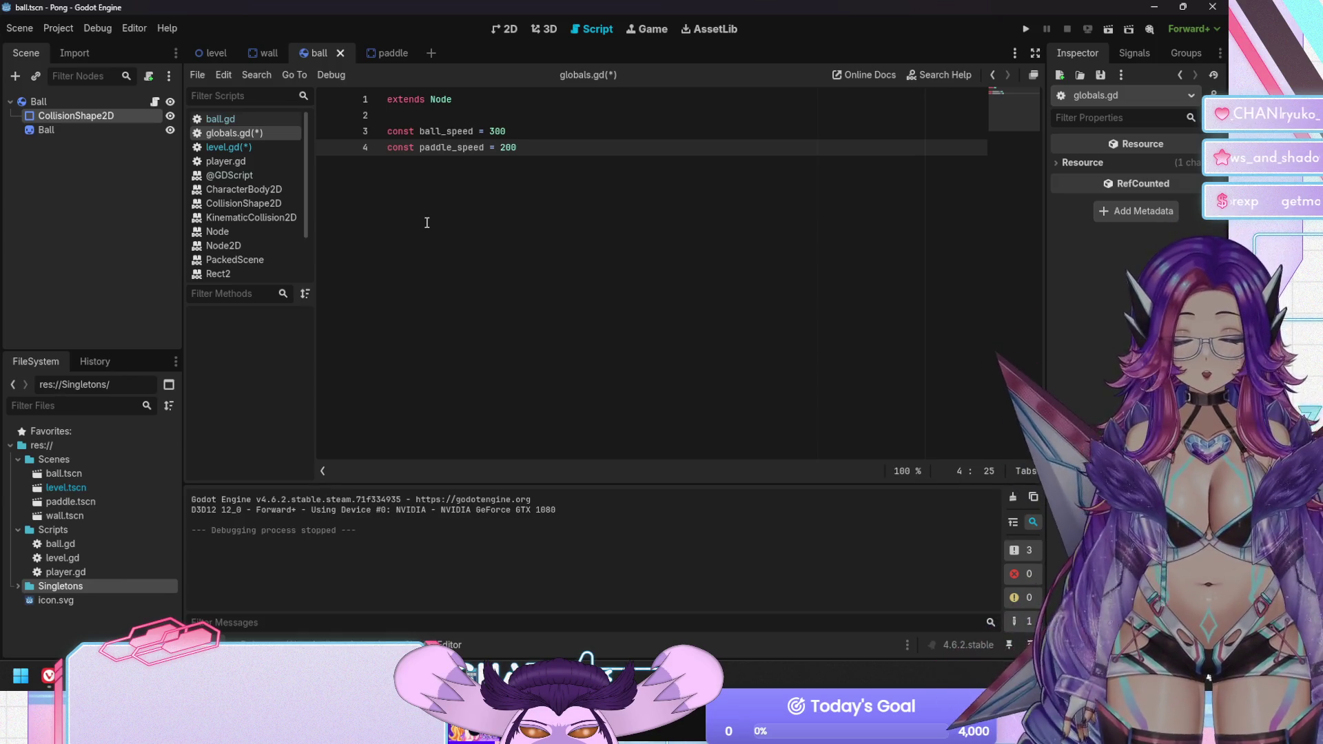
key("ctrl+s")
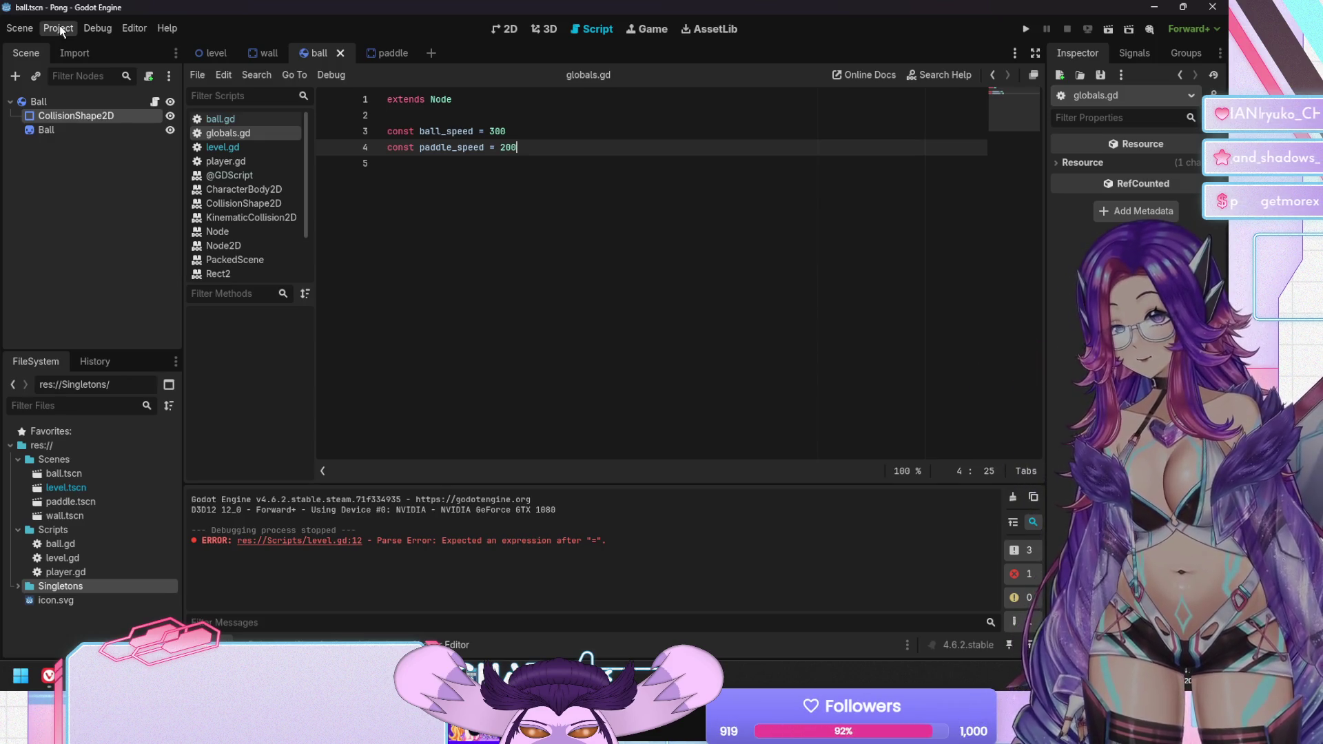
Change both assignments in globals.gd to := and save the script
left_click(484, 132)
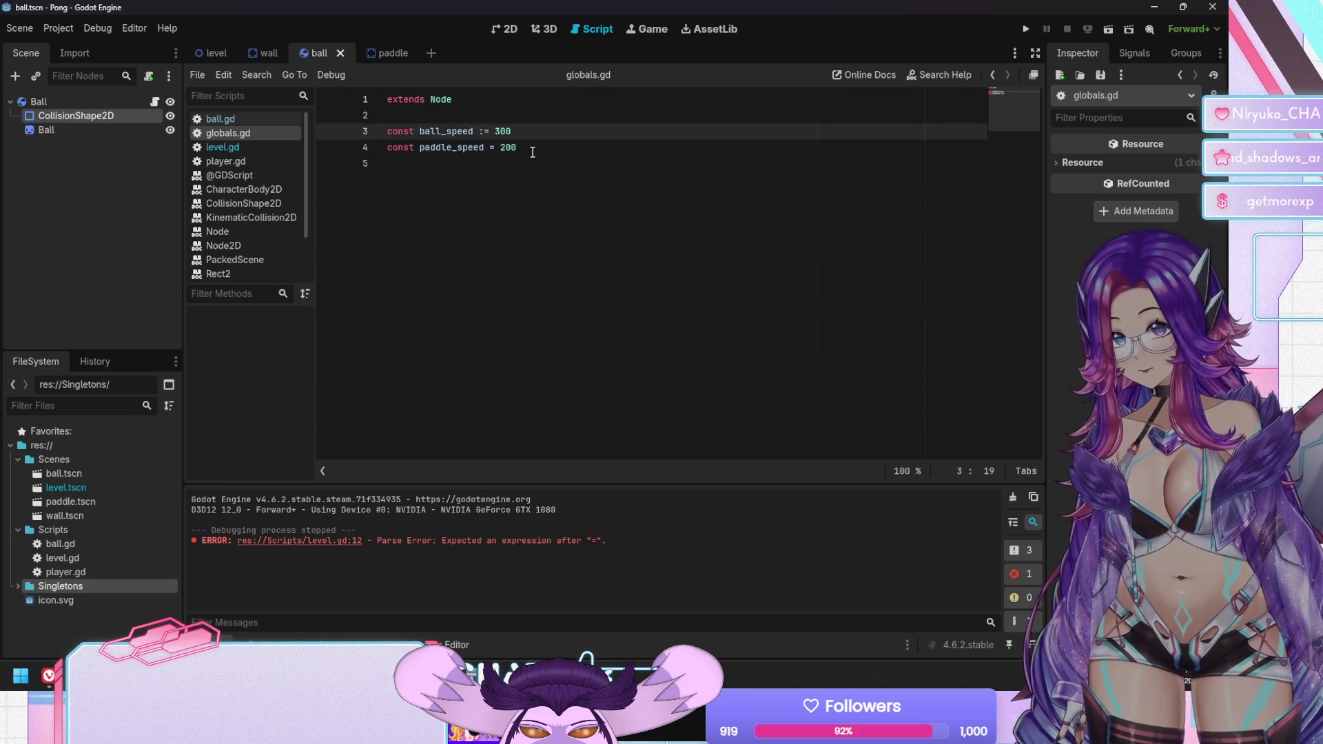
key("Down")
key("Right")
key("ctrl+s")
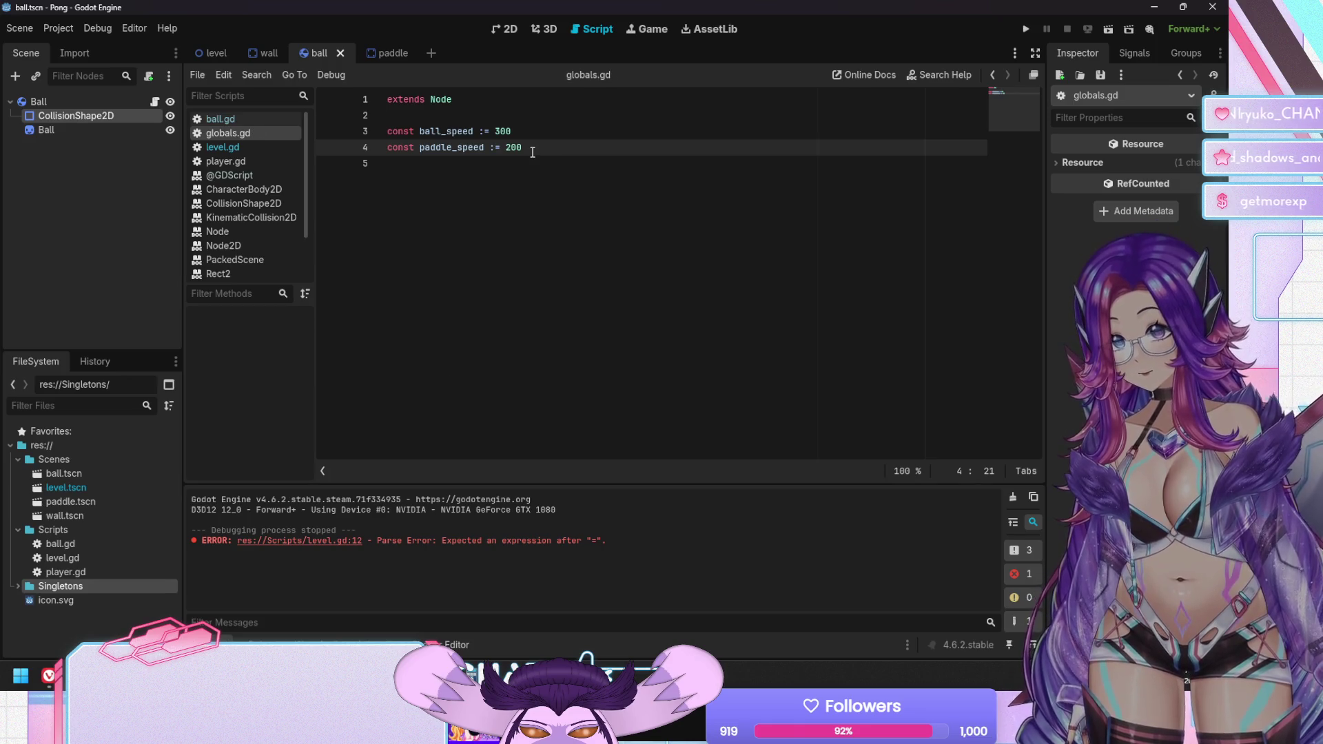
left_click(222, 147)
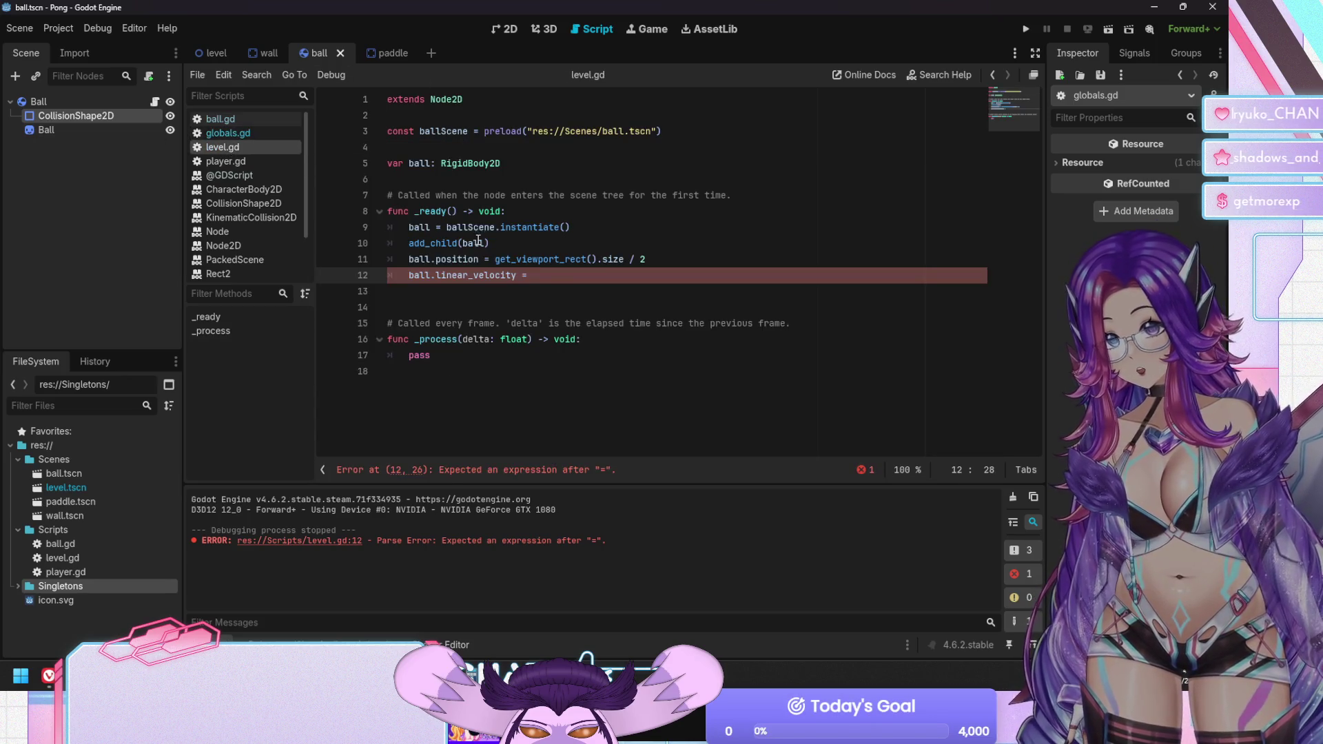
Comment out line 12 and autoload res://Singletons/globals.gd as Globals in Project Settings
key("Home")
key("Home")
key("ctrl+k")
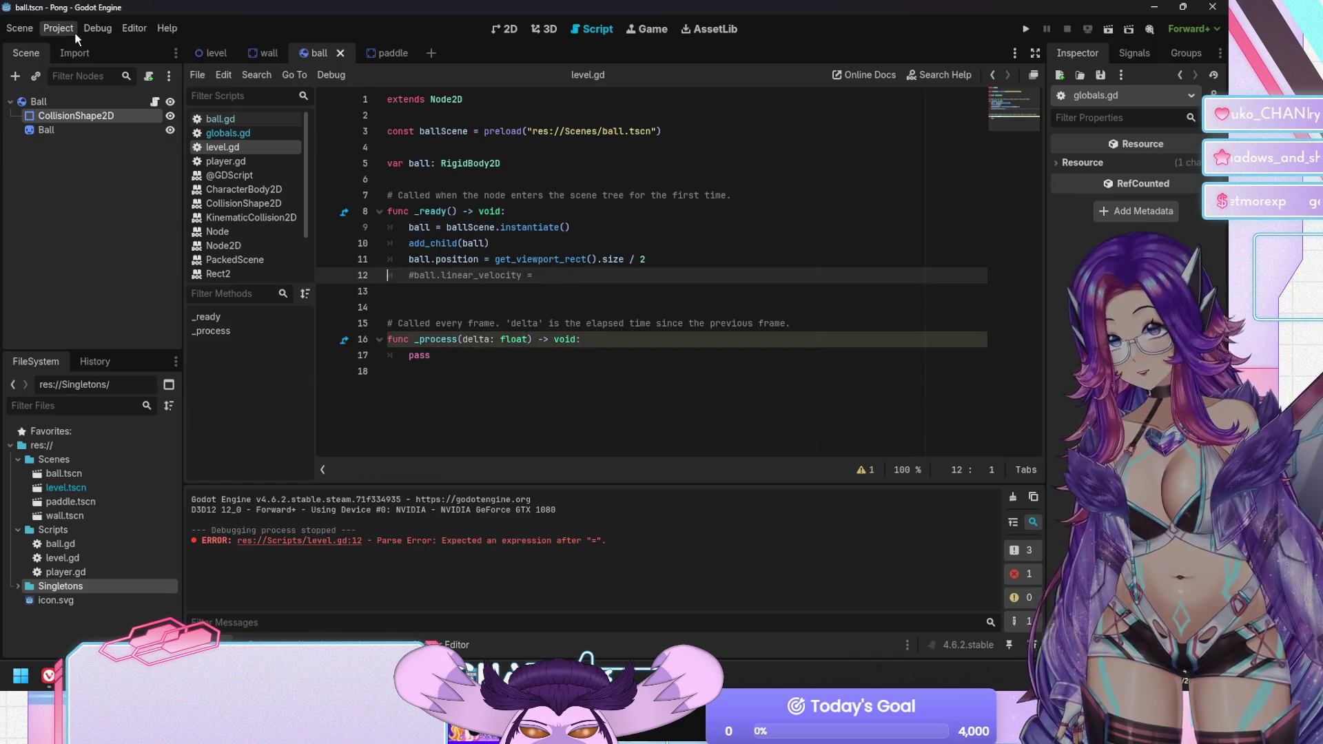
left_click(71, 32)
left_click(85, 48)
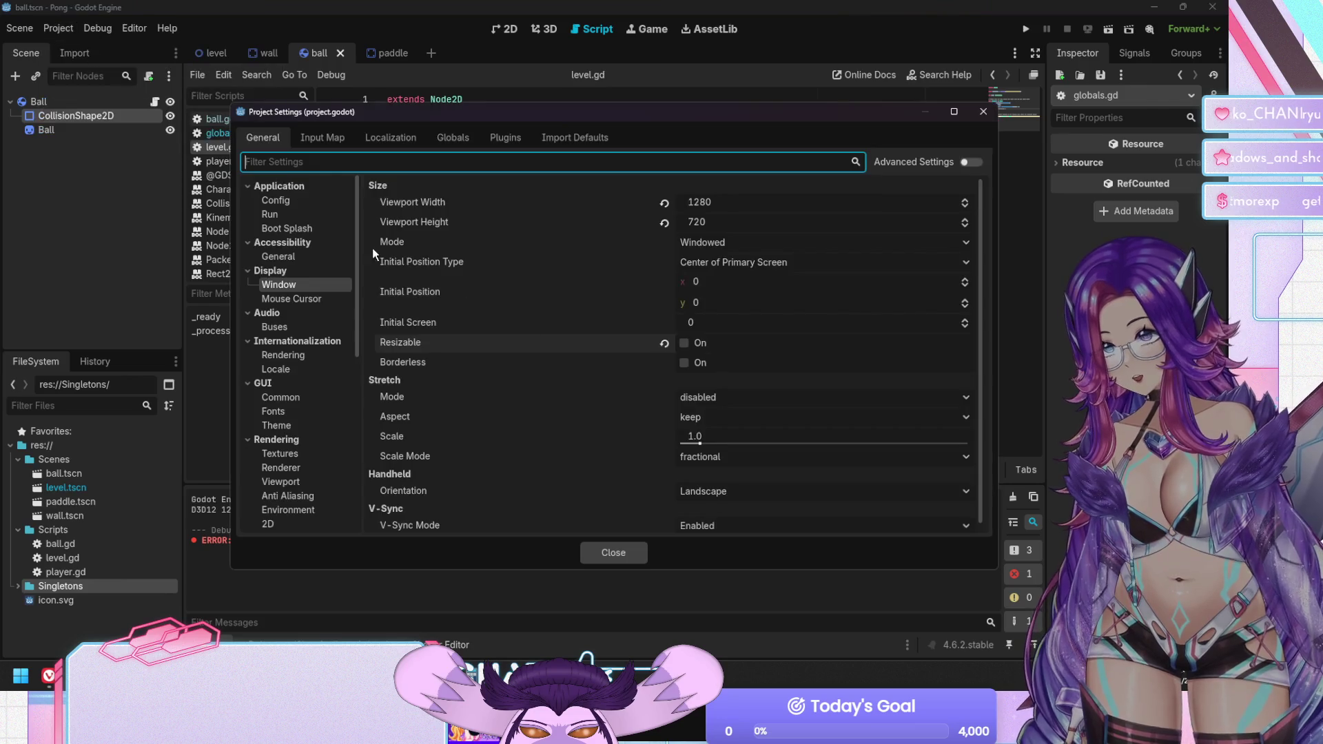
left_click(466, 138)
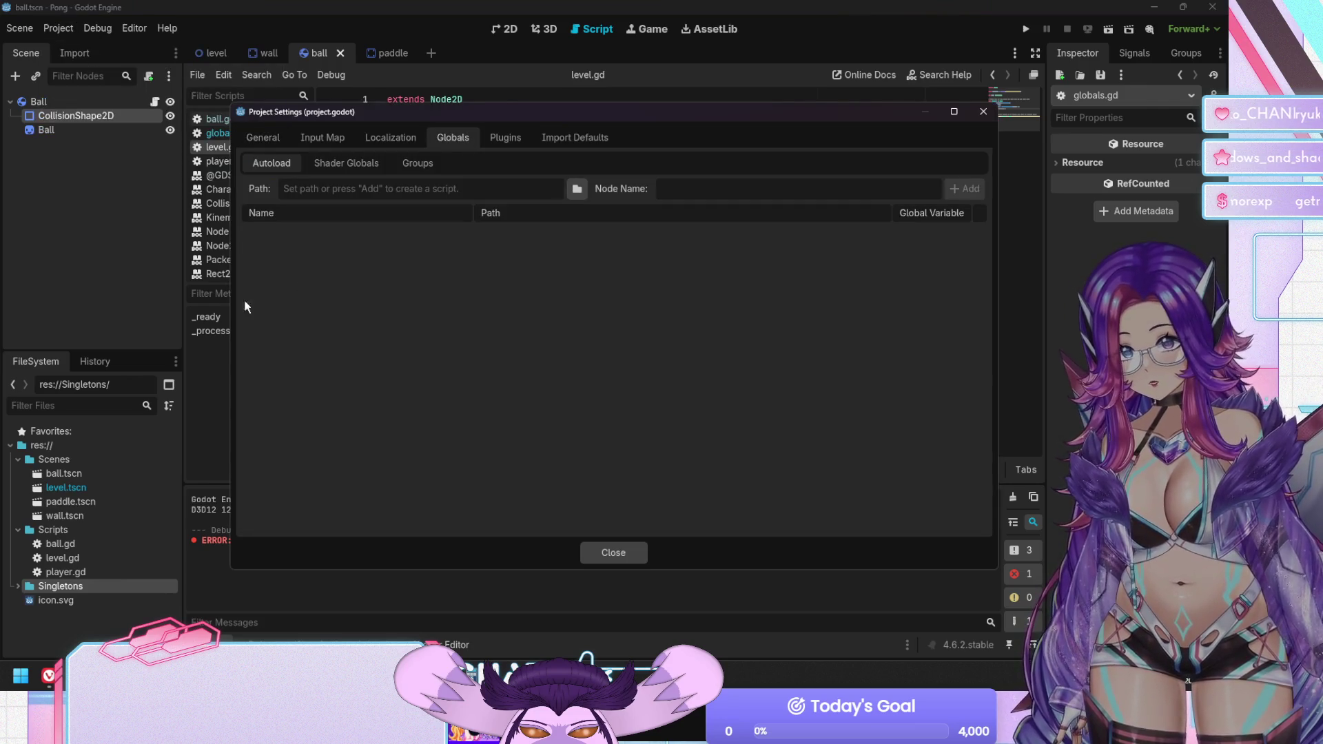
left_click(574, 189)
double_click(545, 210)
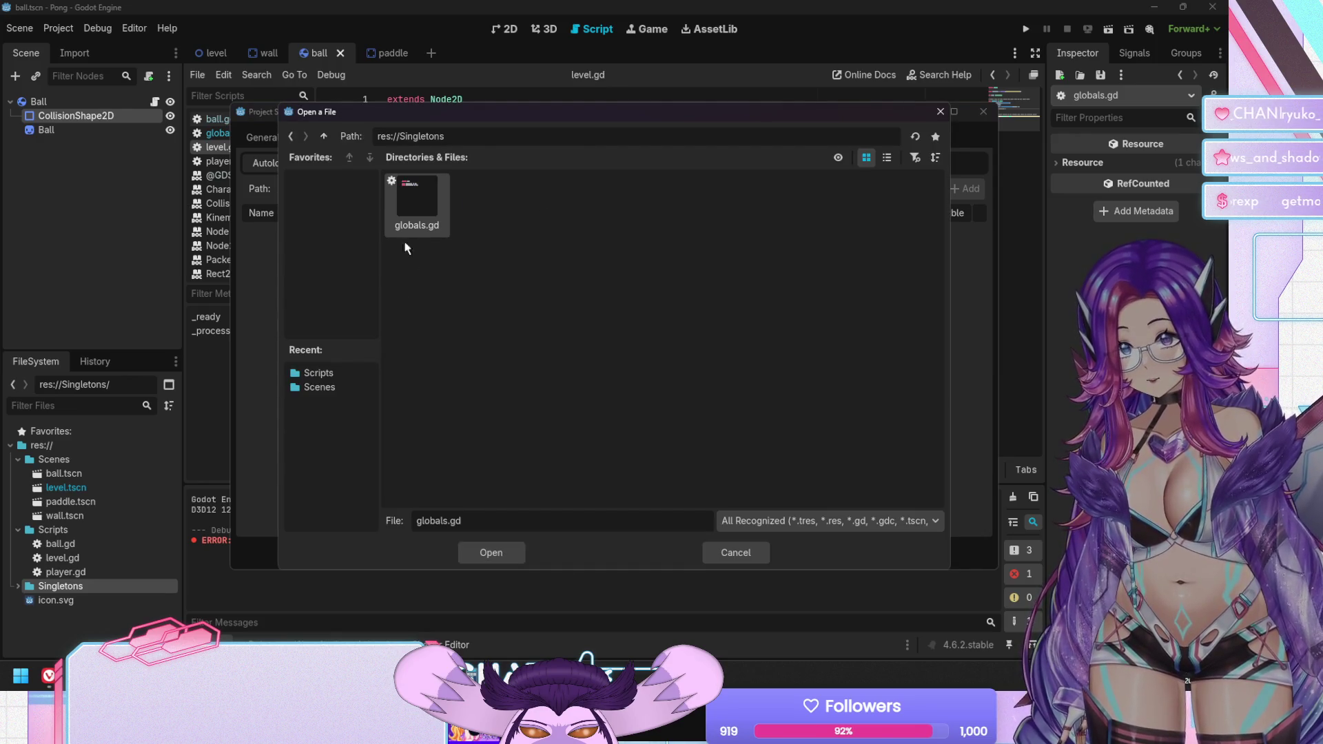
double_click(412, 227)
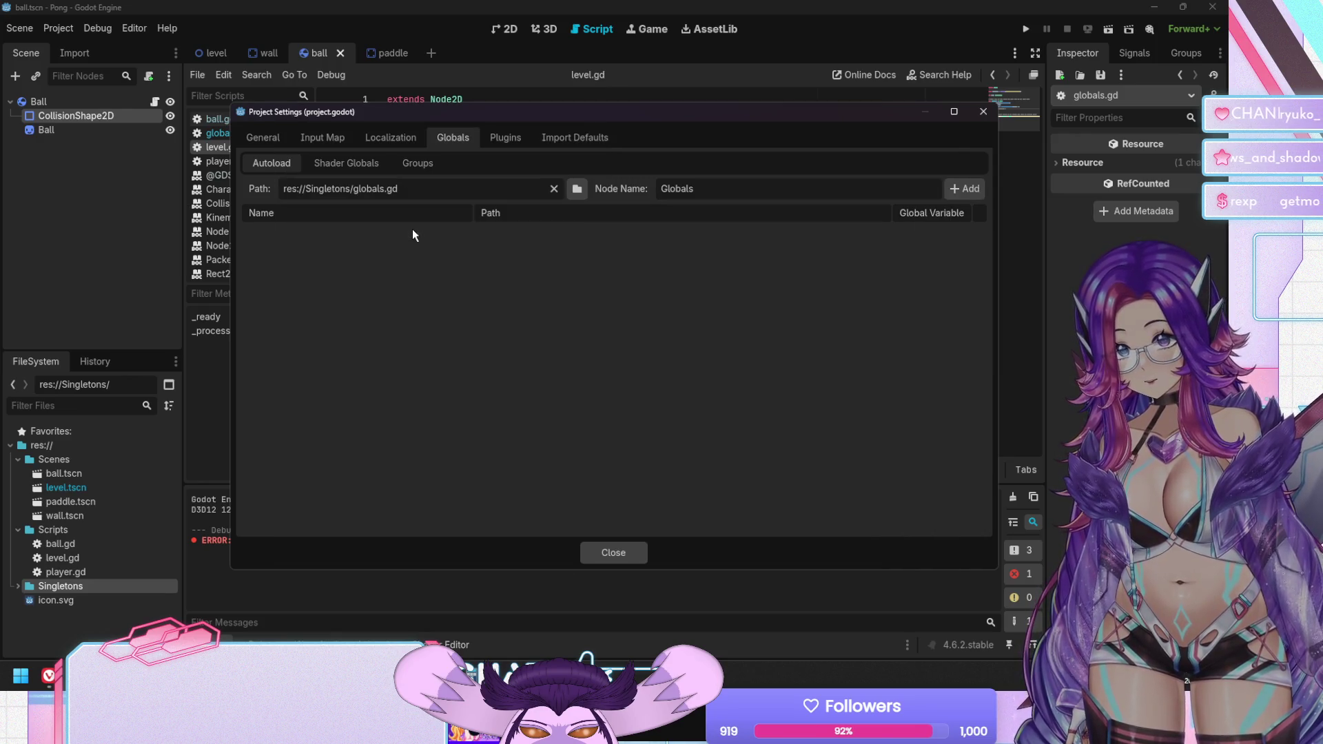
left_click(965, 189)
left_click(614, 548)
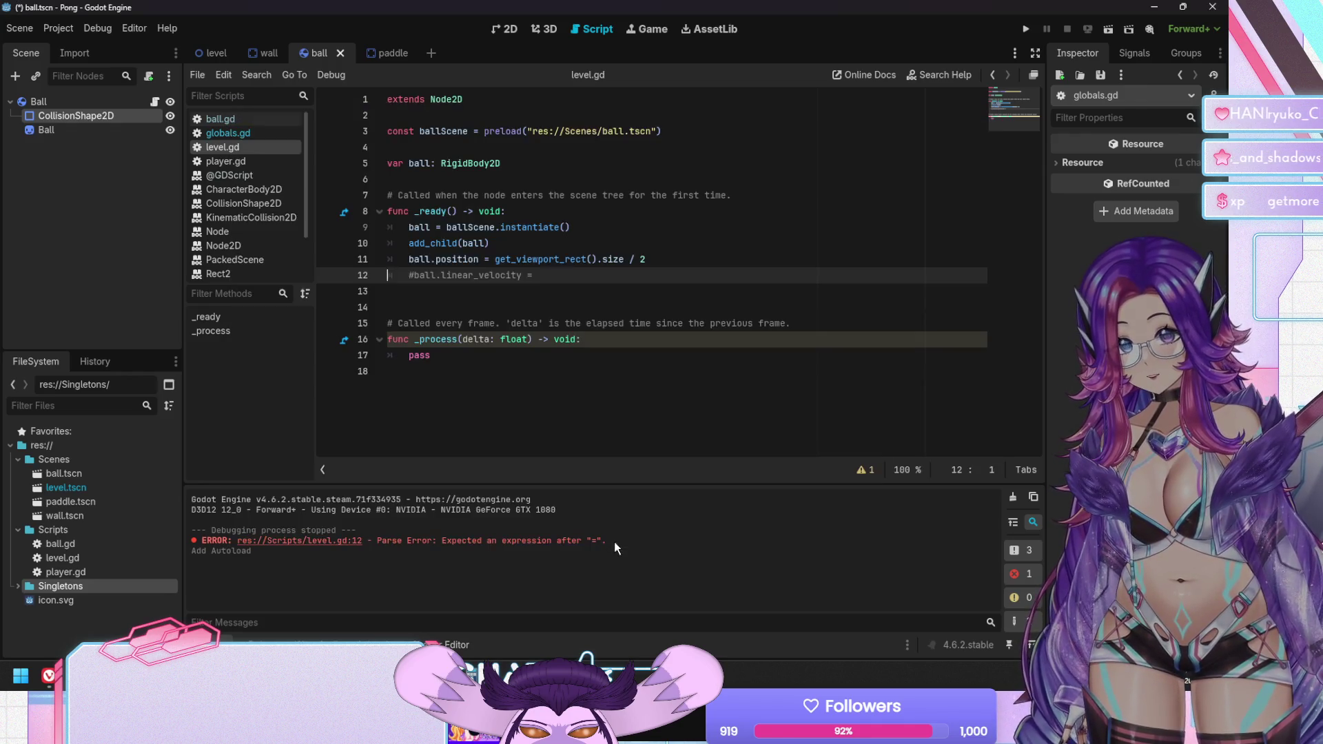
Uncomment the ball.linear_velocity line 12 and clear its old value
left_click(490, 377)
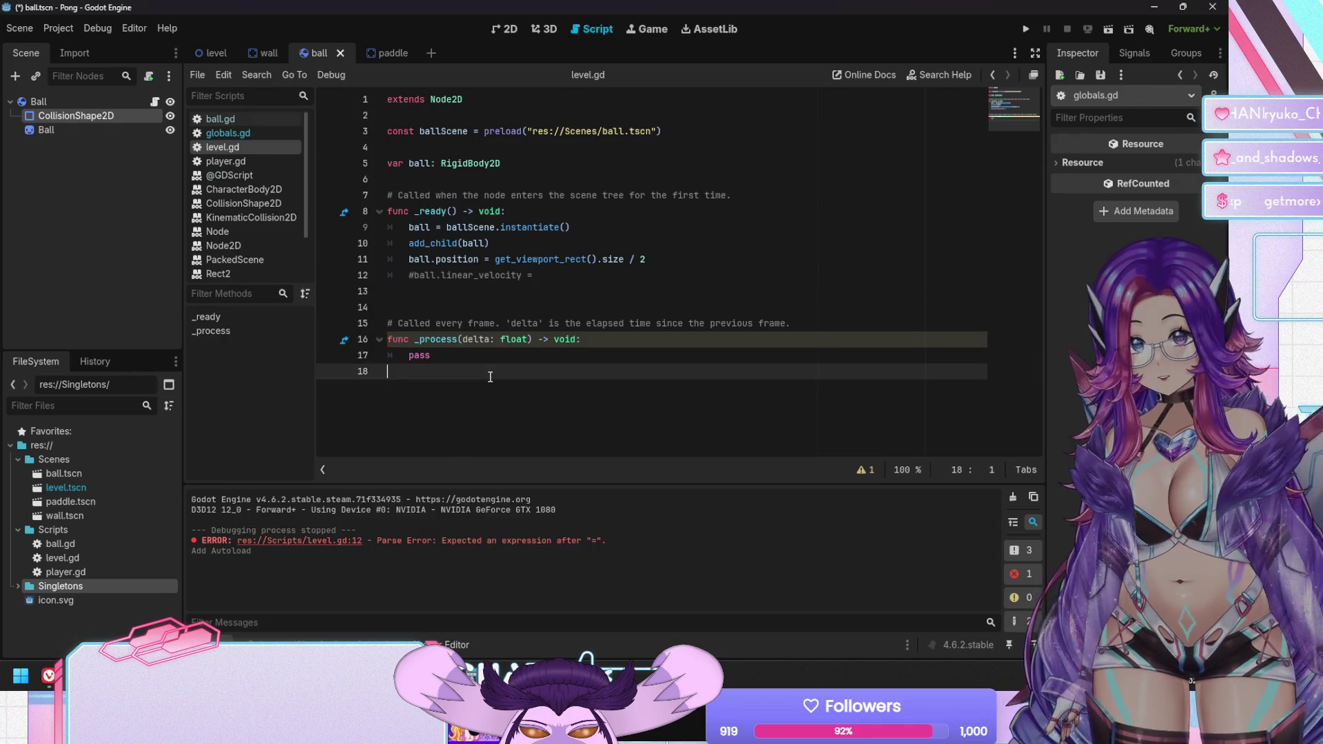
left_click(527, 311)
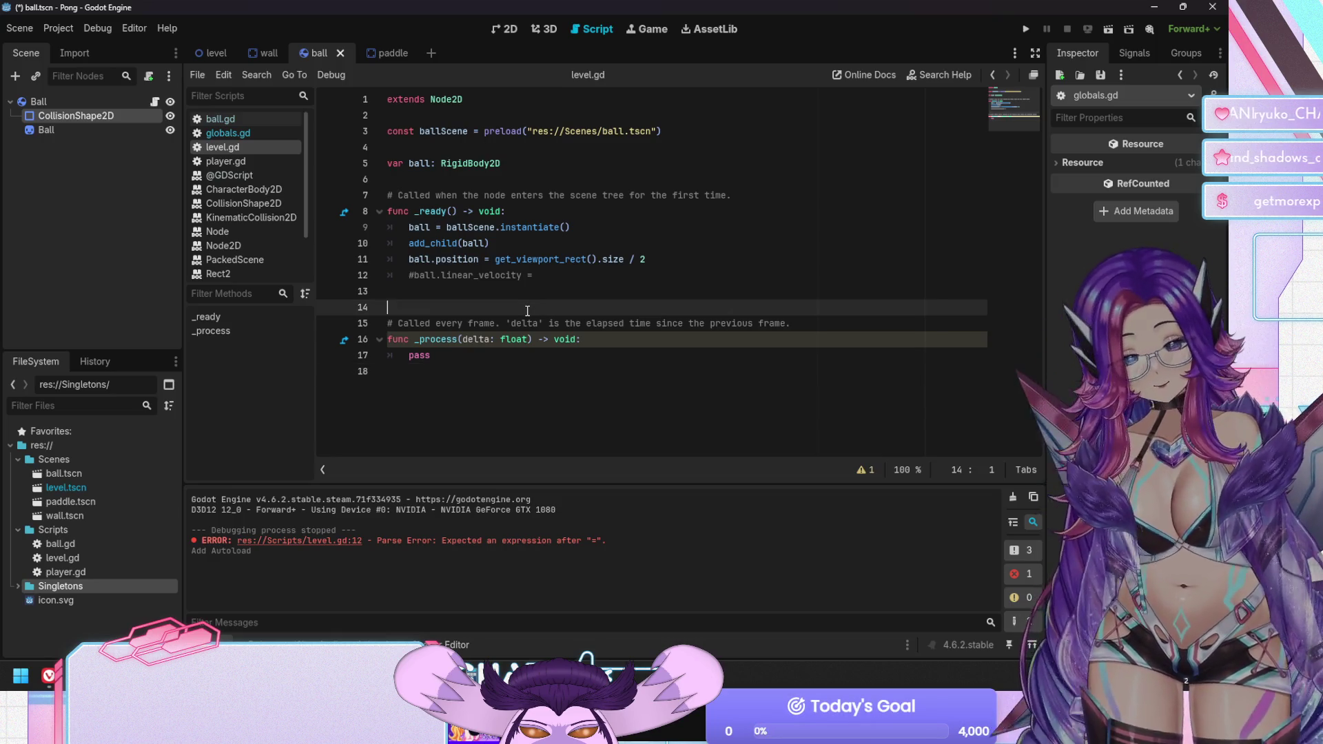
left_click(412, 279)
key("Delete")
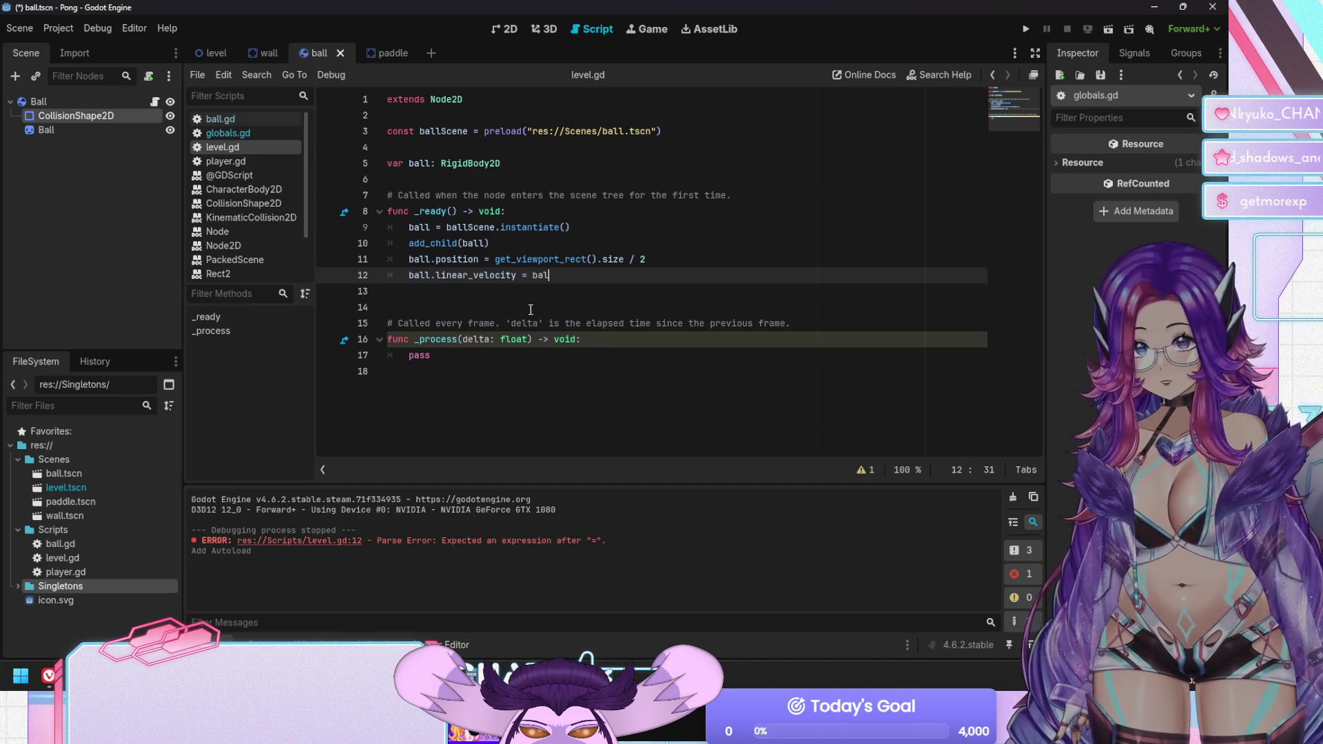
type("l")
key("BackSpace")
key("BackSpace")
key("BackSpace")
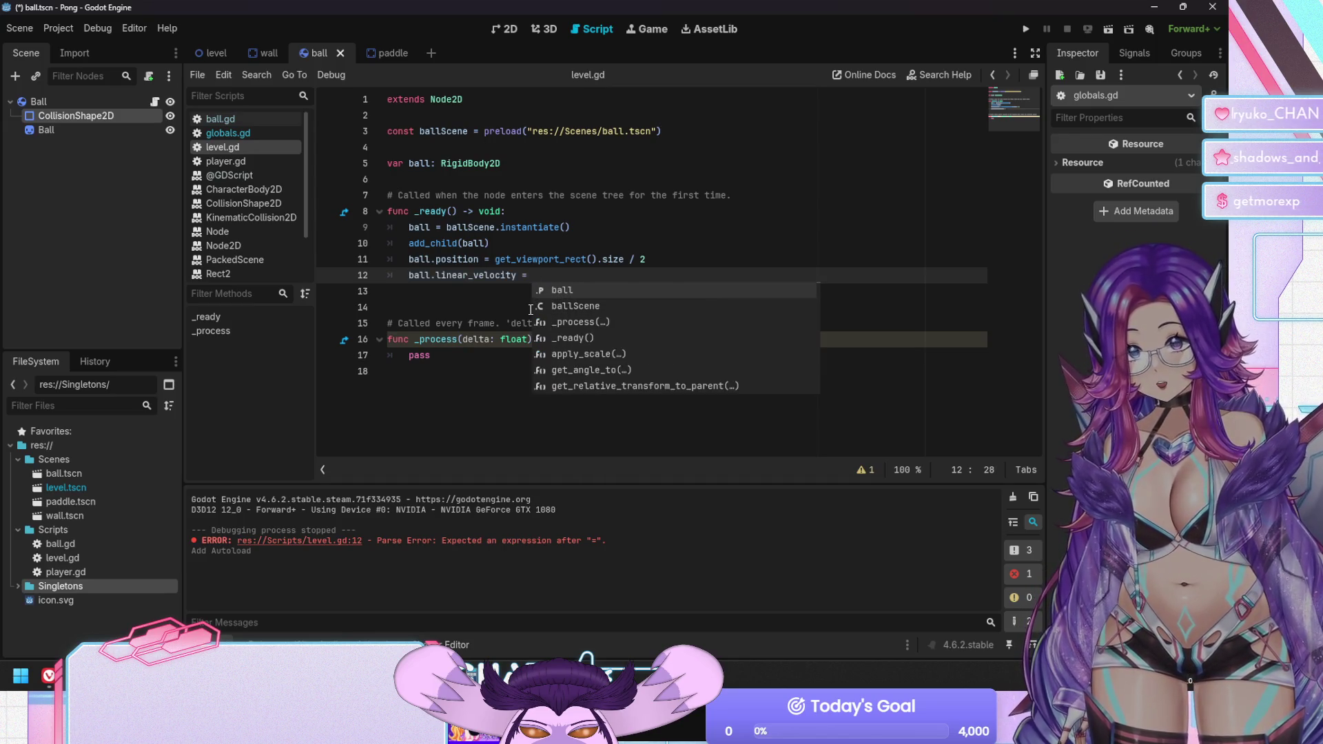
Set the value to Globals.ball_speed * Vector2(-1, 0) and save level.gd
type("globals")
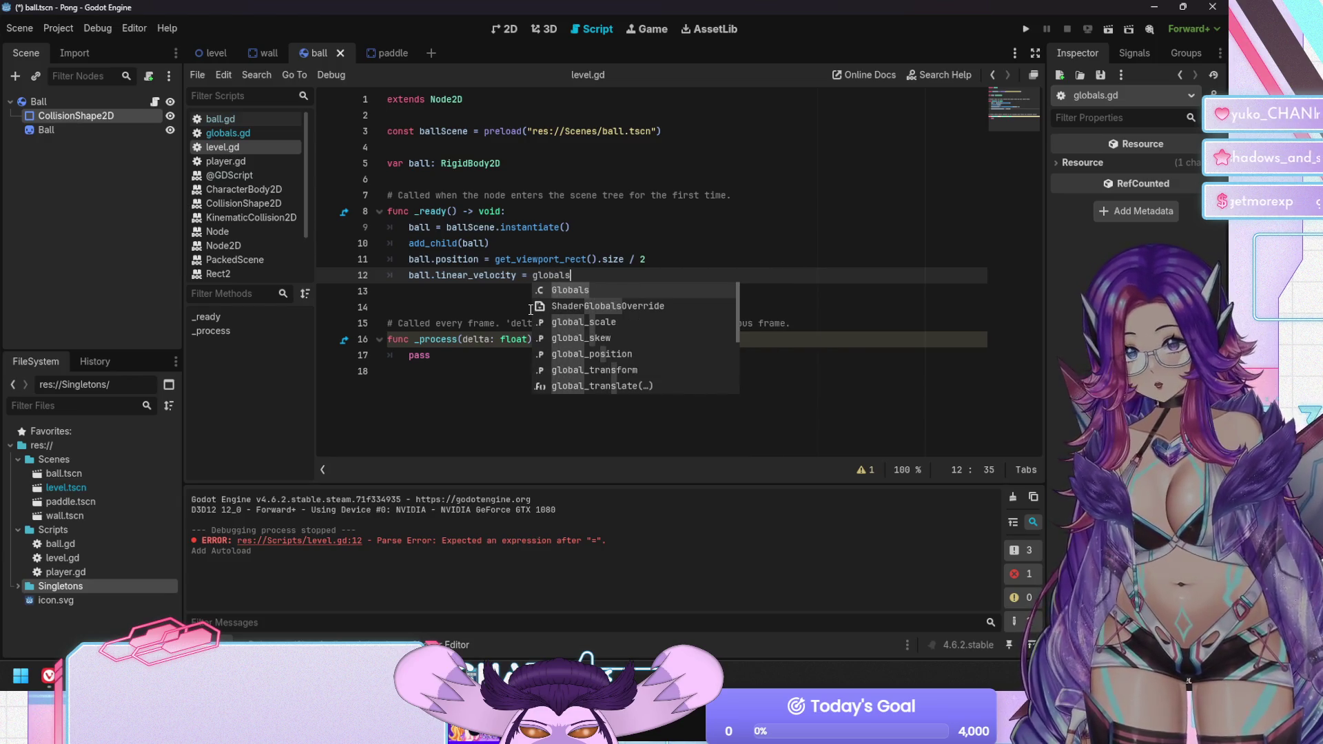
key("Return")
type(".bal")
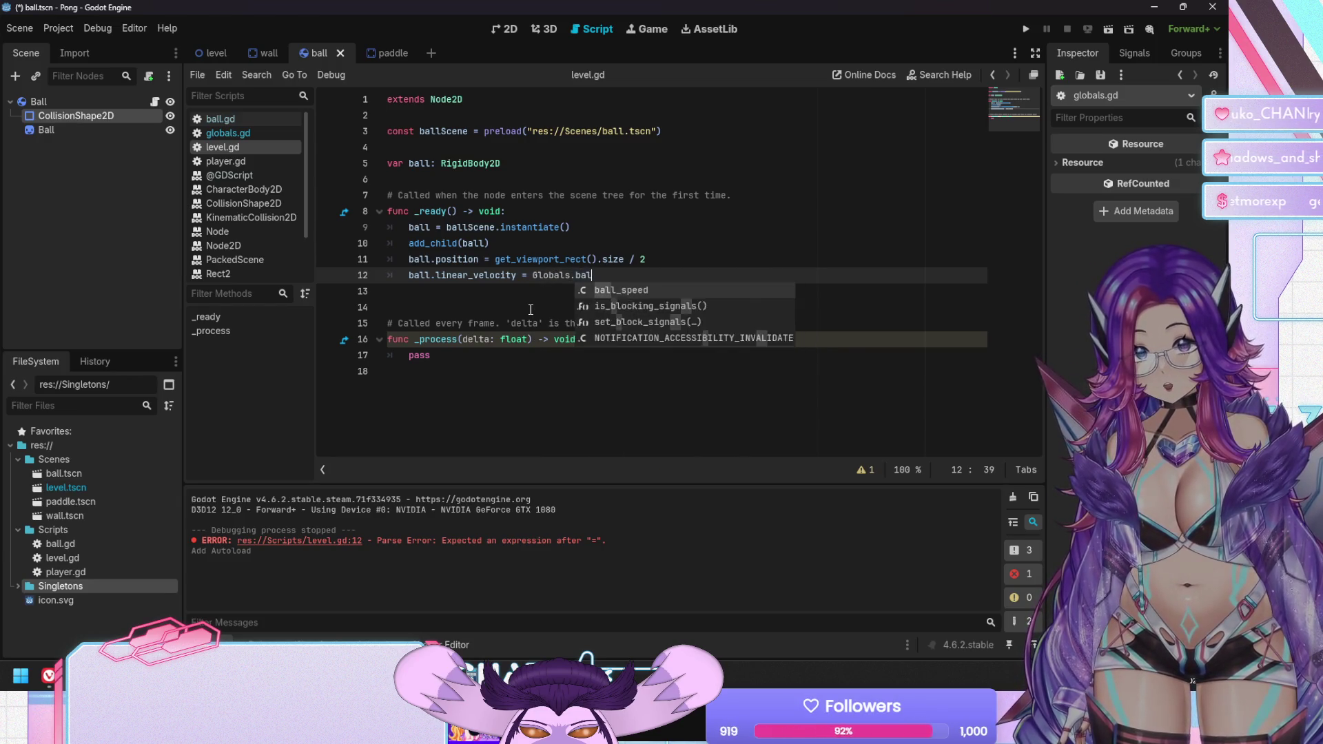
key("Return")
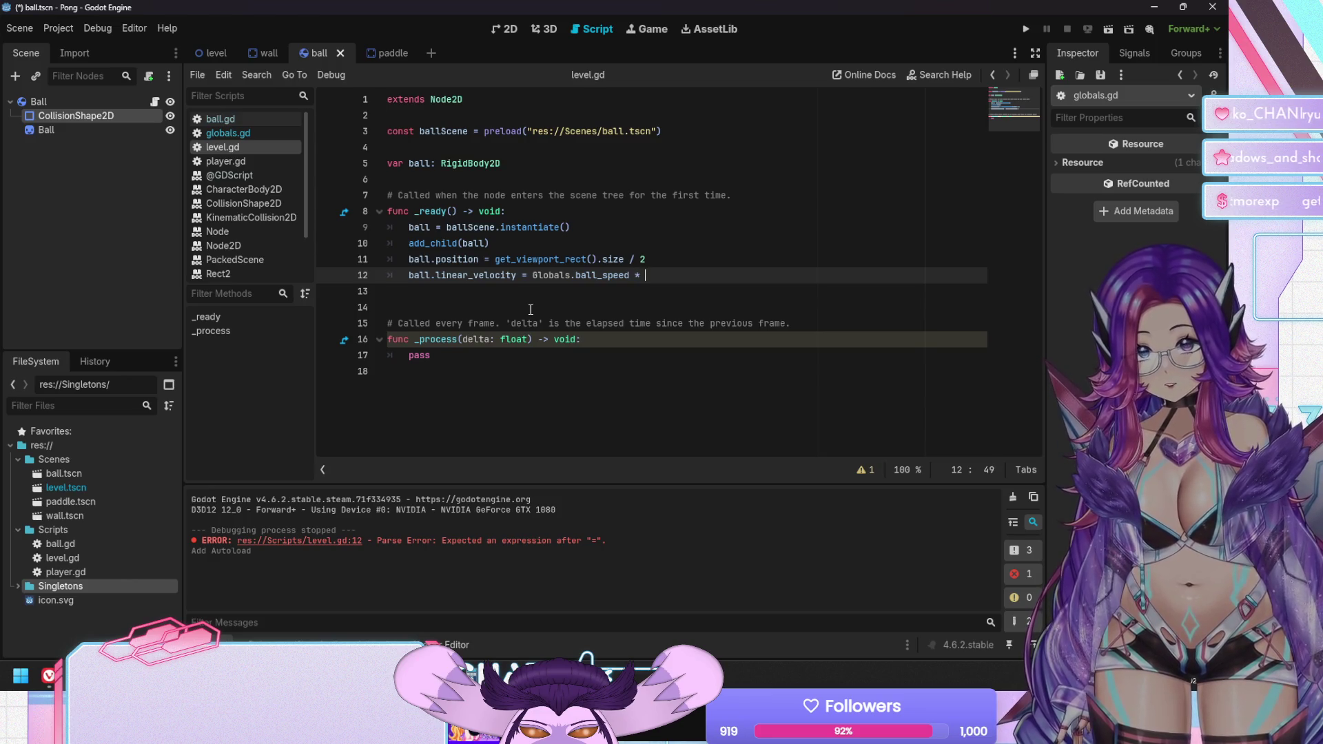
key("Return")
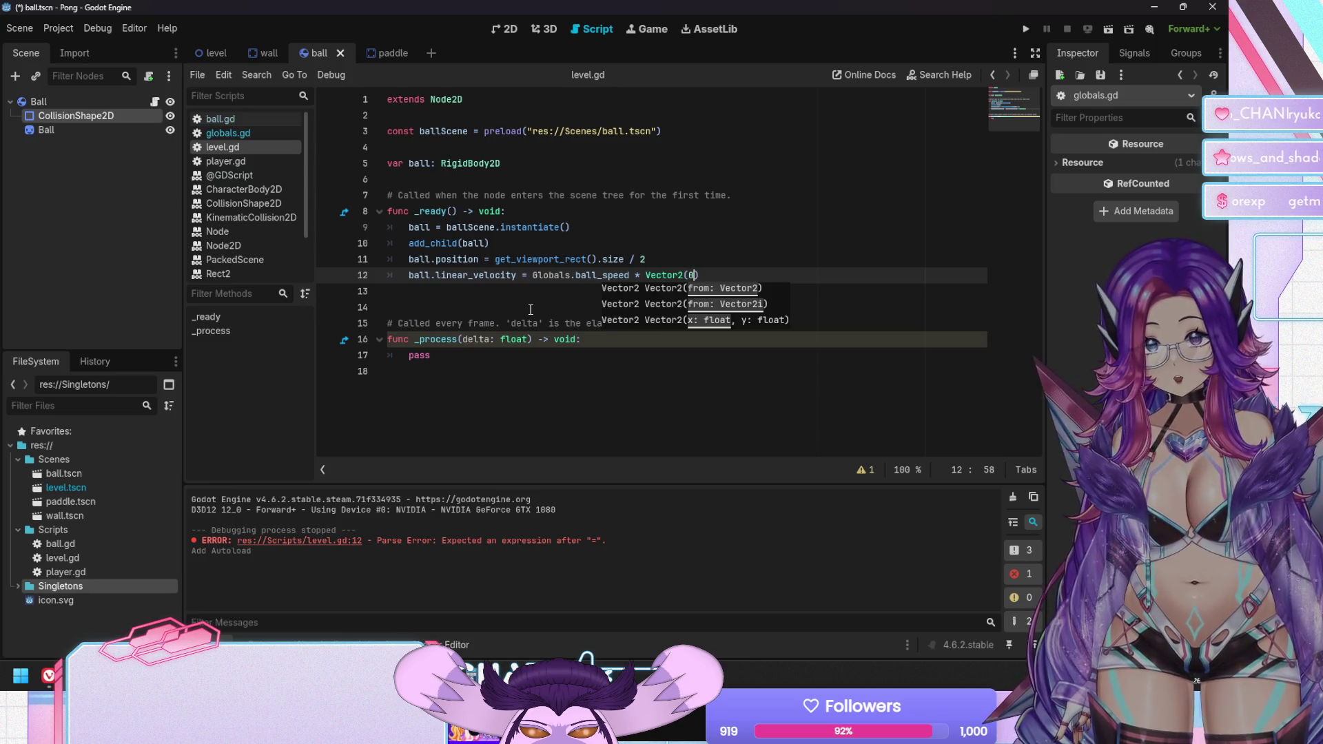
type("-1,")
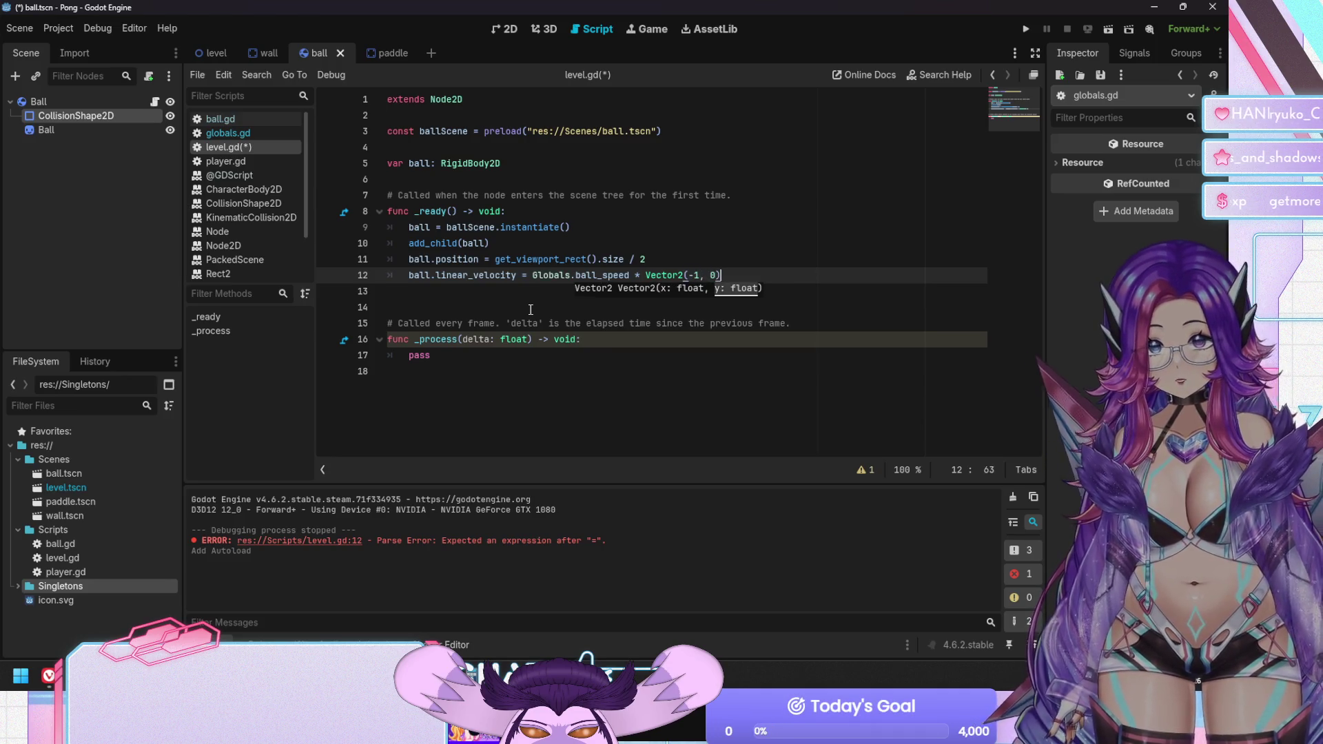
type(", 0")
key("ctrl+s")
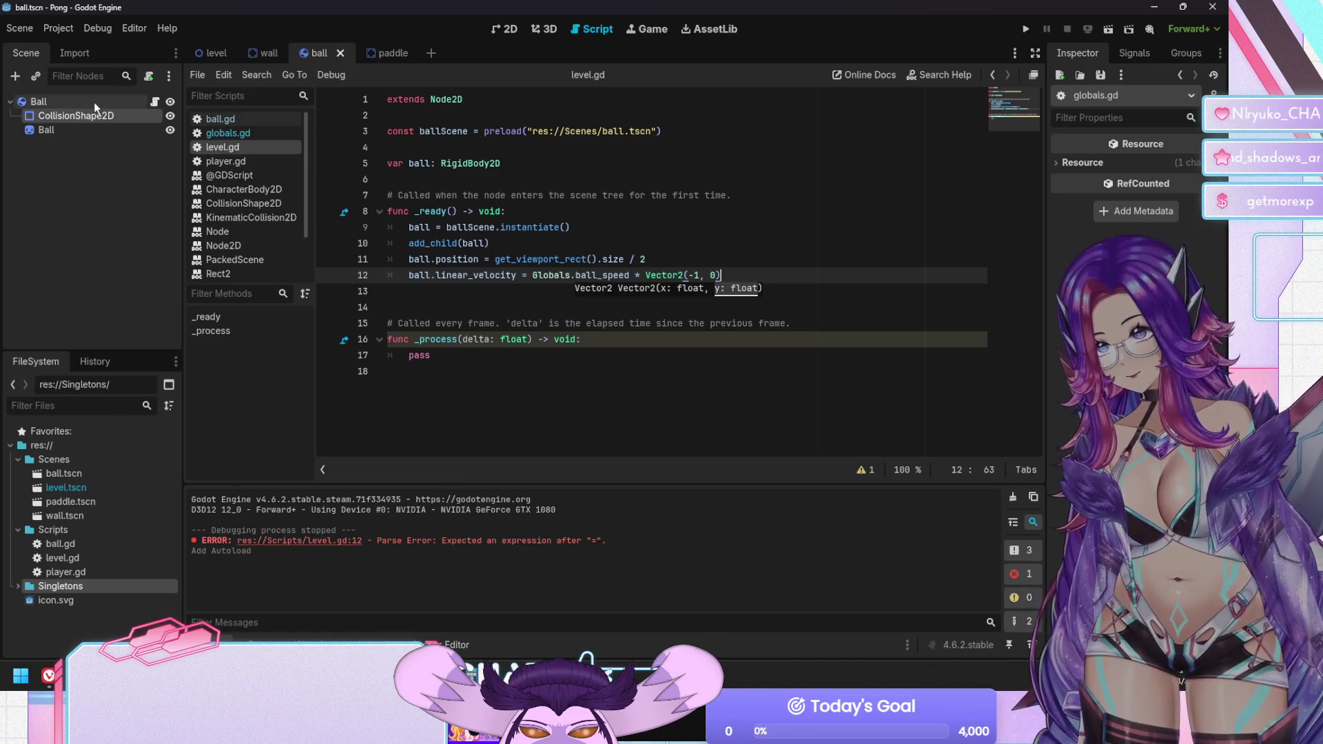
left_click(221, 119)
Delete the SPEED constant line and its blank line from ball.gd
left_click(492, 178)
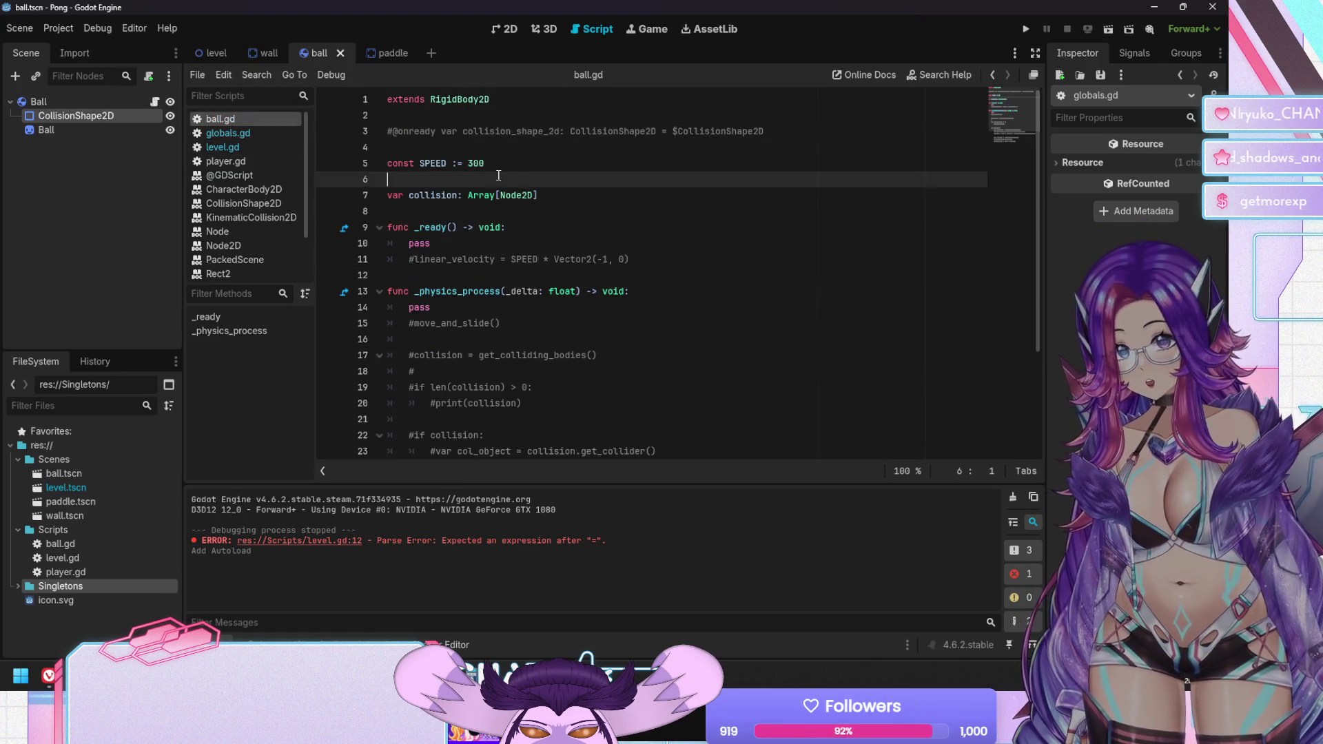
key("shift+Up")
key("shift+Up")
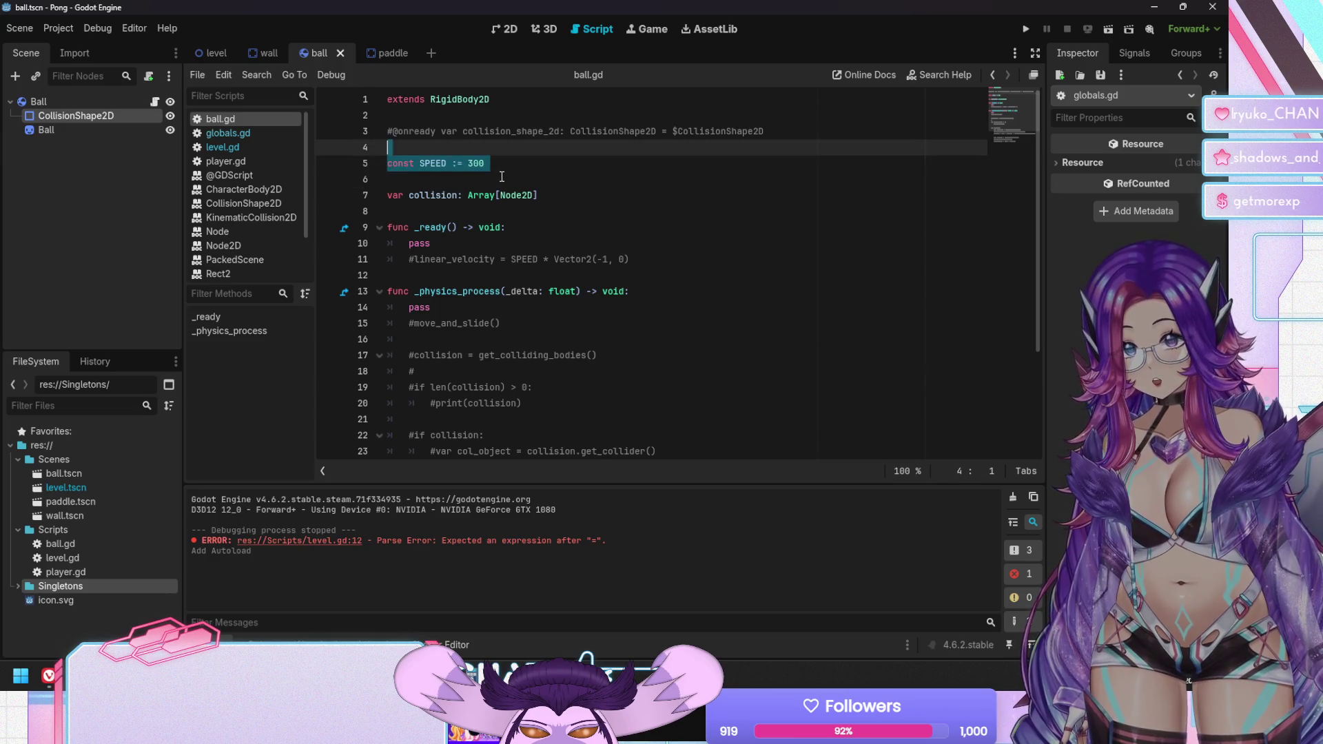
key("BackSpace")
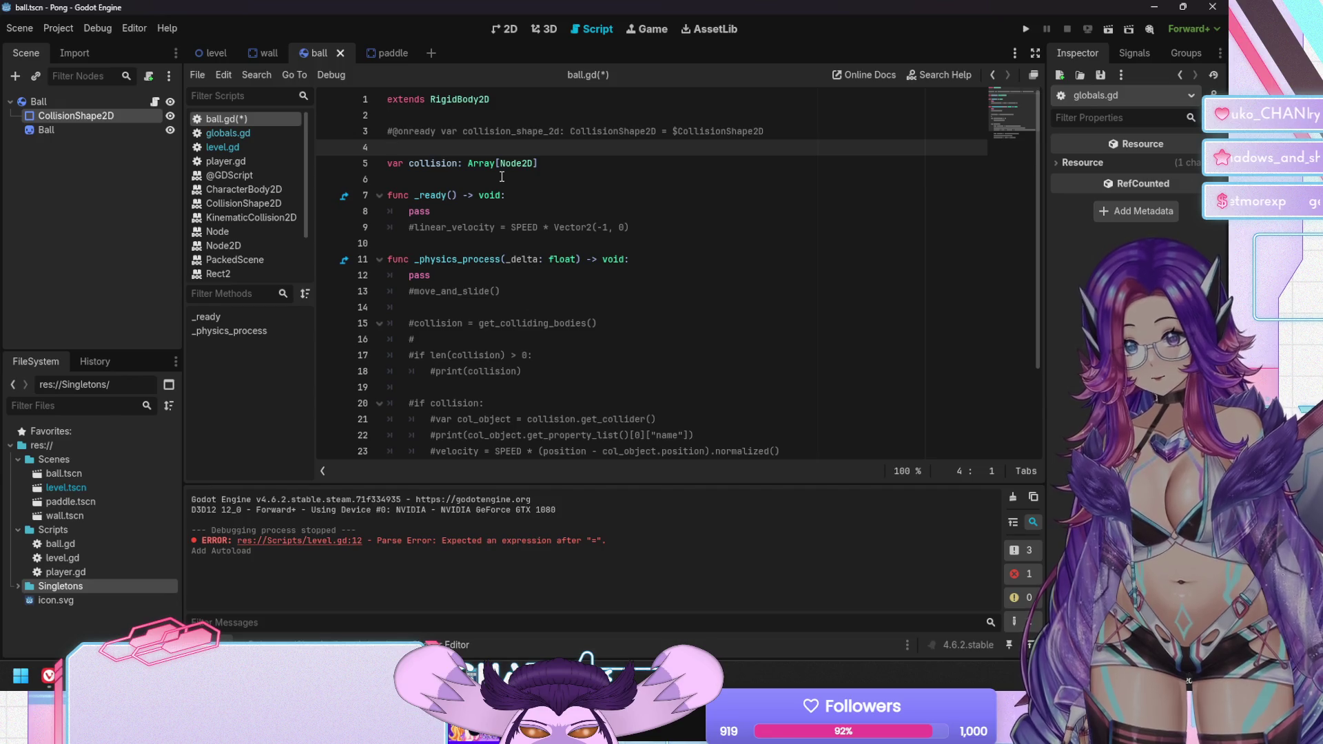
Remove the old commented linear_velocity line and save ball.gd
double_click(532, 229)
scroll(552, 288, "down", 2)
scroll(552, 288, "up", 2)
key("End")
key("shift+Home")
key("BackSpace")
key("BackSpace")
key("BackSpace")
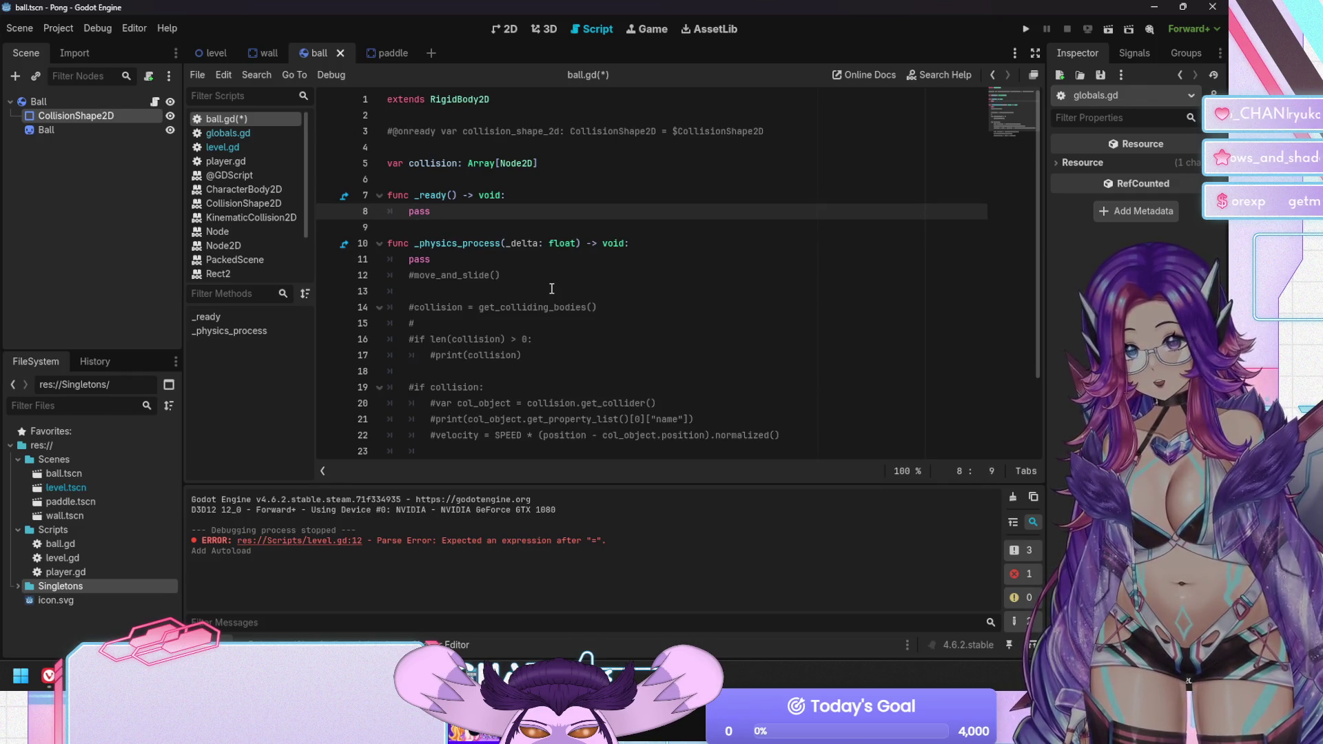
key("Down")
key("Down")
key("Down")
key("Up")
key("Up")
key("Up")
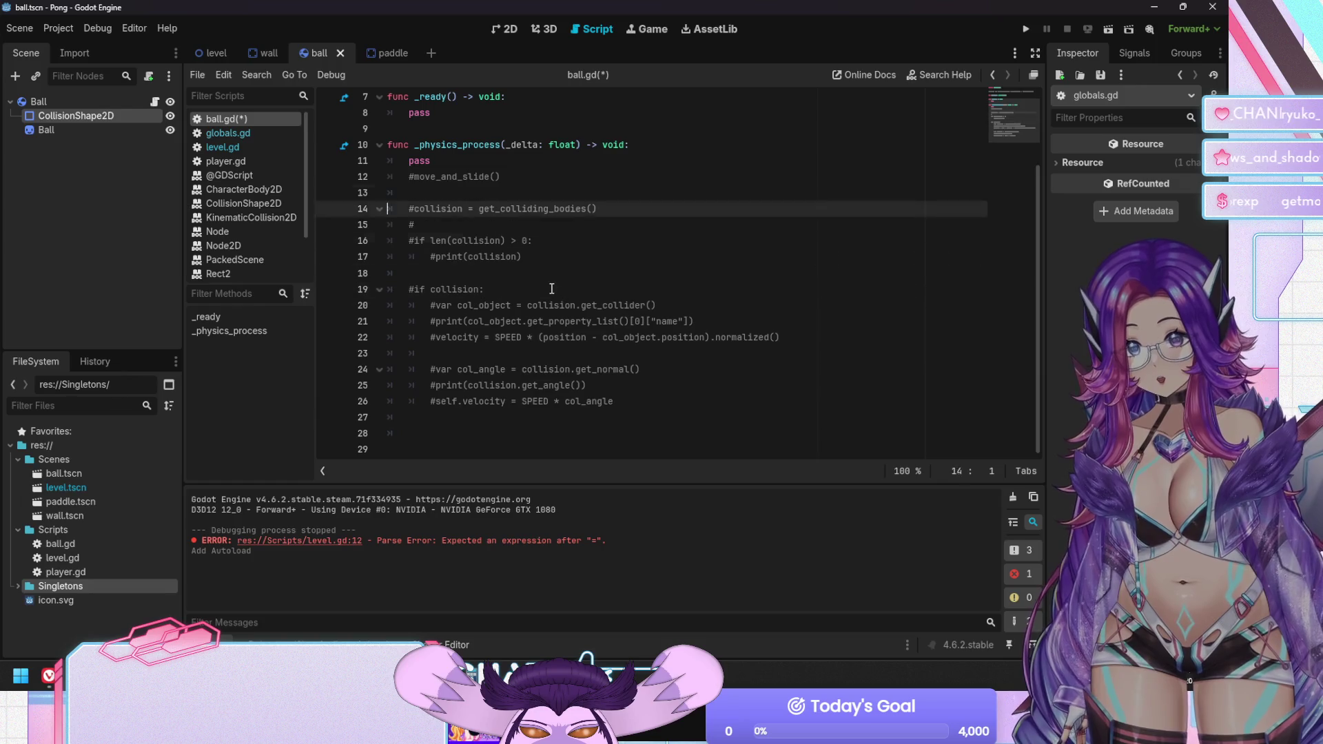
key("ctrl+Home")
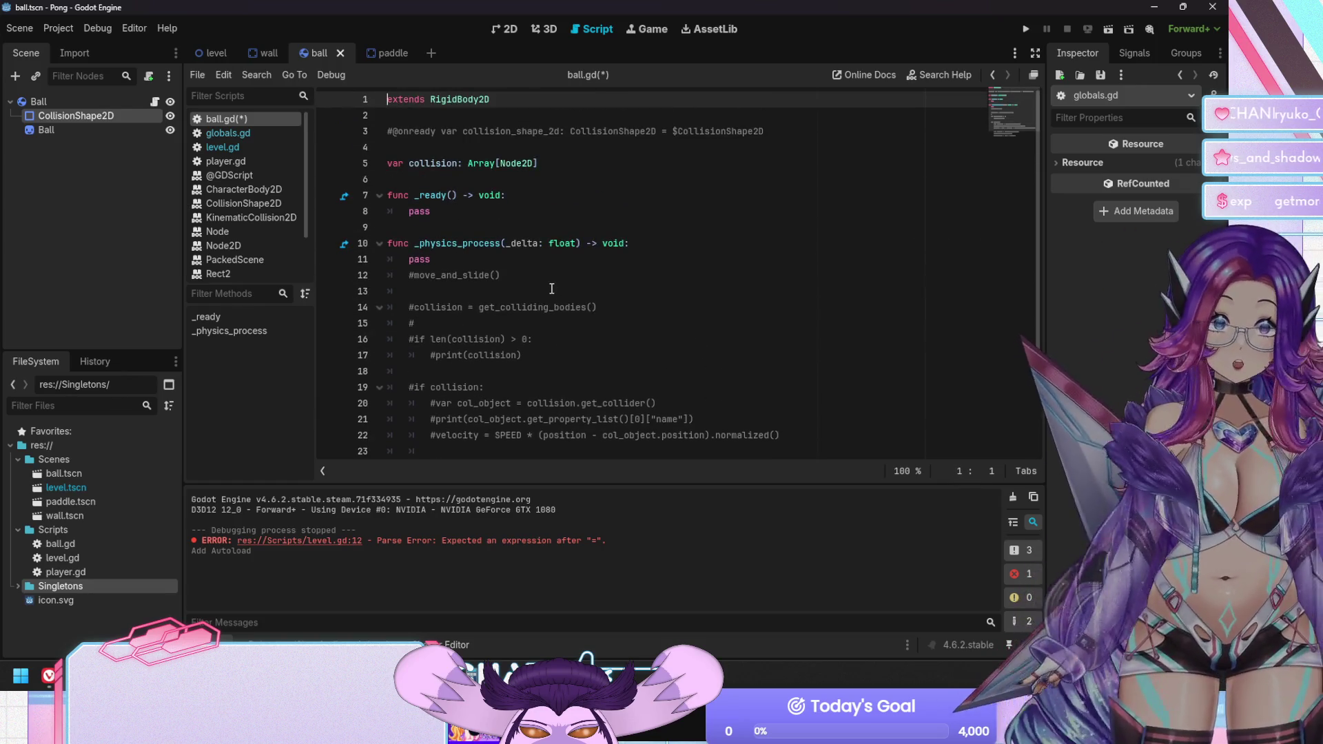
key("ctrl+s")
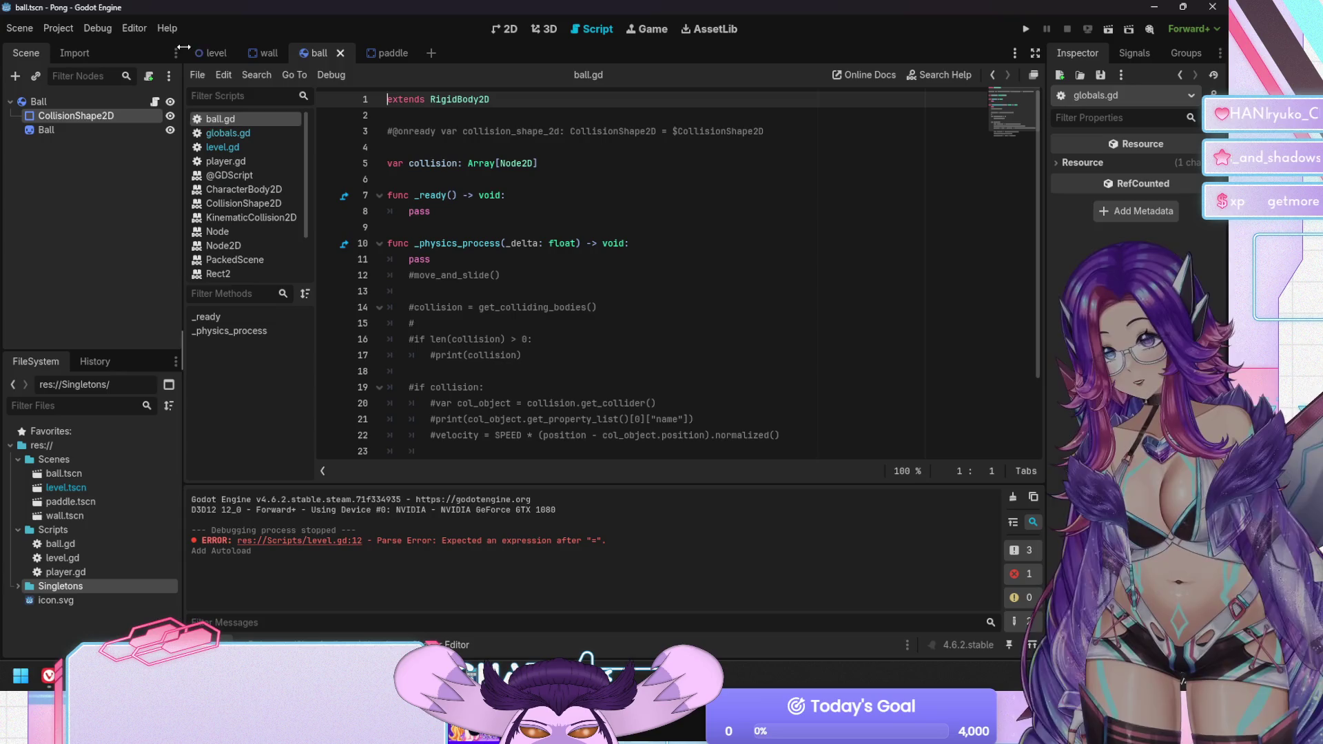
In the level scene, select the Player node and open its player.gd script
left_click(214, 53)
left_click(43, 142)
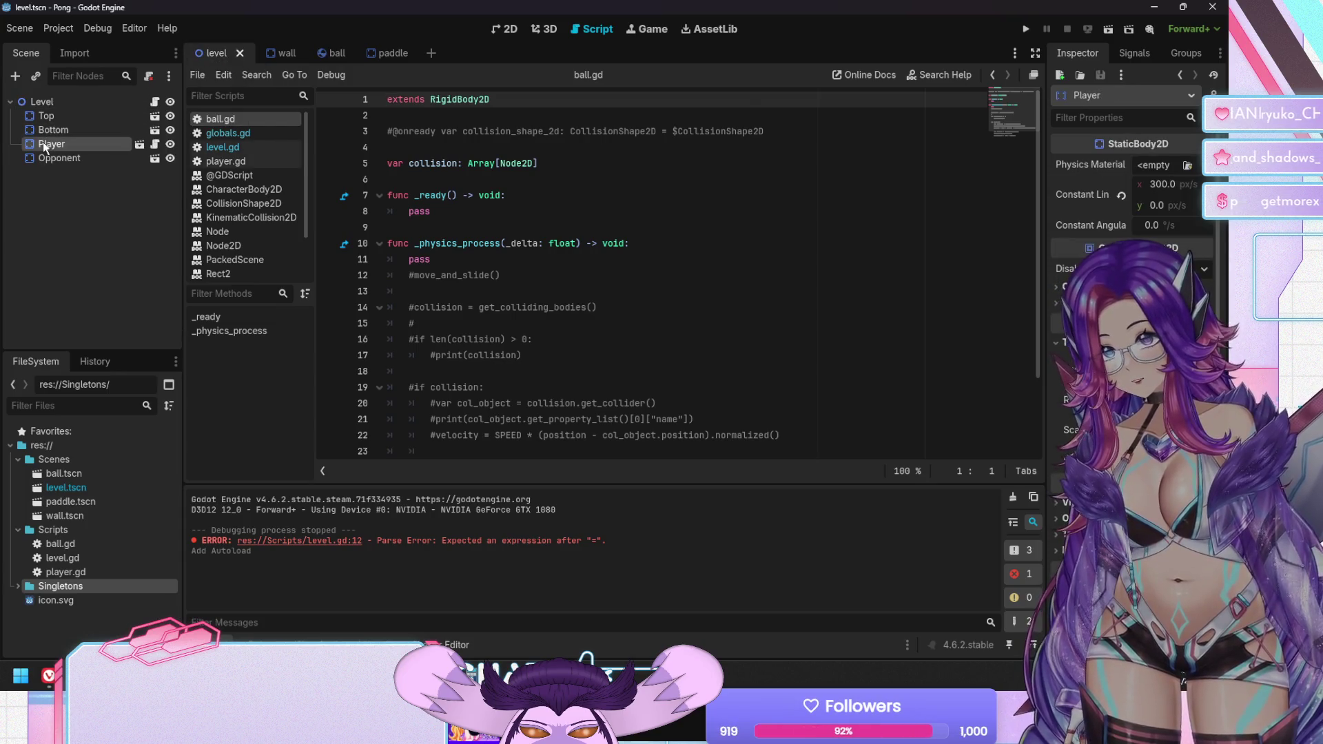
left_click(227, 161)
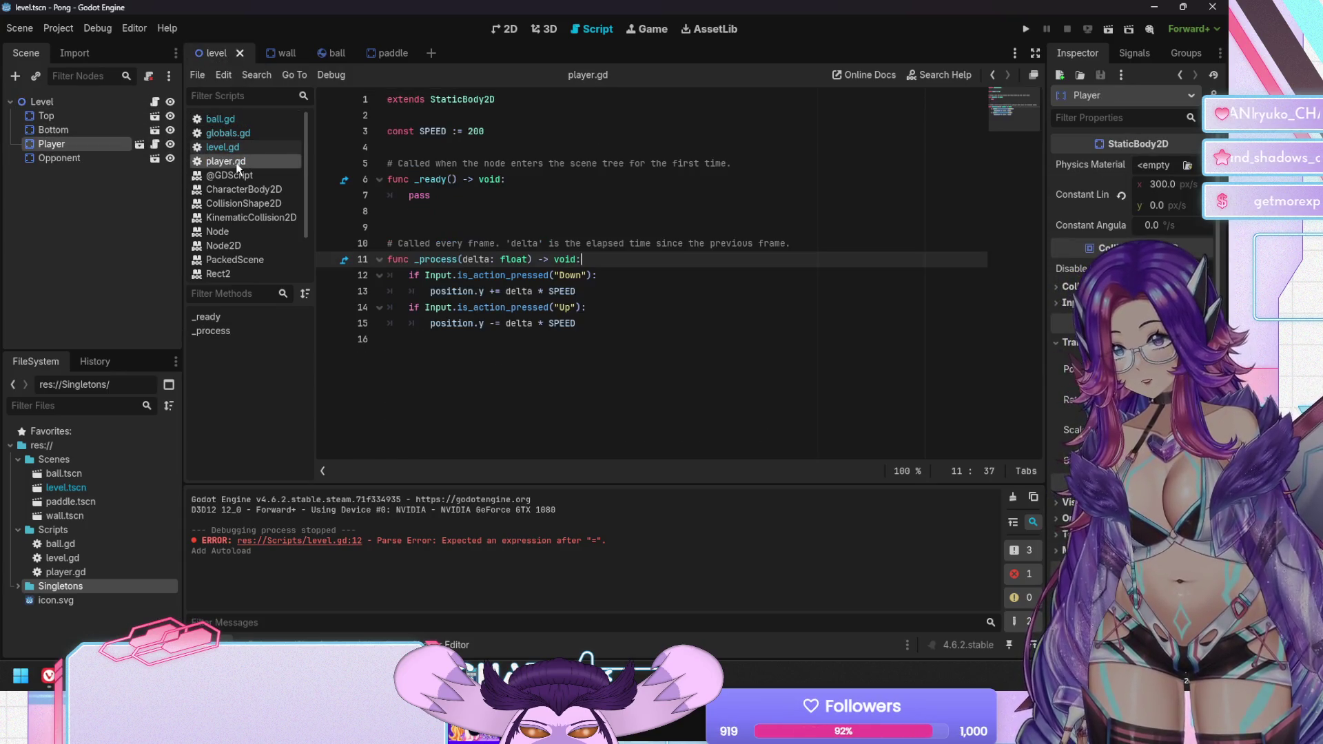
Delete the SPEED constant declaration and its blank line from player.gd
left_click(424, 131)
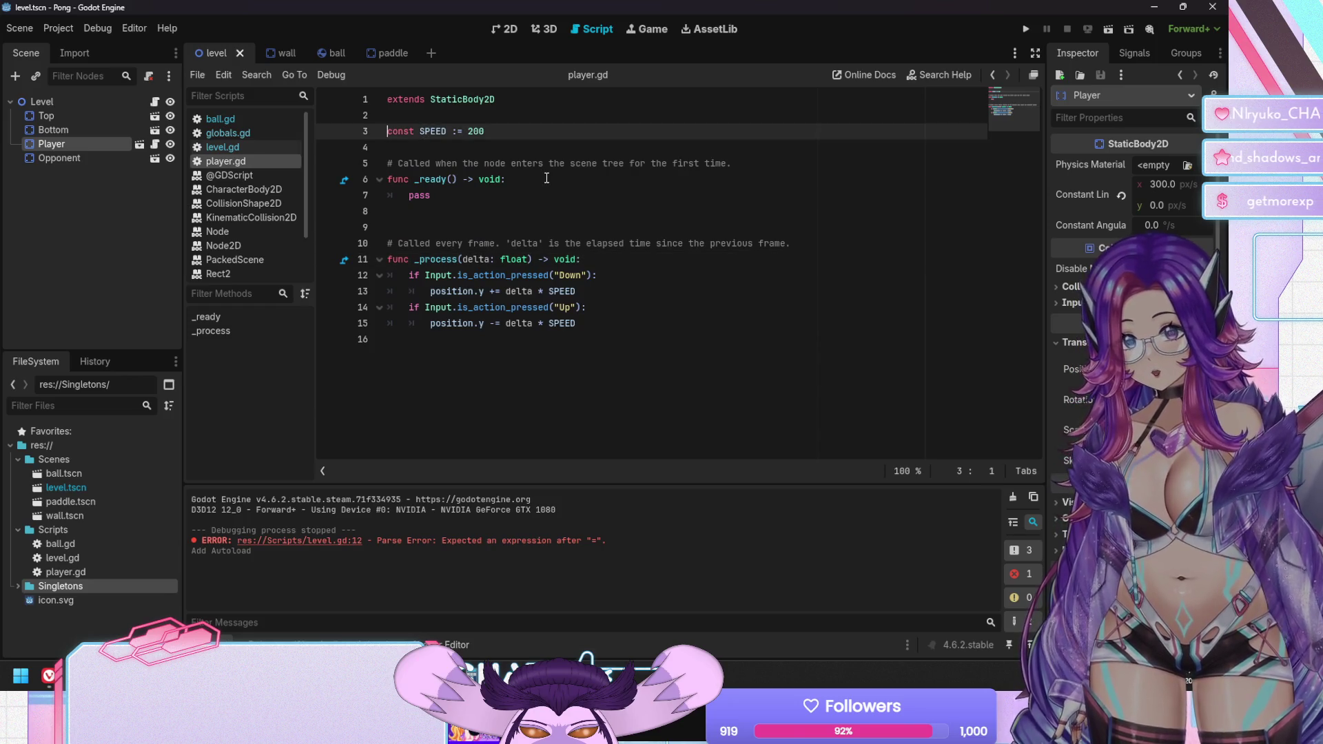
key("shift+Down")
key("shift+Down")
key("Delete")
key("Down")
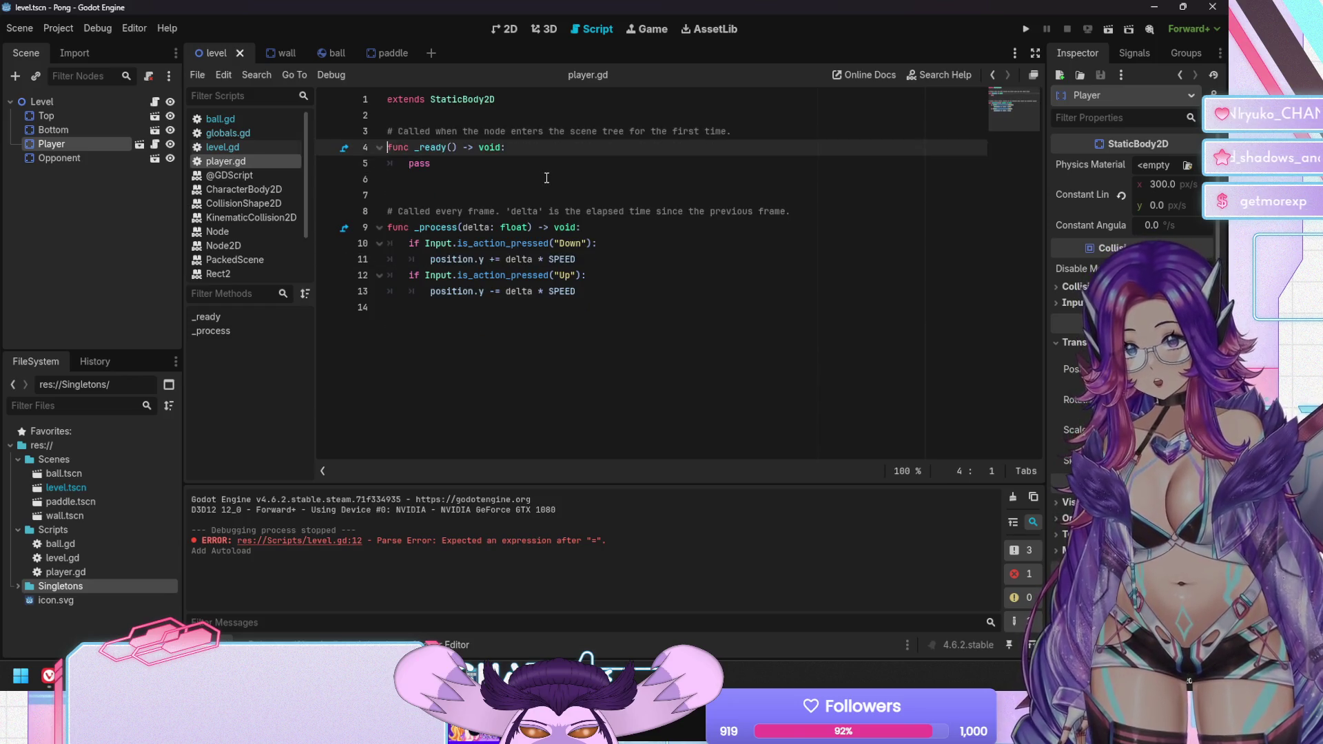
key("Down")
key("Down")
key("Down")
Replace SPEED with Globals.paddle_speed on lines 11 and 13, save, and run the game
double_click(560, 260)
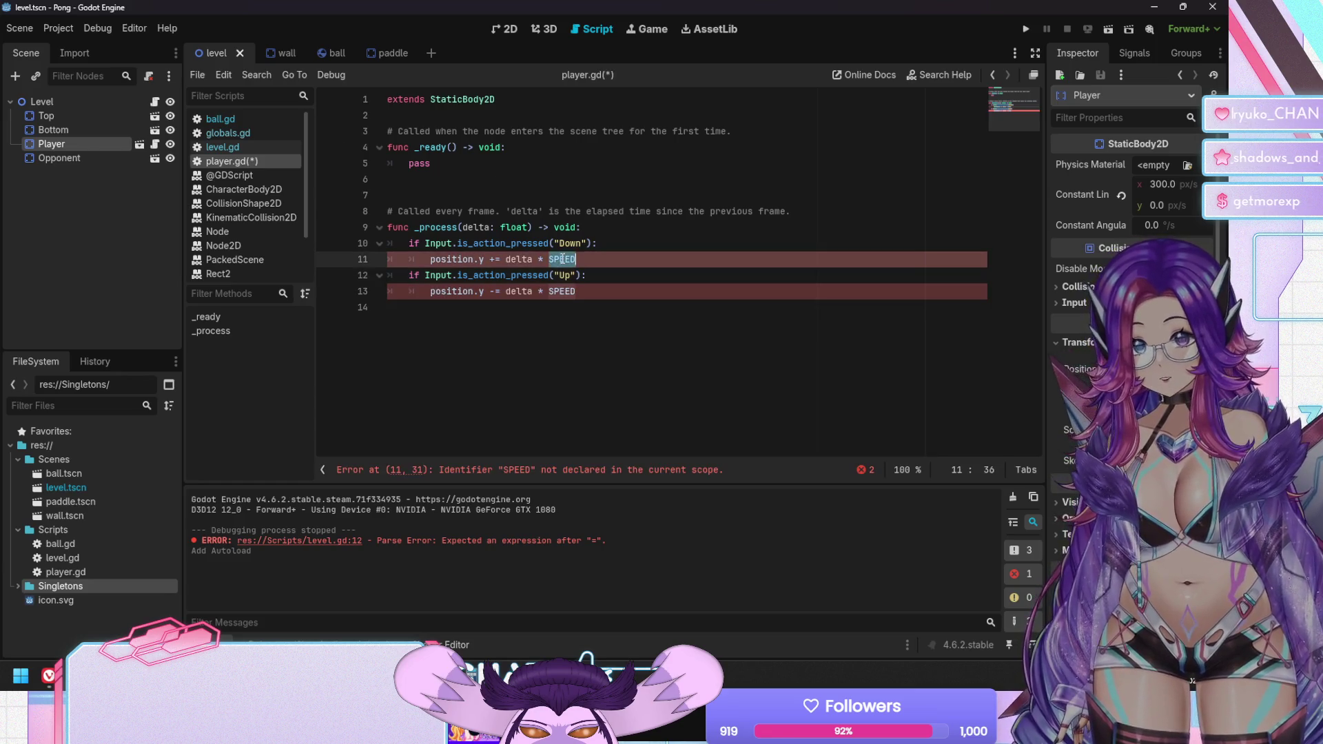
type("globals")
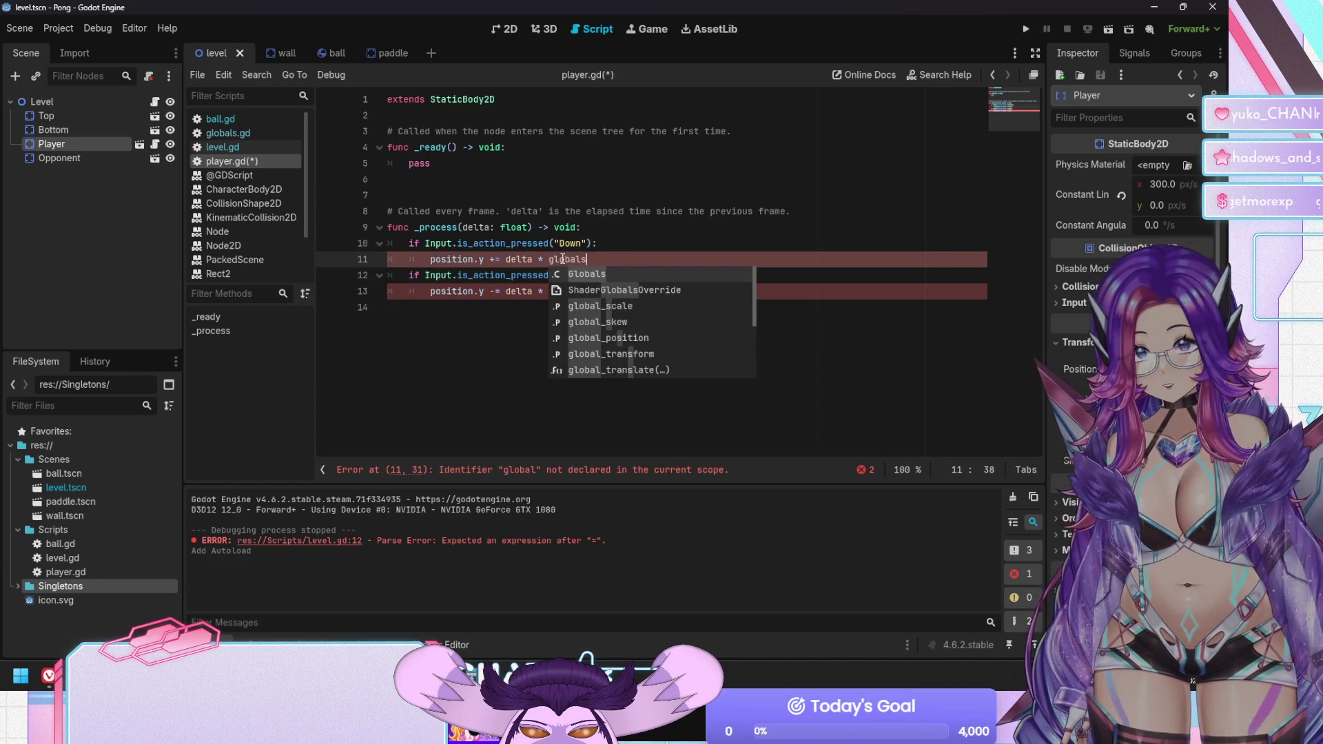
key("Return")
type("pad")
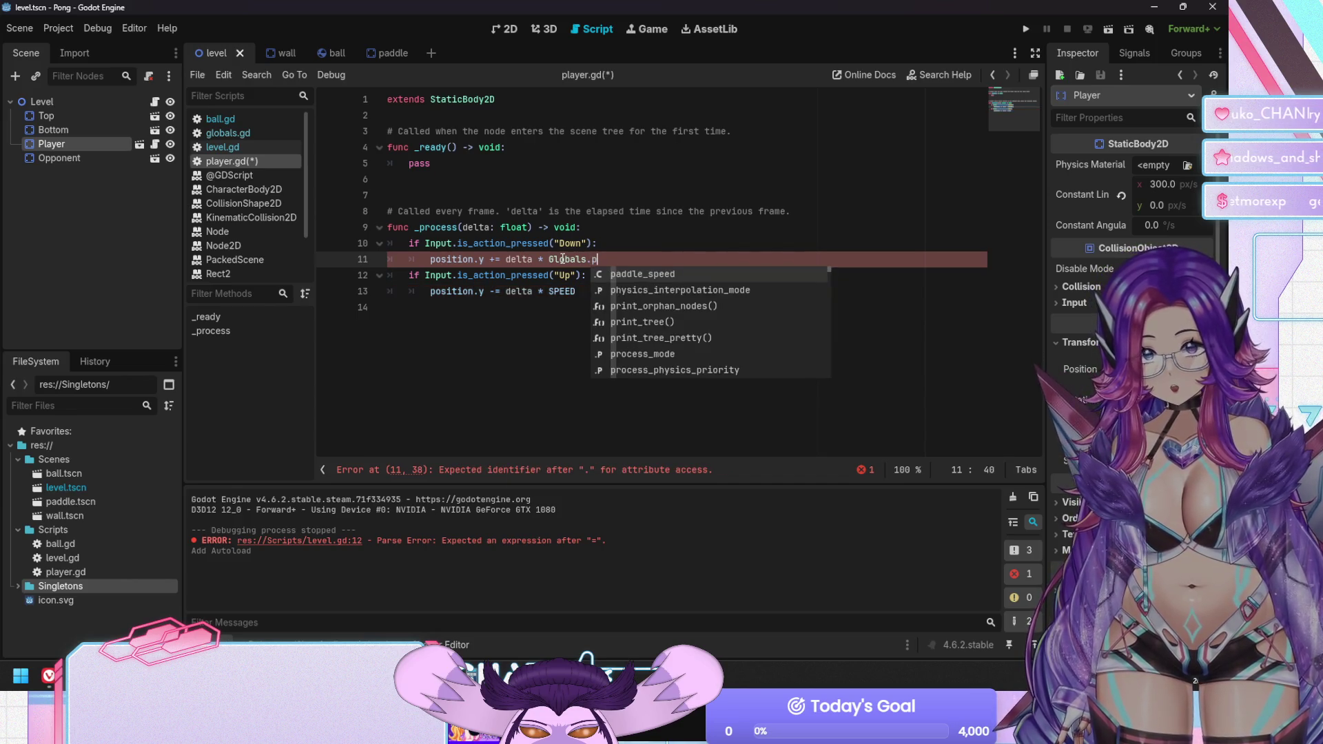
key("Return")
key("shift+Left")
key("shift+Left")
key("shift+Left")
key("ctrl+c")
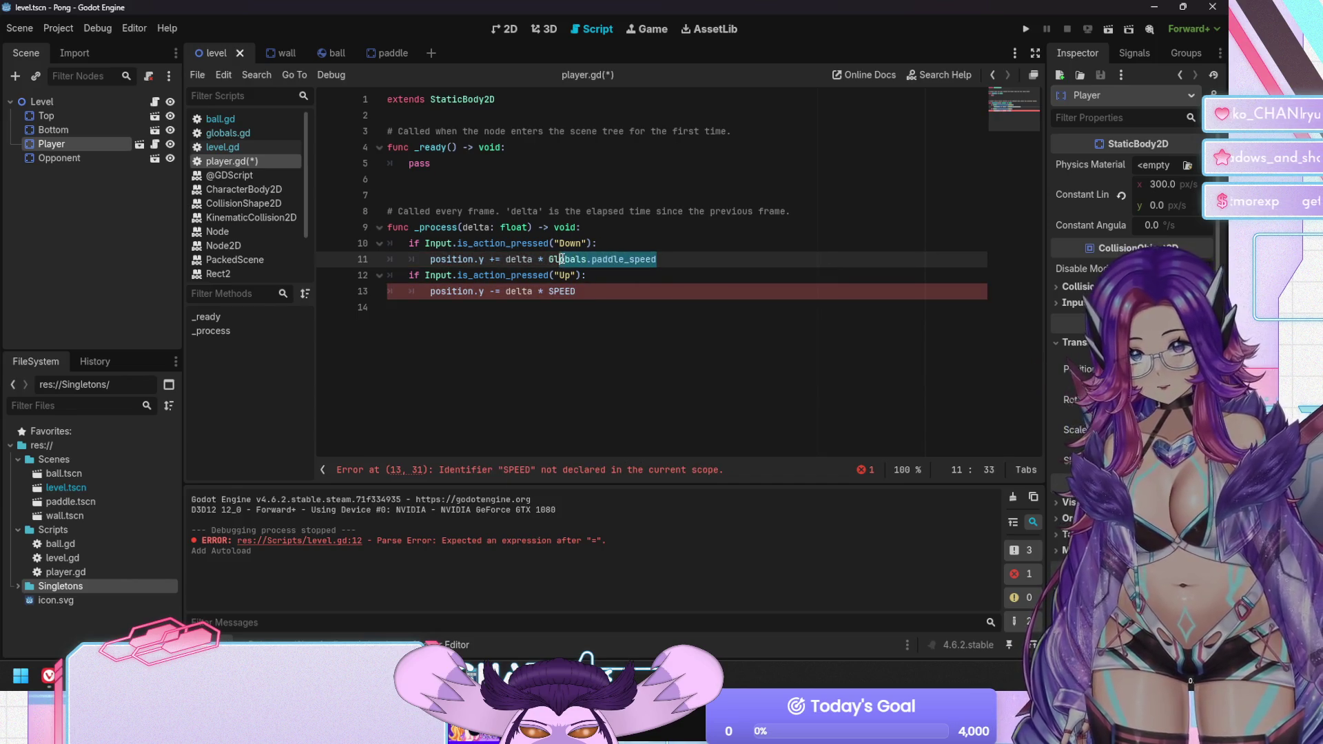
key("Down")
key("Down")
key("shift+End")
key("ctrl+v")
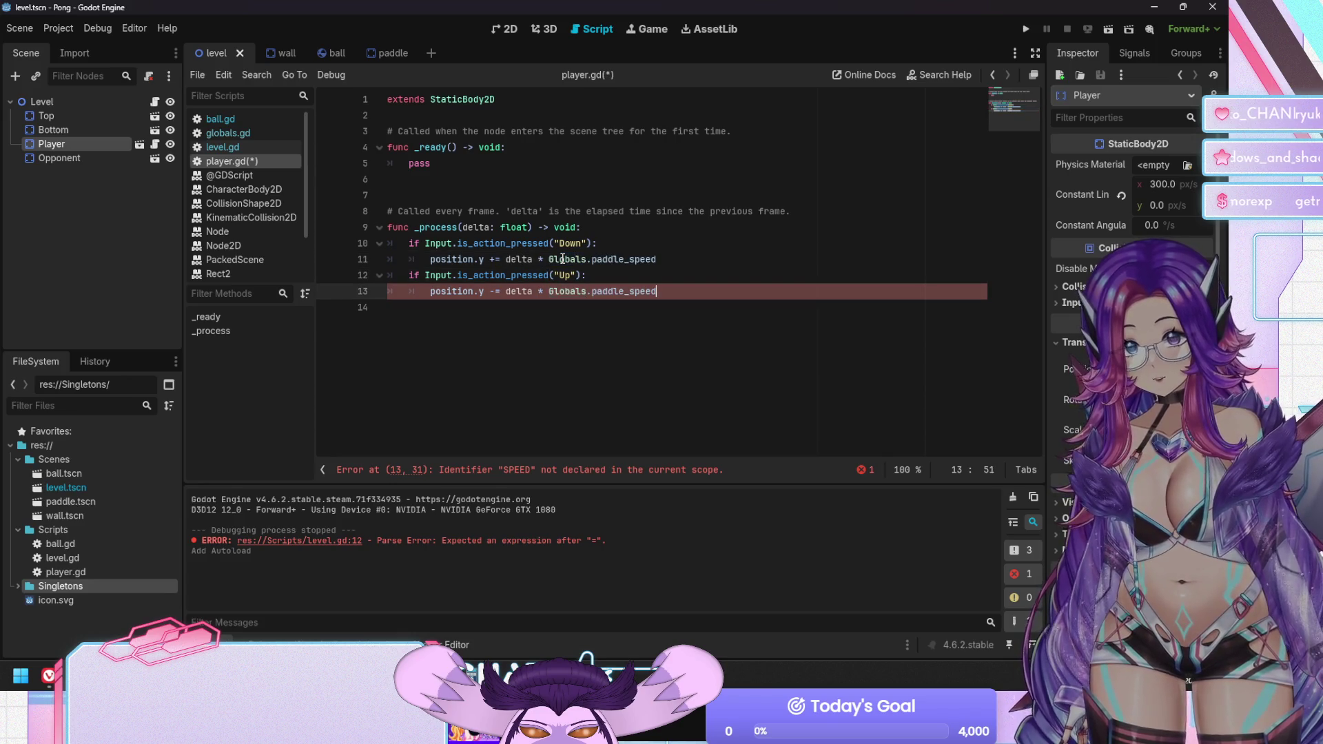
key("ctrl+s")
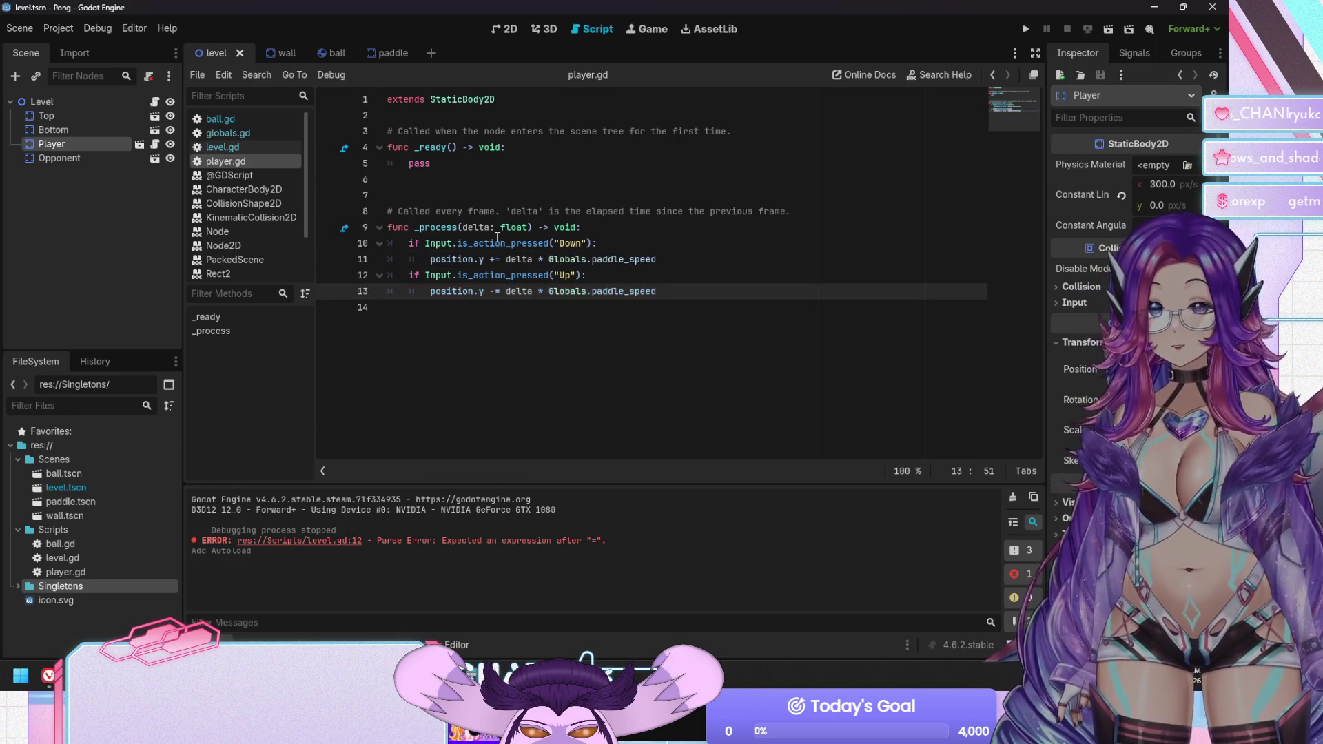
left_click(449, 198)
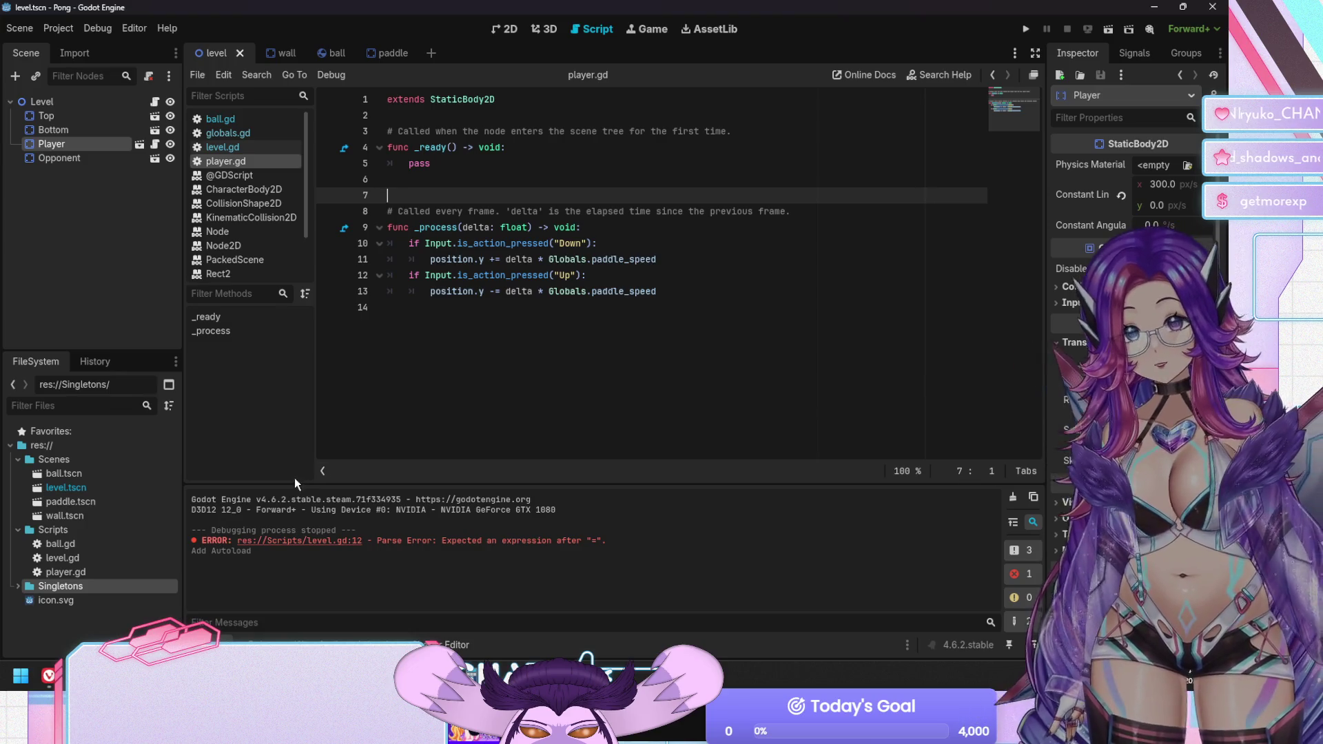
key("F5")
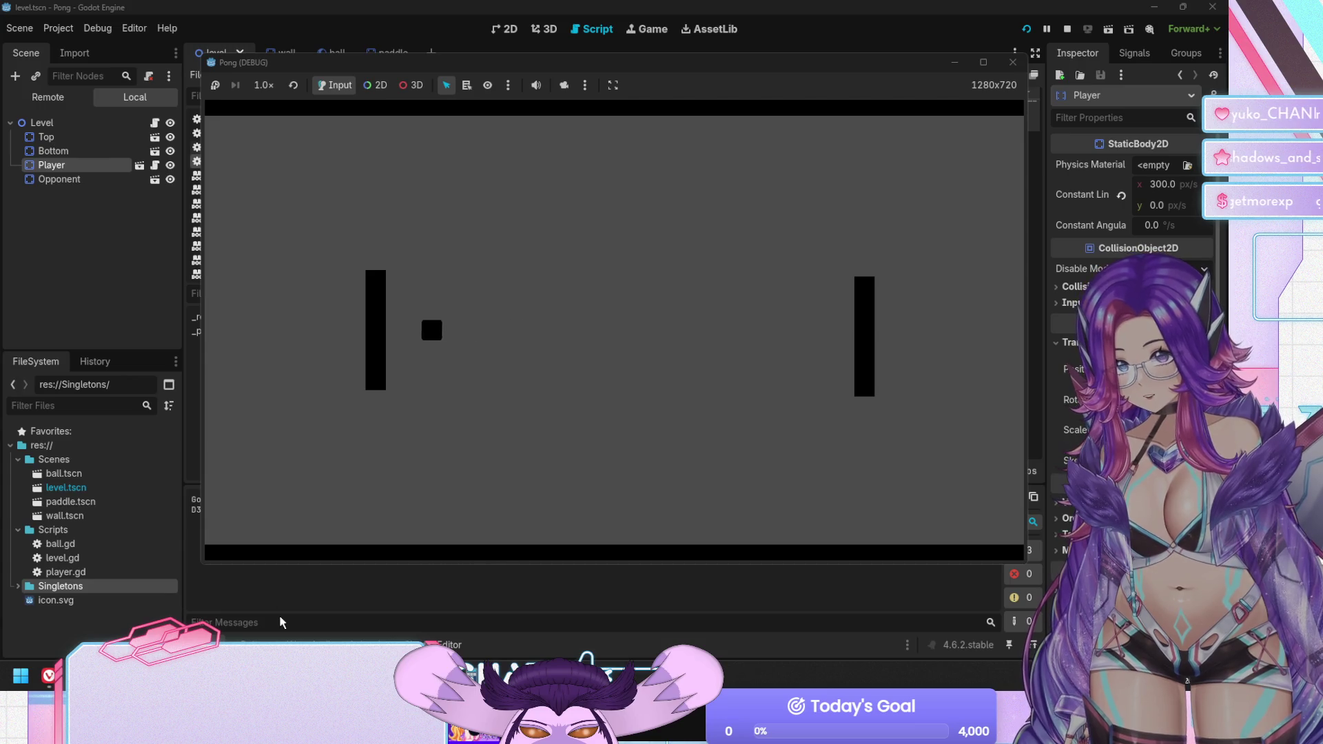
Move the player paddle up and down with the arrow keys, then stop the game with F8
key("Down")
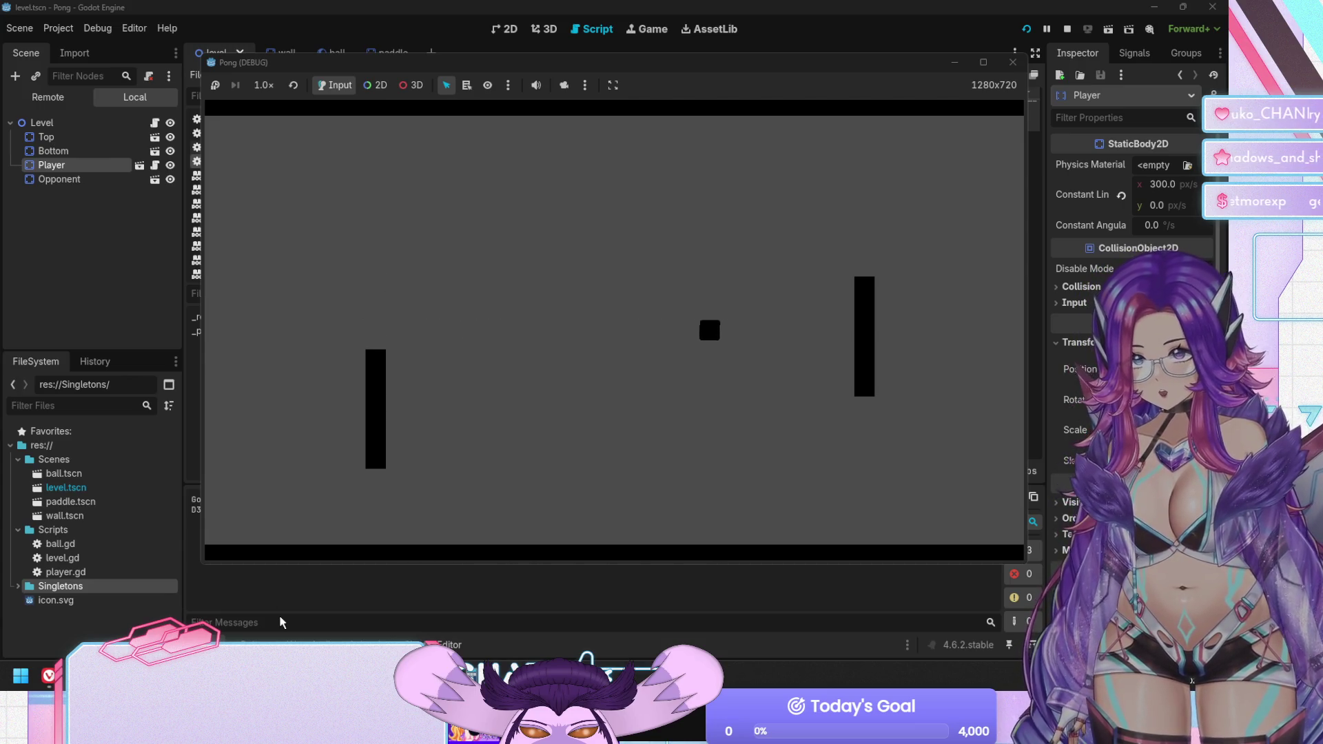
key("Down")
key("Up")
key("Down")
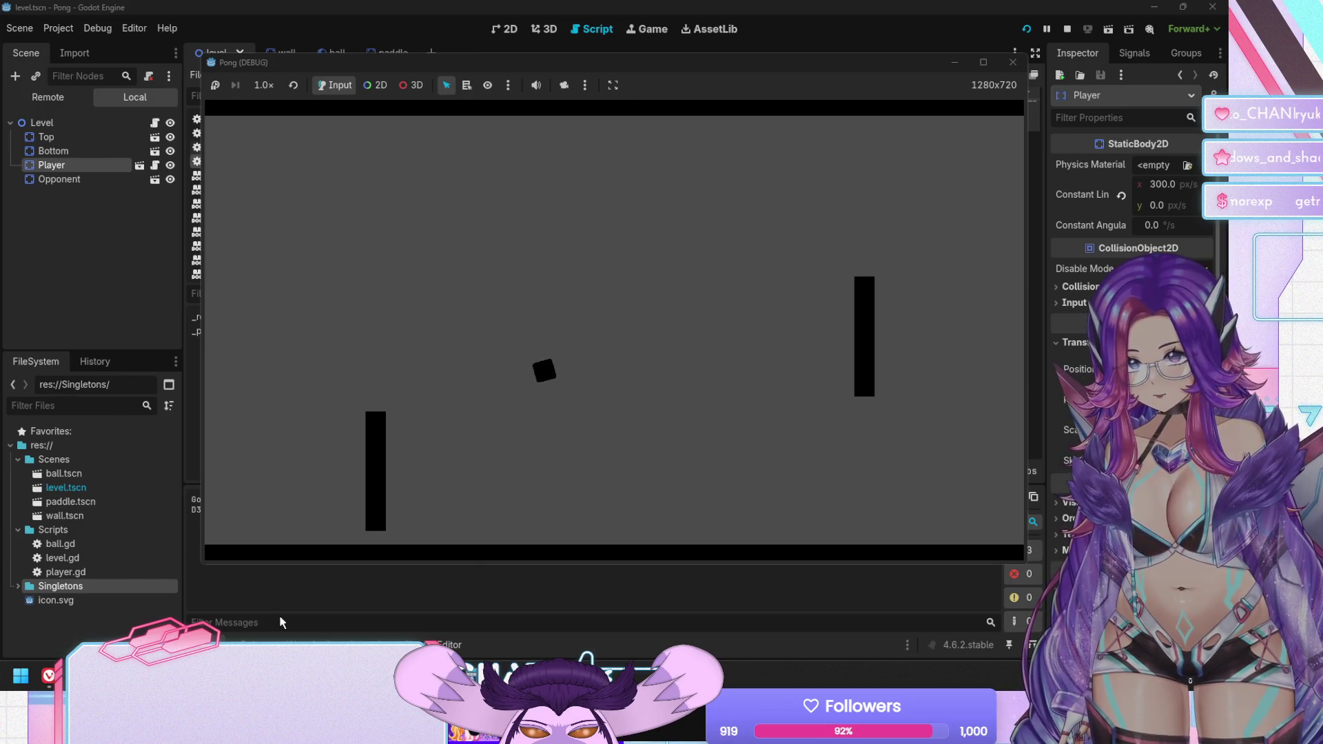
key("Up")
key("Up")
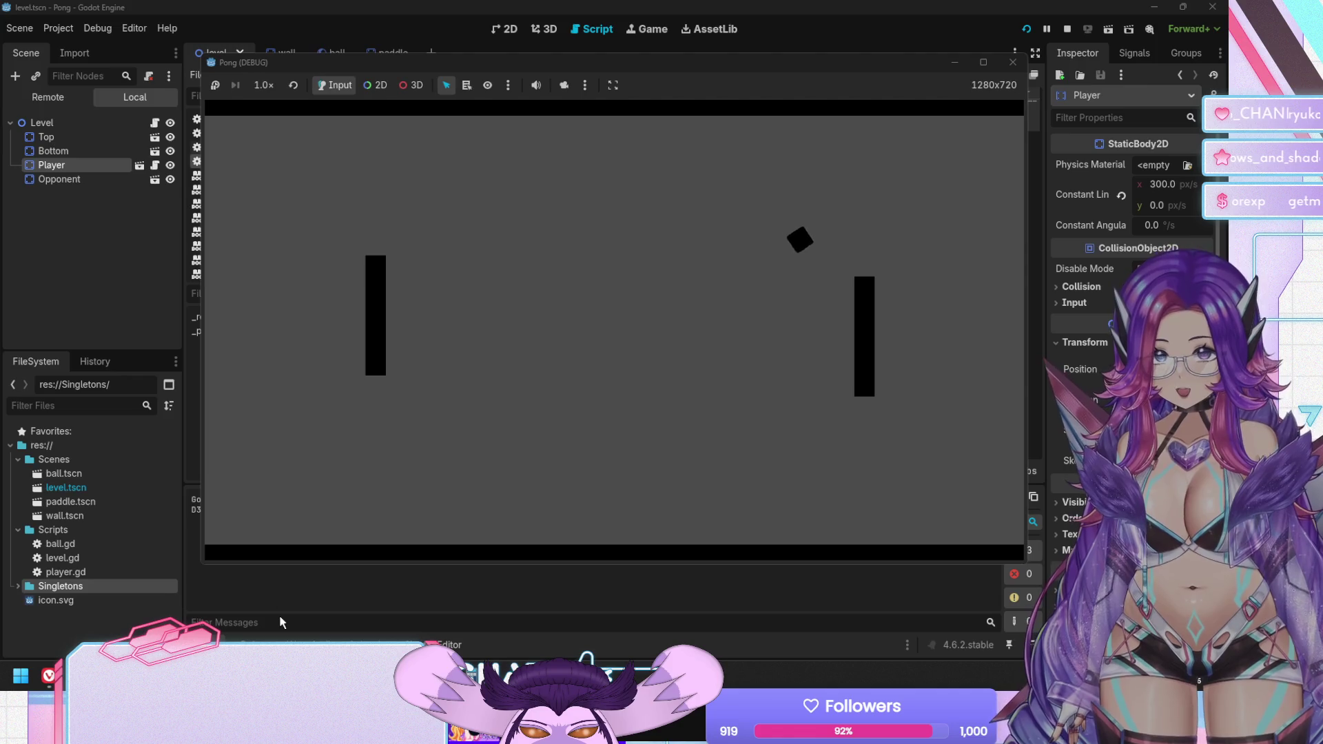
key("F8")
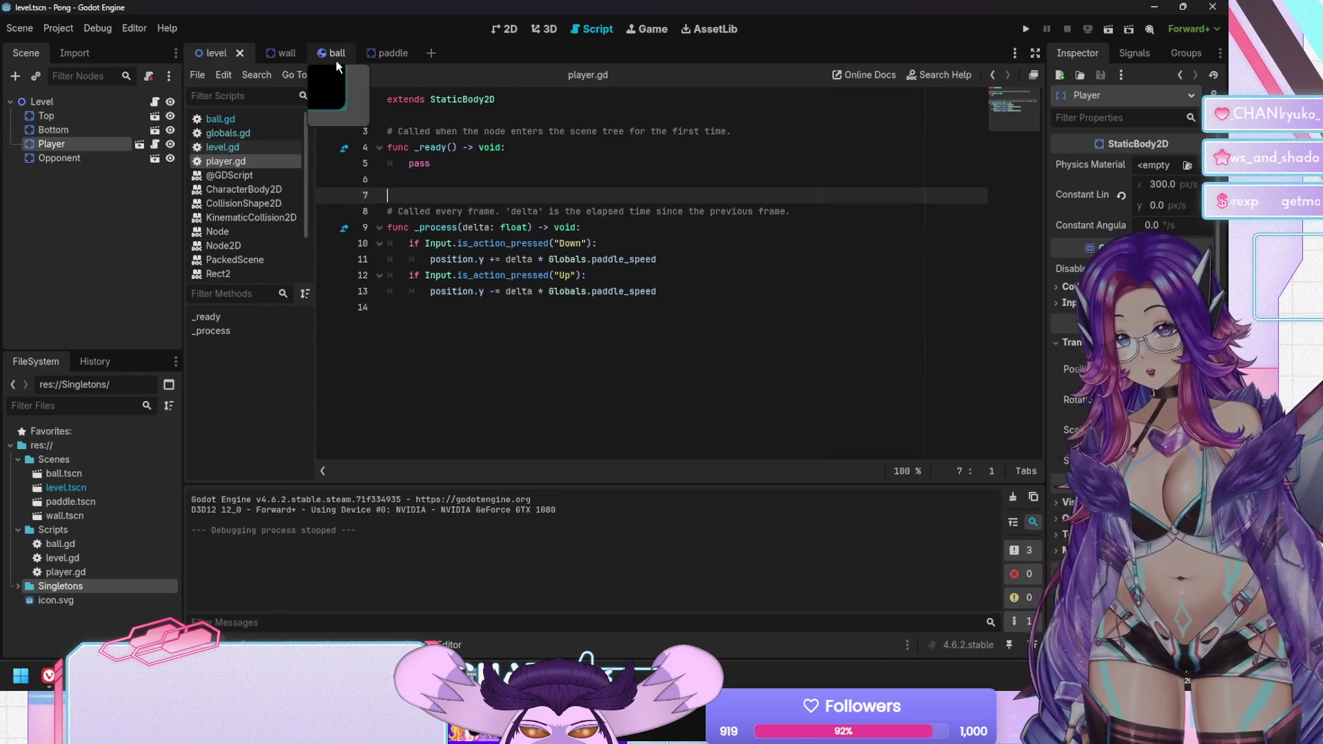
In the ball scene, open ball.gd and its RigidBody2D documentation
left_click(333, 56)
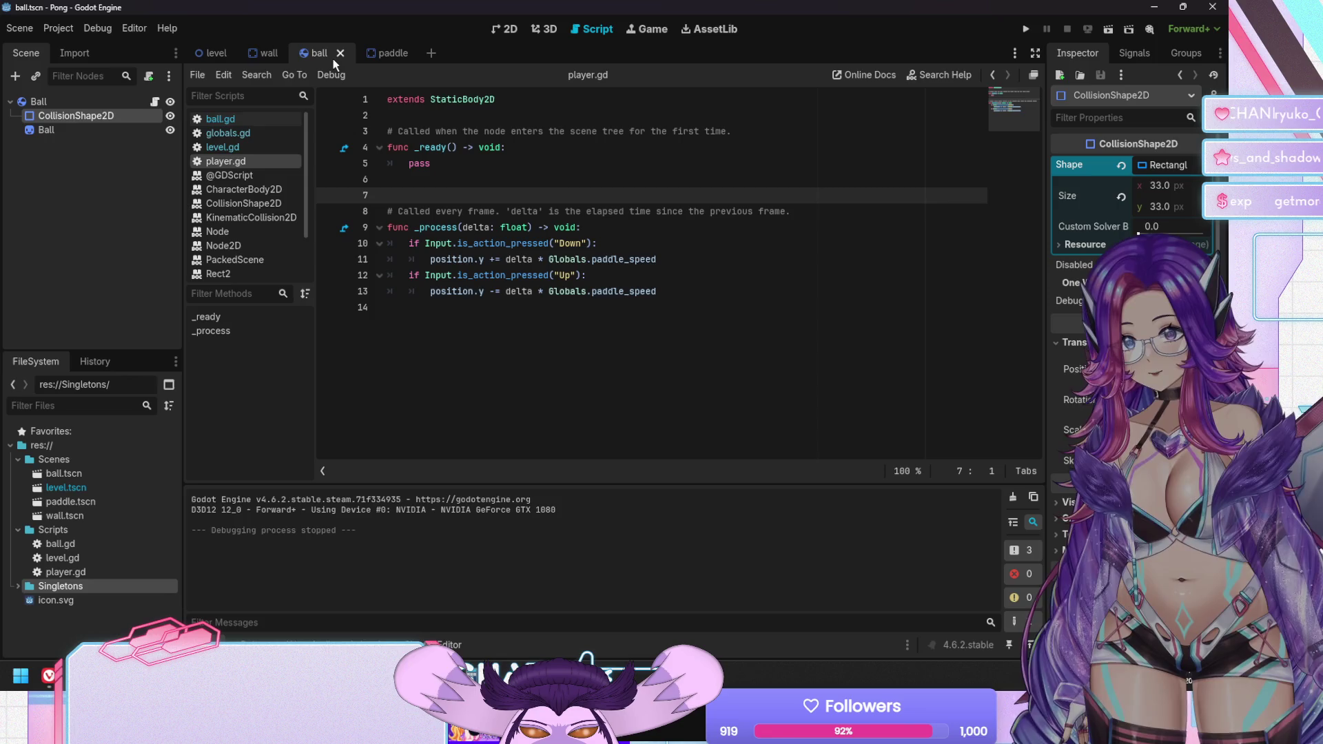
left_click(245, 121)
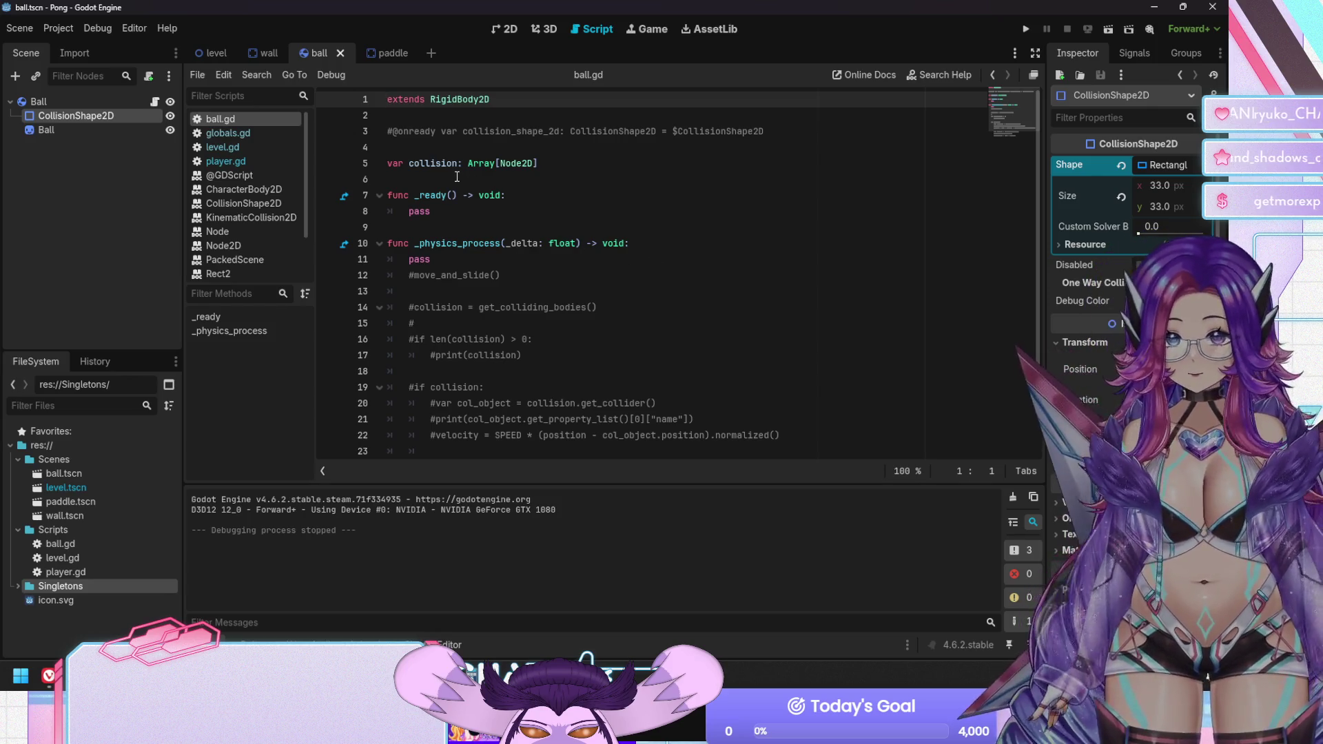
scroll(242, 246, "down", 2)
left_click(228, 246)
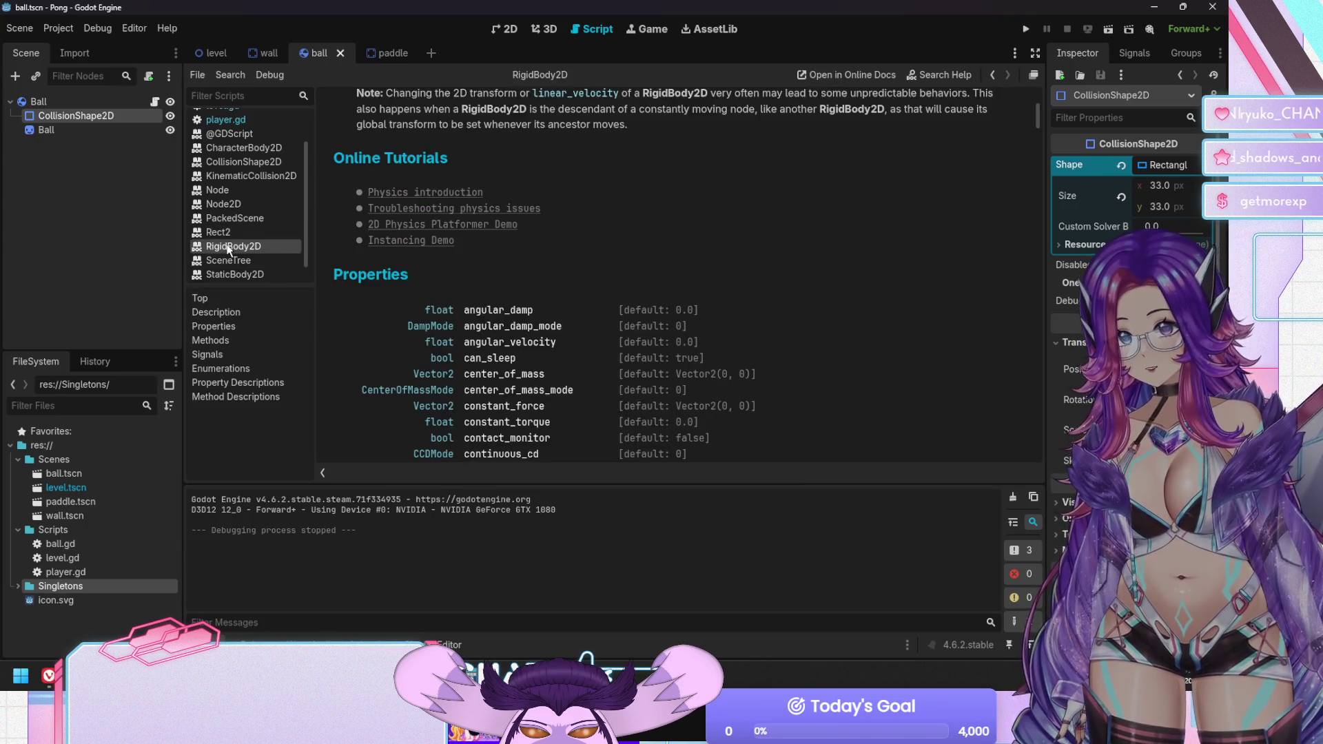
Follow the freeze and angular_damp properties to the Default Angular Damp setting docs
scroll(672, 286, "down", 5)
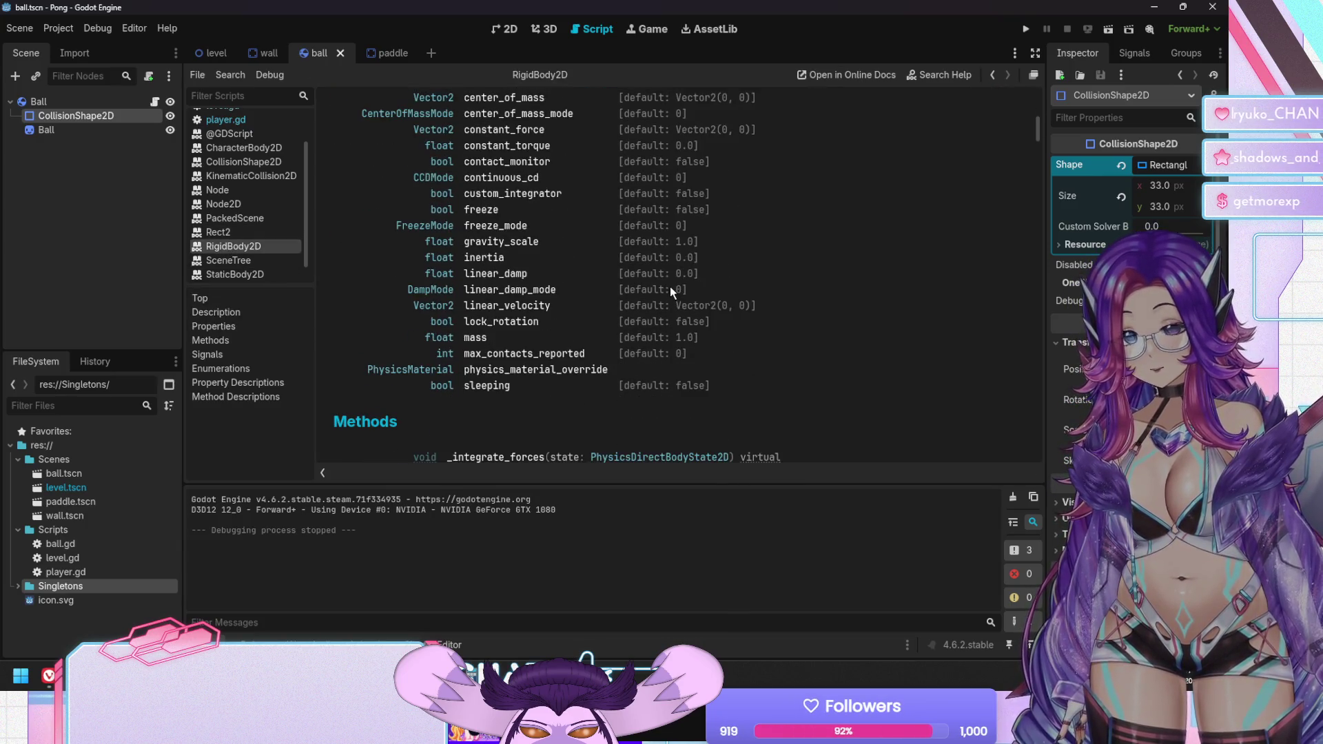
scroll(670, 287, "up", 2)
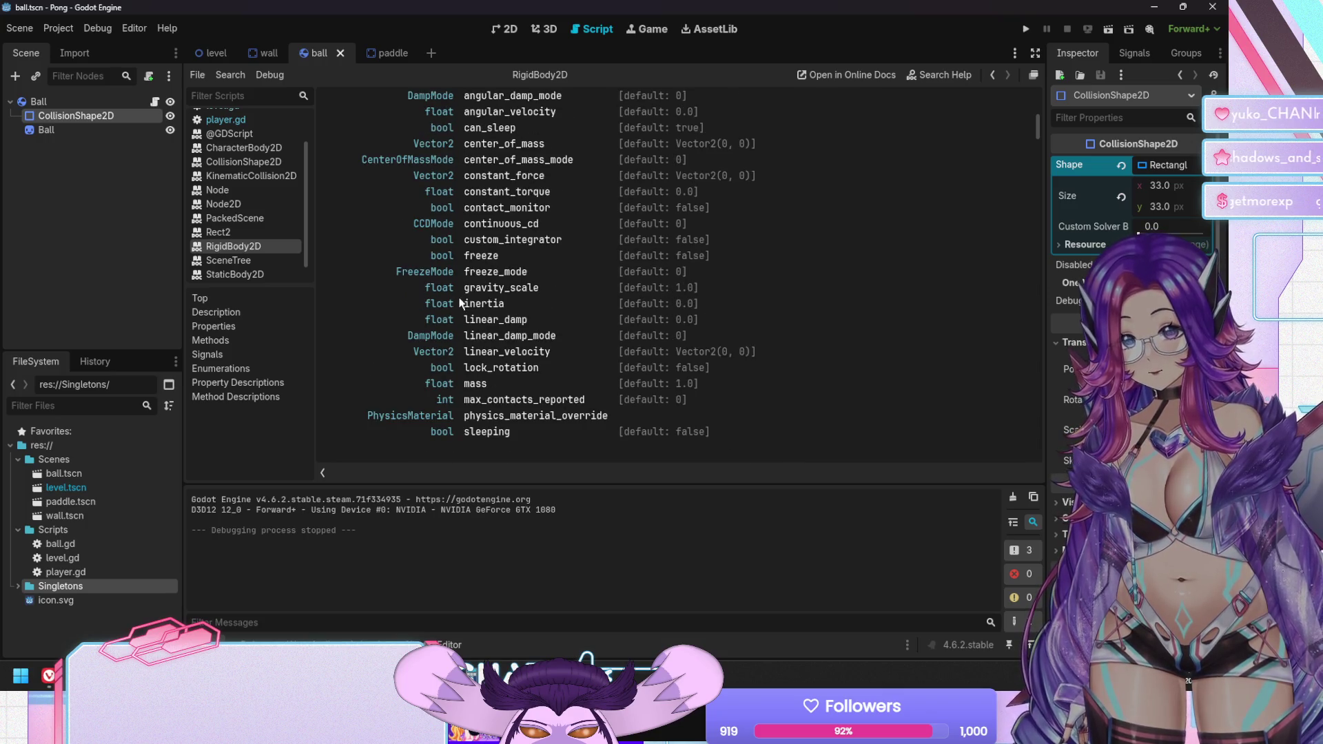
left_click(482, 255)
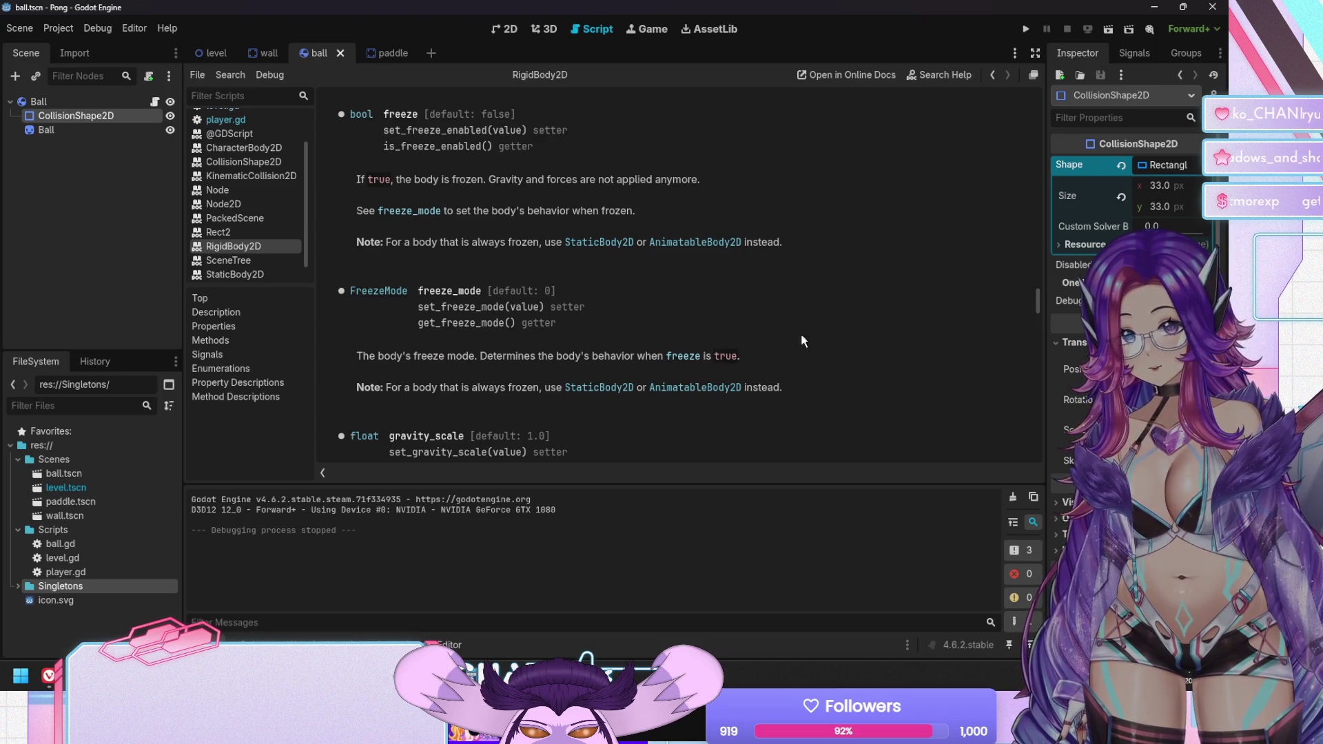
scroll(758, 206, "up", 15)
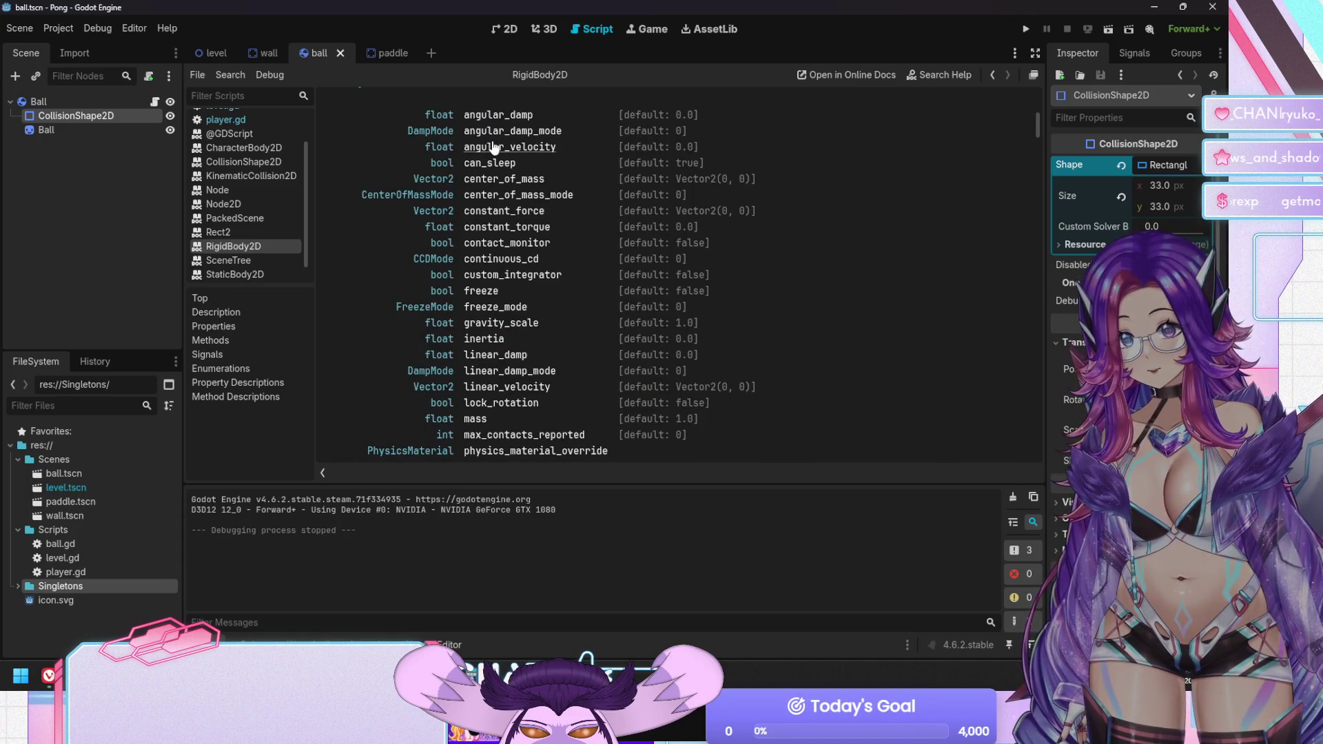
left_click(500, 116)
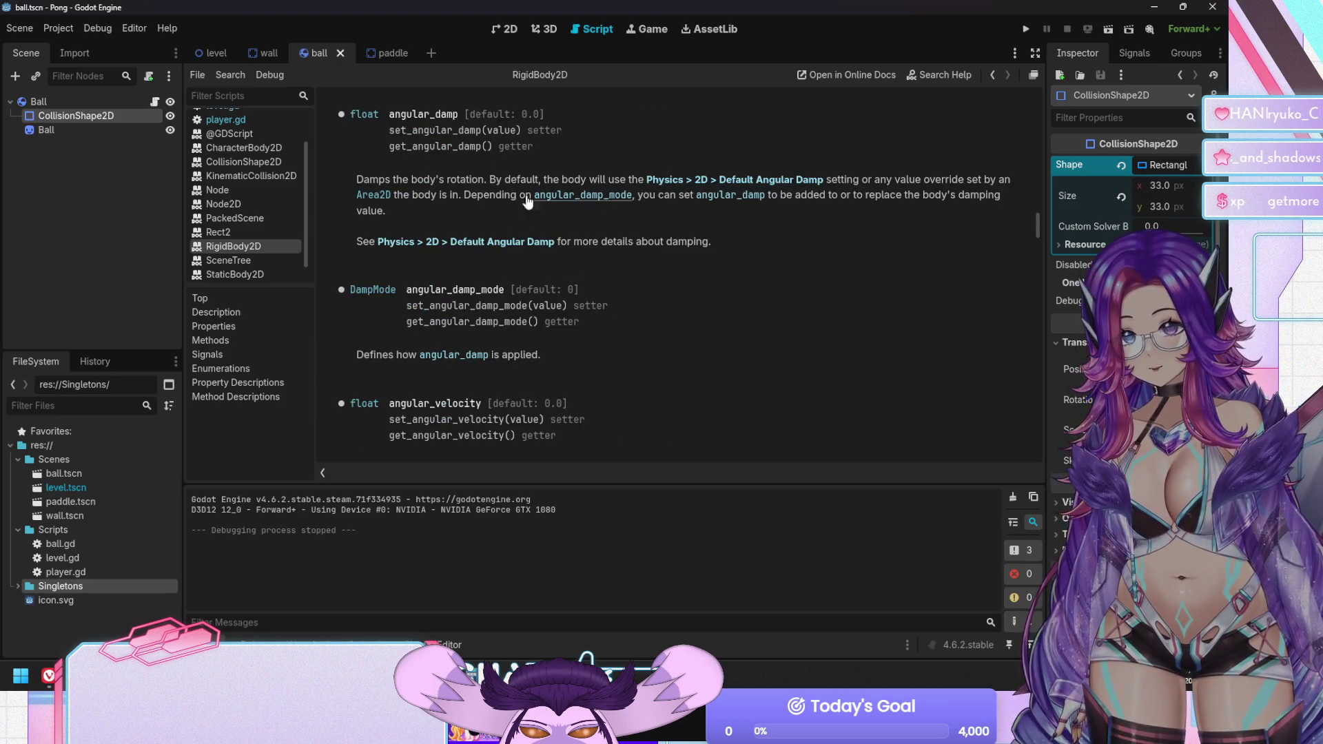
scroll(515, 254, "up", 1)
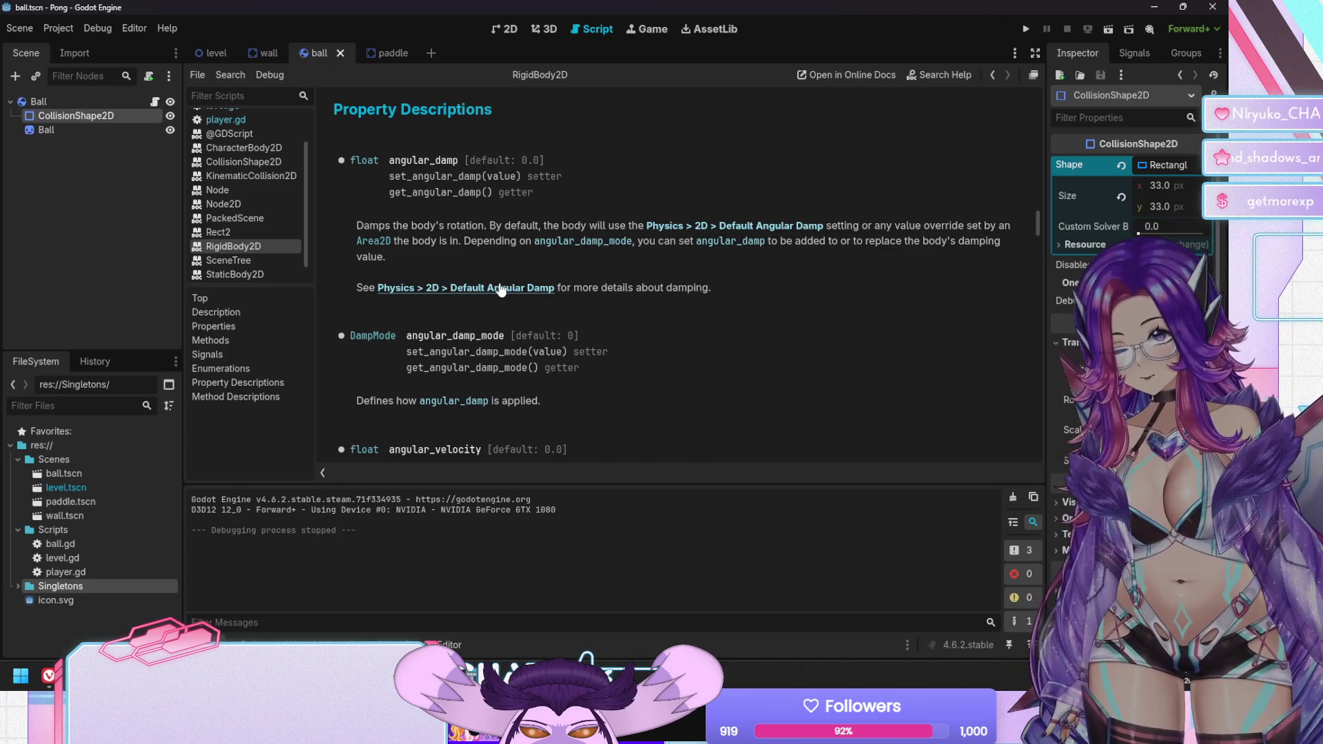
left_click(503, 285)
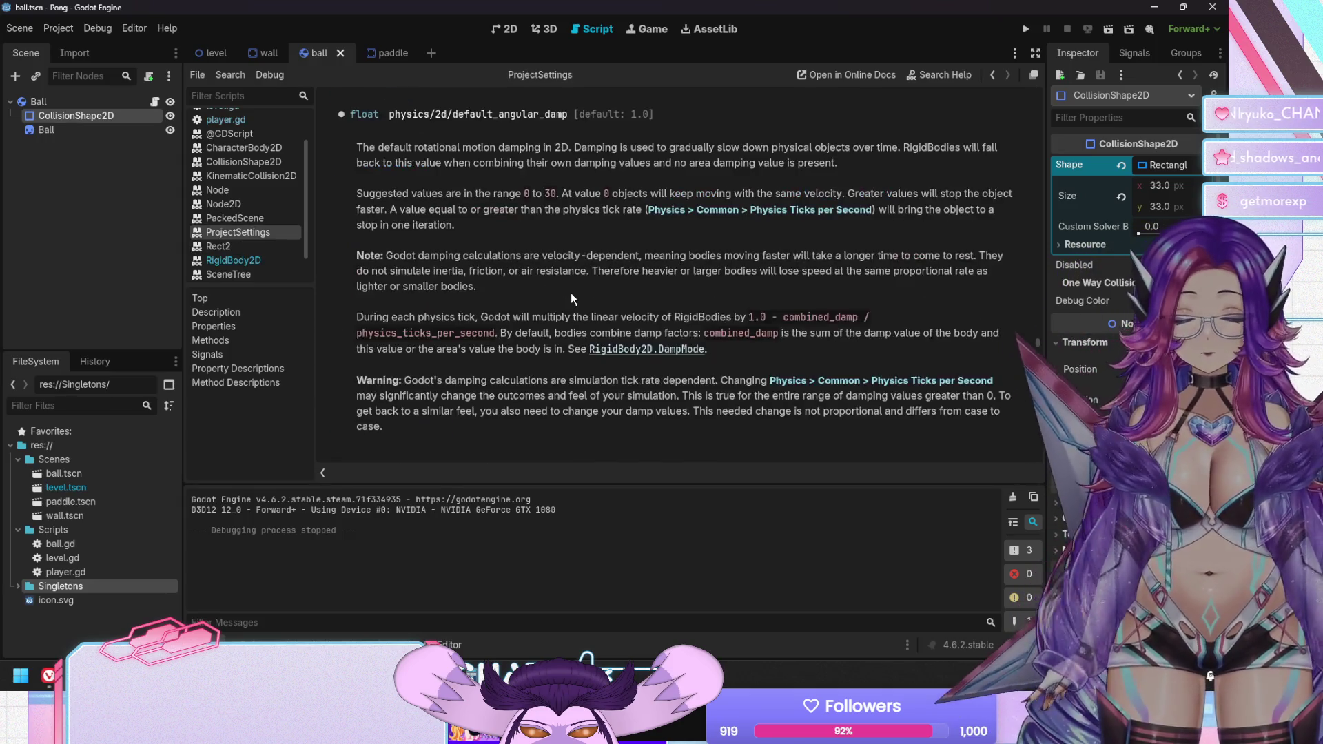
Open the RigidBody2D DampMode documentation and scroll through it
scroll(570, 293, "up", 2)
scroll(565, 290, "down", 1)
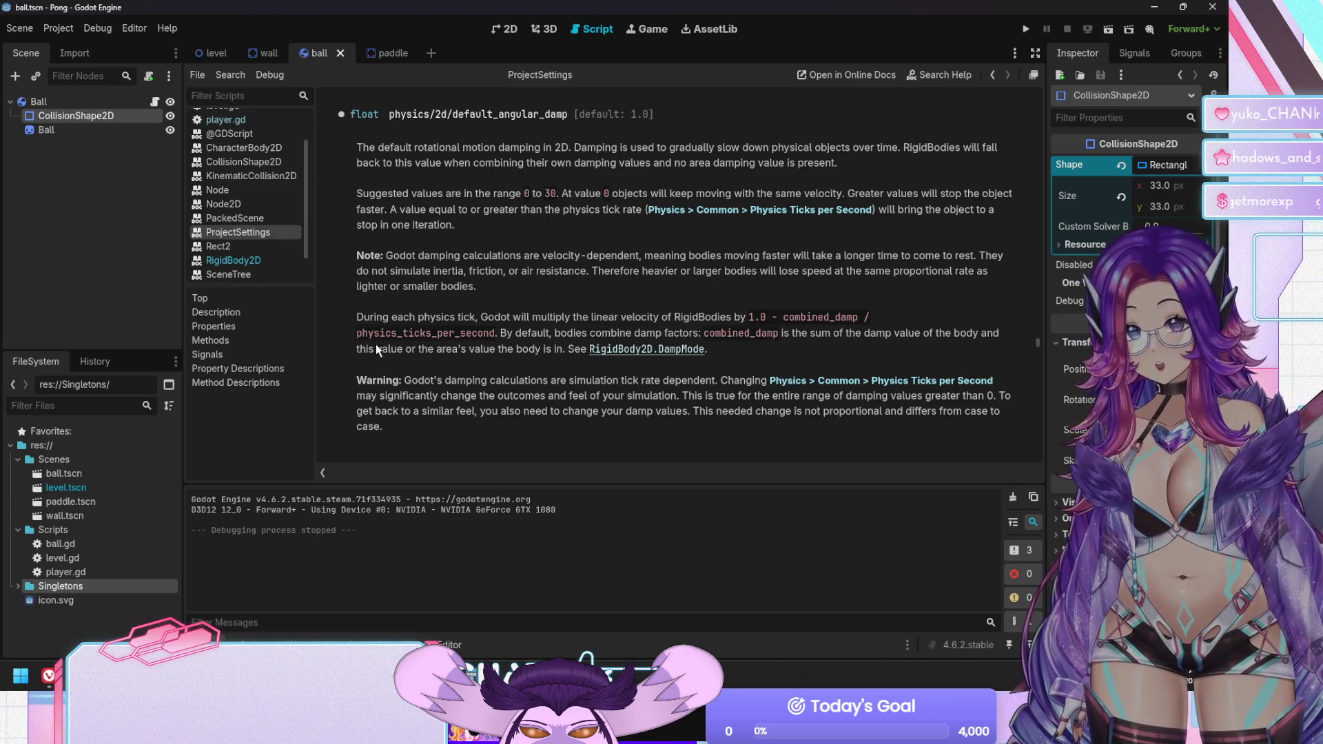
left_click(609, 350)
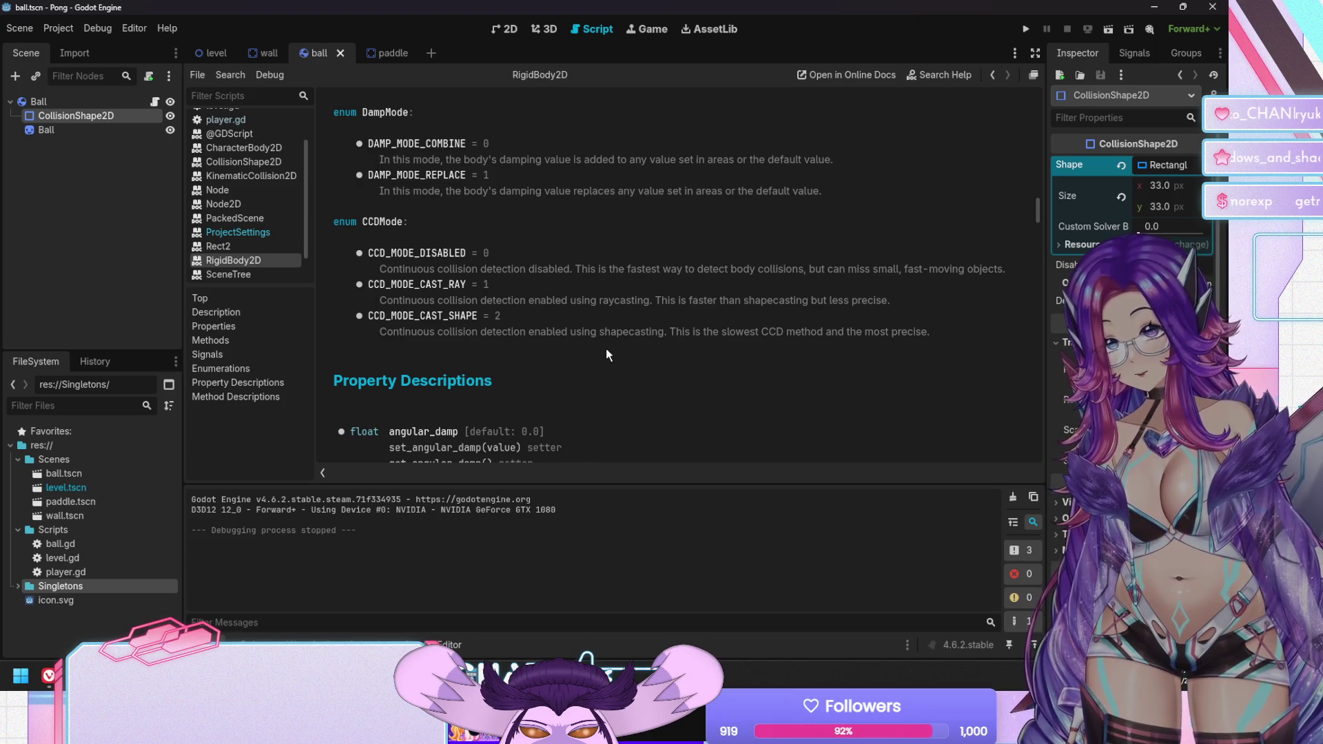
scroll(605, 349, "up", 8)
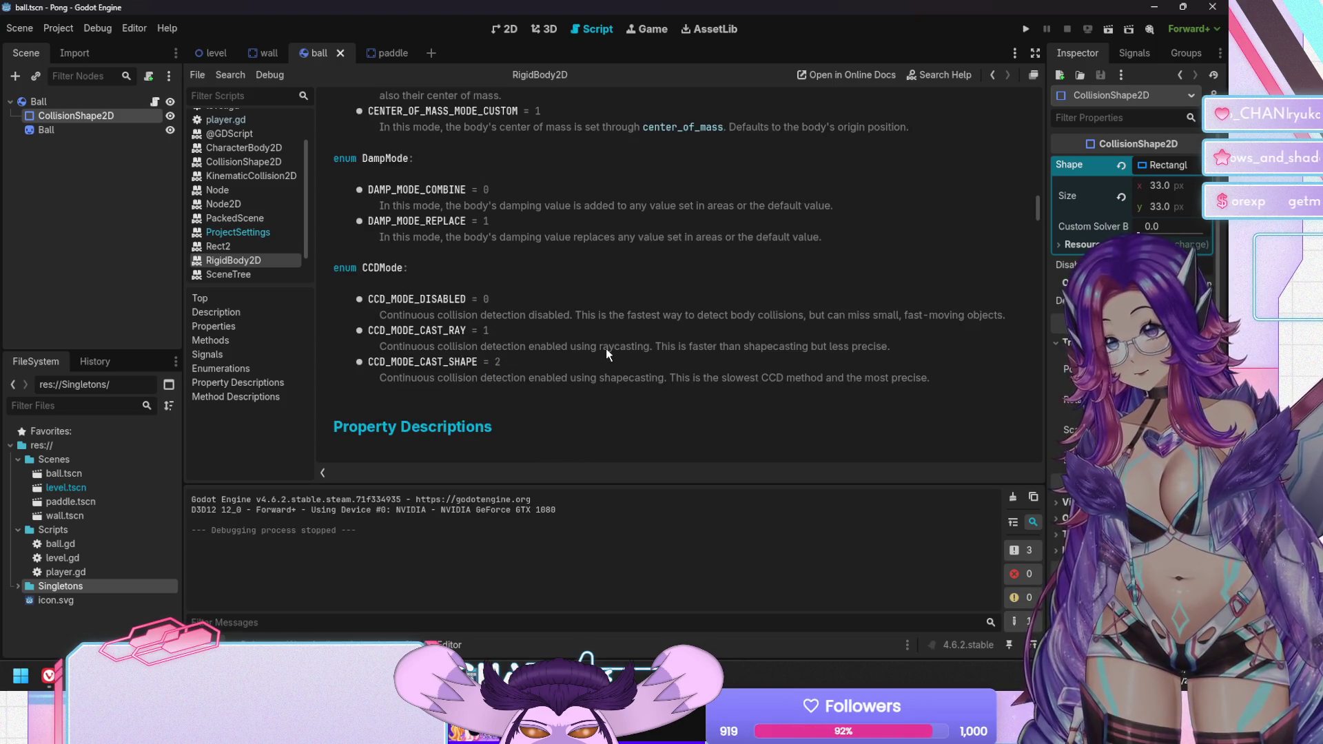
scroll(638, 321, "up", 15)
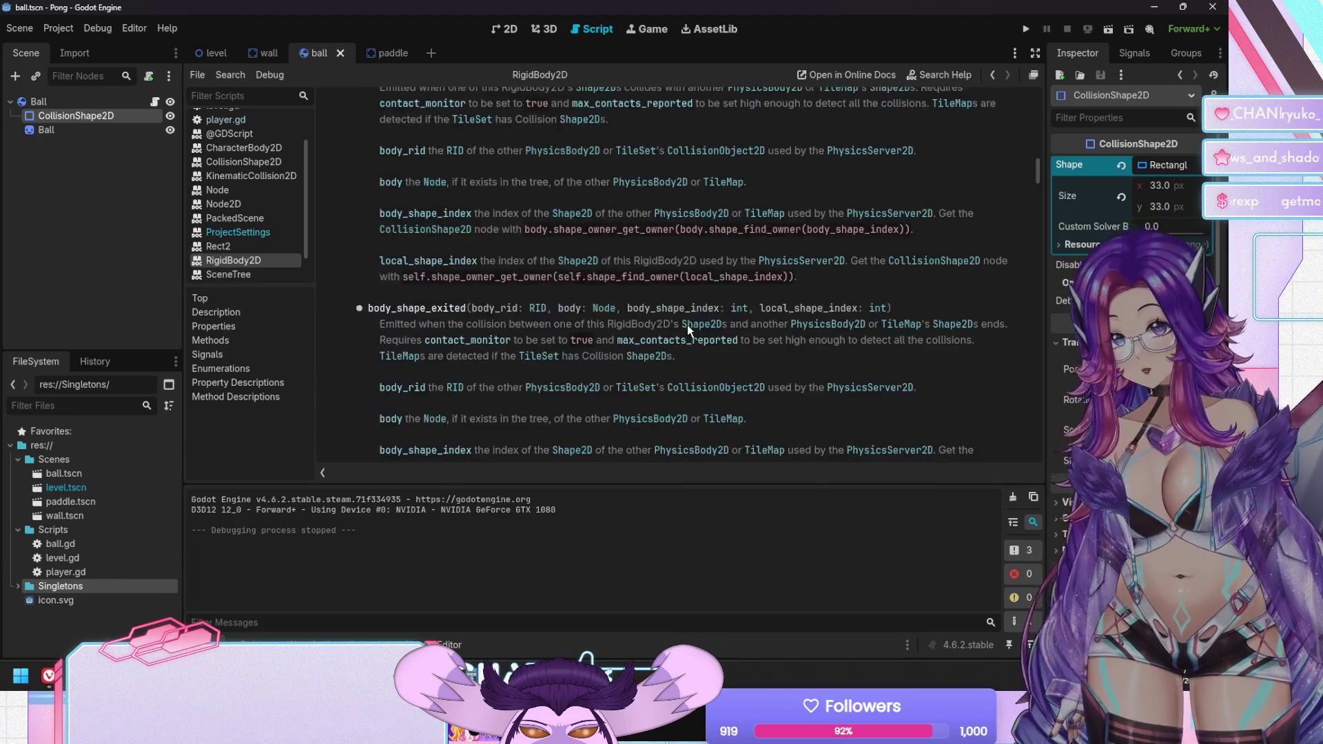
scroll(714, 312, "up", 10)
scroll(714, 312, "down", 6)
scroll(714, 313, "down", 2)
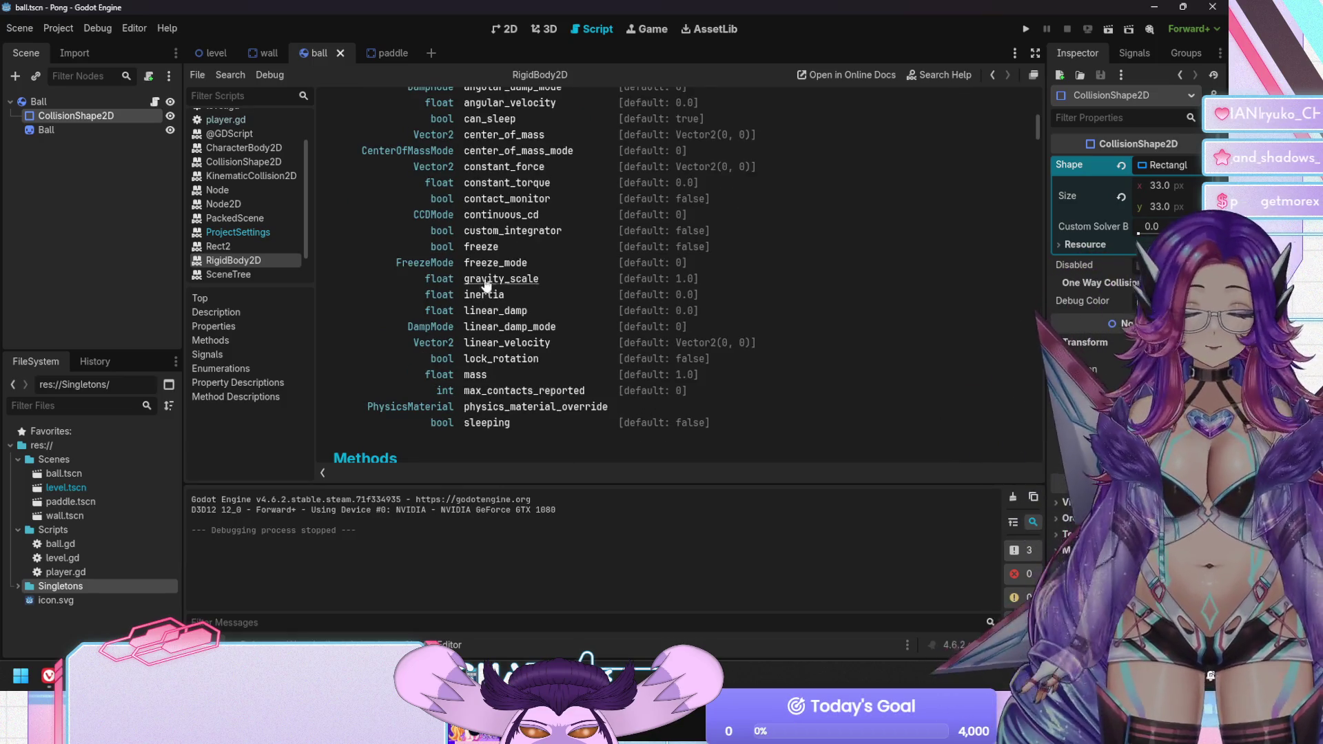
Open and close the bool help page, then jump to the lock_rotation description
left_click(451, 358)
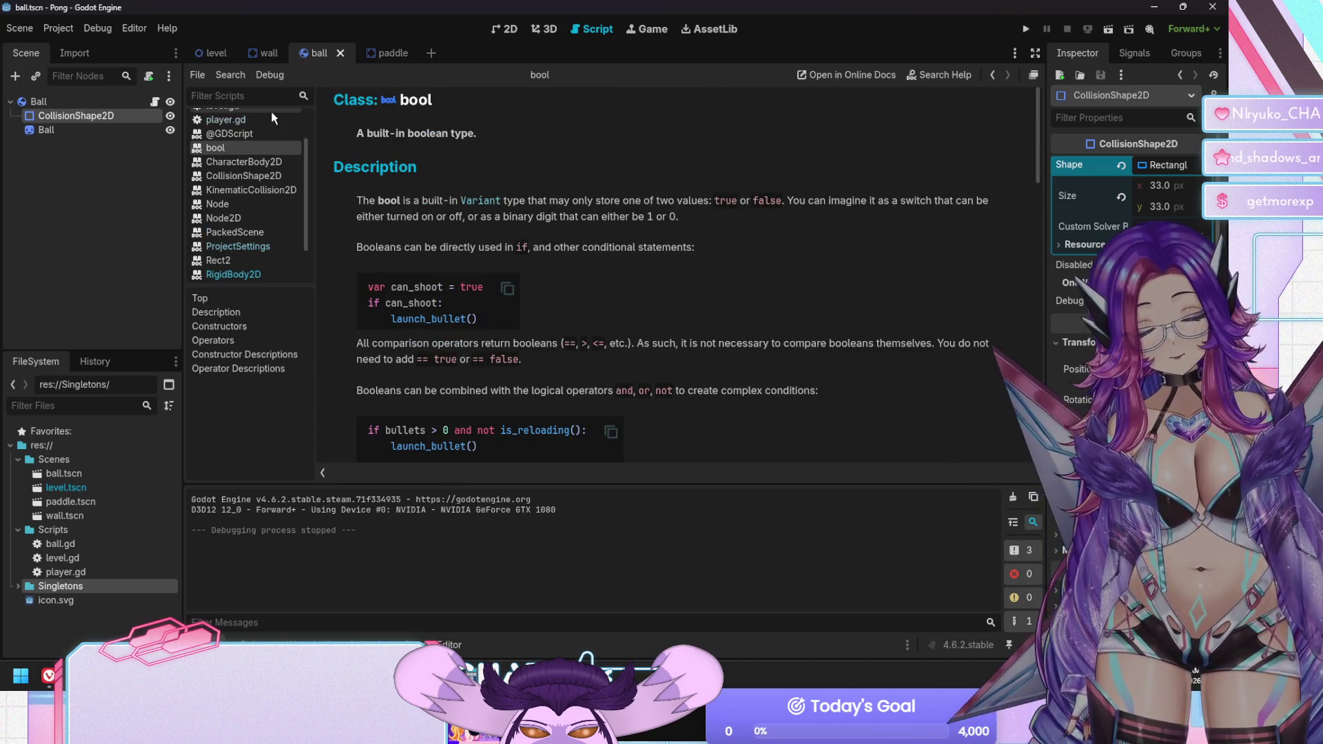
right_click(222, 144)
left_click(254, 155)
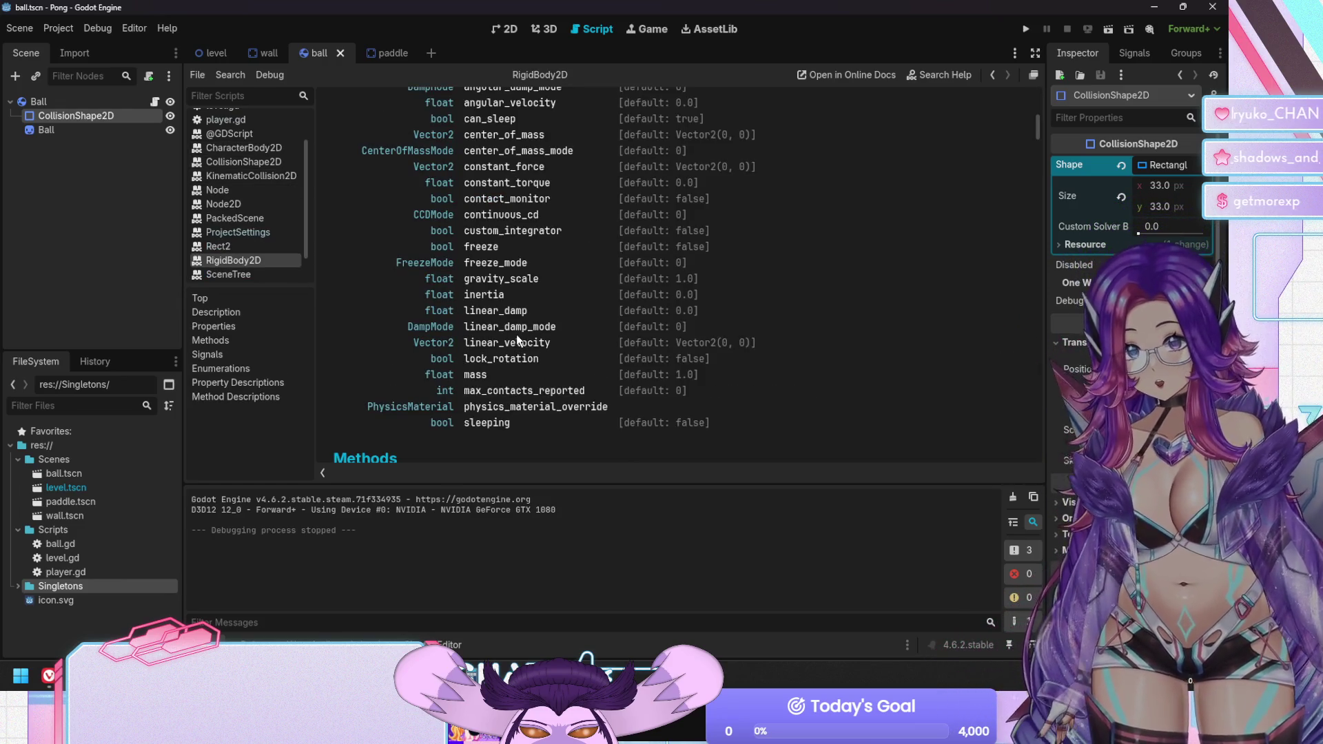
left_click(509, 359)
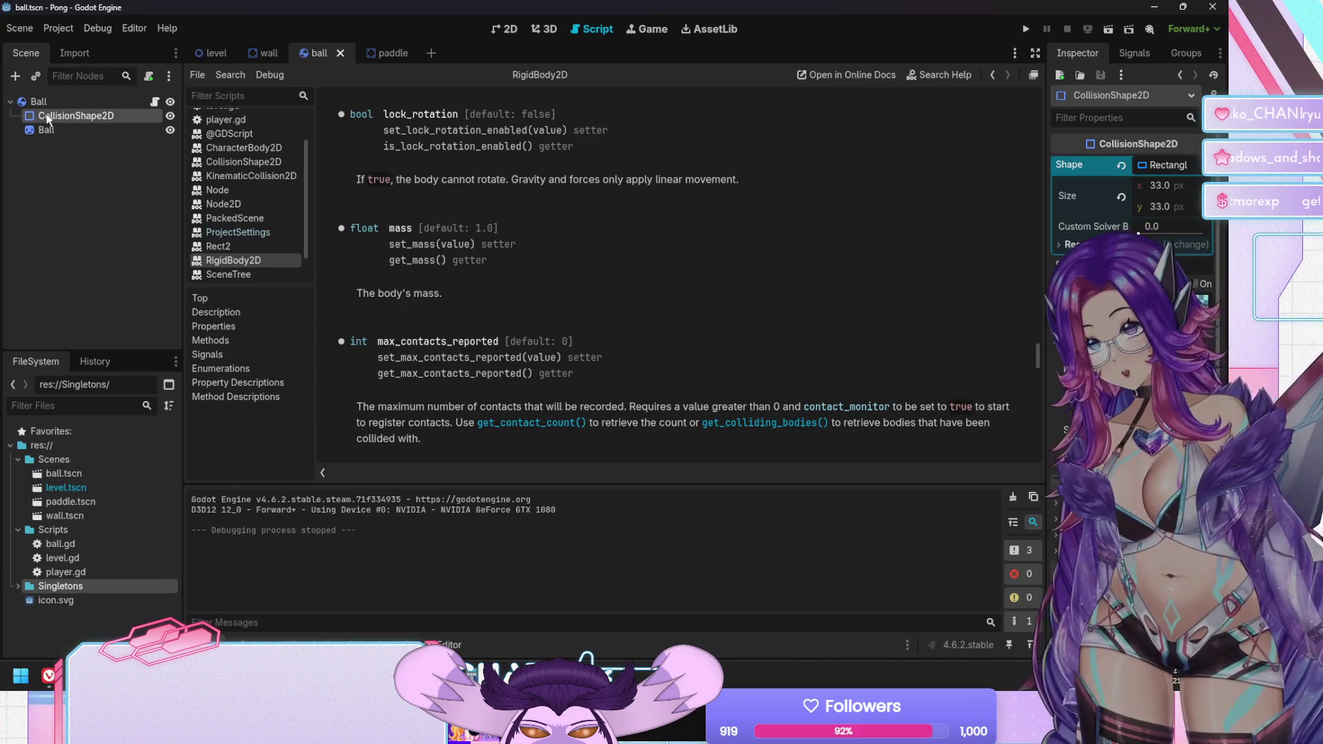
left_click(59, 100)
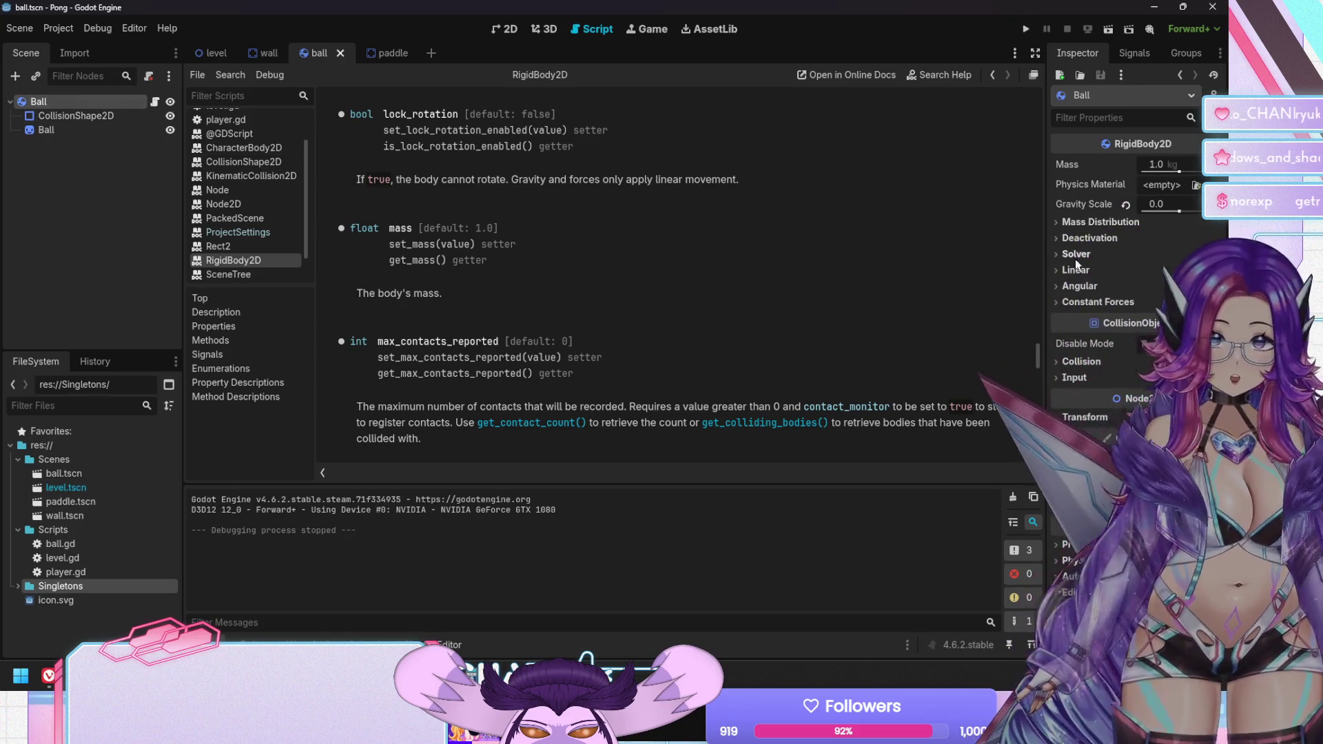
Turn on the Ball's Lock Rotation under Deactivation, save the ball scene, and run Pong
left_click(1074, 284)
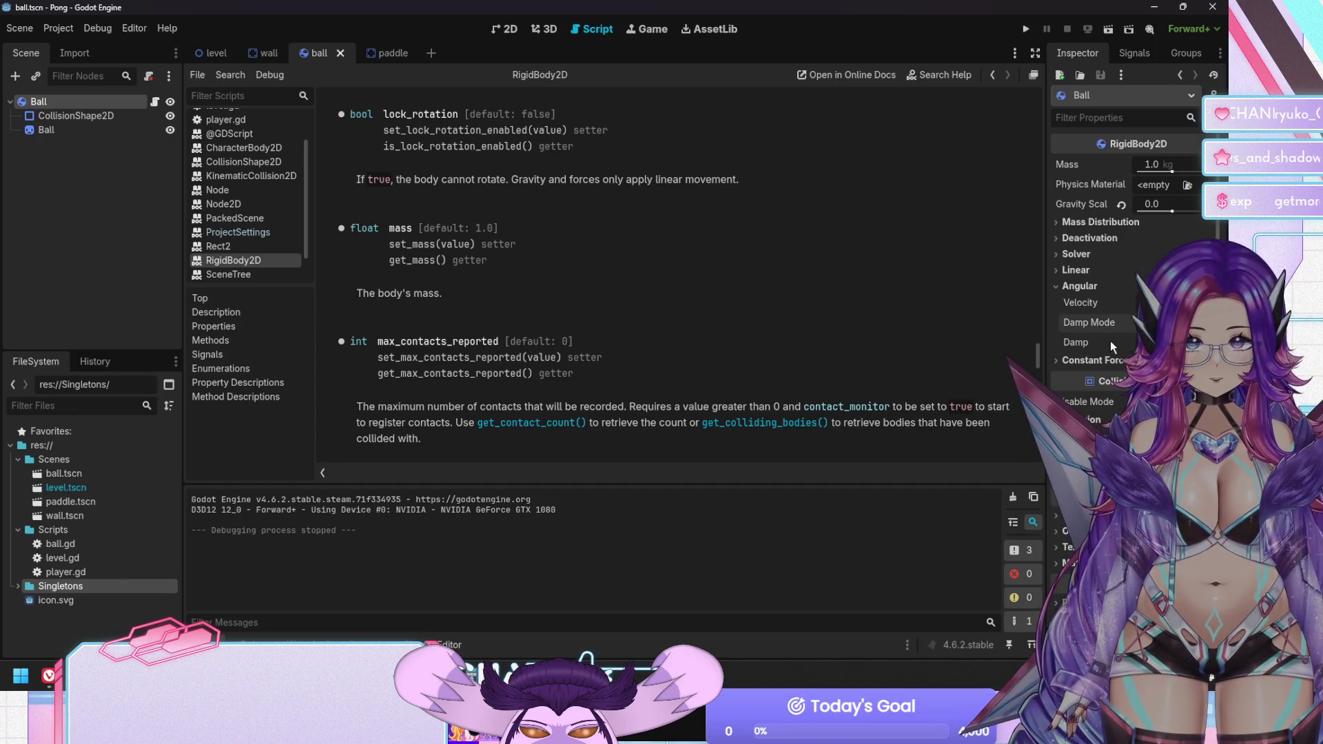
left_click(1080, 271)
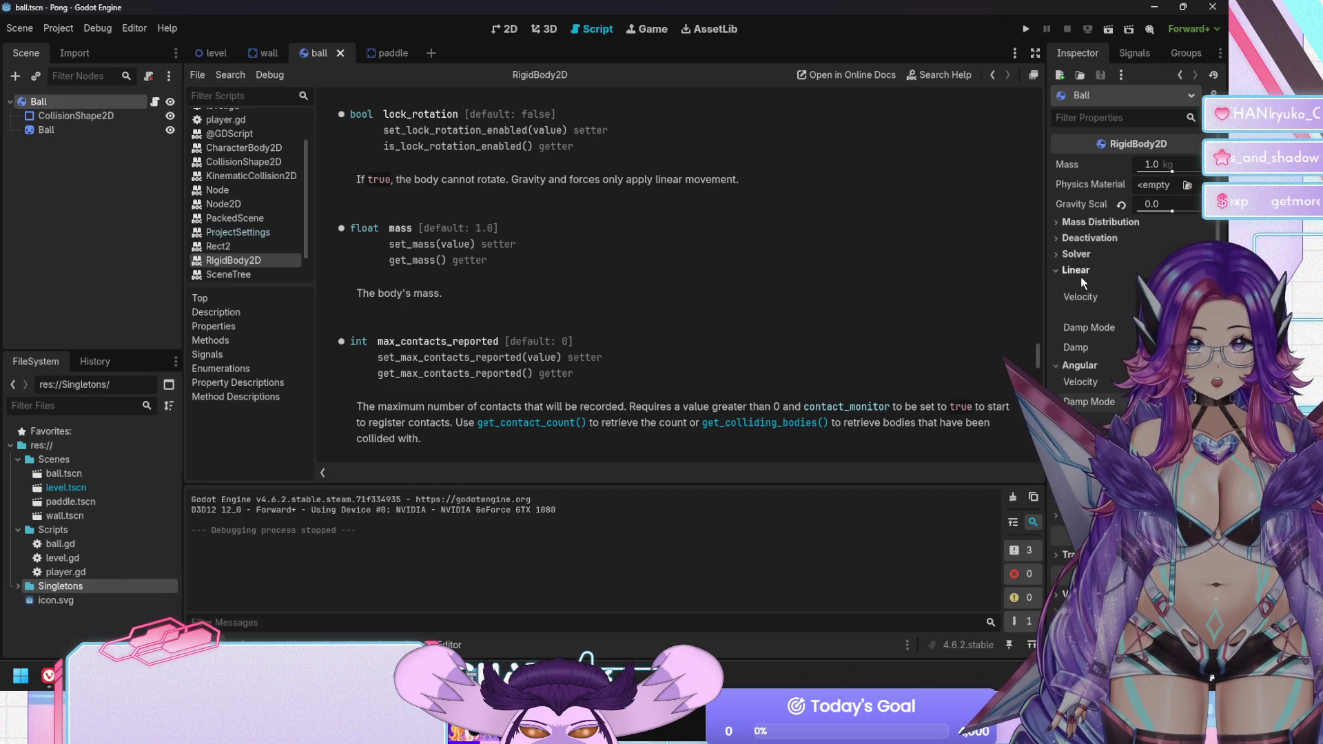
left_click(1088, 240)
left_click(1073, 348)
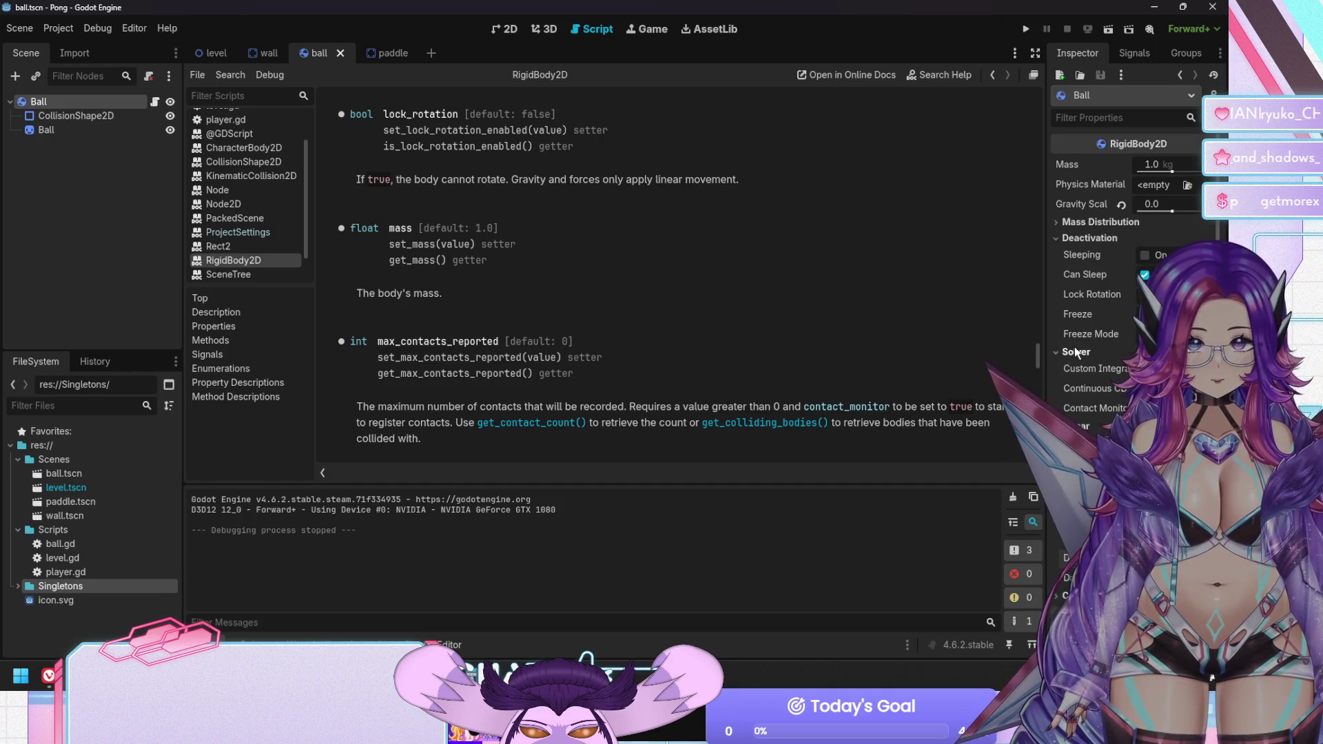
left_click(1106, 295)
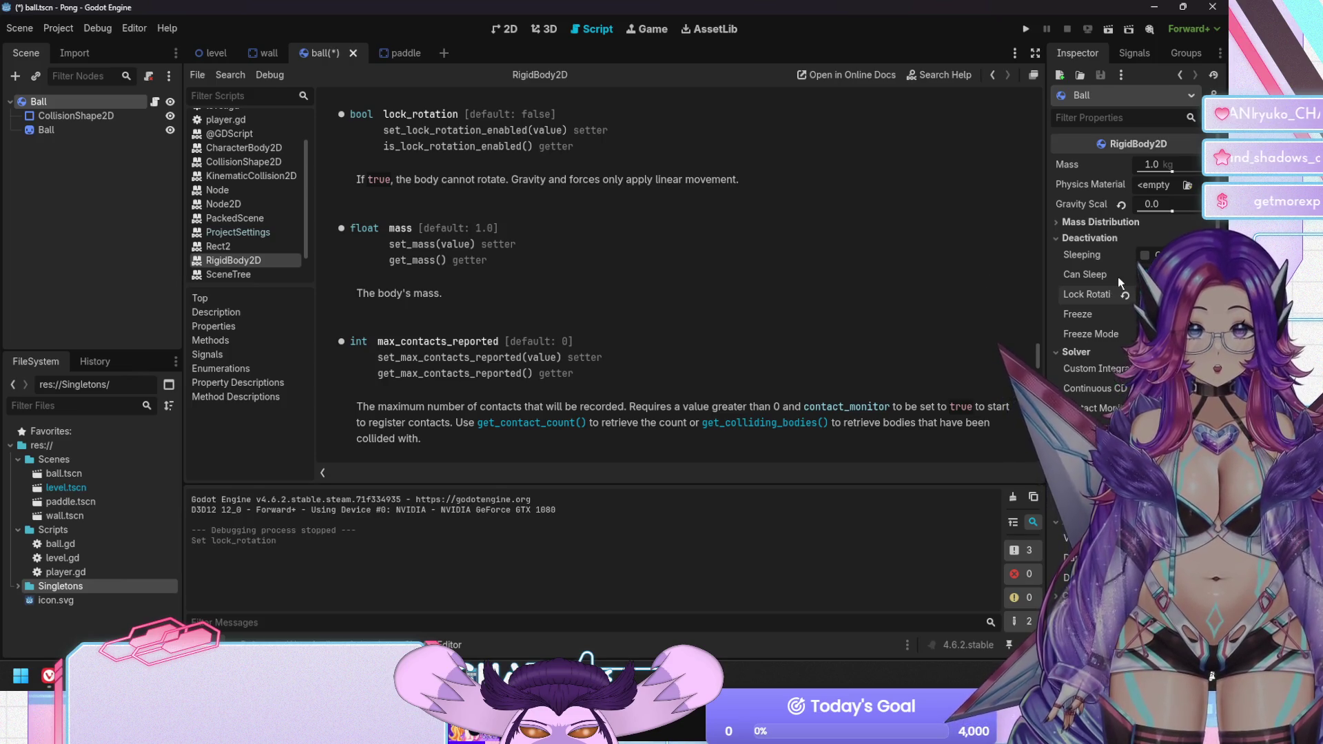
key("ctrl+s")
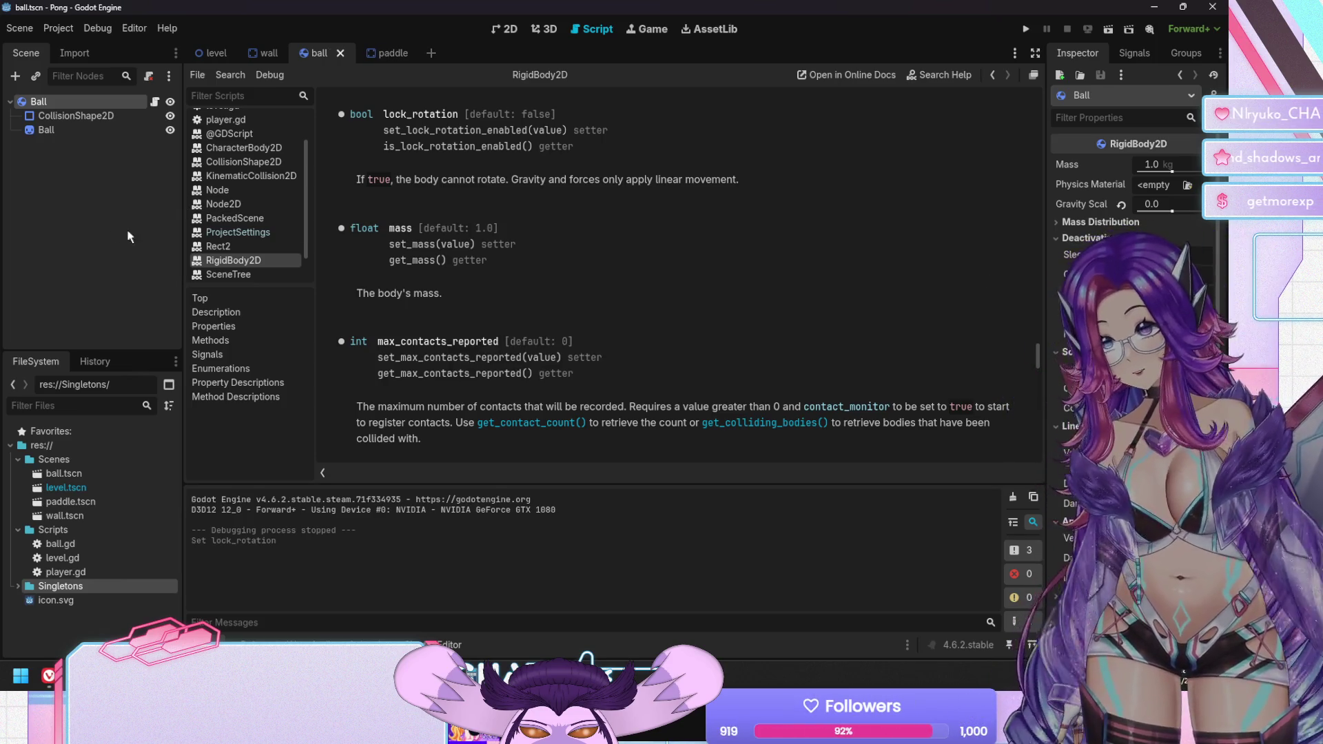
key("F5")
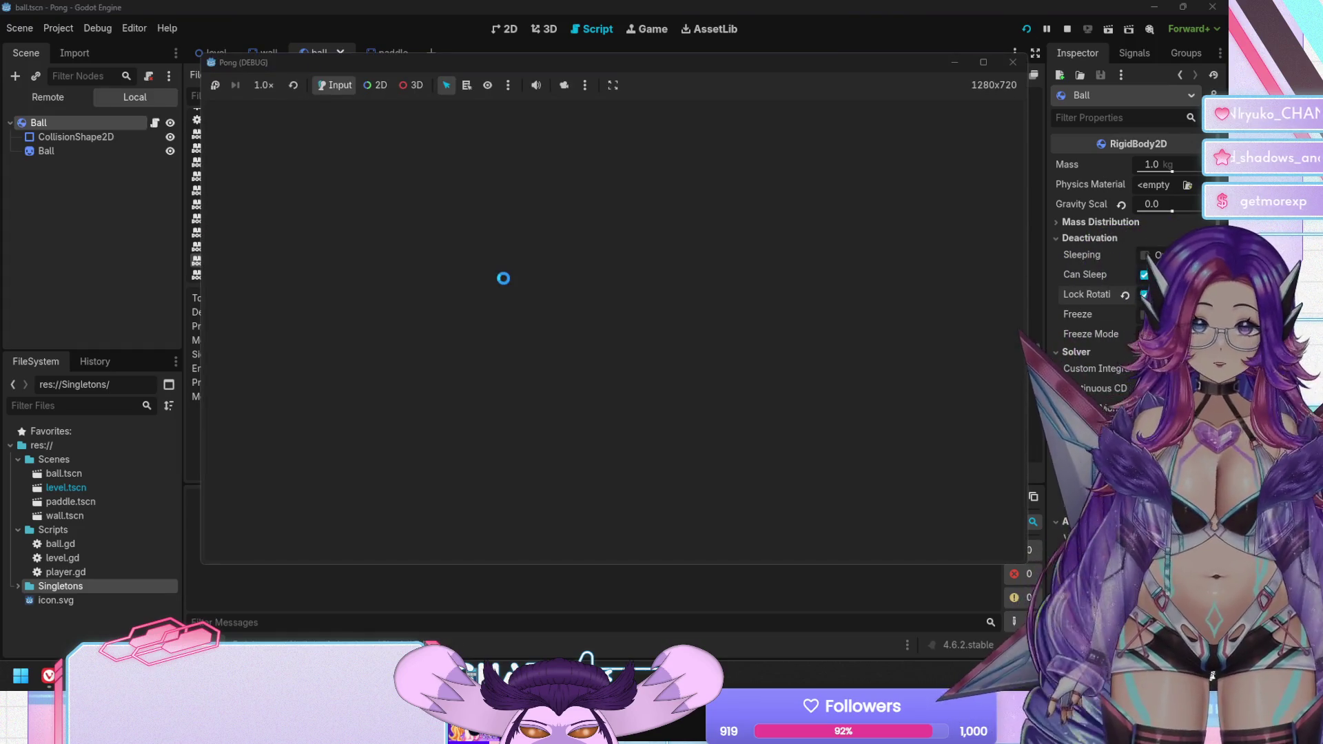
Move the left paddle between top and bottom walls to hit the ball, then stop with F8
key("Down")
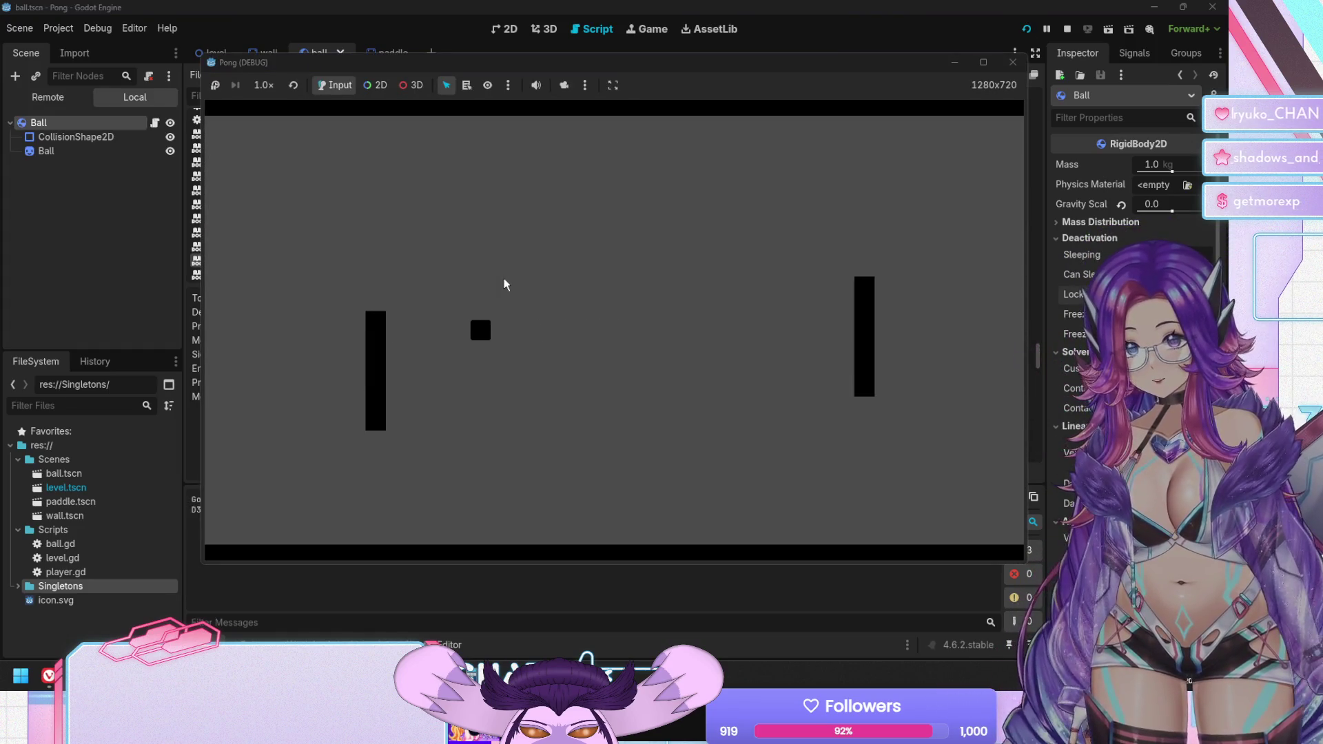
key("Up")
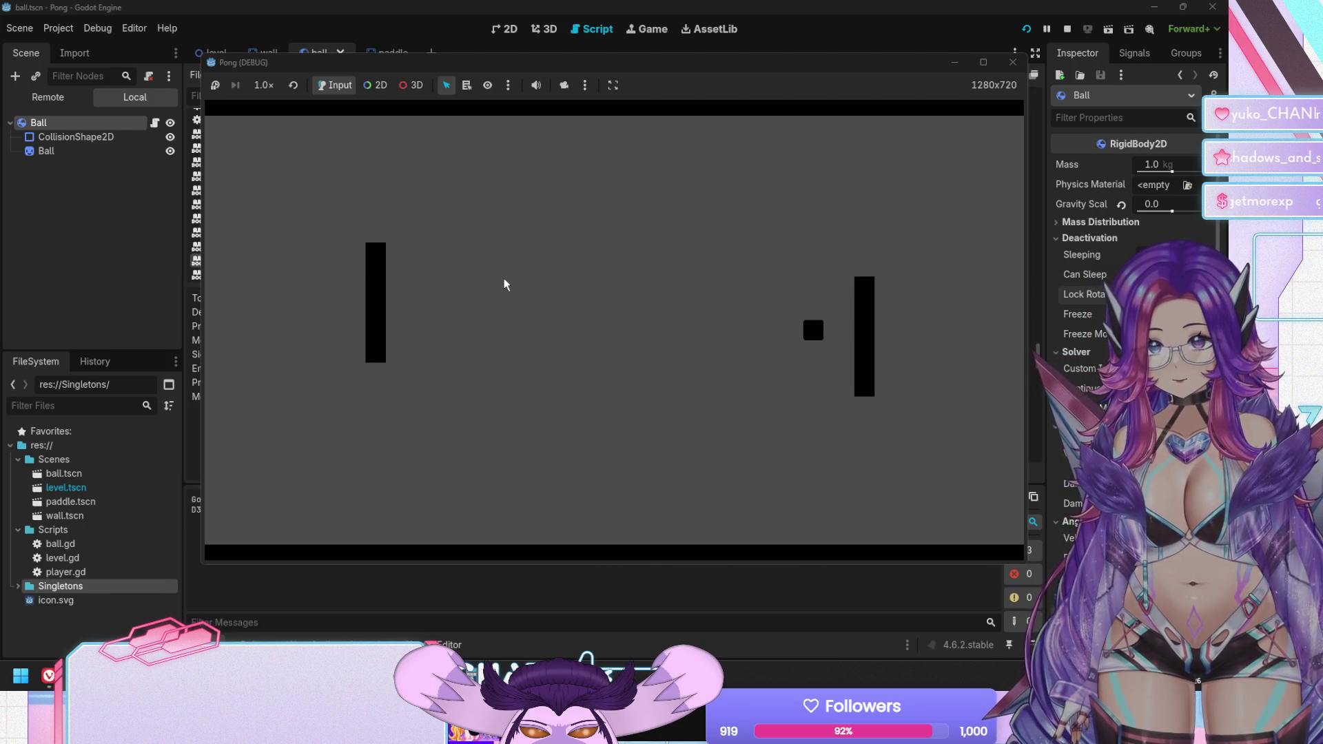
key("Down")
key("Down")
key("Up")
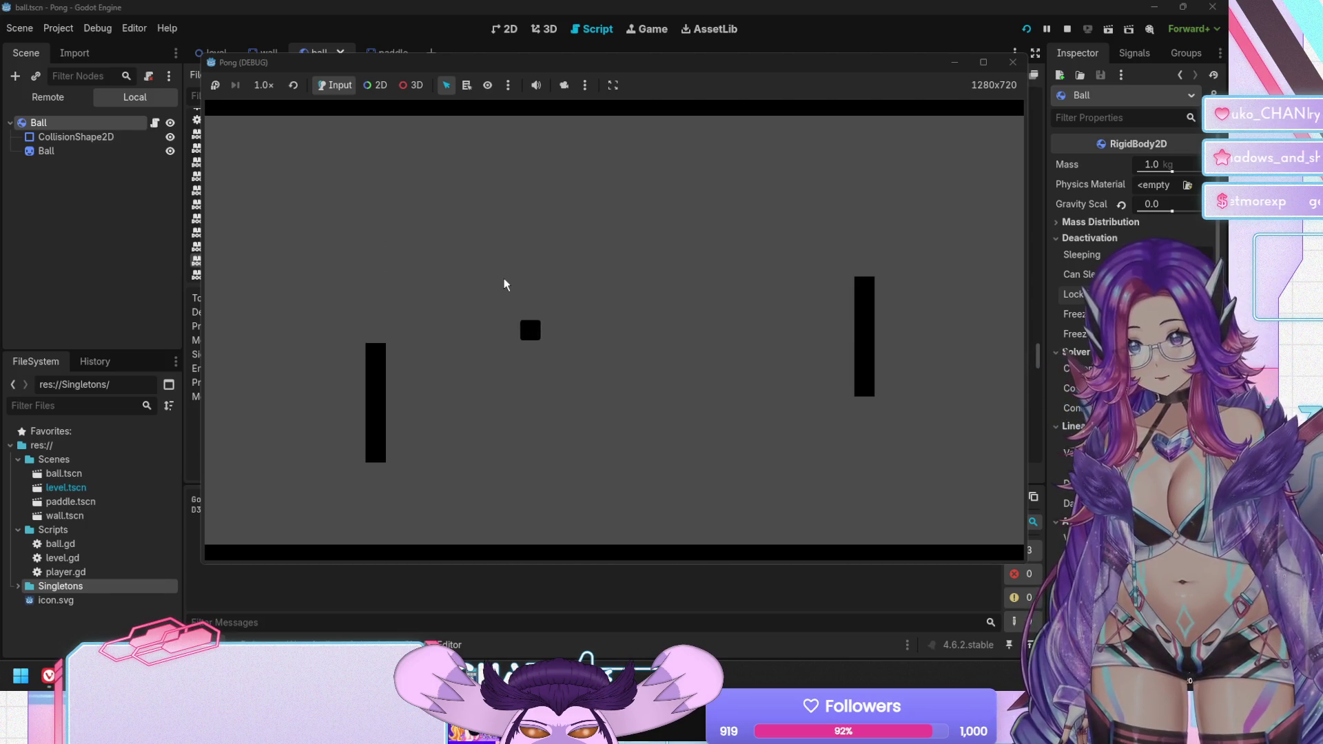
key("Down")
key("Up")
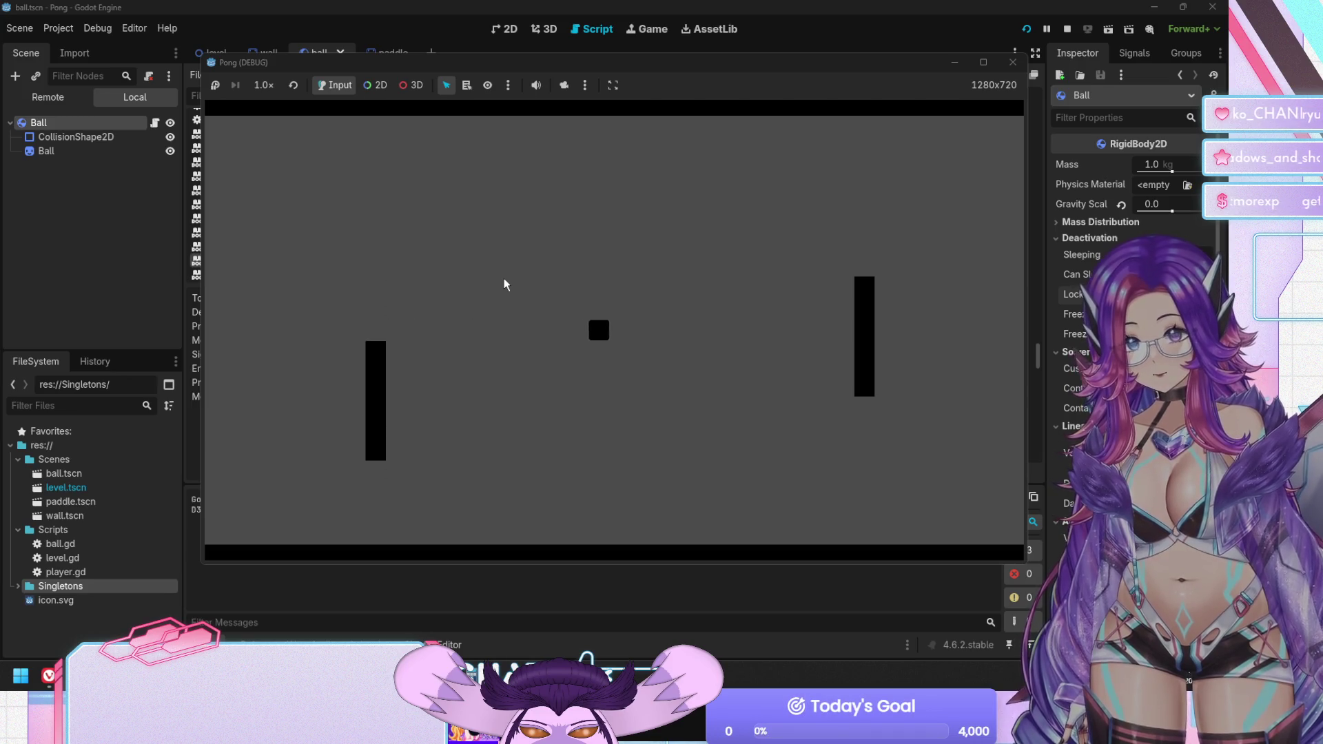
key("Up")
key("Down")
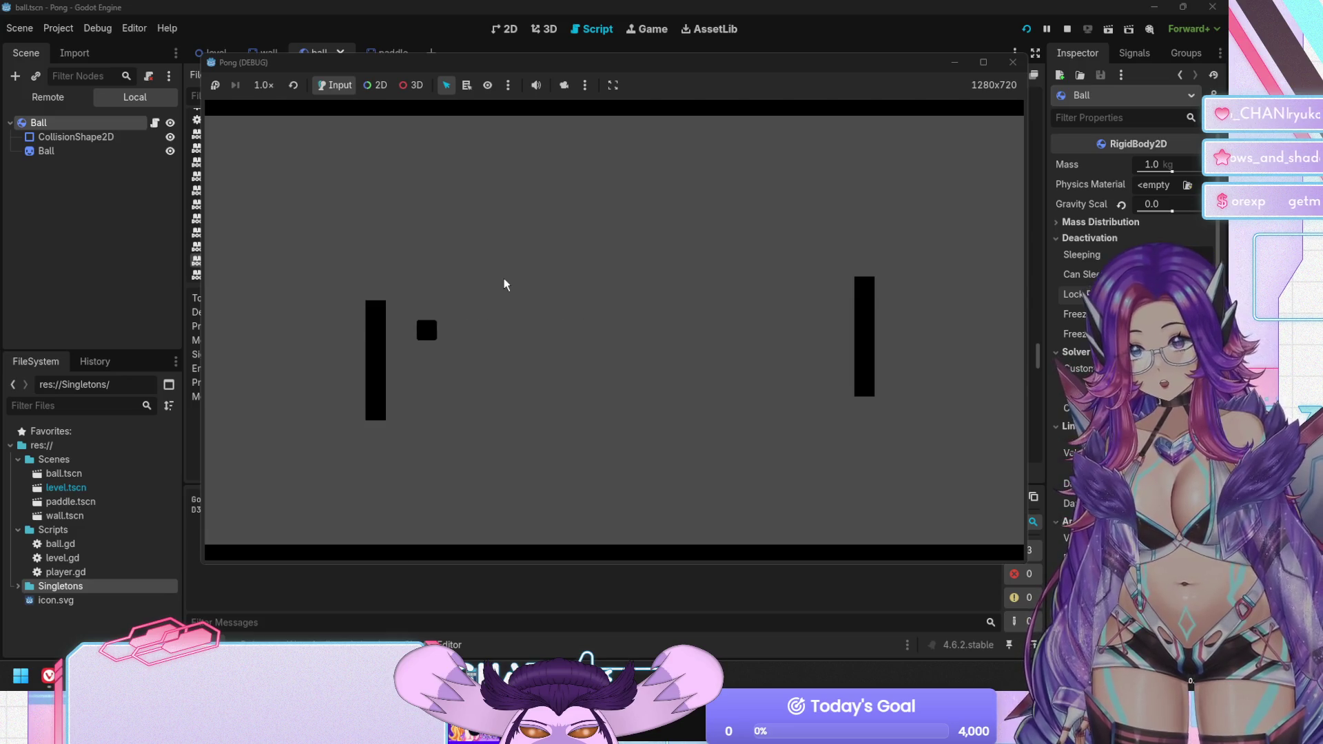
key("Down")
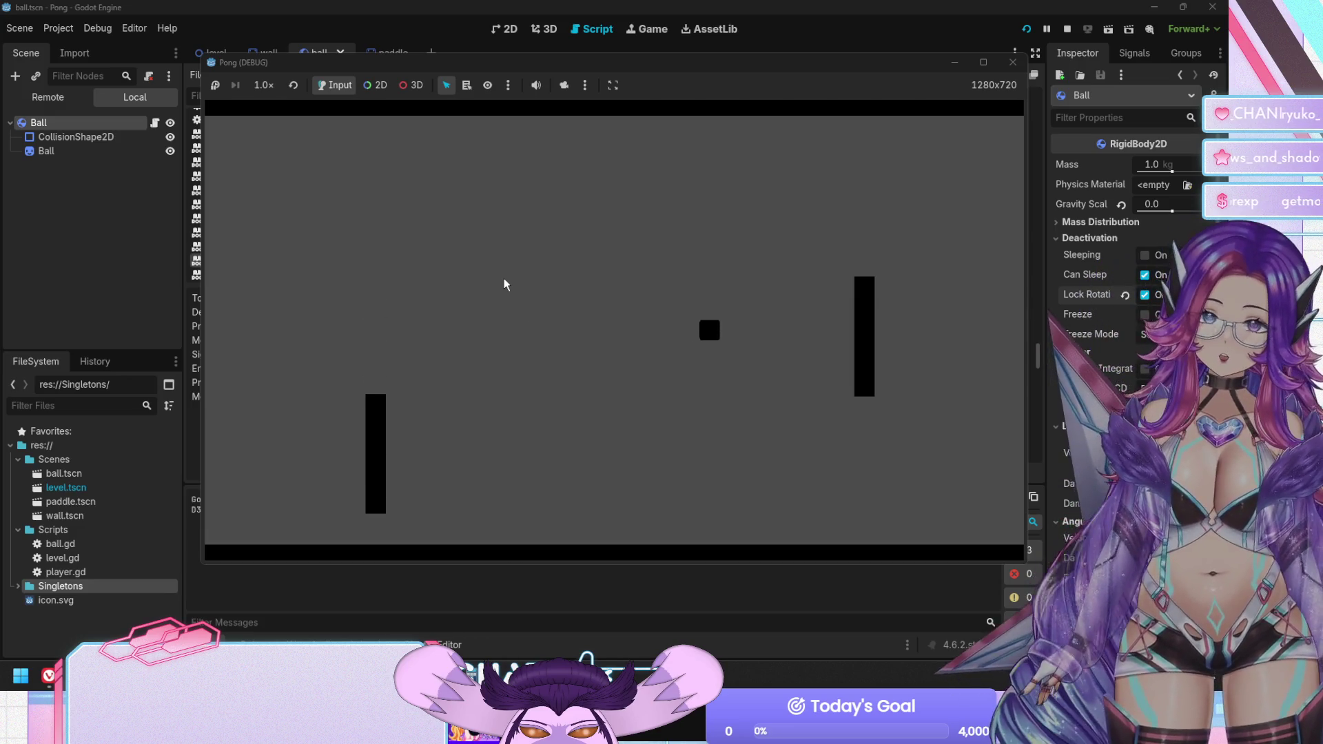
key("Up")
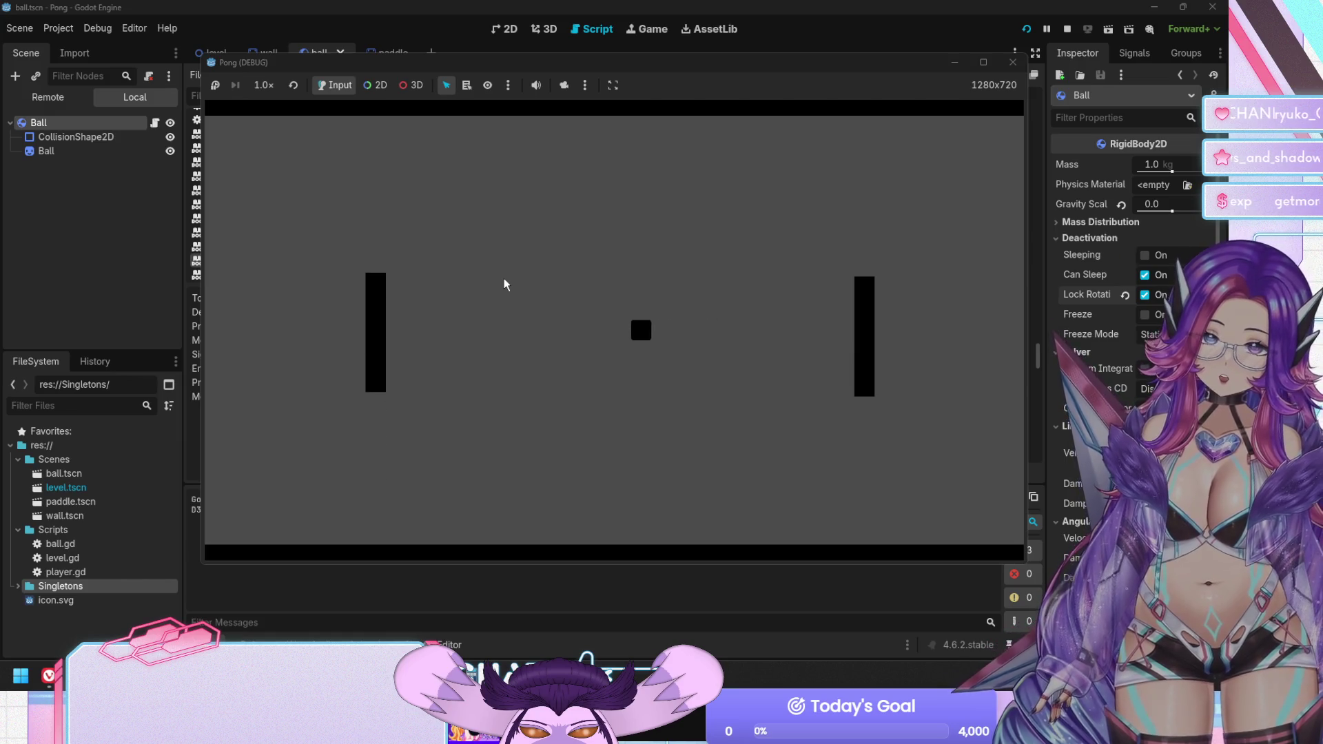
key("Up")
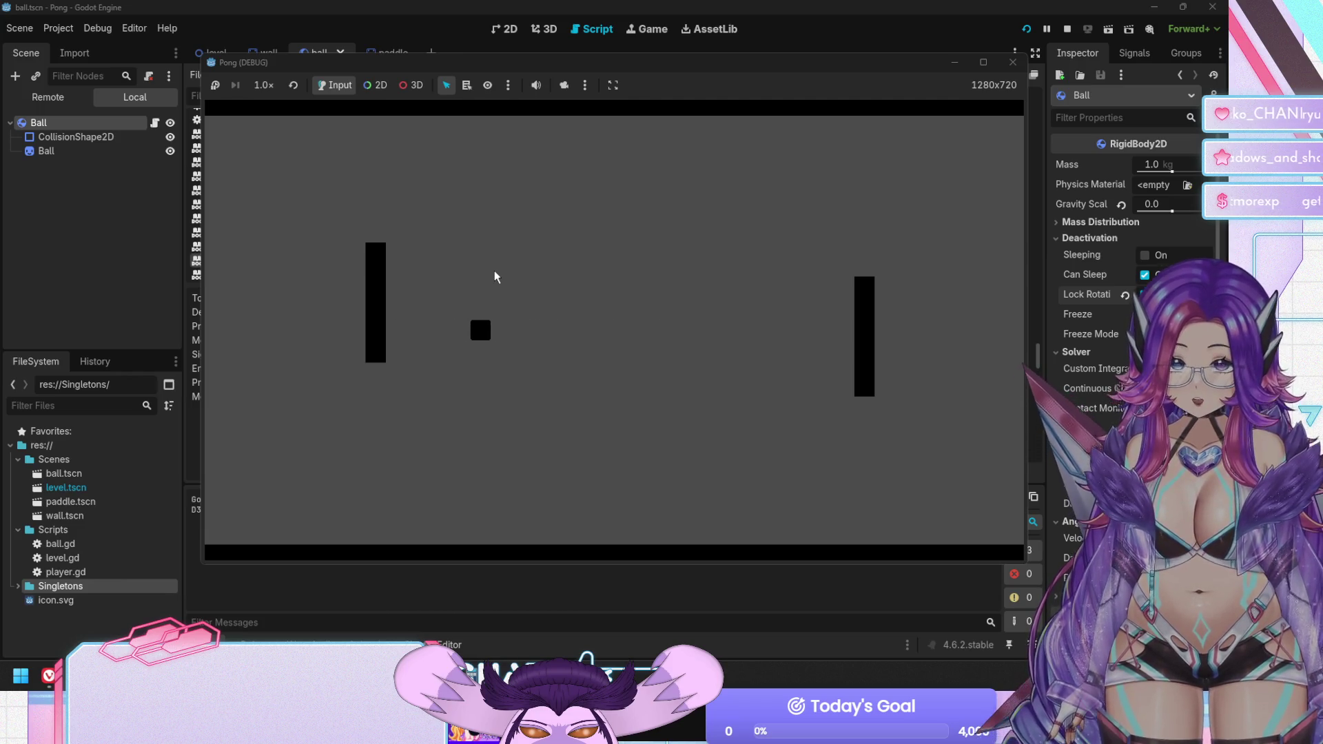
key("Up")
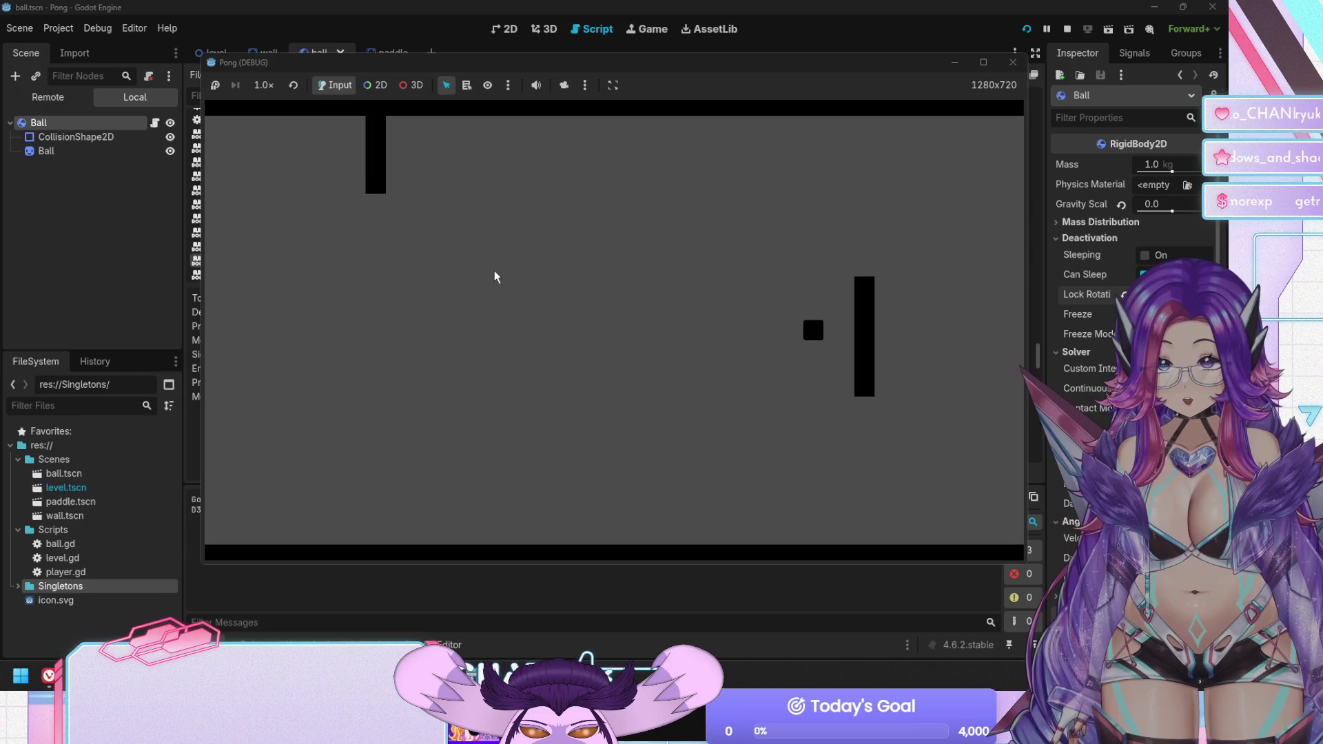
key("Down")
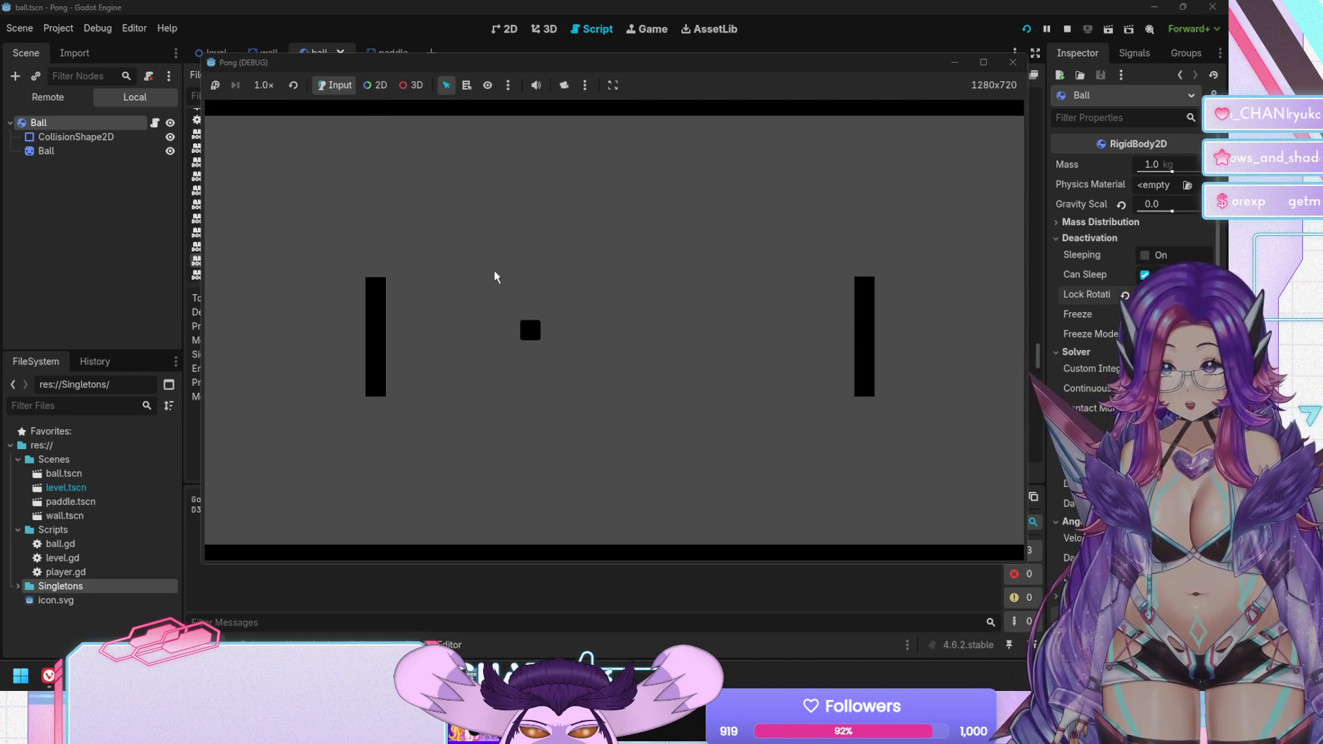
key("Down")
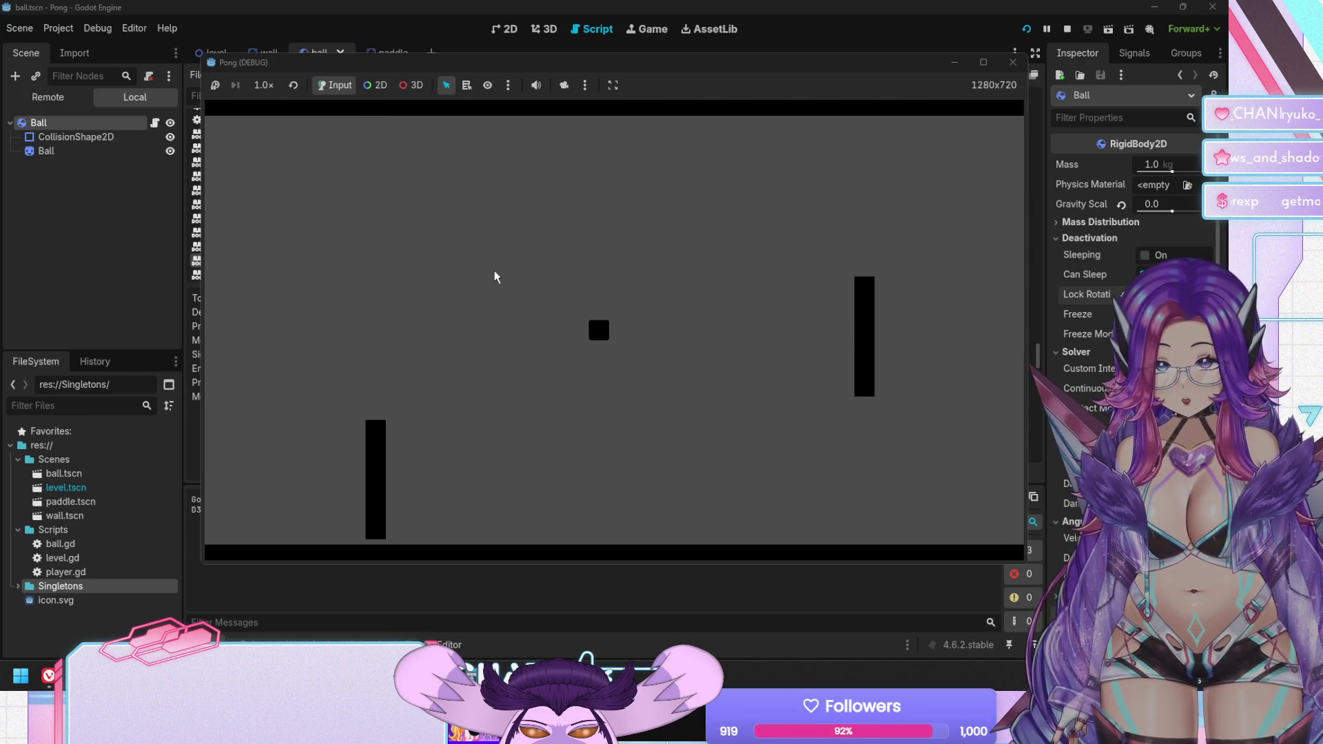
key("Up")
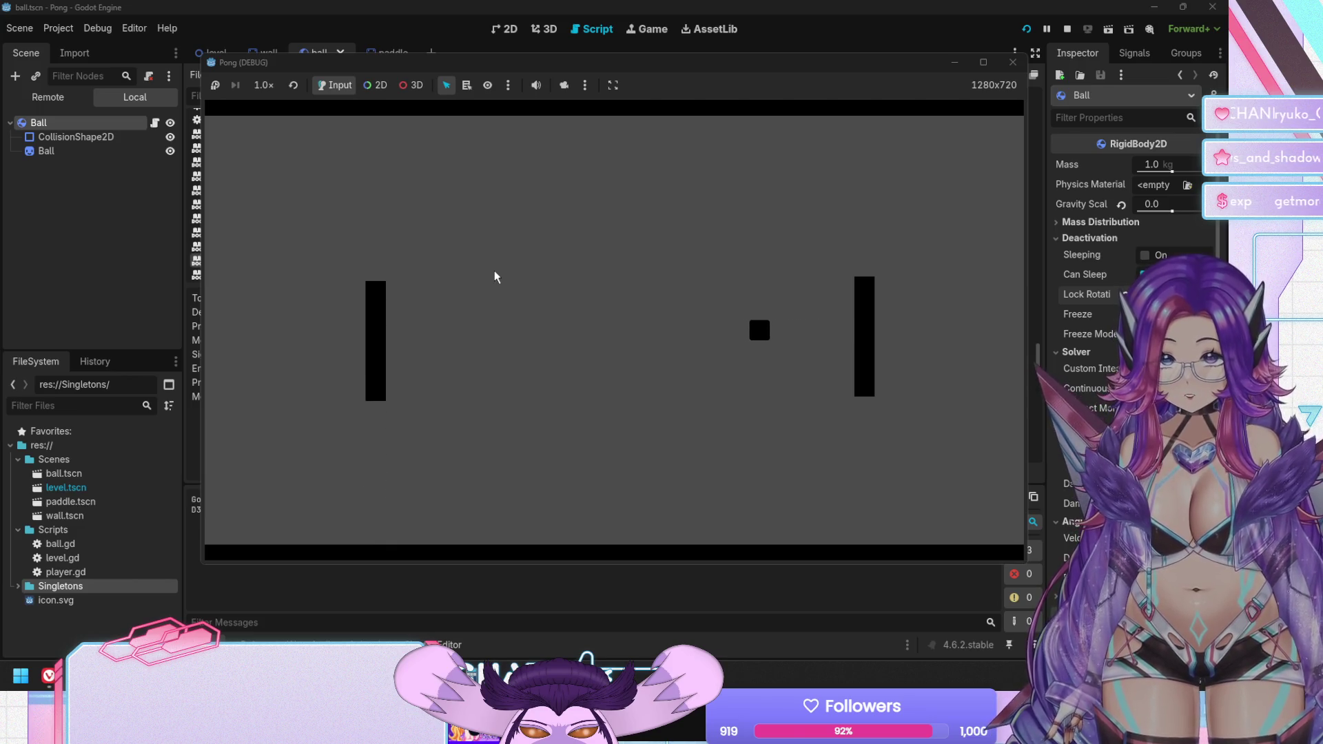
key("Up")
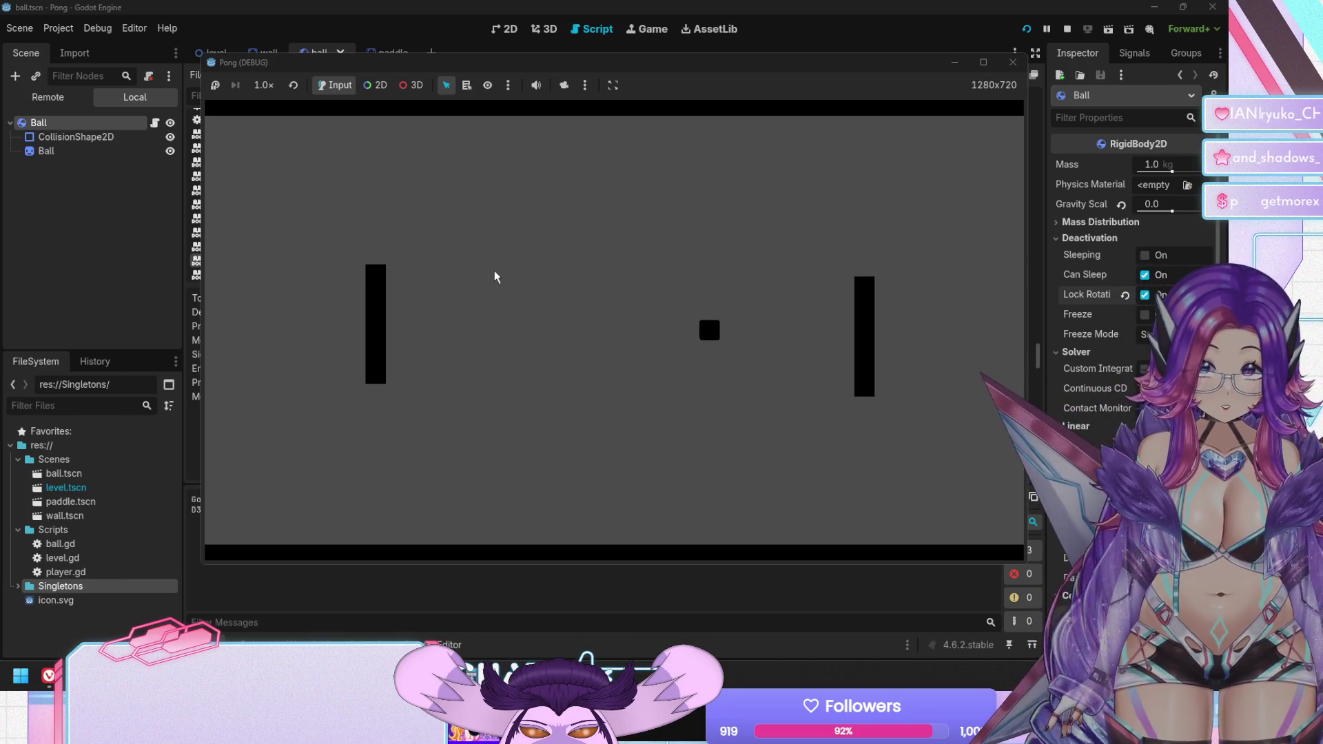
key("F8")
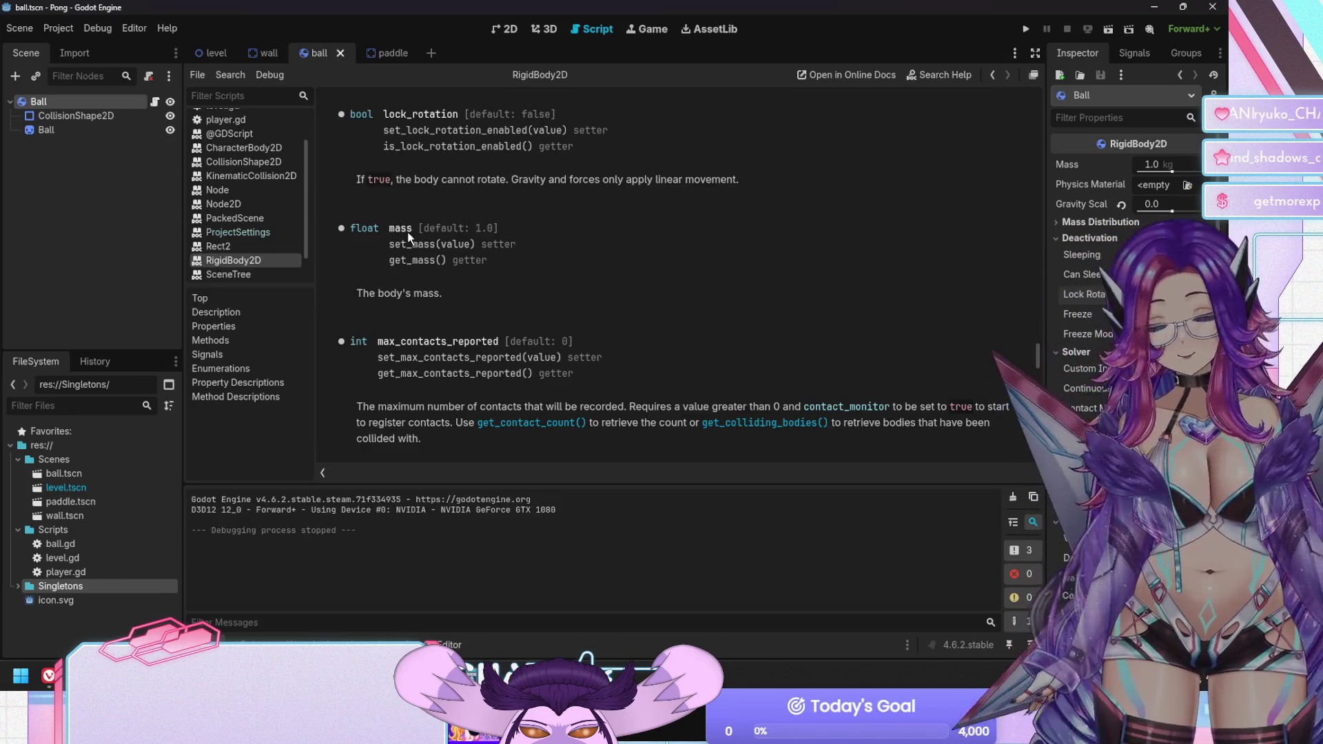
Open player.gd and bring up the StaticBody2D class reference from its extends line
left_click(91, 122)
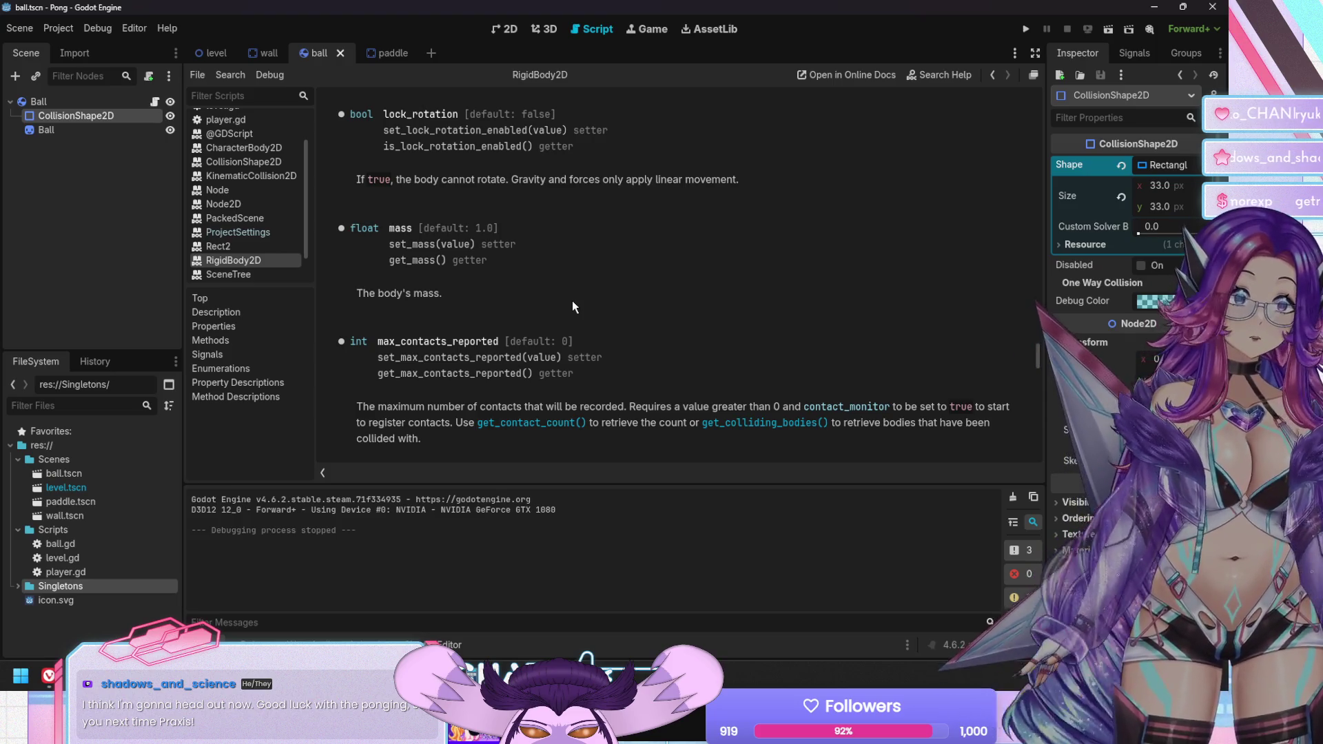
scroll(213, 121, "up", 3)
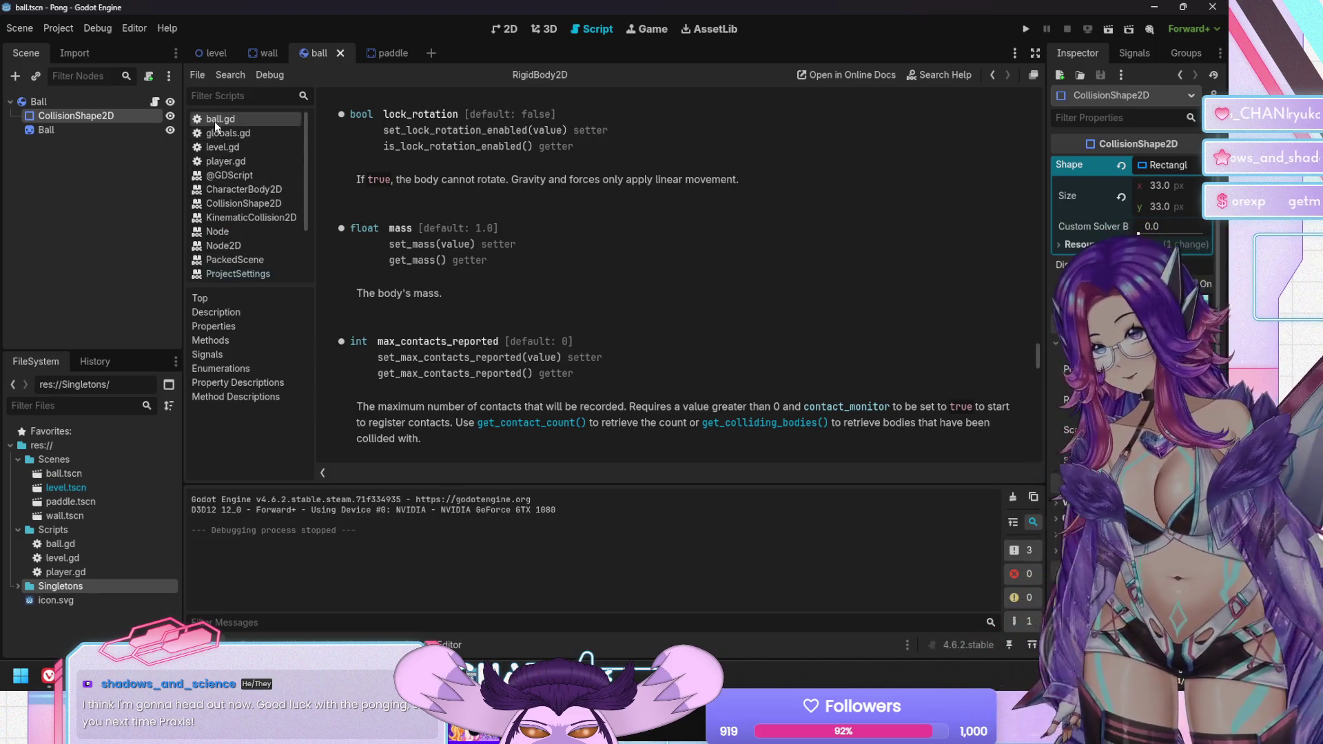
left_click(235, 161)
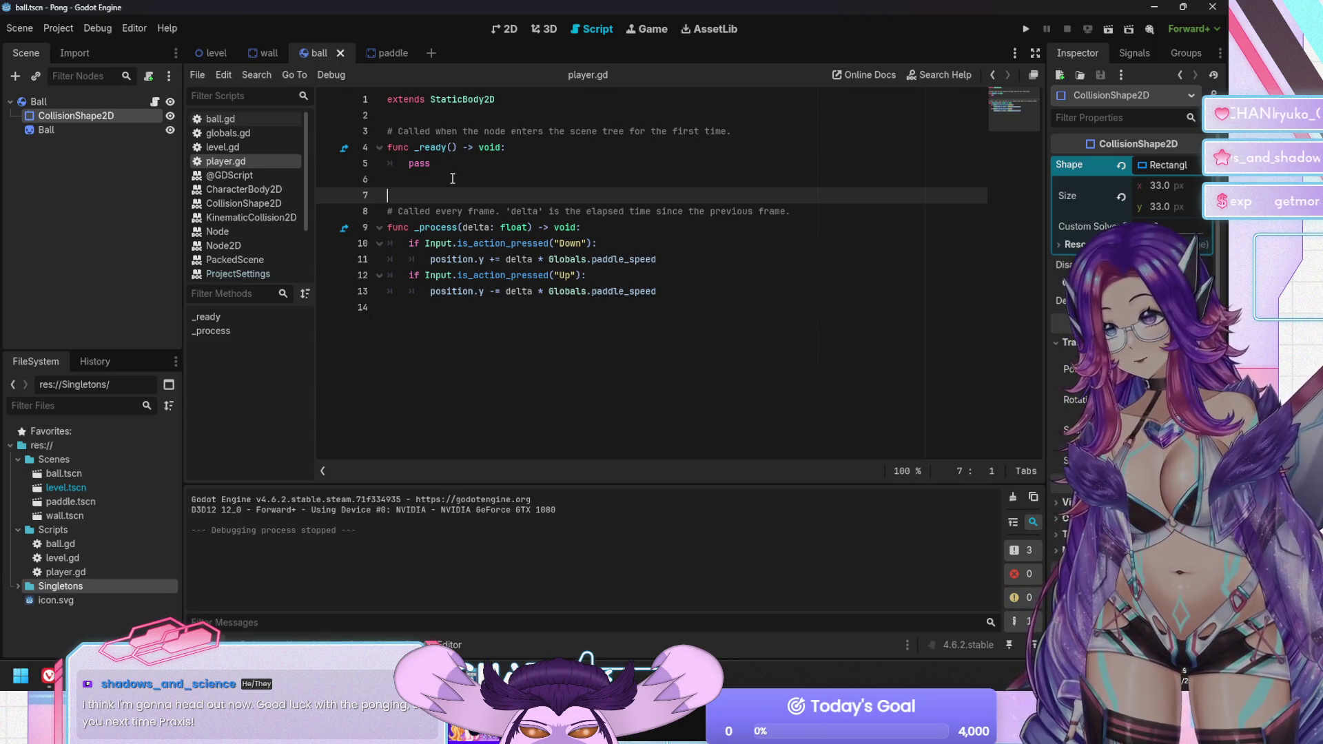
key("Up")
key("Up")
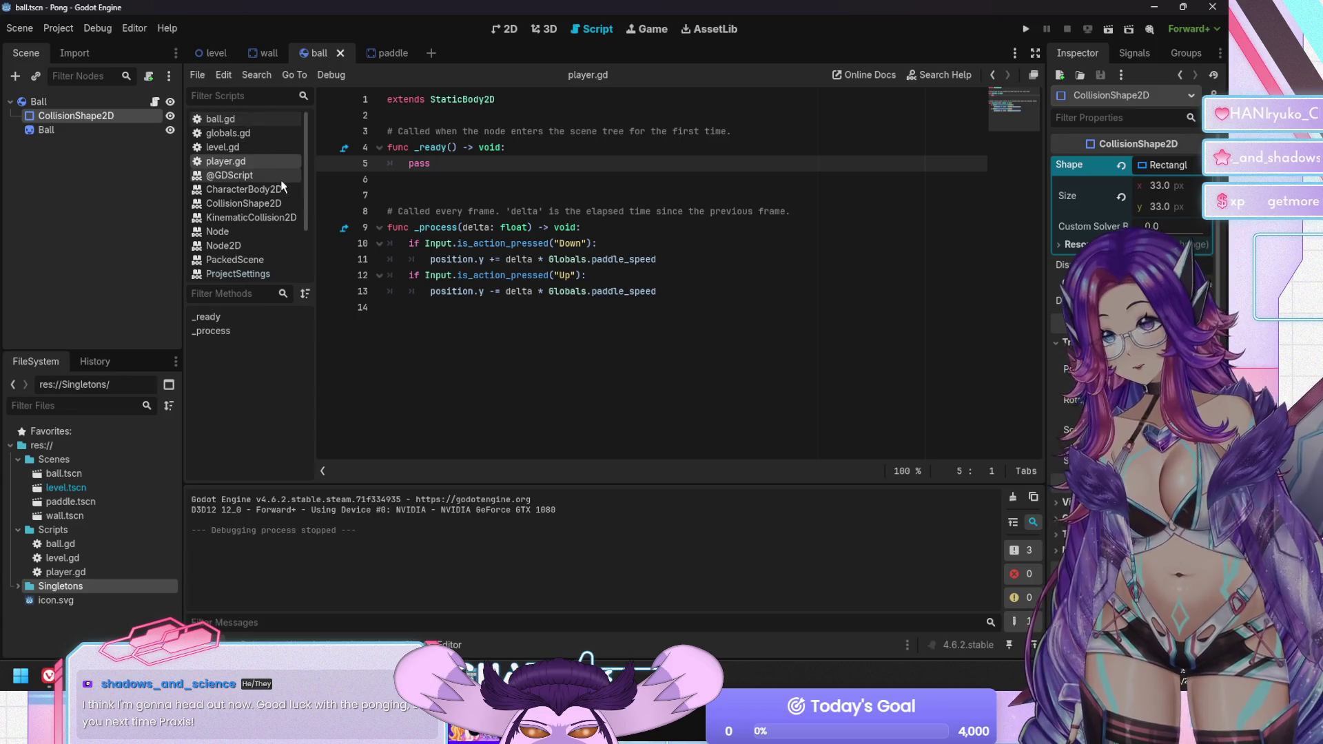
left_click(460, 100, "ctrl")
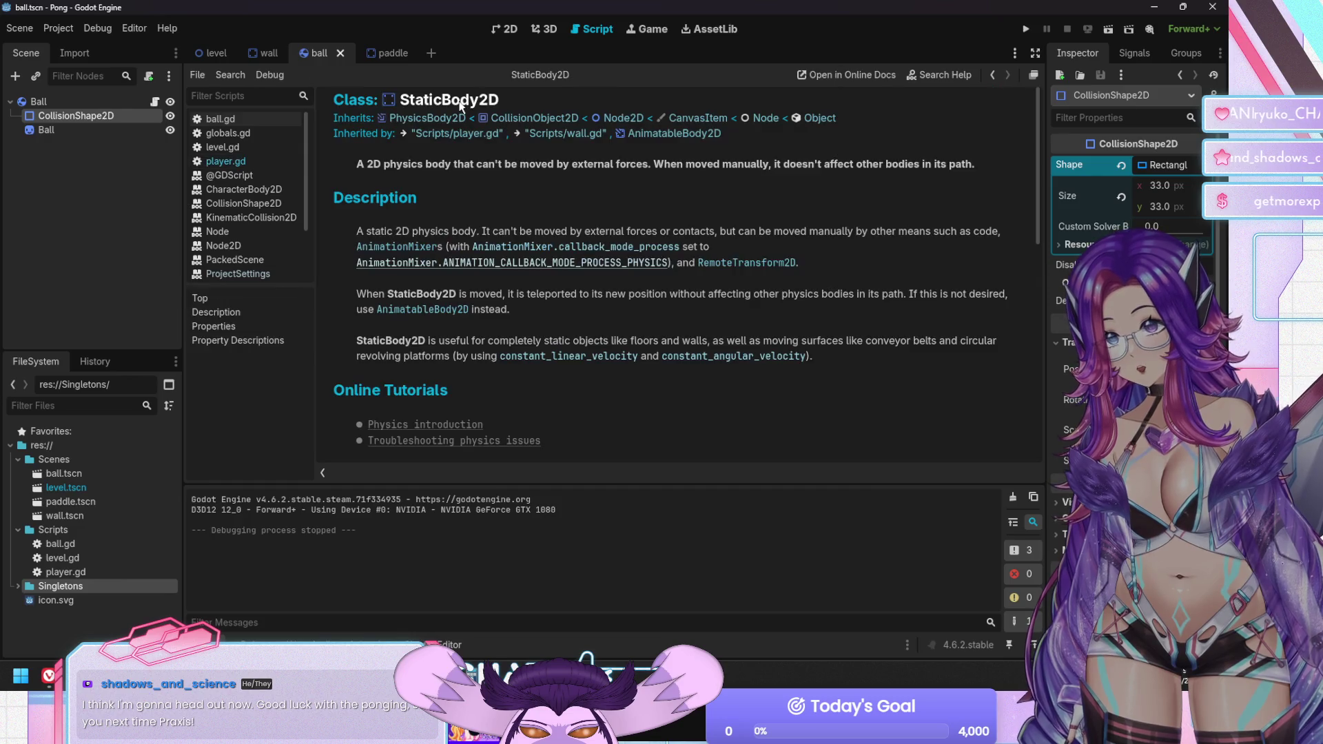
Read the StaticBody2D reference, then open its parent PhysicsBody2D
scroll(486, 212, "down", 3)
scroll(486, 211, "down", 9)
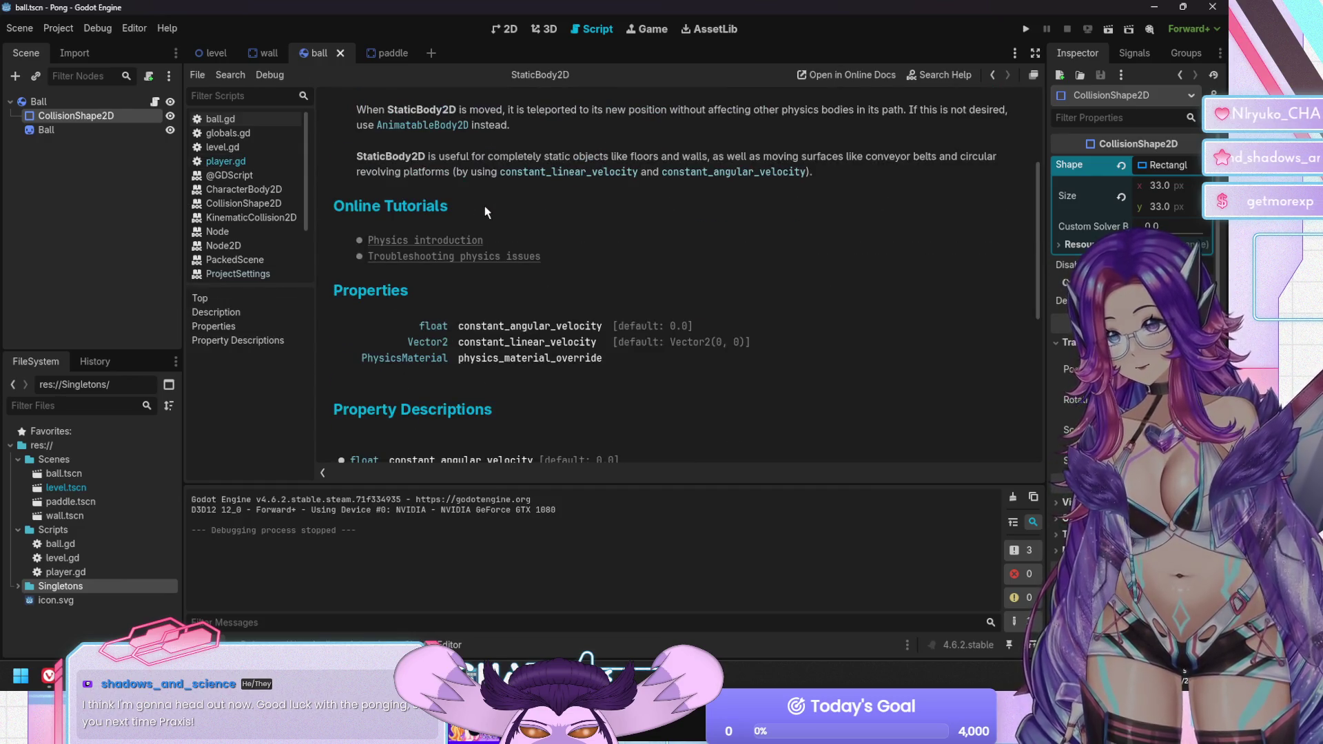
scroll(489, 220, "down", 3)
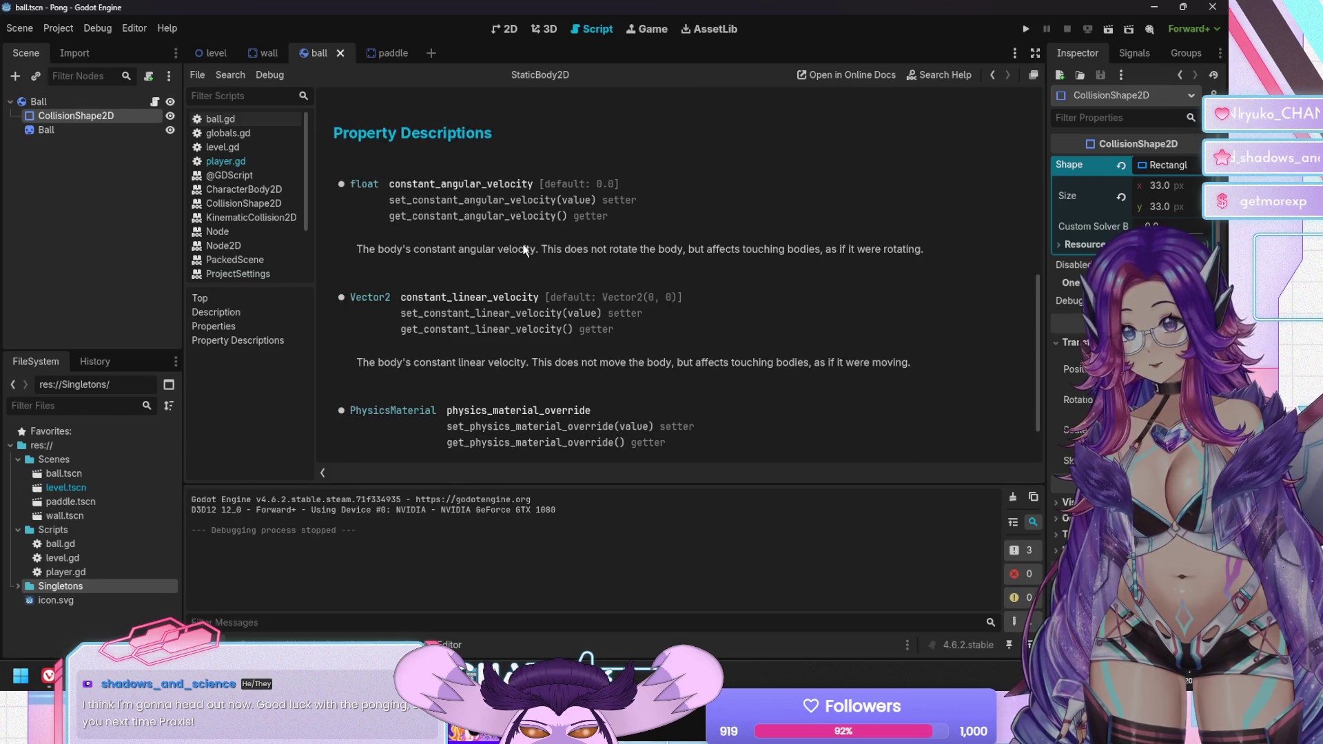
scroll(525, 250, "up", 7)
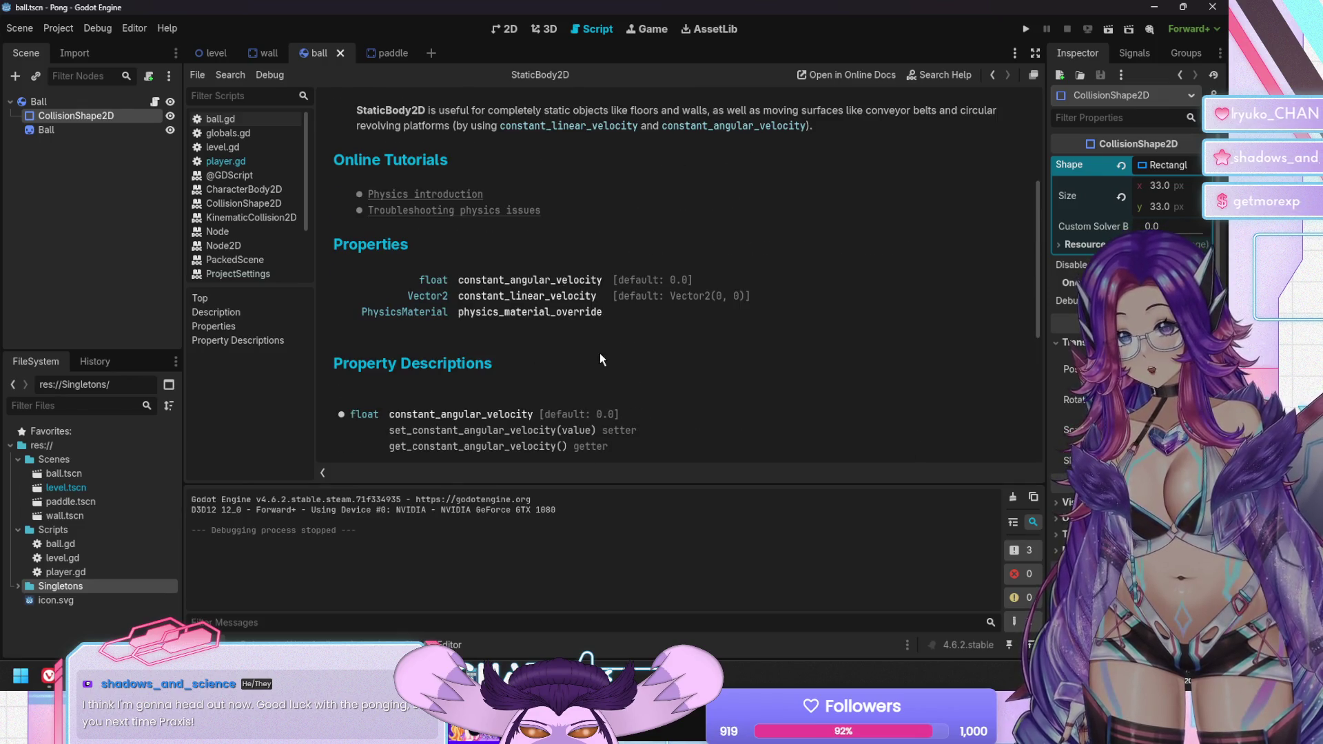
scroll(529, 329, "up", 4)
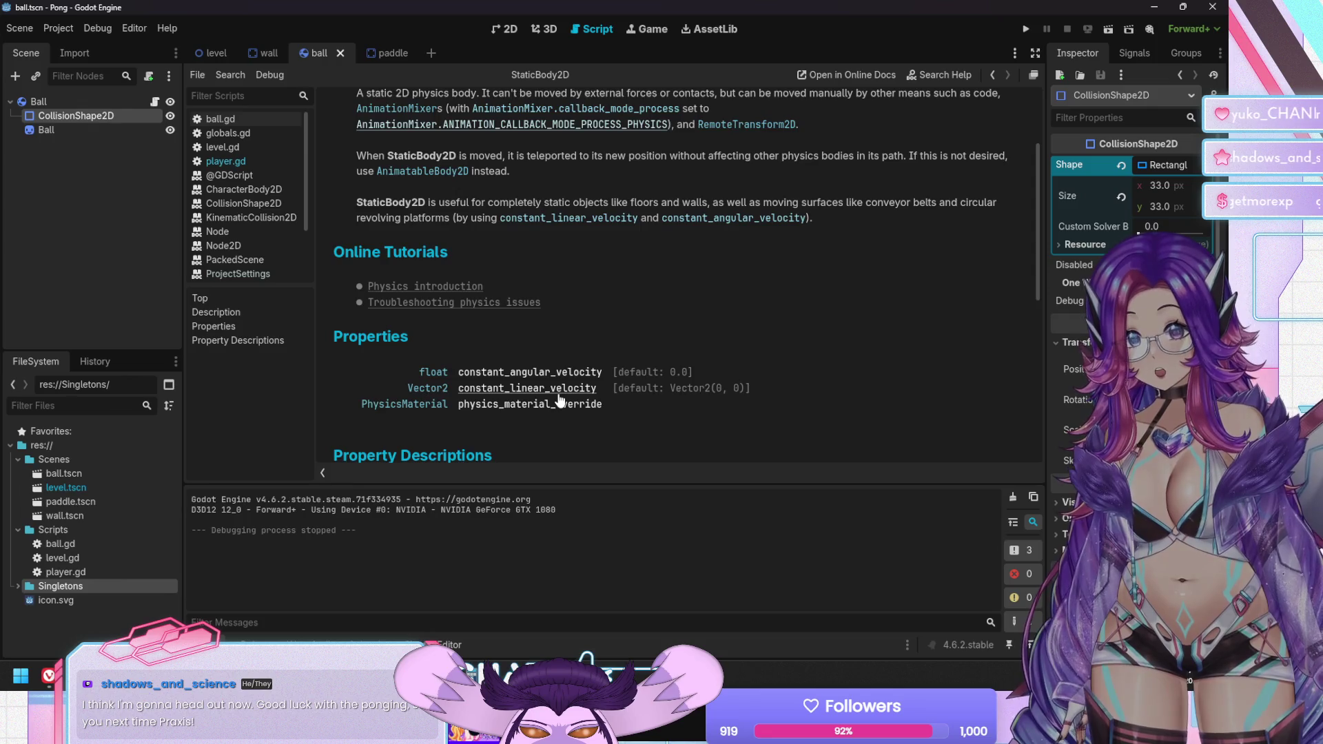
scroll(559, 401, "up", 3)
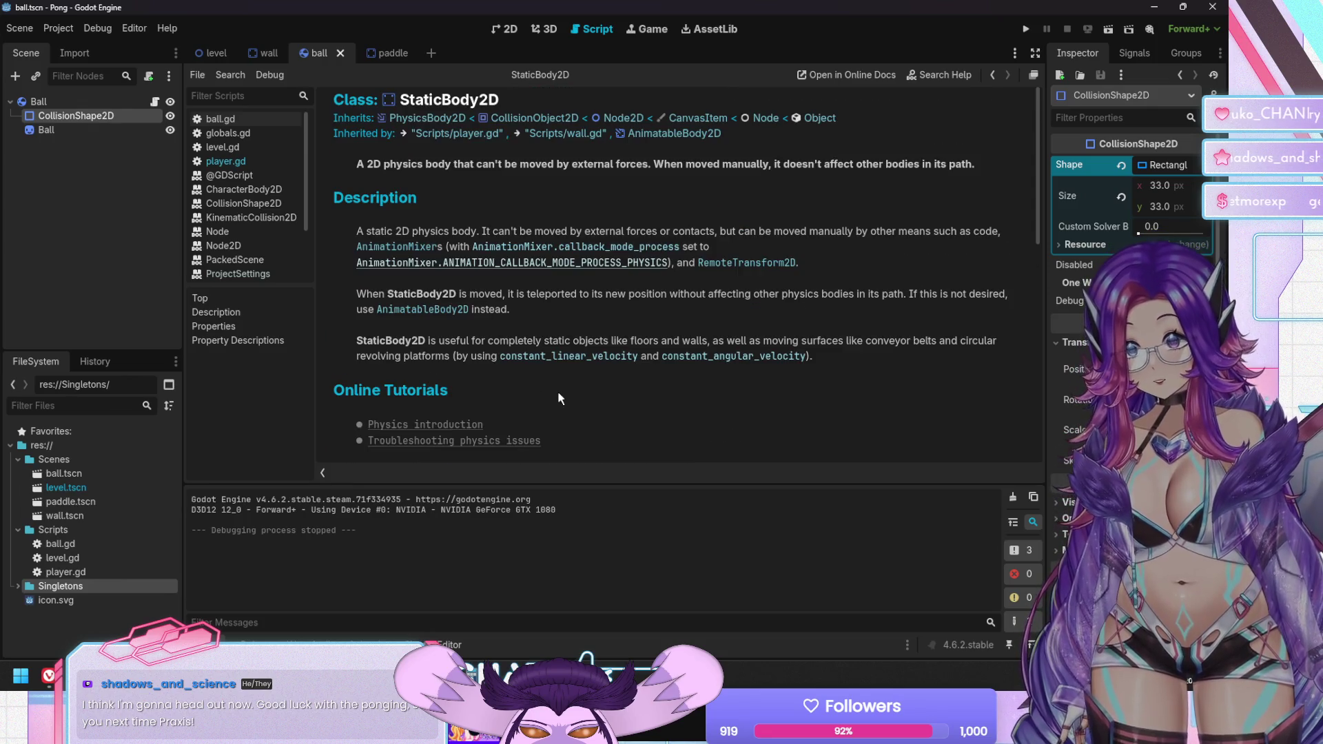
scroll(560, 398, "down", 16)
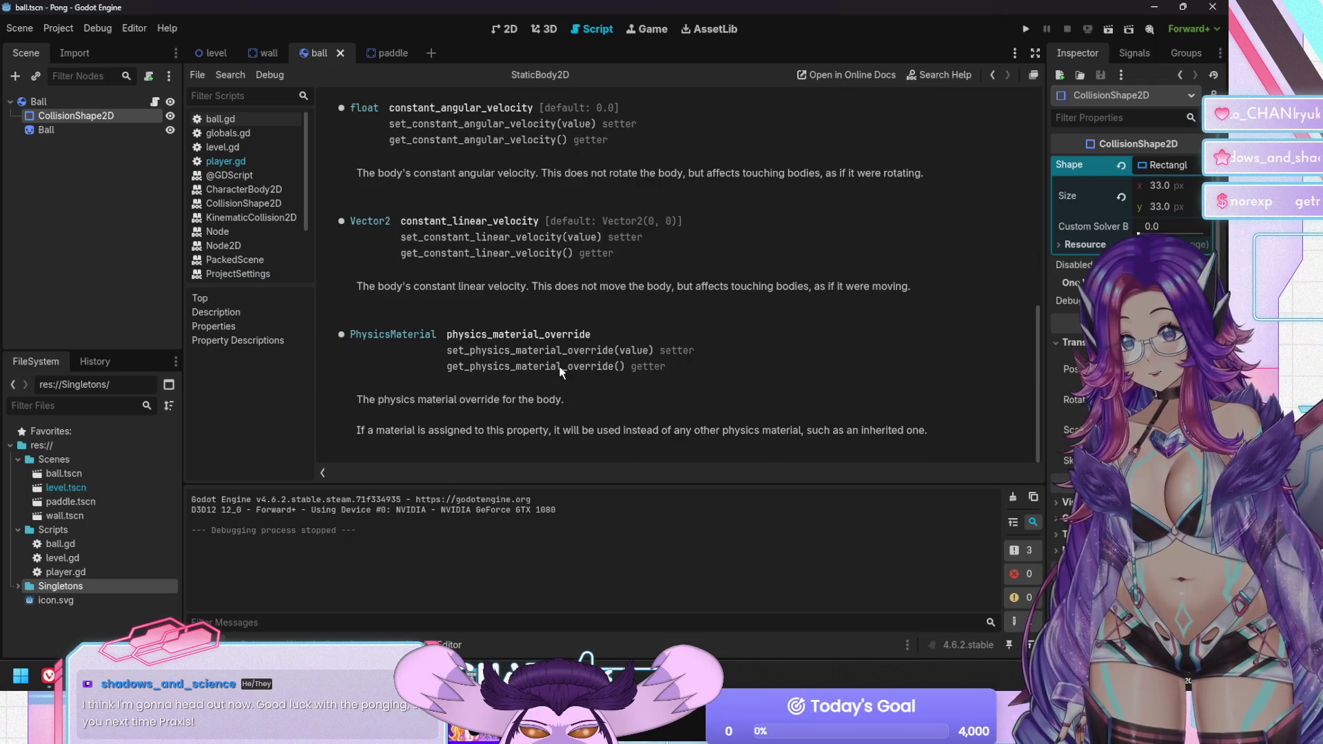
scroll(564, 367, "up", 1)
scroll(564, 366, "up", 12)
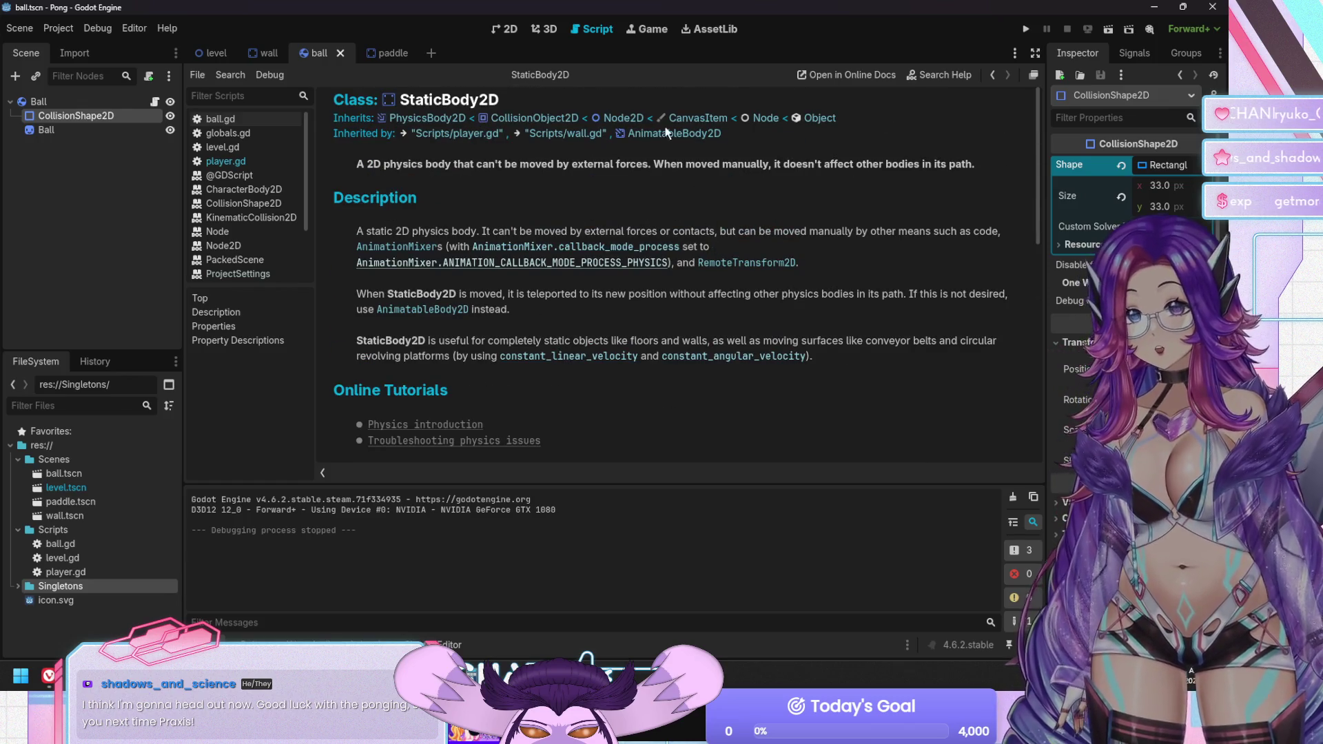
left_click(434, 121)
Move up the inheritance chain to the Node2D and then CanvasItem references
scroll(720, 268, "down", 7)
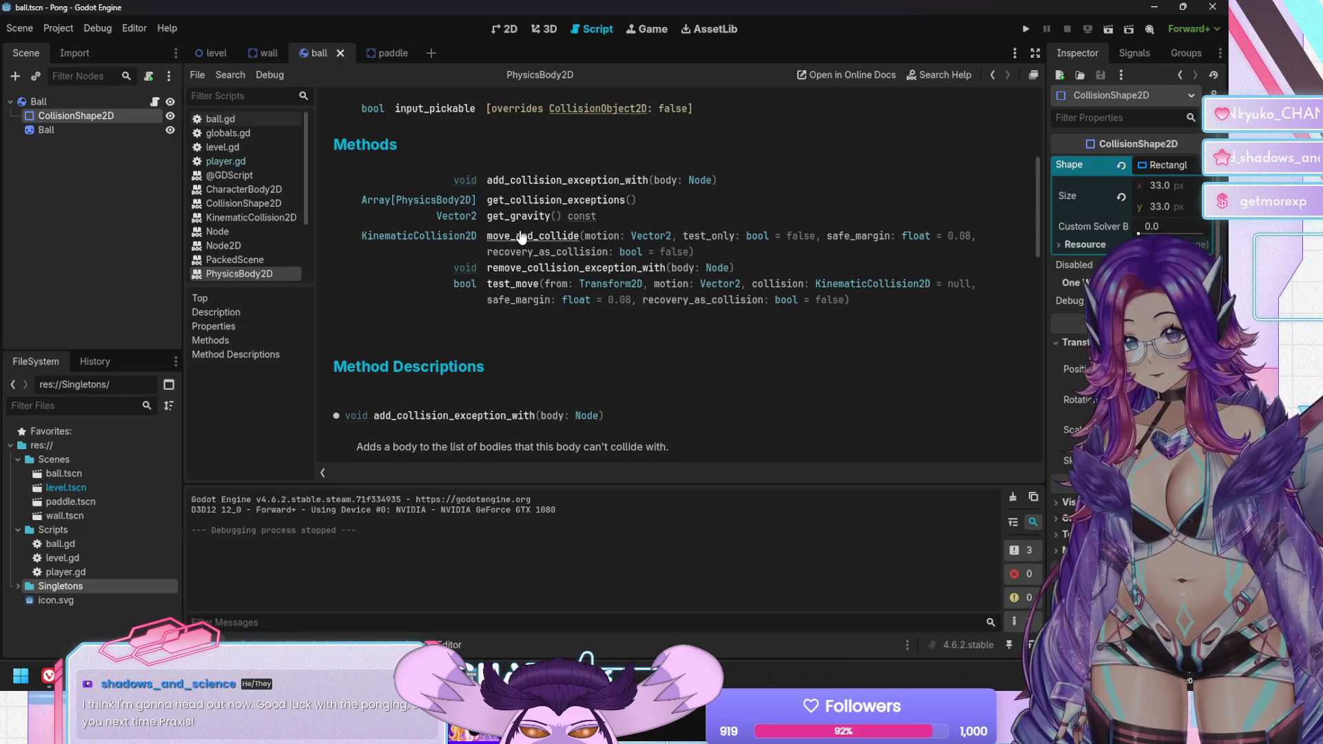
scroll(518, 240, "up", 1)
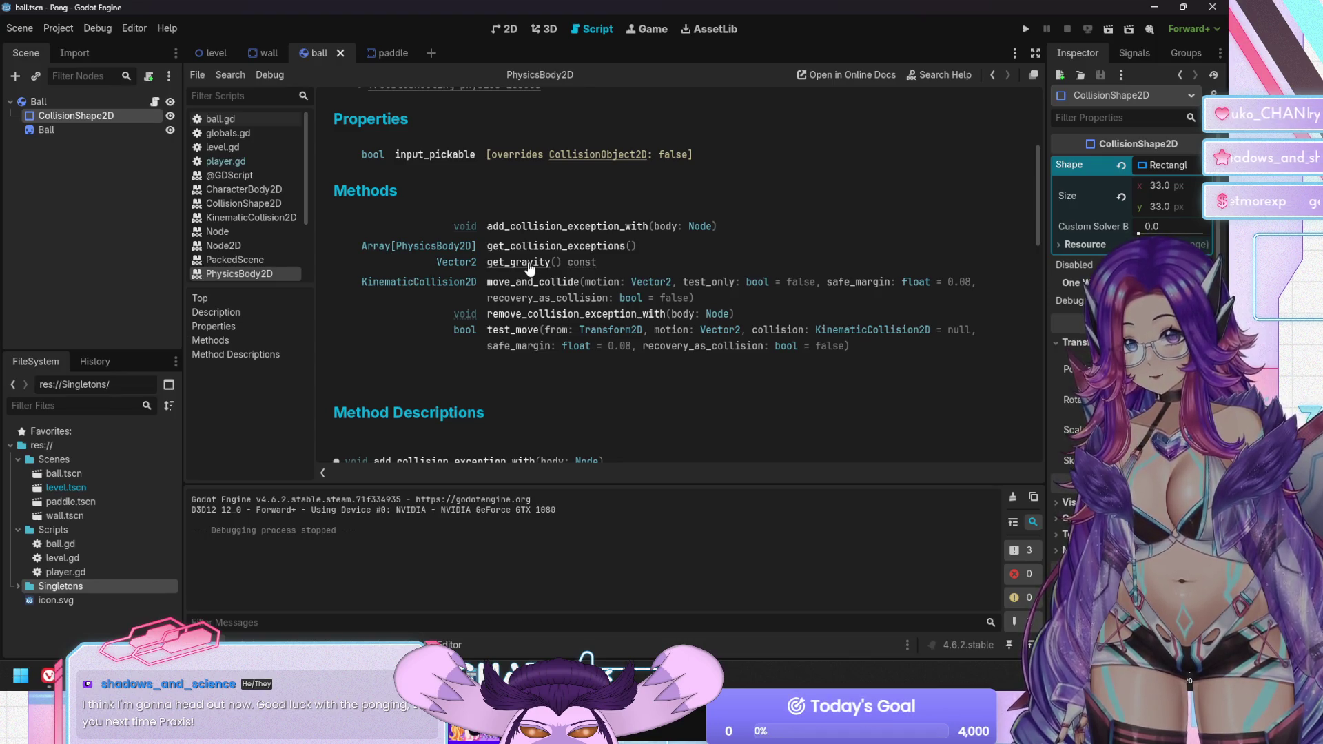
scroll(529, 268, "up", 1)
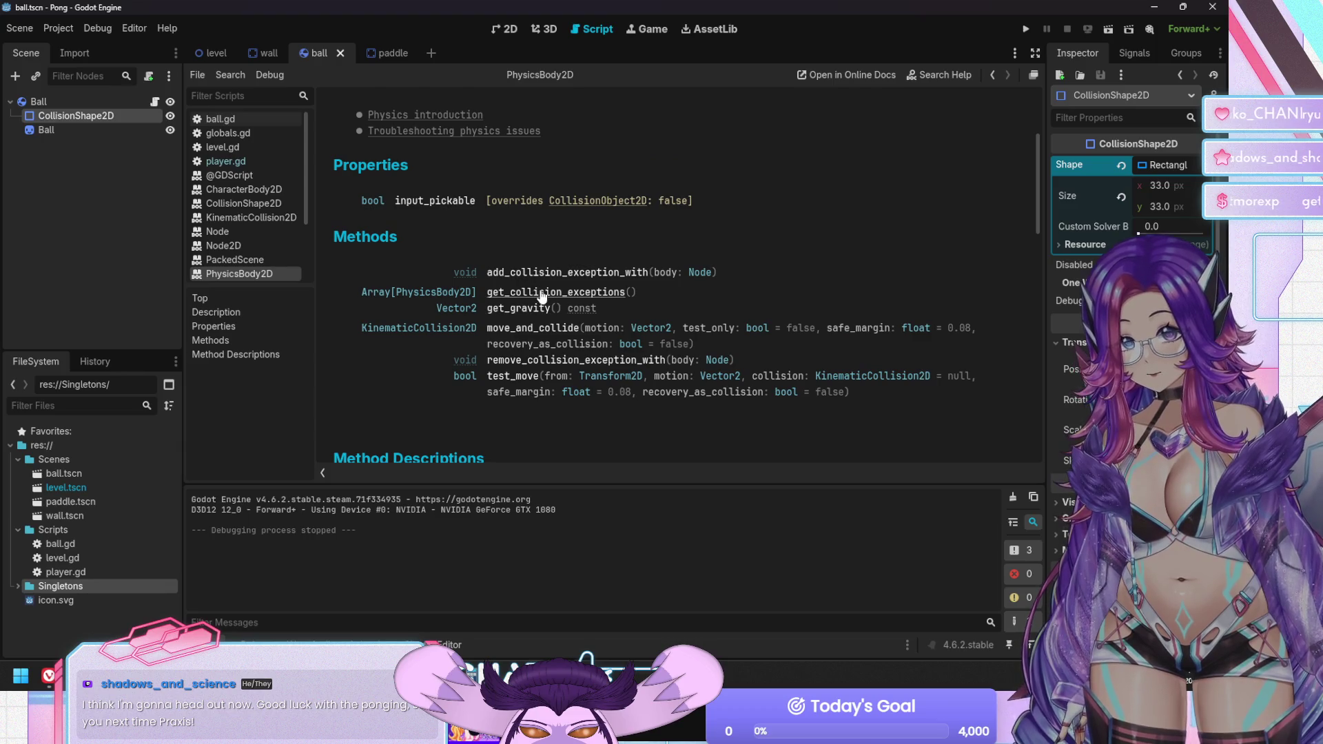
scroll(551, 283, "up", 2)
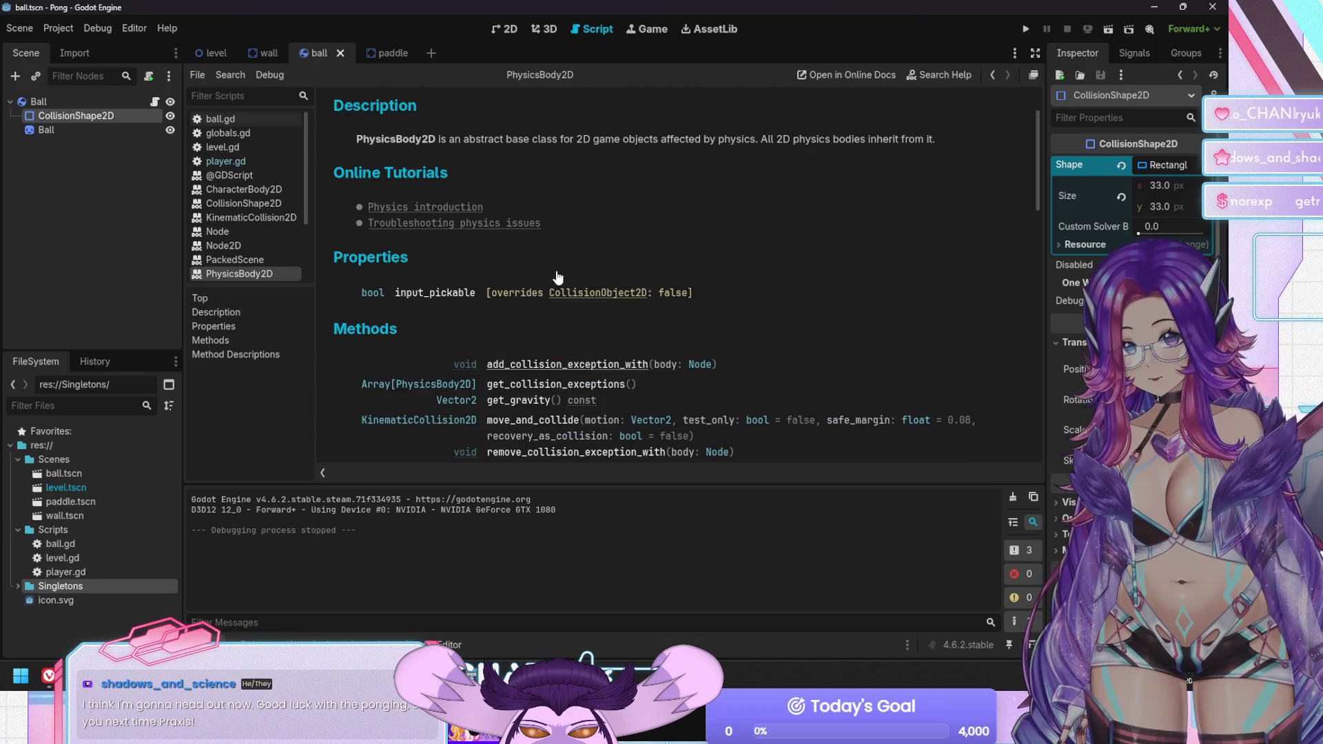
scroll(566, 185, "up", 1)
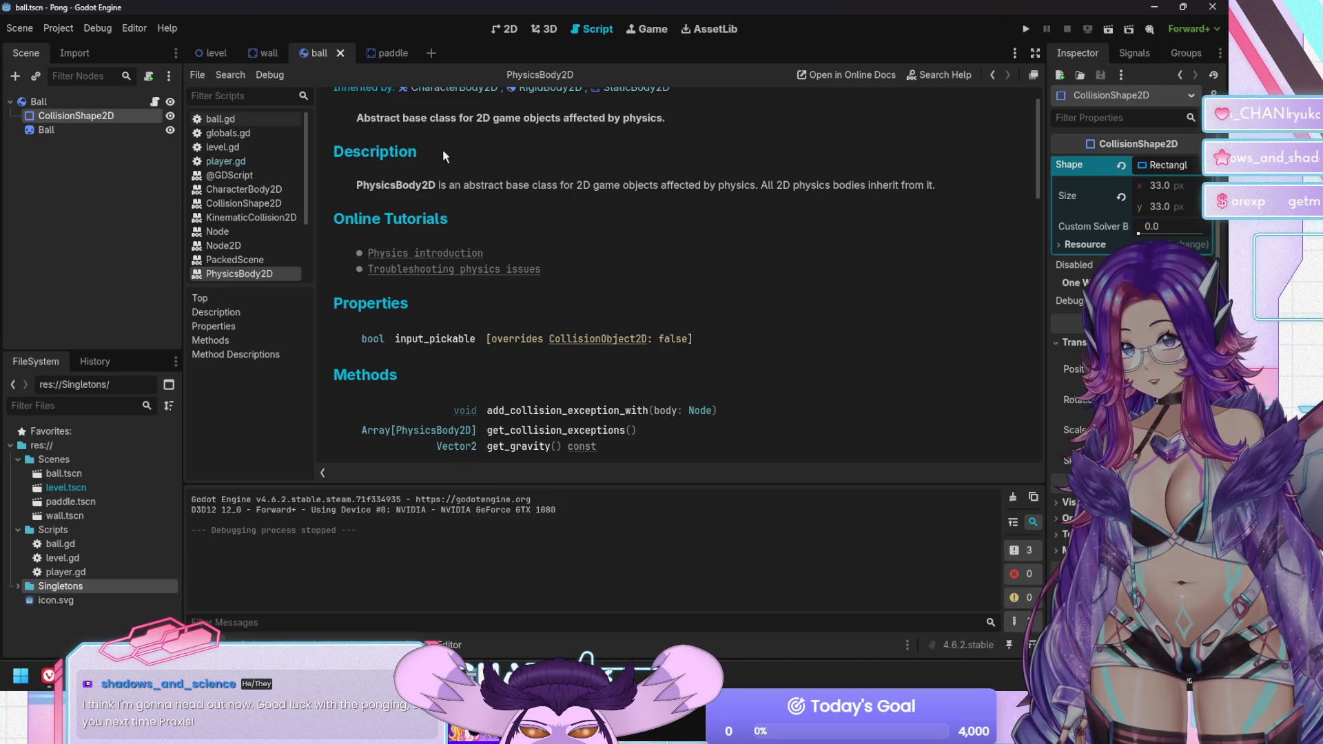
scroll(440, 146, "up", 1)
left_click(521, 118)
scroll(531, 347, "down", 2)
scroll(531, 347, "down", 5)
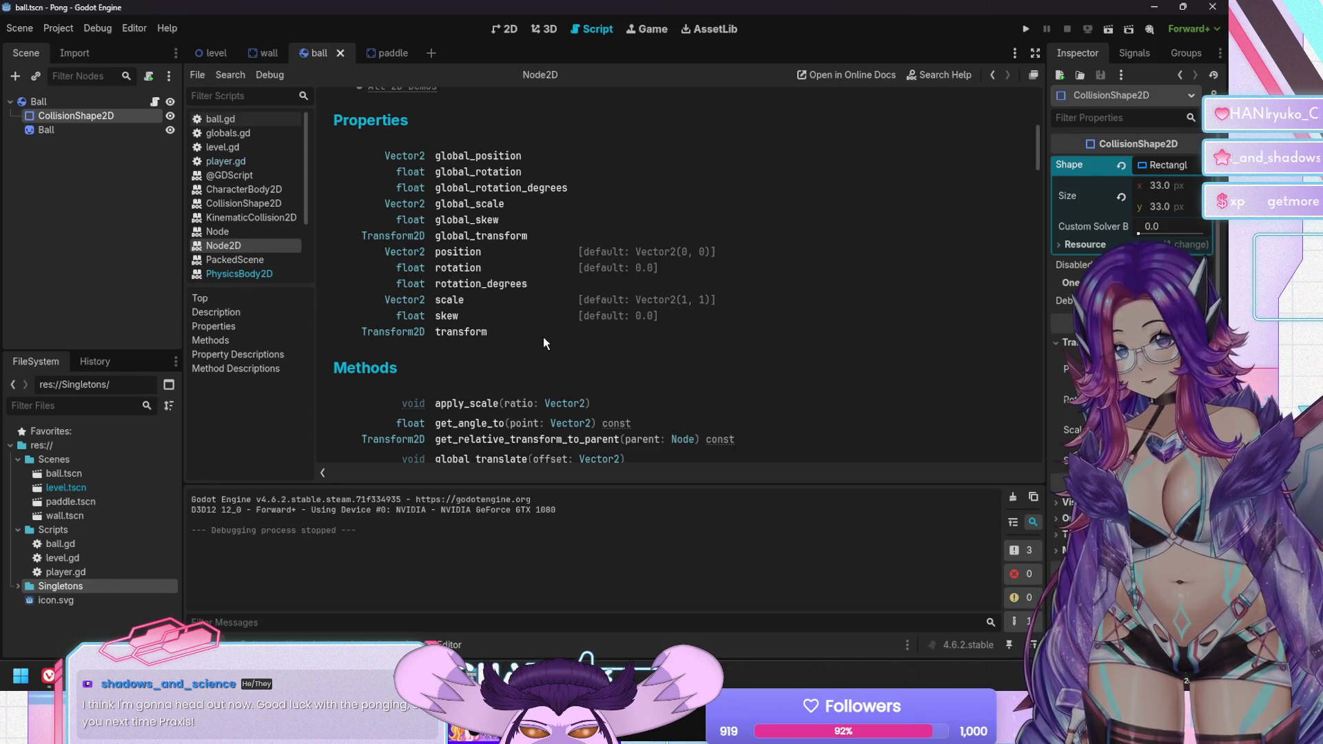
scroll(543, 337, "up", 8)
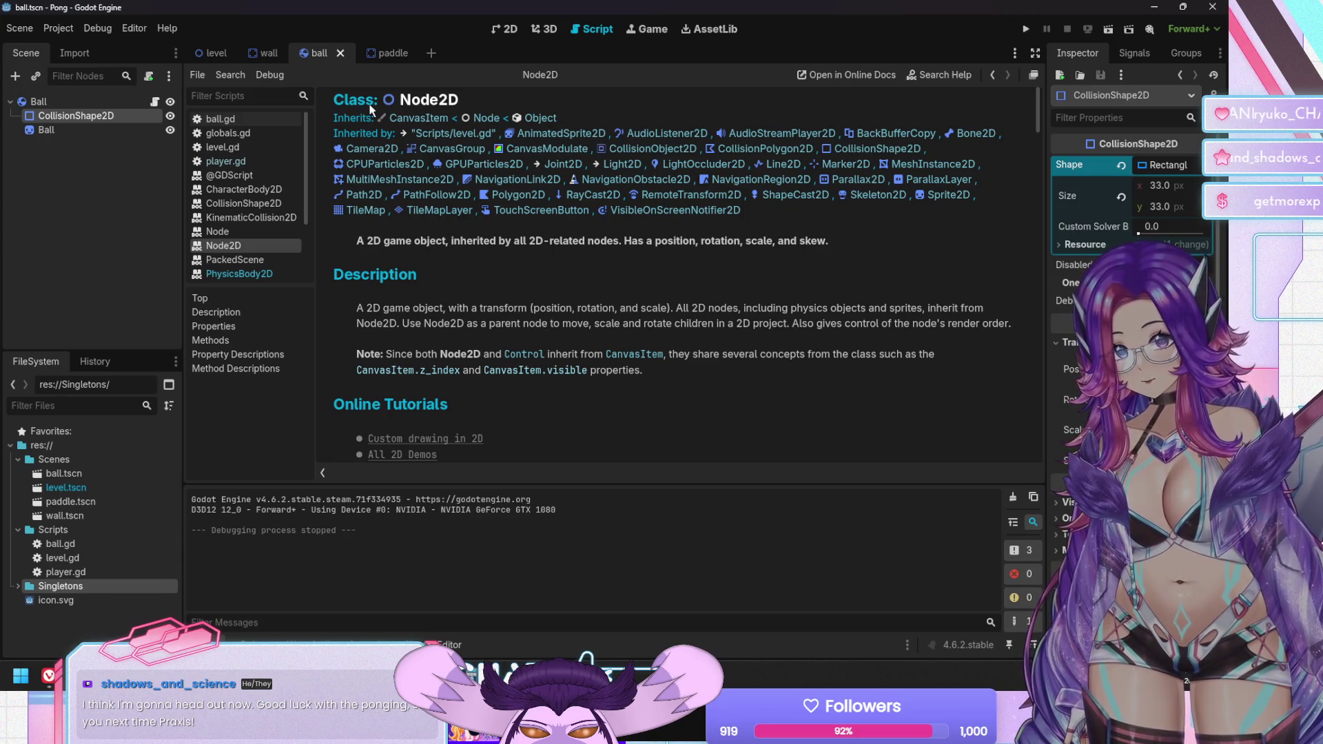
left_click(411, 123)
Open the Node reference, jump to get_tree(), and return to the level scene
scroll(529, 180, "down", 6)
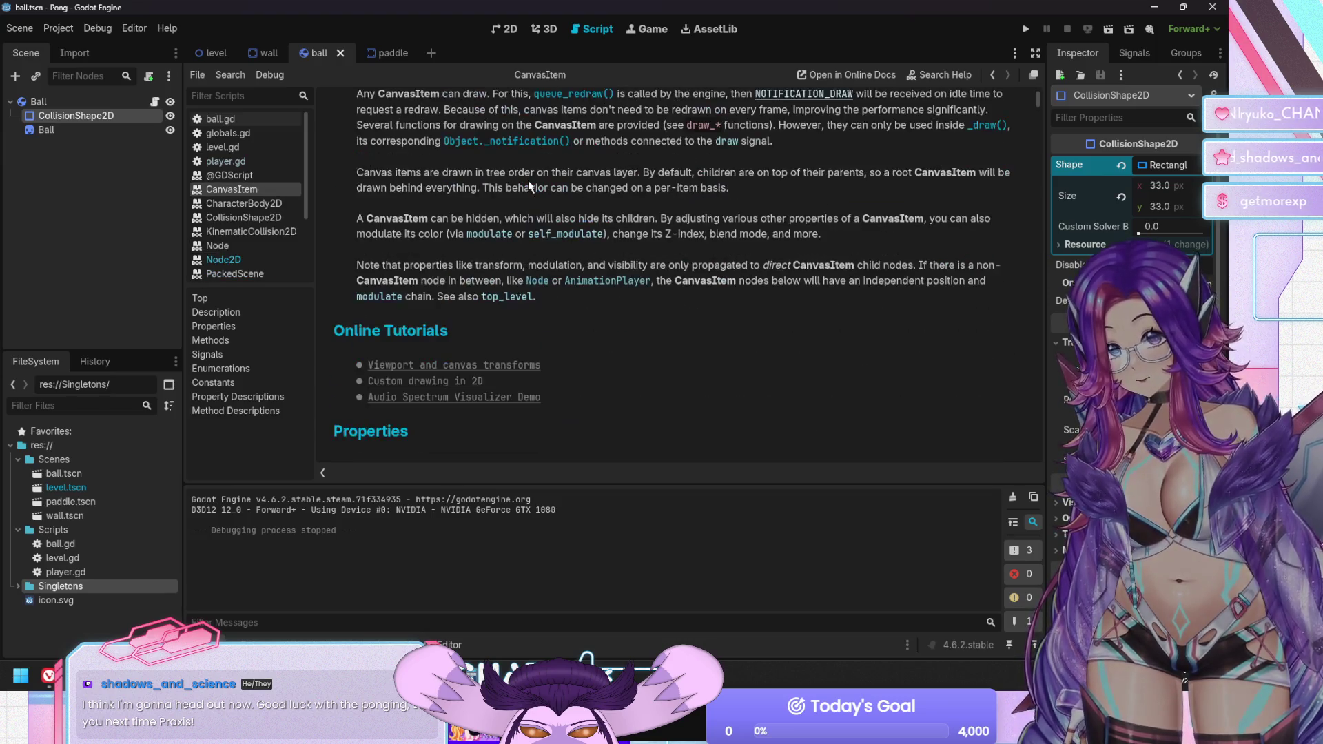
scroll(528, 182, "up", 5)
scroll(528, 182, "up", 2)
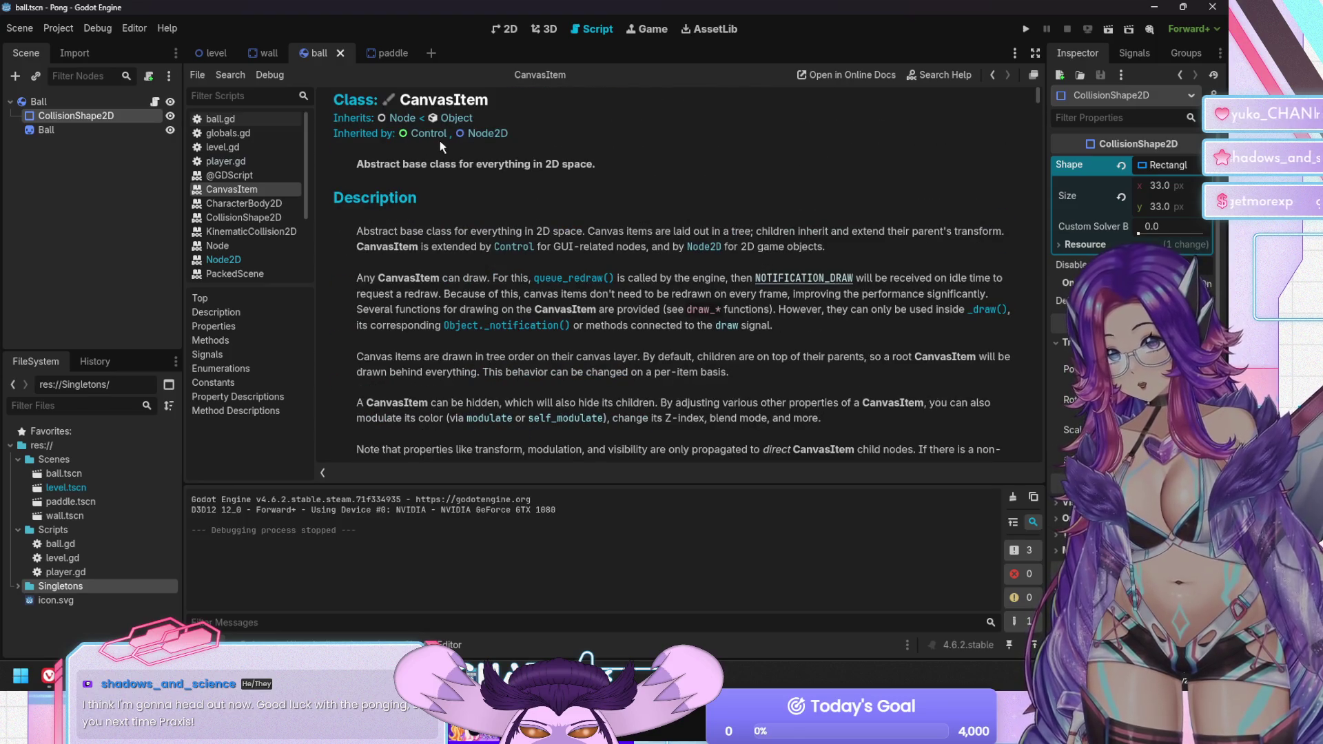
left_click(402, 118)
scroll(420, 243, "down", 15)
scroll(416, 237, "down", 12)
scroll(413, 238, "down", 15)
scroll(399, 238, "down", 5)
scroll(400, 238, "up", 15)
scroll(398, 237, "up", 6)
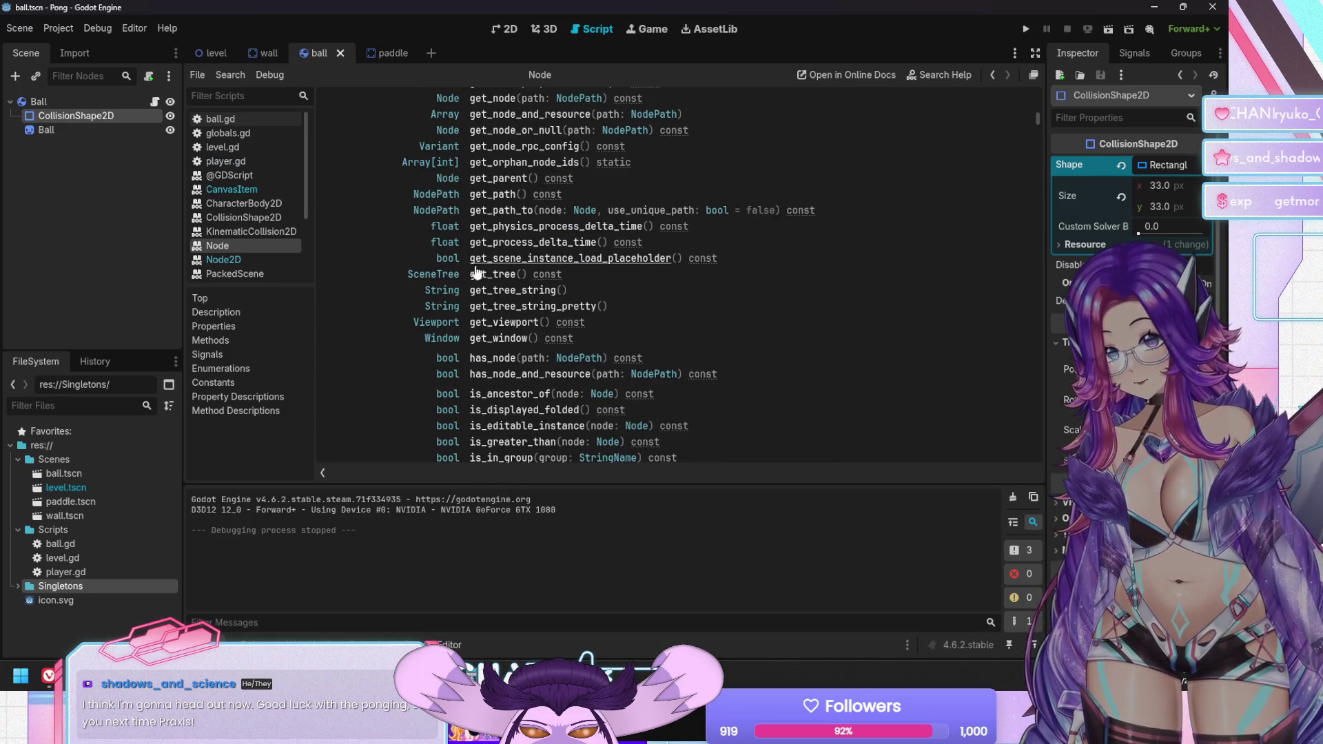
left_click(487, 275)
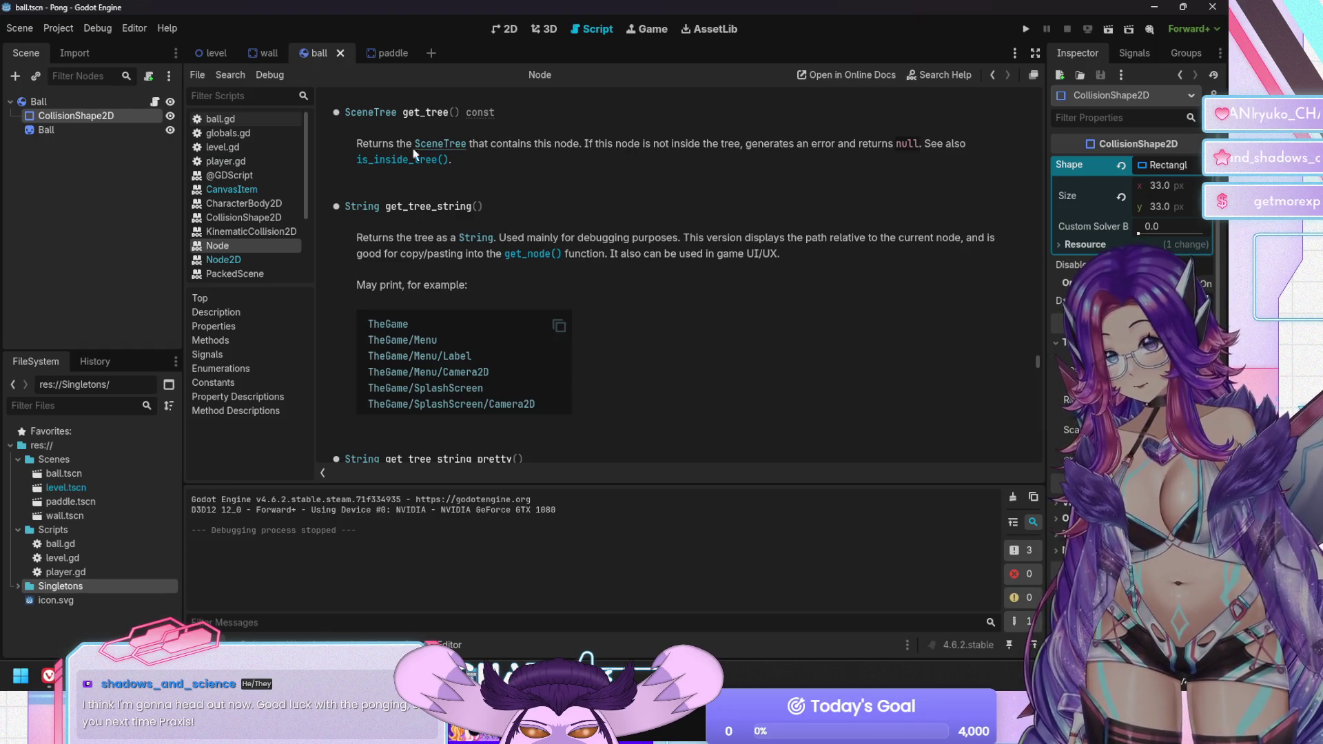
left_click(210, 55)
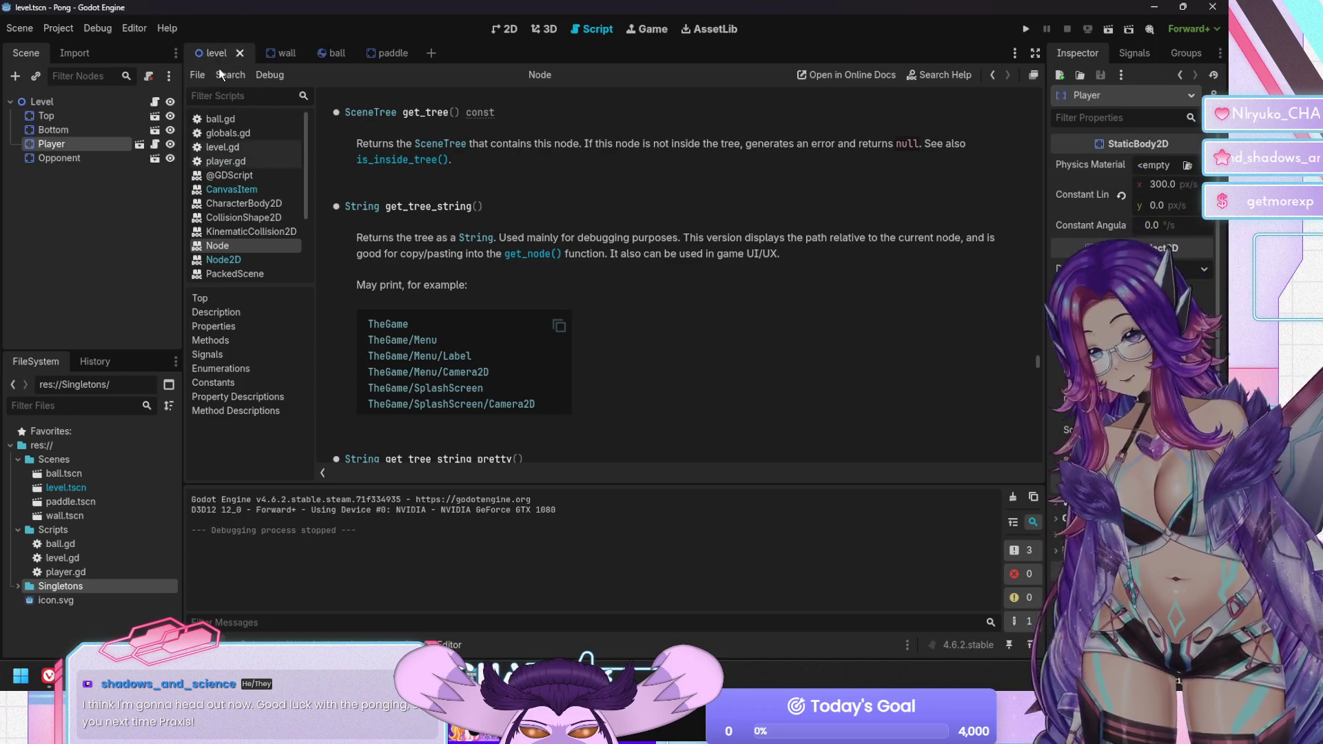
Run Pong, inspect the running Level node in the Remote scene tree, then stop with F8
key("F5")
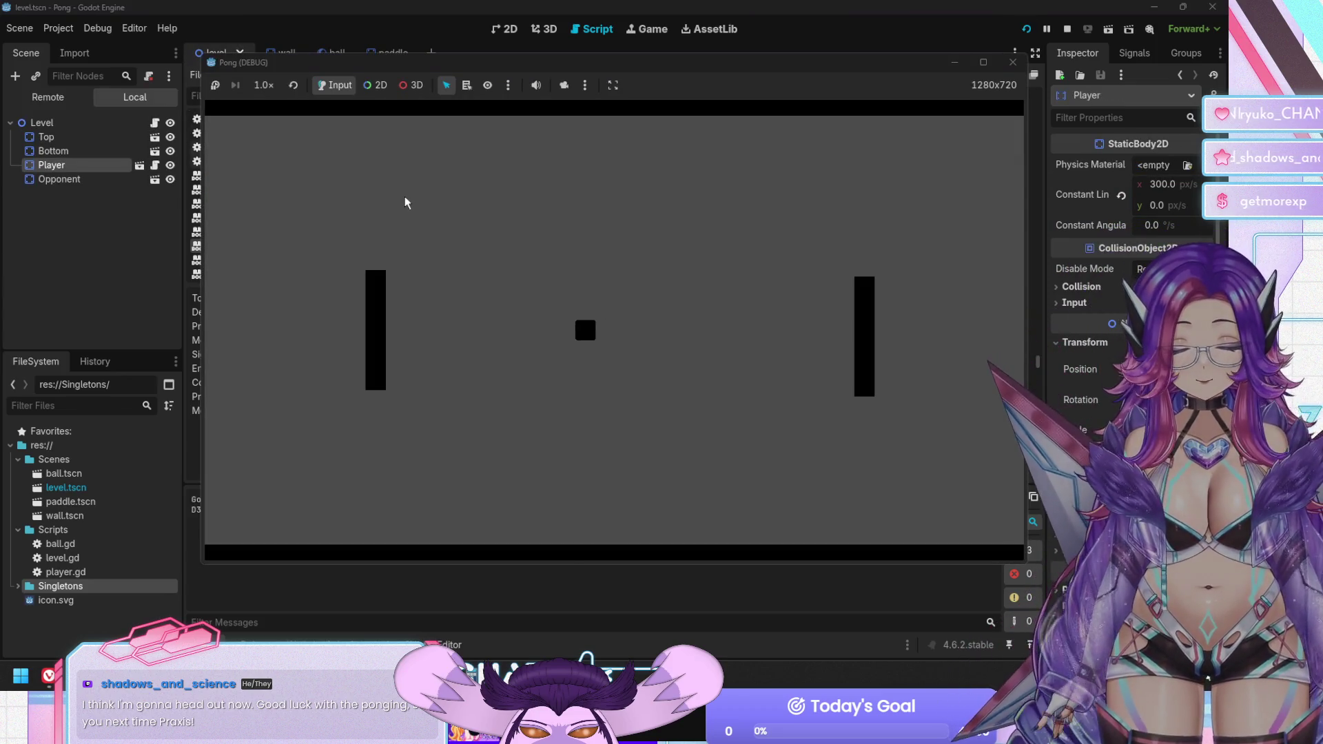
left_click(48, 100)
left_click(48, 101)
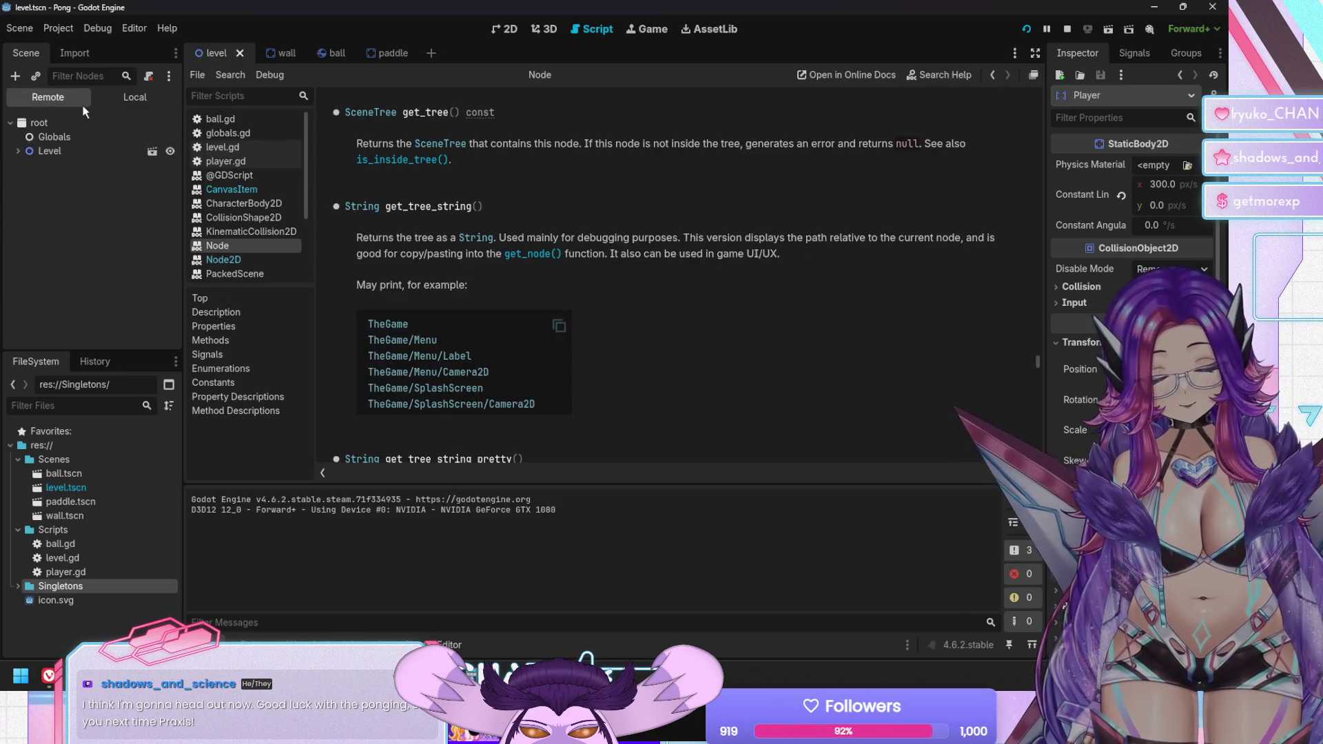
left_click(120, 103)
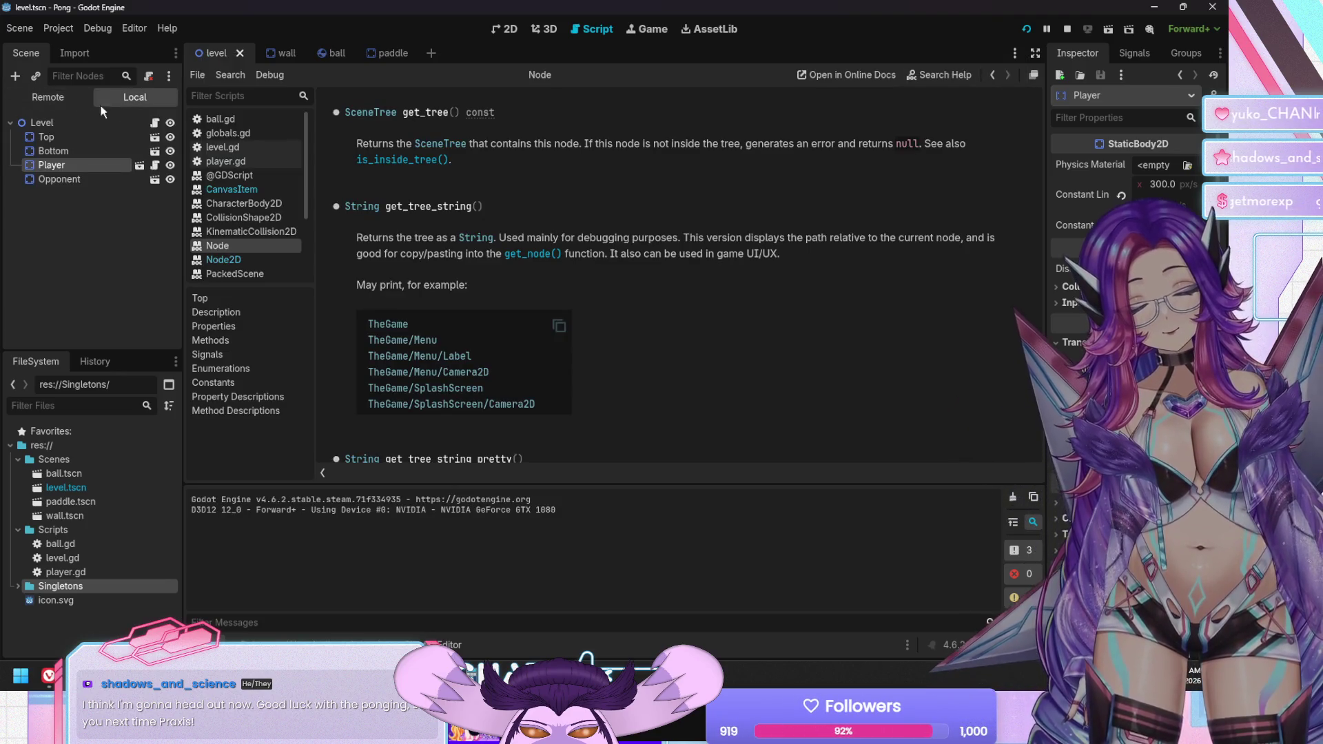
left_click(47, 97)
left_click(18, 152)
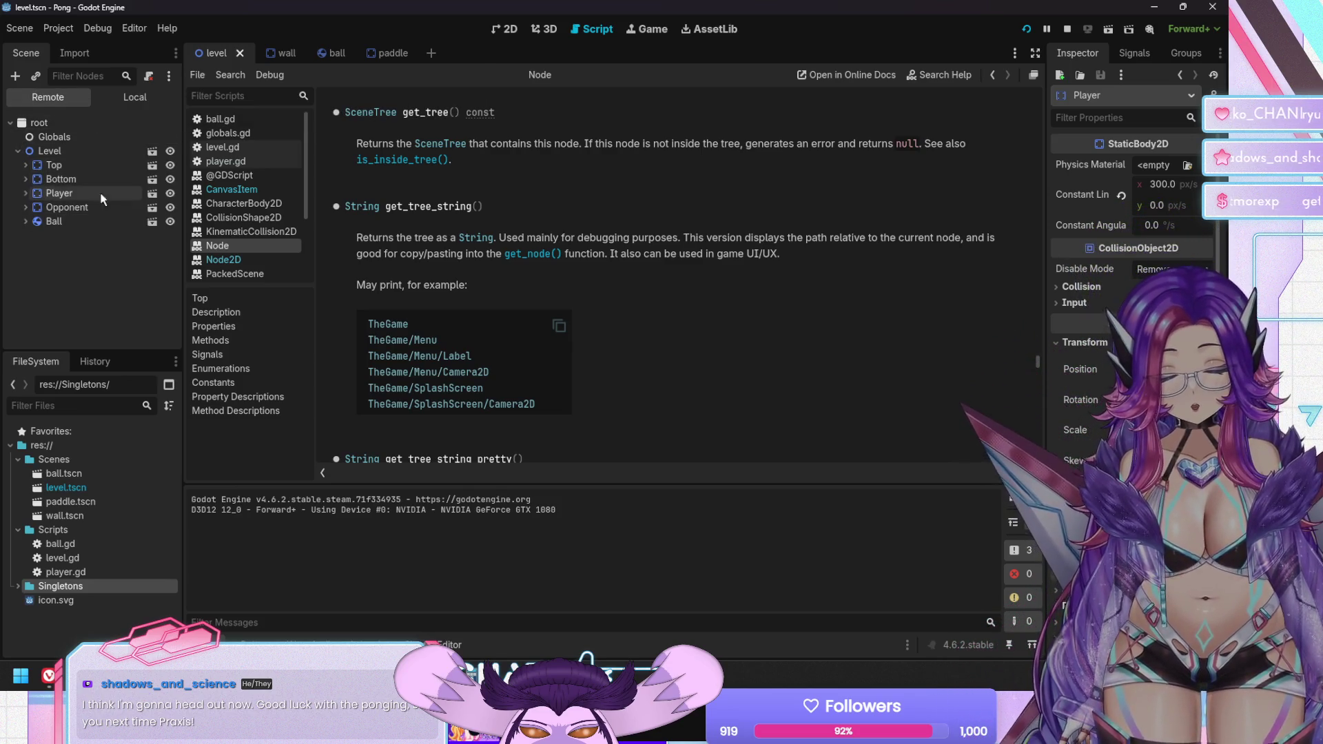
left_click(91, 151)
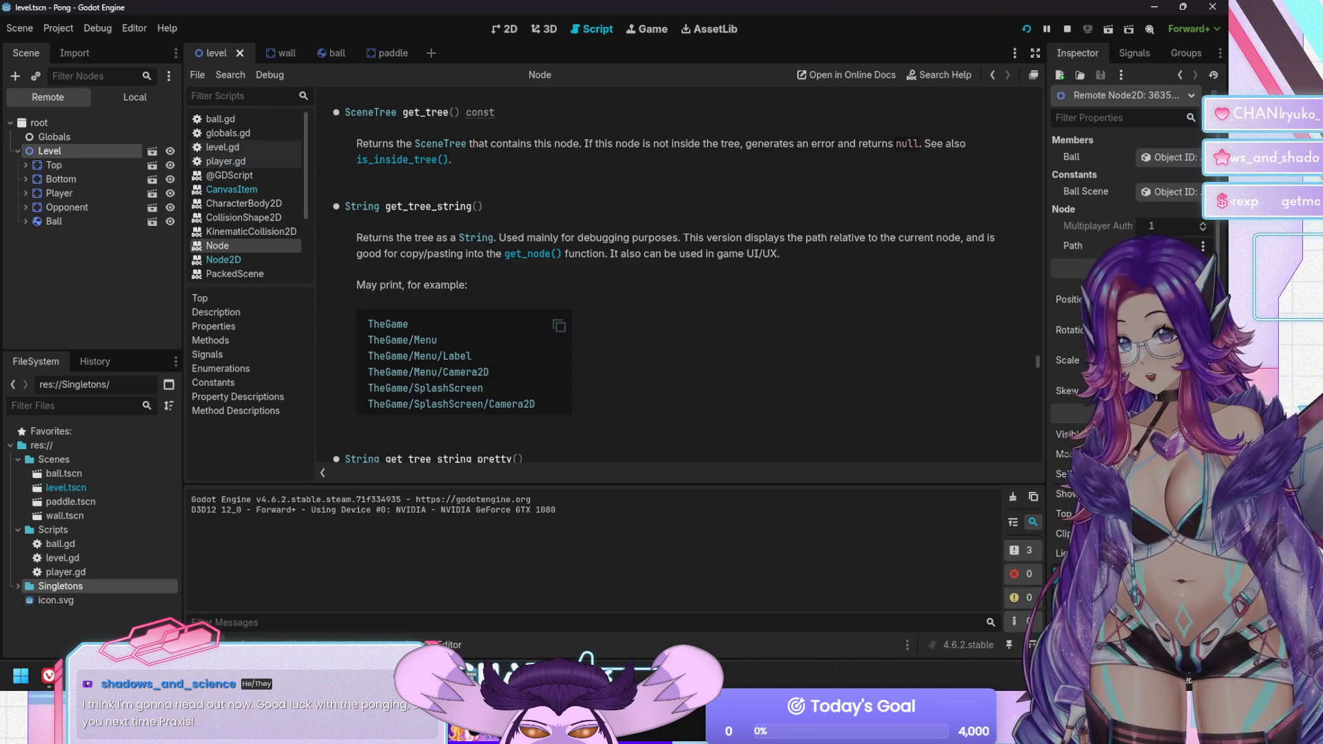
left_click(511, 637)
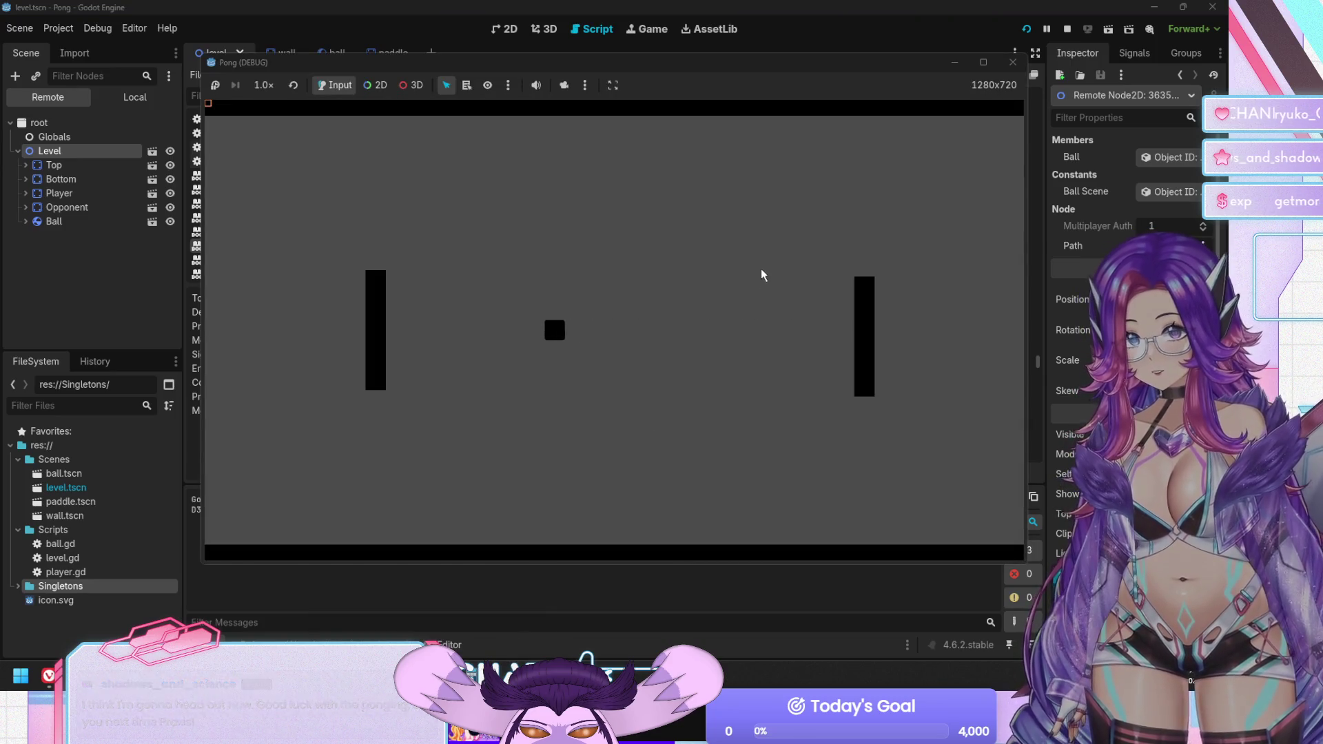
key("F8")
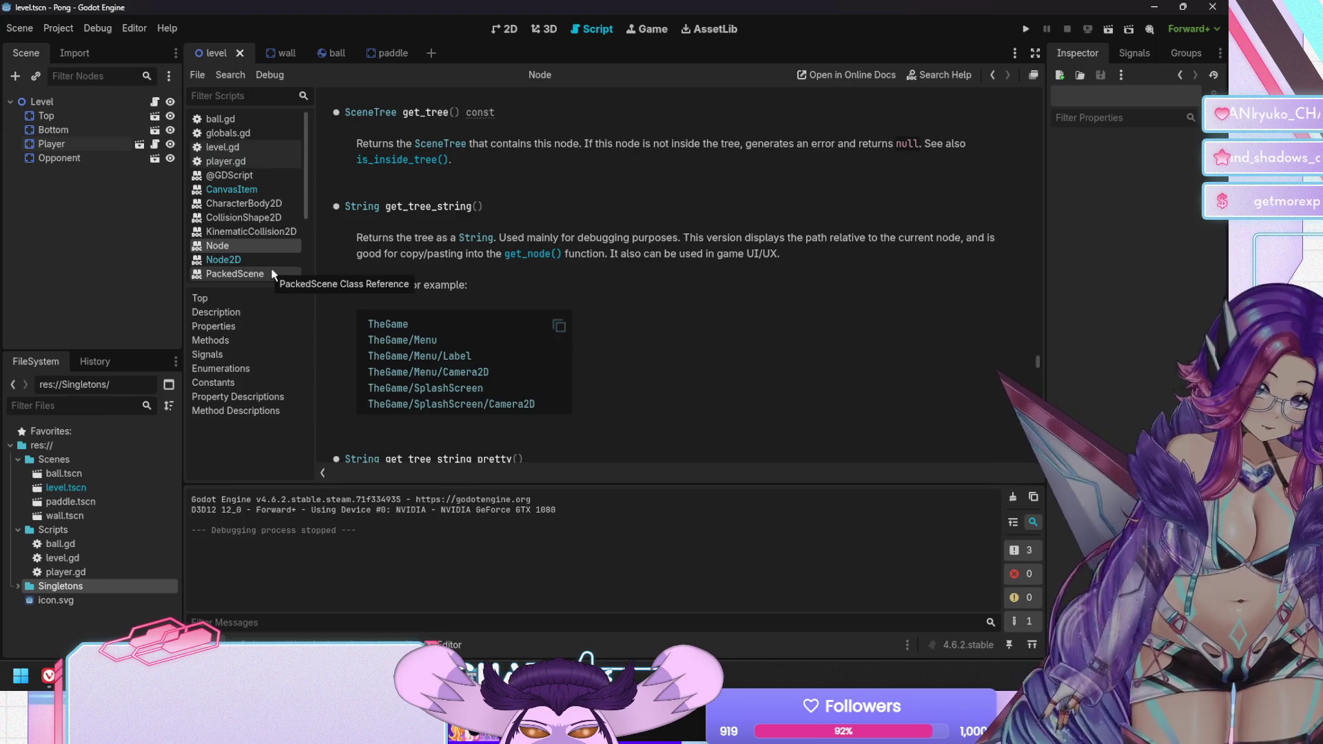
Close the CollisionShape2D and Node2D help pages, then delete the blank line after pass in player.gd
left_click(250, 215)
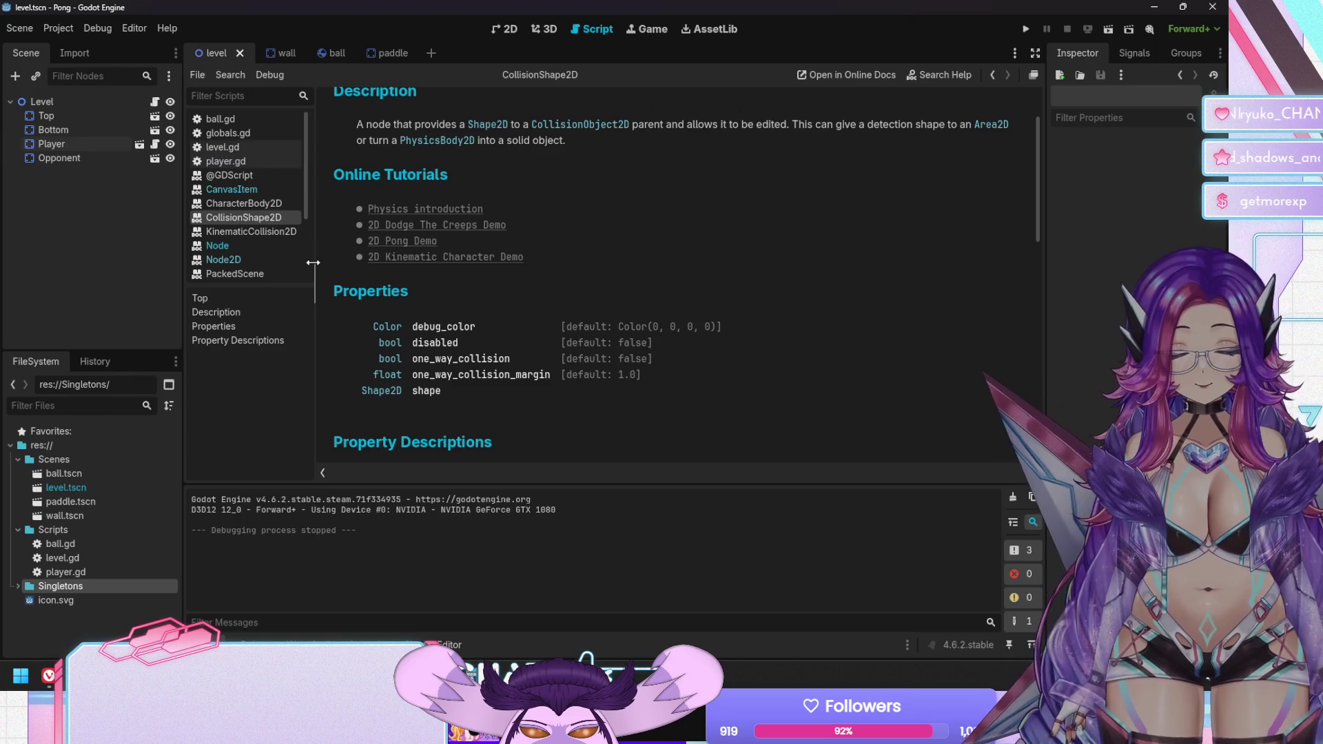
left_click(258, 258)
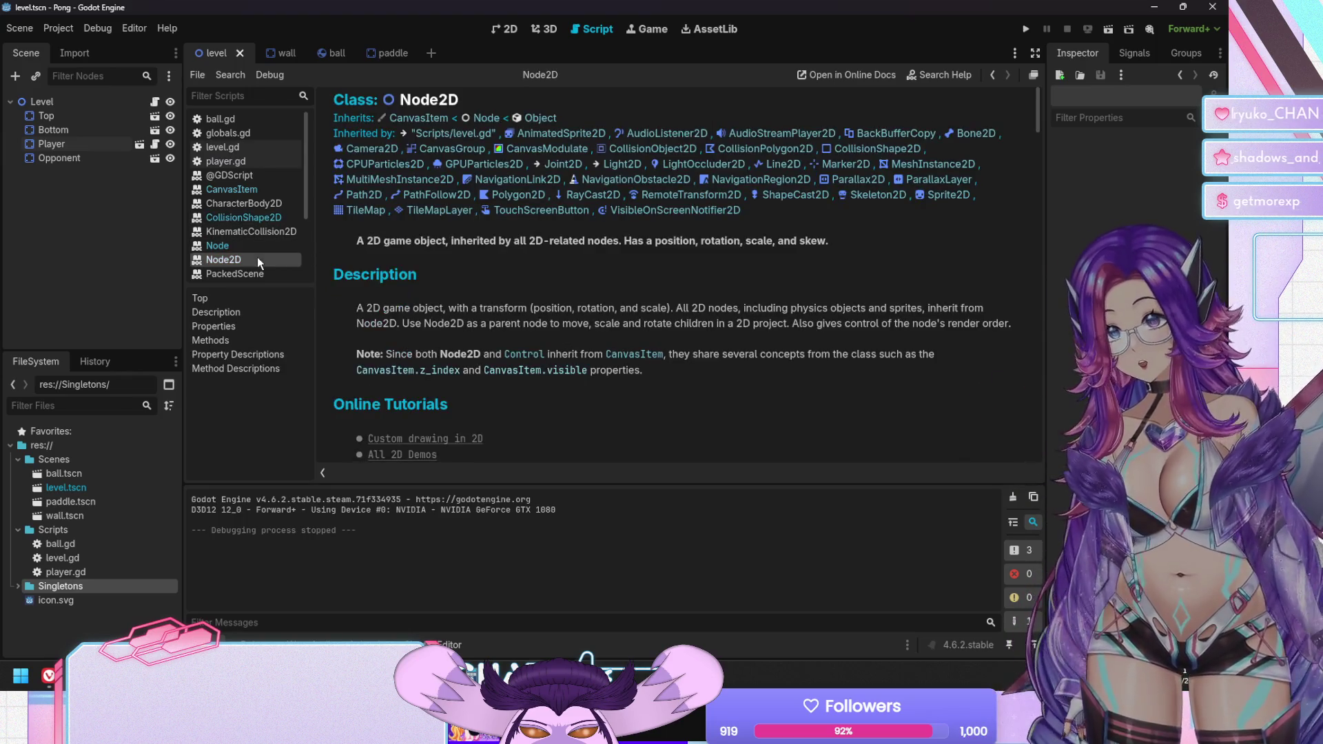
right_click(258, 258)
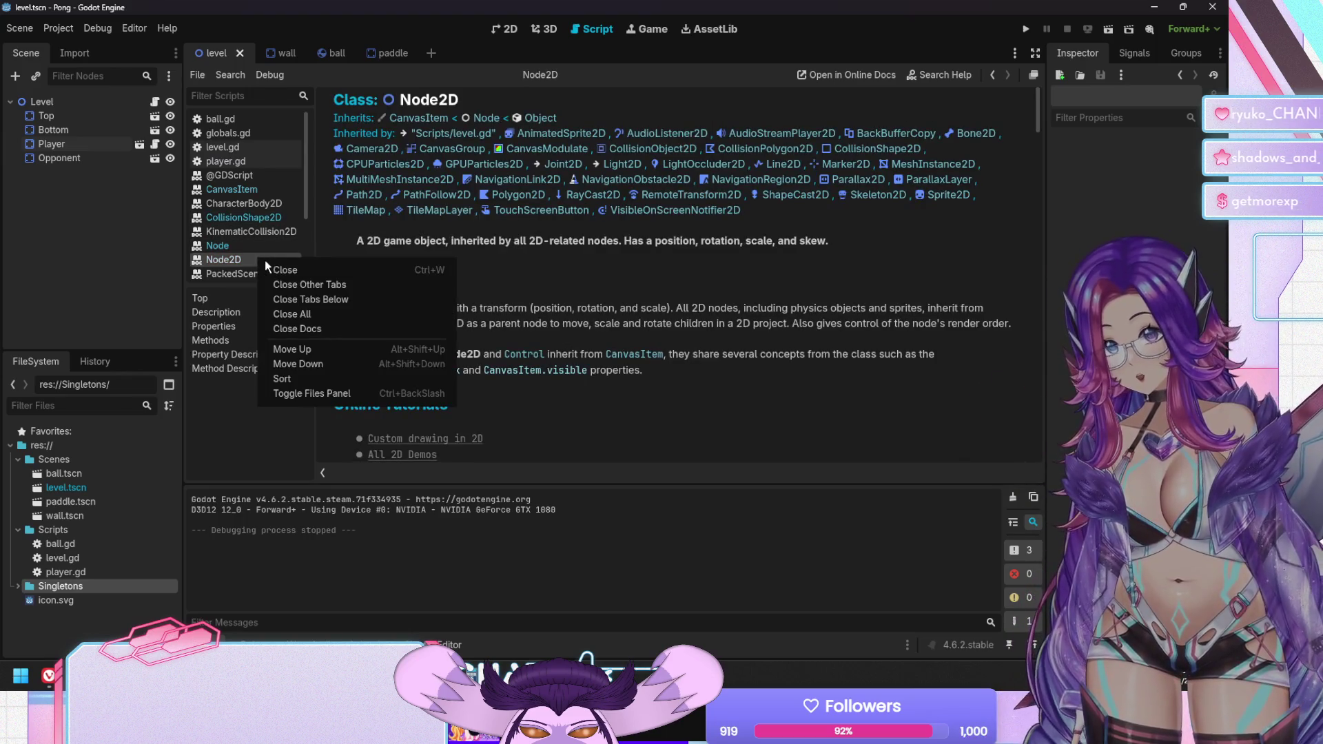
left_click(312, 330)
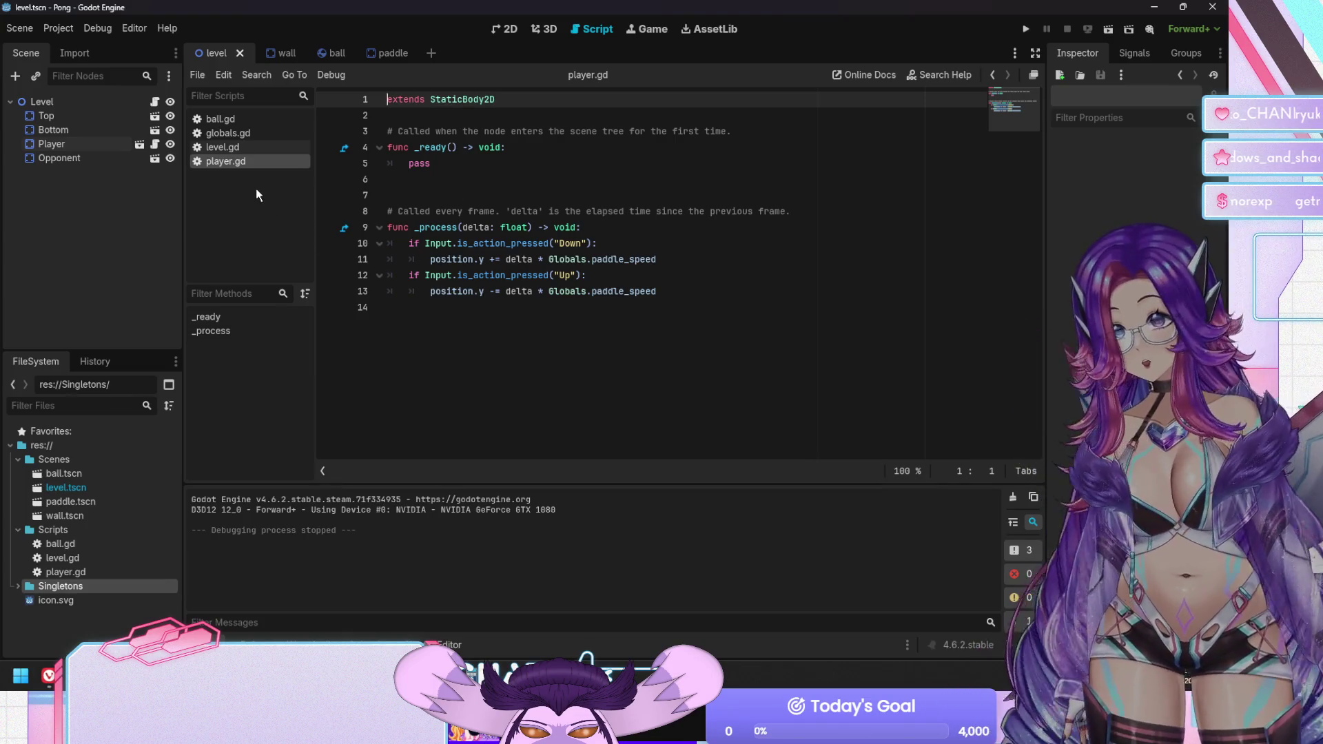
left_click(540, 171)
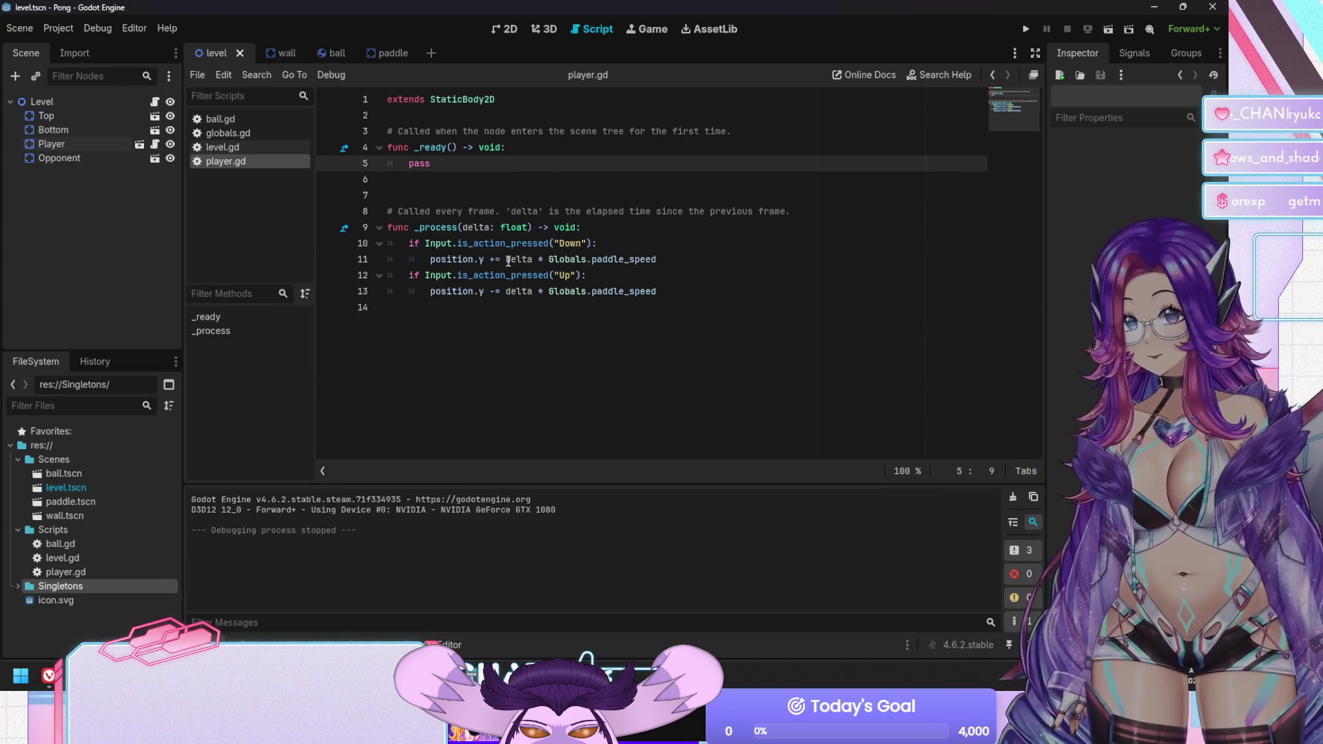
key("Delete")
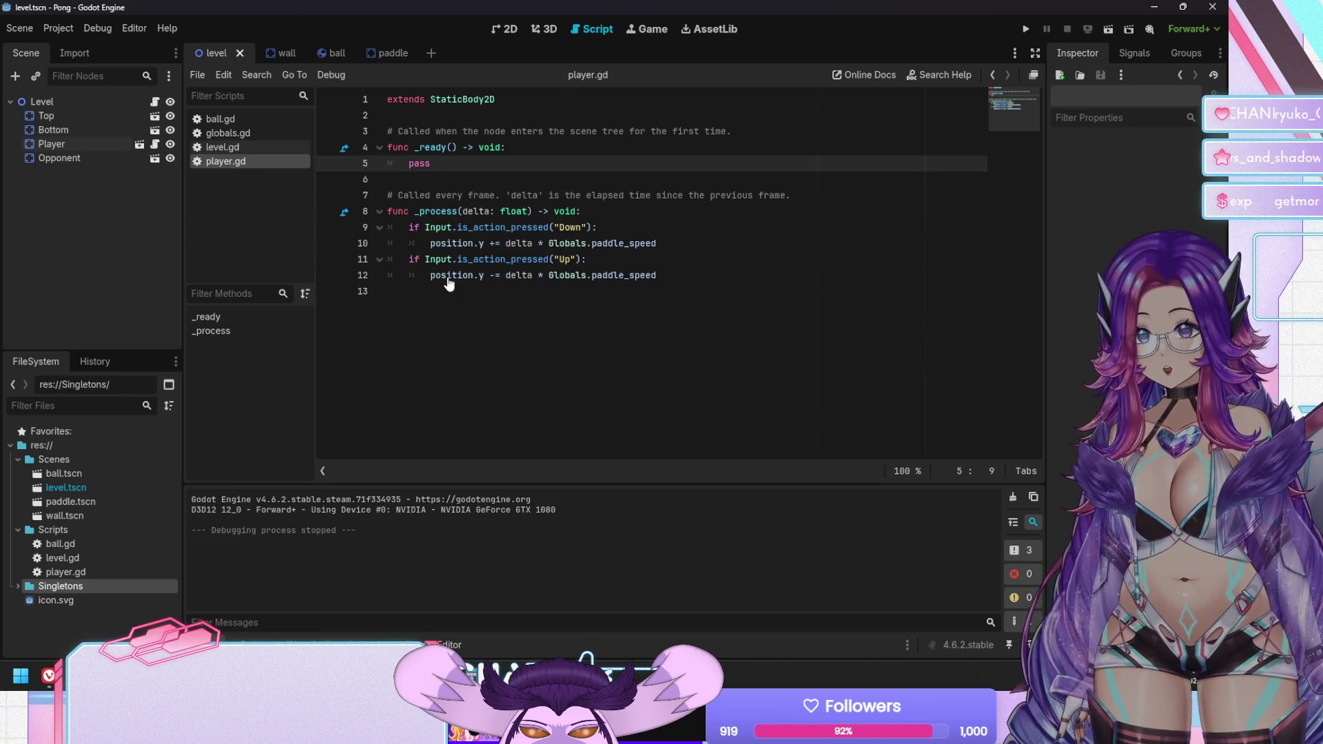
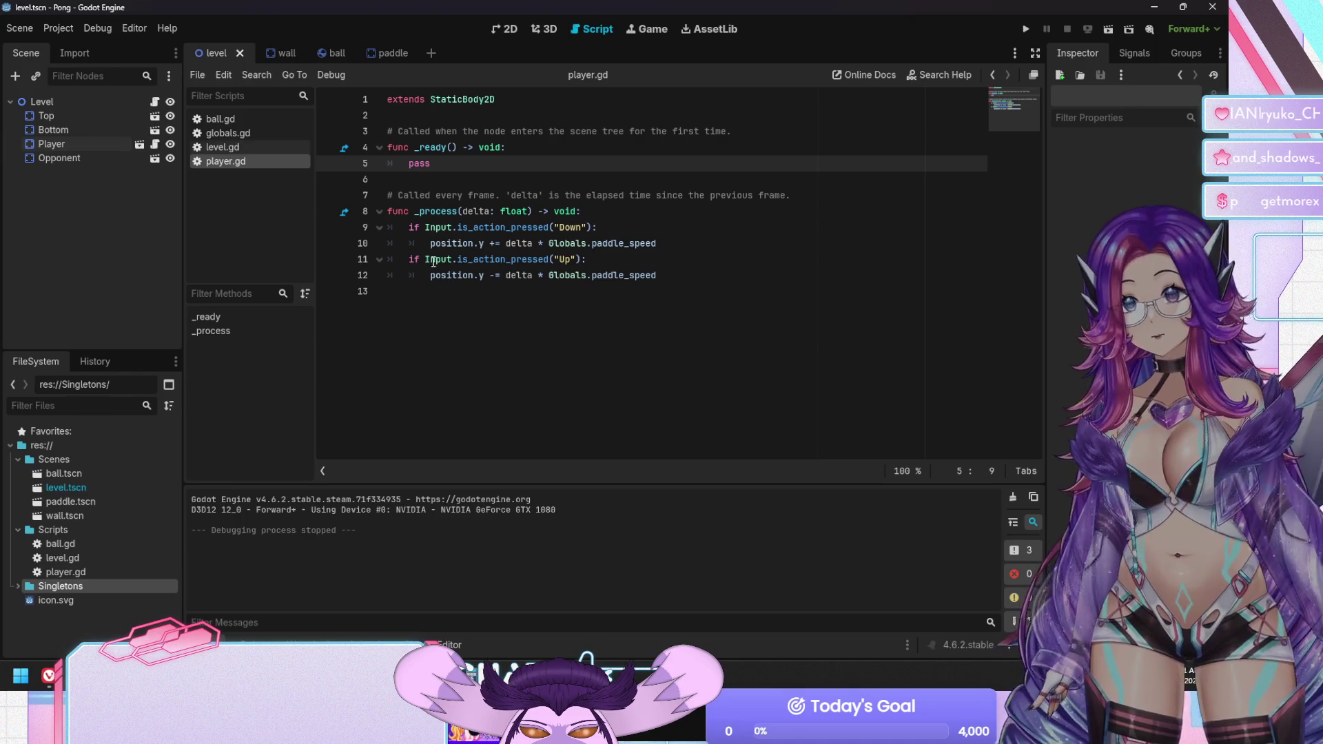
key("Up")
key("Up")
key("Up")
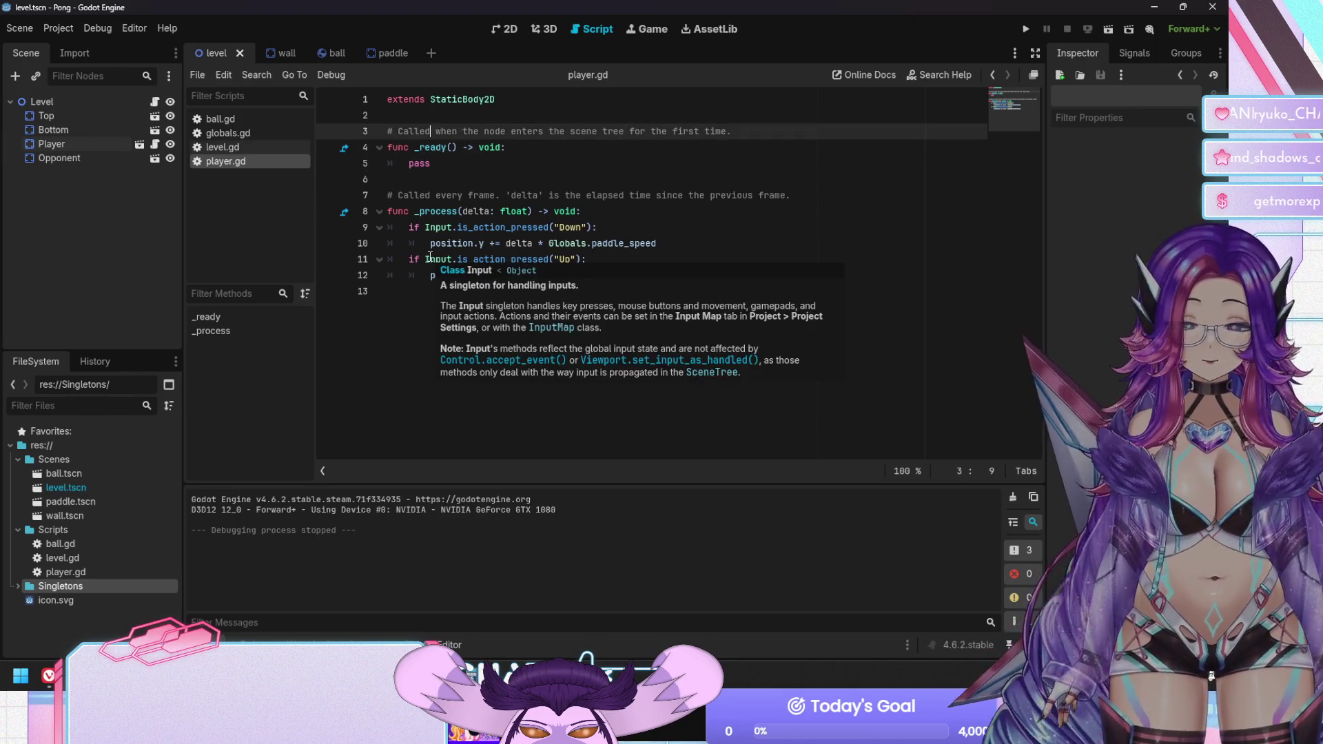
key("Return")
key("Return")
key("Up")
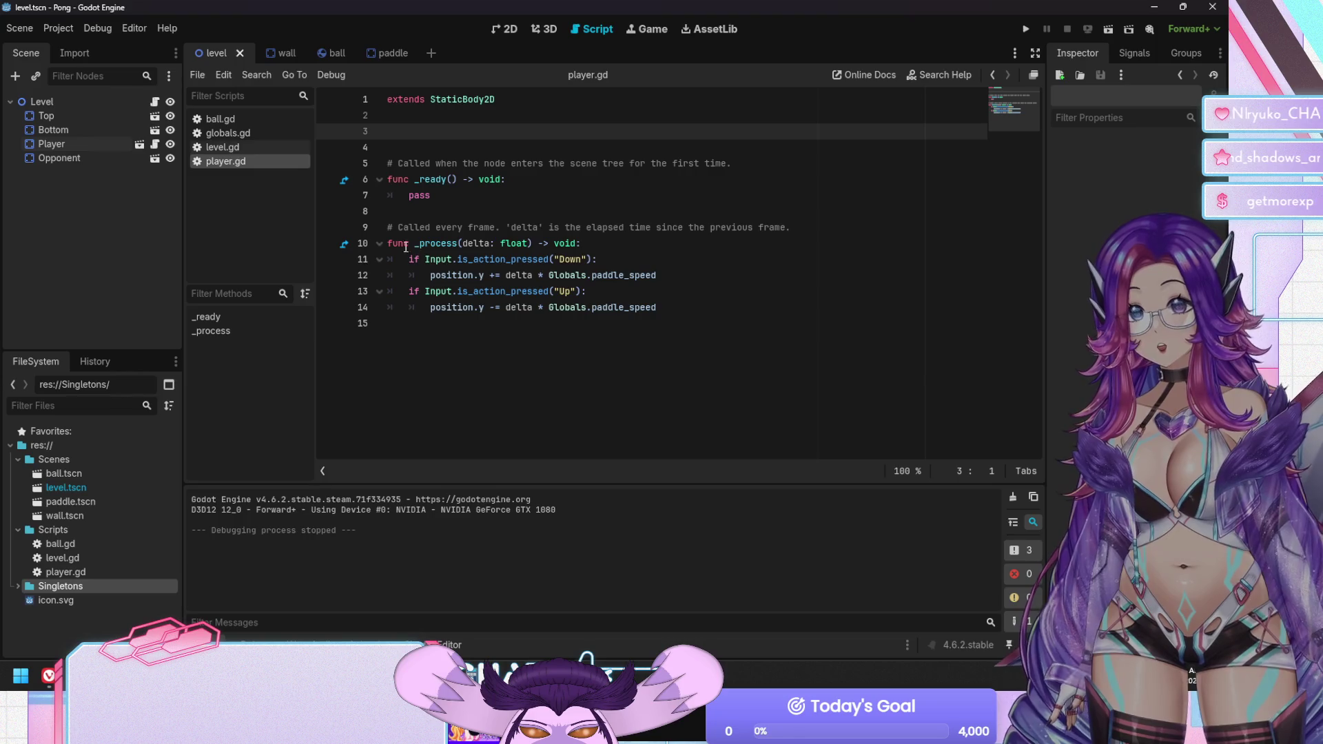
left_click(56, 121)
left_click_drag(55, 122, 402, 134)
left_click(84, 131, "ctrl")
left_click_drag(89, 130, 407, 148)
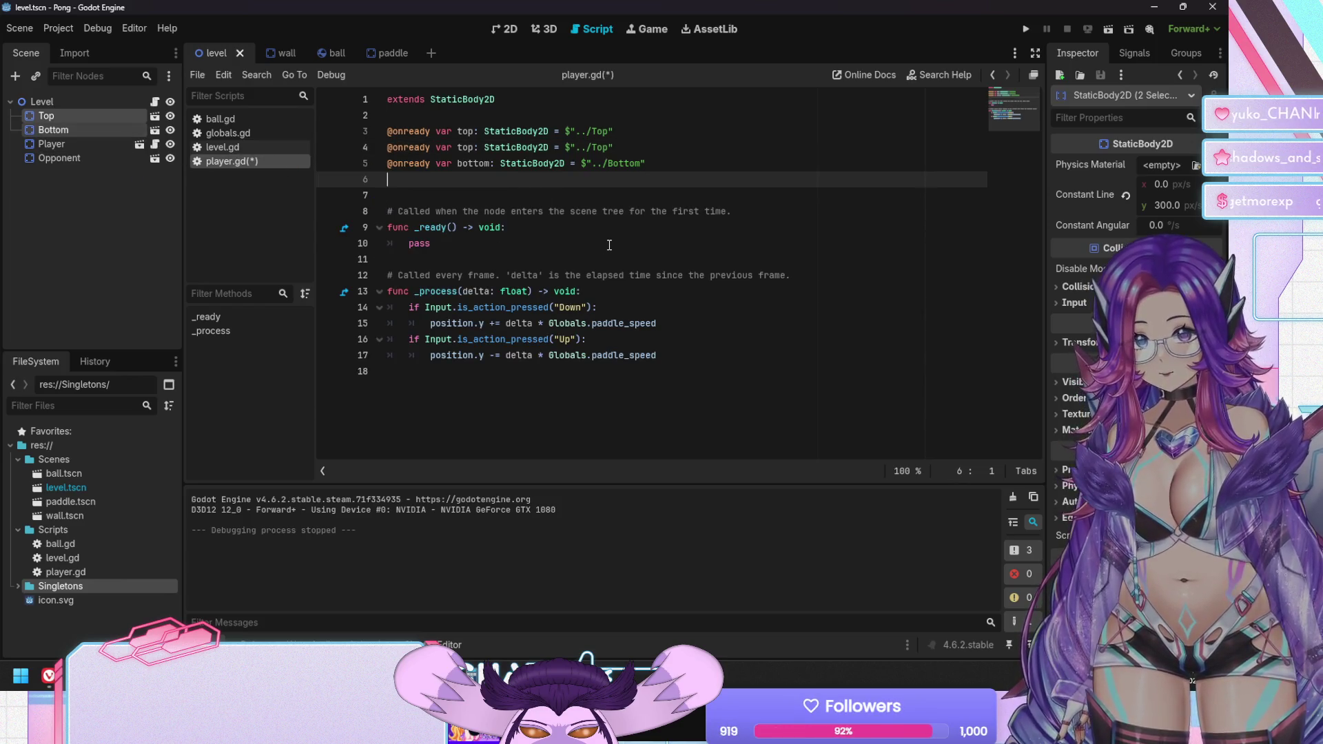
Delete the duplicate Top reference line and save player.gd
left_click(637, 148)
key("shift+Up")
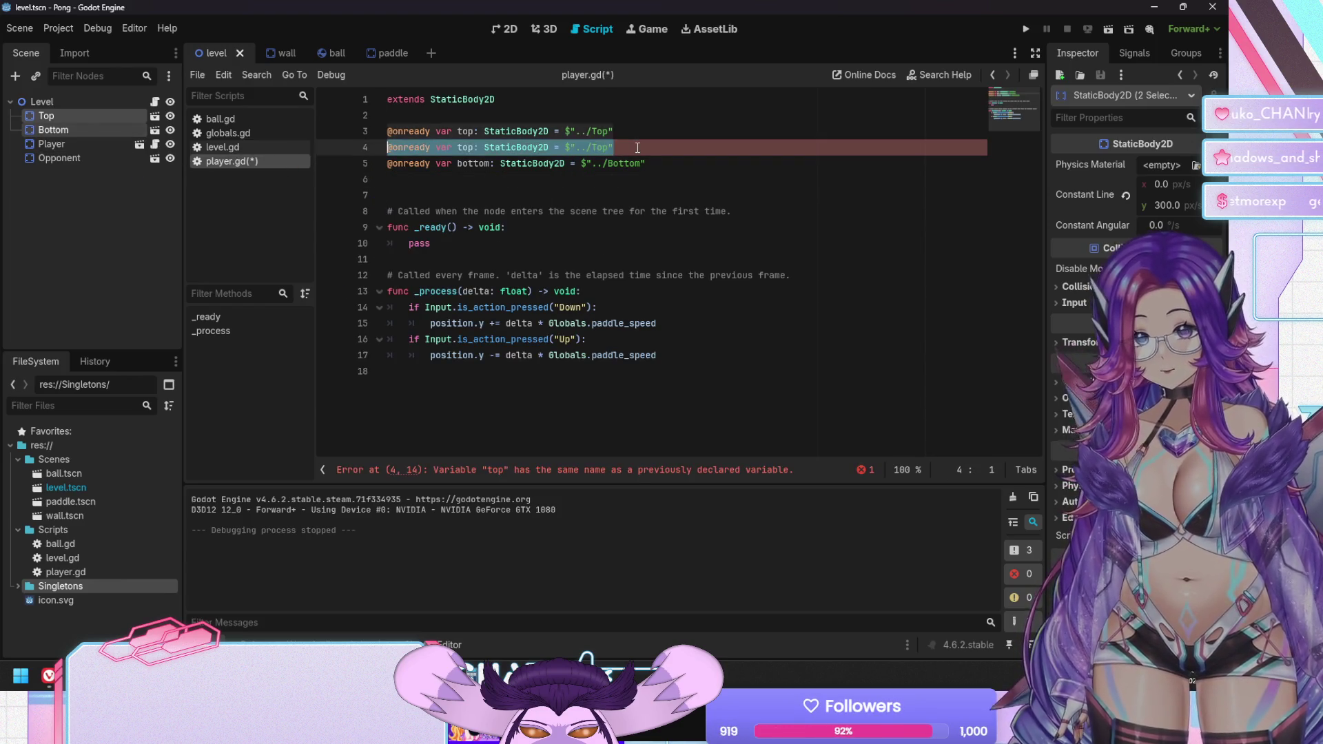
key("BackSpace")
key("ctrl+s")
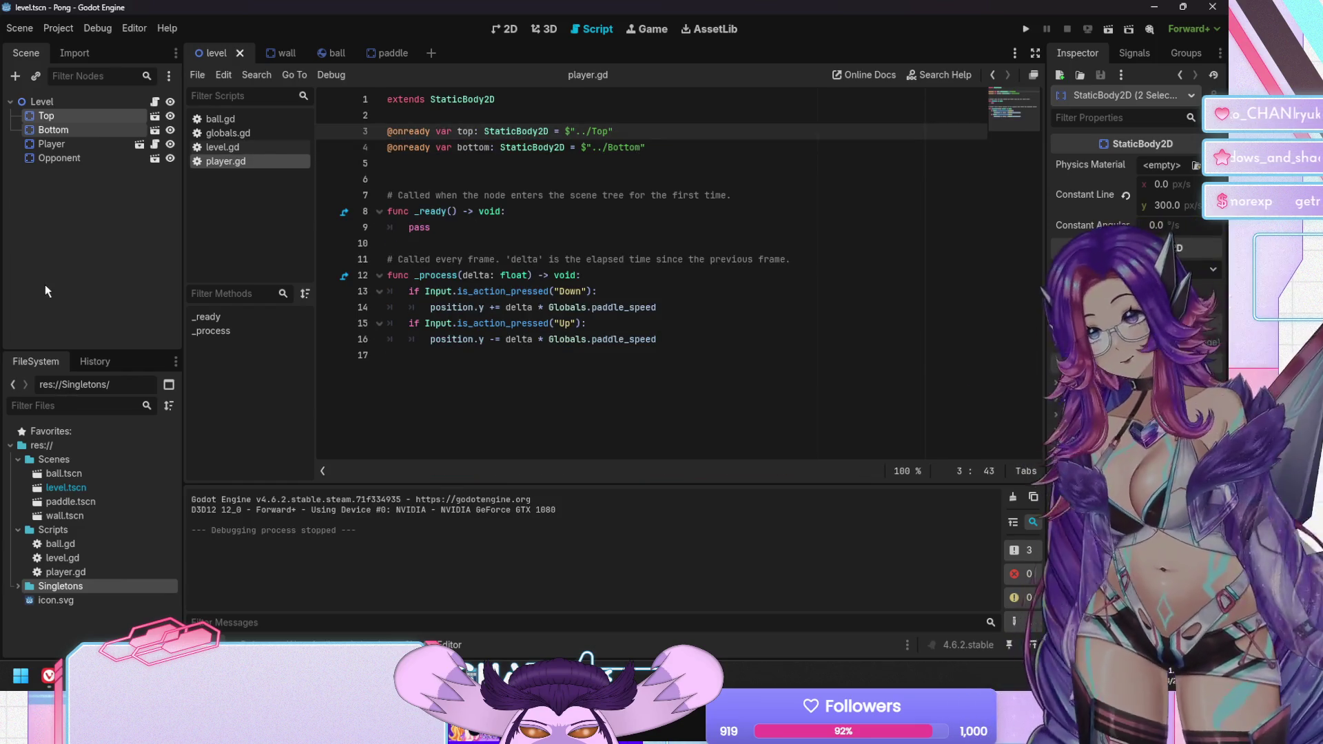
left_click(44, 284)
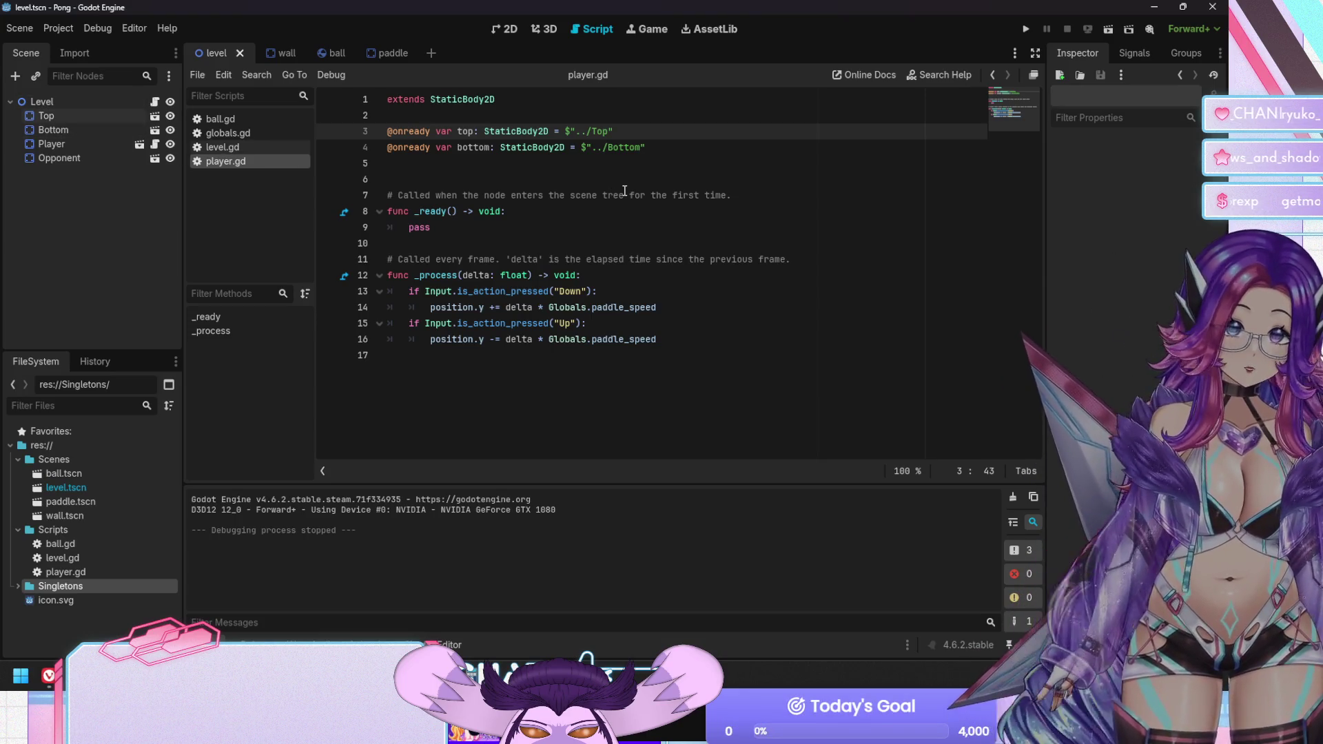
left_click(473, 229)
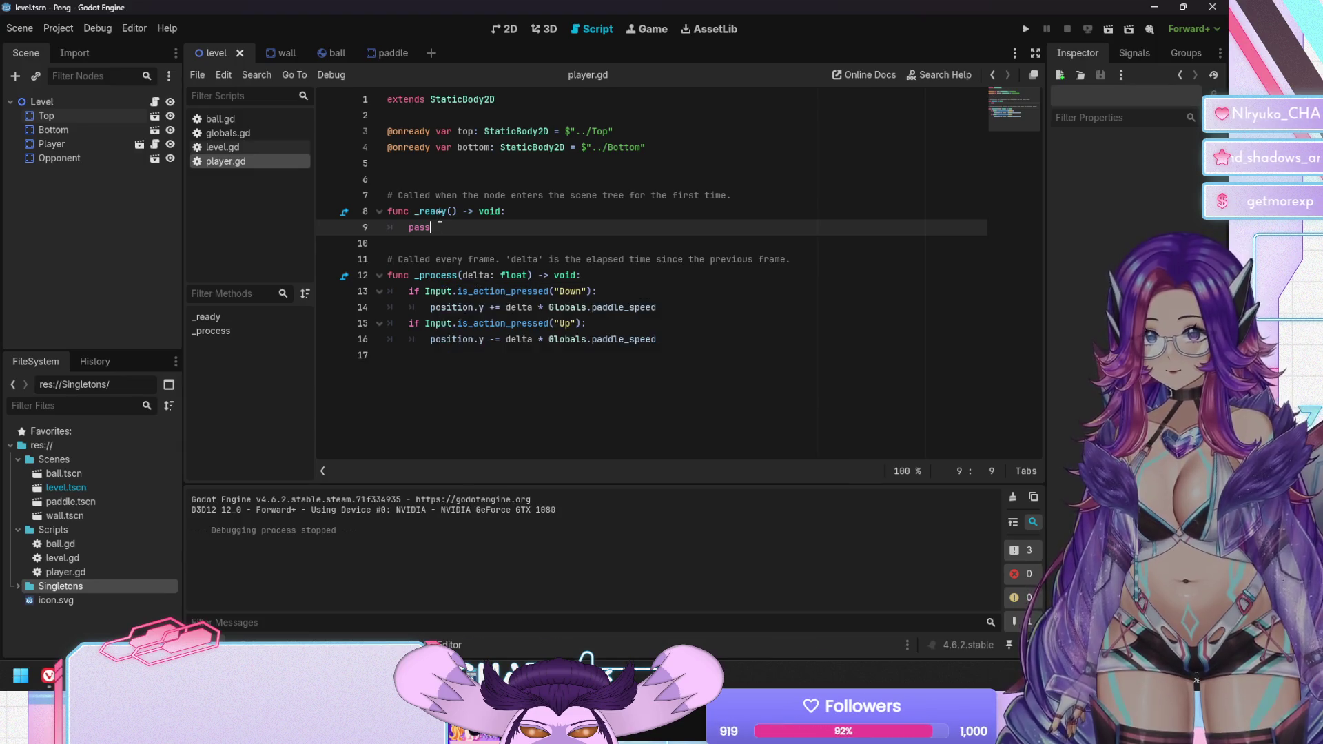
Declare a y_clamp variable typed as Vector2 under the Bottom wall reference
left_click(486, 166)
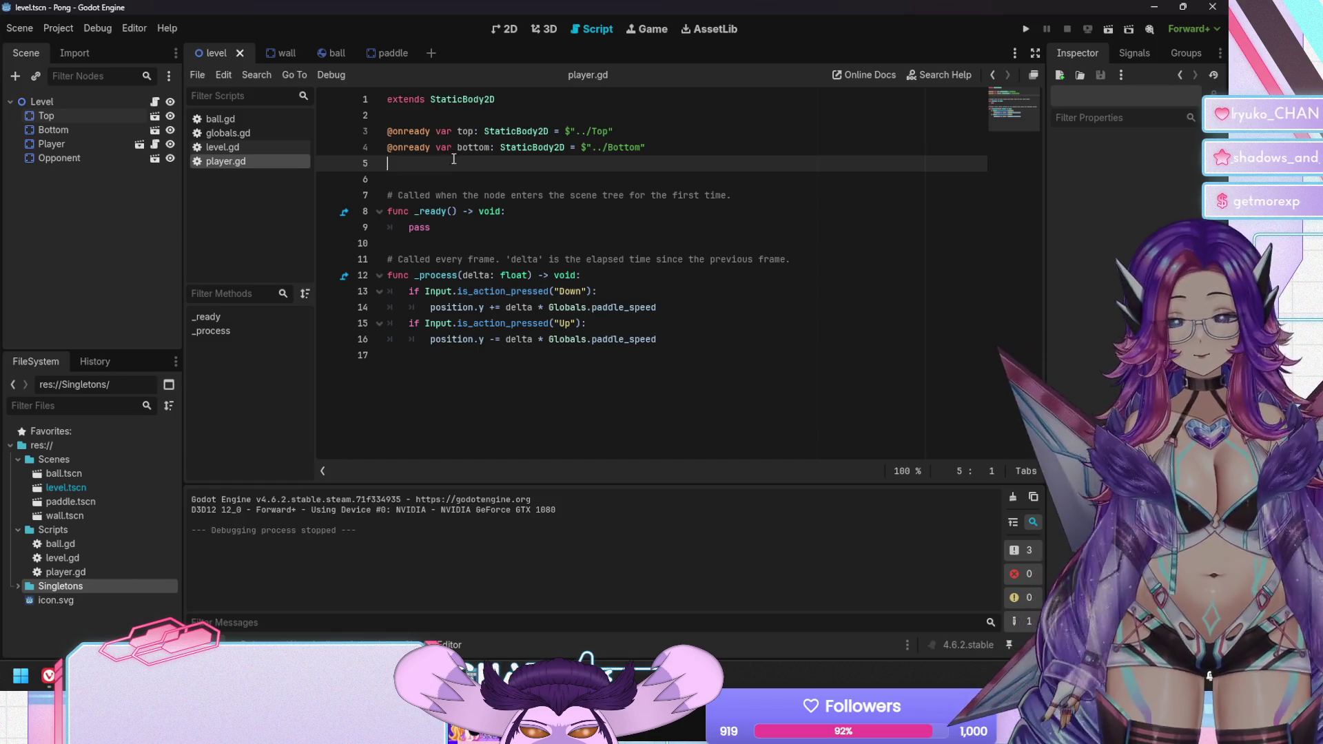
key("Return")
type("var y_")
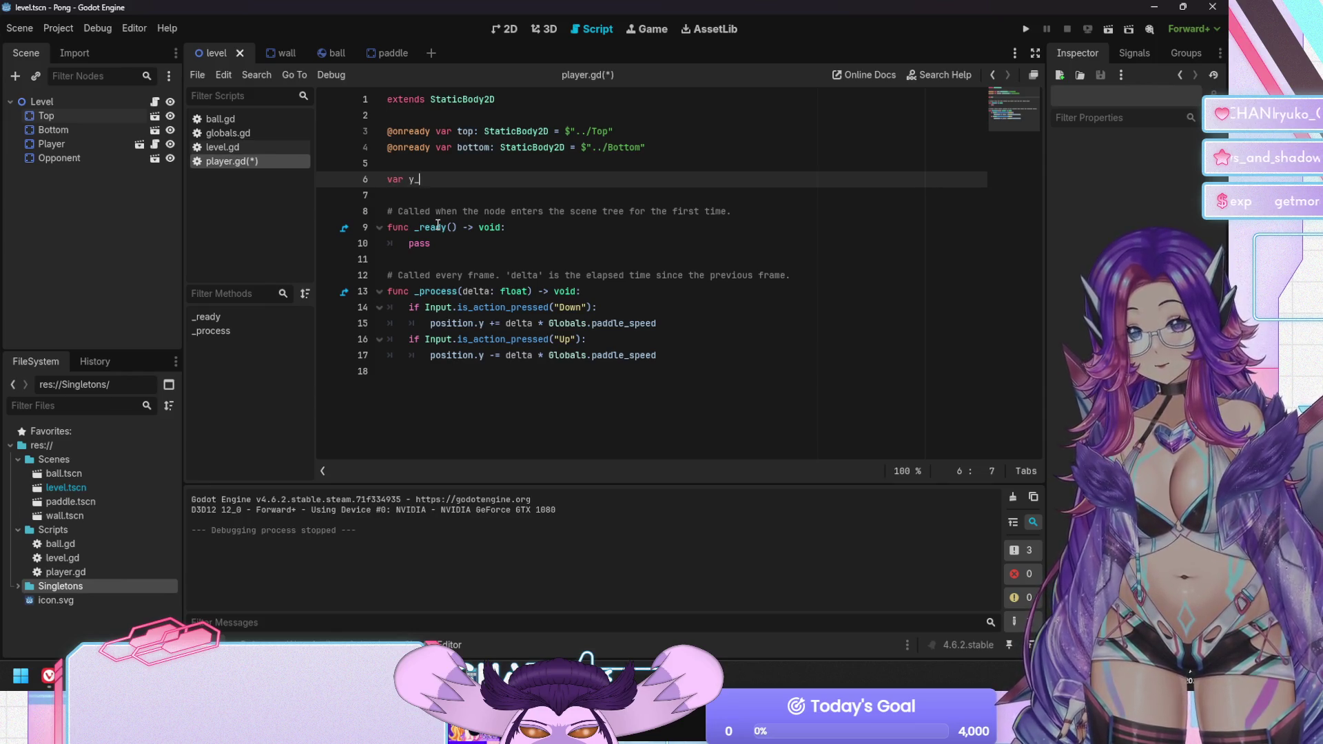
type("clamp = ")
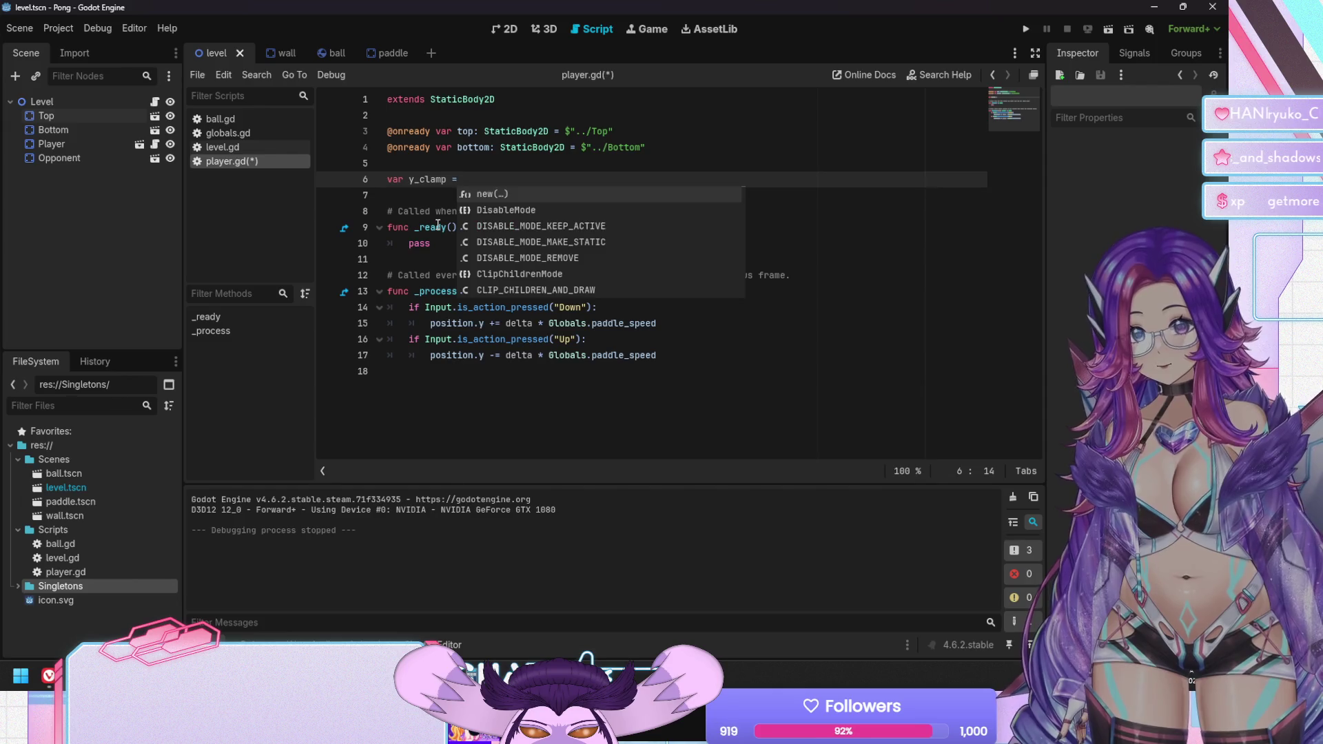
type("v")
key("BackSpace")
key("BackSpace")
key("BackSpace")
key("BackSpace")
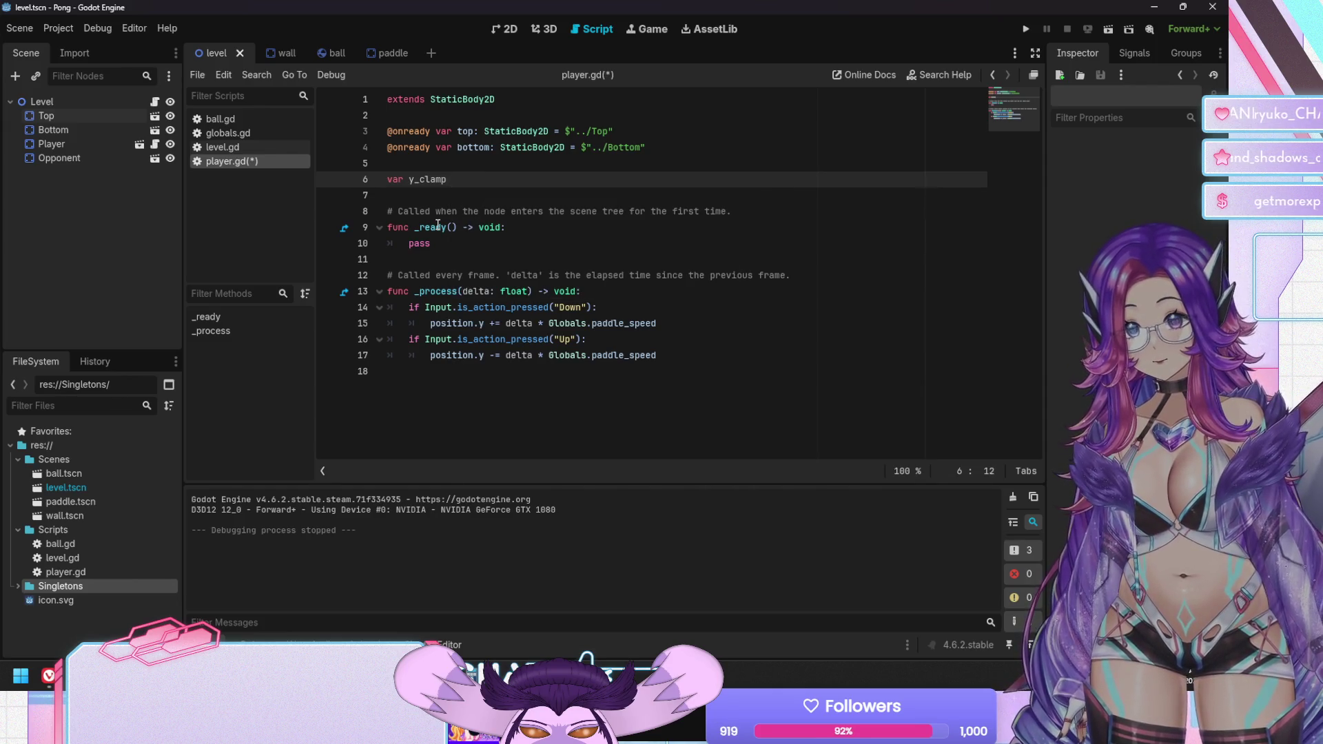
type(": Vector2")
key("Return")
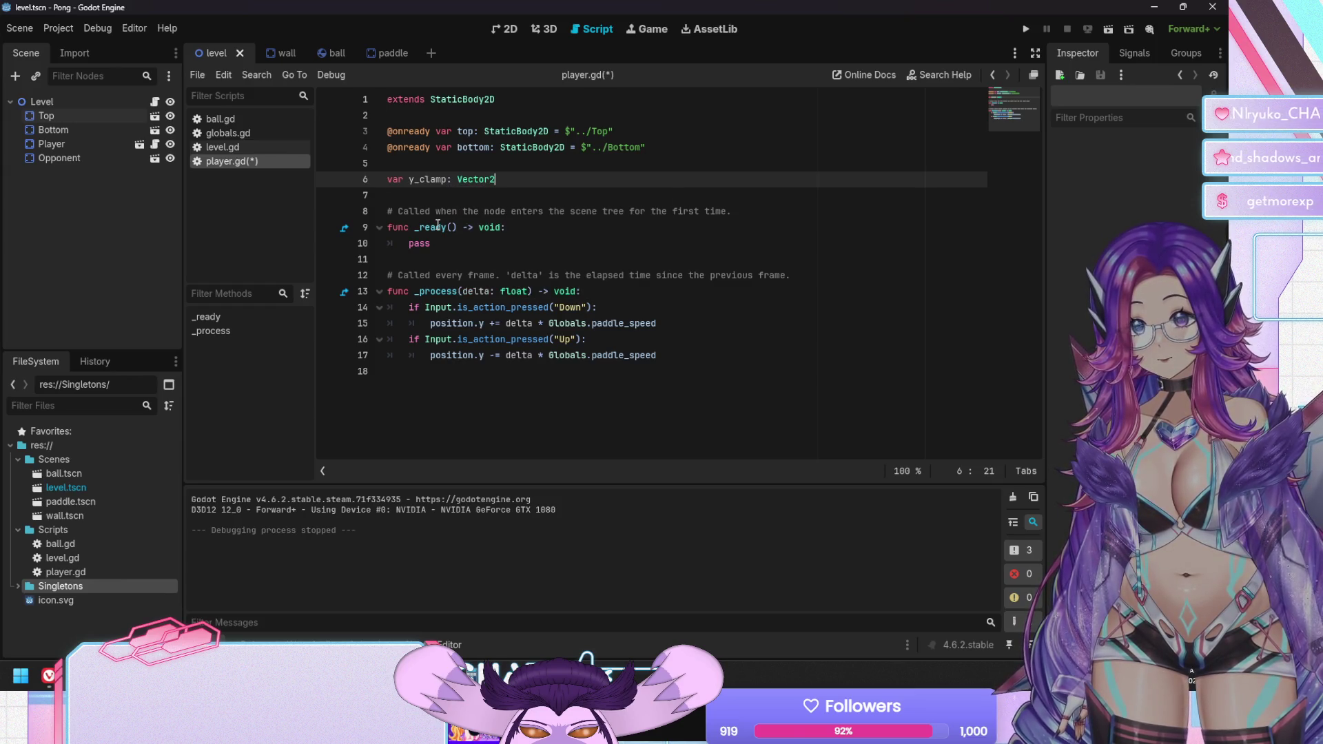
Try a position/size expression in _ready(), revert it to pass, and save player.gd
key("Down")
key("Down")
key("Down")
key("Down")
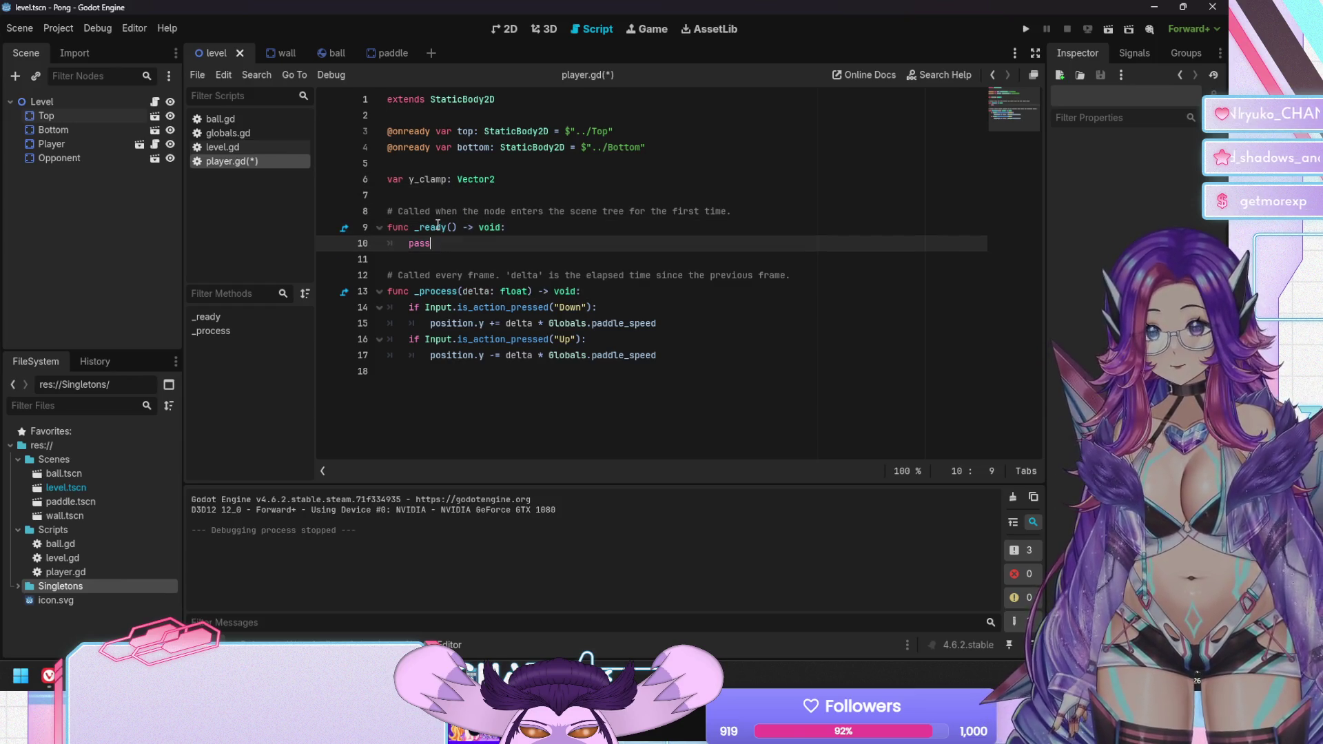
key("shift+Home")
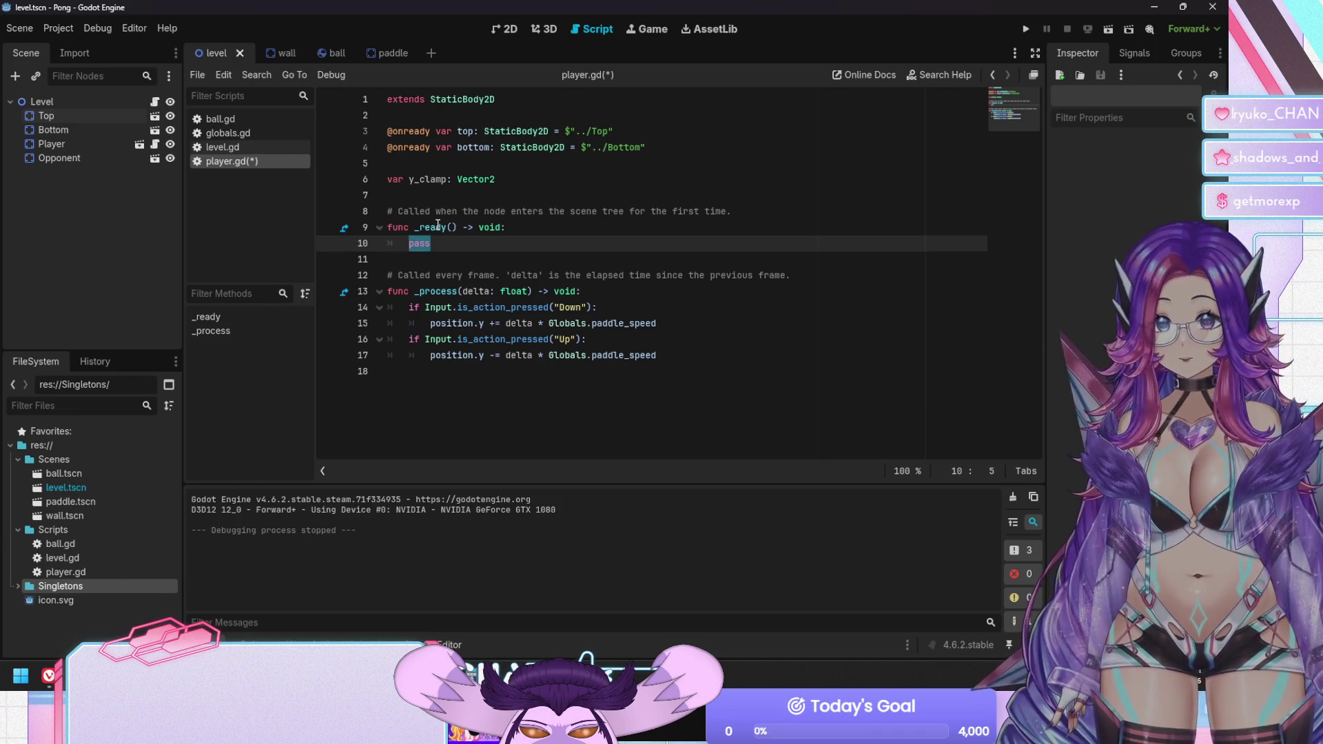
type("top.")
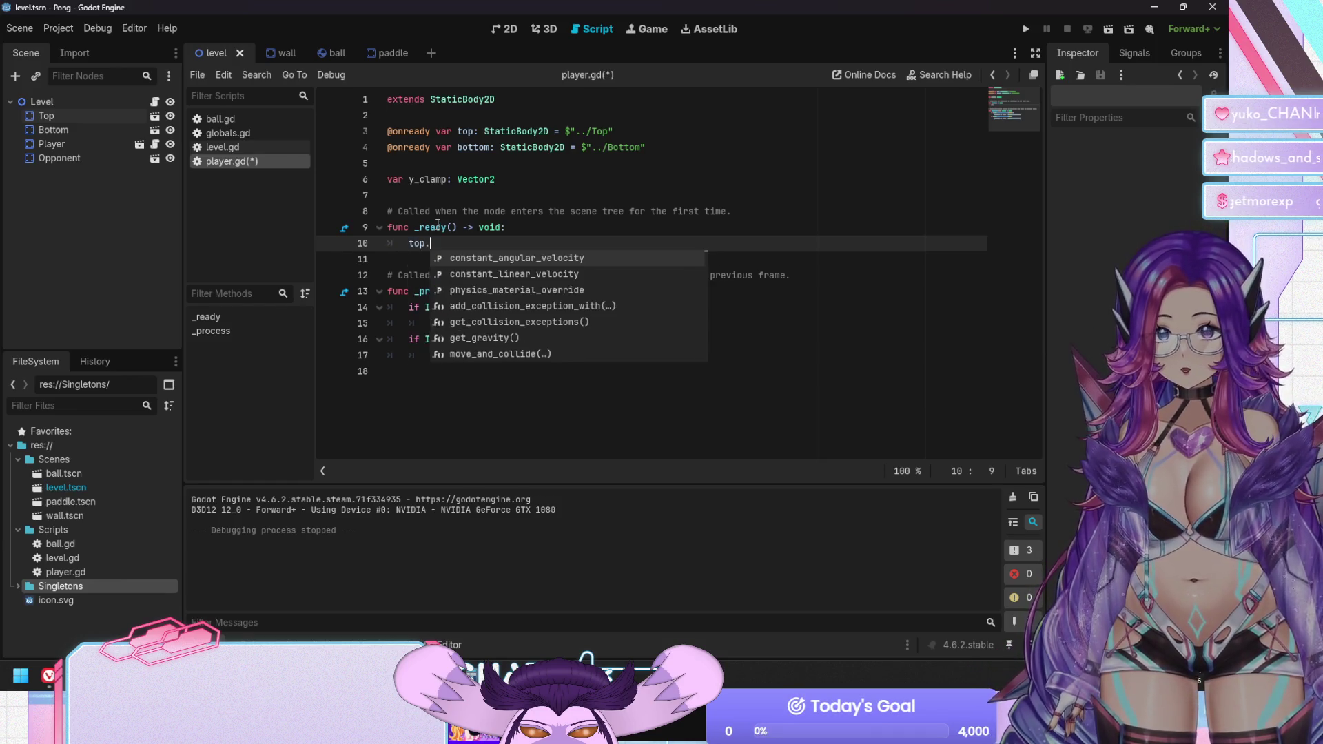
type("posi")
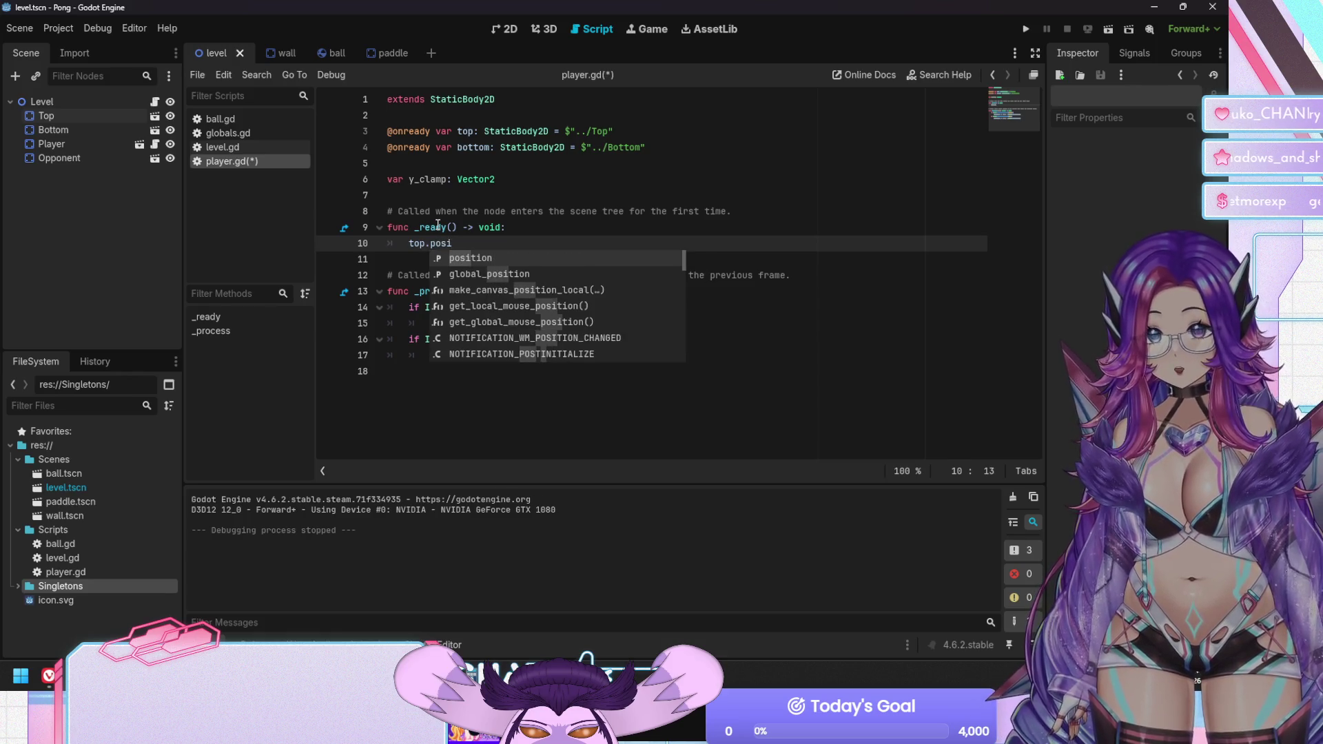
key("Return")
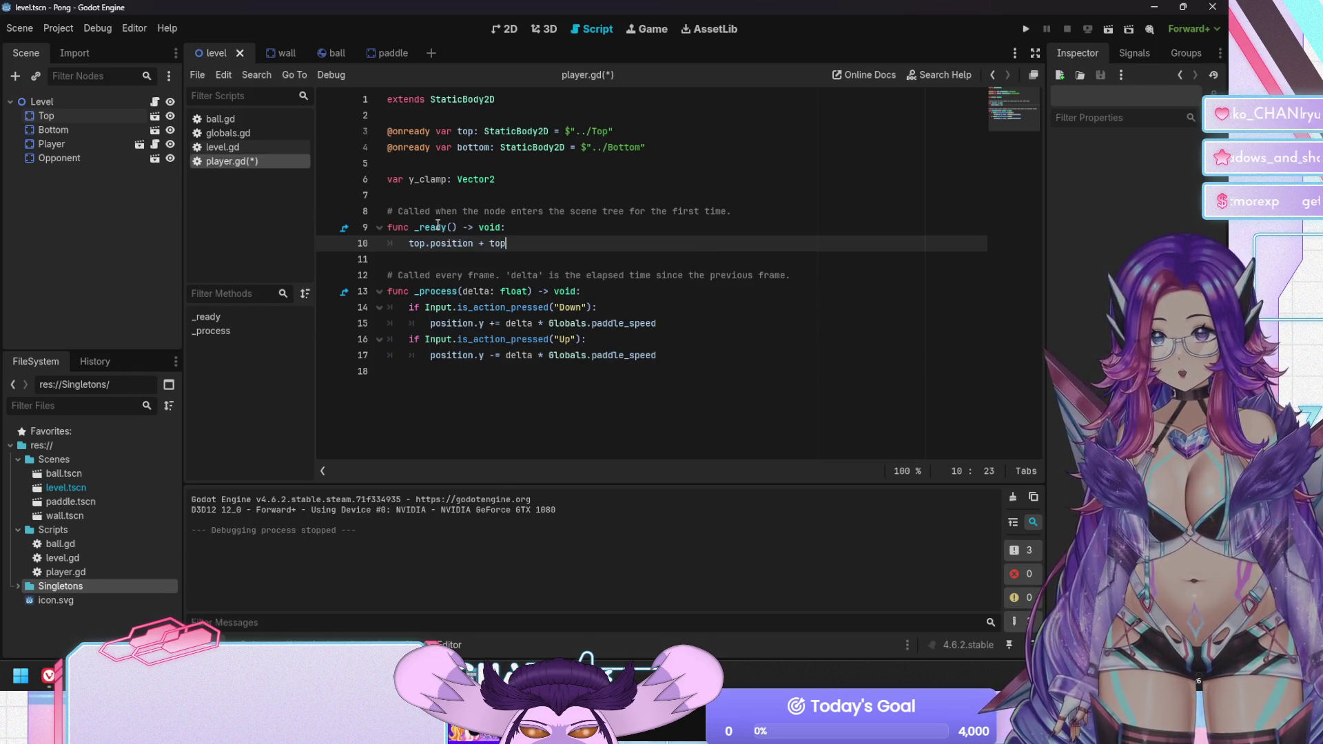
type(".")
type("heigh")
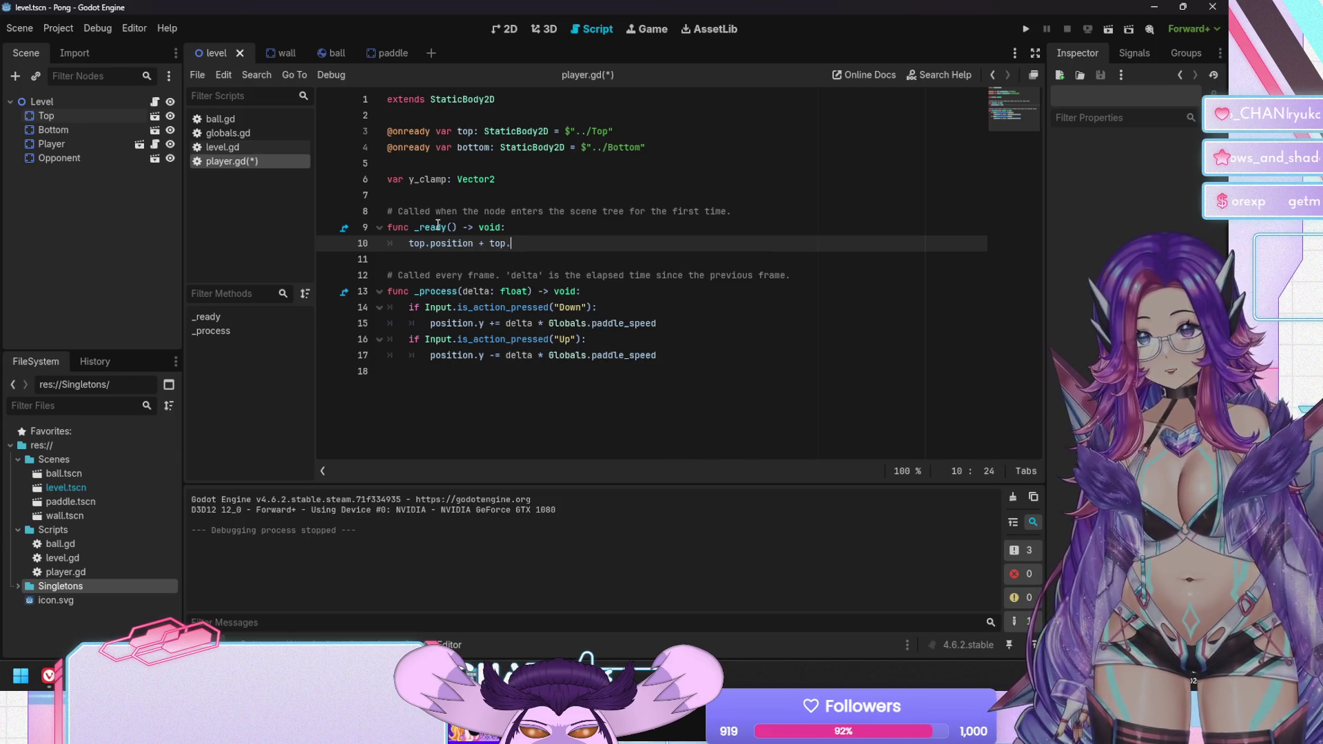
key("BackSpace")
key("BackSpace")
key("BackSpace")
type("siz")
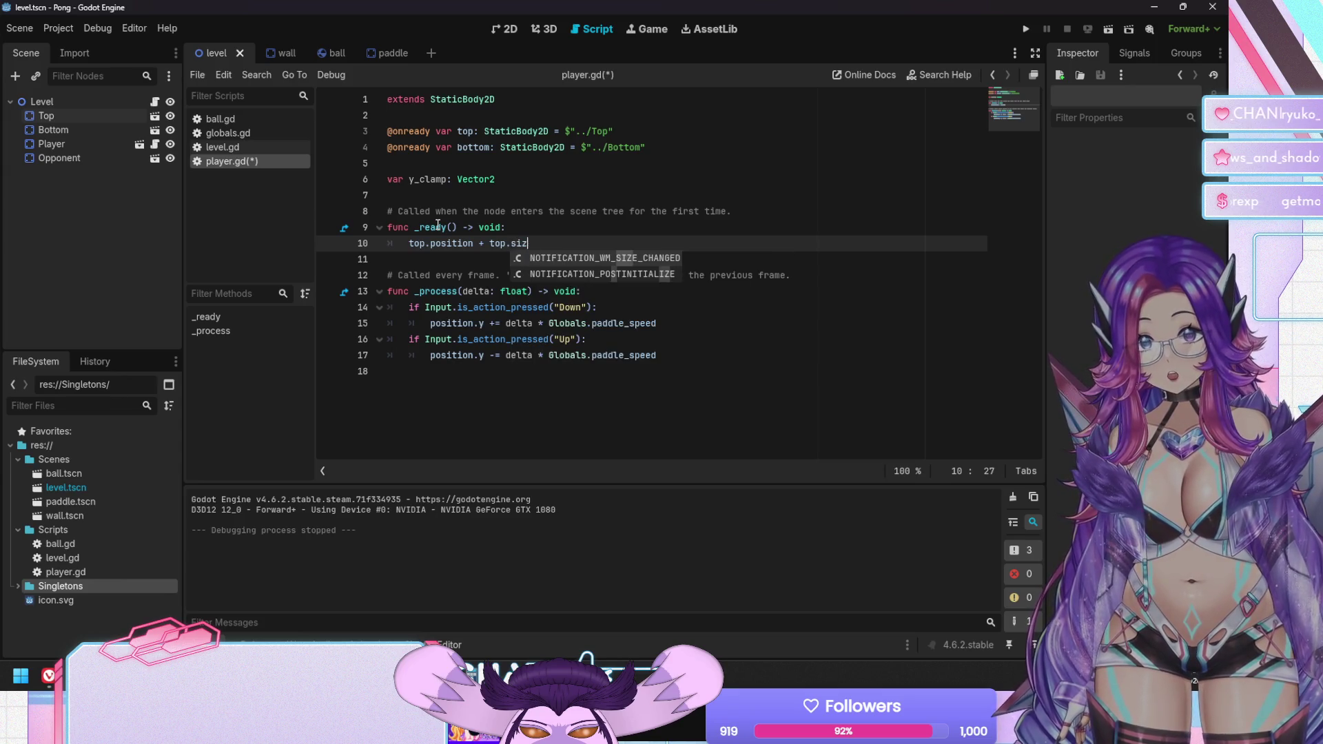
key("BackSpace")
key("BackSpace")
key("BackSpace")
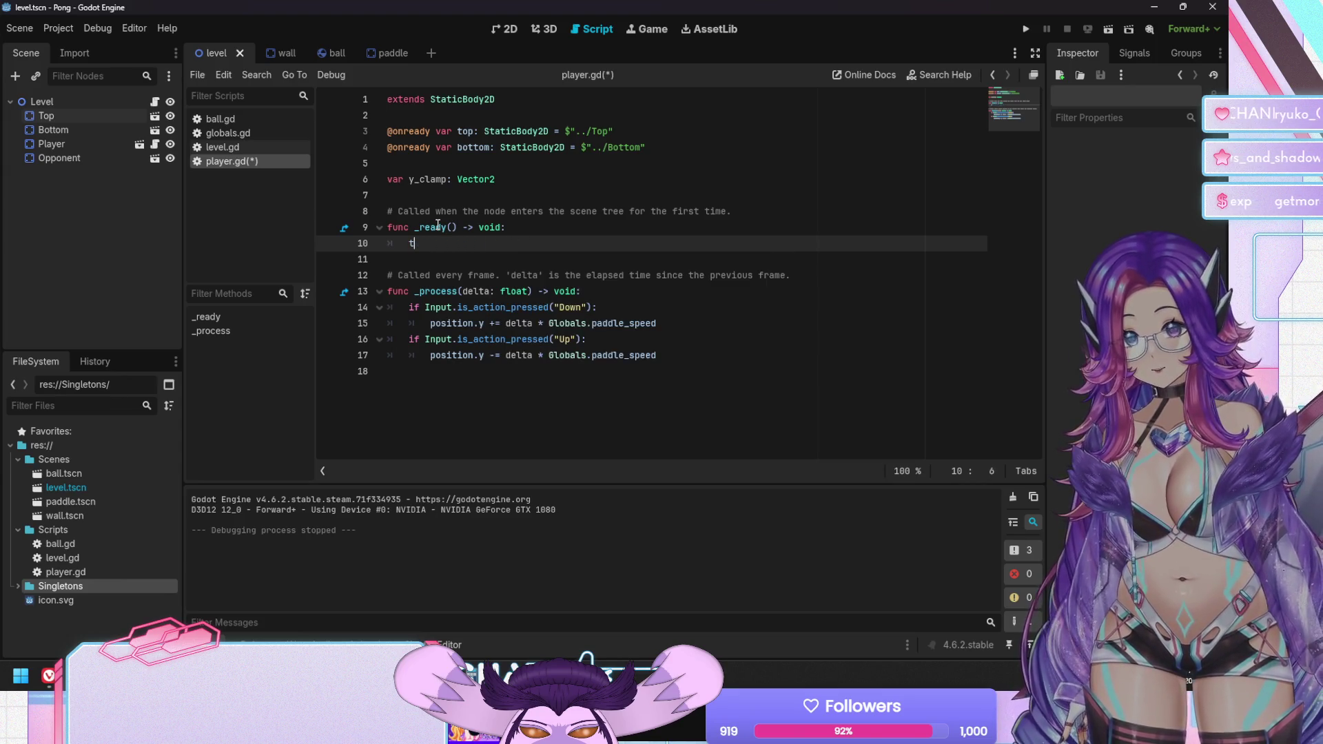
key("BackSpace")
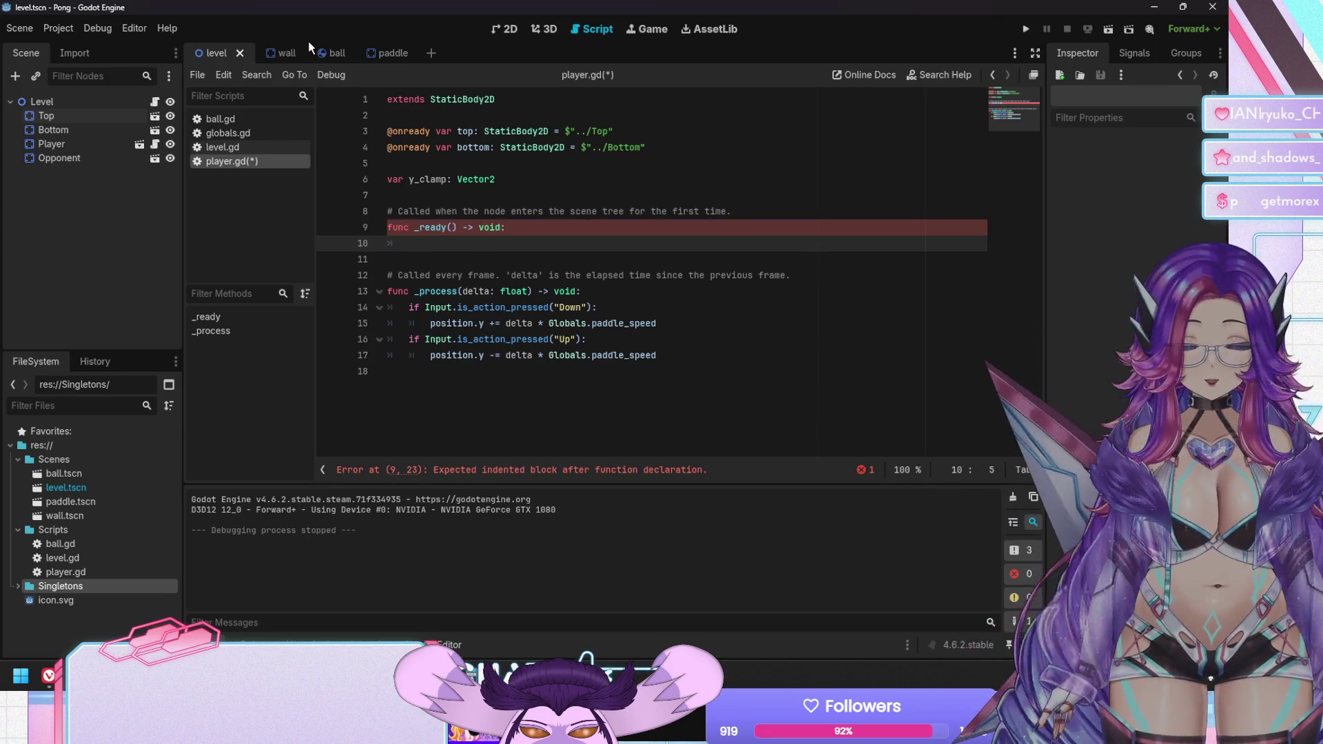
type("pass")
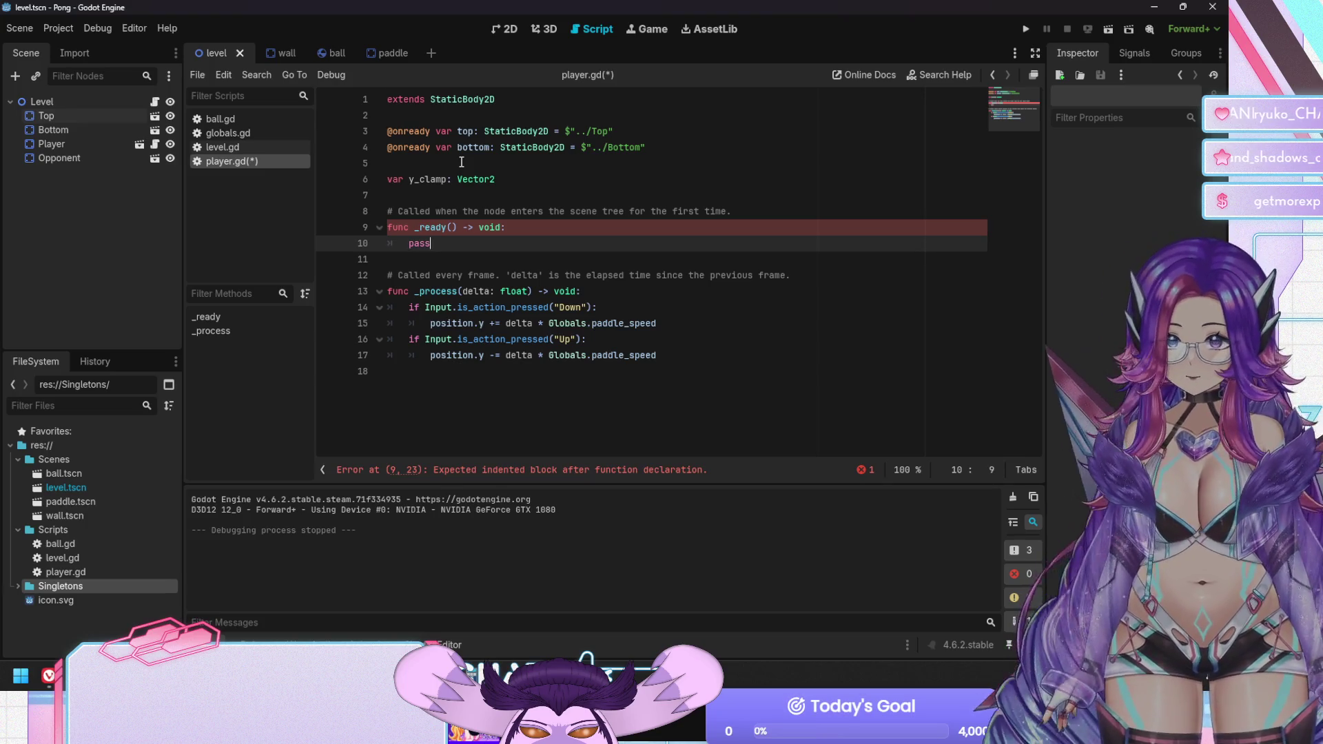
key("ctrl+s")
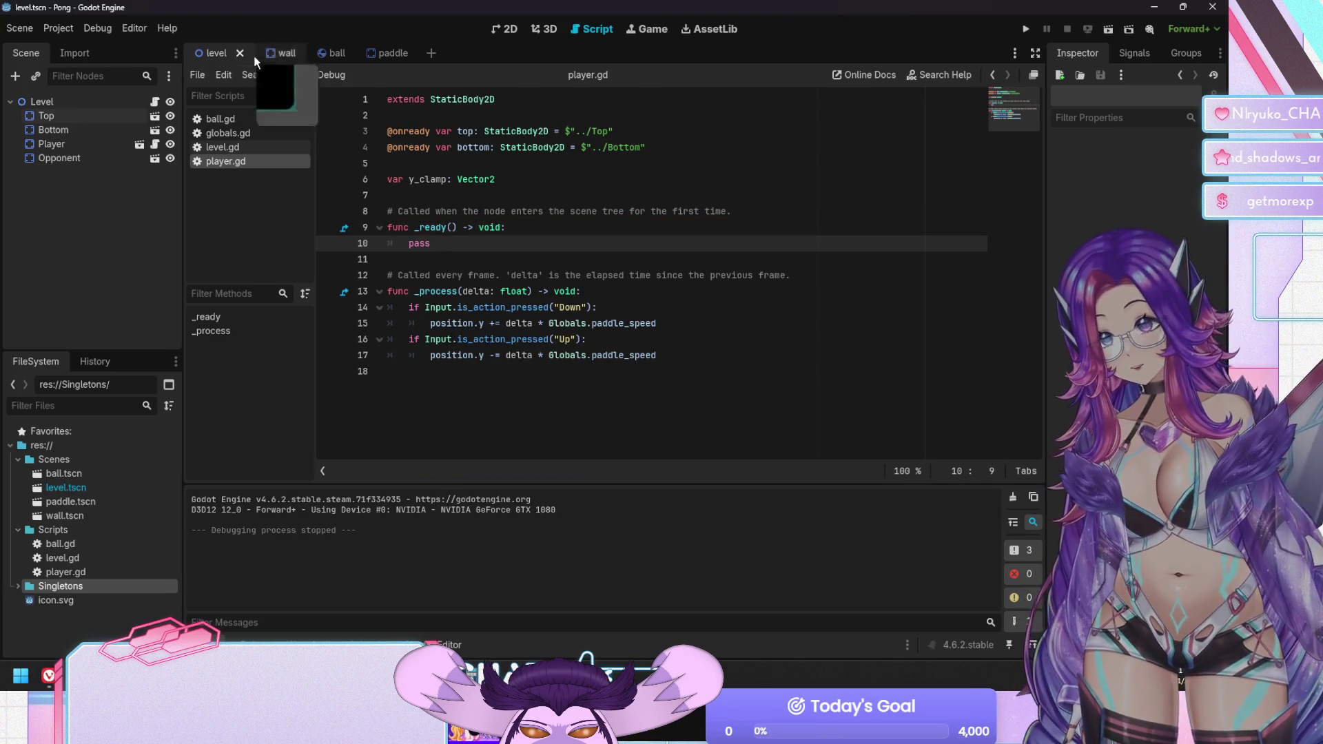
left_click(269, 54)
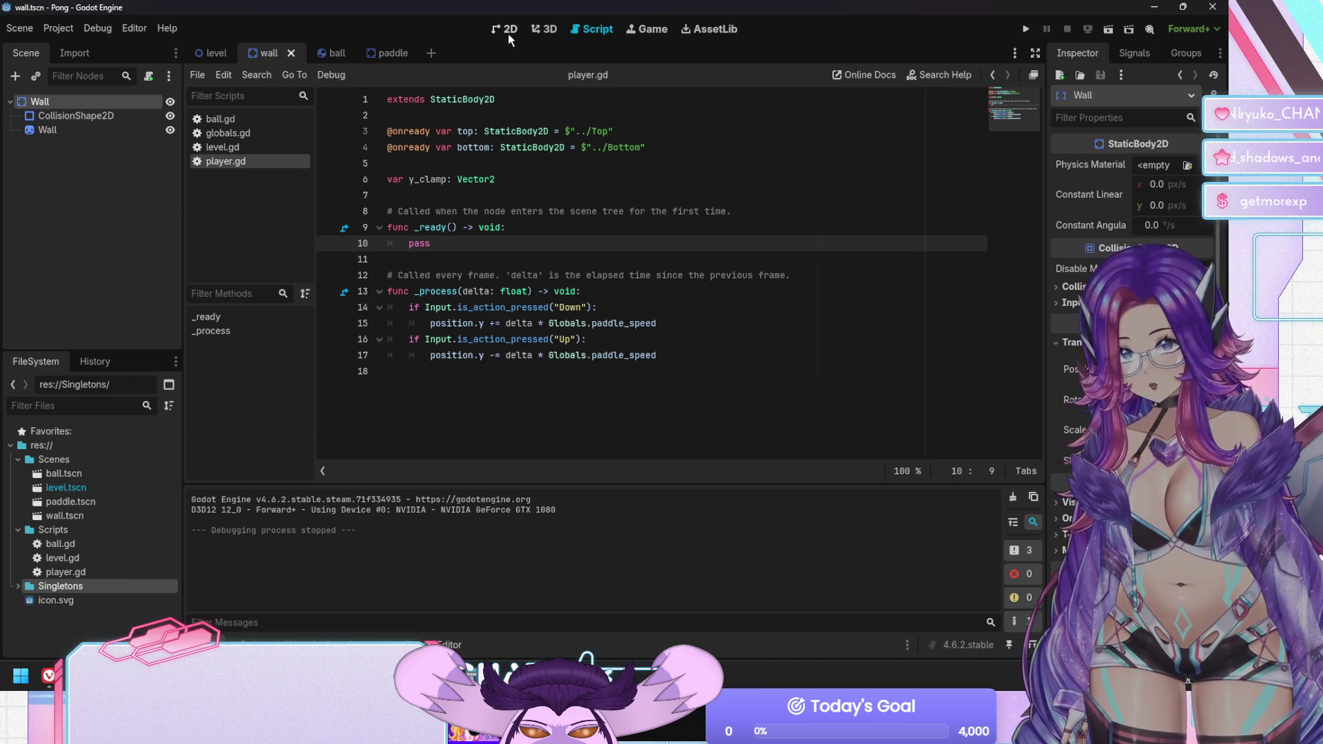
left_click(507, 34)
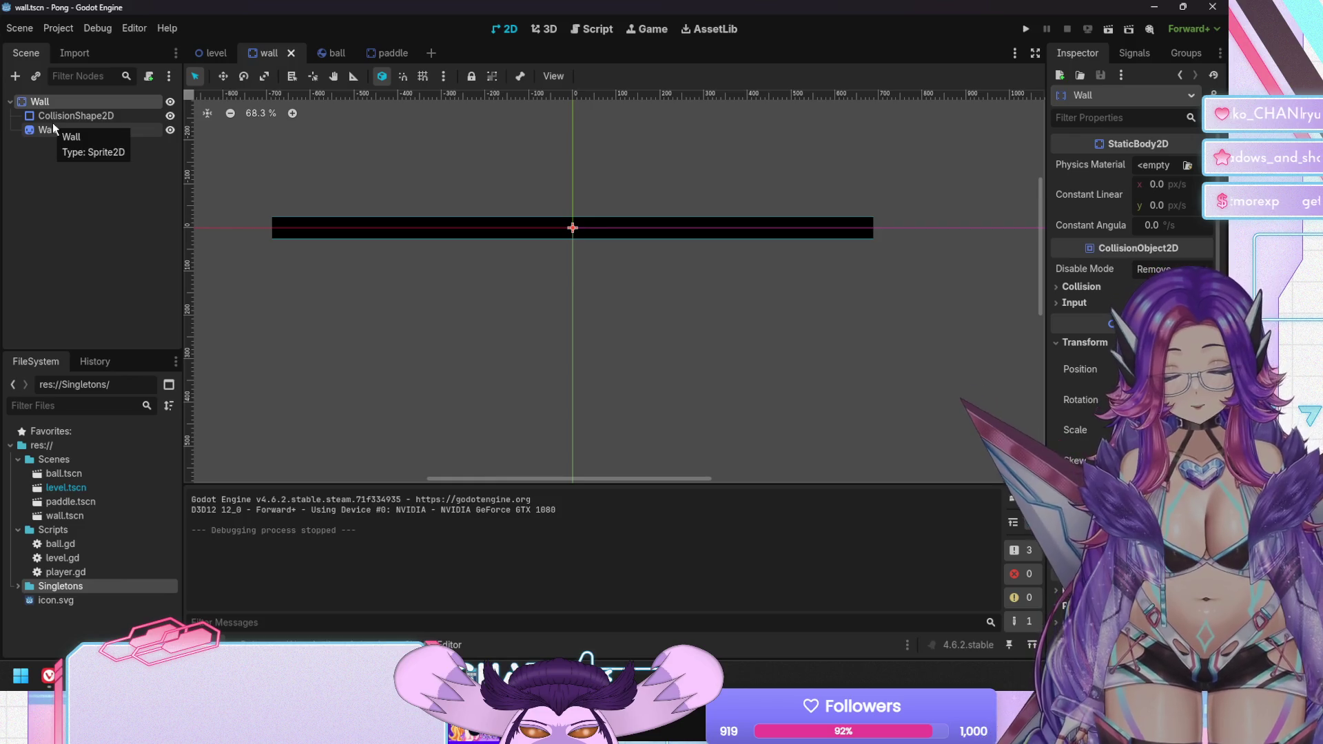
left_click(210, 53)
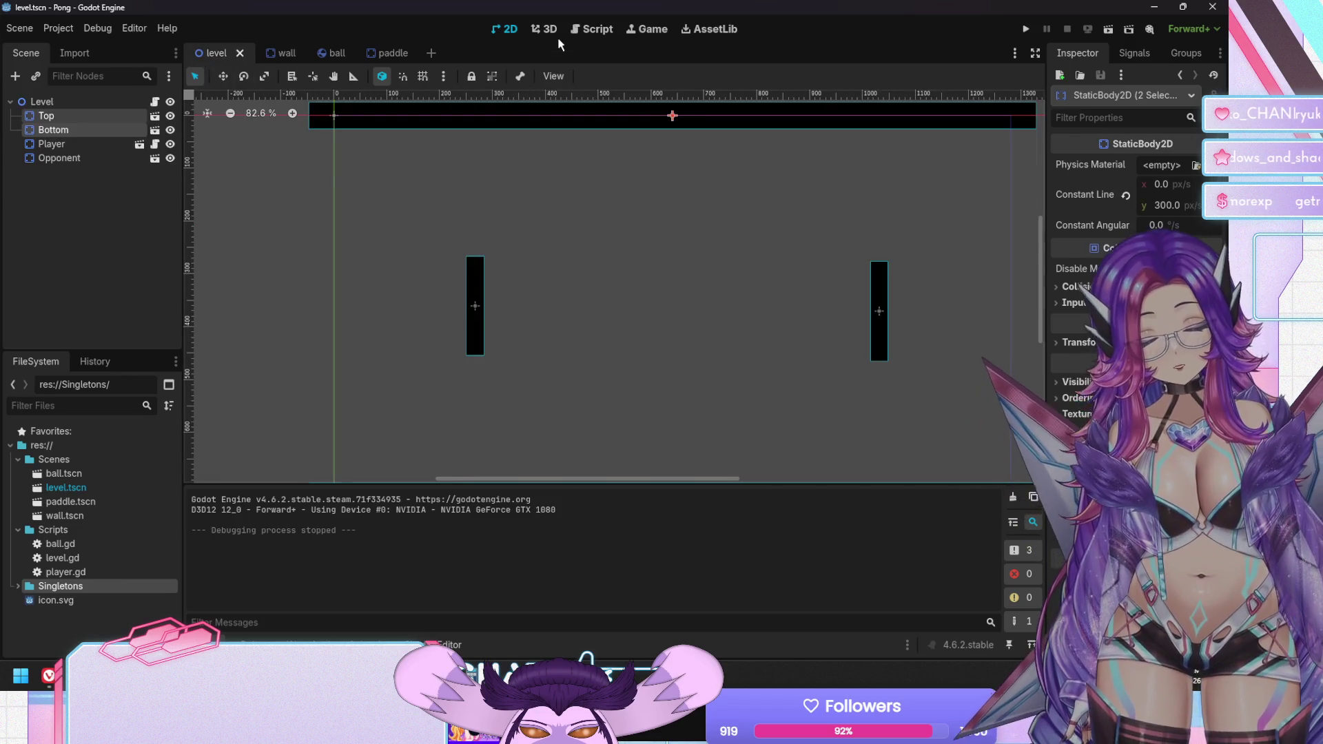
left_click(591, 29)
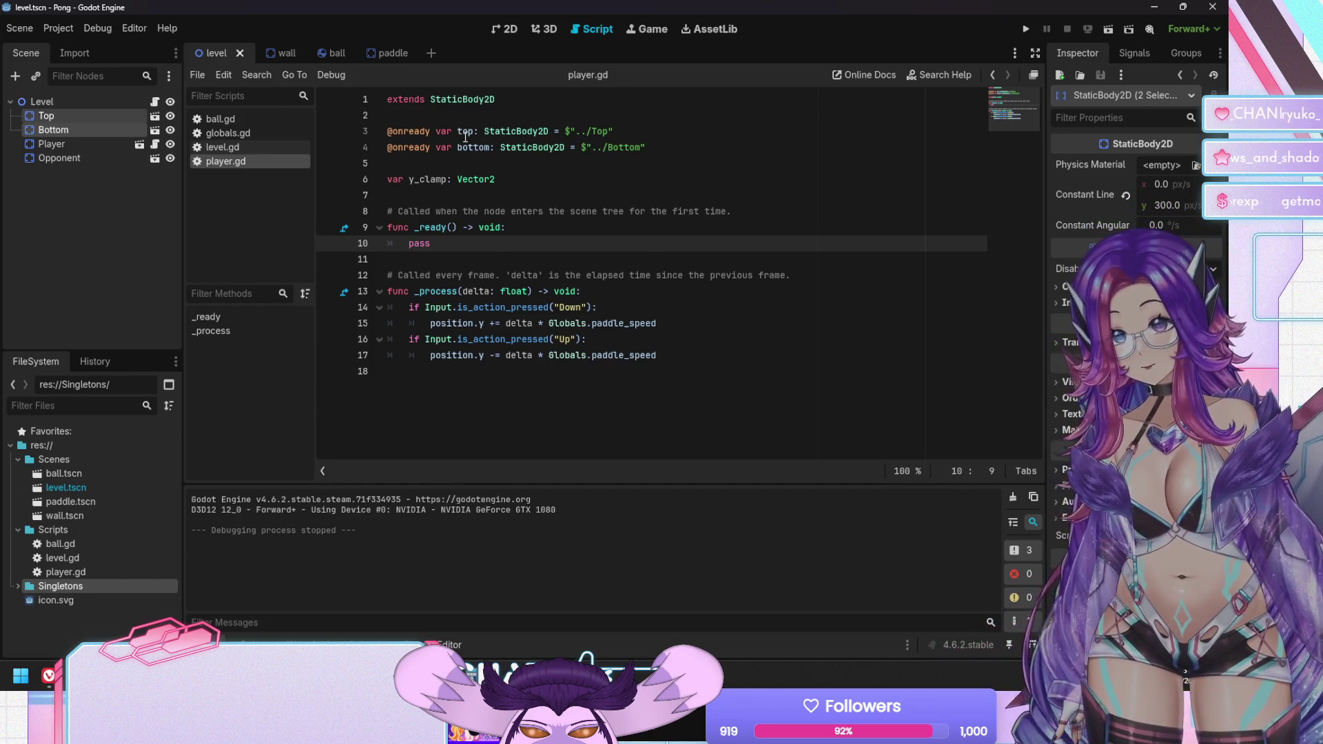
Browse the StaticBody2D, PhysicsBody2D and Node2D class reference pages
left_click(496, 131, "ctrl")
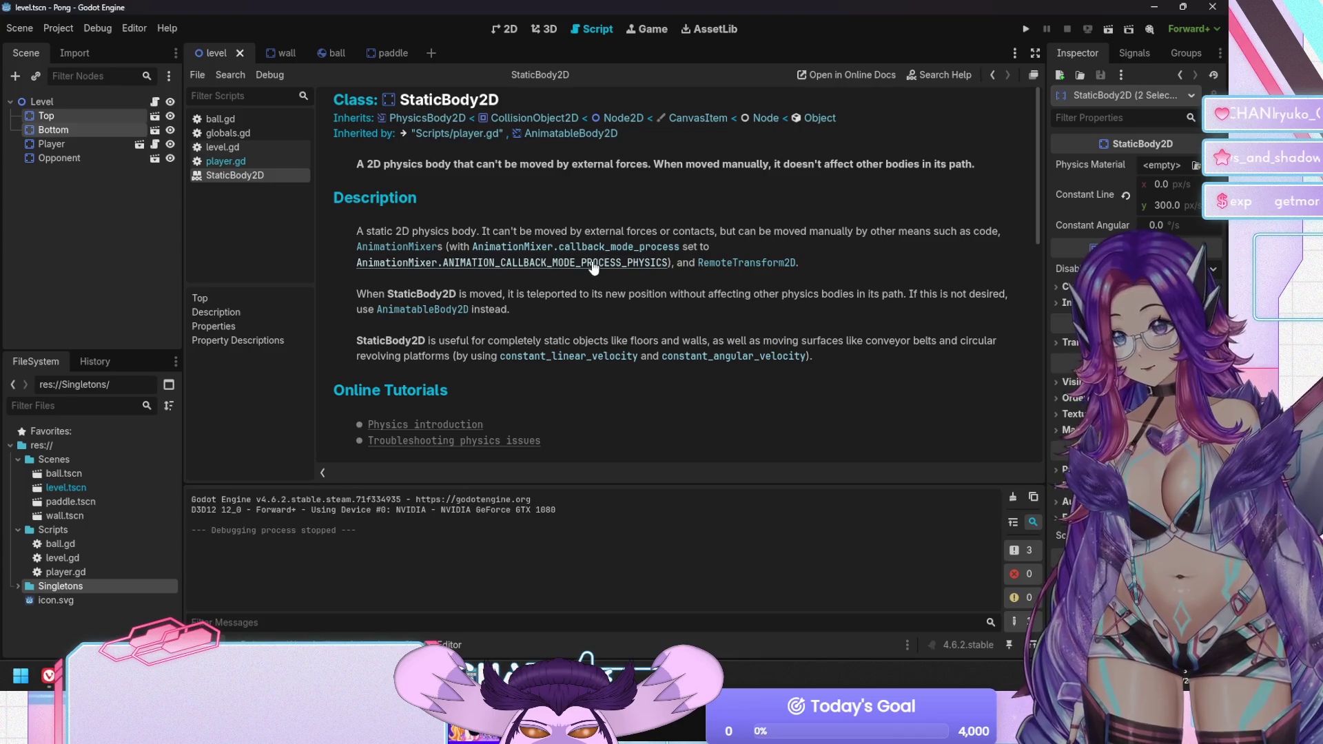
scroll(606, 201, "down", 3)
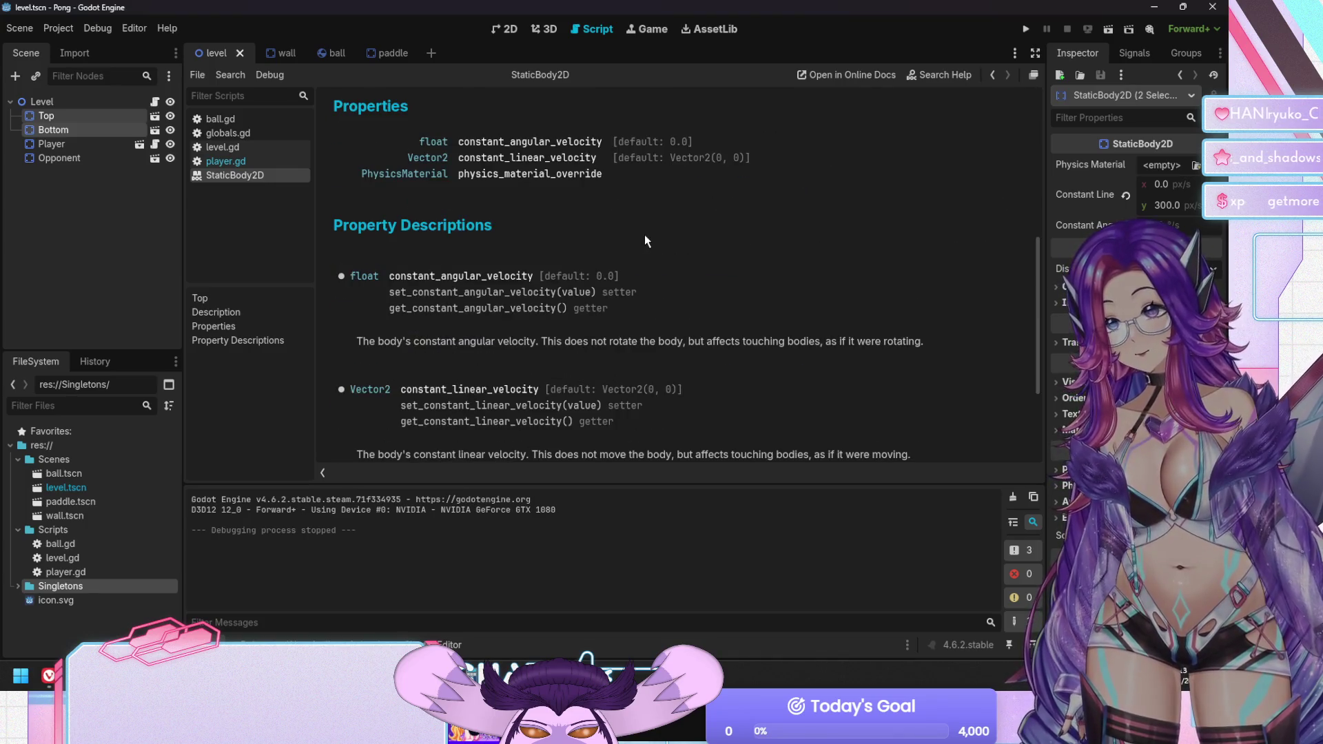
scroll(639, 227, "up", 10)
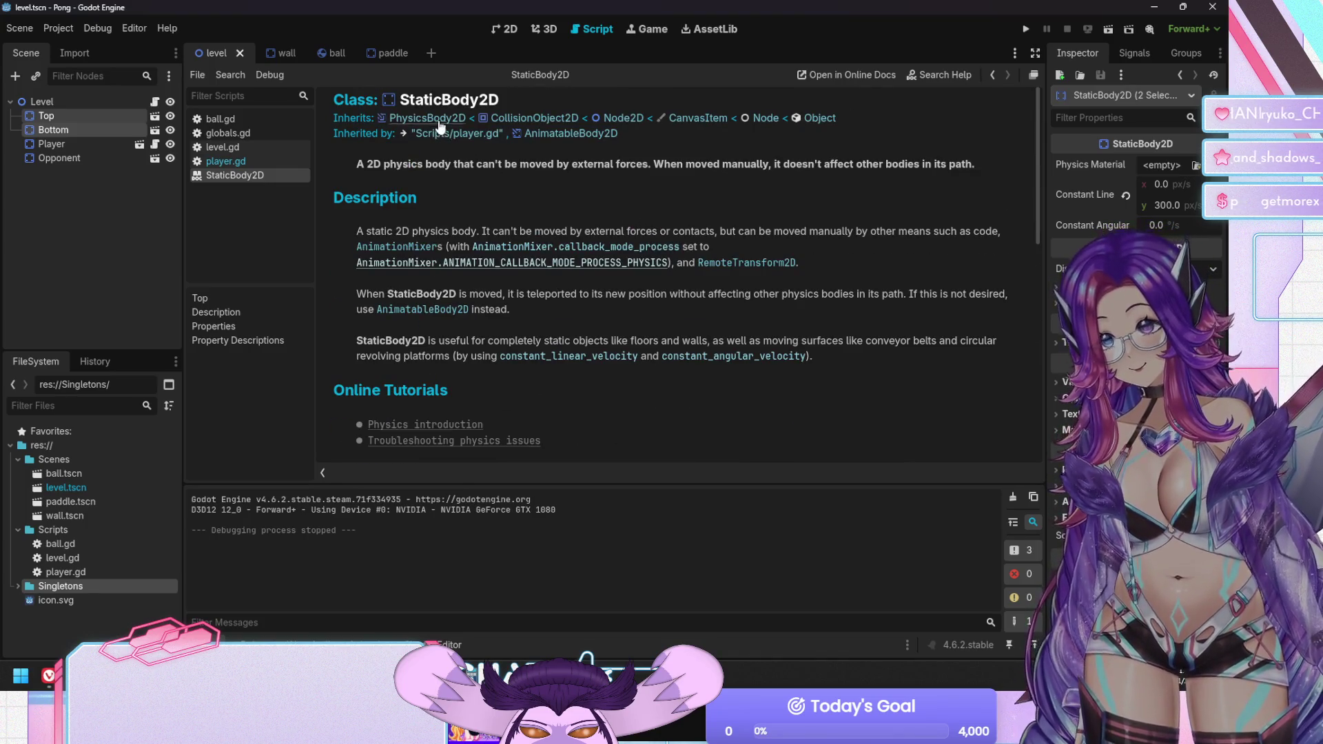
left_click(439, 123)
scroll(577, 263, "down", 5)
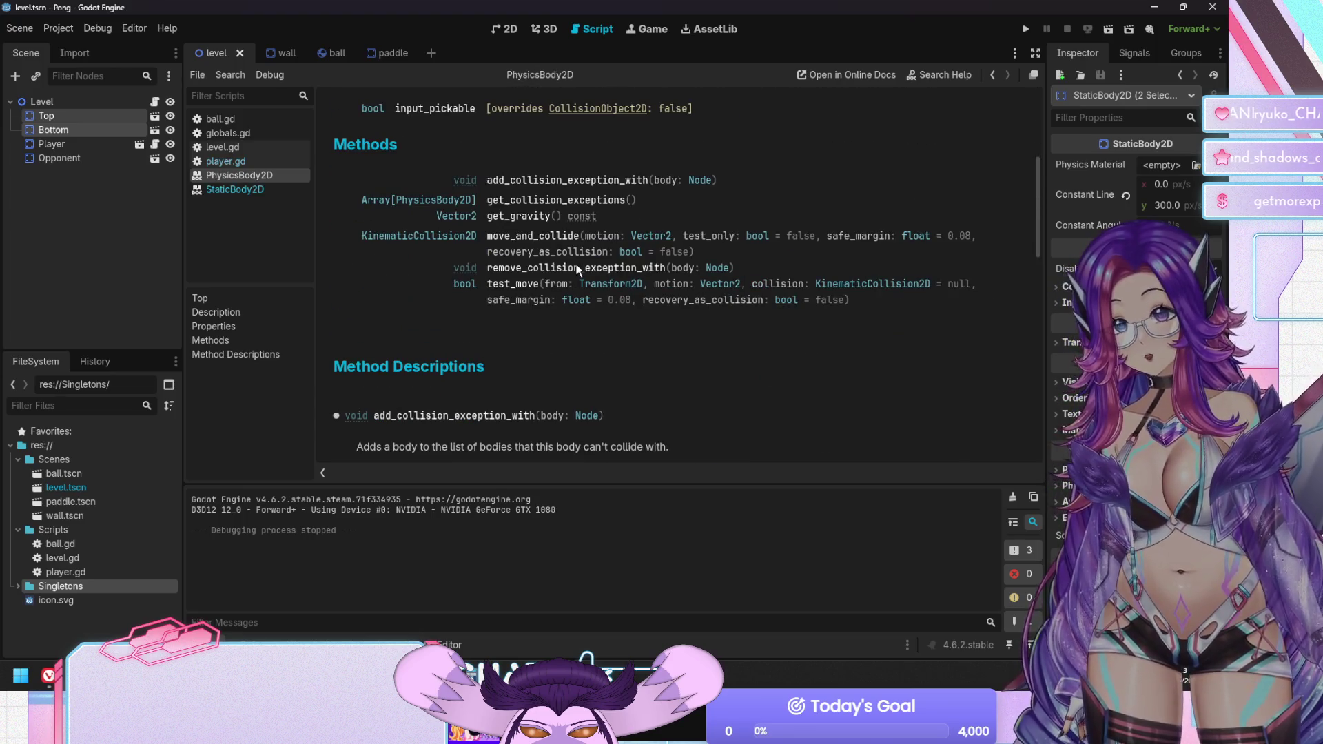
scroll(577, 267, "up", 5)
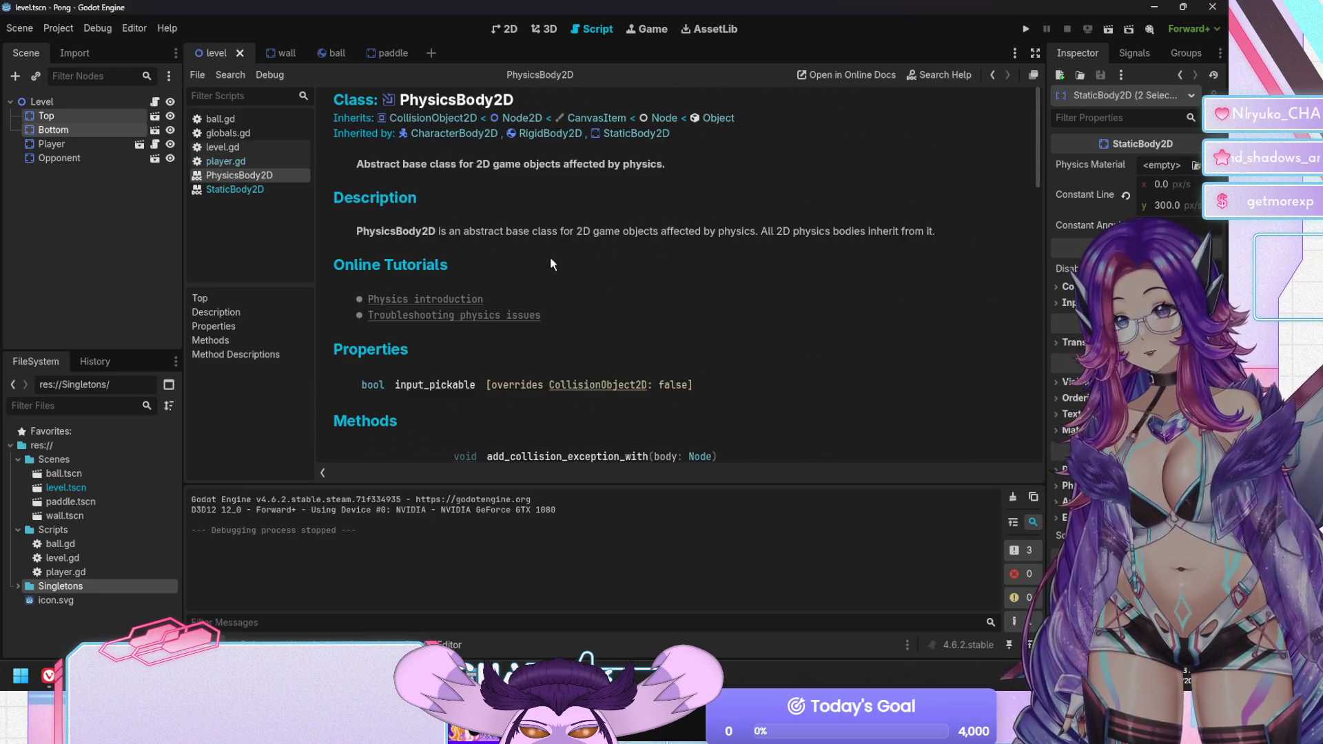
left_click(535, 122)
scroll(502, 345, "down", 5)
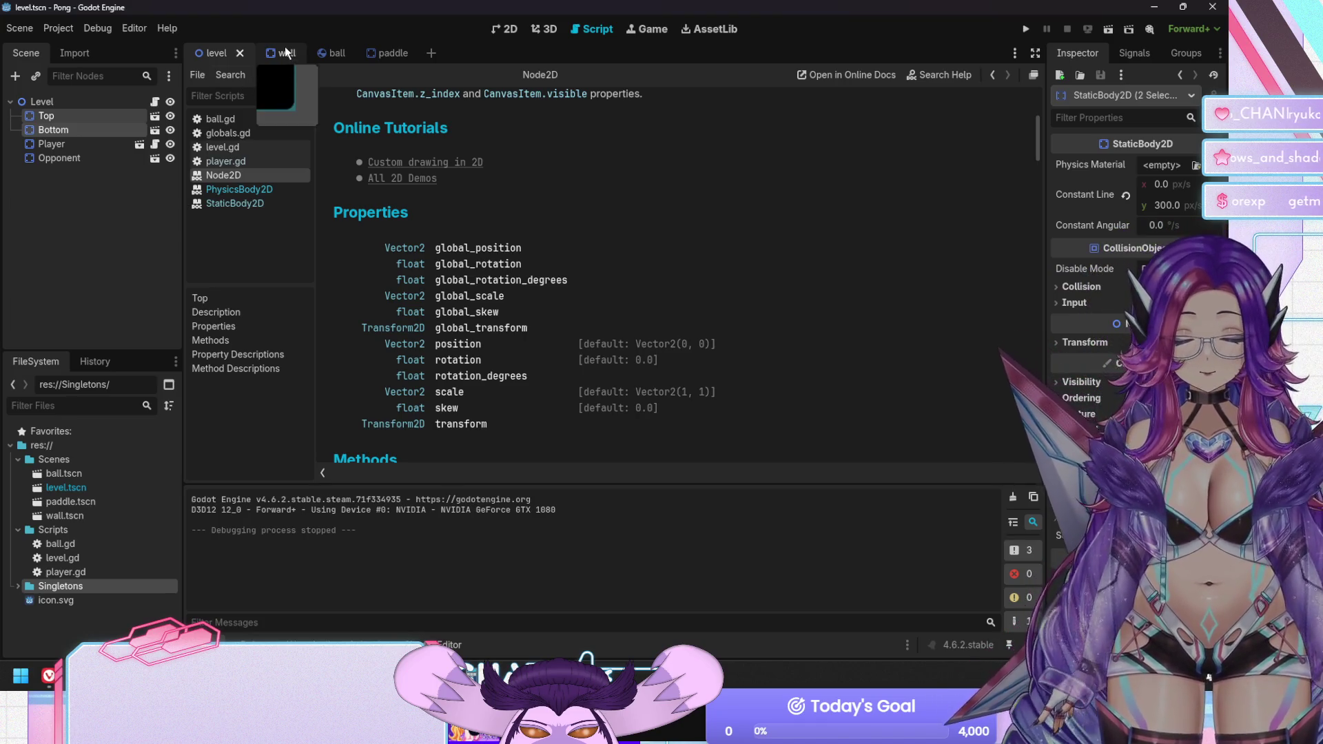
Inspect the wall scene's sprite node properties
left_click(264, 55)
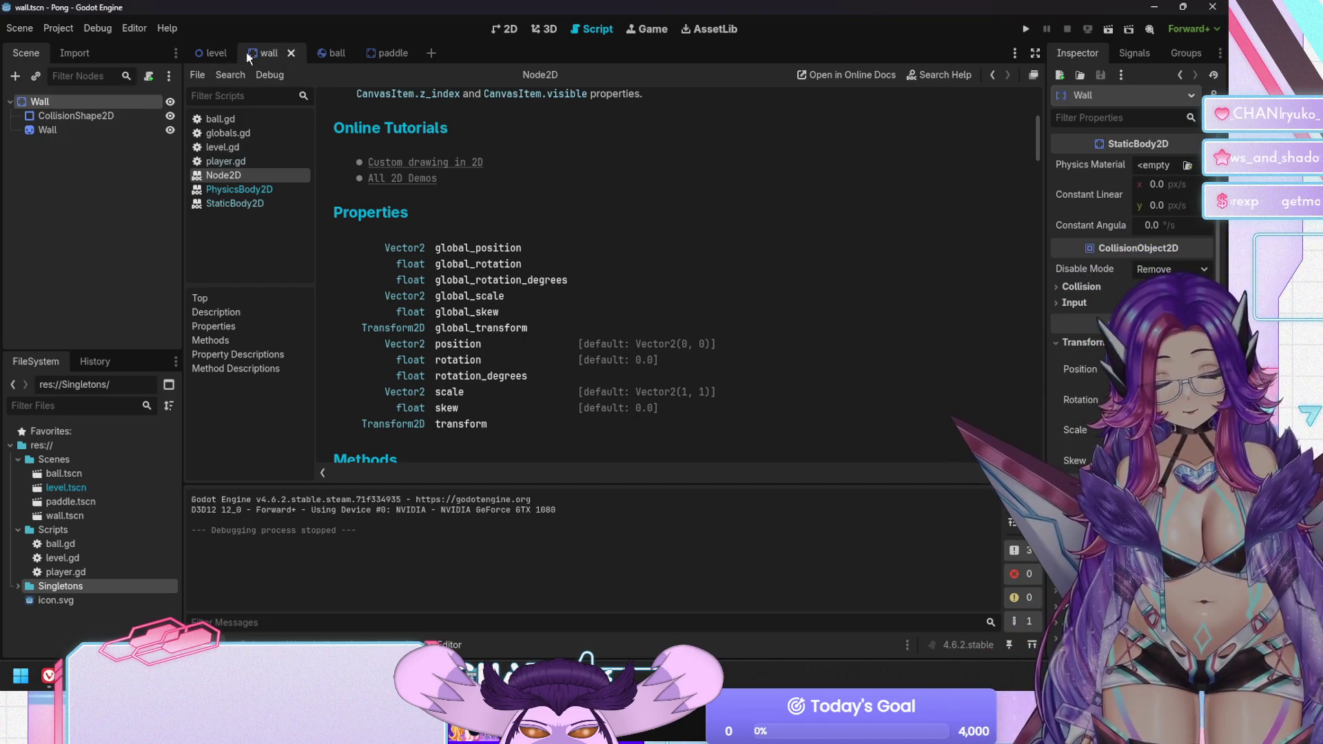
left_click(60, 134)
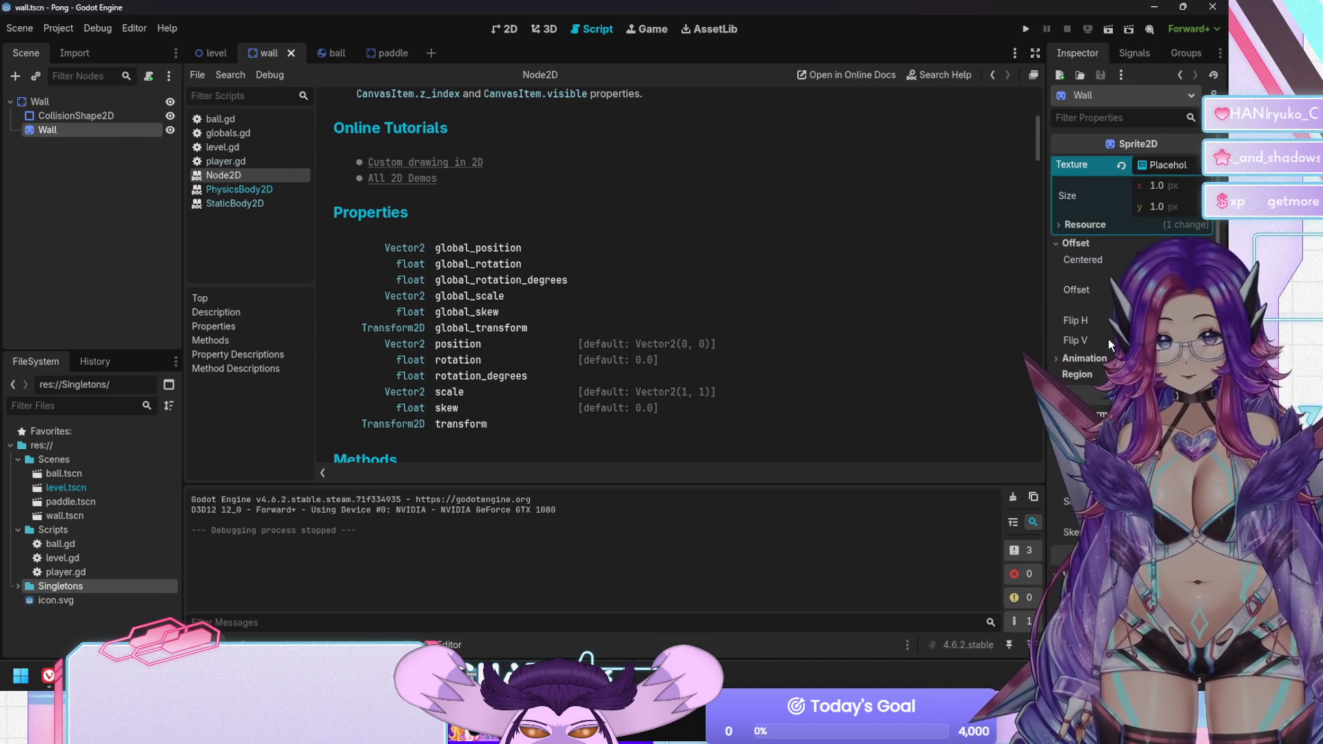
scroll(1108, 338, "down", 3)
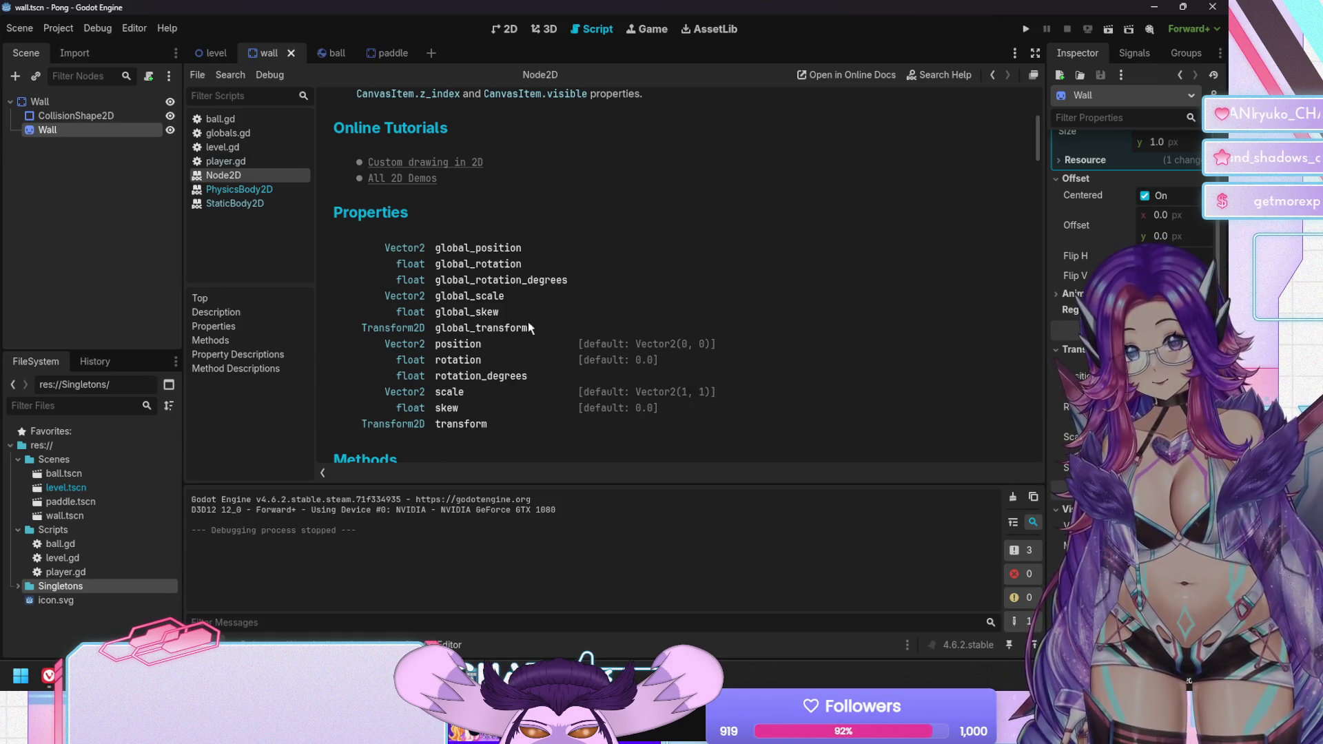
Read the PhysicsBody2D move_and_collide description, then open ball.gd
left_click(210, 54)
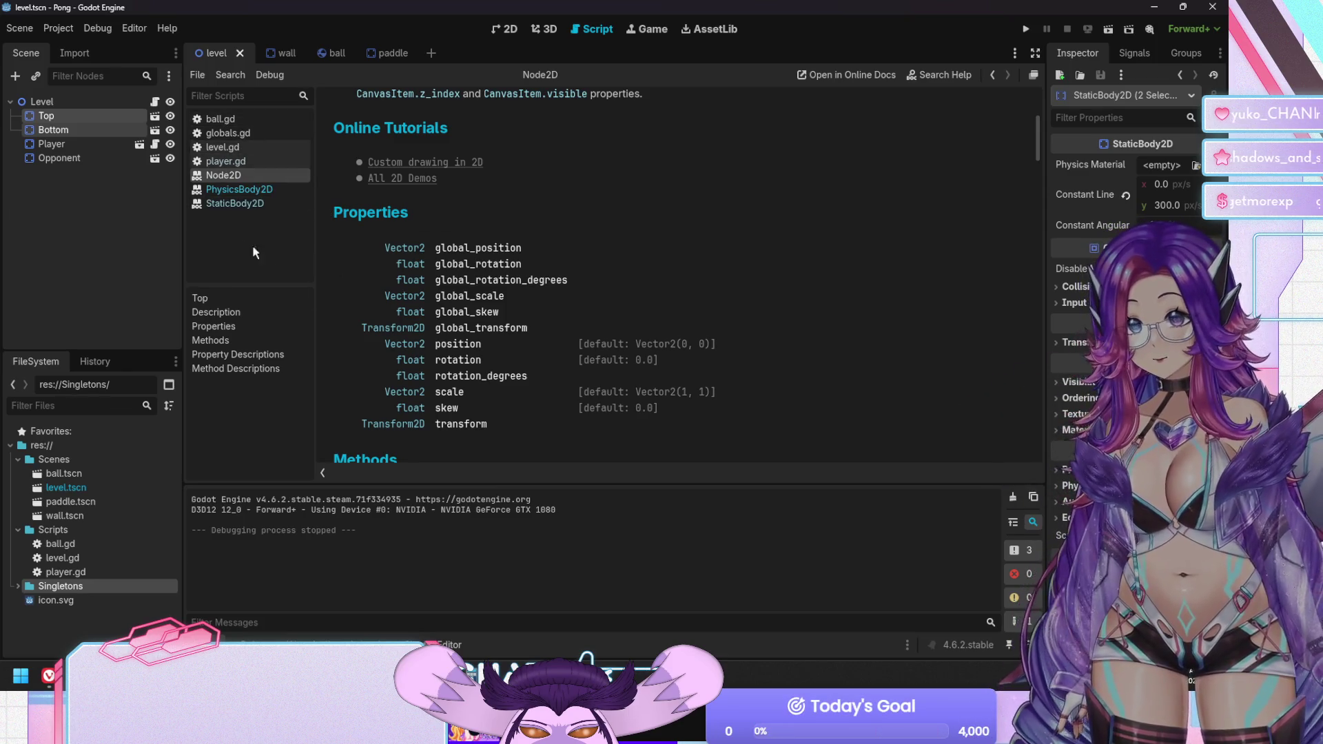
left_click(240, 189)
scroll(482, 232, "down", 3)
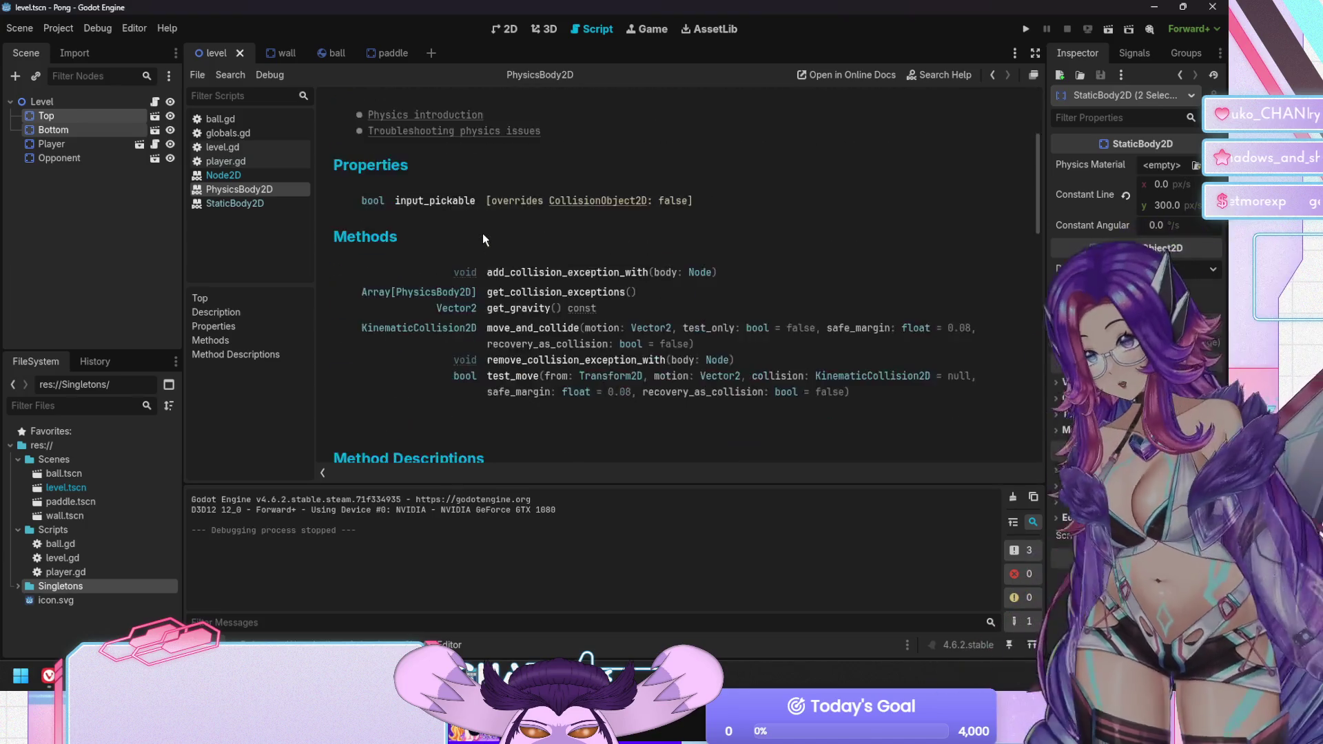
left_click(542, 328)
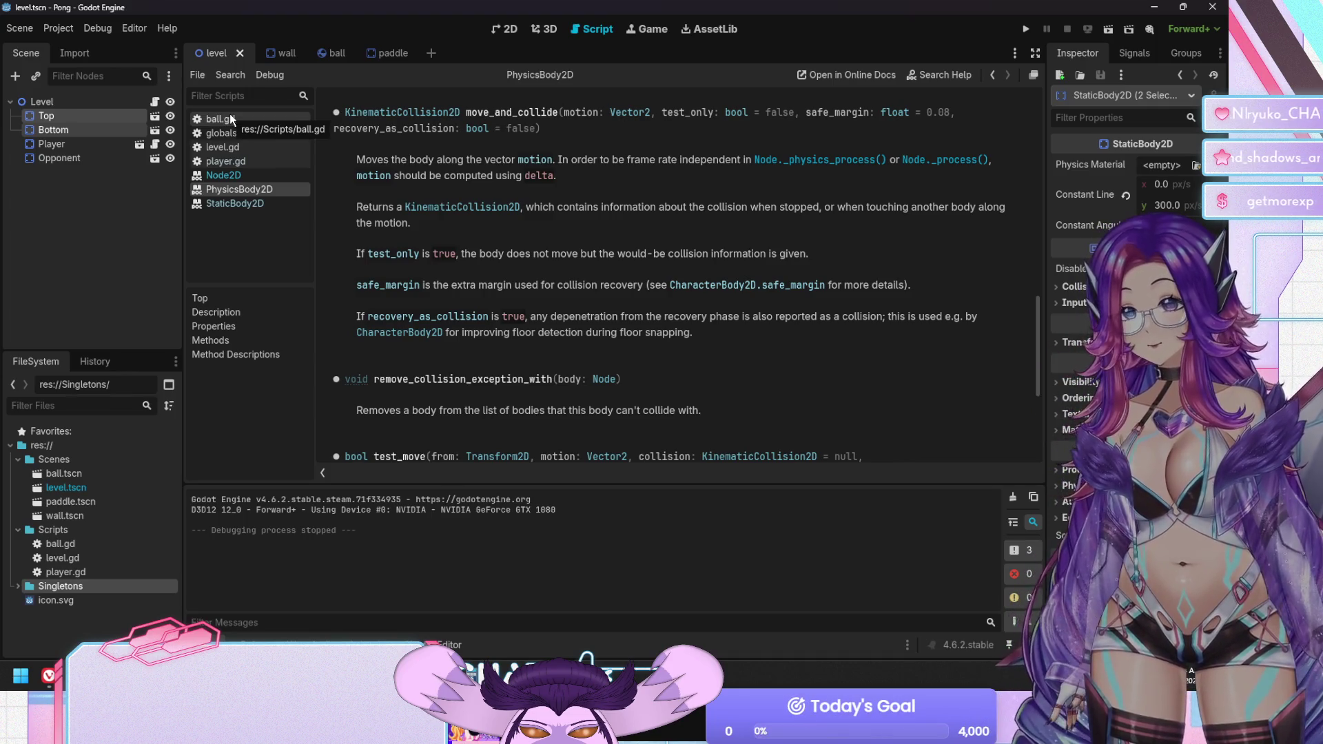
left_click(231, 121)
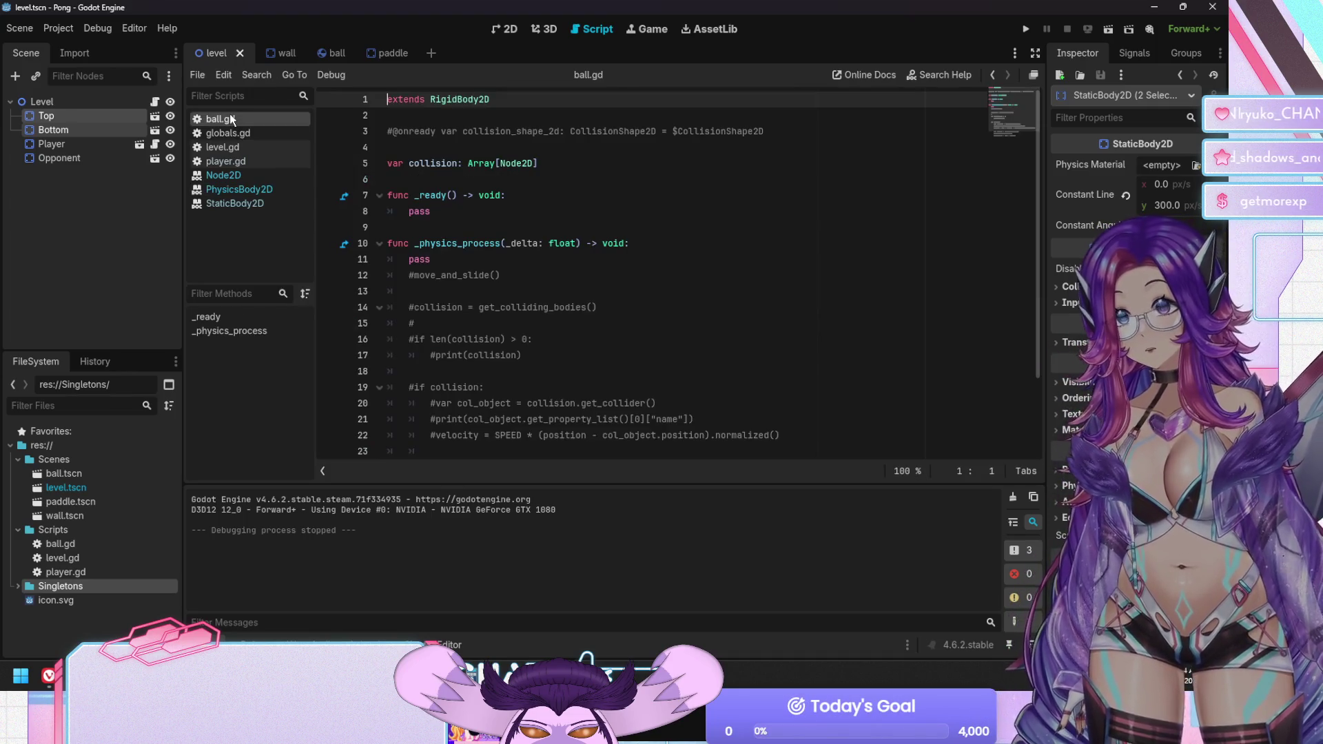
Comment out both position.y movement lines in player.gd
left_click(226, 162)
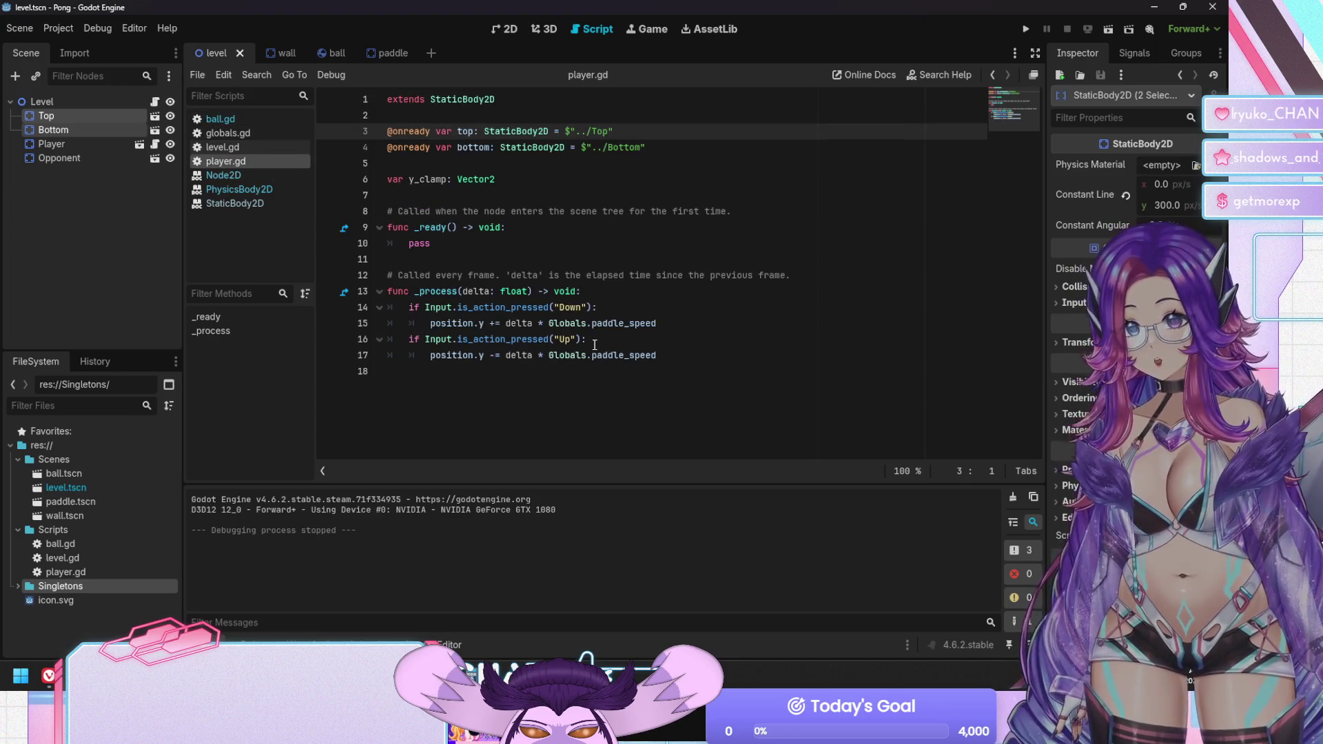
left_click(605, 325)
key("ctrl+k")
left_click(607, 333)
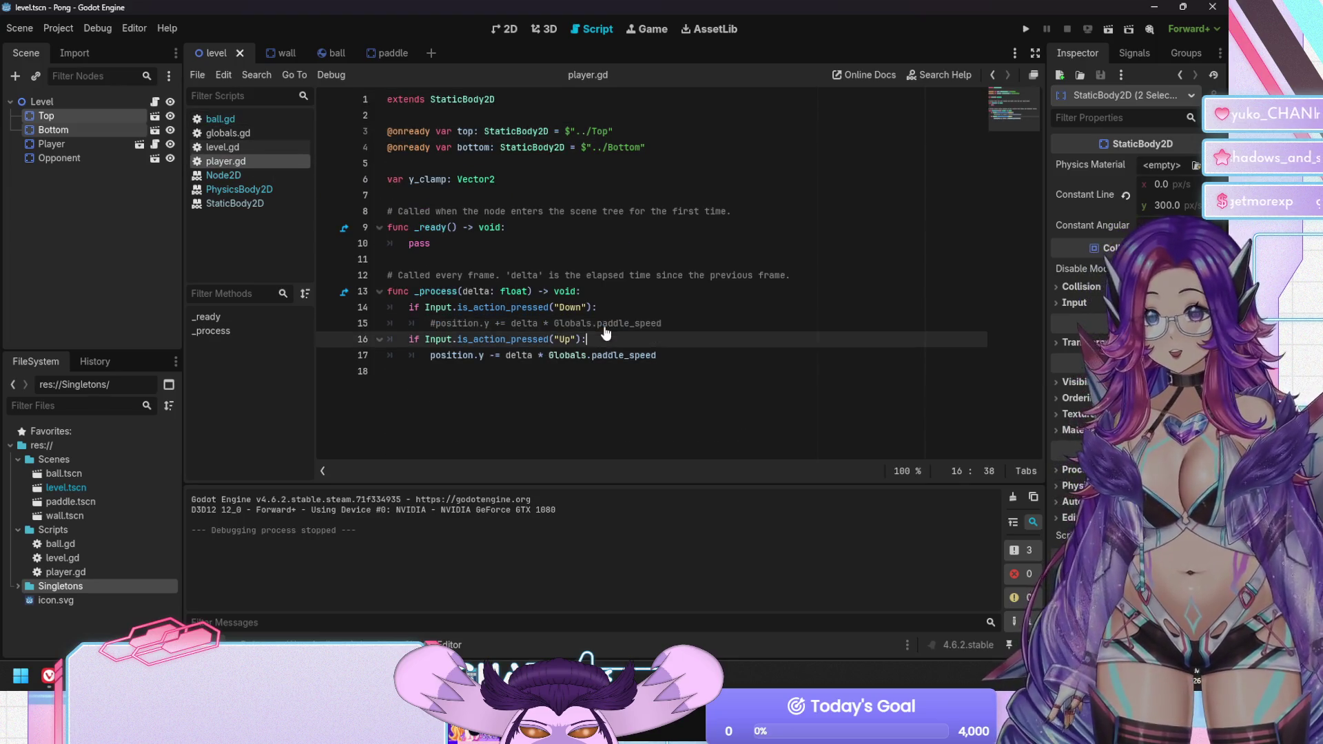
key("Down")
key("ctrl+k")
Add move_and_collide(delta * Globals.paddle_speed * Vector2(0, -1)) under the Down condition and save
key("Up")
key("Up")
key("Up")
key("Return")
type("movea")
key("Return")
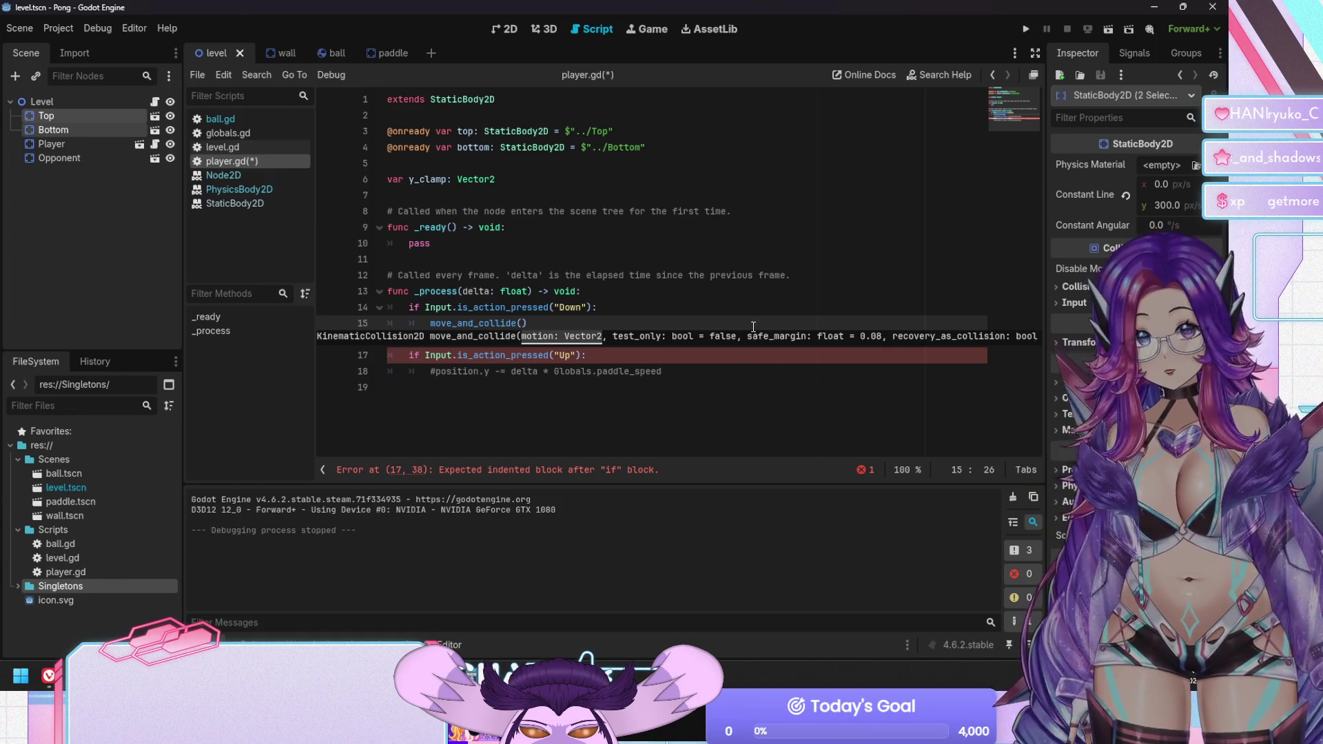
type("ta * ")
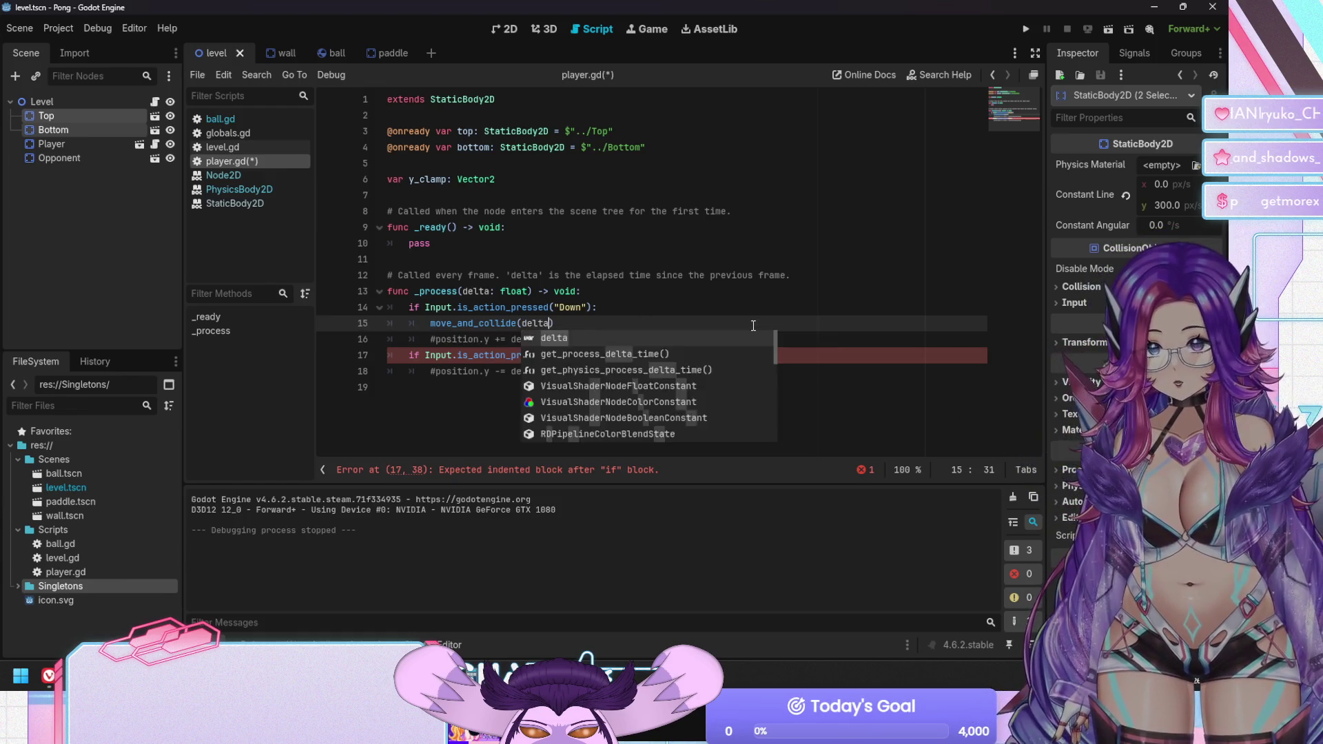
type("Globals.pa")
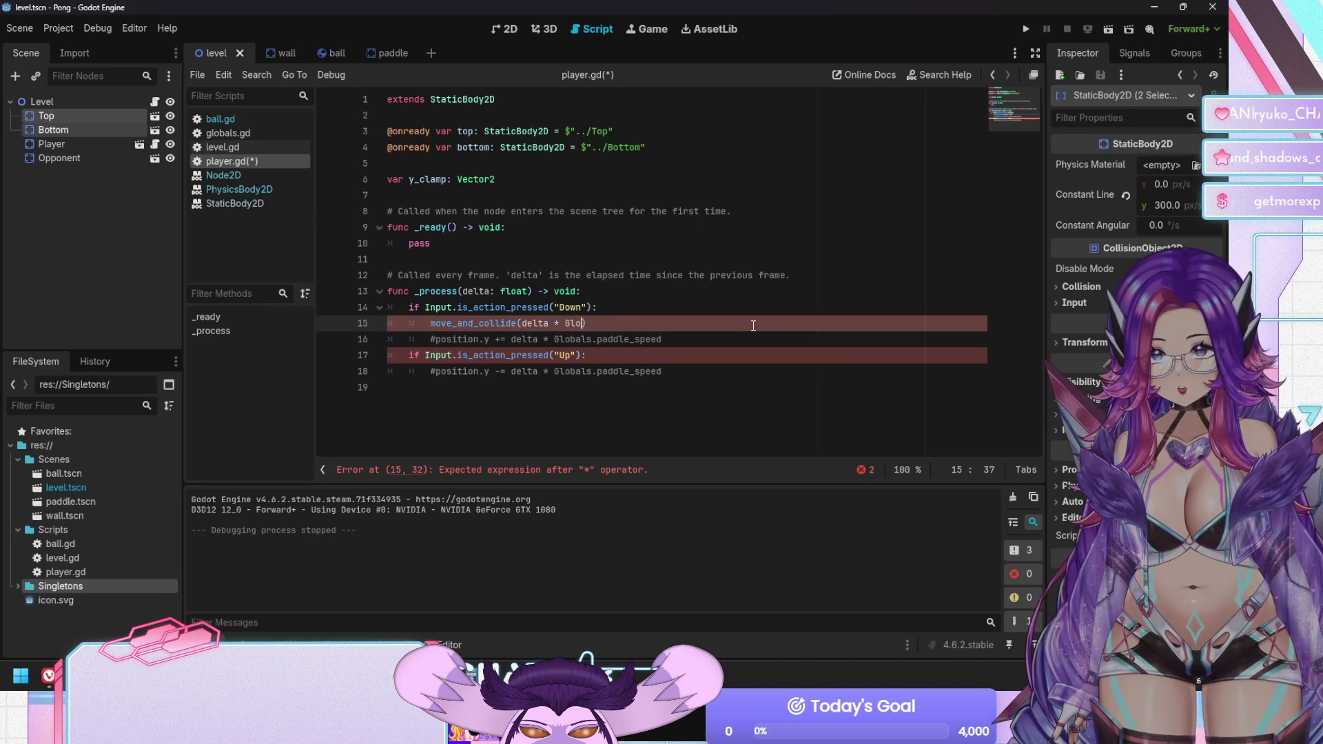
type("ddle_spe")
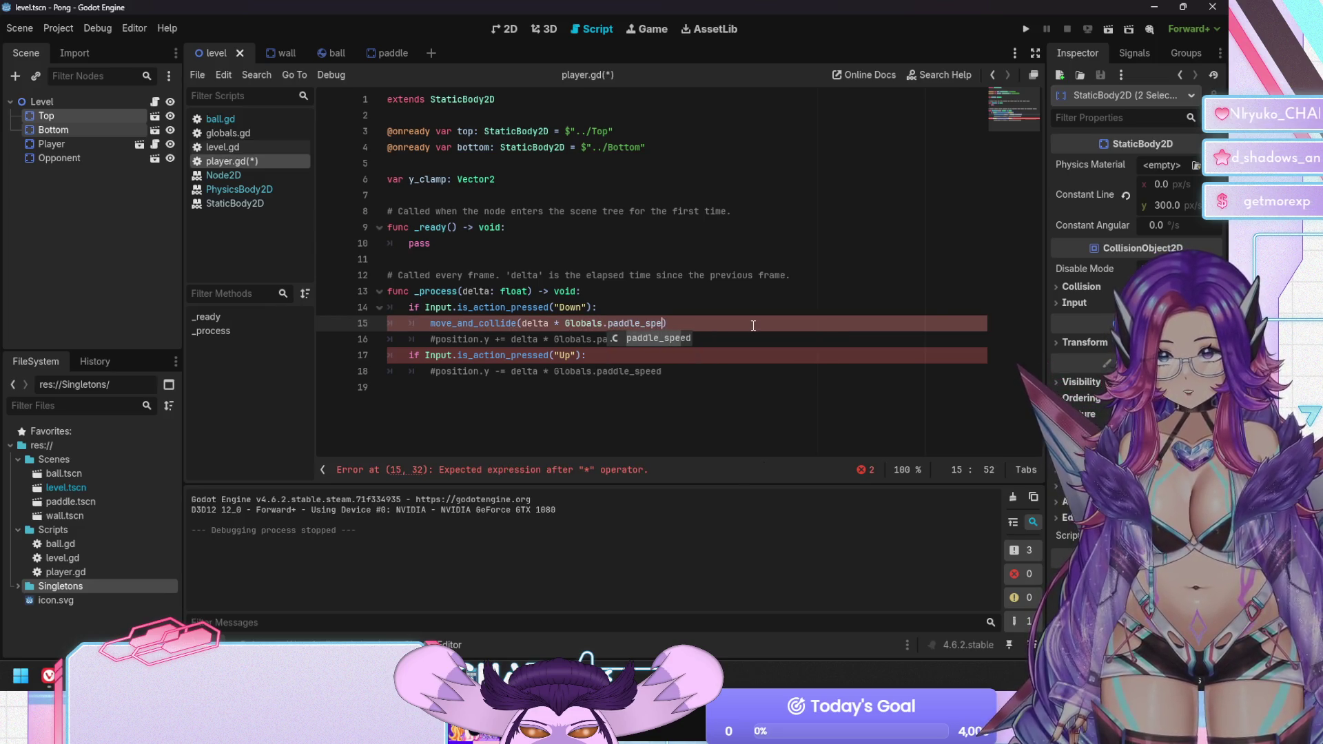
key("Return")
type("*")
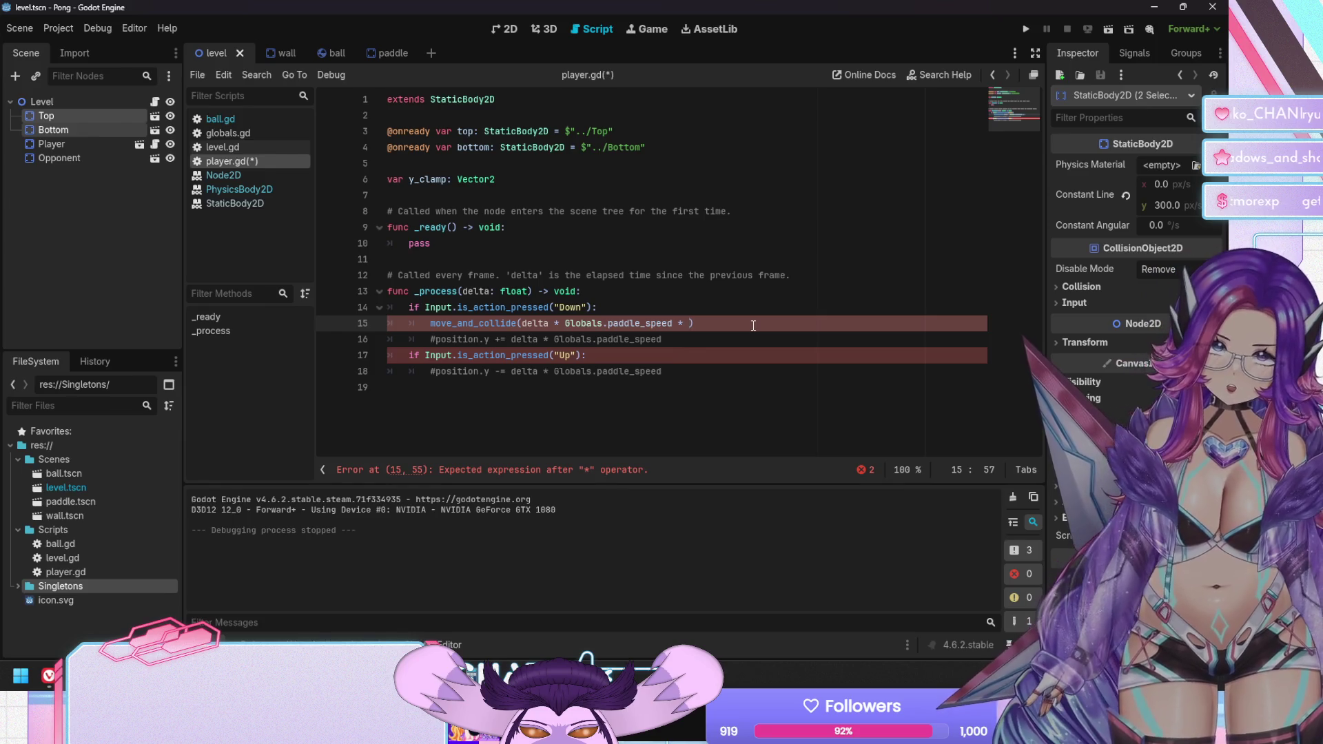
type("ct")
key("Return")
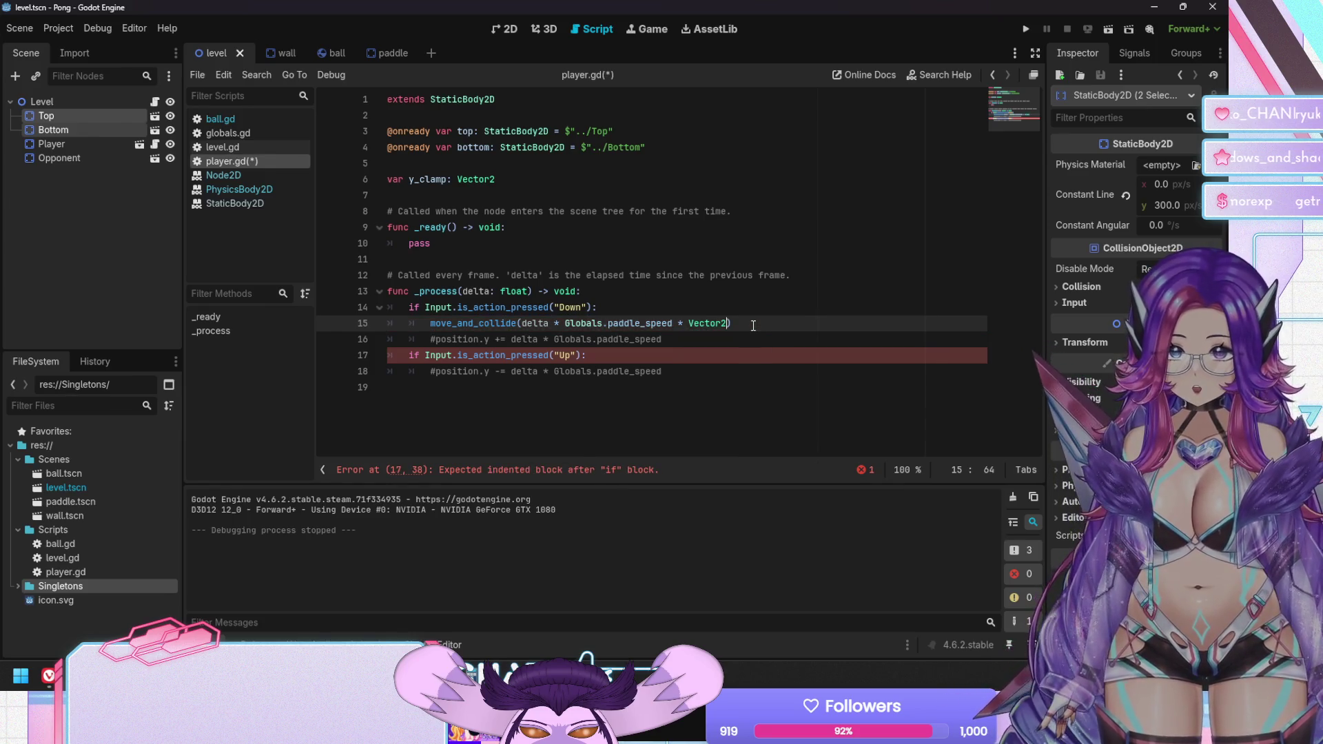
type("(0, -1")
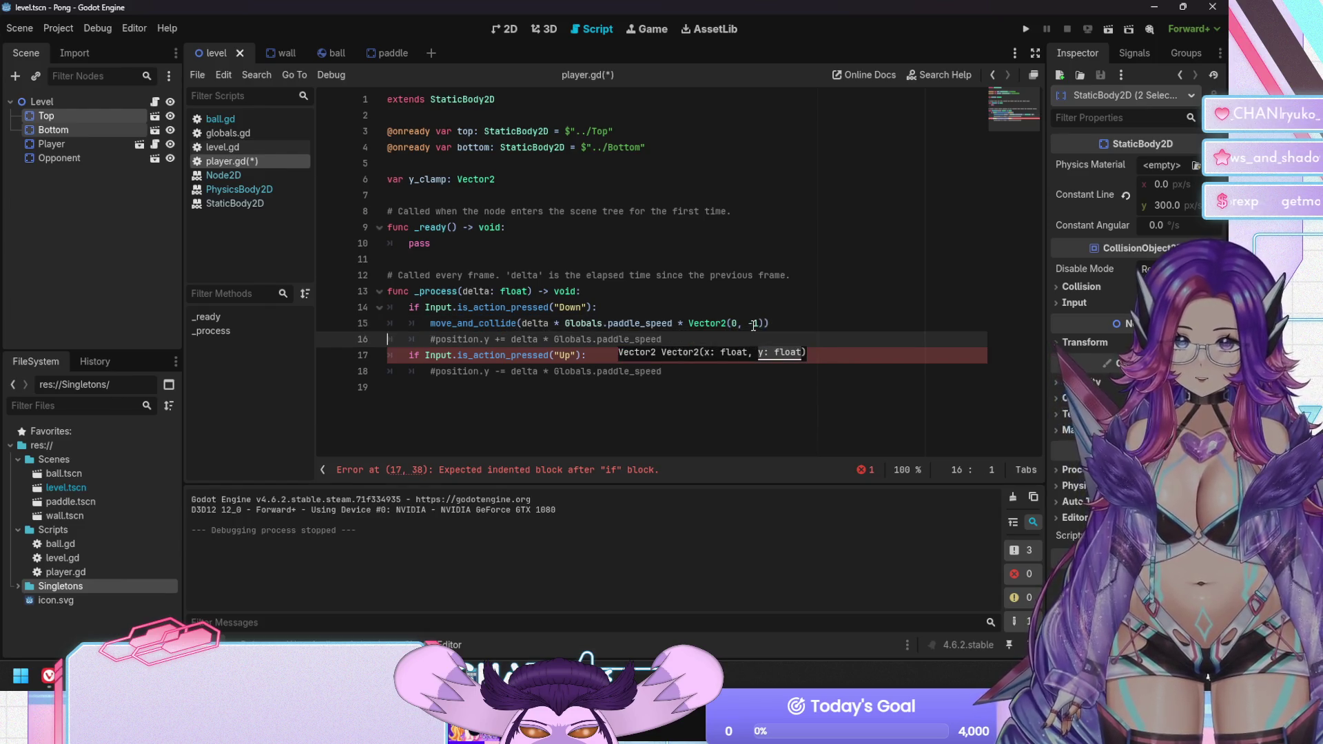
key("ctrl+s")
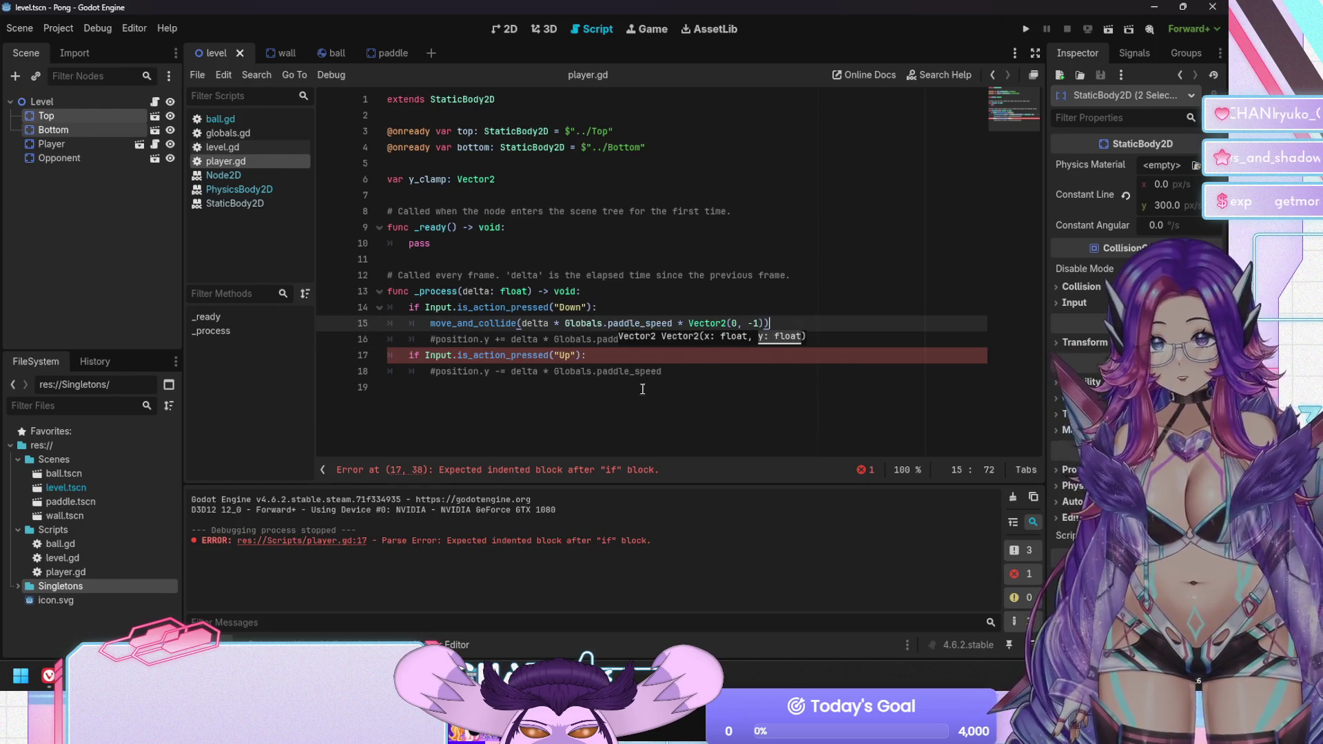
Copy the call under the Up condition, make Down use Vector2(0, 1), save, and run
left_click(758, 323)
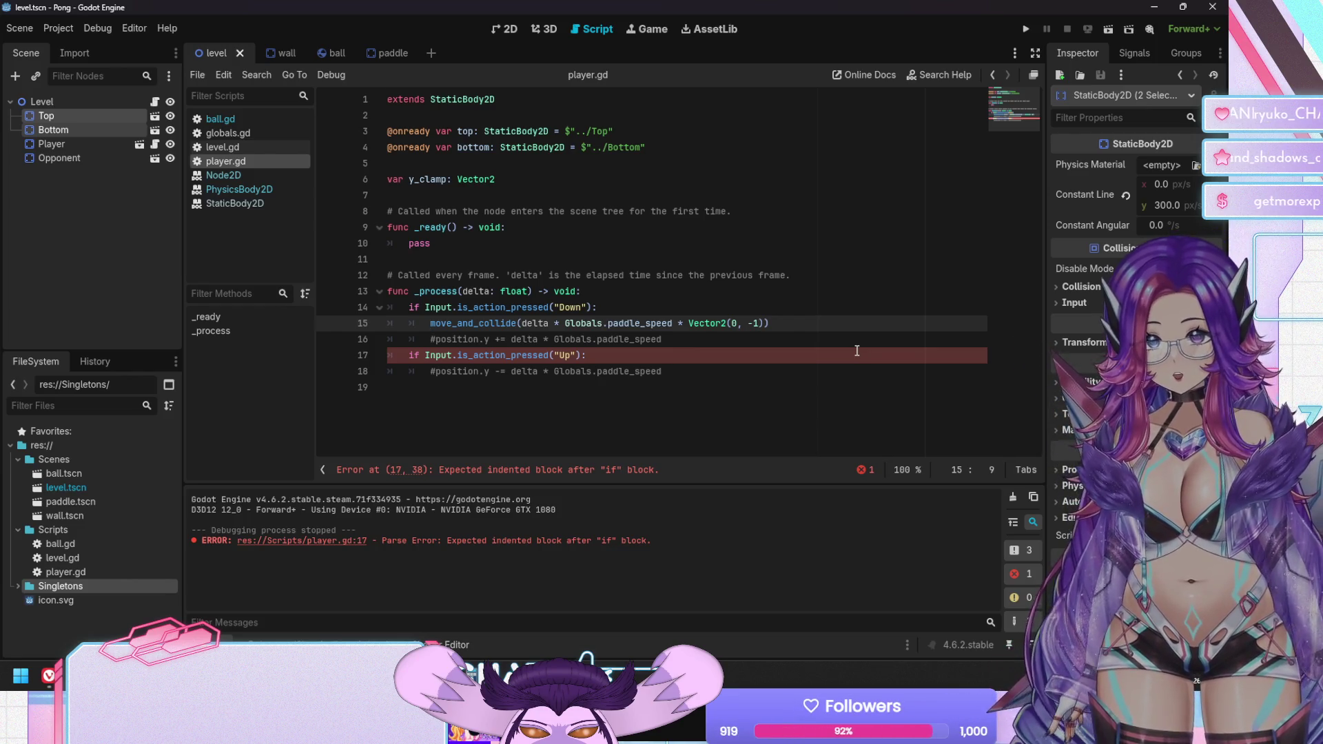
key("Home")
key("shift+End")
key("ctrl+c")
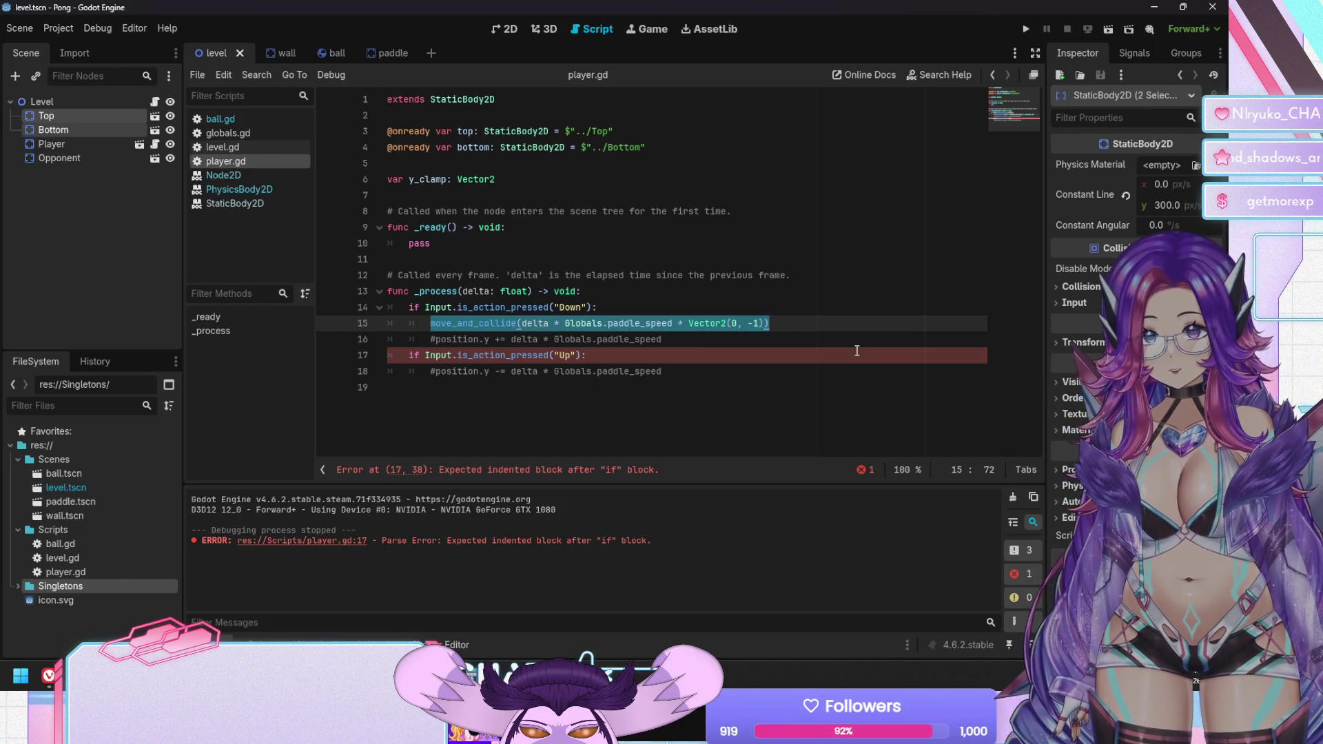
key("Down")
key("Down")
key("Down")
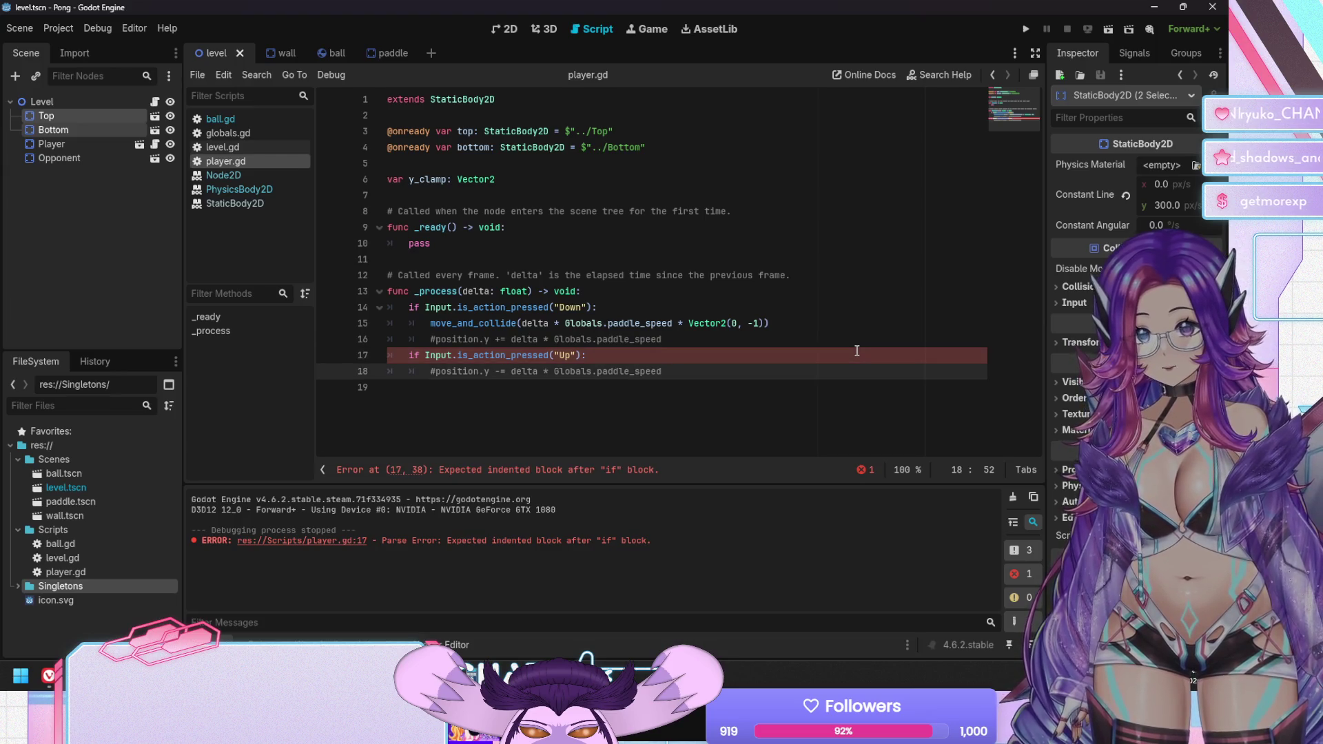
key("Return")
key("Up")
key("ctrl+v")
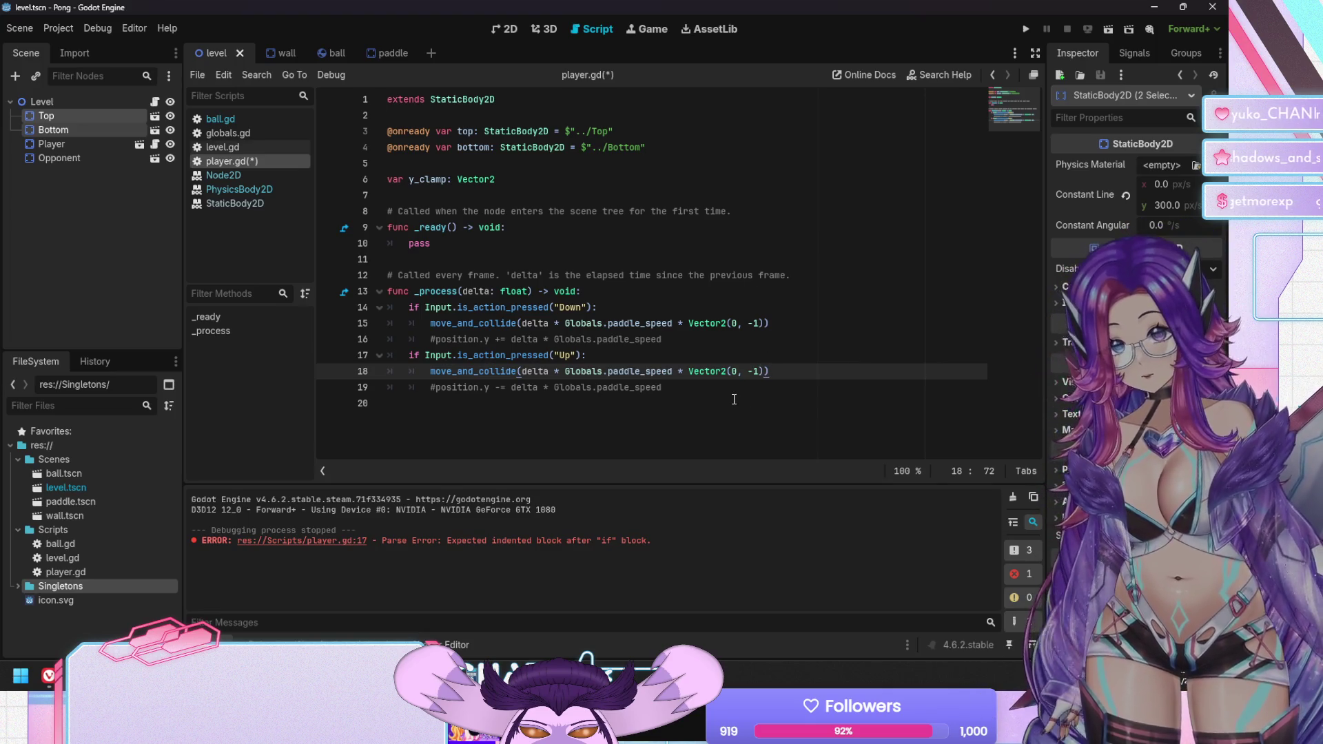
left_click(746, 323)
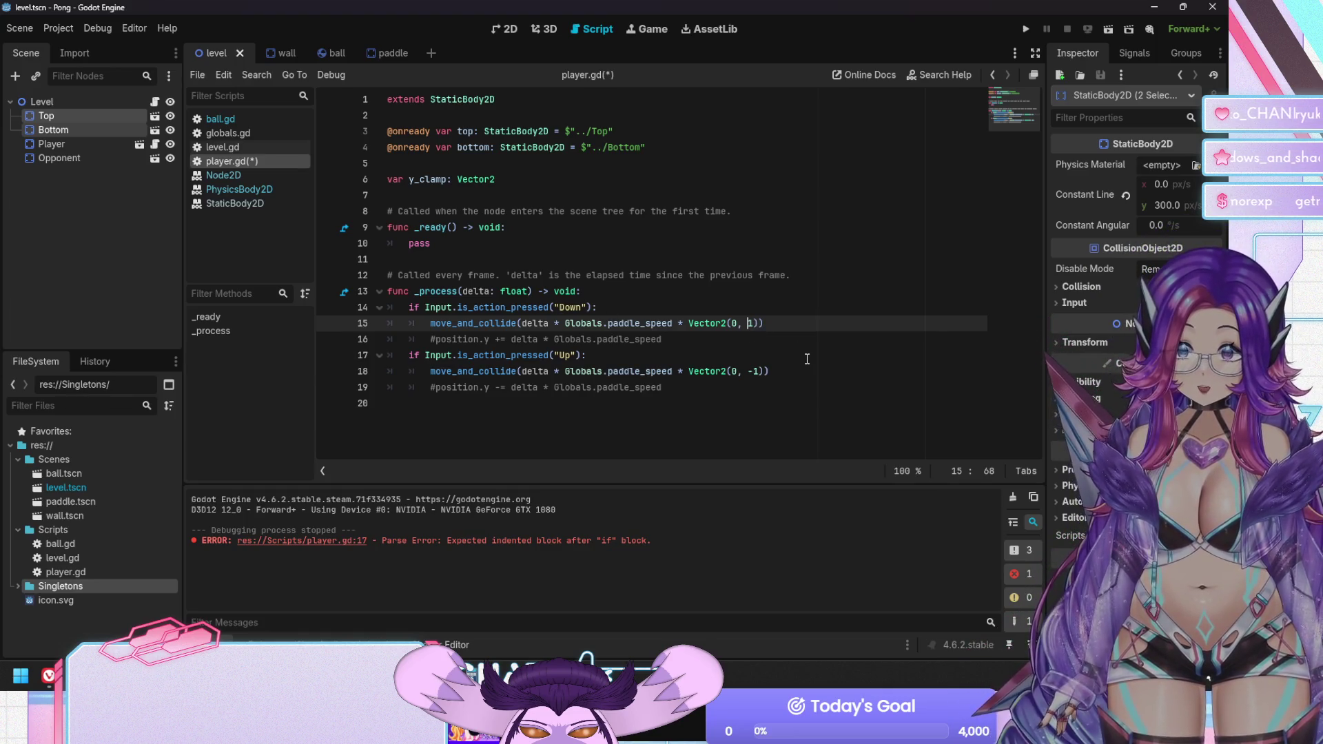
key("ctrl+s")
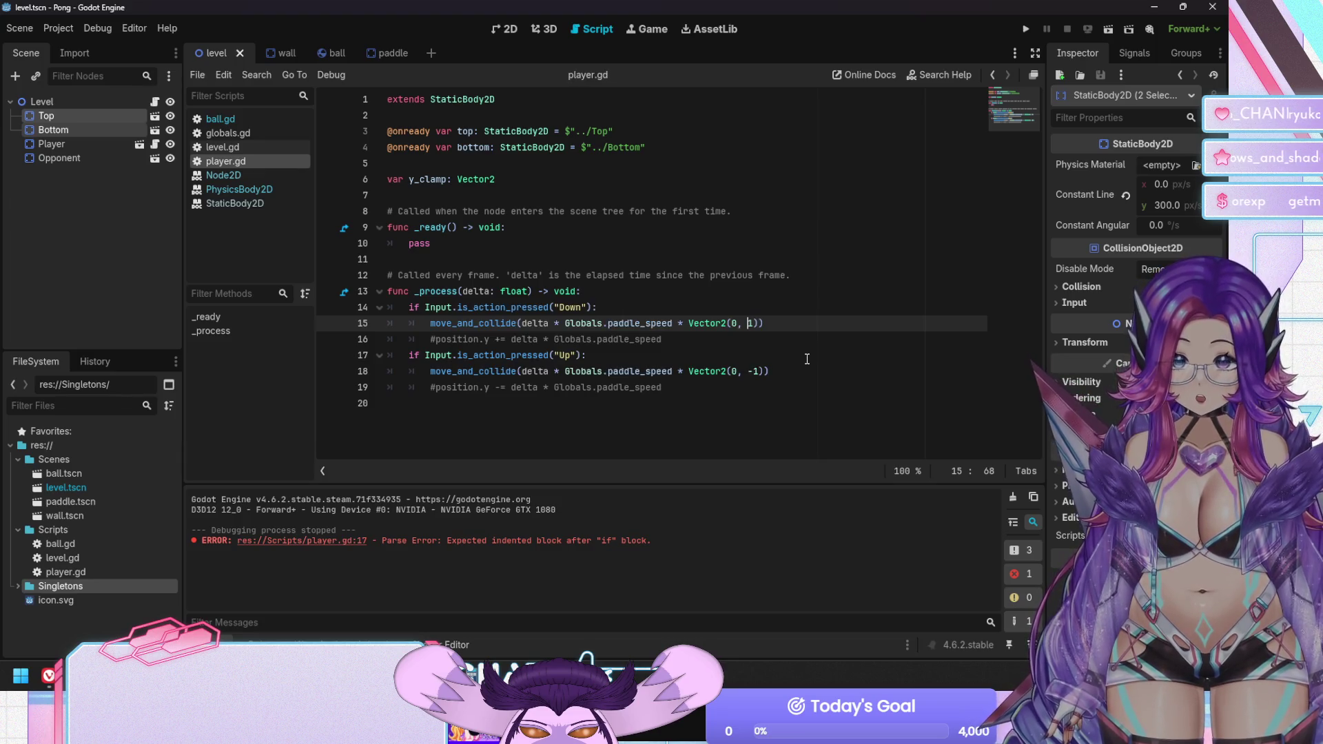
key("F5")
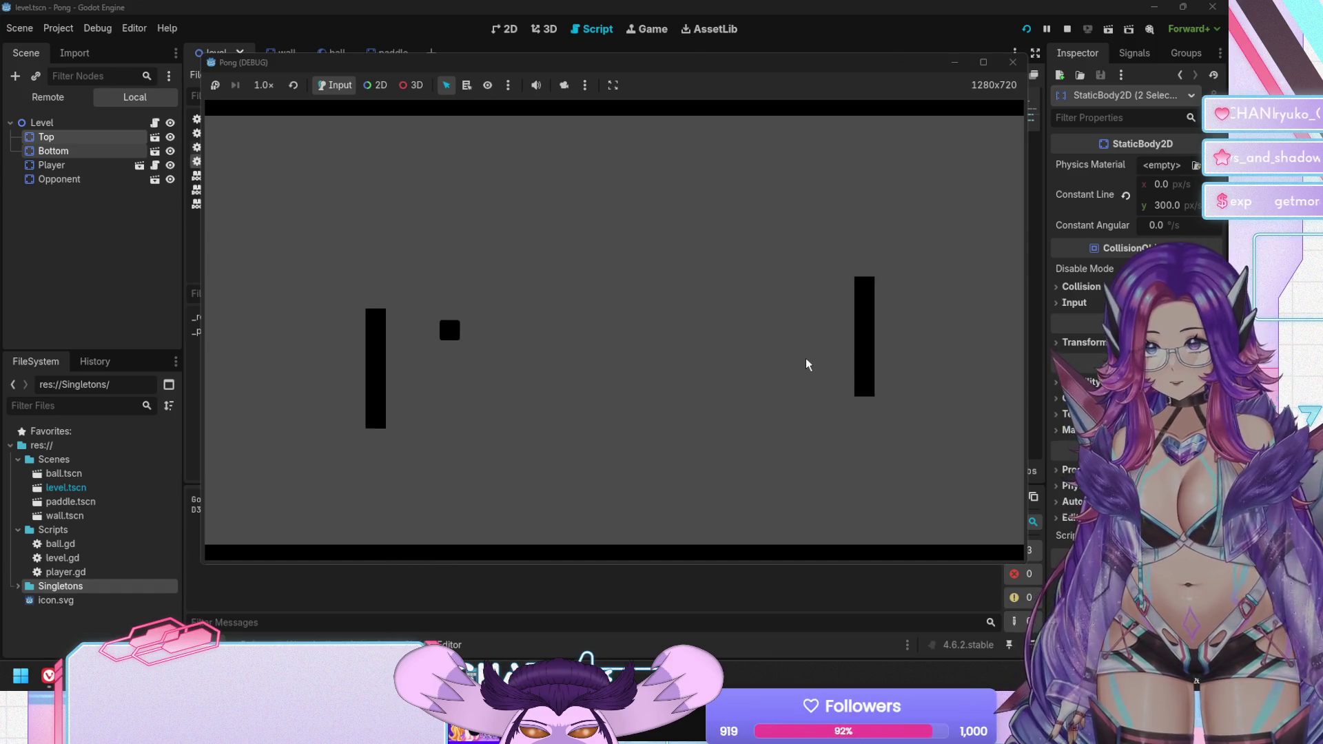
Move the left paddle with the Up and Down keys in the running game, then stop it
key("Down")
key("Up")
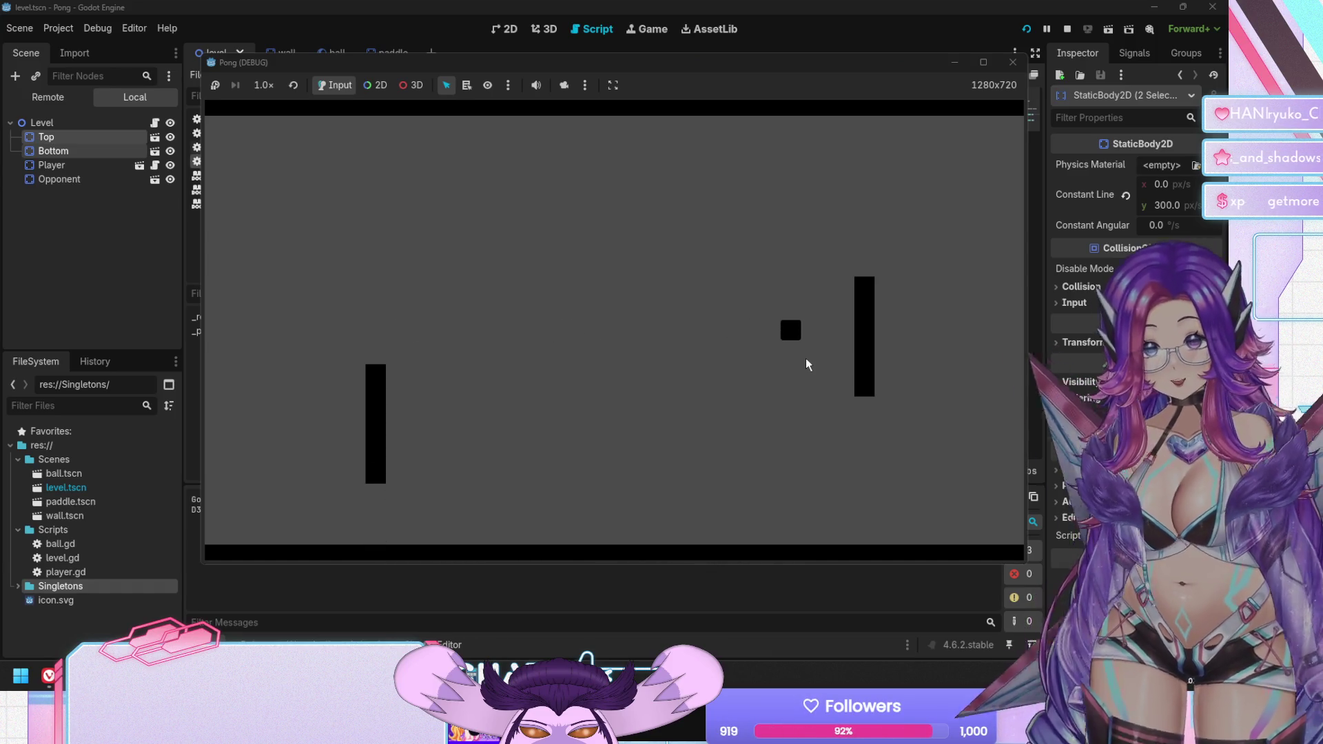
key("Up")
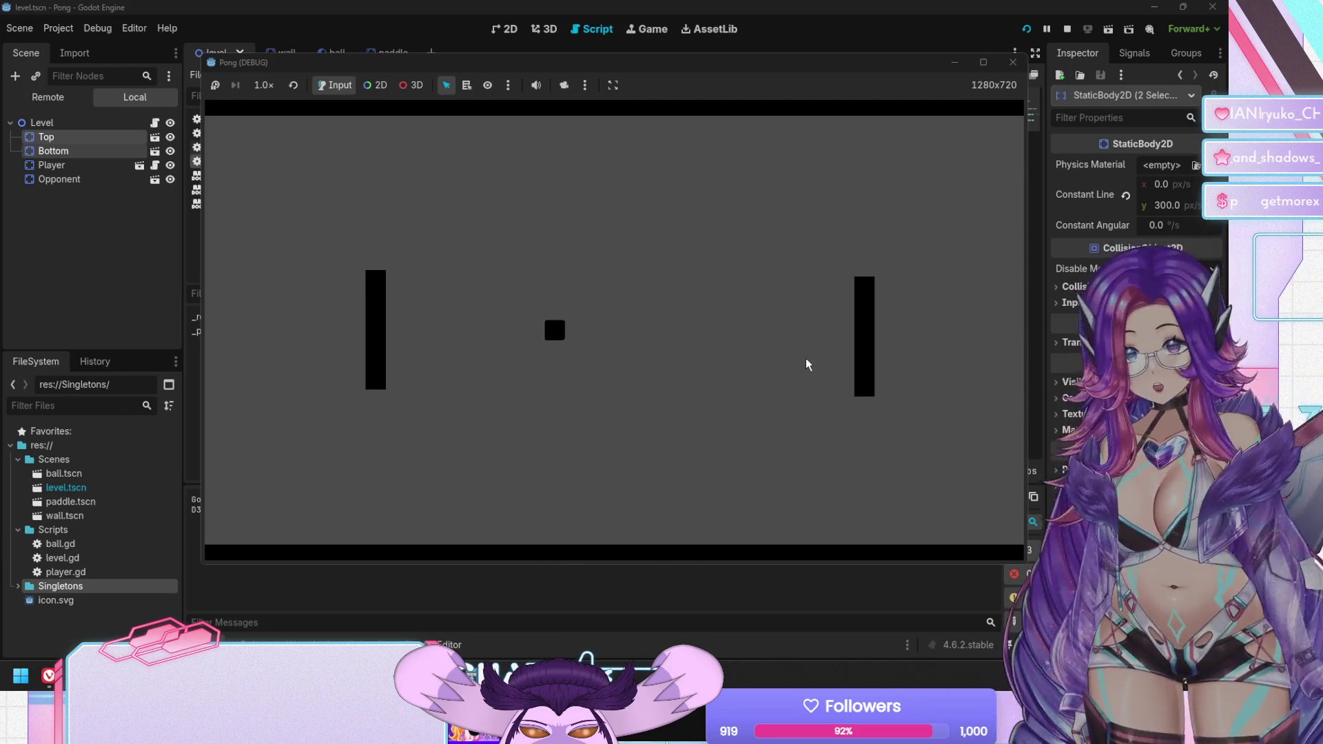
key("Down")
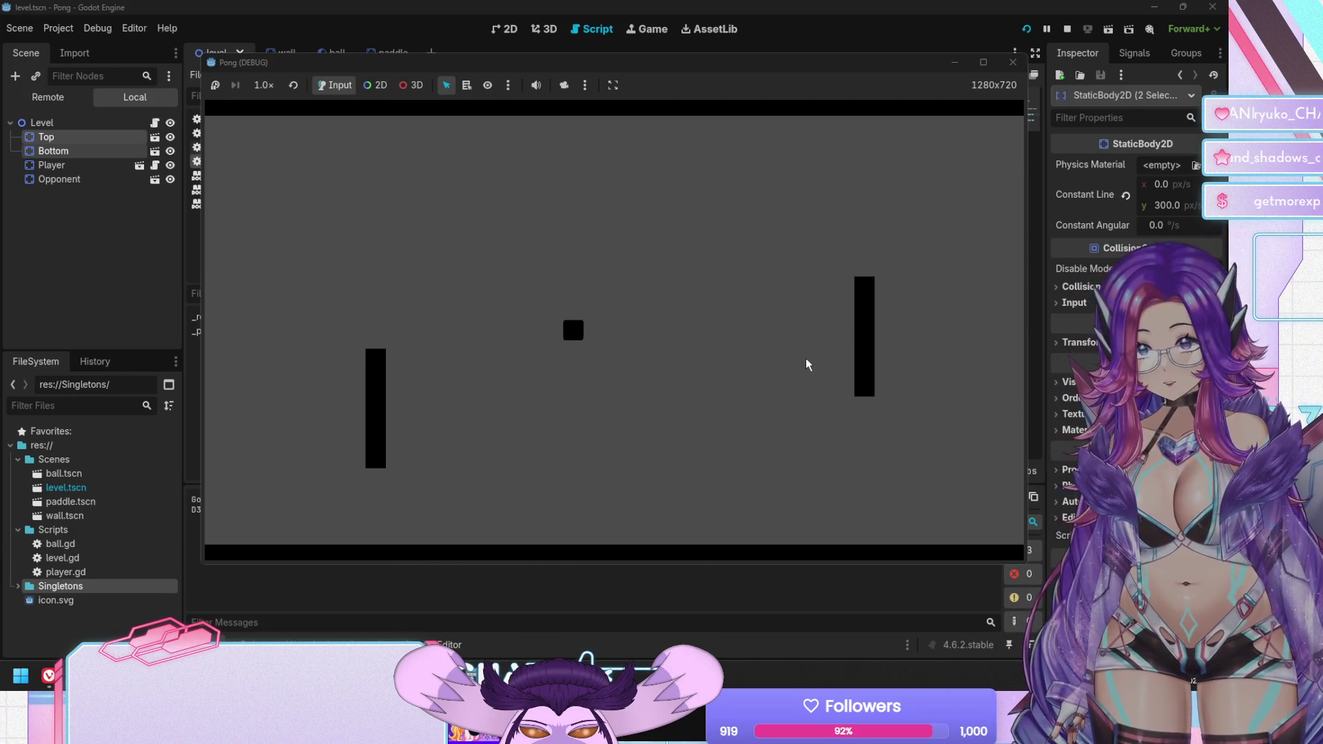
key("Up")
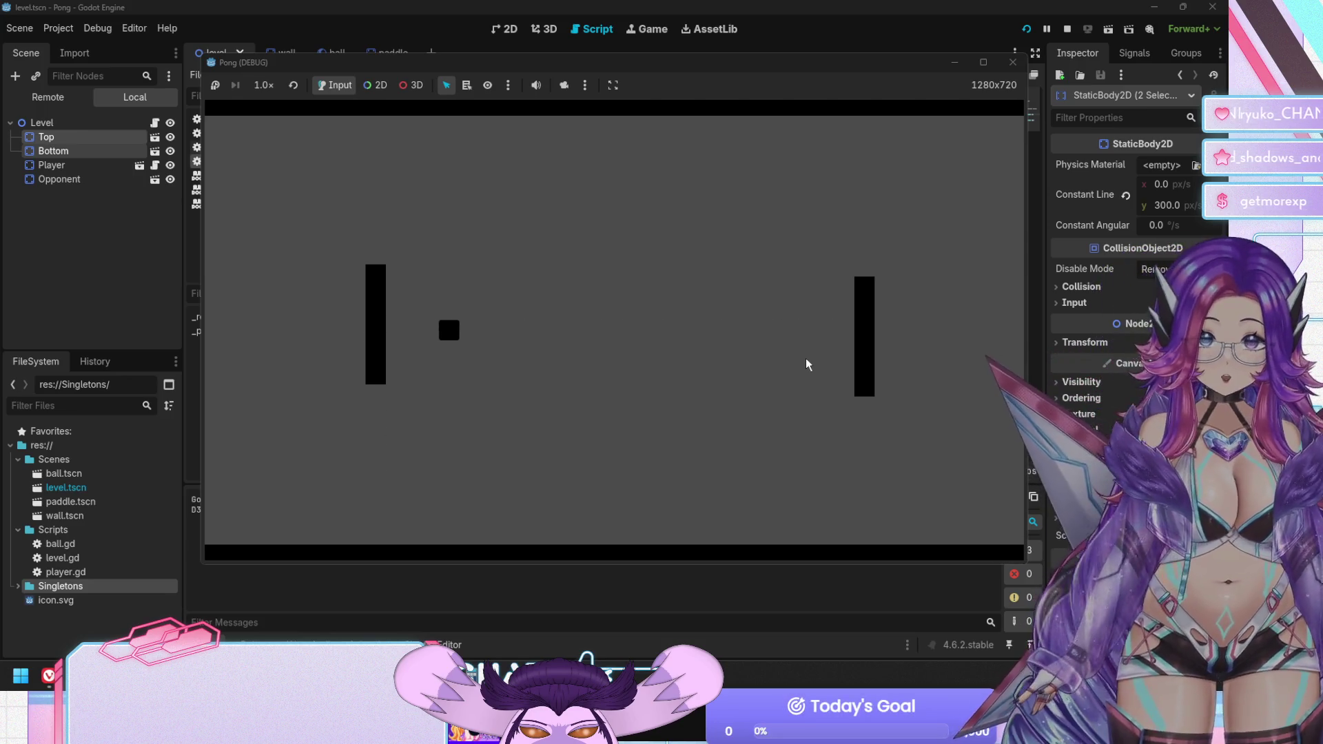
key("Up")
key("Up")
key("Down")
key("Down")
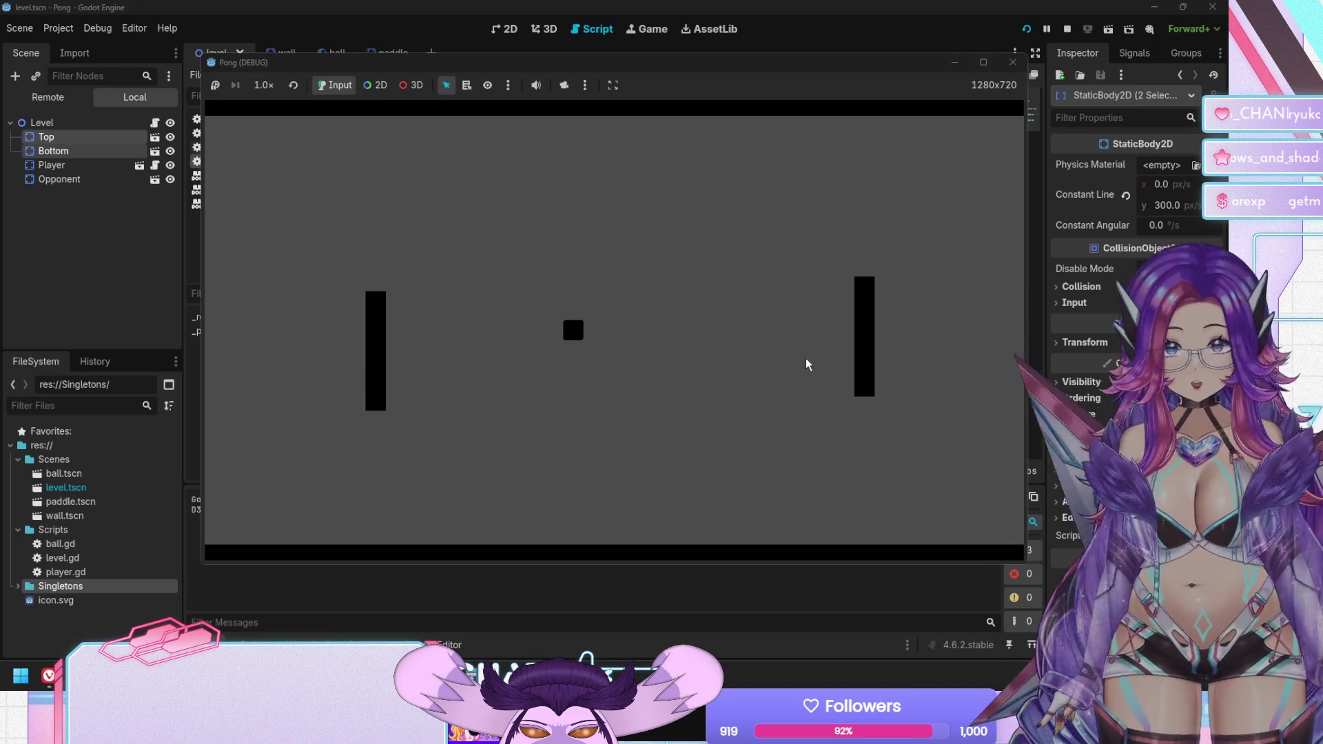
key("F8")
Look up the move_and_collide documentation in player.gd, then switch to the ball scene tab
left_click(819, 365)
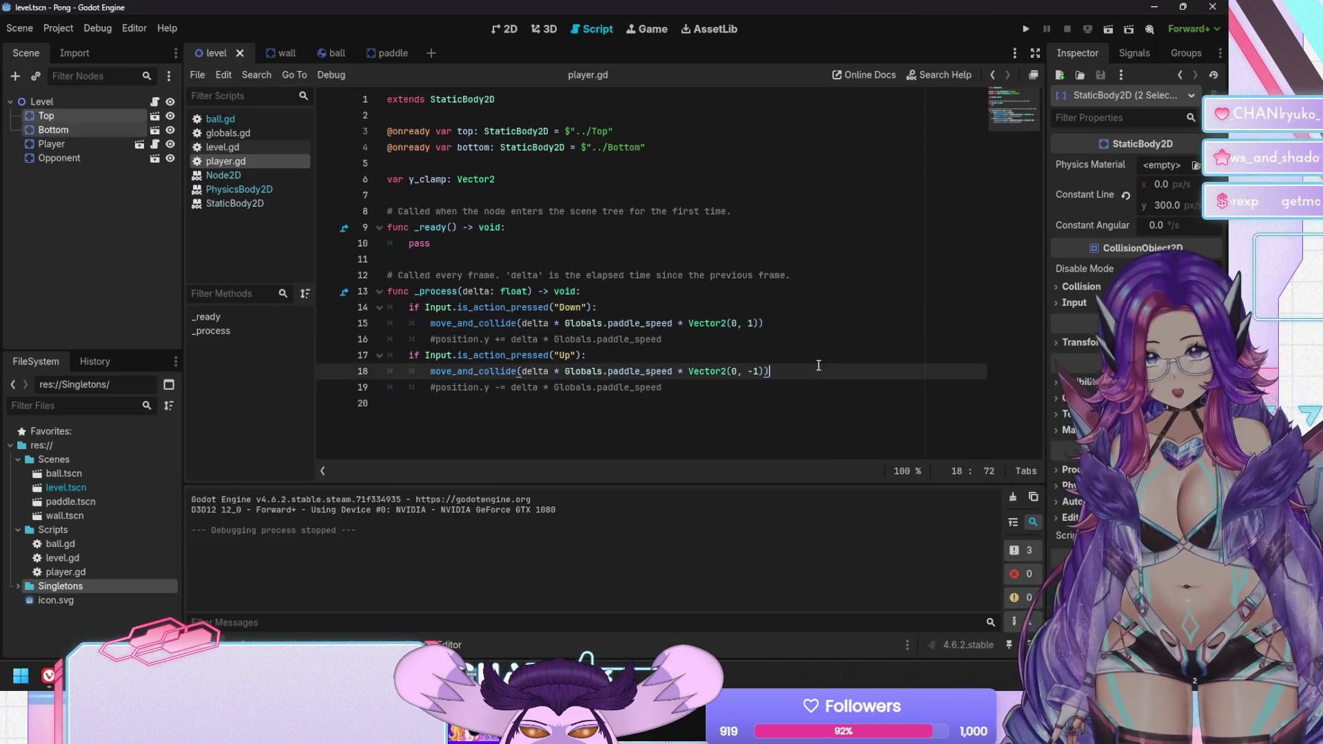
left_click(676, 348)
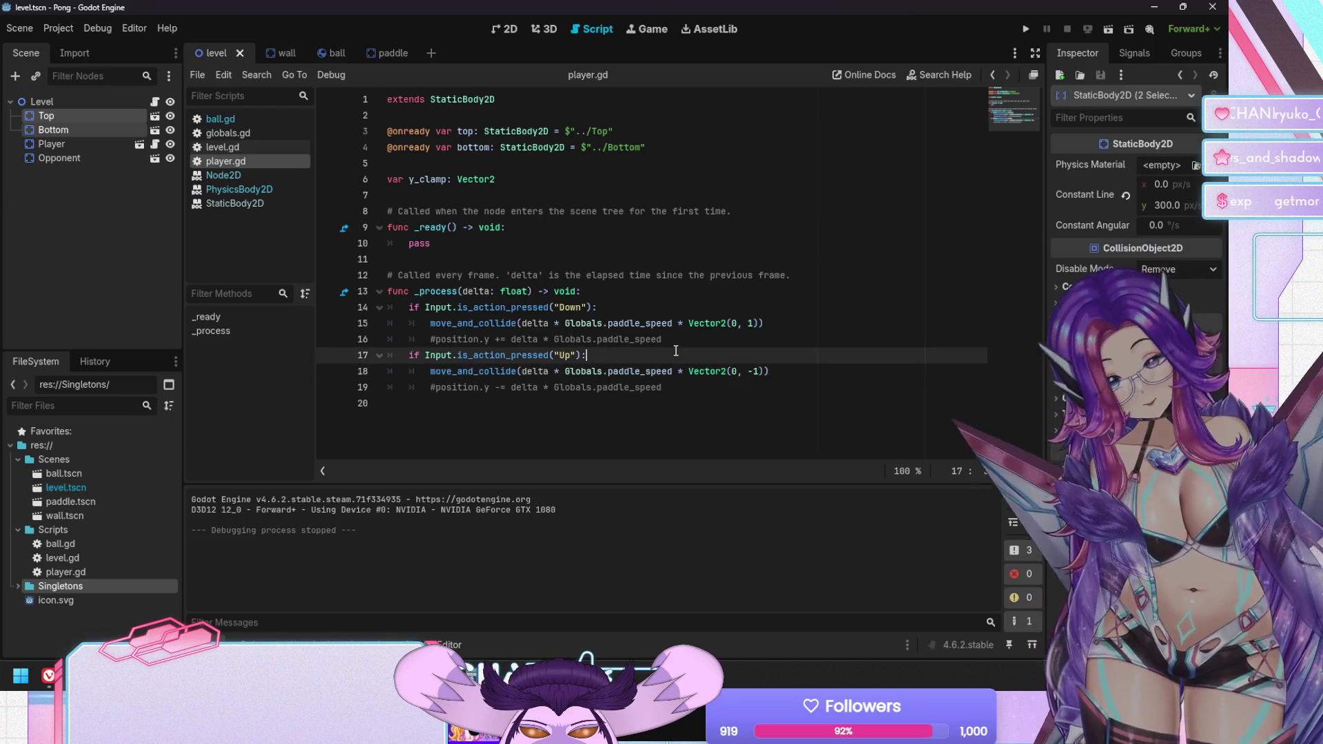
double_click(448, 323)
mouse_move(446, 325)
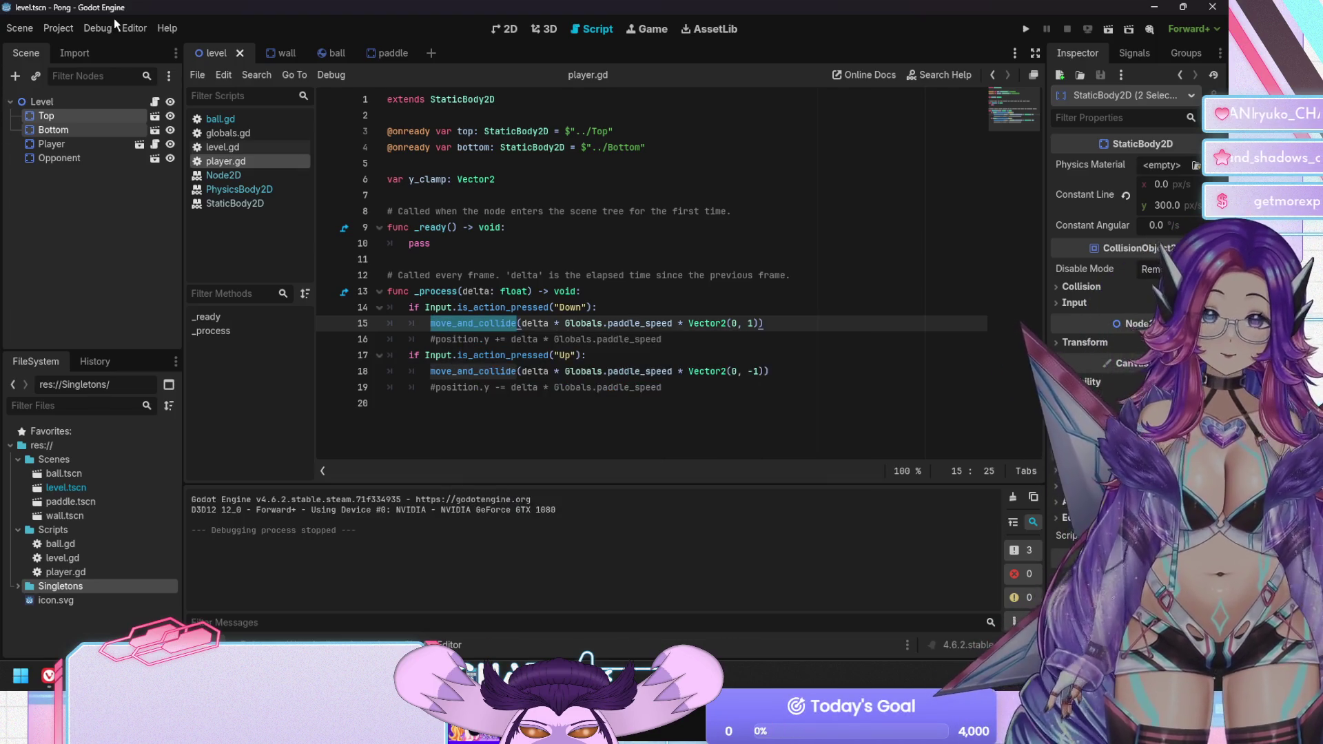
left_click(325, 55)
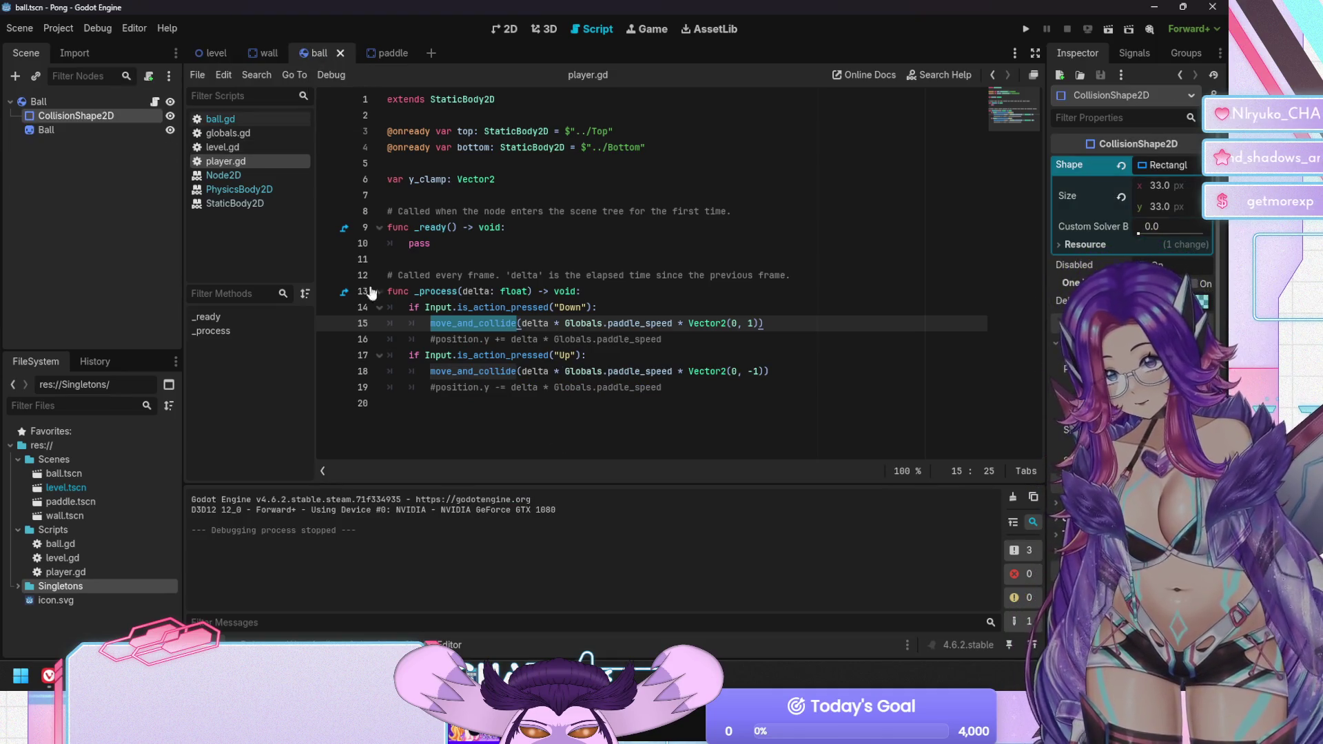
left_click(246, 121)
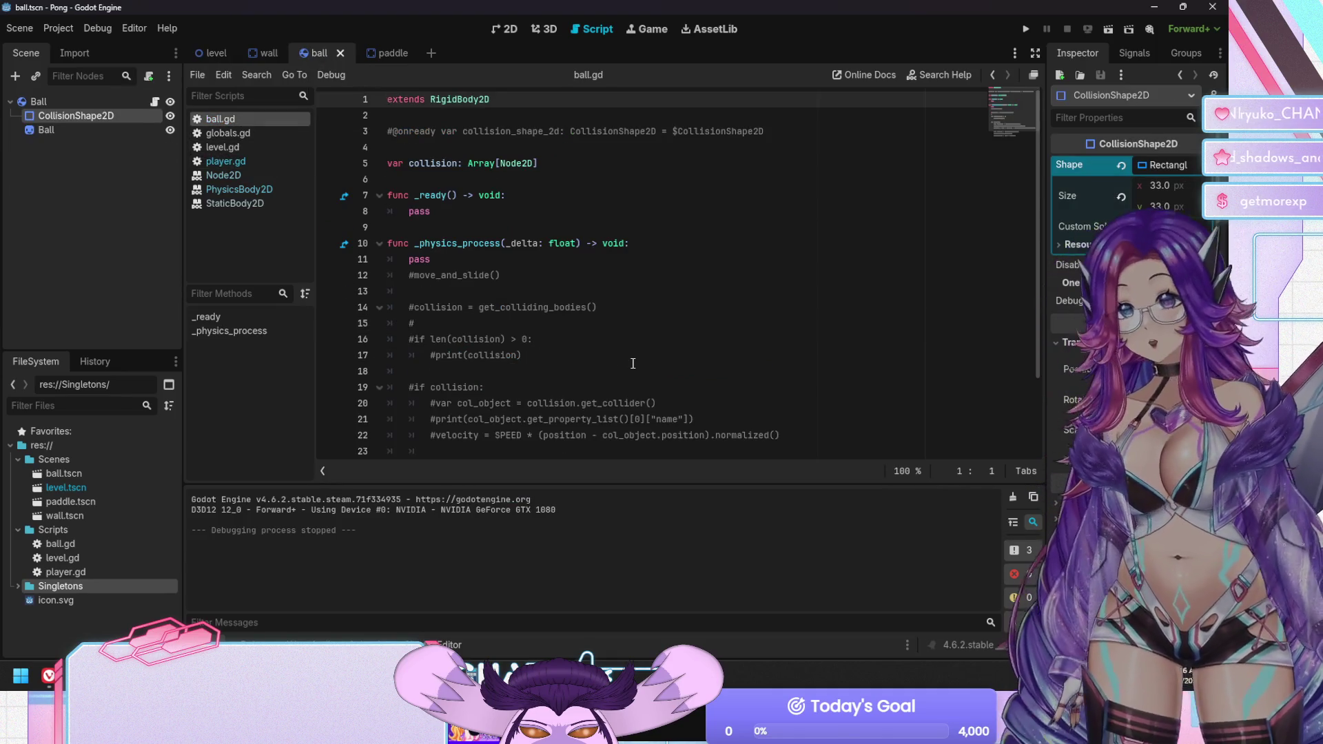
left_click(633, 361)
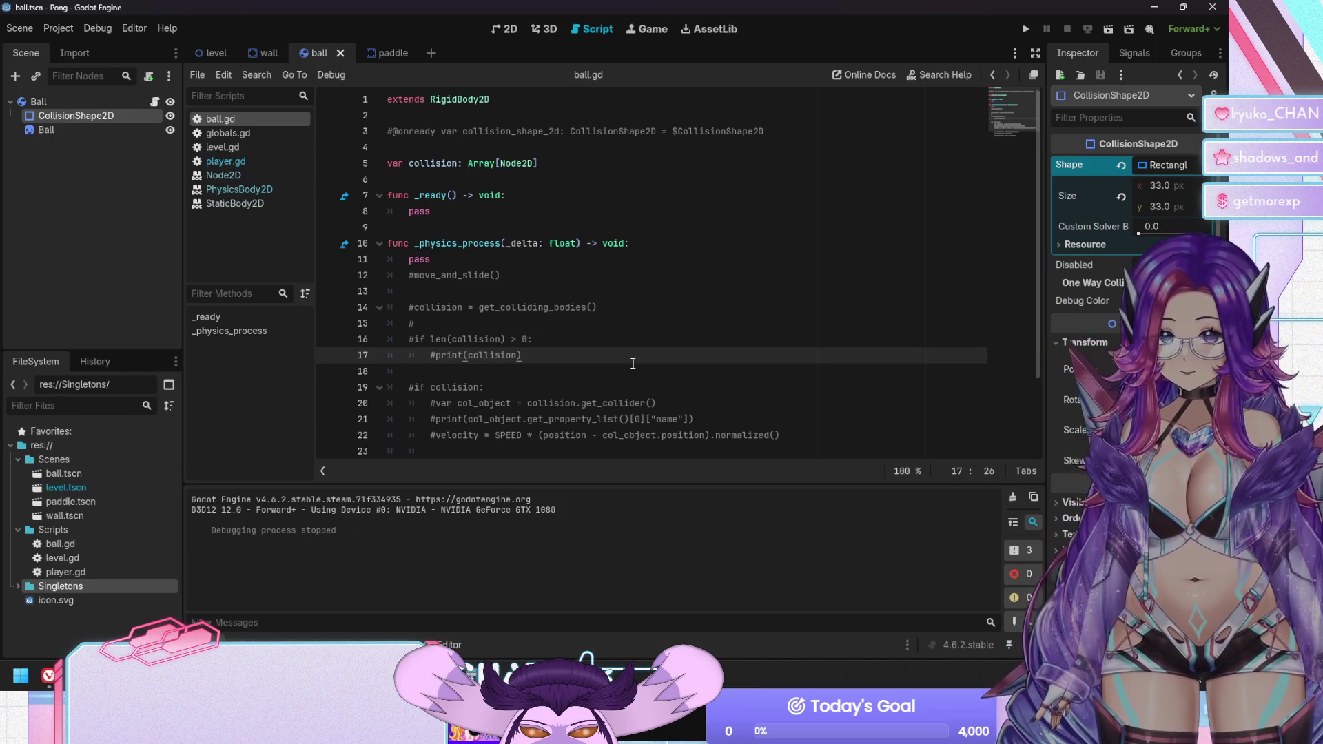
scroll(633, 363, "down", 2)
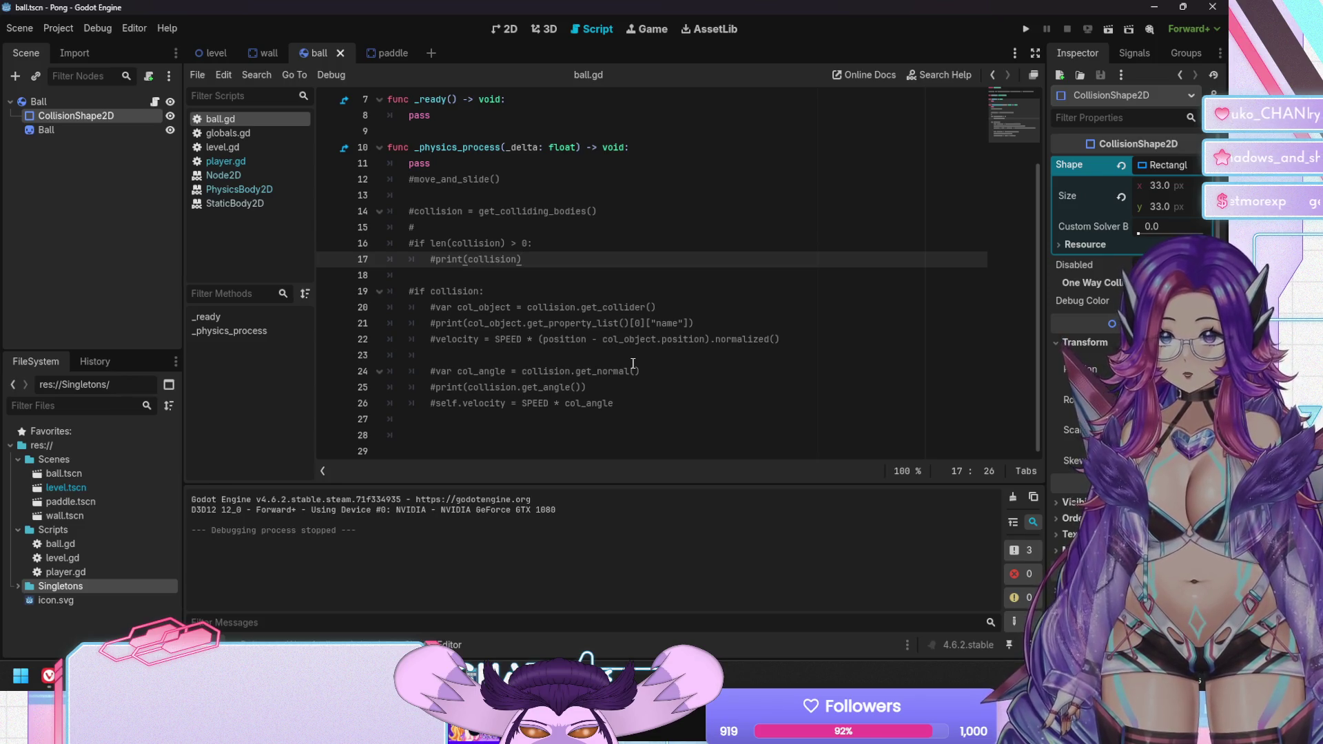
scroll(632, 363, "up", 2)
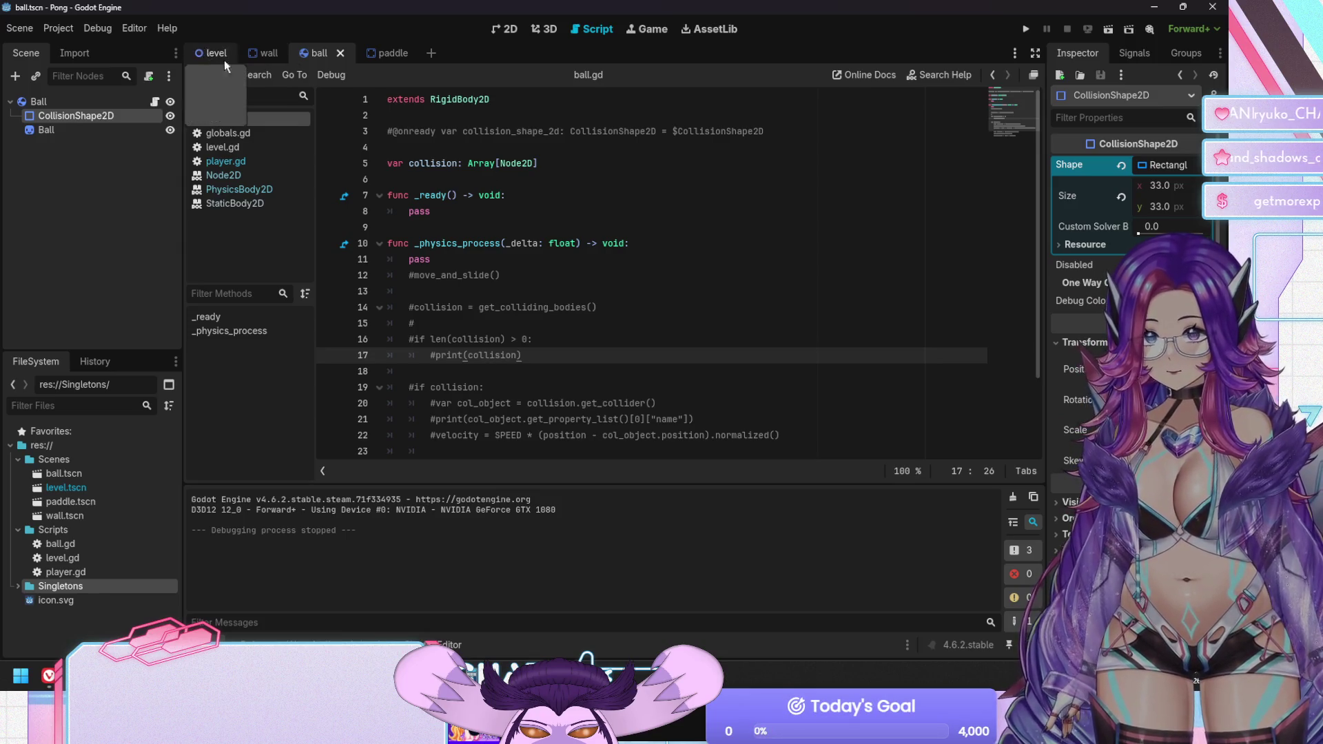
left_click(246, 161)
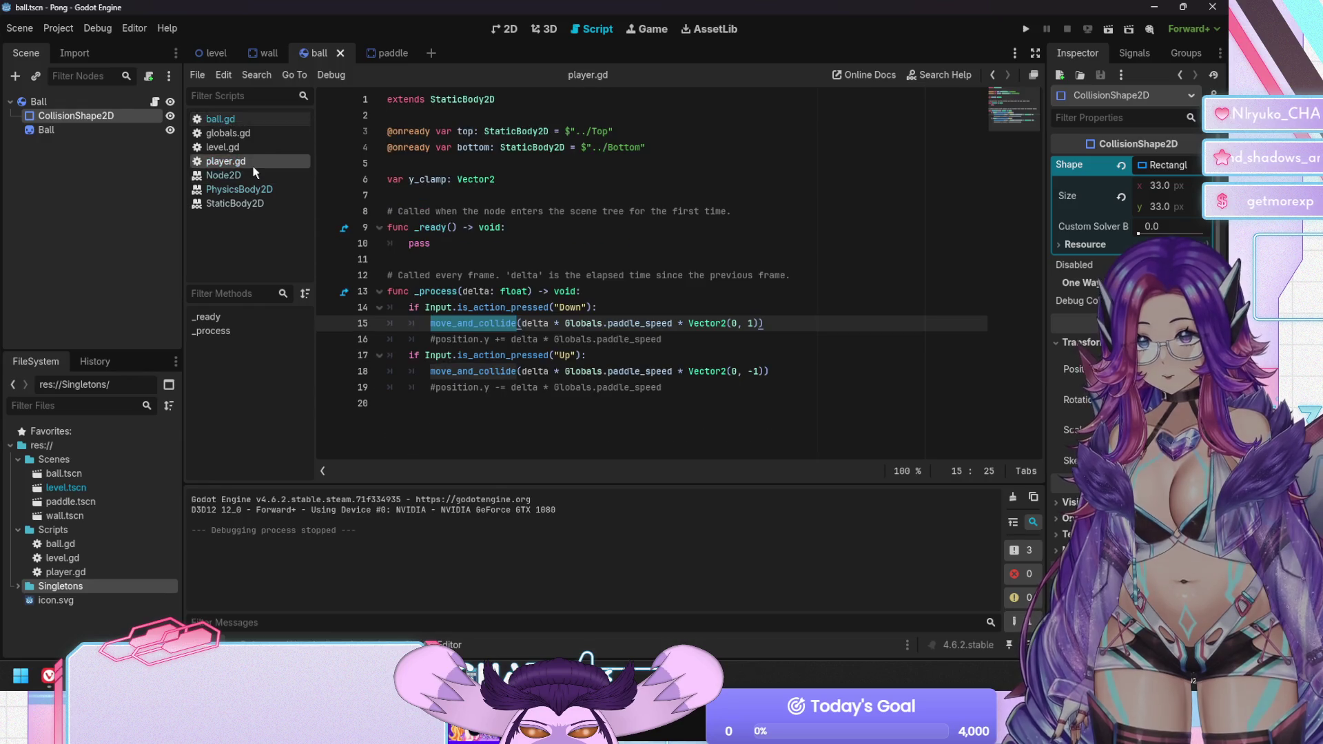
Delete the commented position.y += and -= lines from player.gd, save, and select Ball
left_click(679, 353)
key("Up")
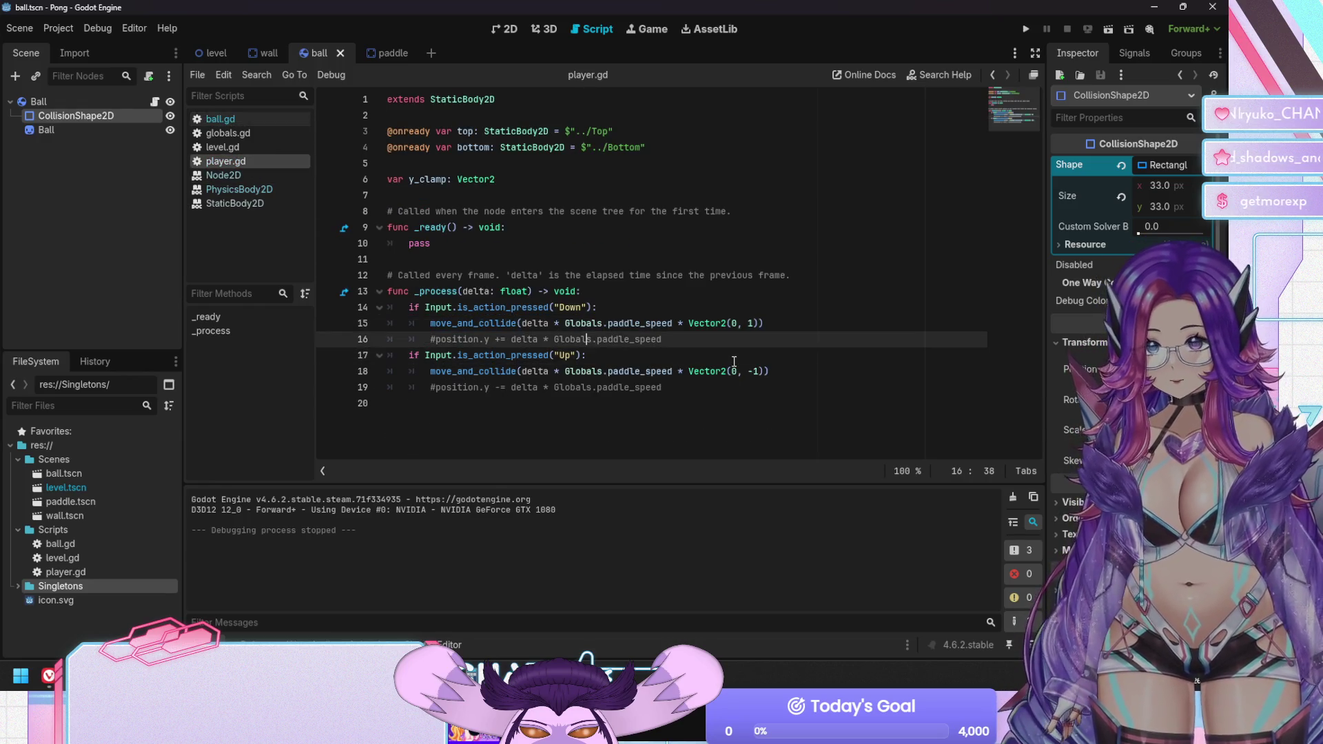
key("shift+Home")
key("BackSpace")
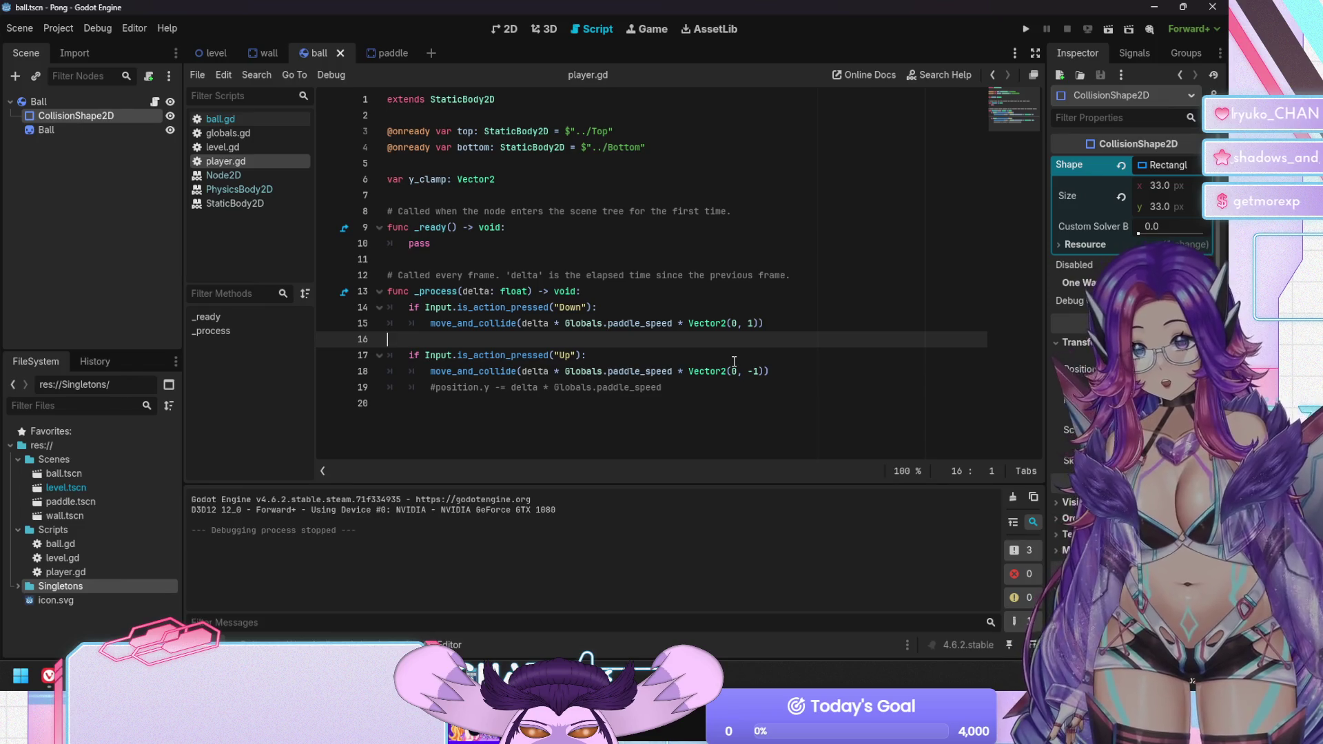
key("BackSpace")
key("Down")
key("Down")
key("Down")
key("shift+Home")
key("shift+Home")
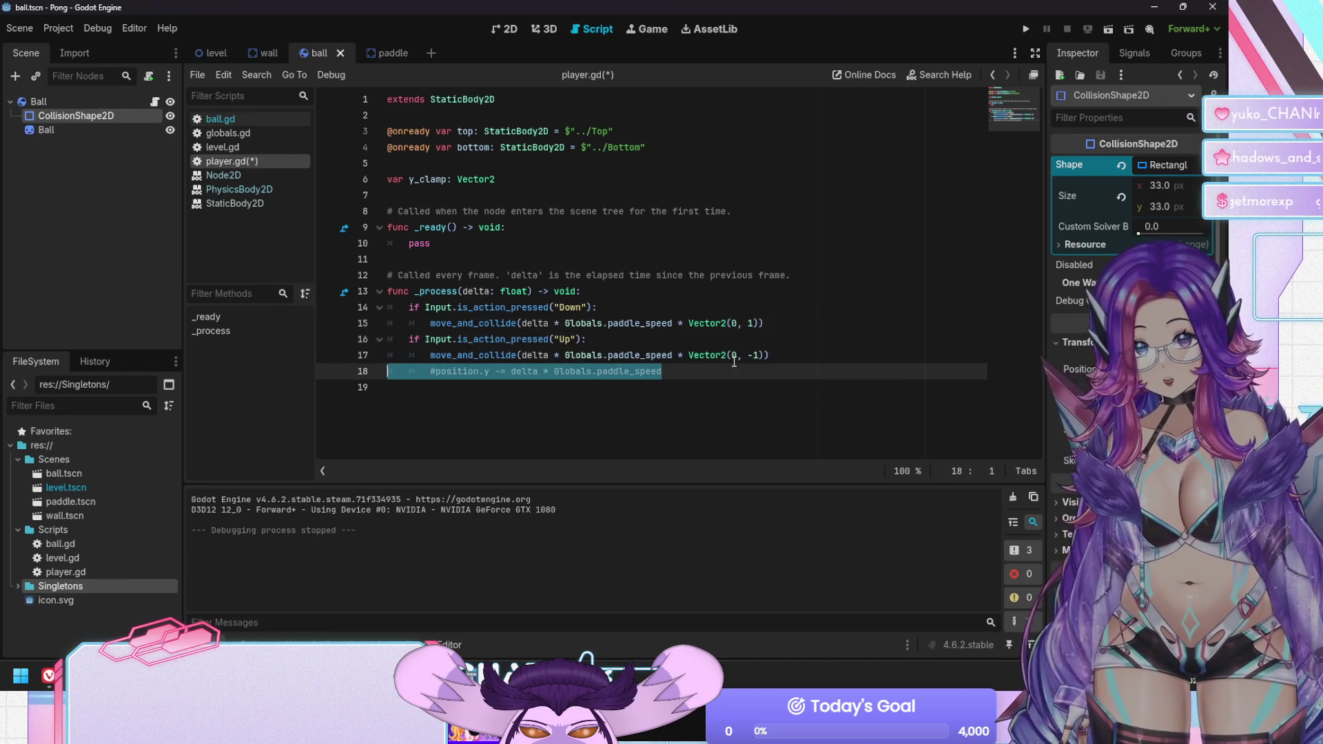
key("BackSpace")
key("BackSpace")
key("ctrl+s")
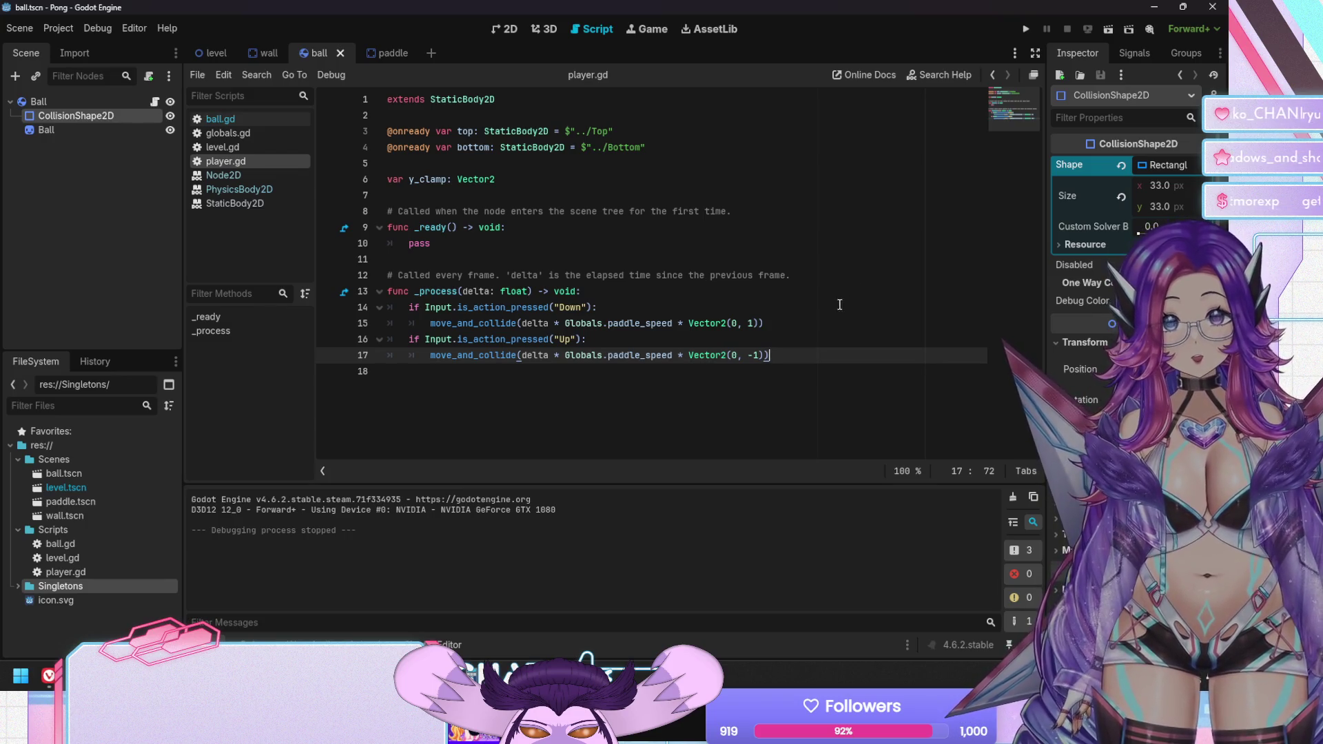
left_click(73, 102)
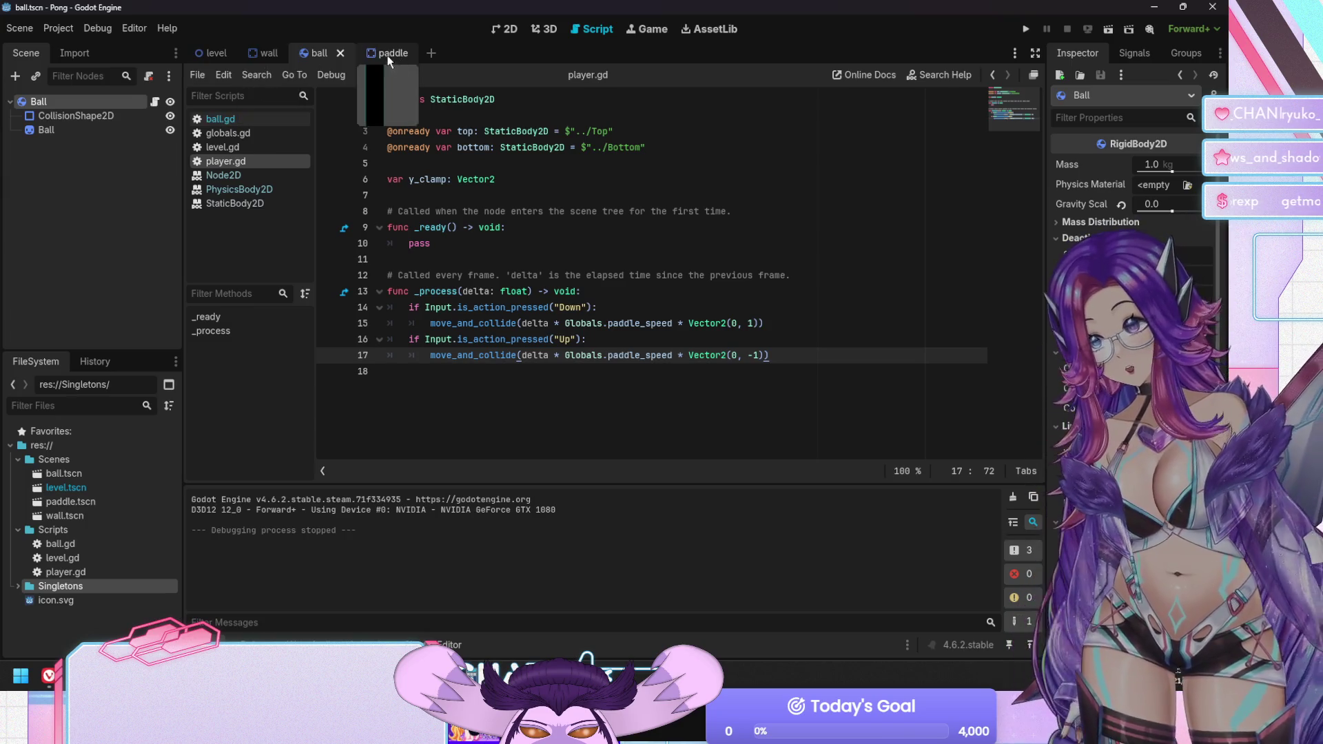
Inspect the Paddle root node's properties in the paddle scene
left_click(383, 53)
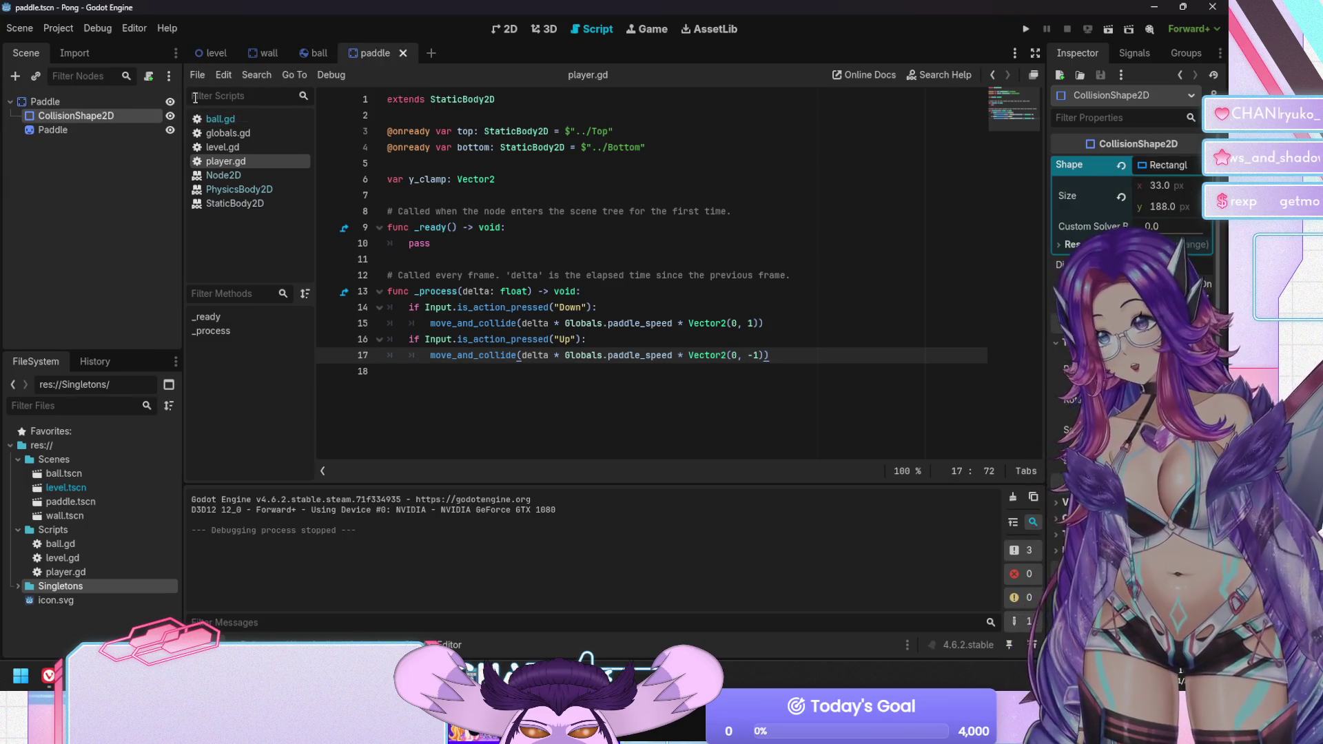
left_click(76, 105)
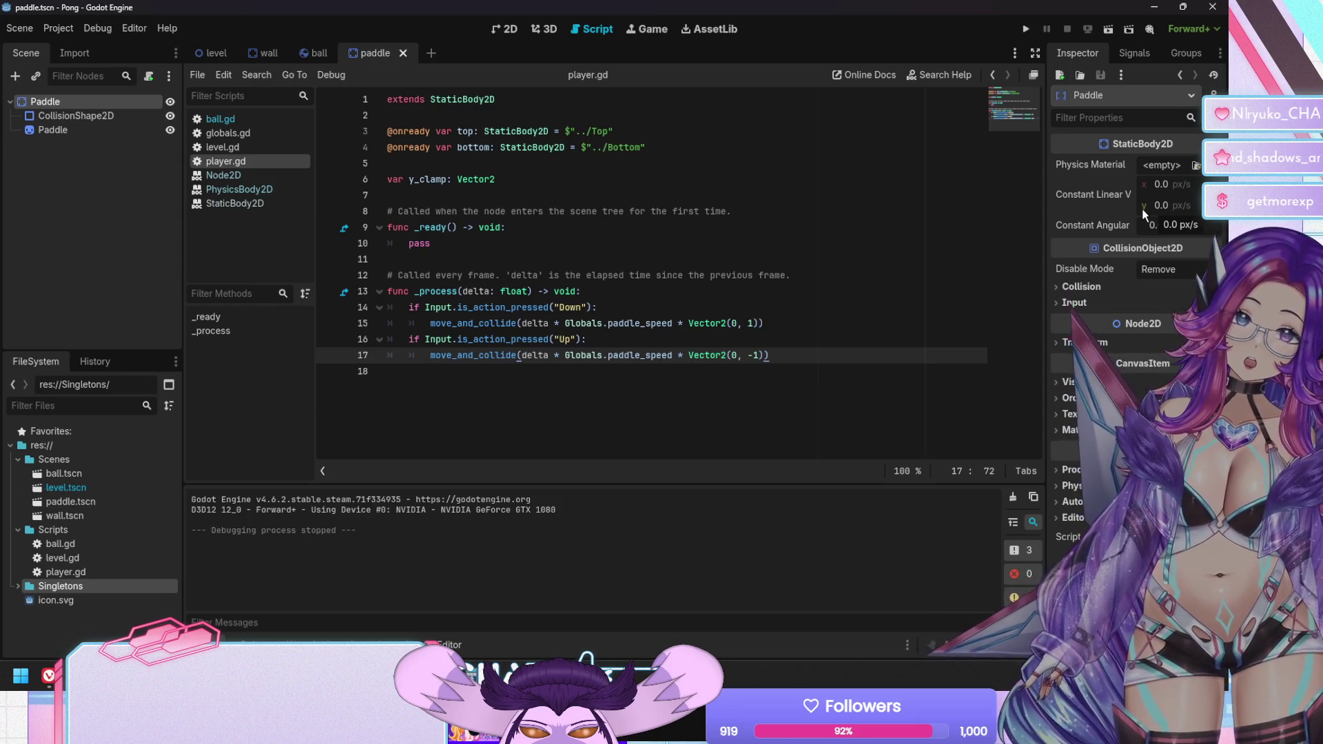
mouse_move(1106, 192)
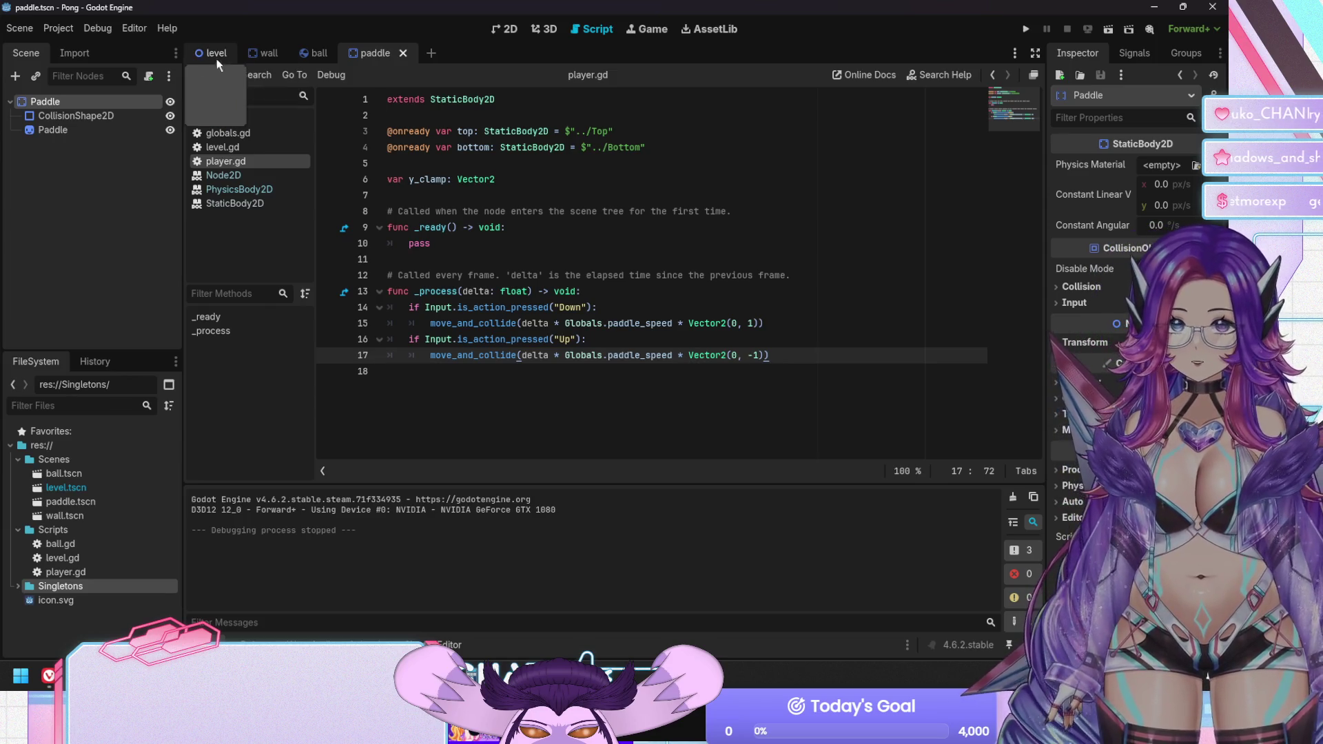
Check the Top, Bottom, Player and Opponent node properties in the level scene
left_click(215, 54)
left_click(70, 115)
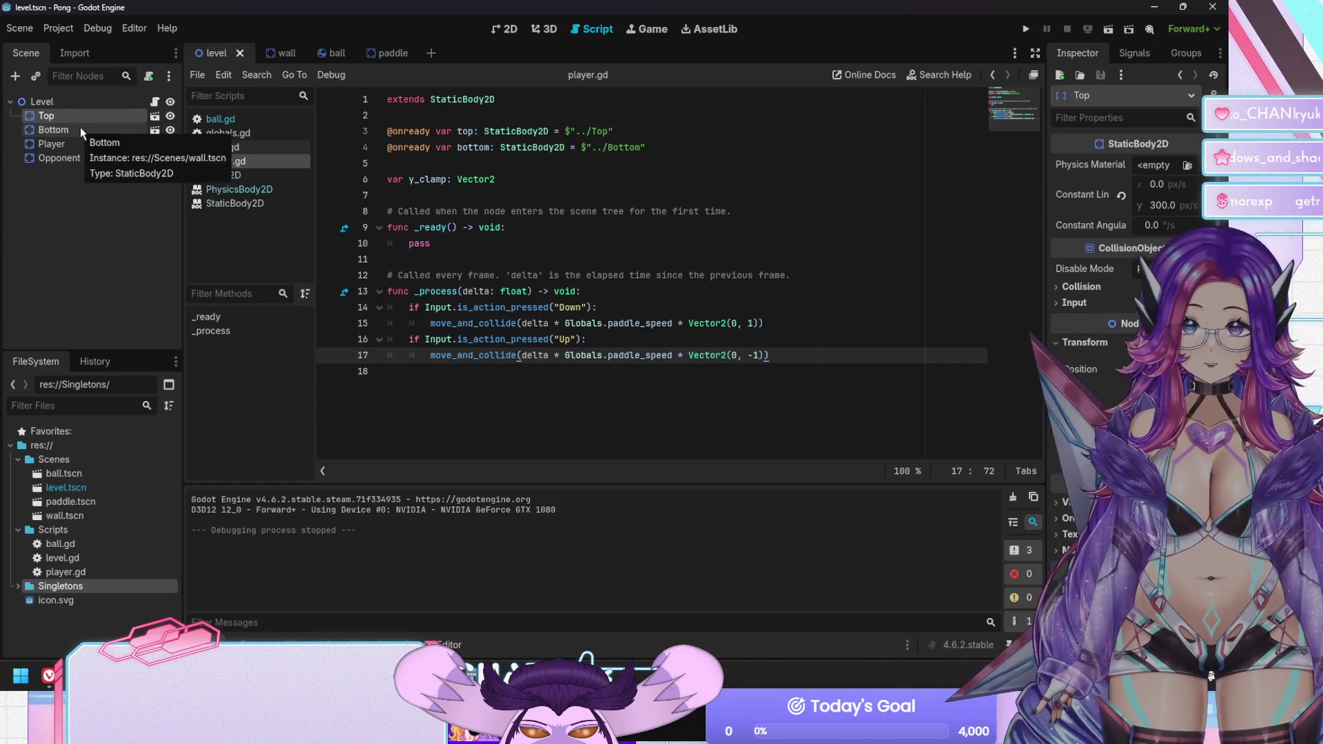
left_click(80, 127)
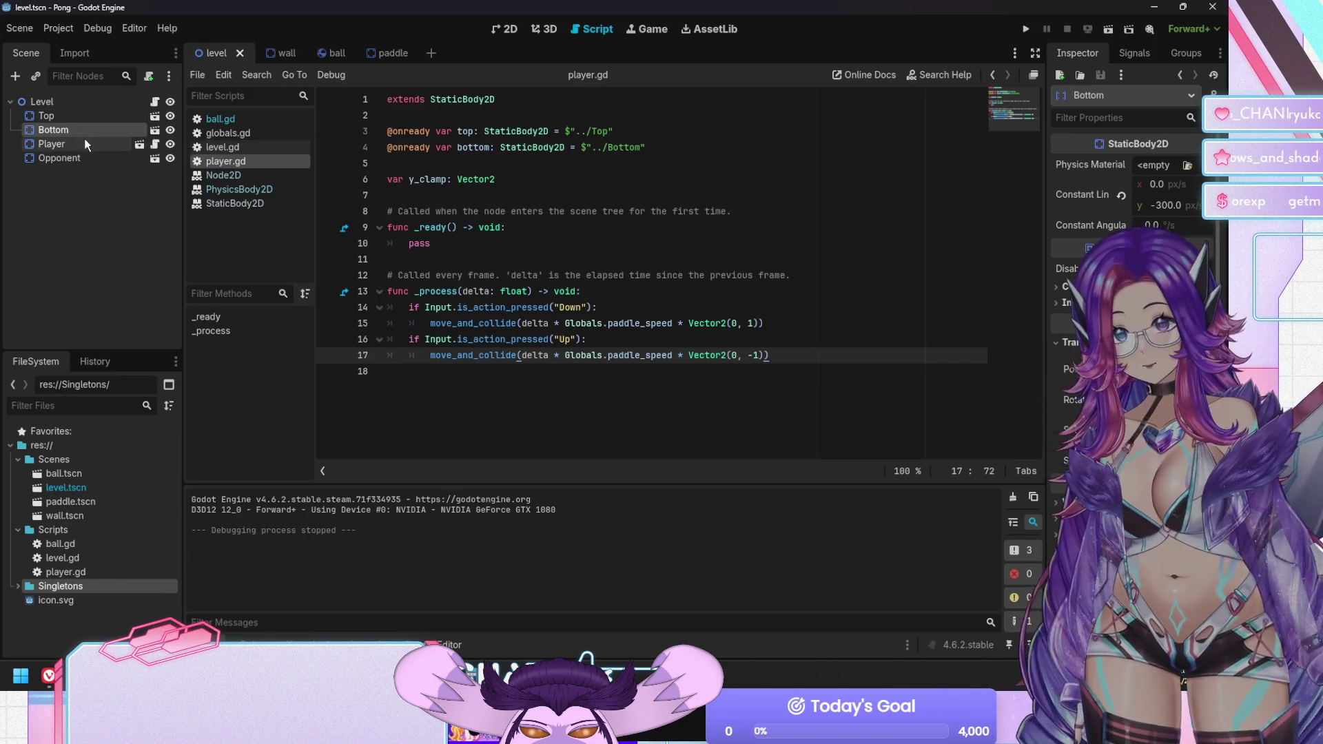
left_click(84, 141)
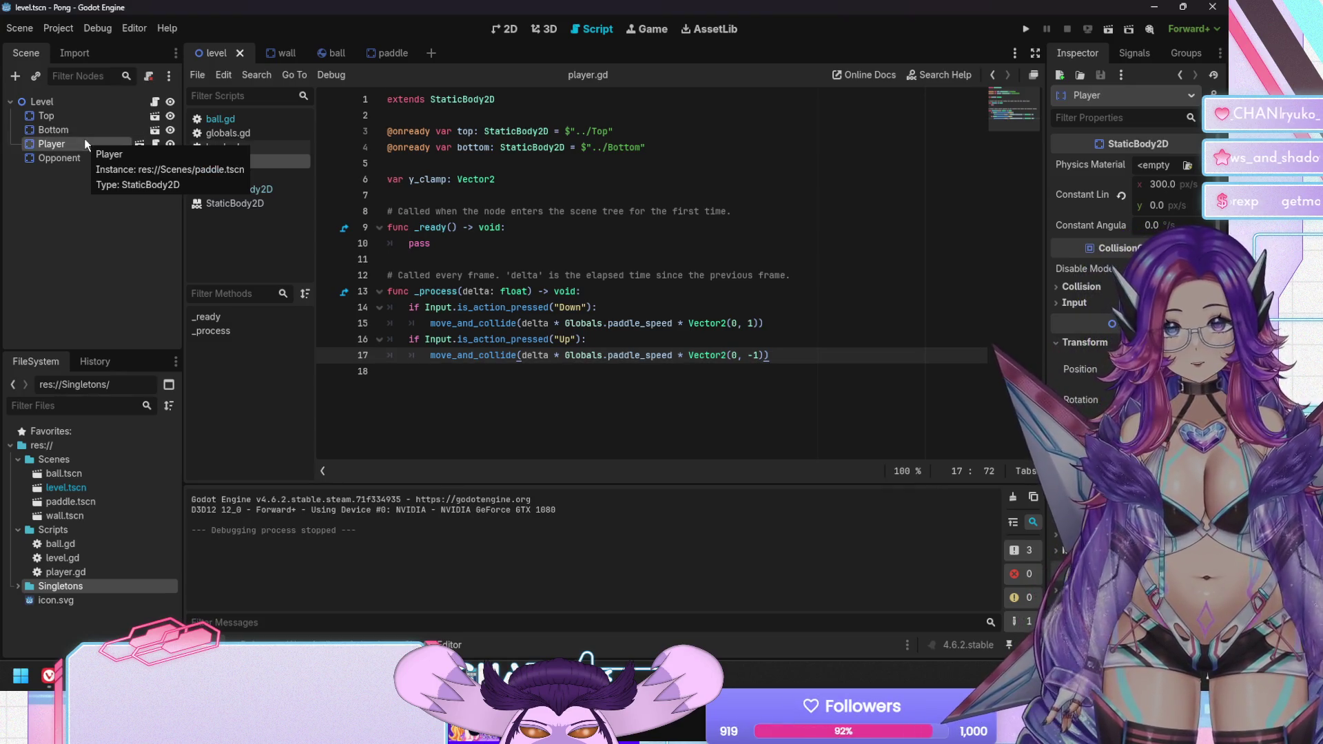
left_click(82, 161)
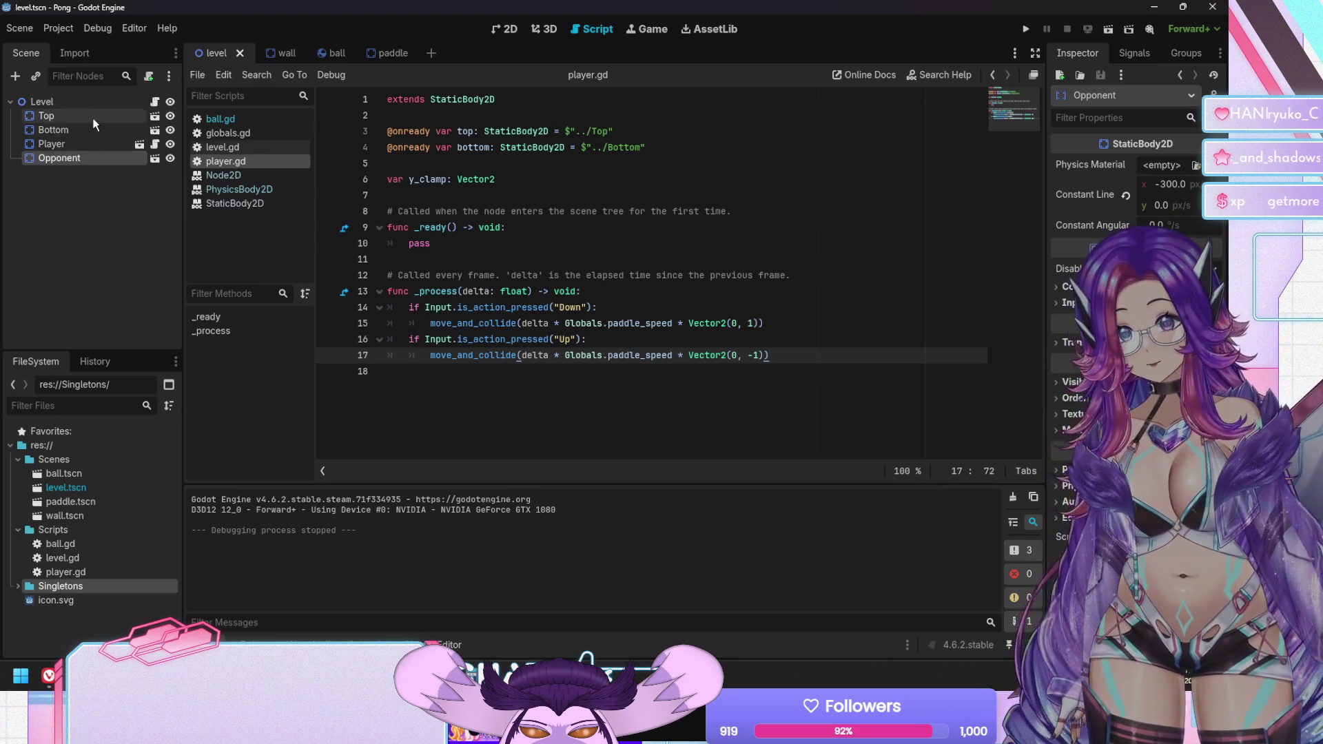
left_click(93, 117)
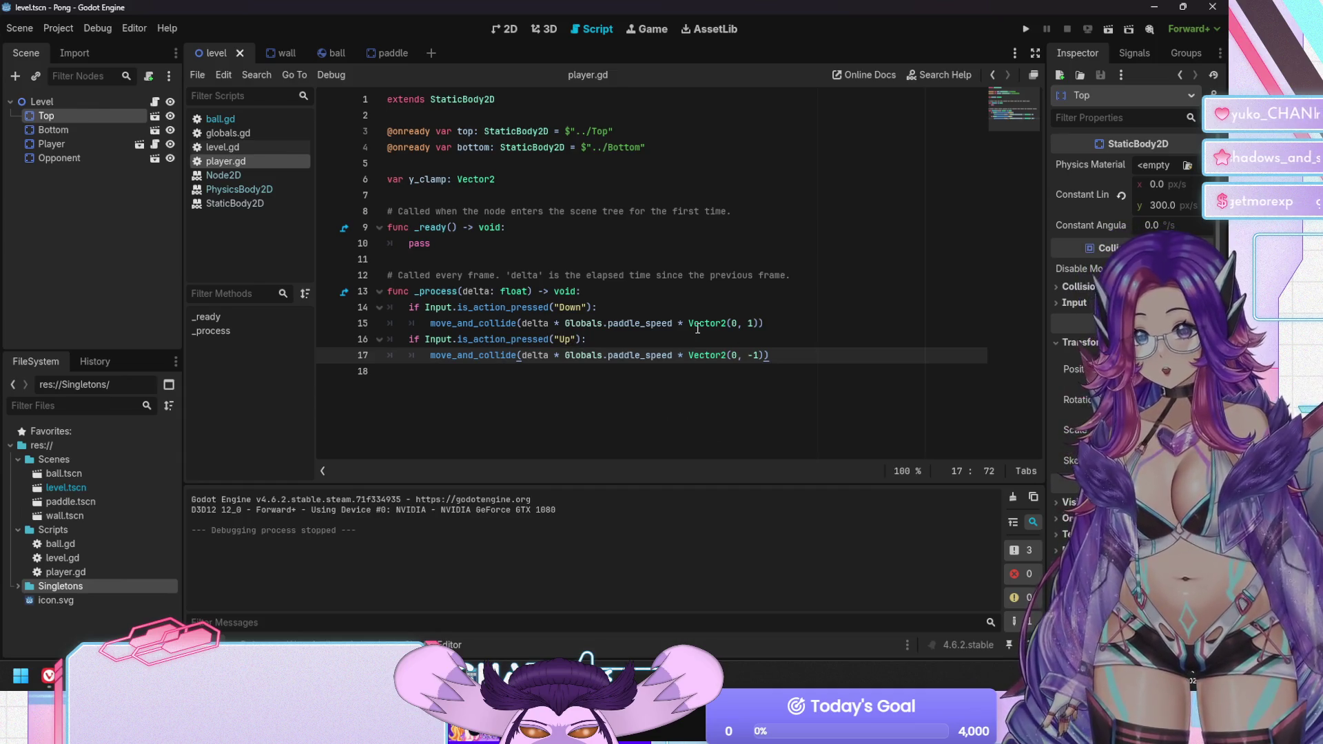
key("Up")
key("Up")
key("Up")
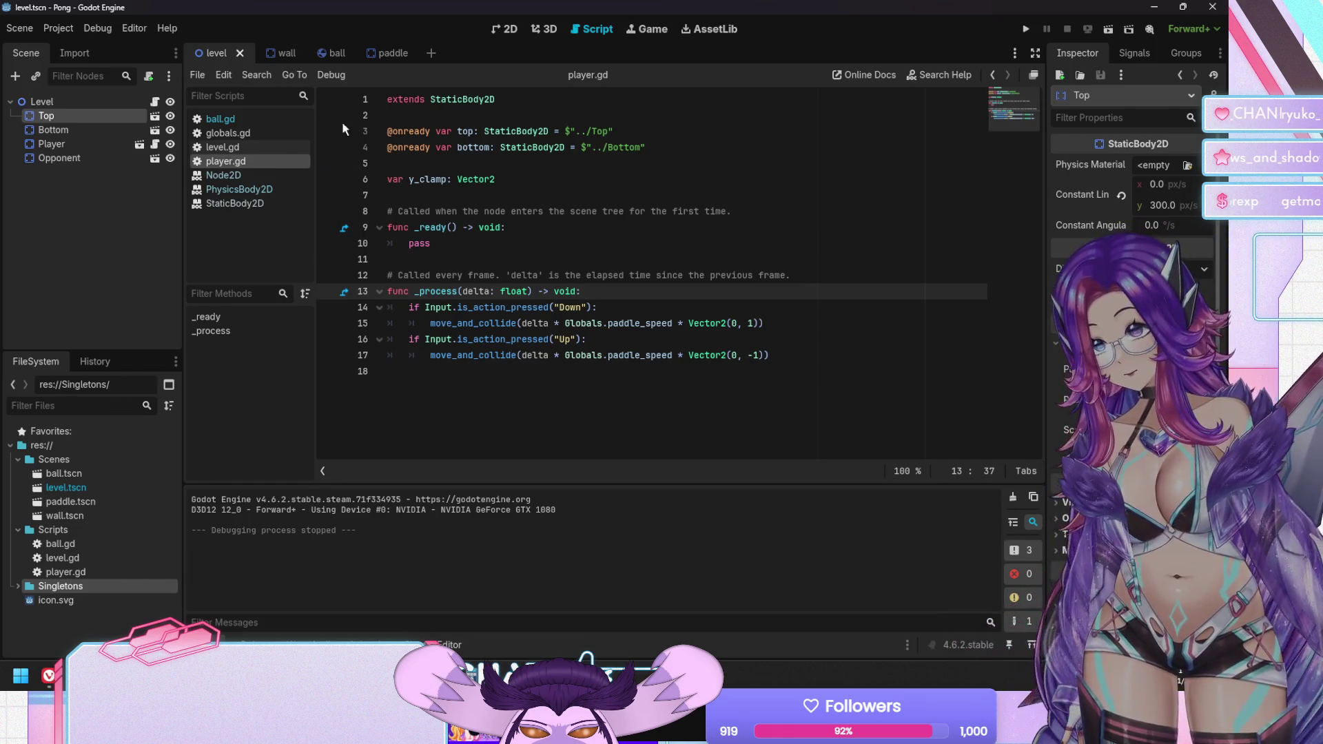
Look over the ball and wall scenes, then open ball.gd
left_click(319, 53)
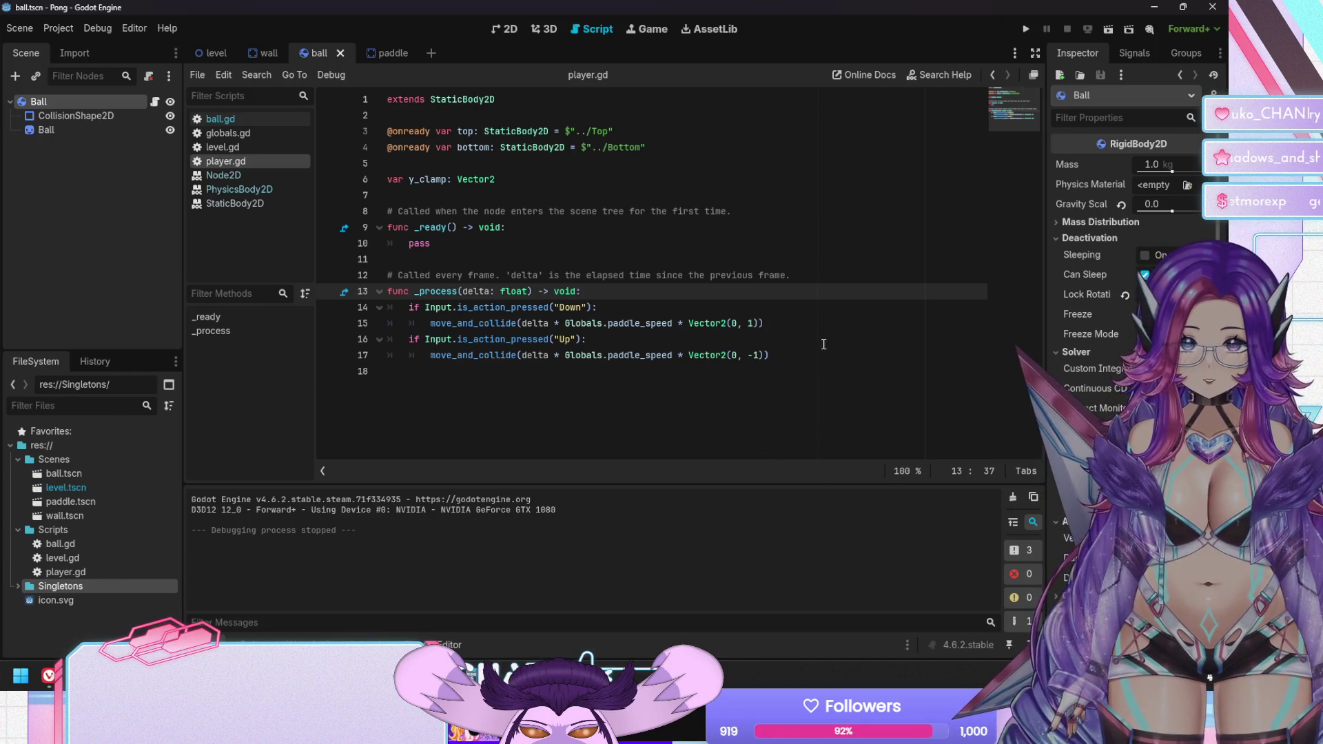
left_click(811, 367)
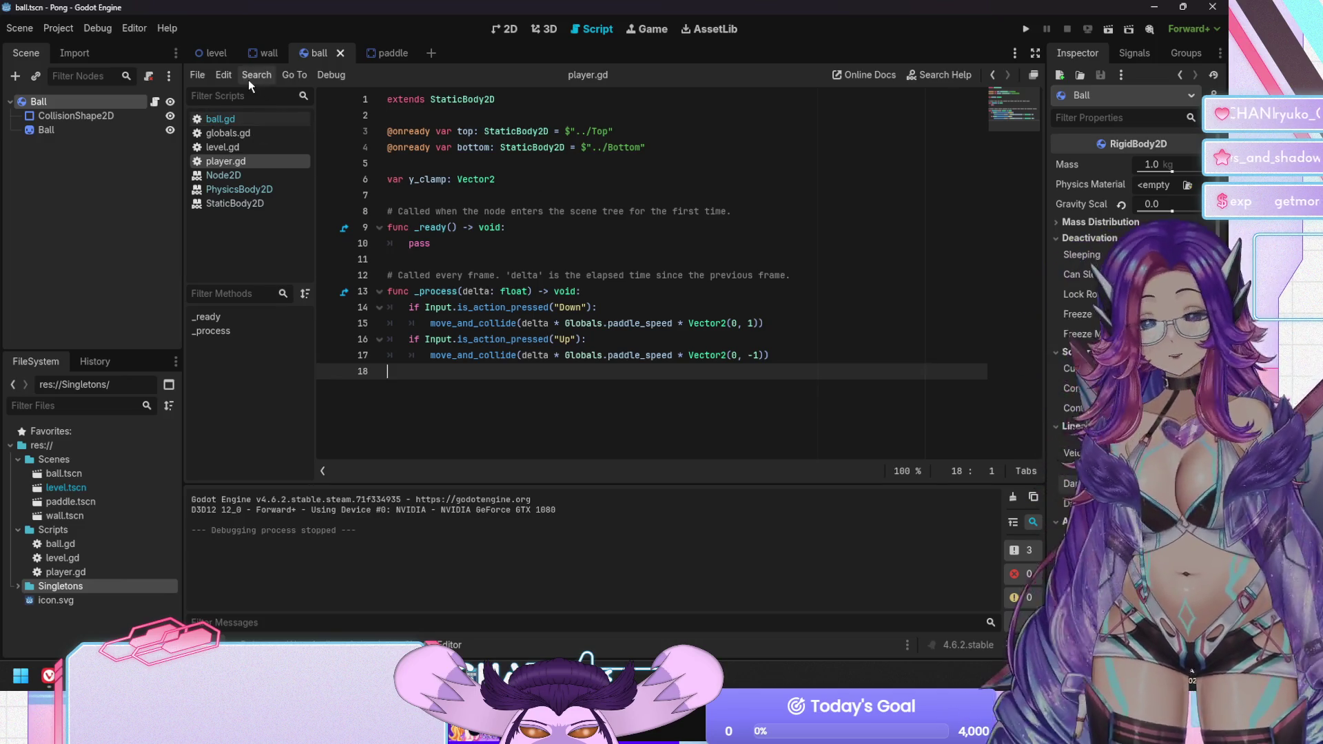
left_click(263, 56)
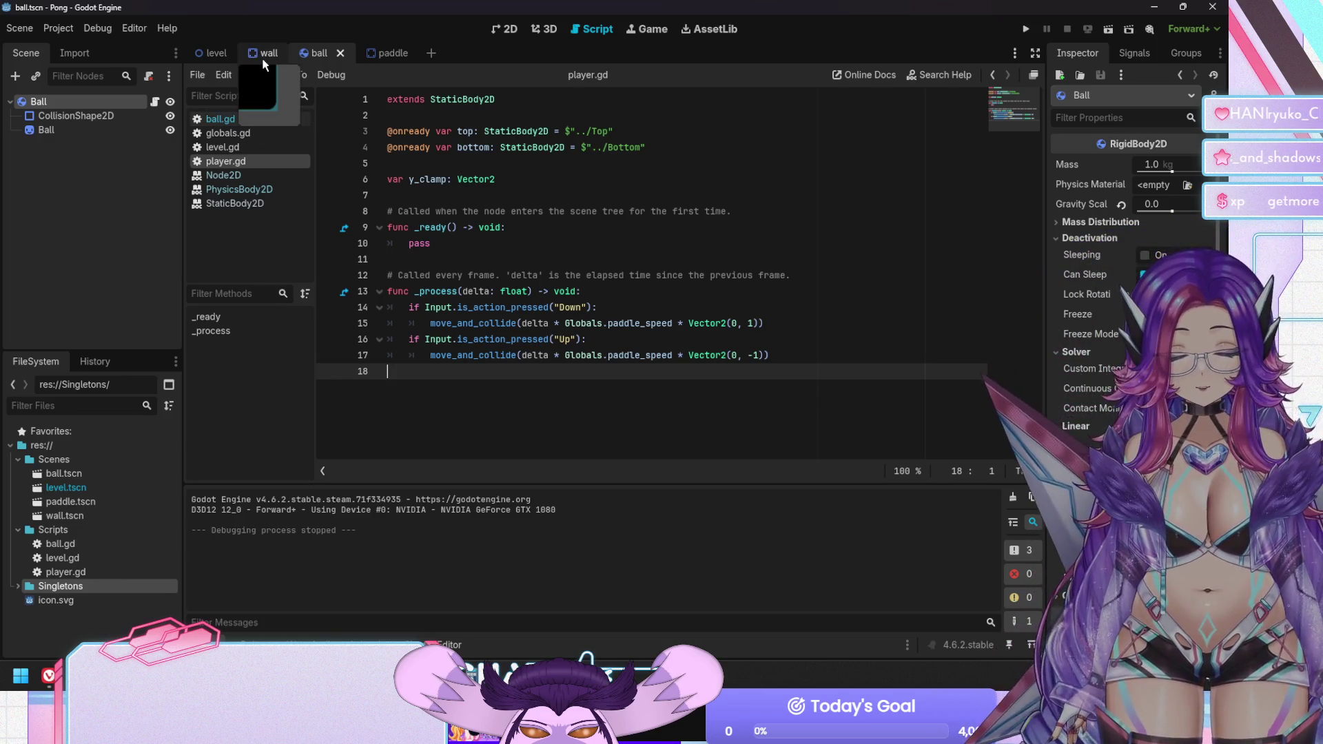
left_click(505, 28)
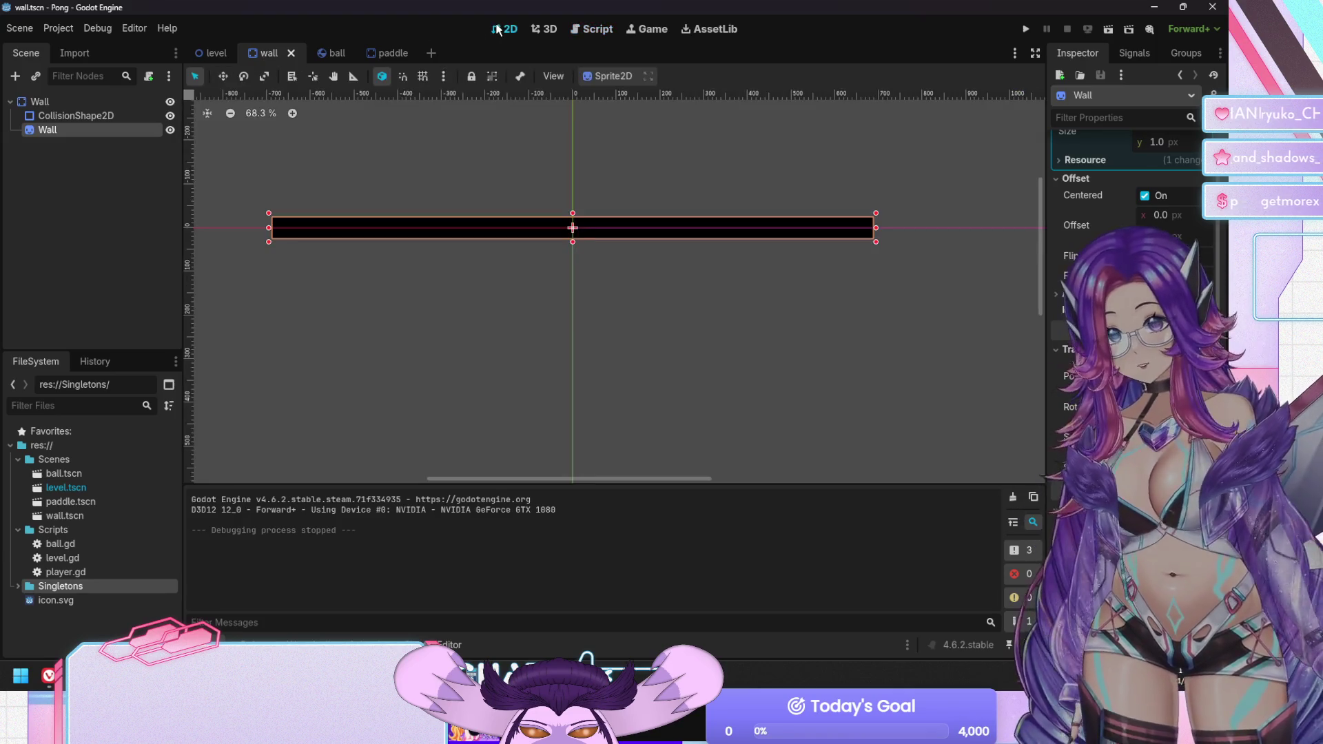
left_click(598, 31)
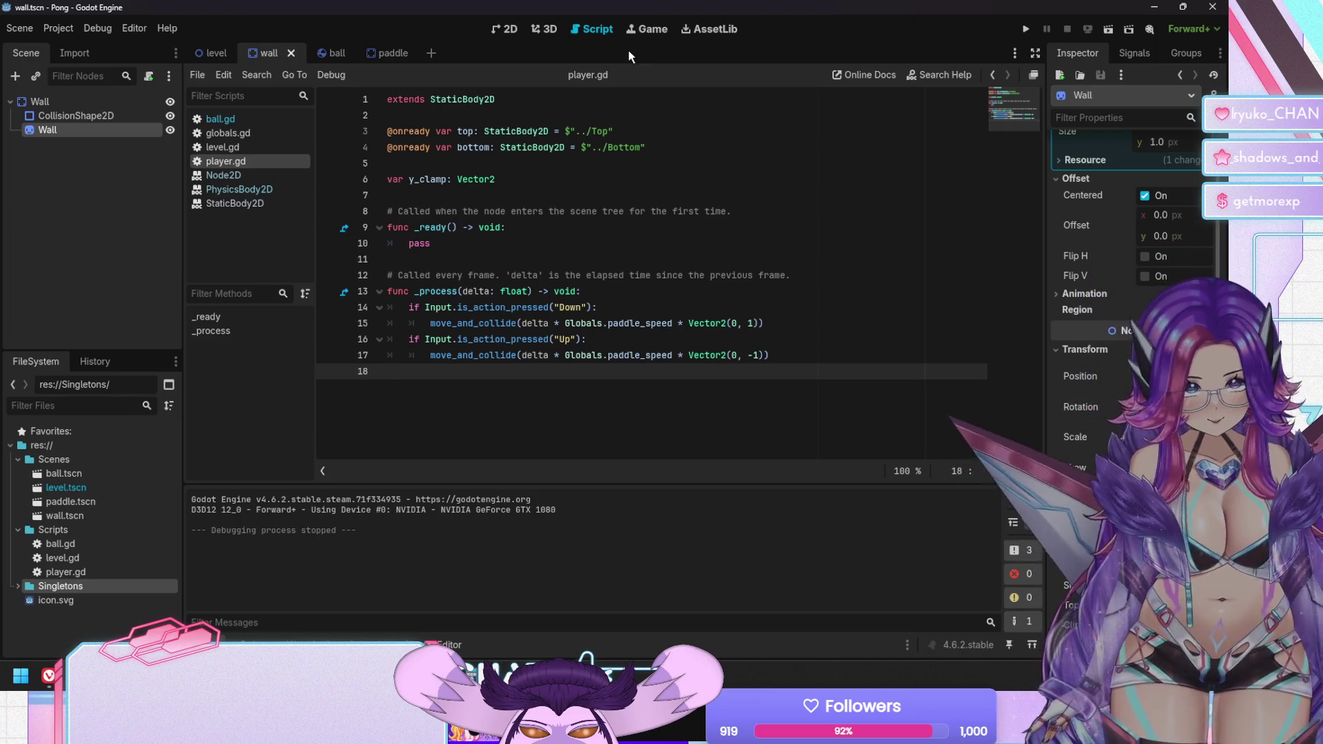
left_click(324, 53)
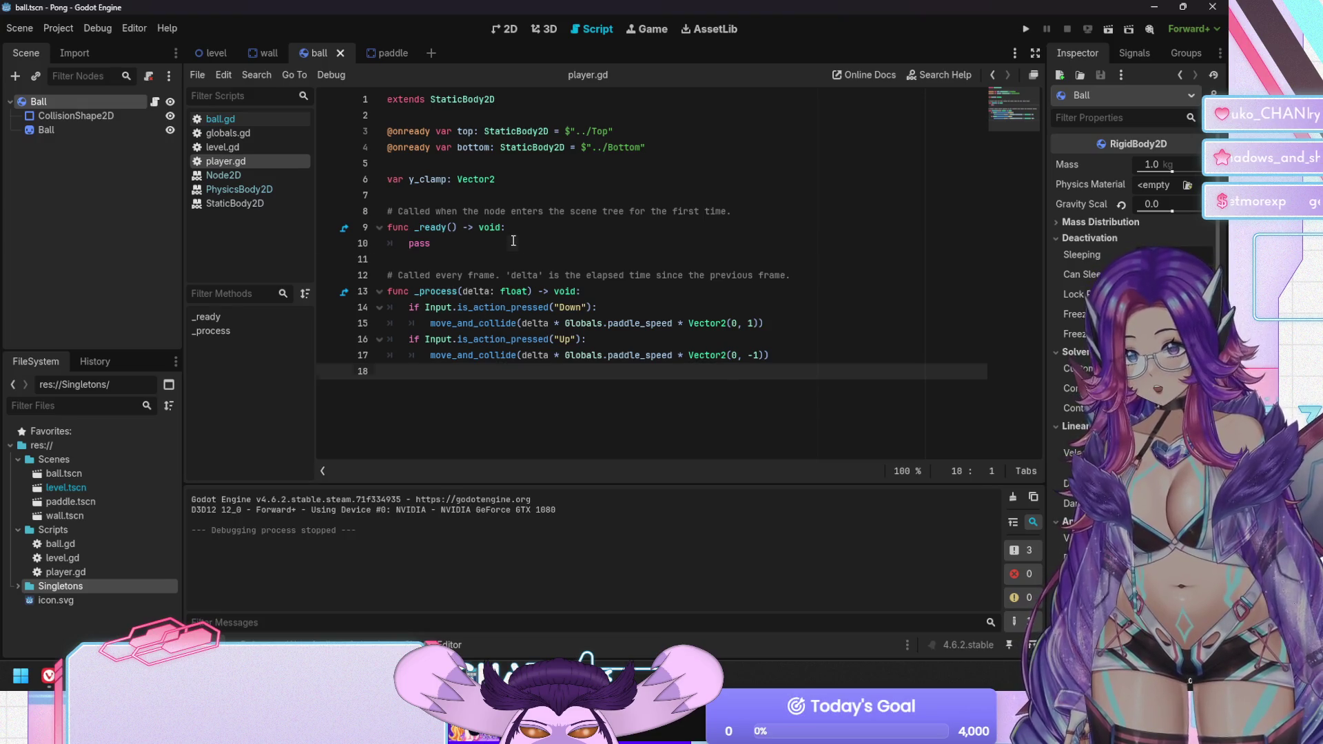
left_click(228, 119)
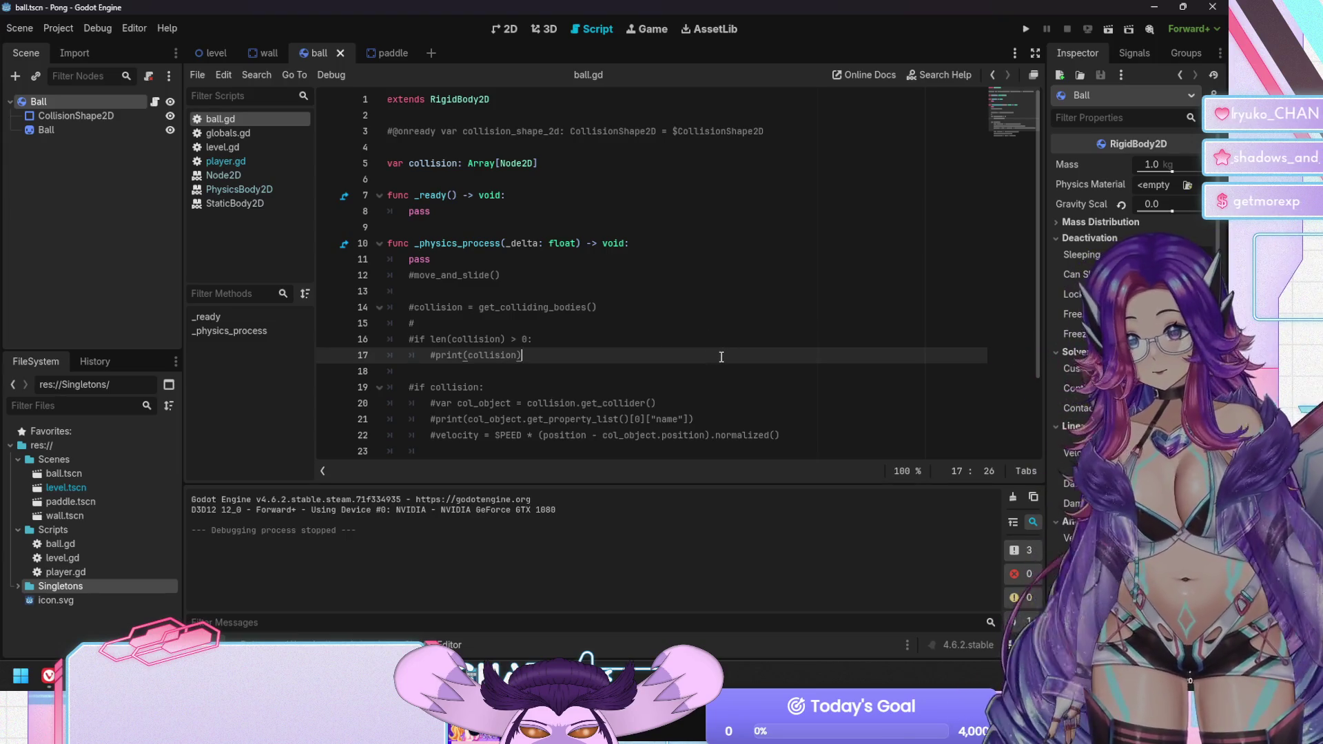
Cycle through the level and wall scenes, ending on the level scene in 2D view
left_click(243, 53)
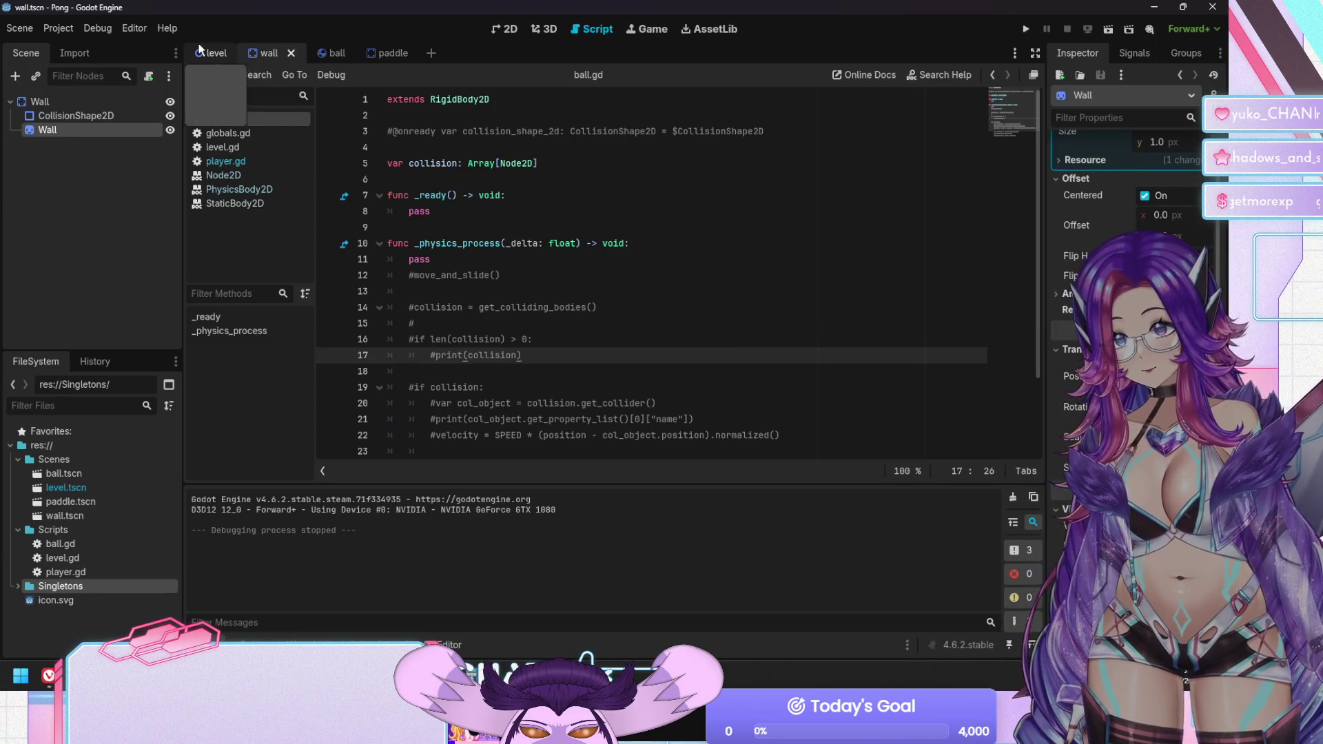
left_click(228, 54)
left_click(312, 51)
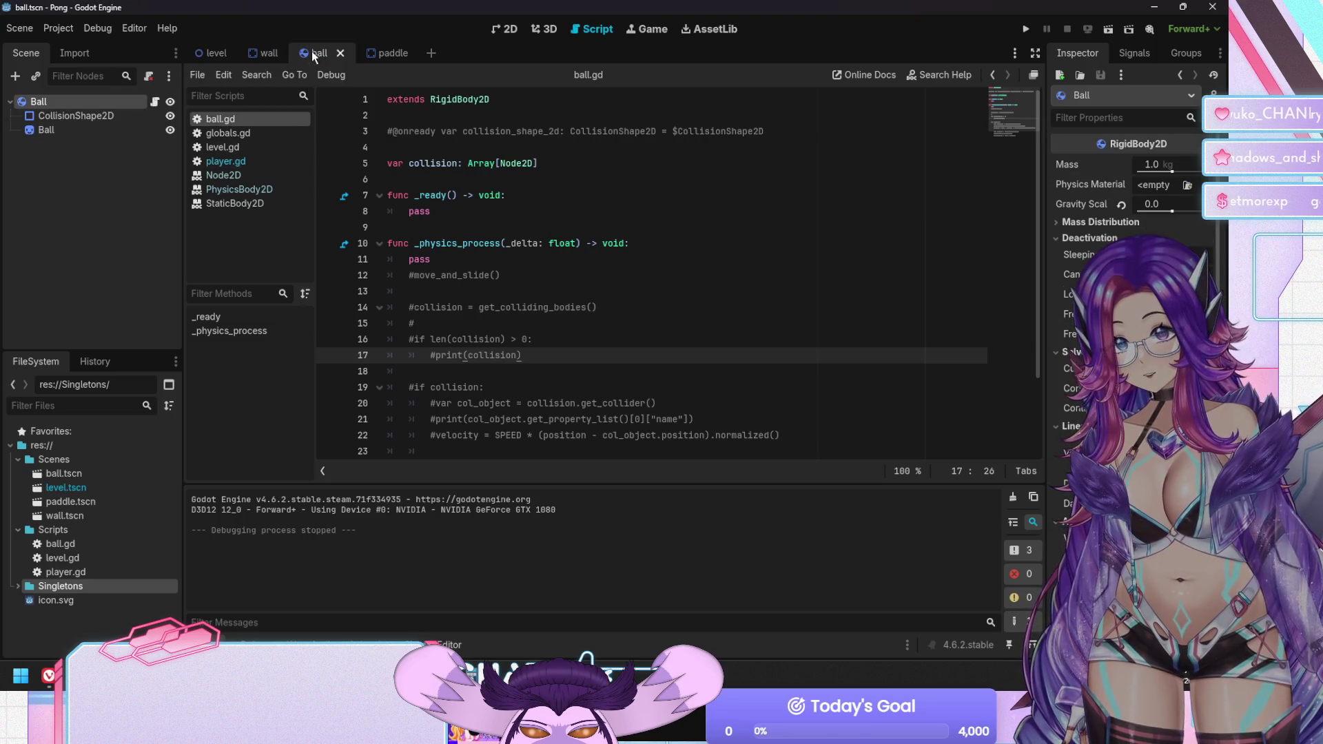
left_click(266, 49)
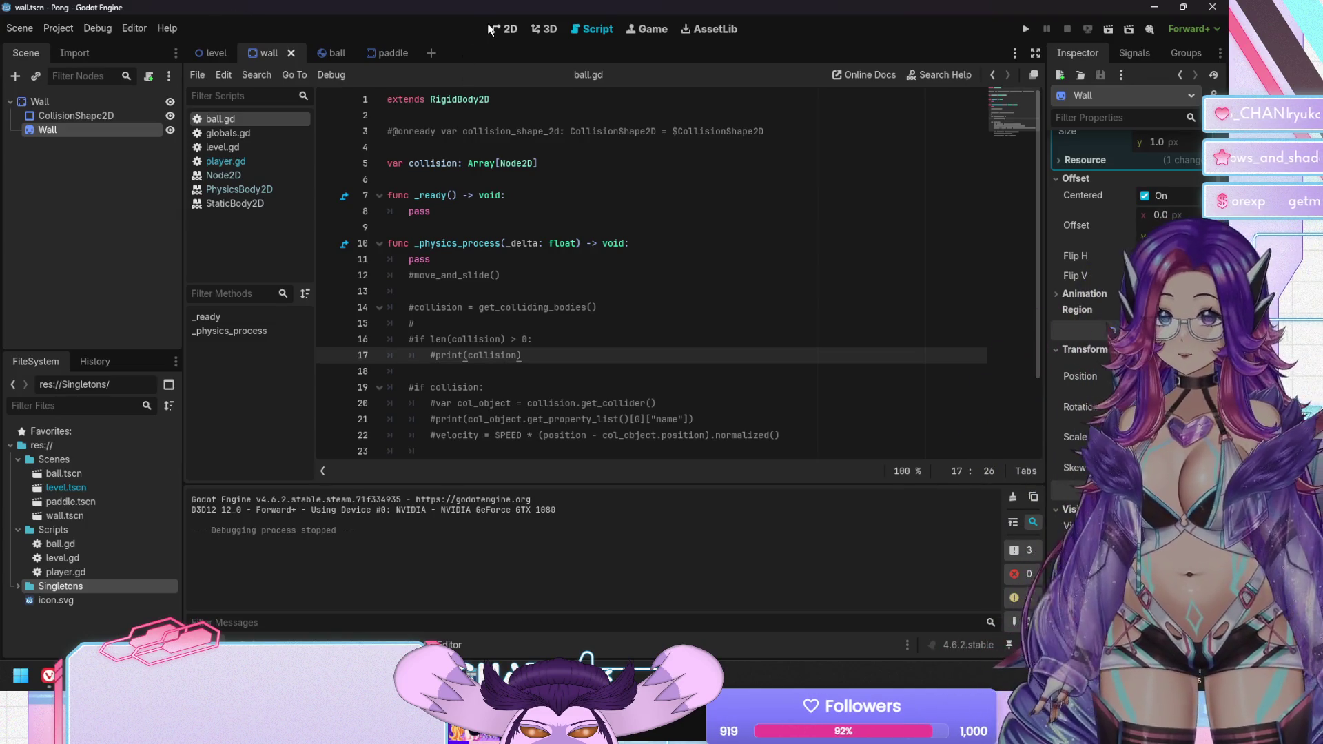
left_click(507, 29)
left_click(214, 50)
Shift the Player paddle further left and the Opponent paddle further right, then run the game
scroll(663, 301, "down", 3)
mouse_move(696, 301)
left_mouse_down()
mouse_move(578, 299)
mouse_move(563, 287)
left_mouse_up()
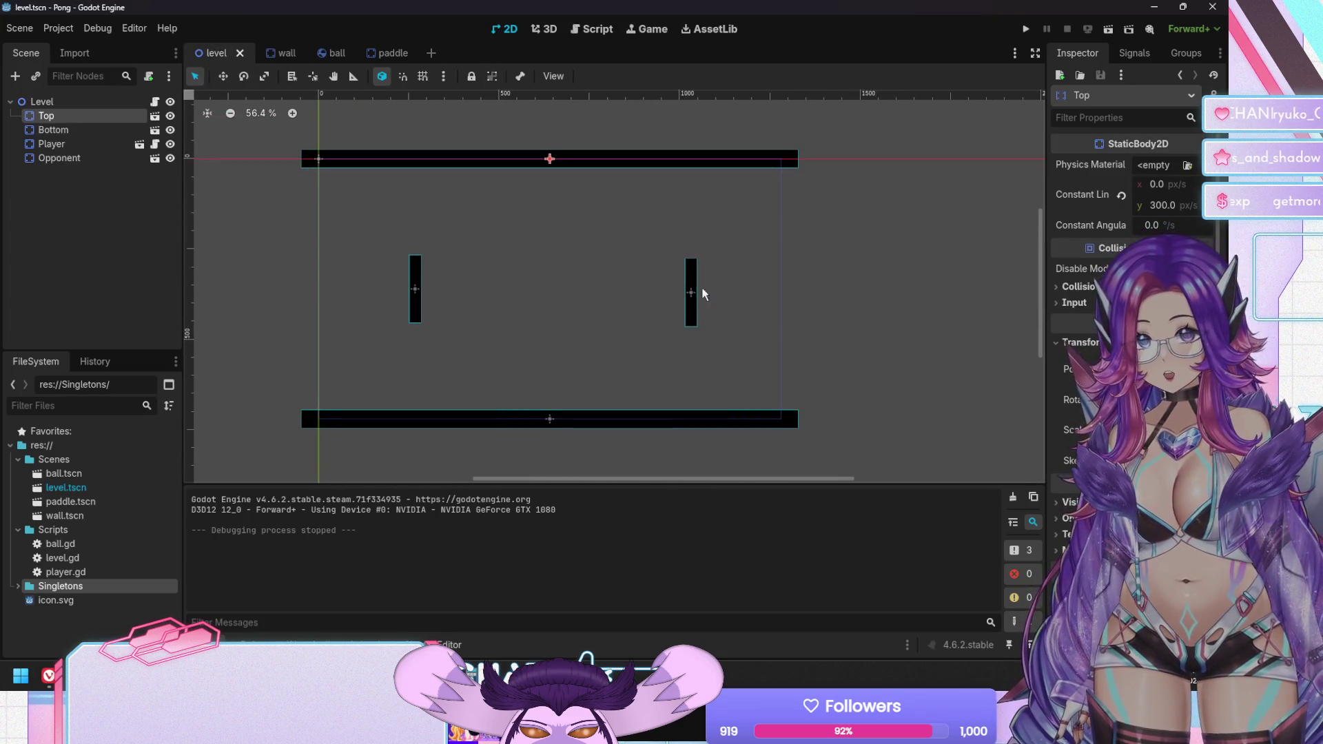
left_click(413, 284)
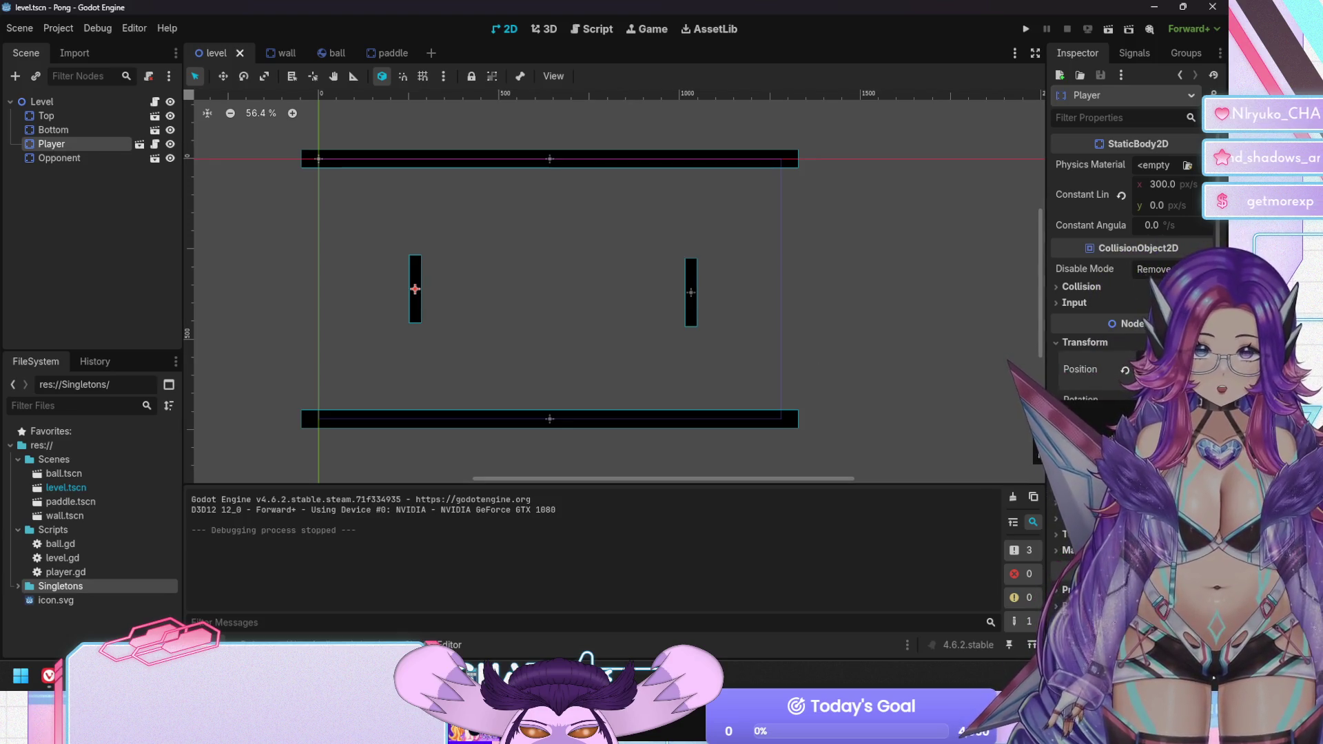
left_click(1090, 387)
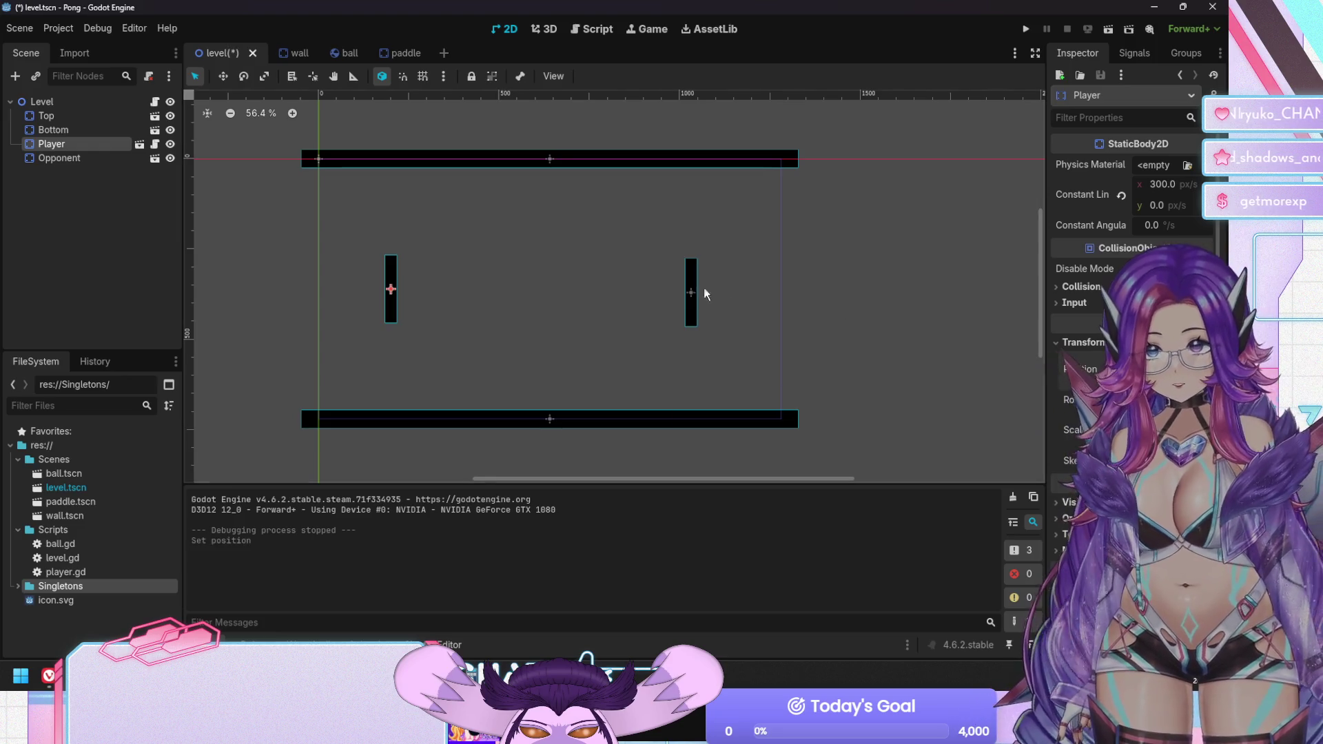
left_click(691, 292)
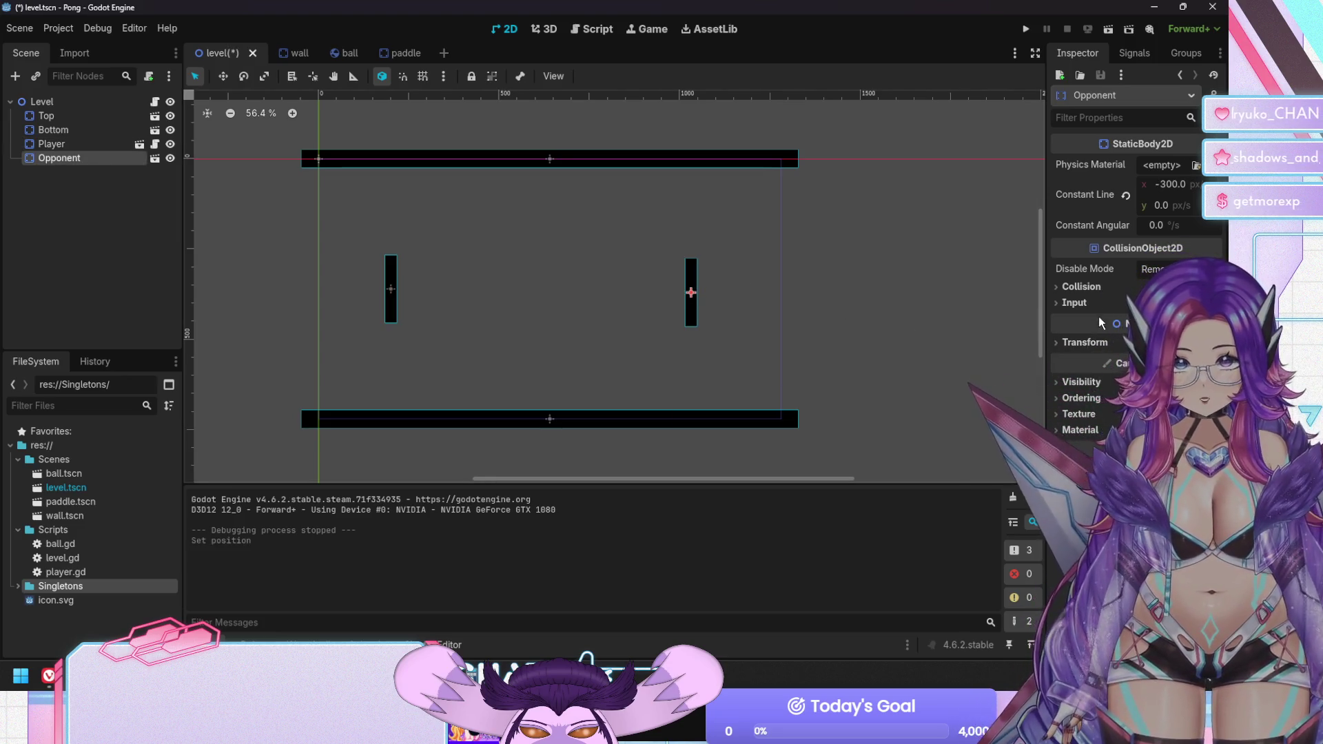
left_click(1086, 344)
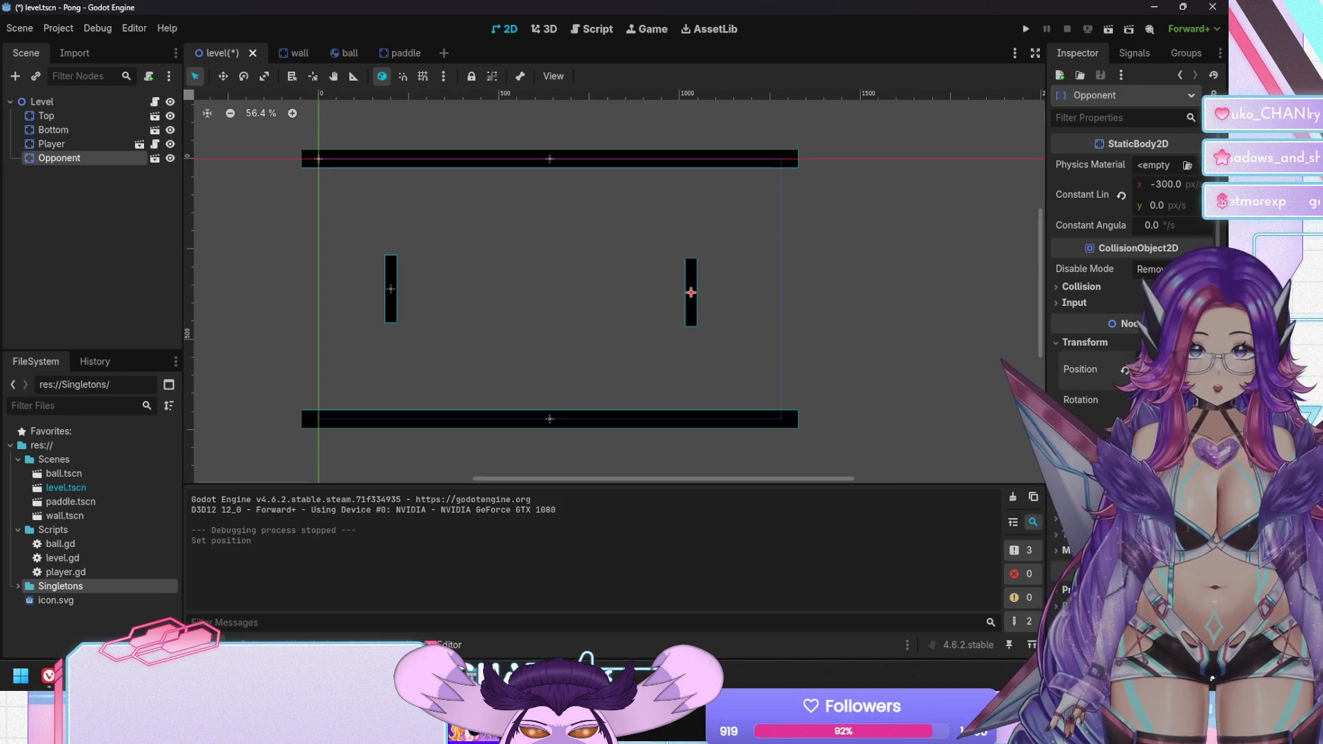
key("Return")
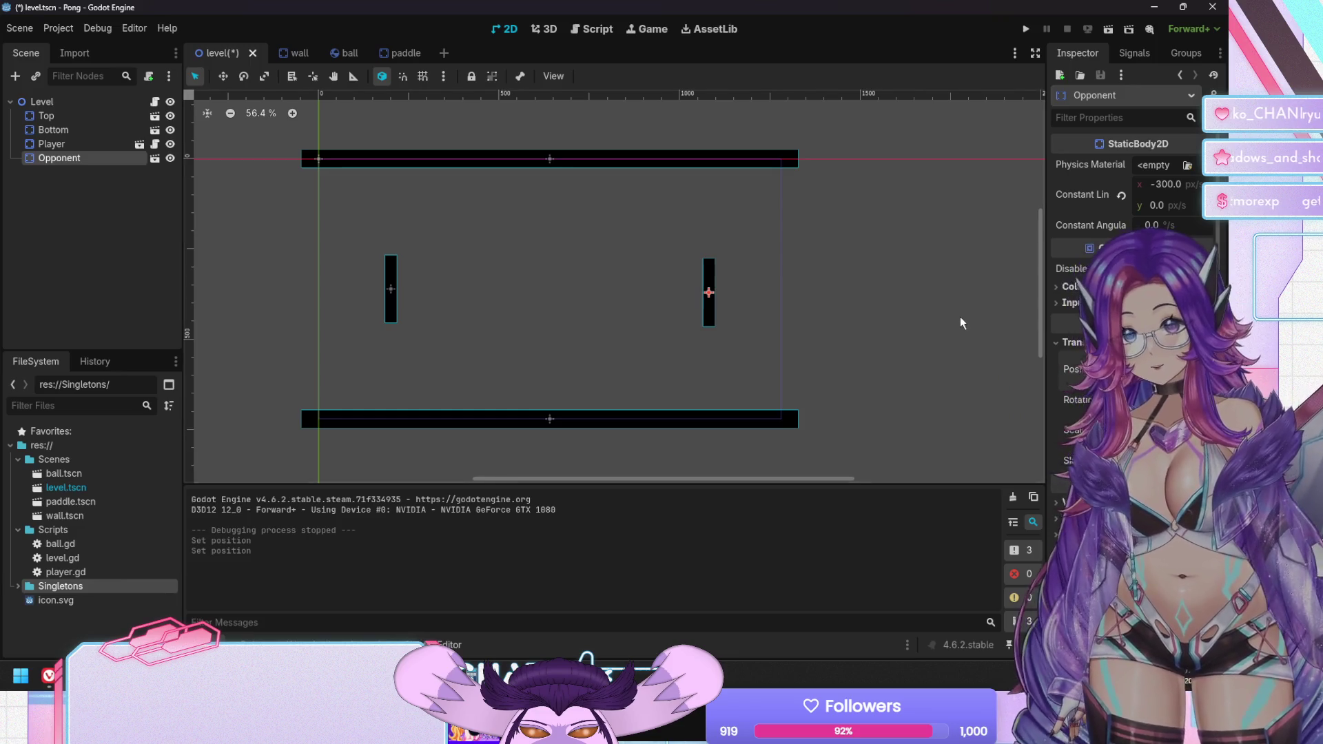
key("F5")
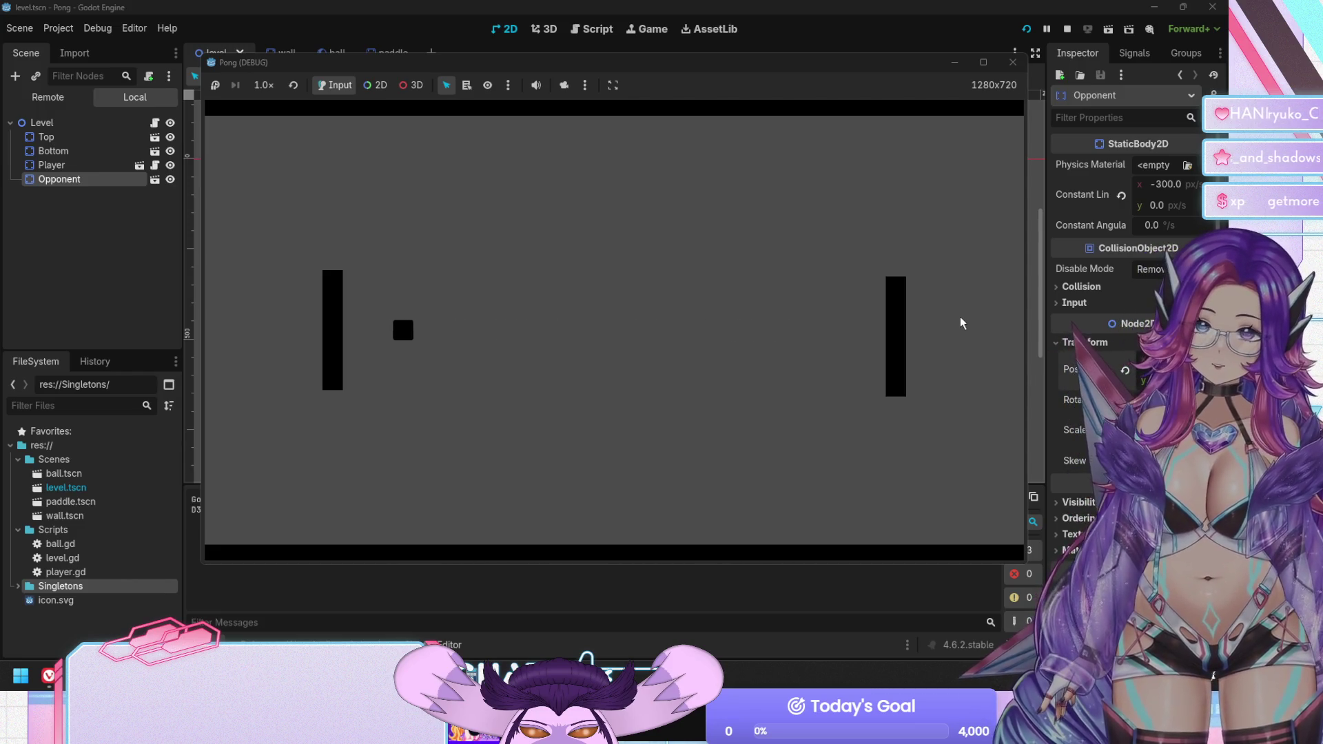
Stop the game, deselect the Opponent, and return to the script editor showing ball.gd
key("F8")
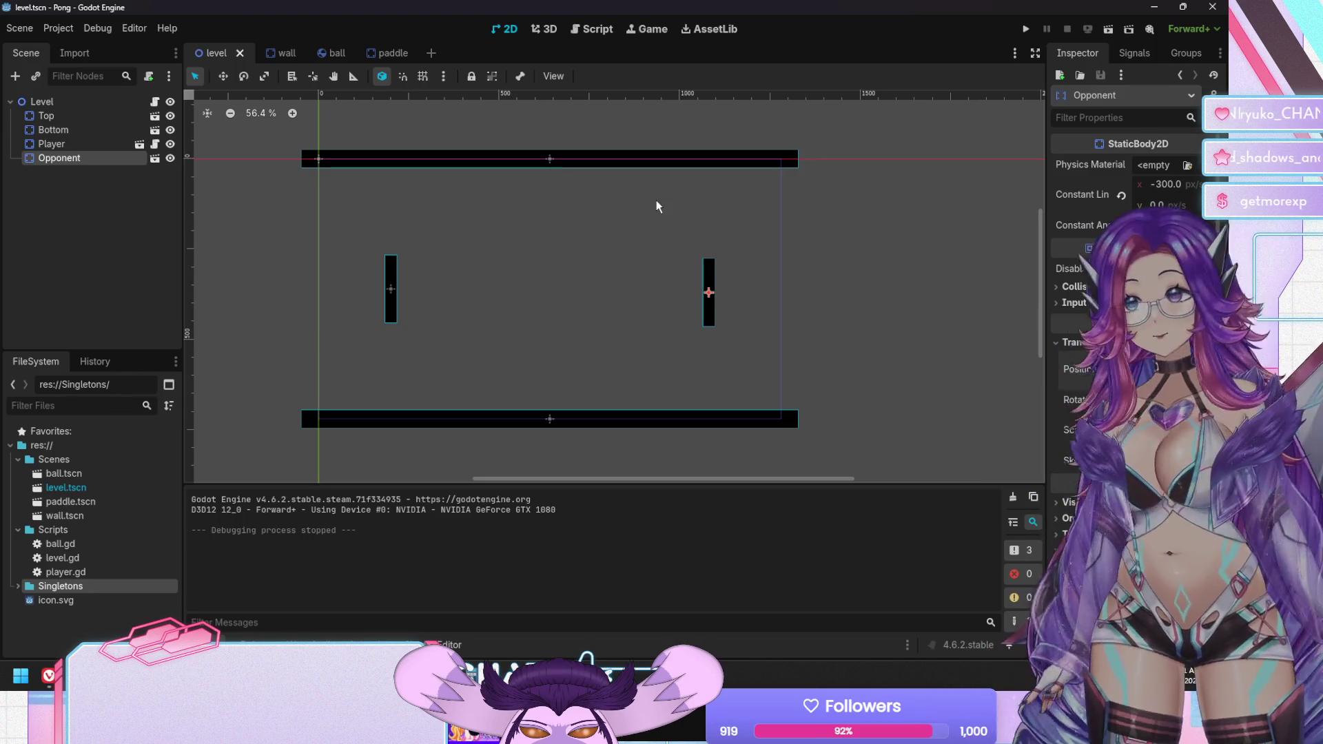
left_click(86, 221)
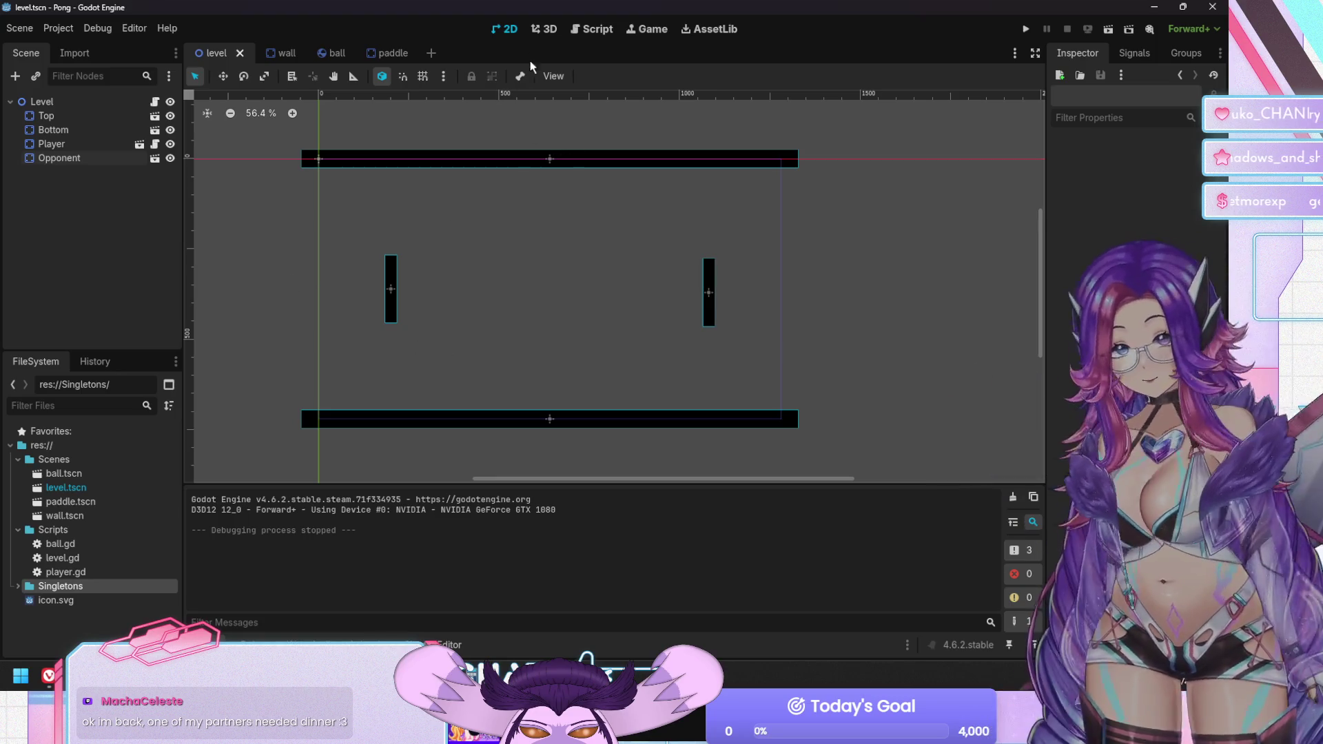
left_click(591, 31)
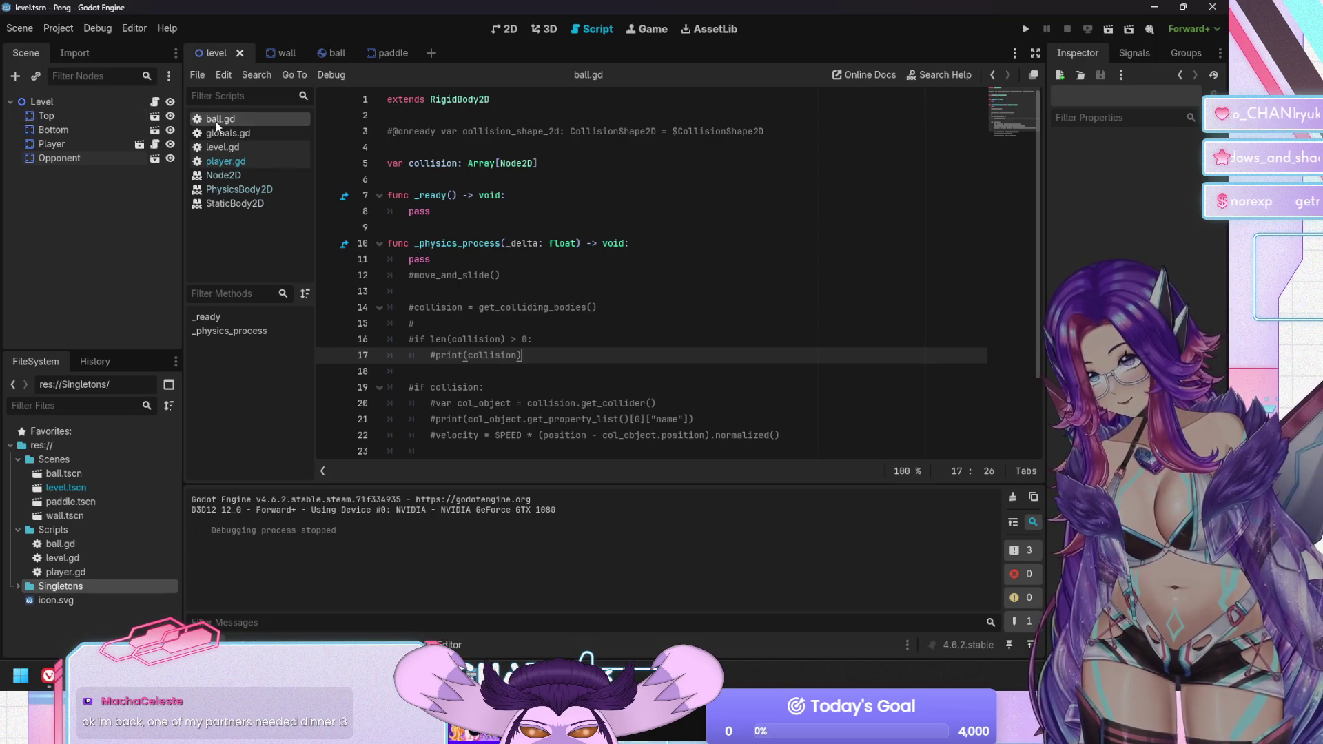
Open level.gd and add a new empty line 12 below line 11
left_click(217, 148)
left_click(471, 276)
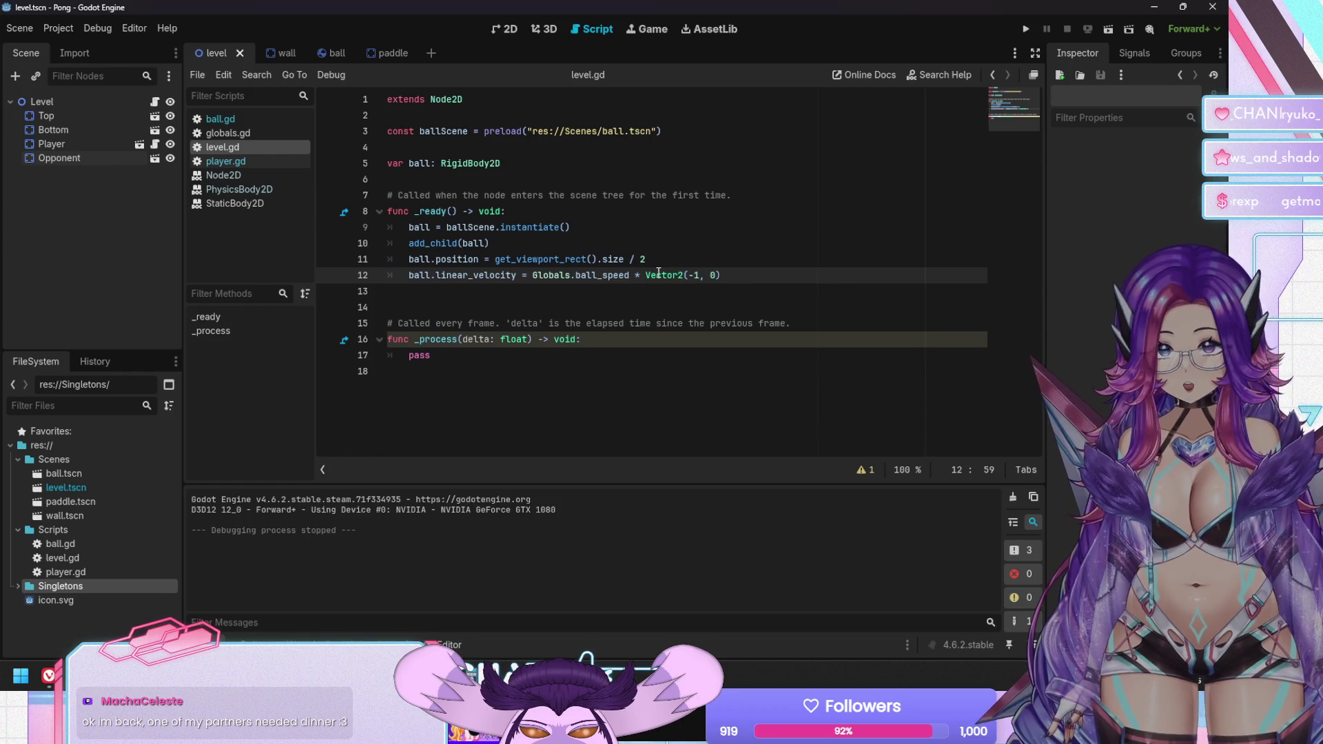
mouse_move(659, 273)
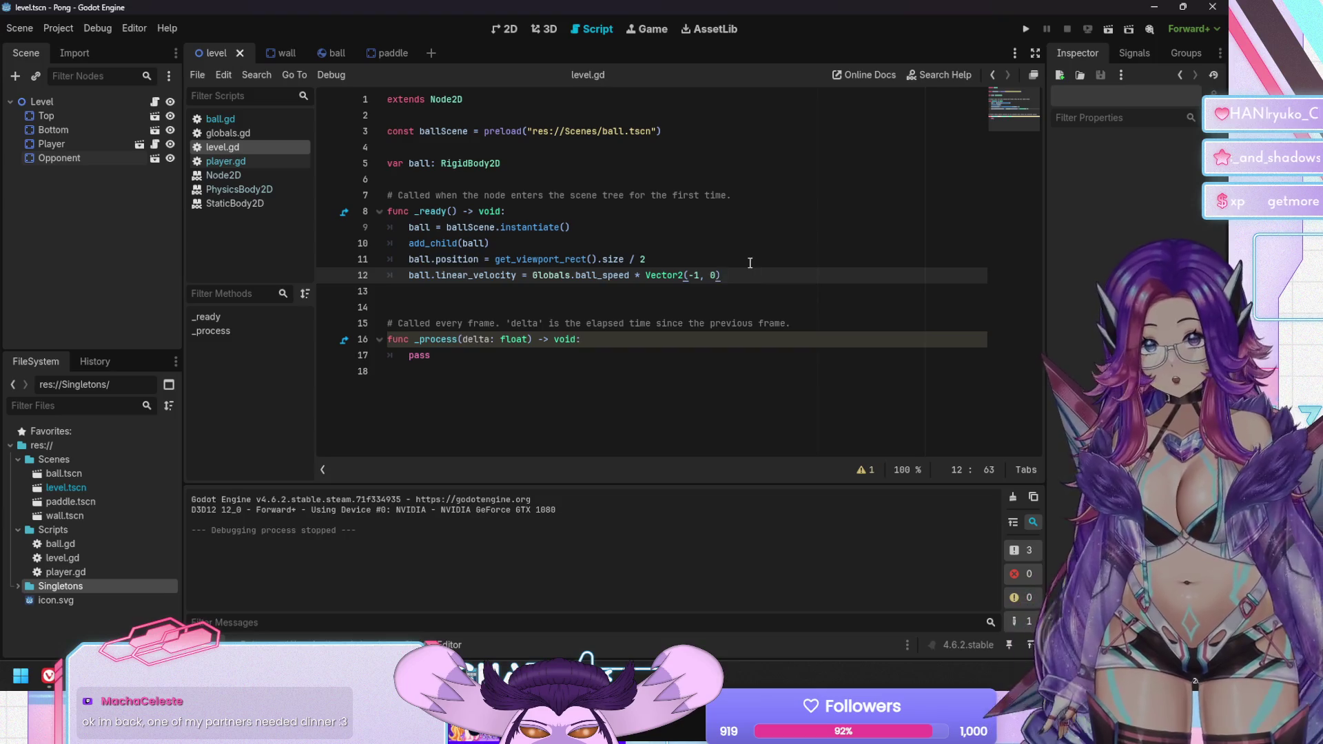
left_click(735, 262)
key("Return")
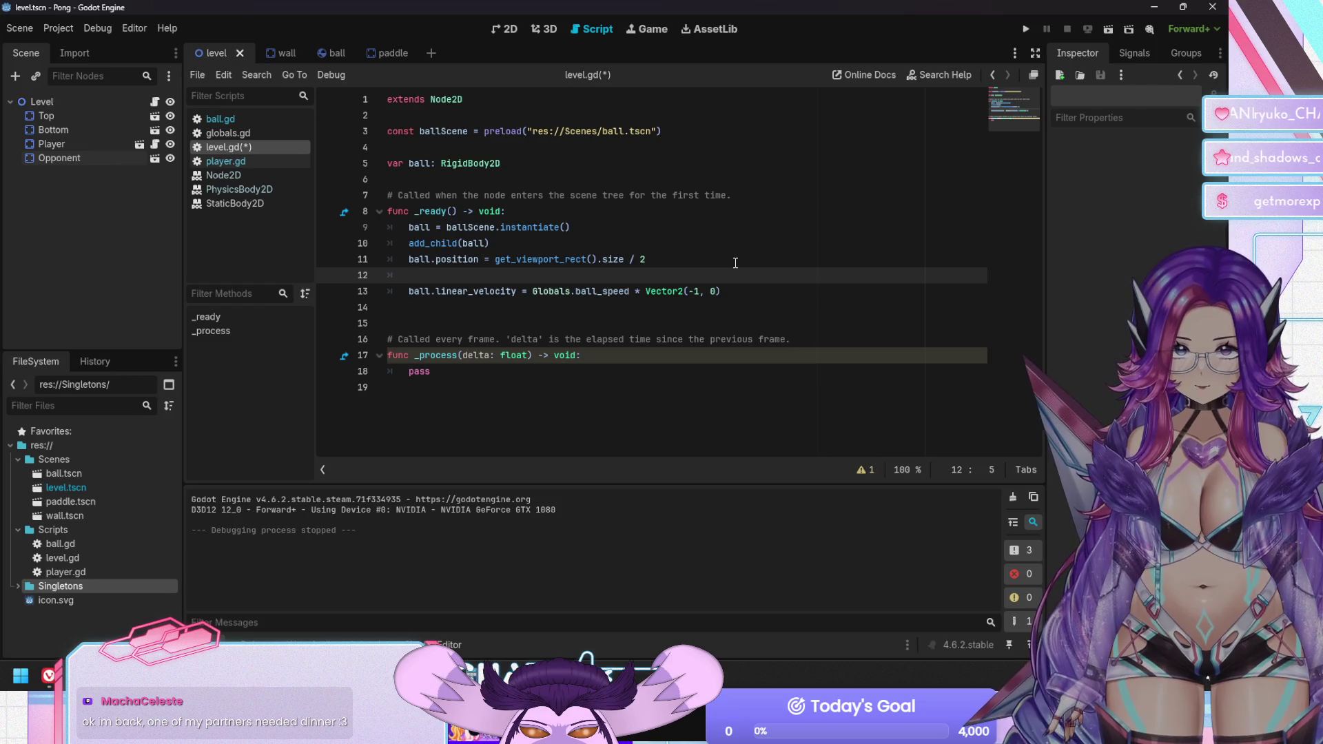
type("ini")
key("BackSpace")
key("BackSpace")
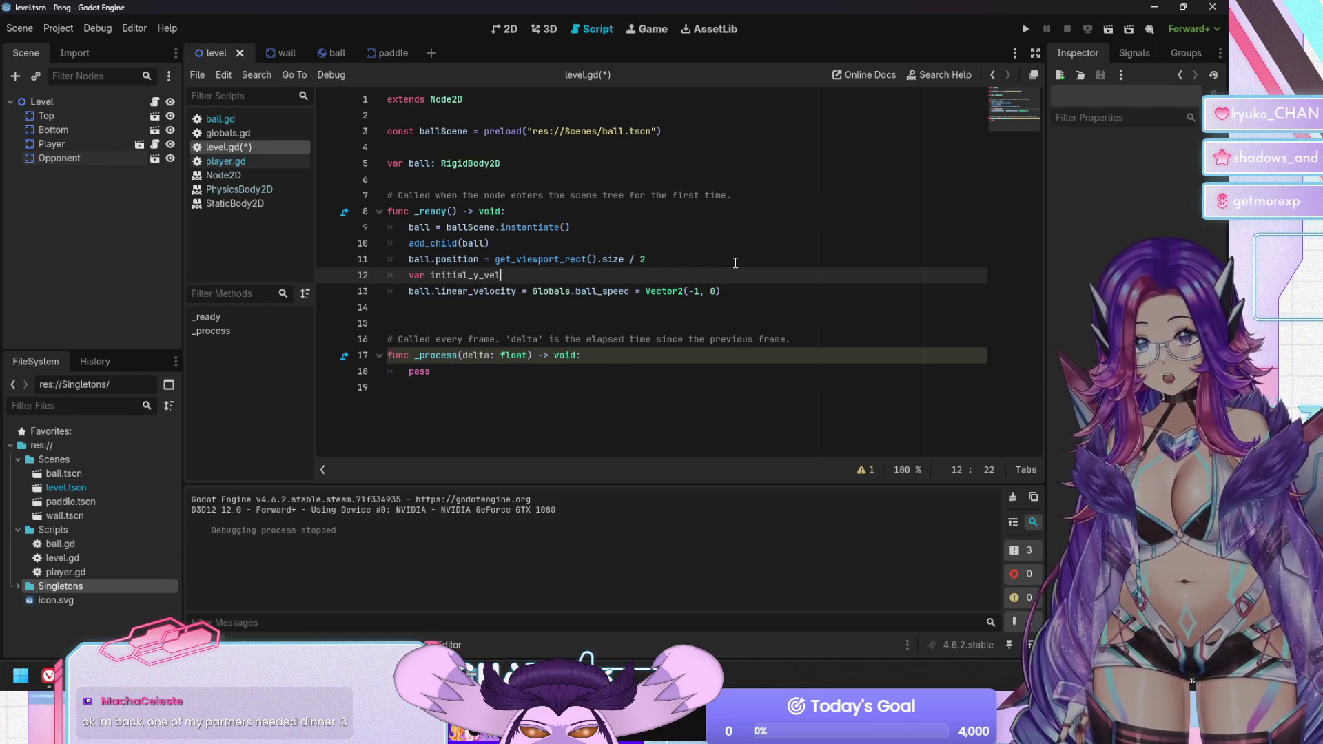
Type '= random' on line 12, replacing the randomize completion with RandomNumberGenerator
type("= random")
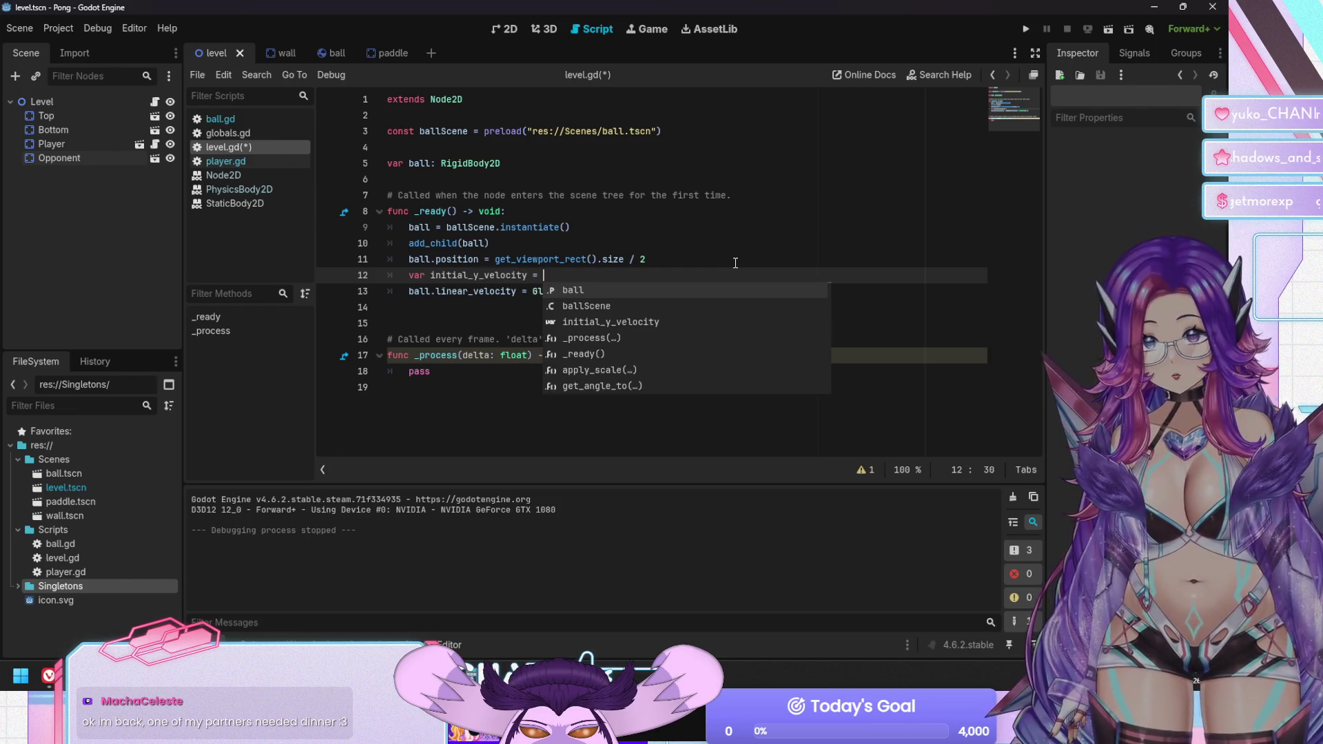
key("Return")
type("(")
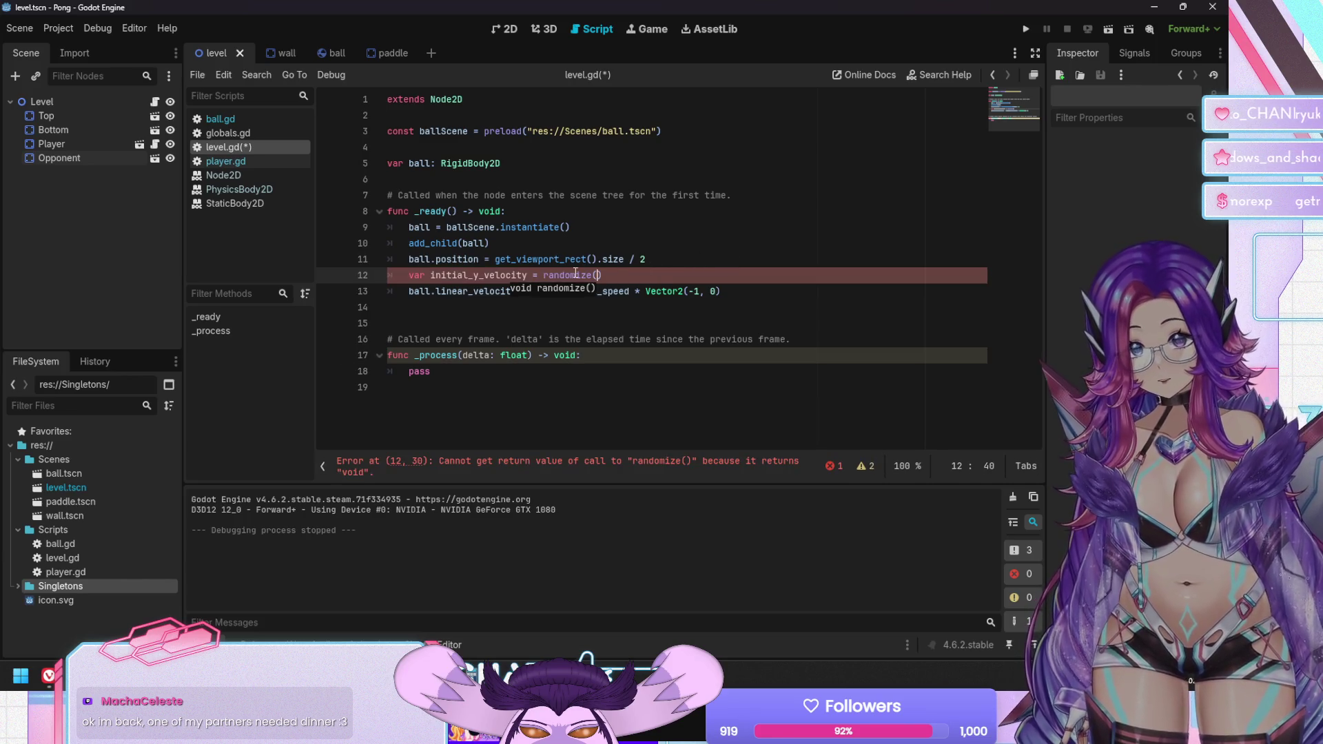
mouse_move(568, 276)
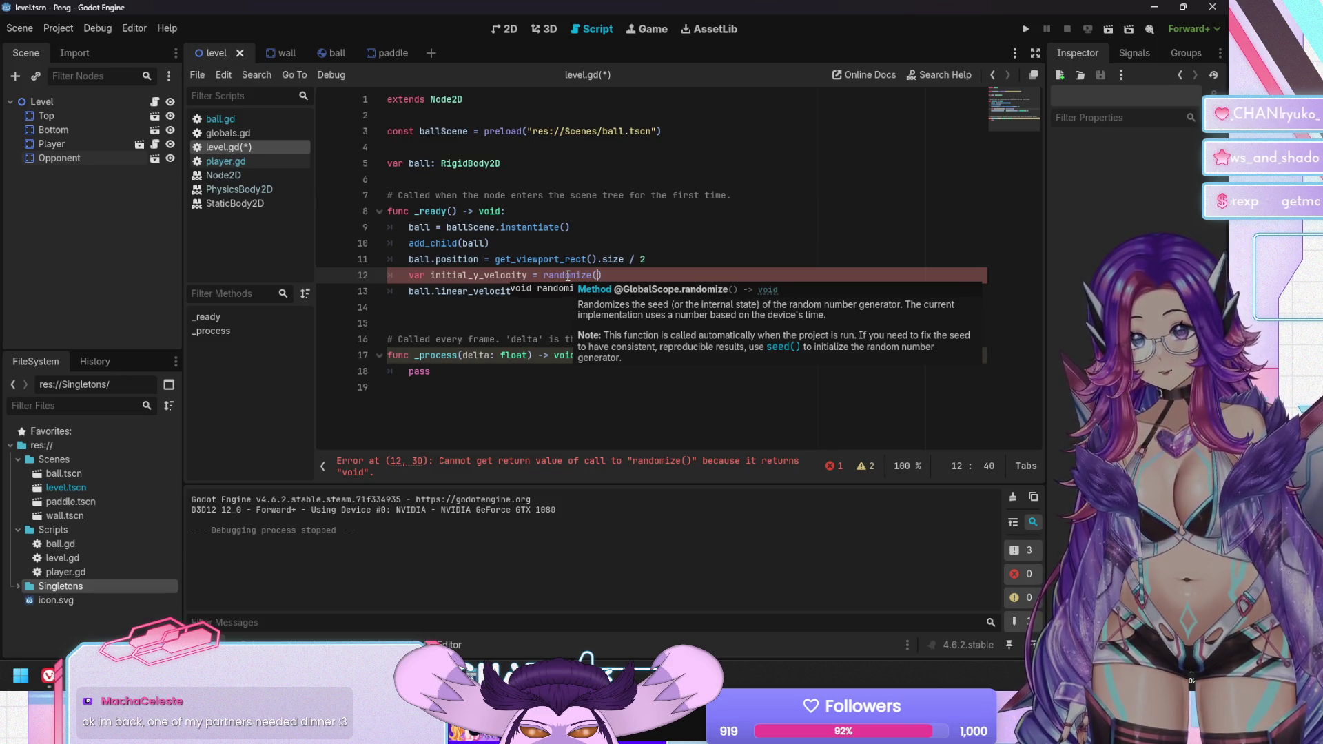
double_click(568, 275)
key("BackSpace")
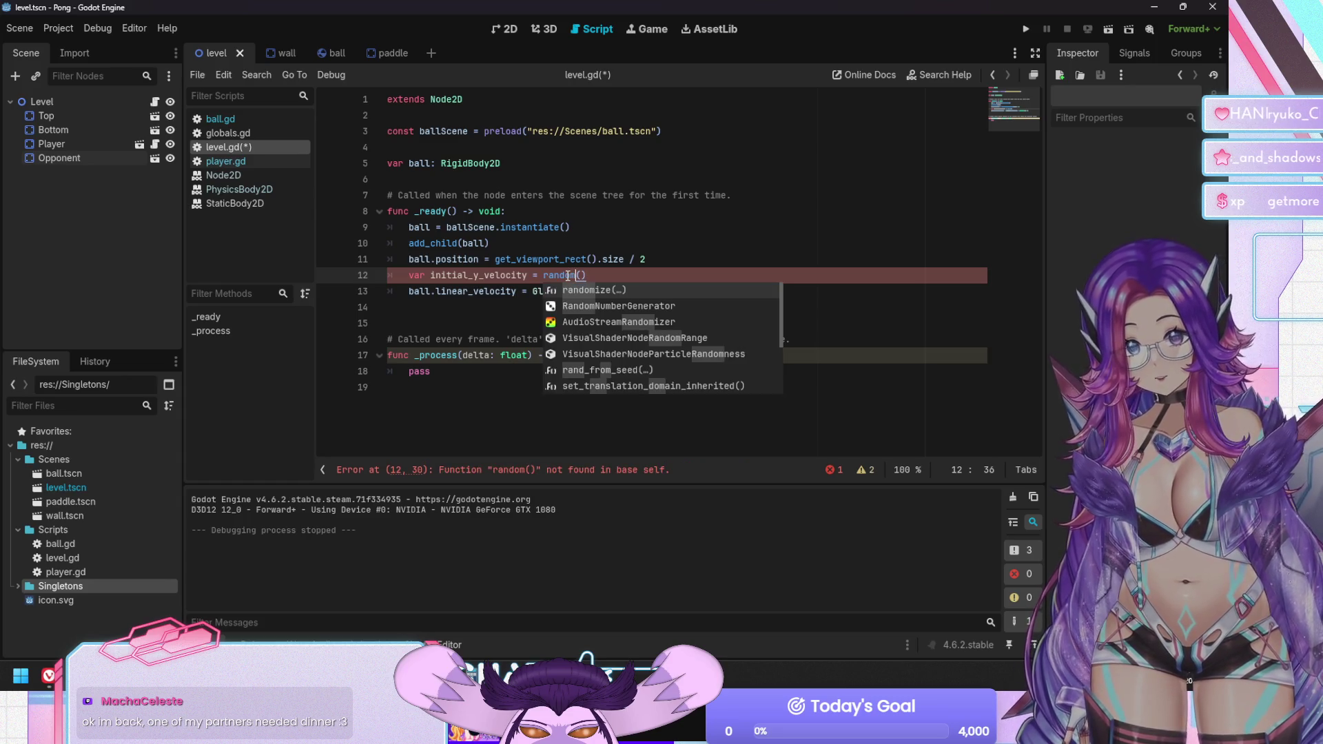
key("Down")
key("Return")
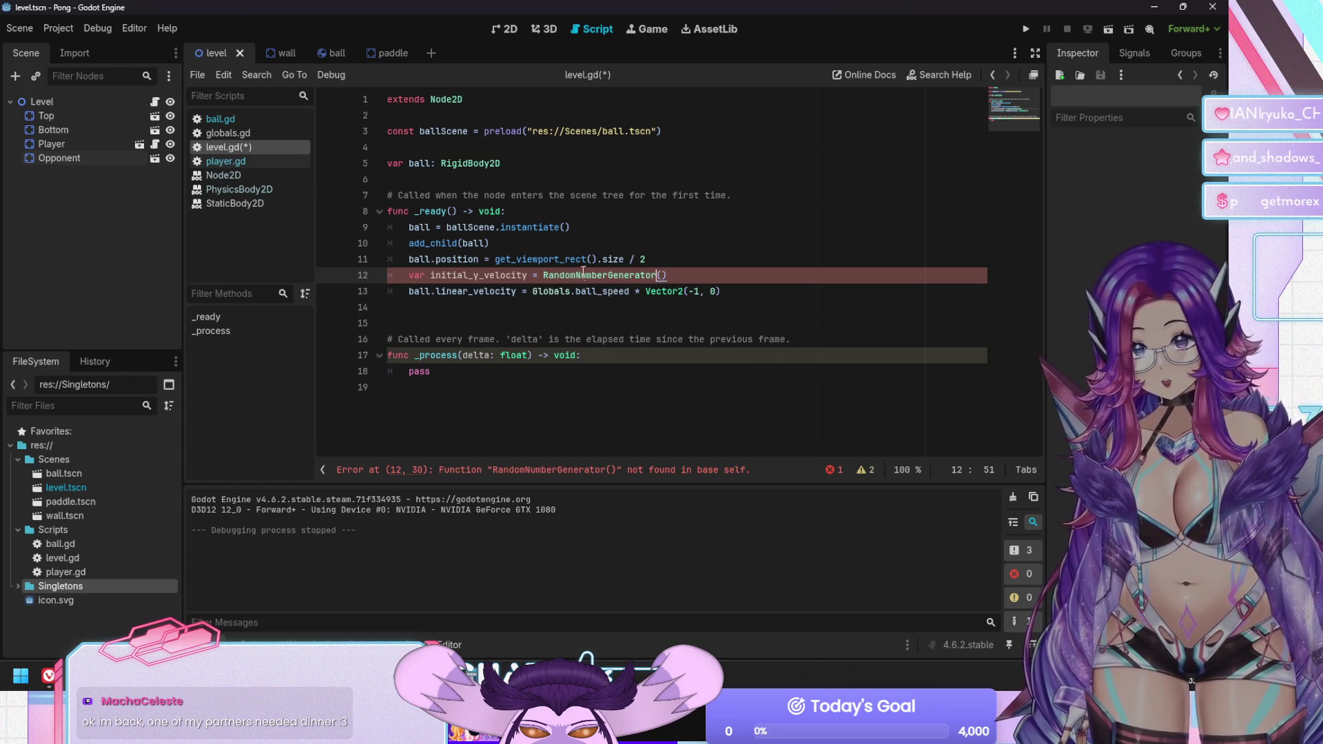
Continue the line-12 expression with '.g' and 'new', leaving it unfinished as 'randf'
mouse_move(590, 273)
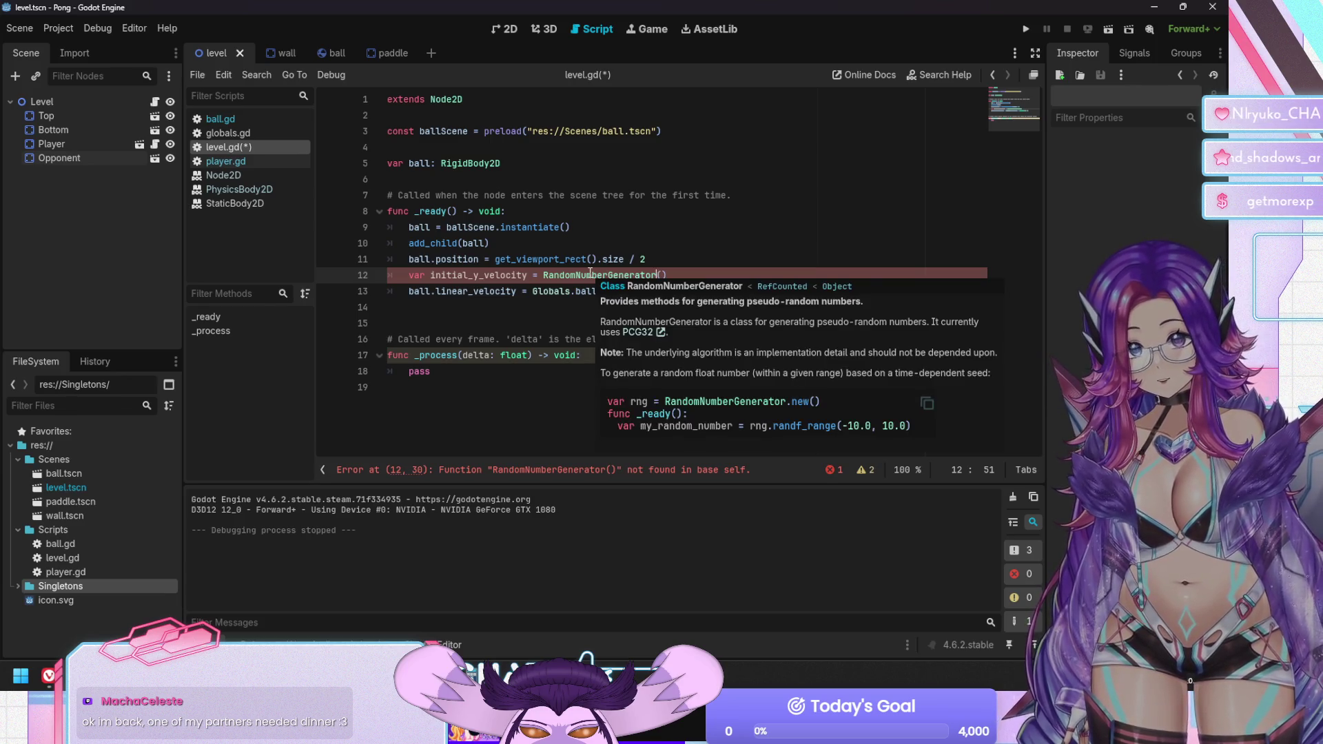
key("End")
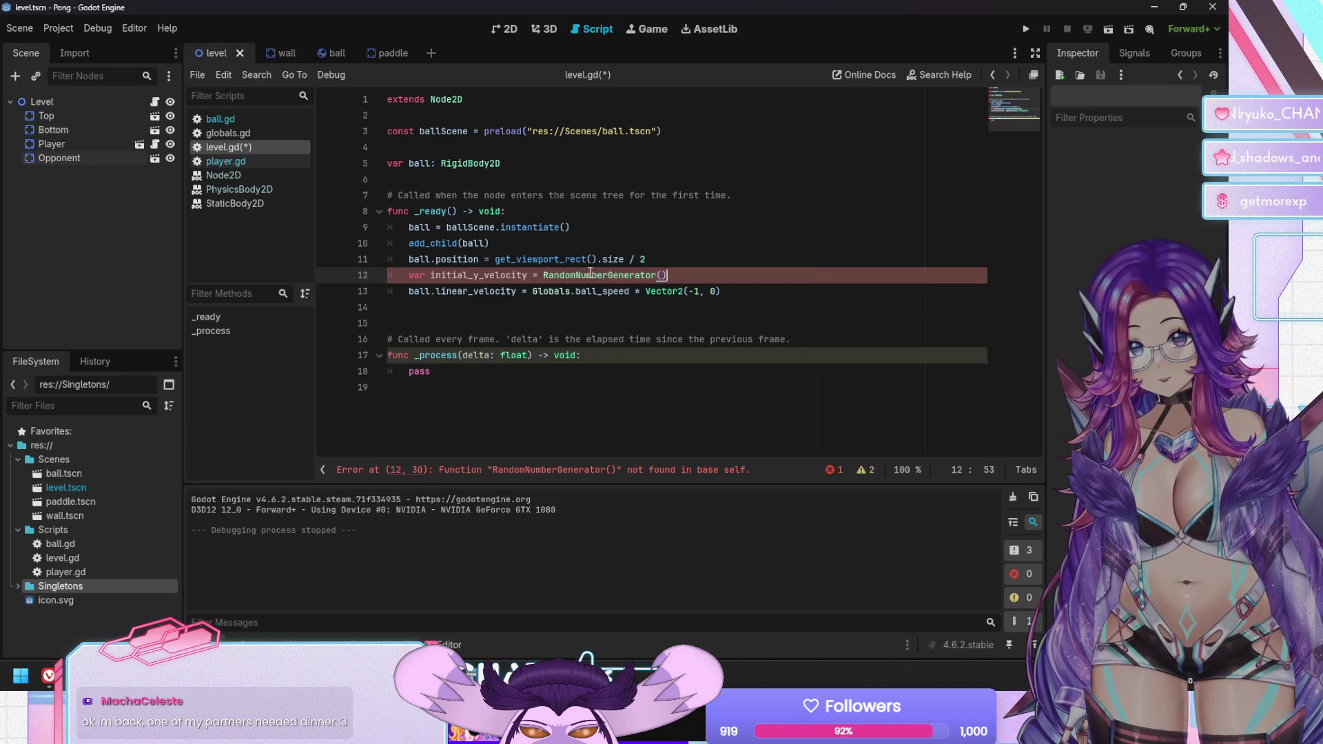
type(".")
type("g")
key("BackSpace")
type("new")
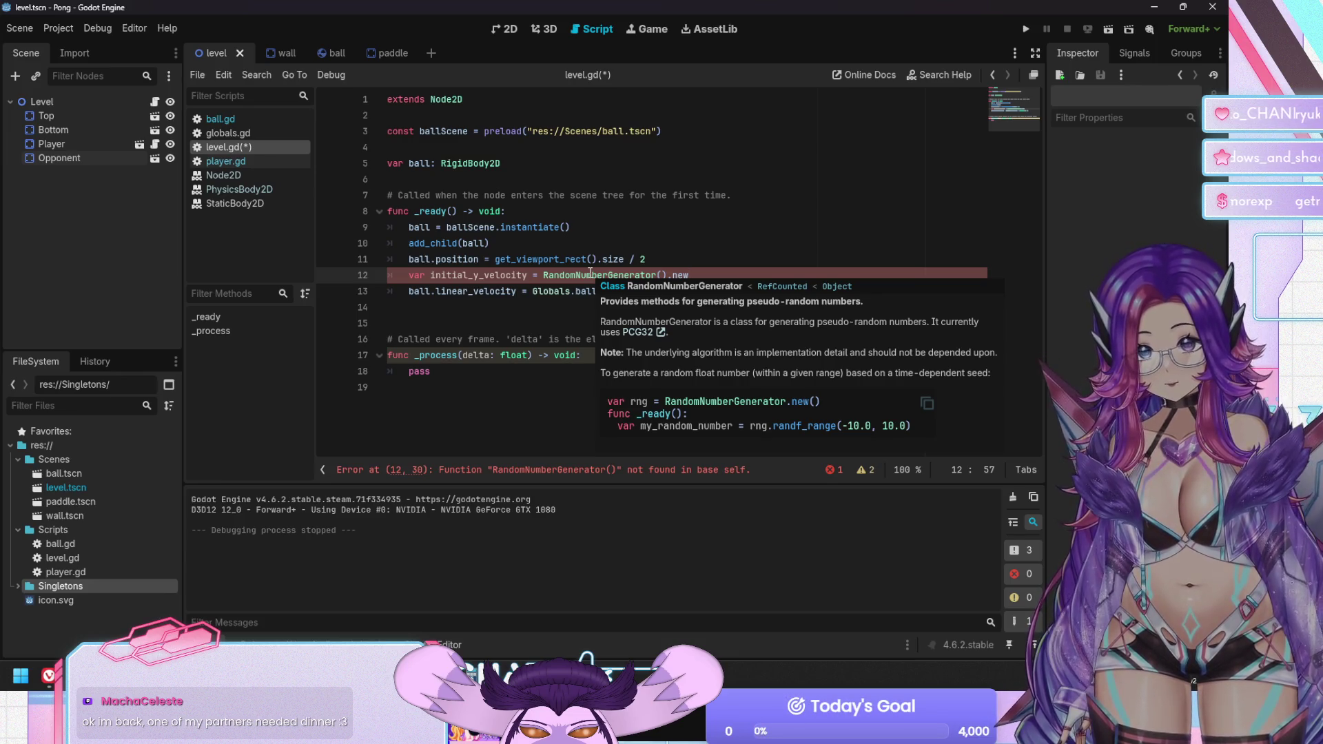
key("BackSpace")
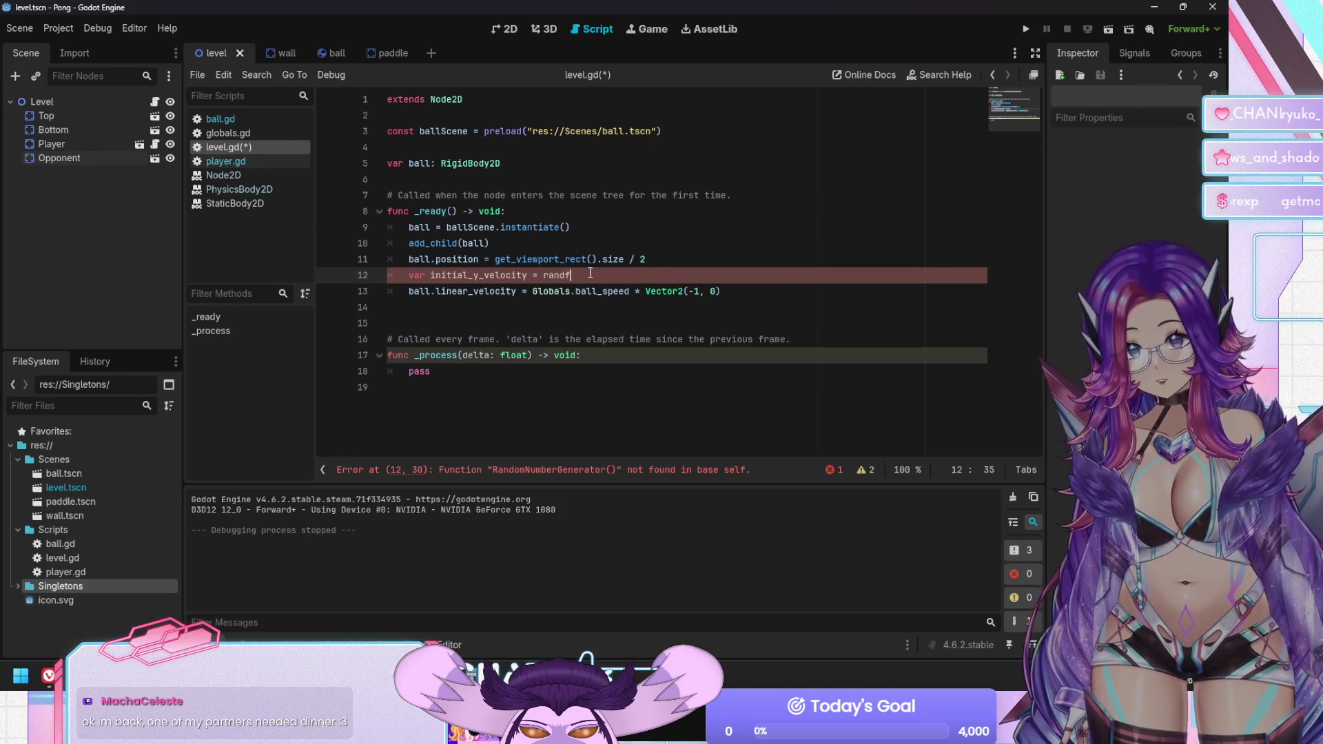
Complete line 12 as randf_range(-1, 1)
type("ran")
key("Return")
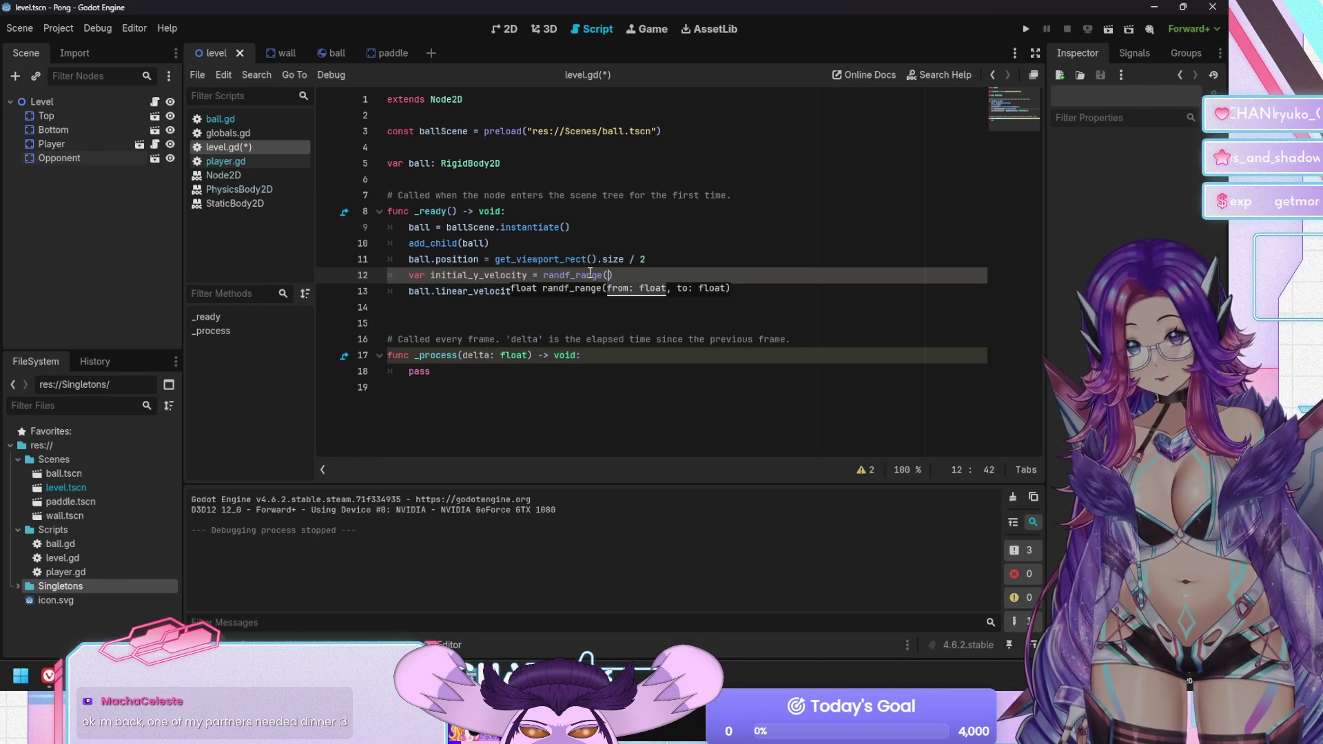
type("-1, 1)")
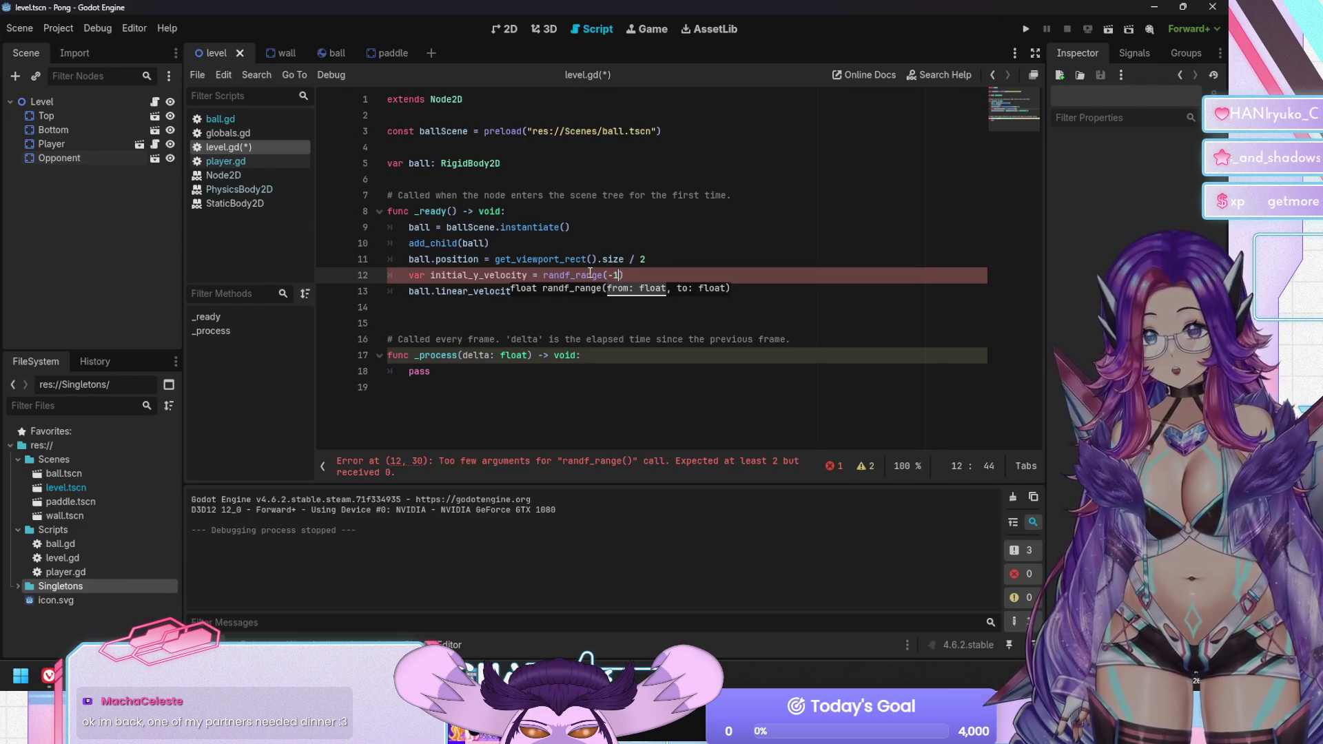
key("Down")
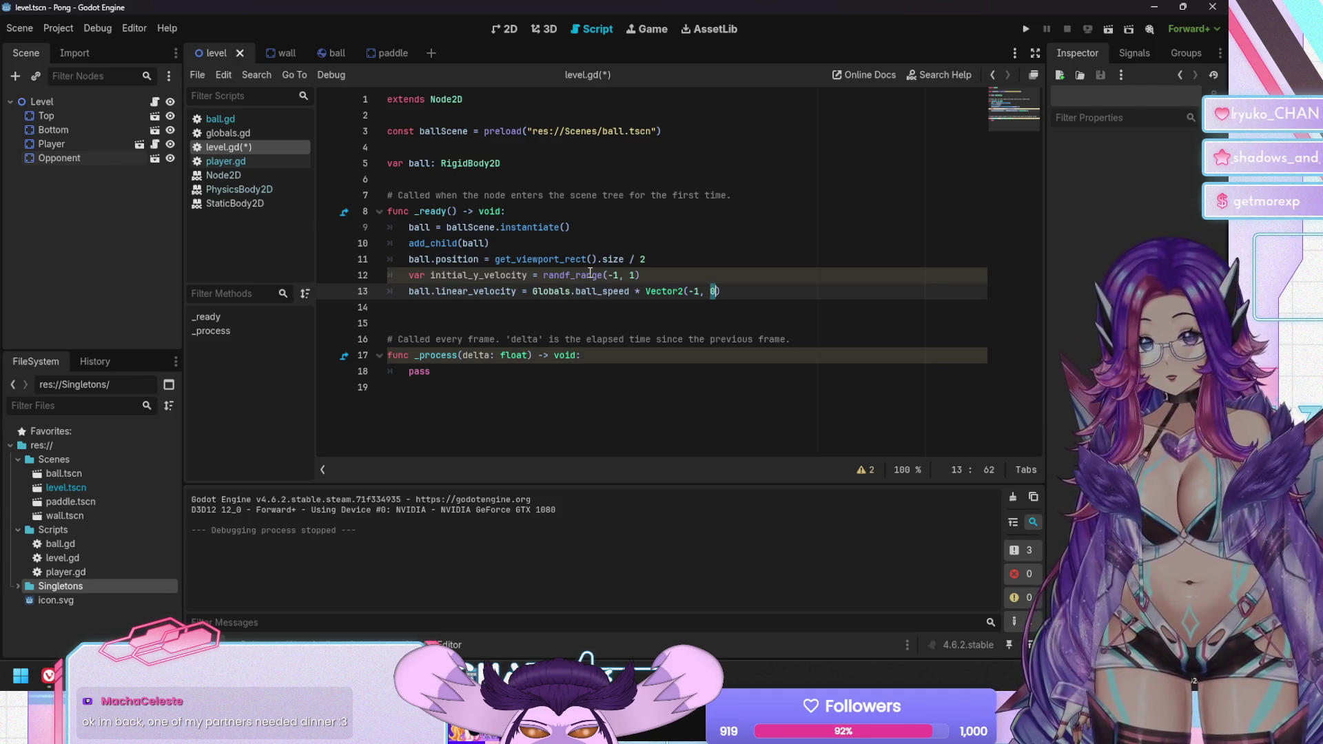
Use initial_y_velocity in line 13's Vector2, append .normalized(), save, and run the game
type("initial")
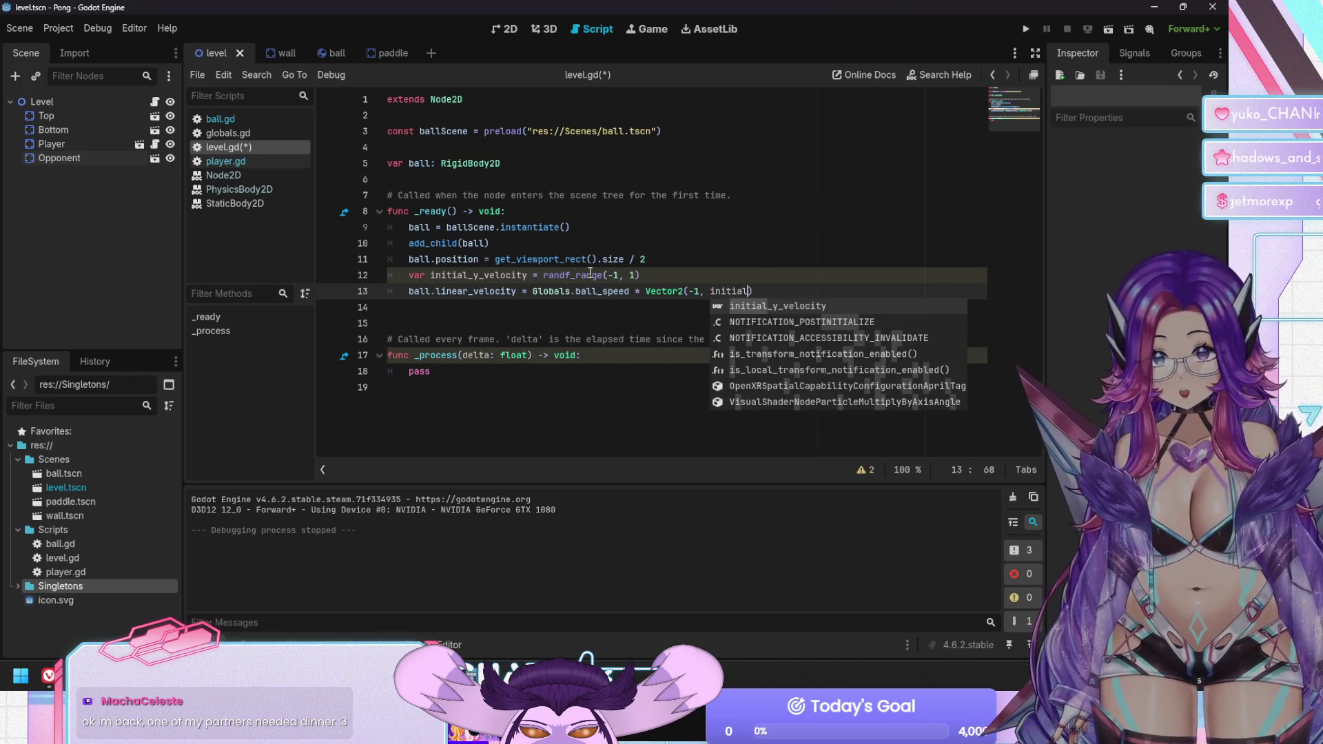
key("Return")
key("End")
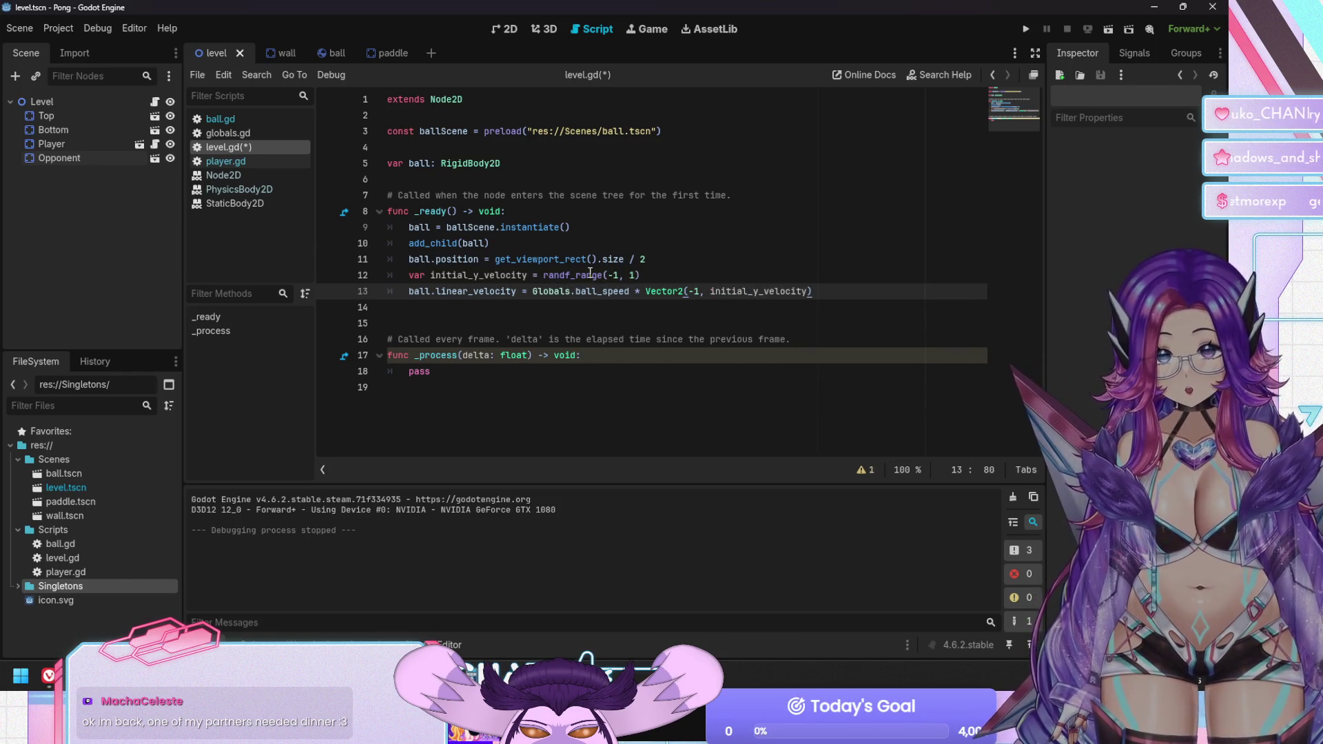
type(".no")
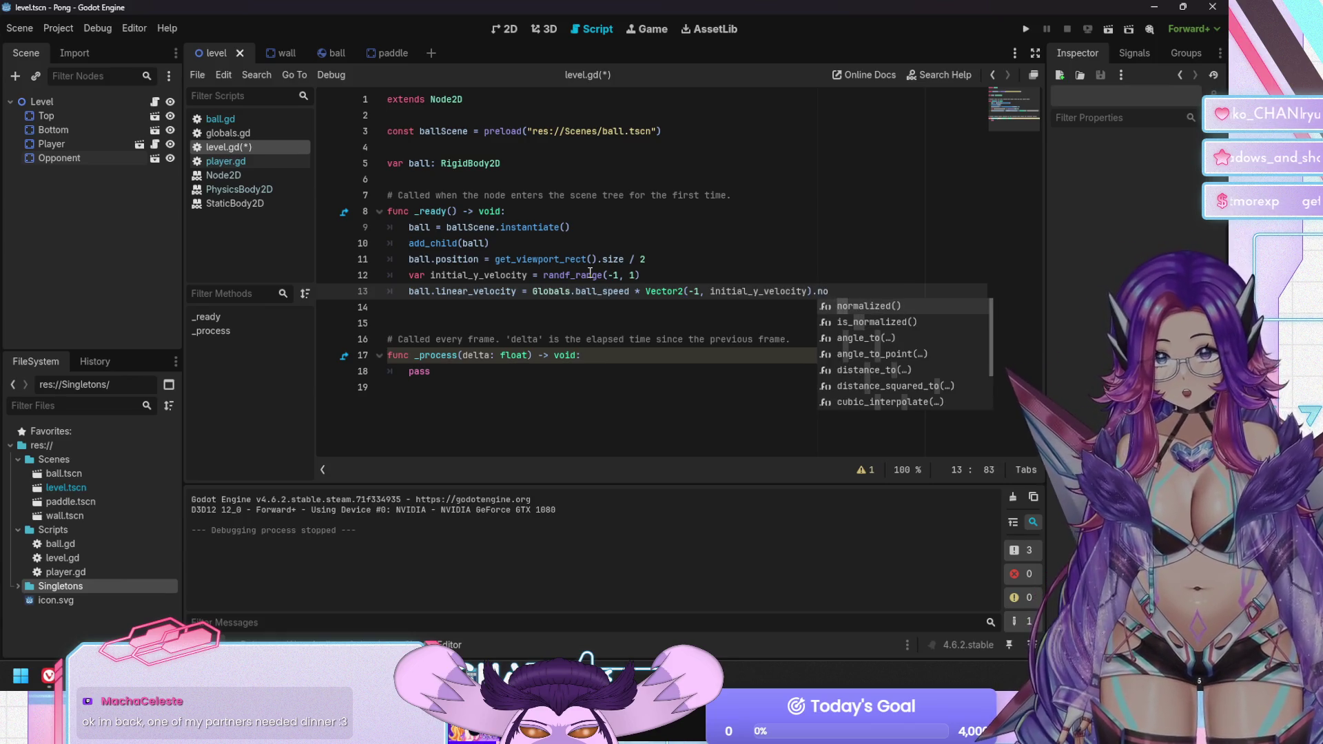
key("Return")
key("ctrl+s")
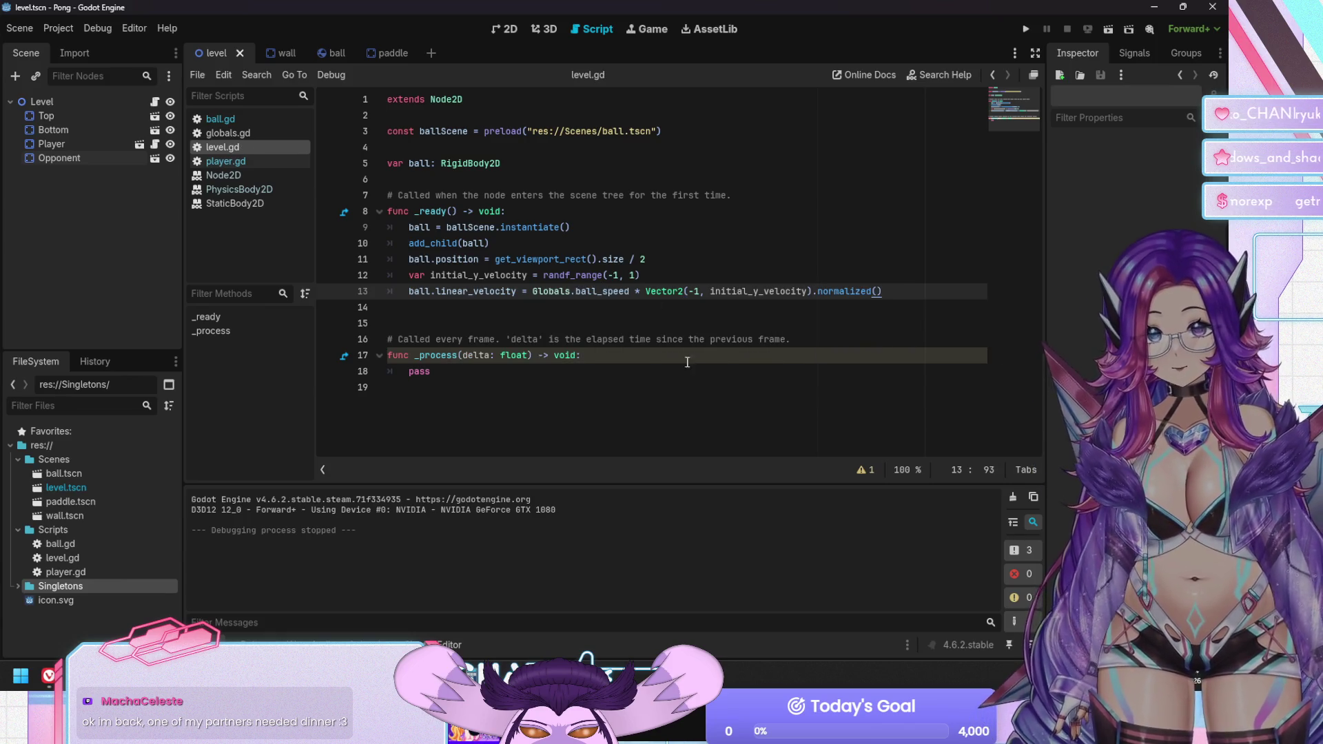
key("F5")
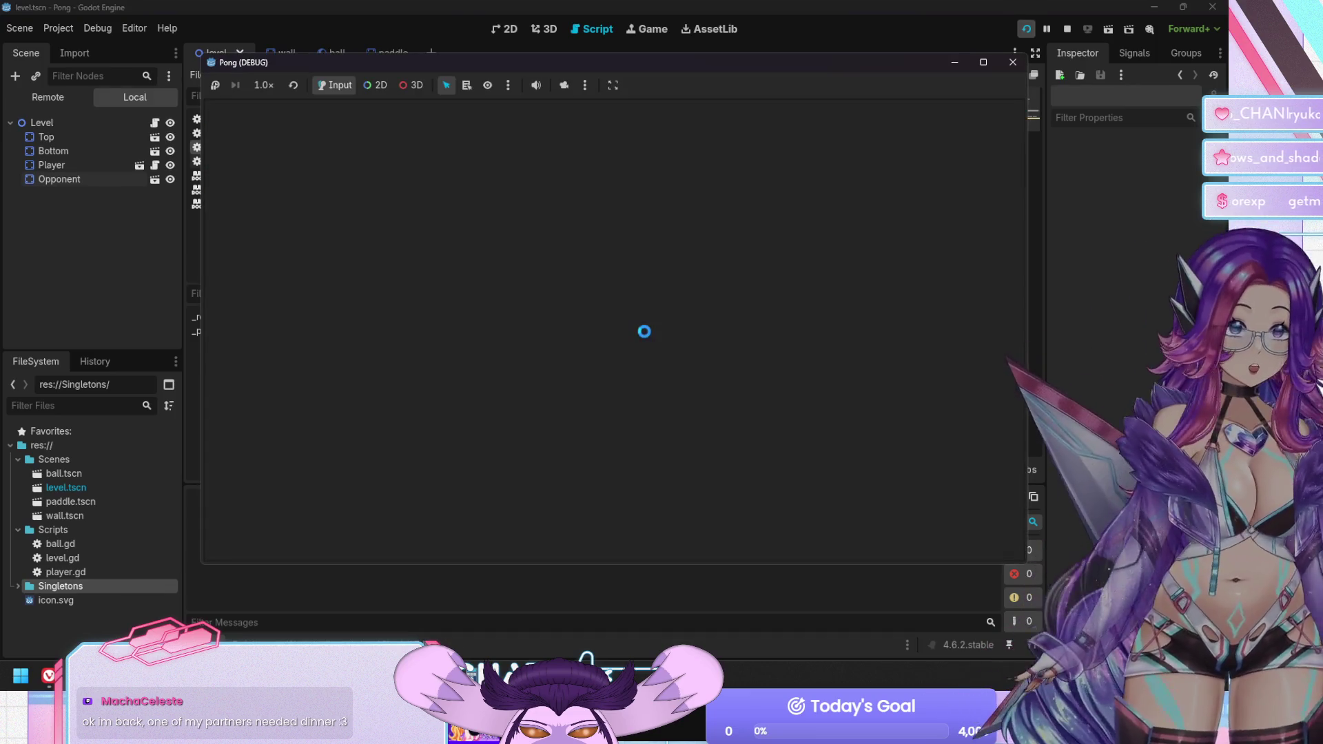
Move the player paddle up and down in the test run, then stop the game
key("Up")
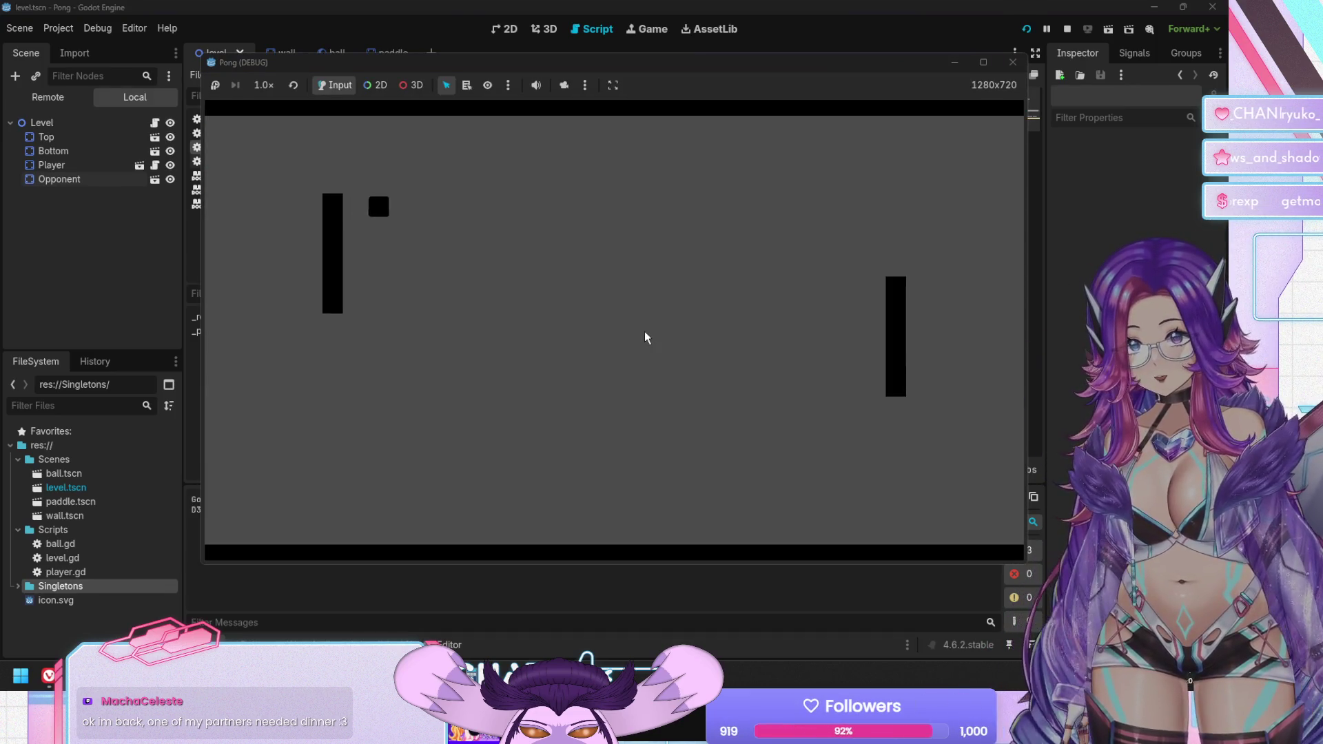
key("Up")
key("Up")
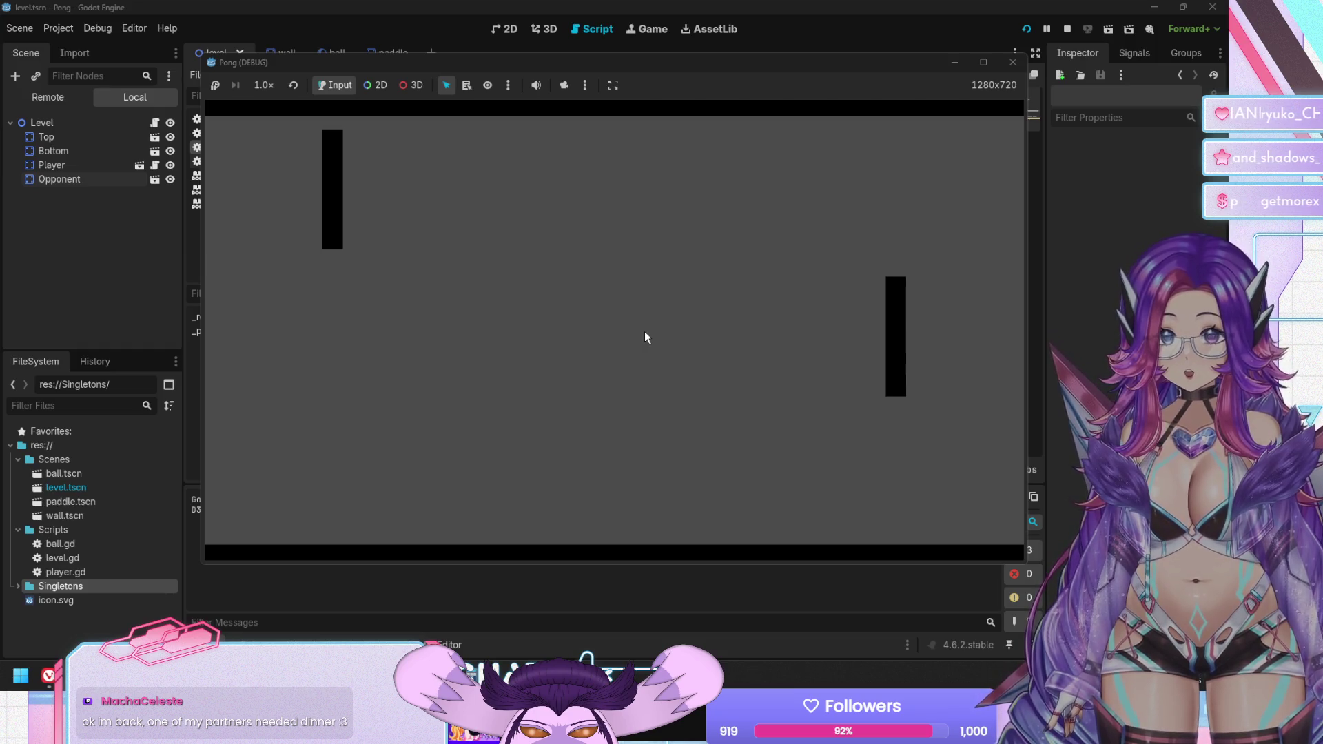
key("Down")
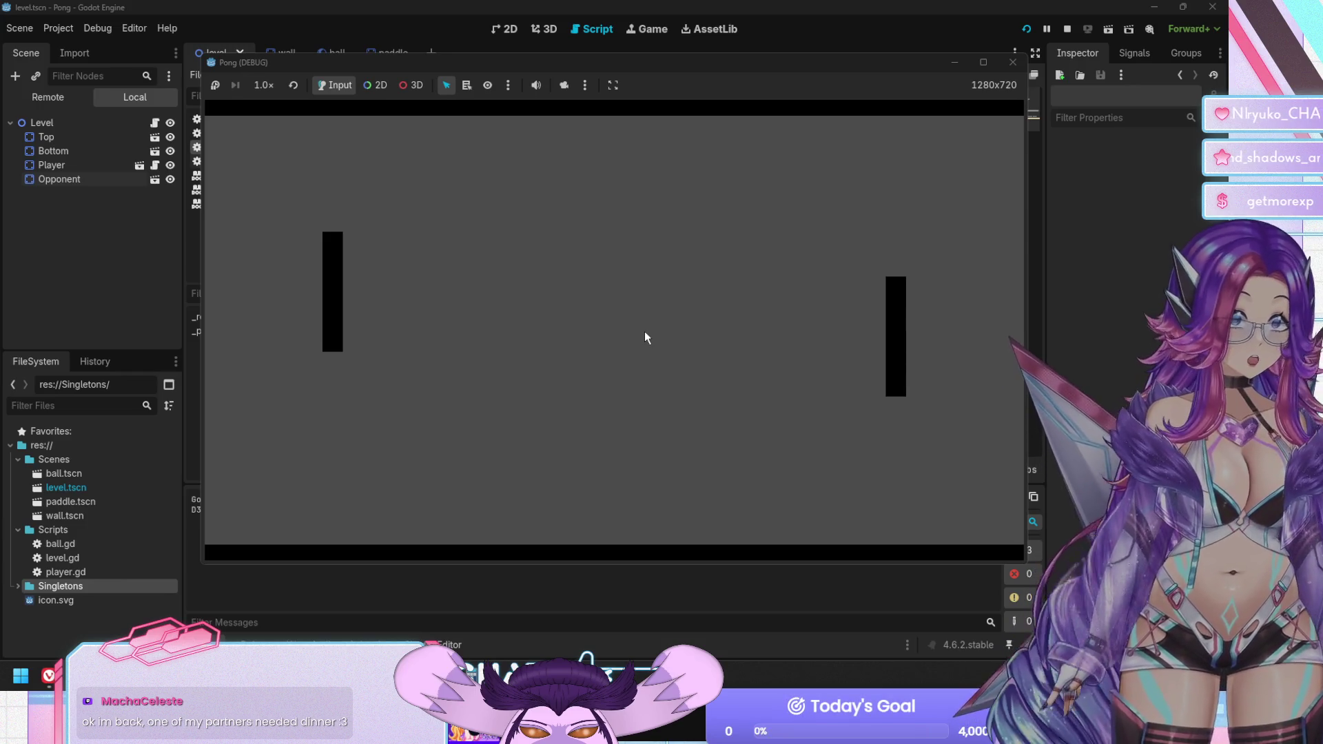
key("F8")
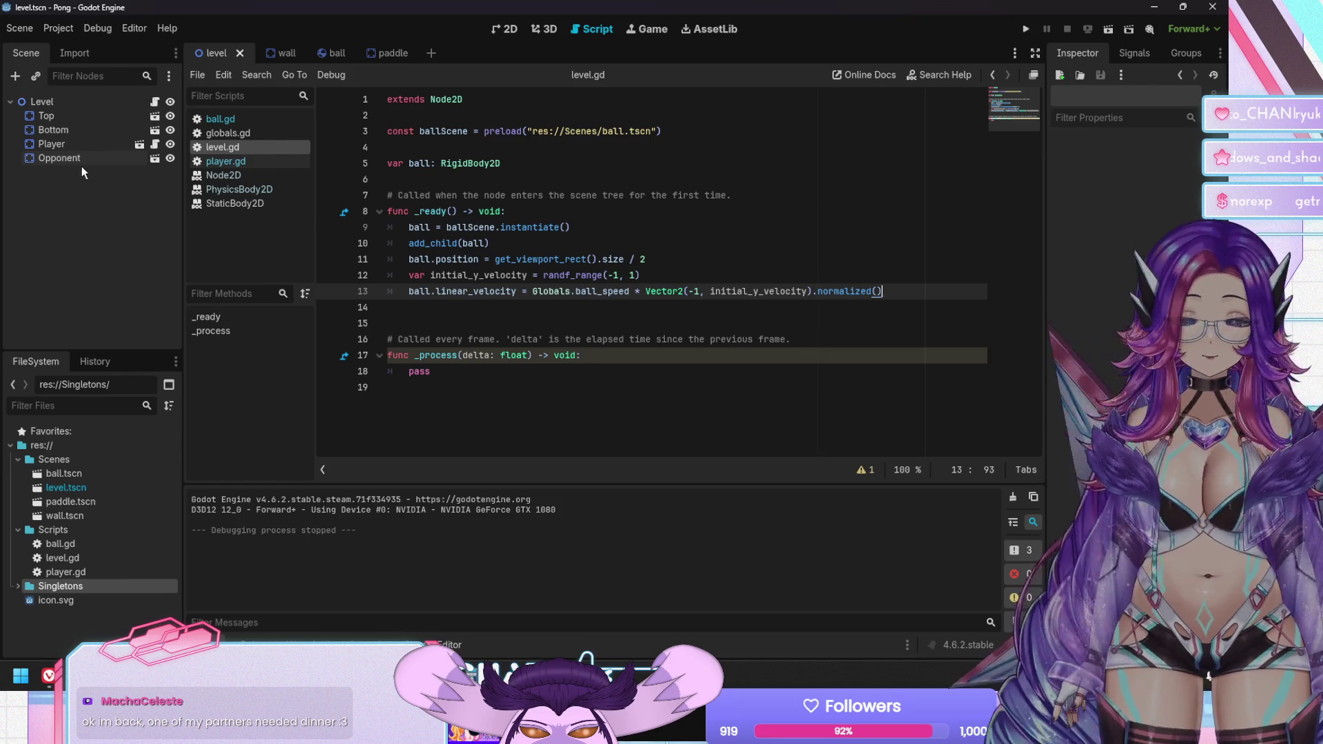
Attach a new script saved as res://Scripts/opponent.gd to the Opponent node
left_click(83, 163)
right_click(94, 159)
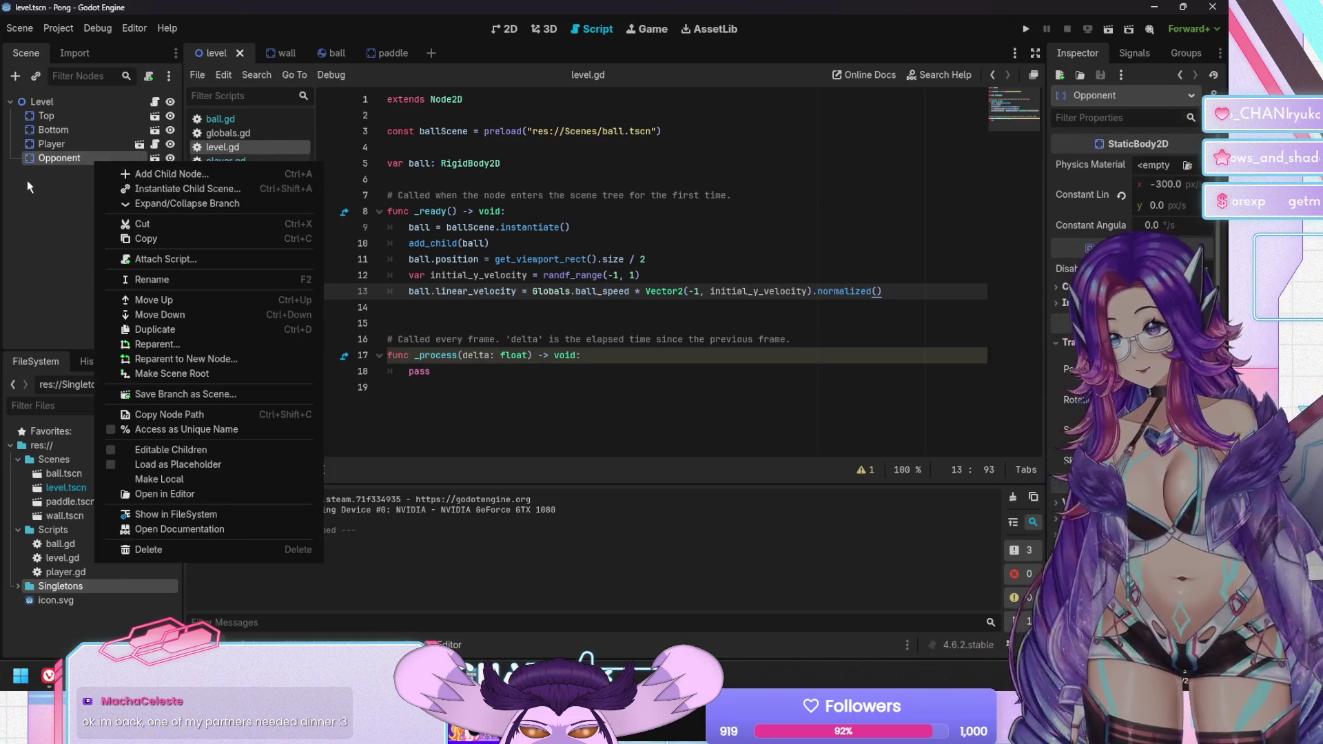
left_click(165, 259)
left_click(638, 310)
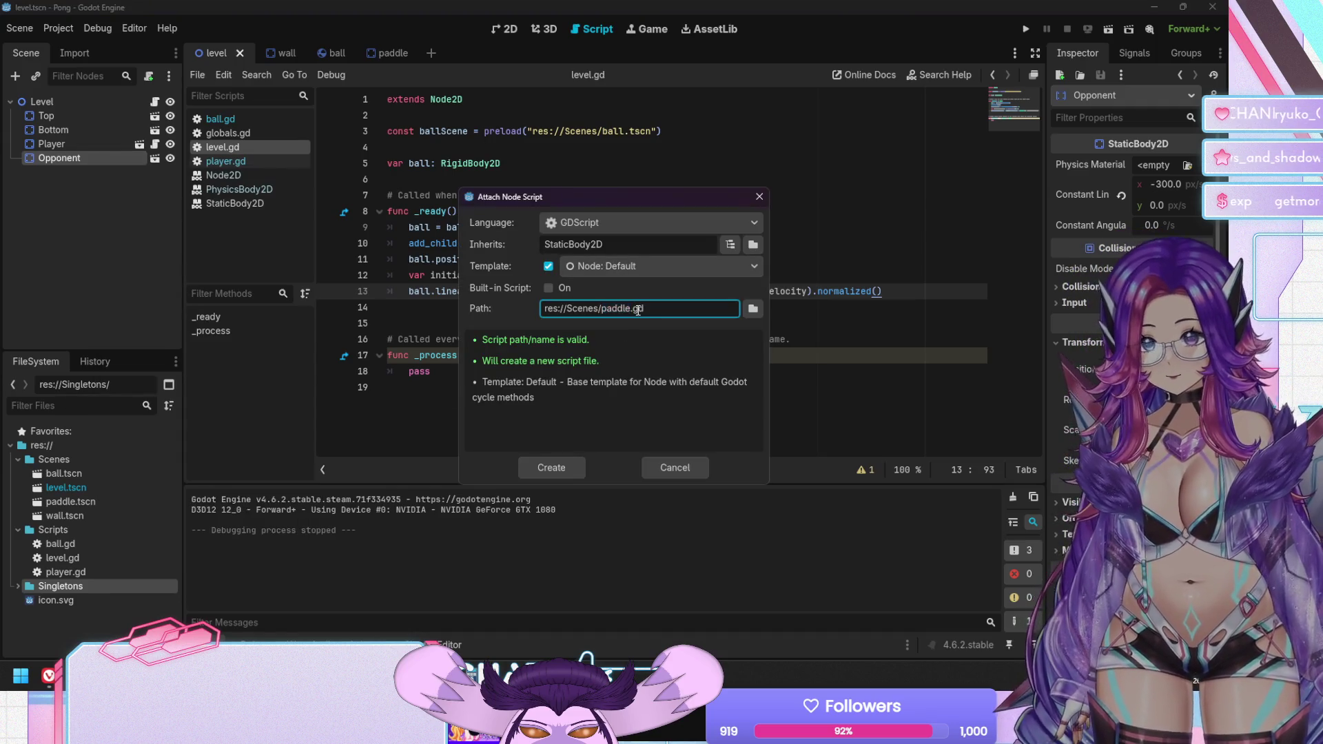
key("ctrl+shift+Right")
type("ripts")
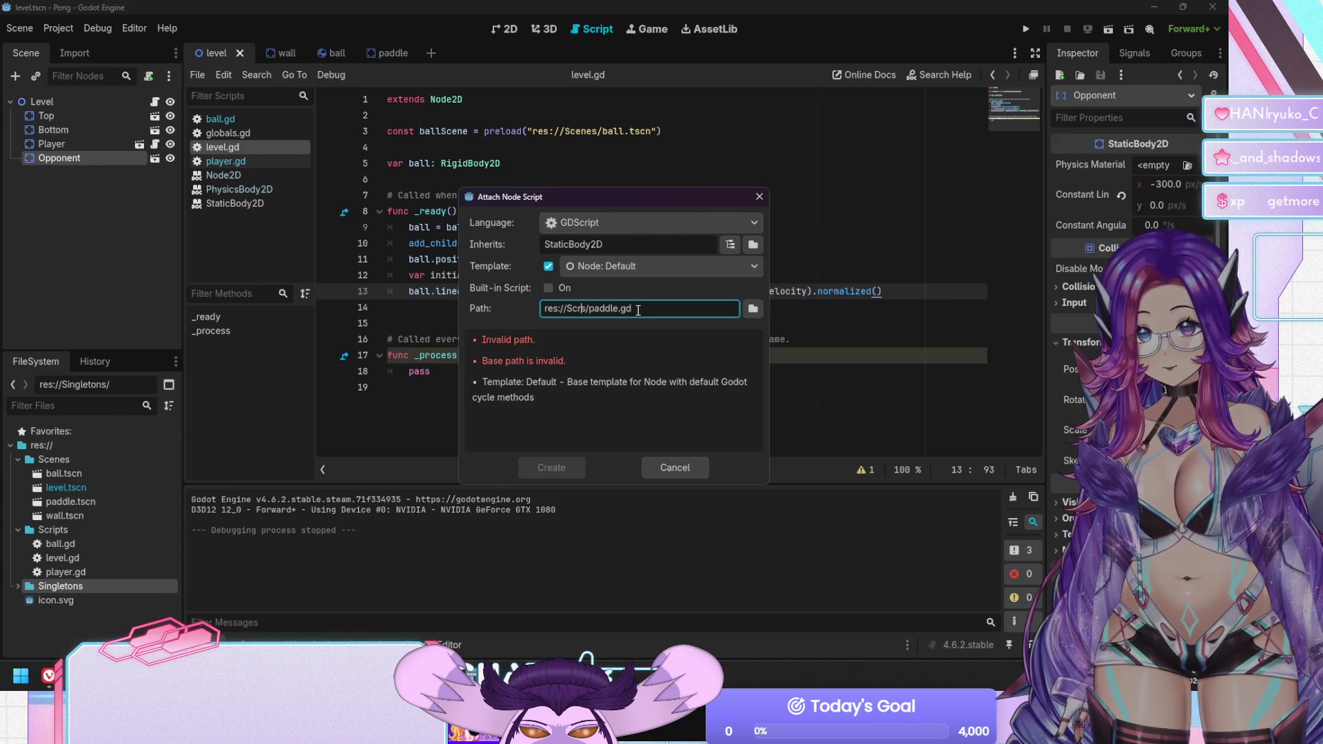
key("shift+Right")
key("shift+Right")
key("shift+Right")
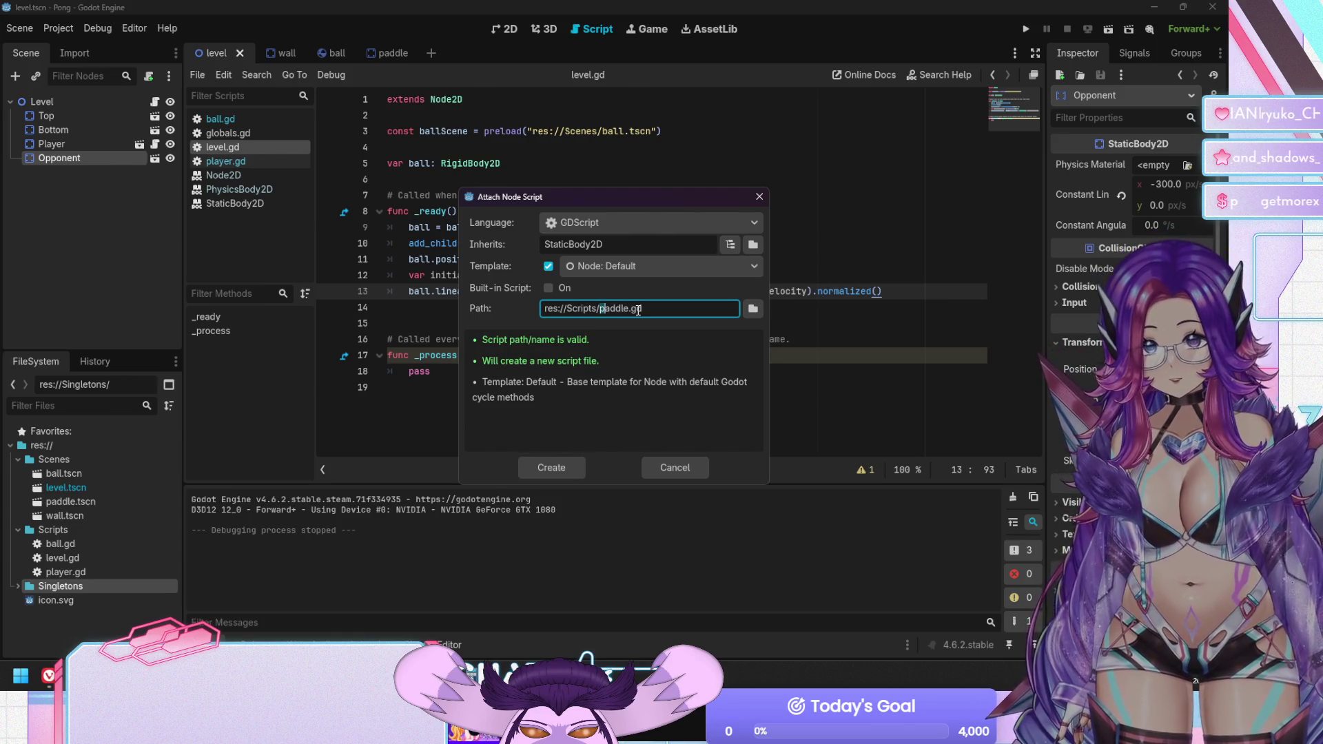
type("opponent")
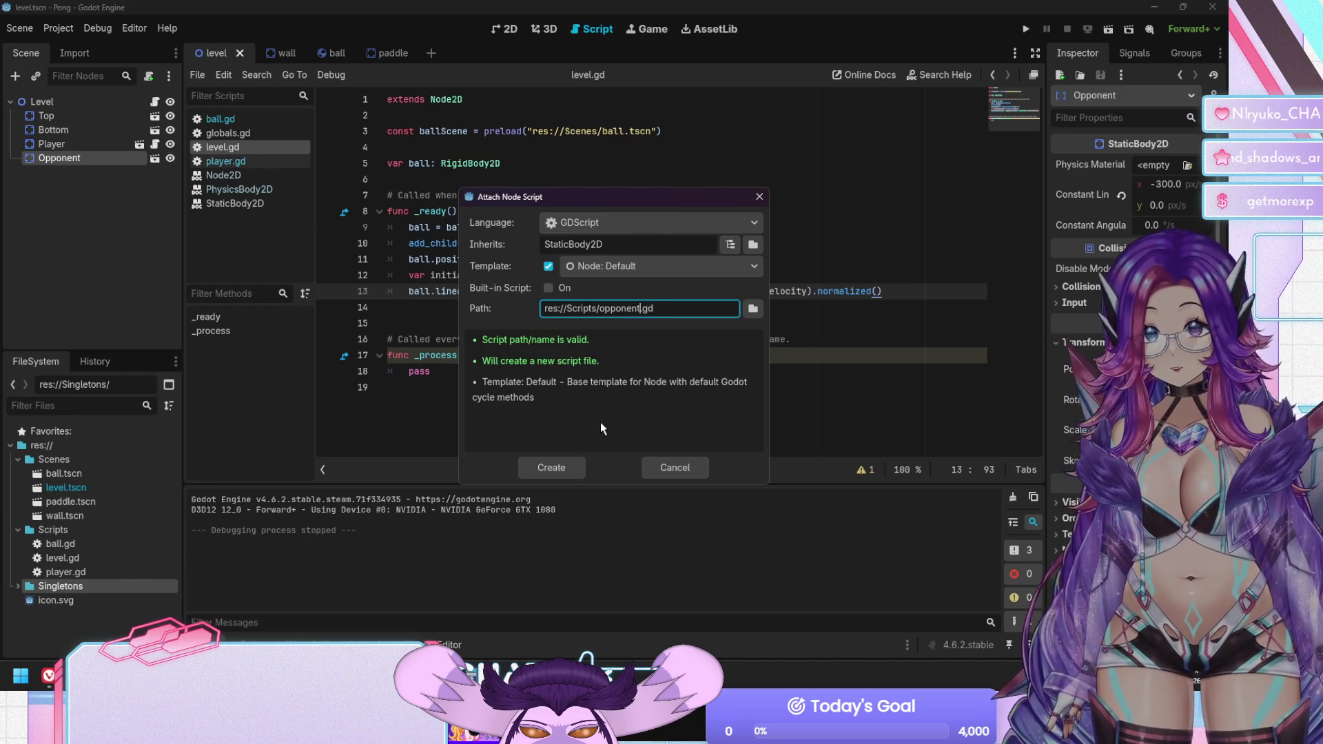
left_click(550, 470)
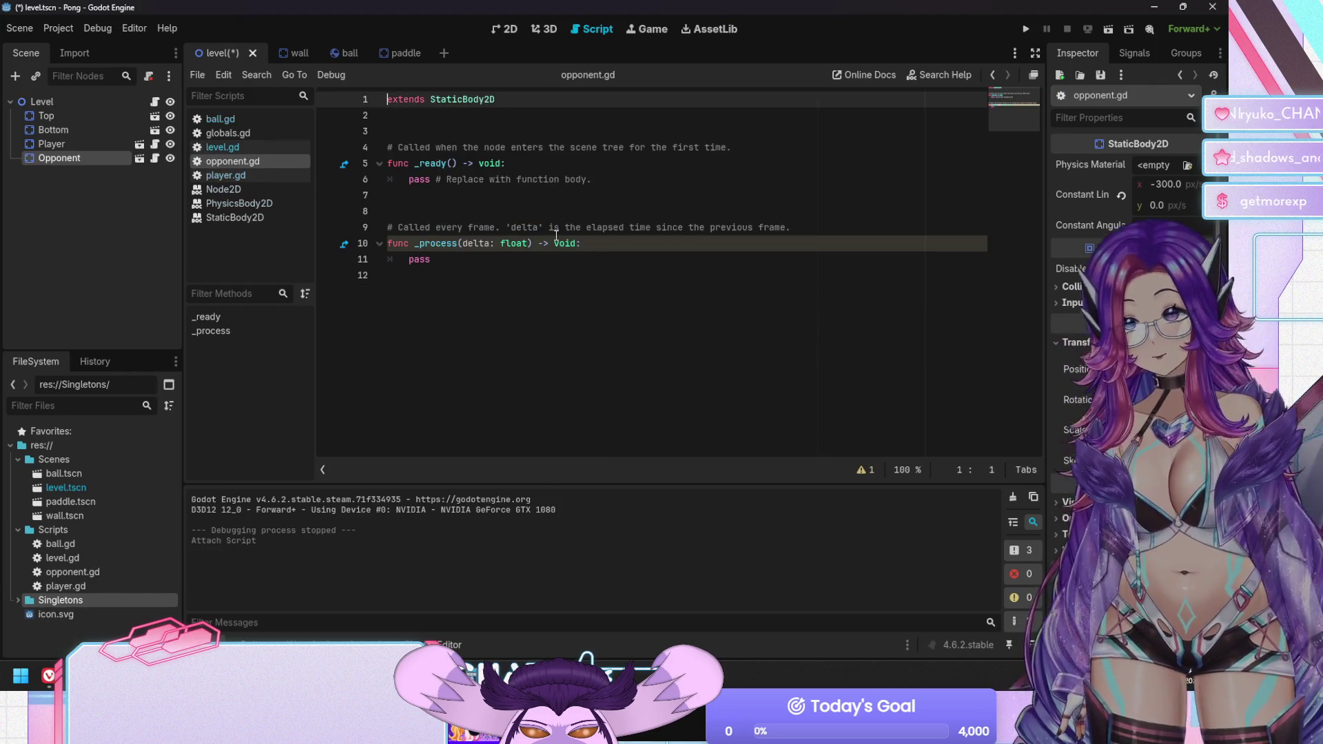
left_click(534, 209)
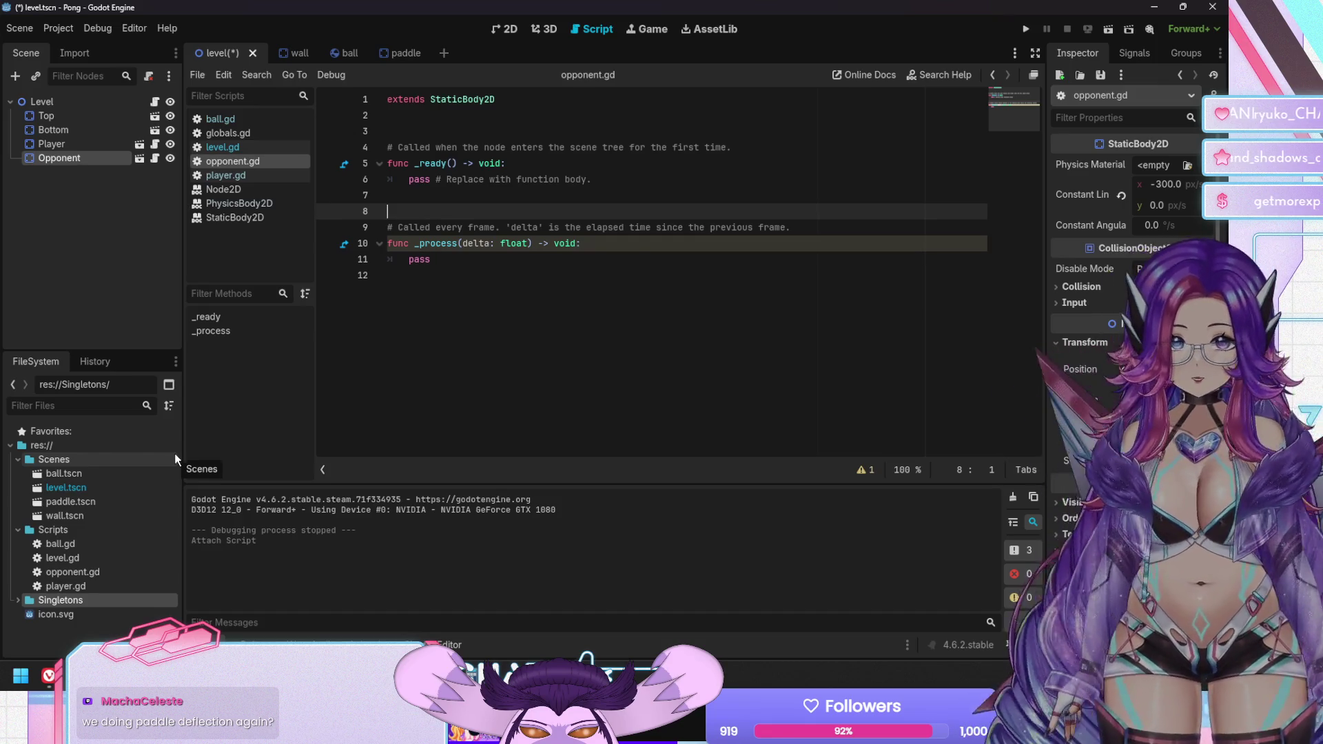
Run the Pong game with F5
key("F5")
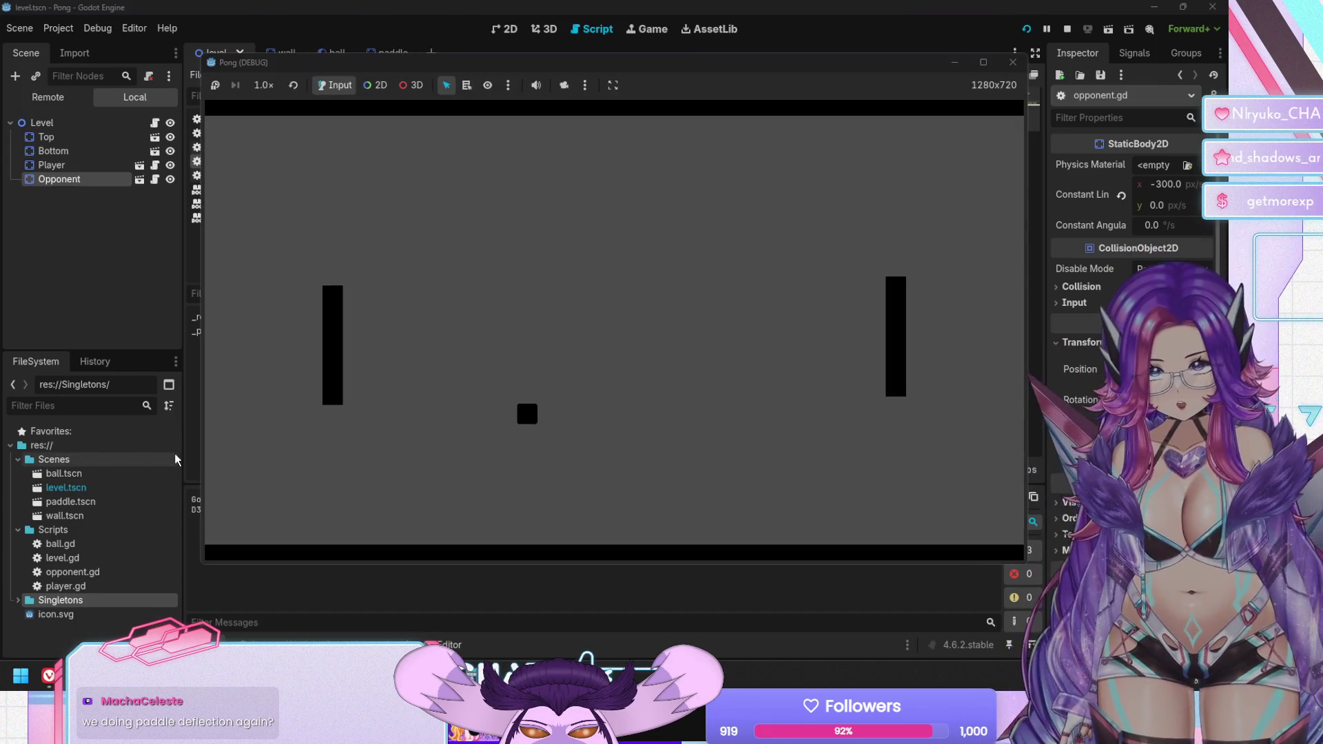
Move the player paddle down and up, then stop the game with F8
key("Down")
key("Up")
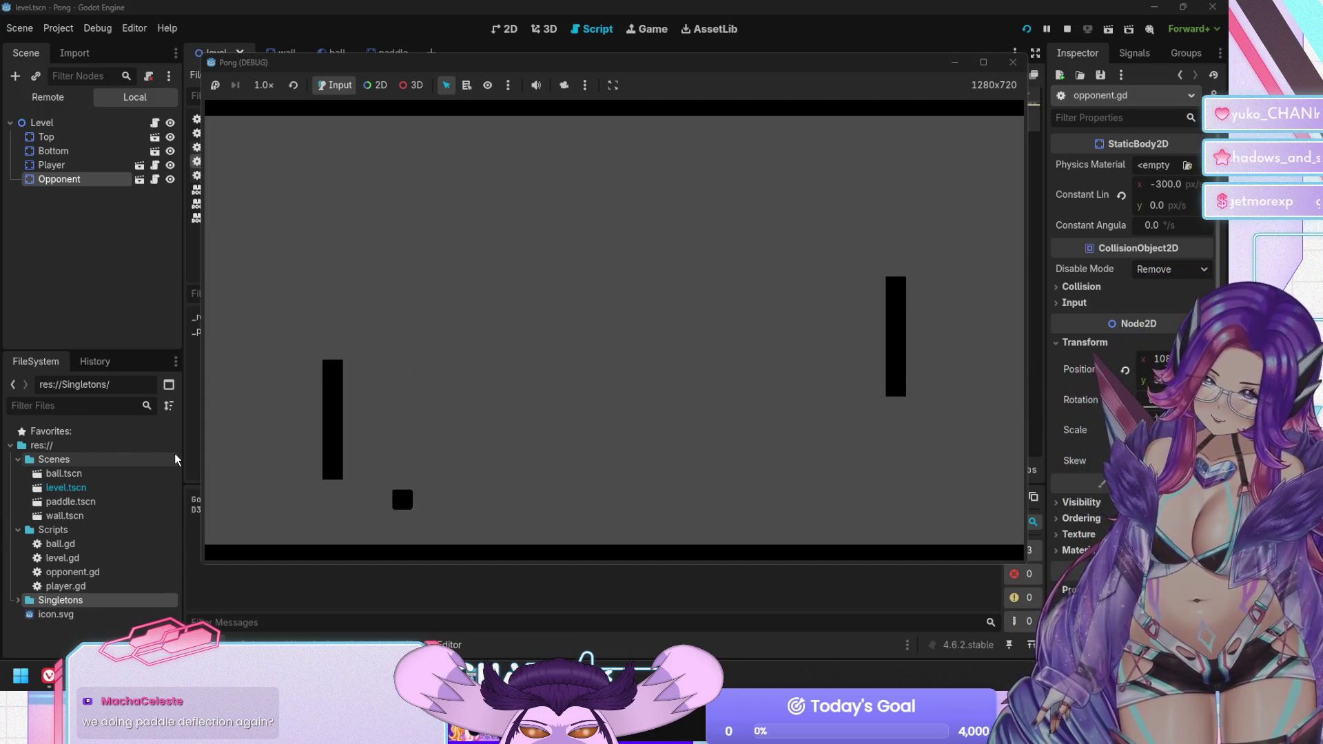
key("F8")
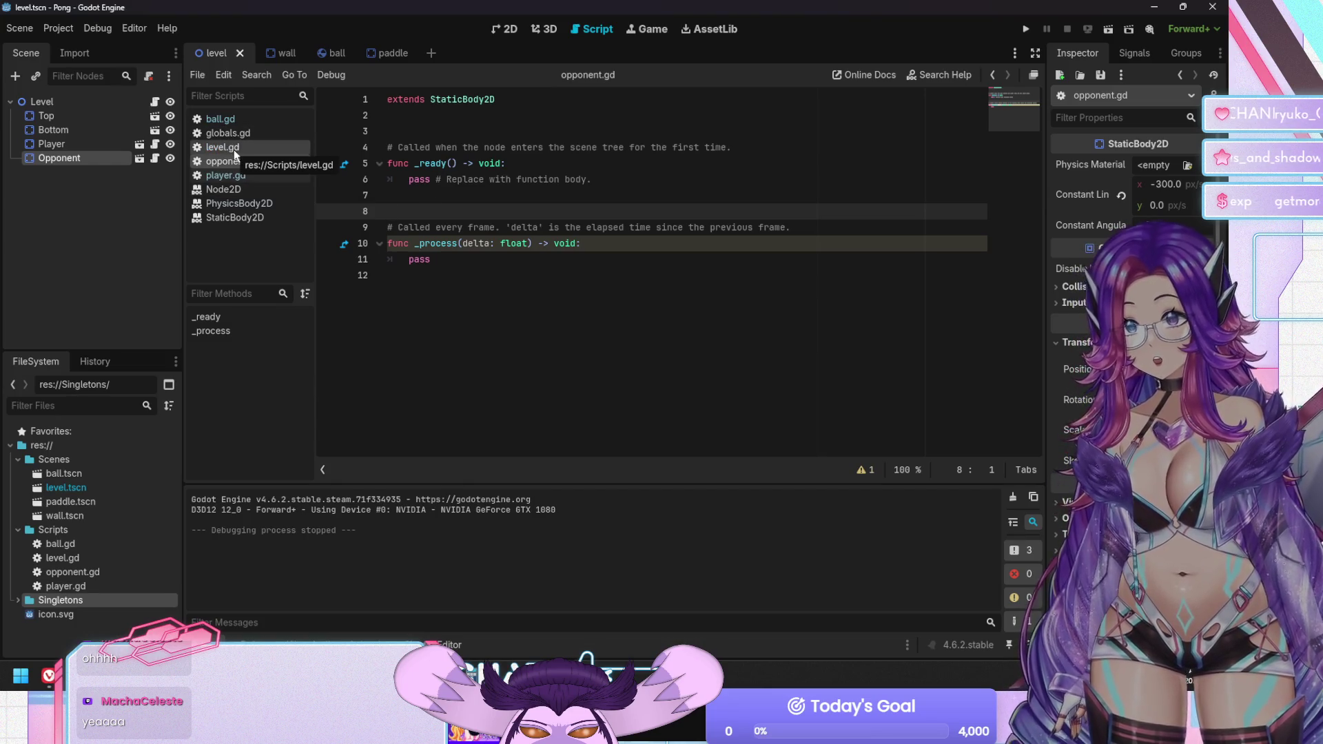
In player.gd, copy the Down/Up movement lines, delete the top, bottom and y_clamp declarations, and save
left_click(237, 175)
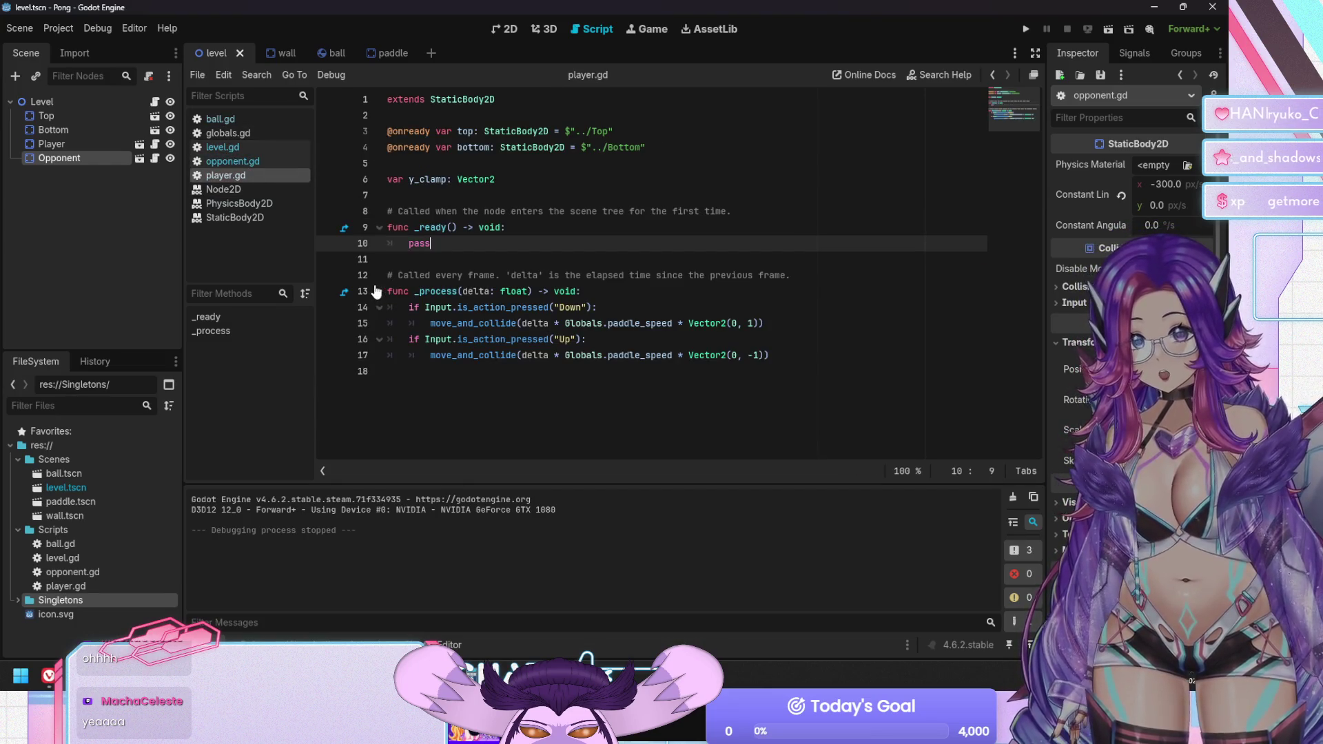
left_click(408, 308)
key("shift+Down")
key("shift+Down")
key("shift+Down")
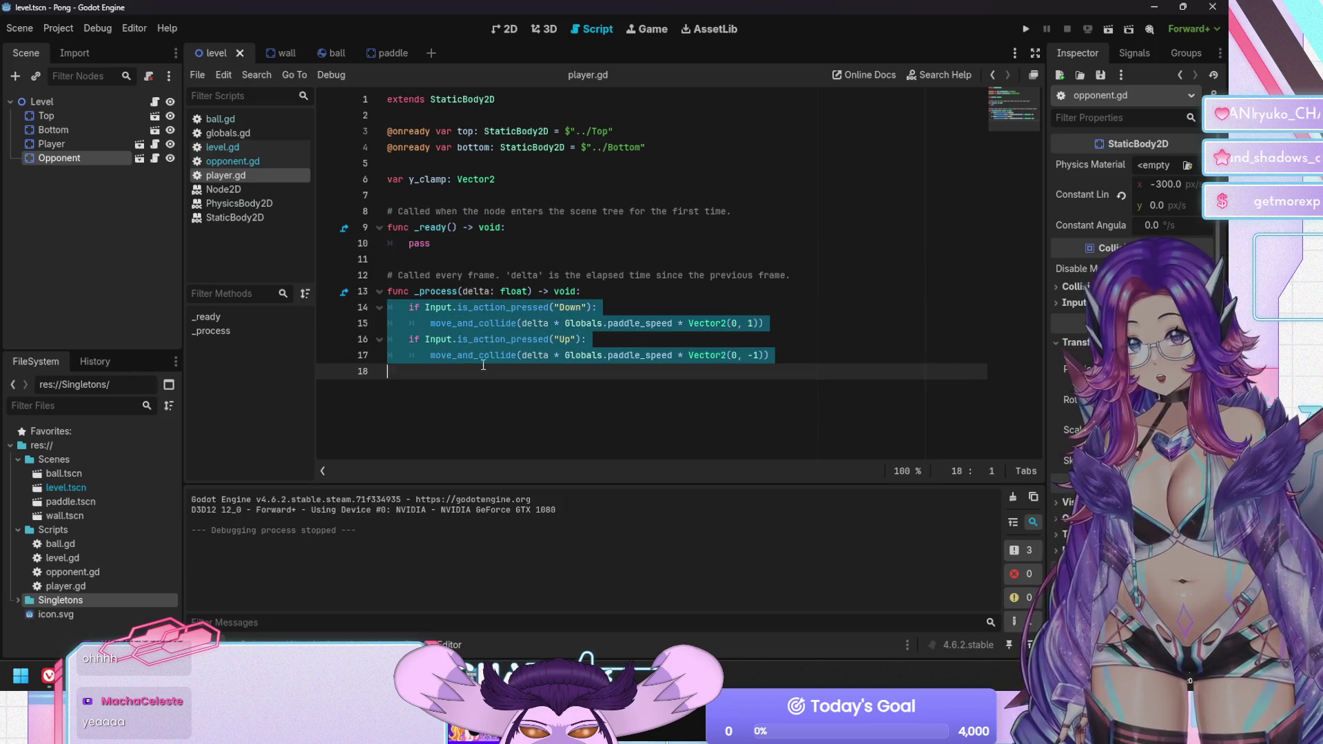
left_click(459, 186)
key("Up")
key("shift+Up")
key("shift+Up")
key("shift+Up")
key("Delete")
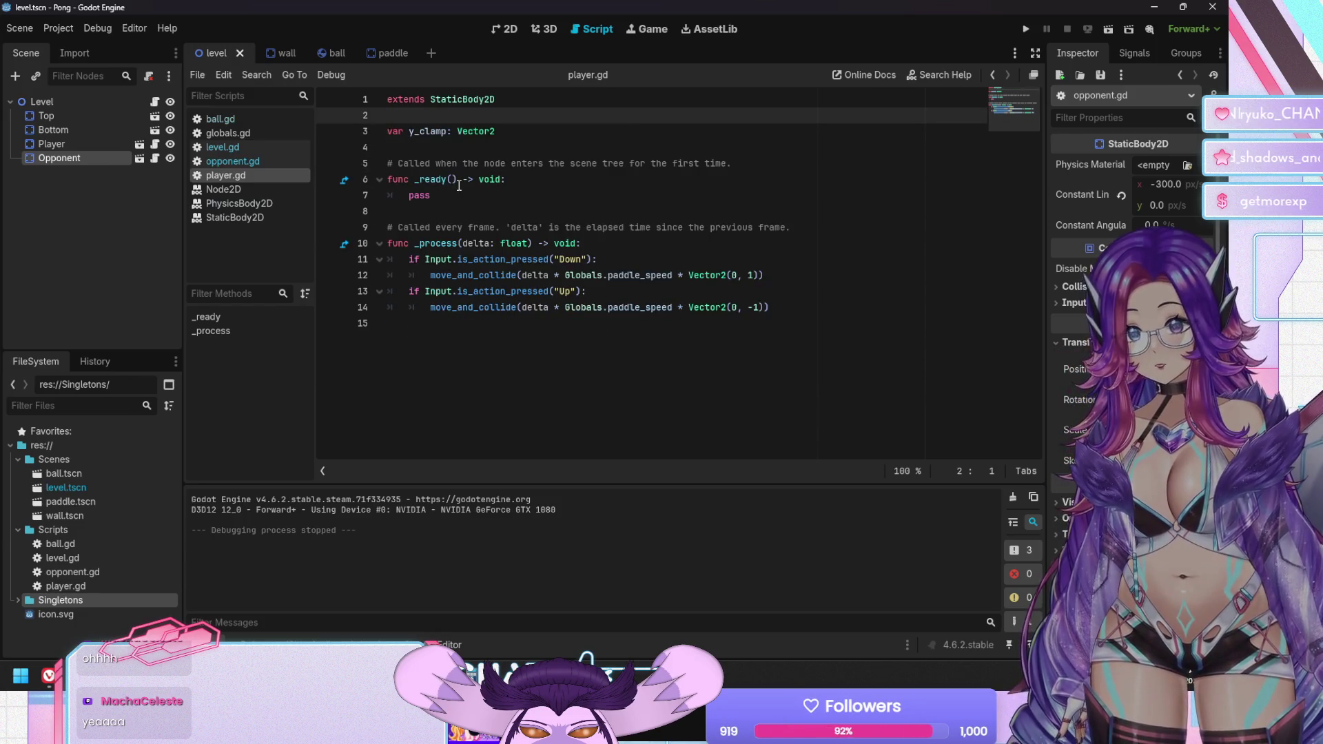
key("Down")
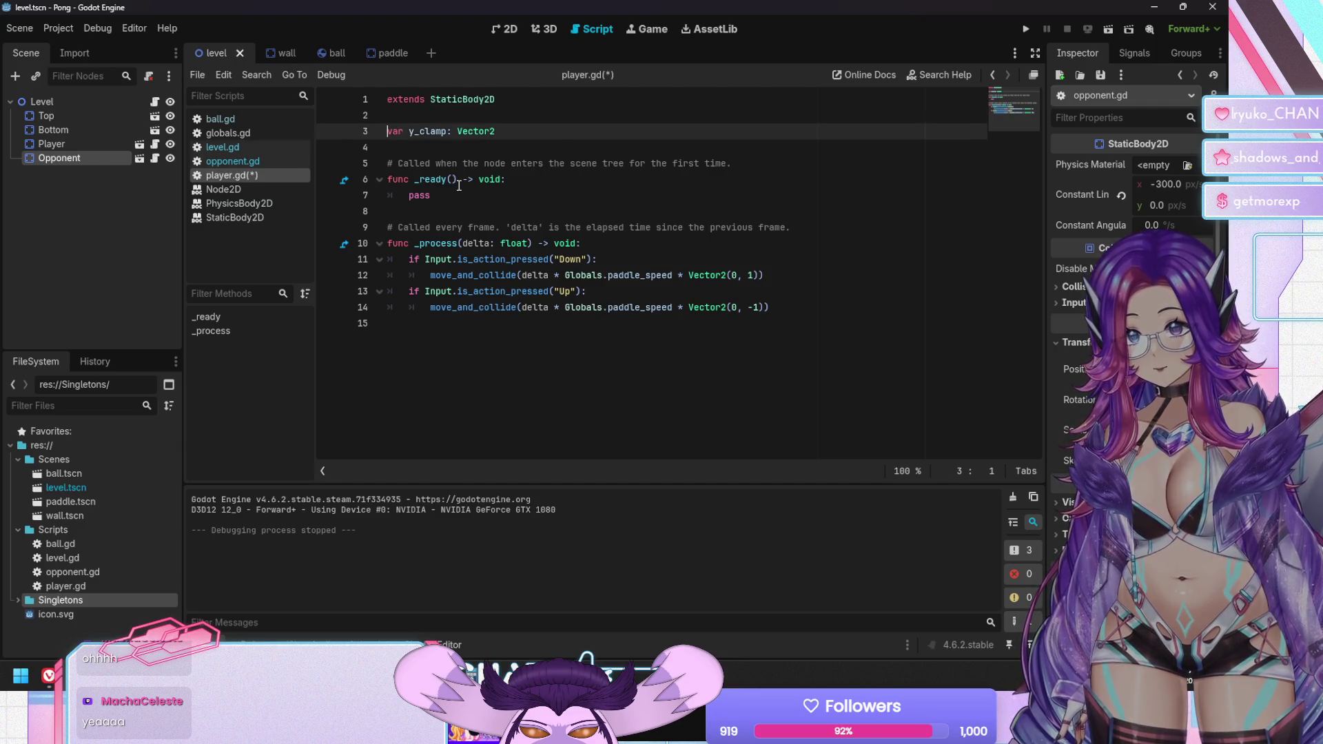
key("shift+Down")
key("shift+Down")
key("Delete")
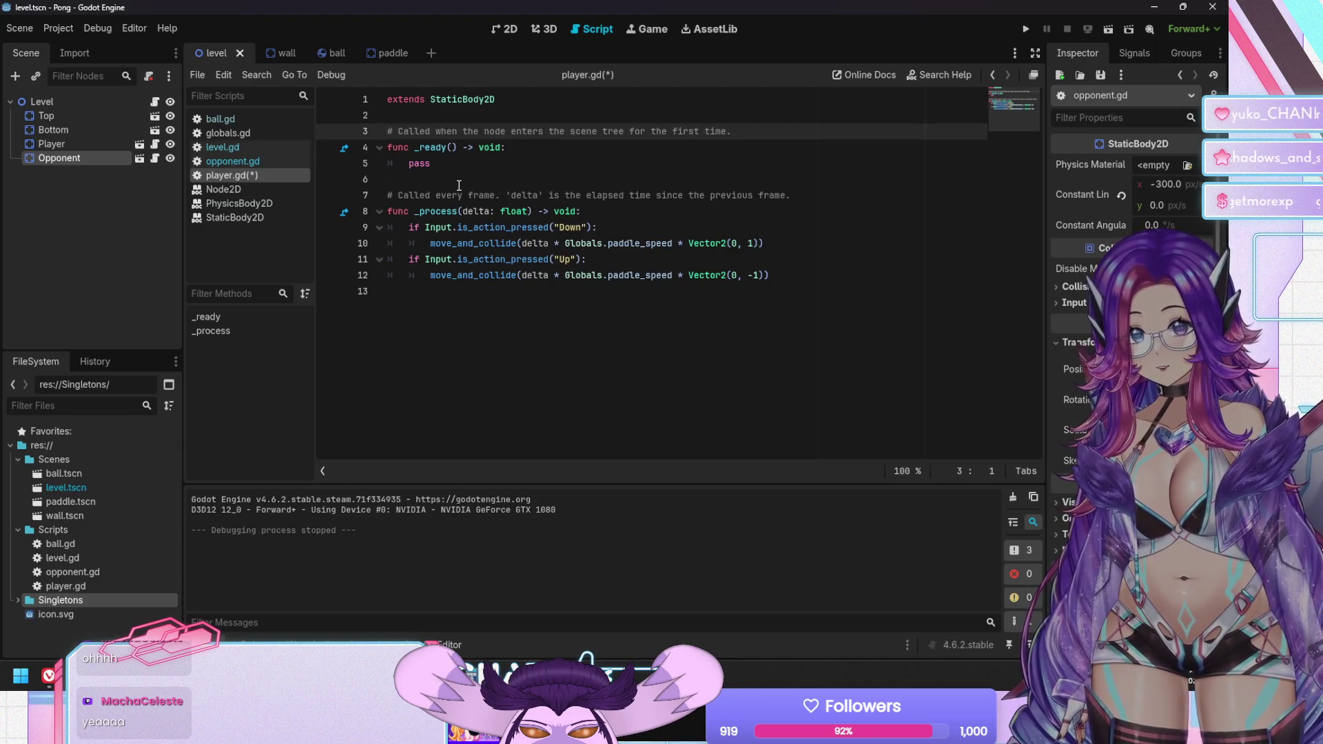
key("ctrl+s")
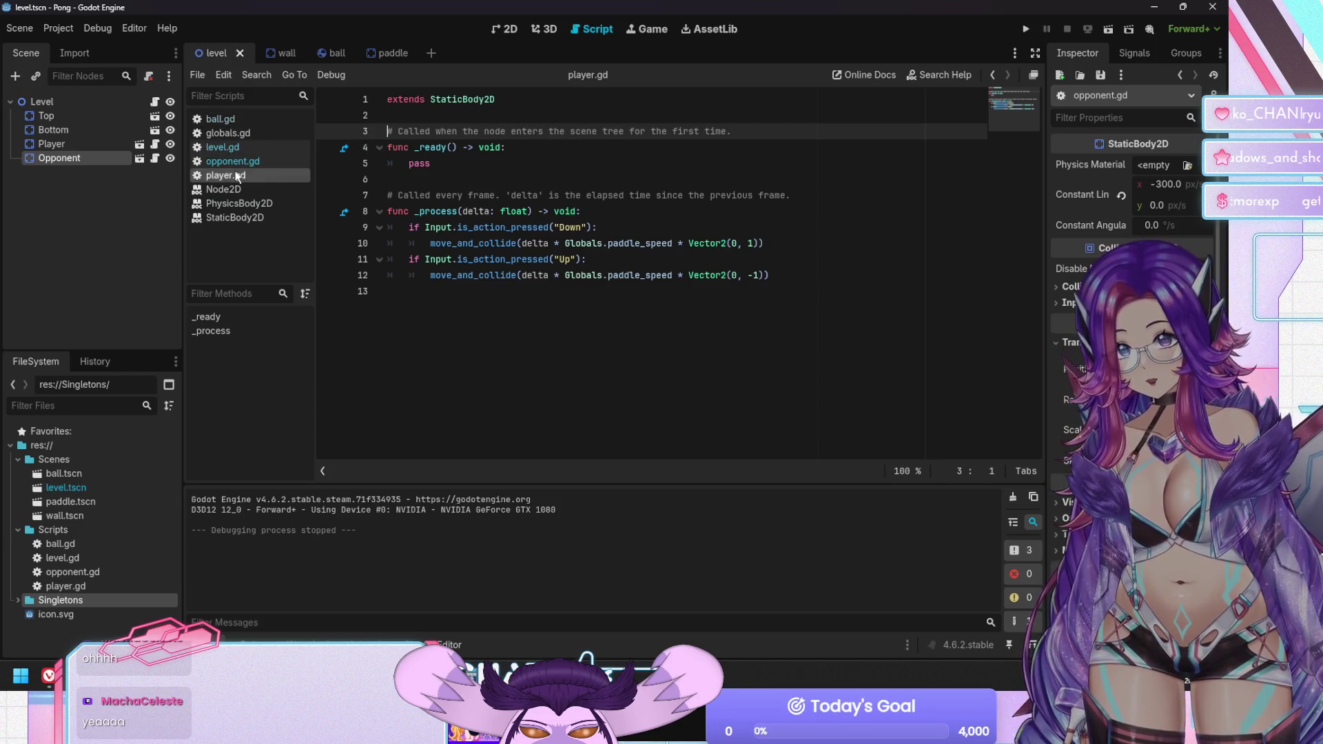
Paste the movement code over pass in opponent.gd's _process
left_click(232, 160)
left_click(458, 271)
key("shift+Up")
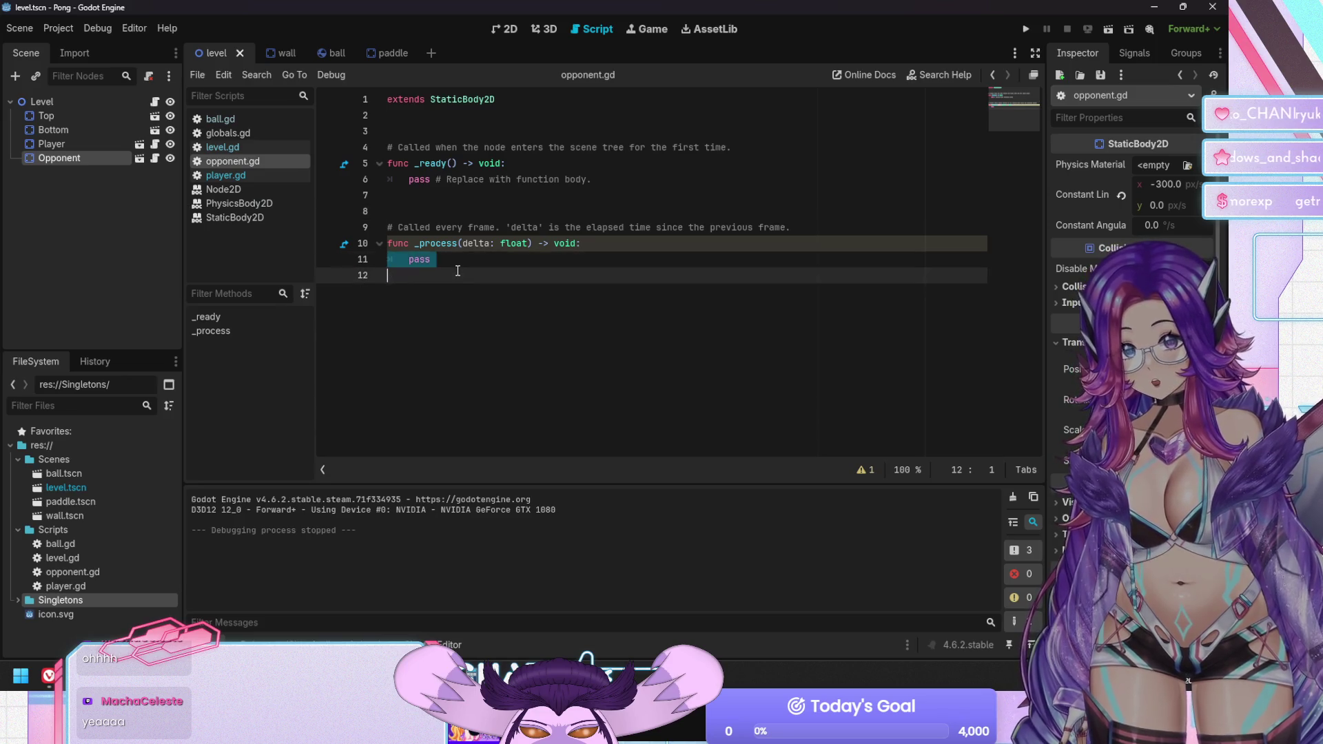
type("if Input.is_action_pressed(\"Down\"): \t\tmove_and_collide(delta * Globals.paddle_speed * Vector2(0, 1)) \tif Input.is_action_pressed(\"Up\"): \t\tmove_and_collide(delta * Globals.paddle_speed * Vector2(0, -1))")
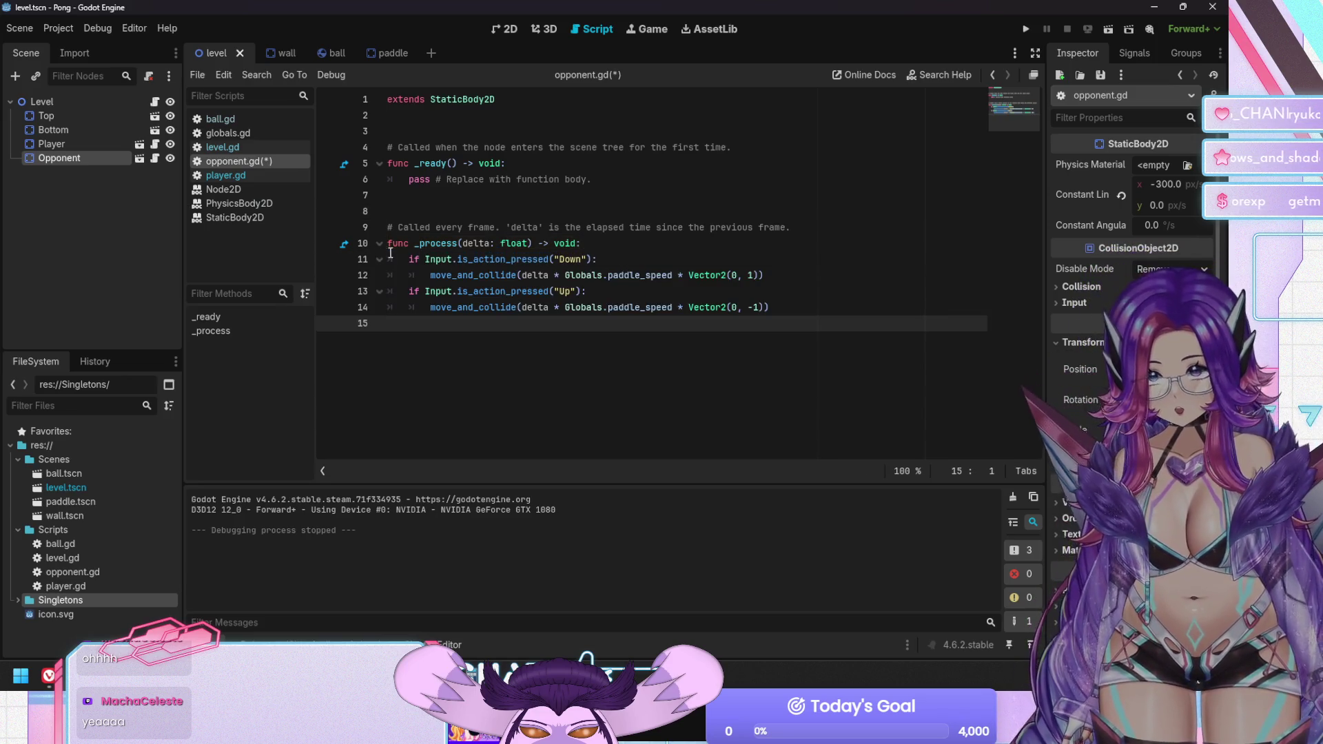
left_click(633, 259)
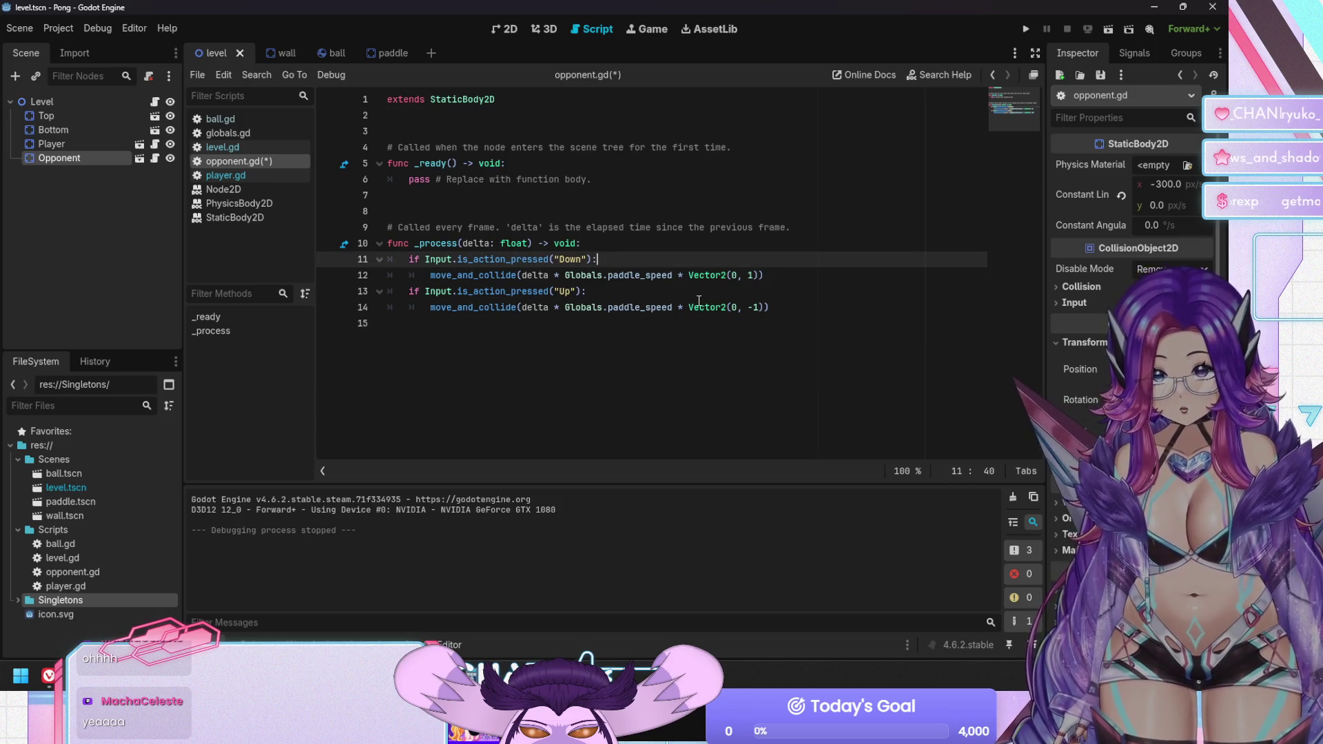
mouse_move(698, 304)
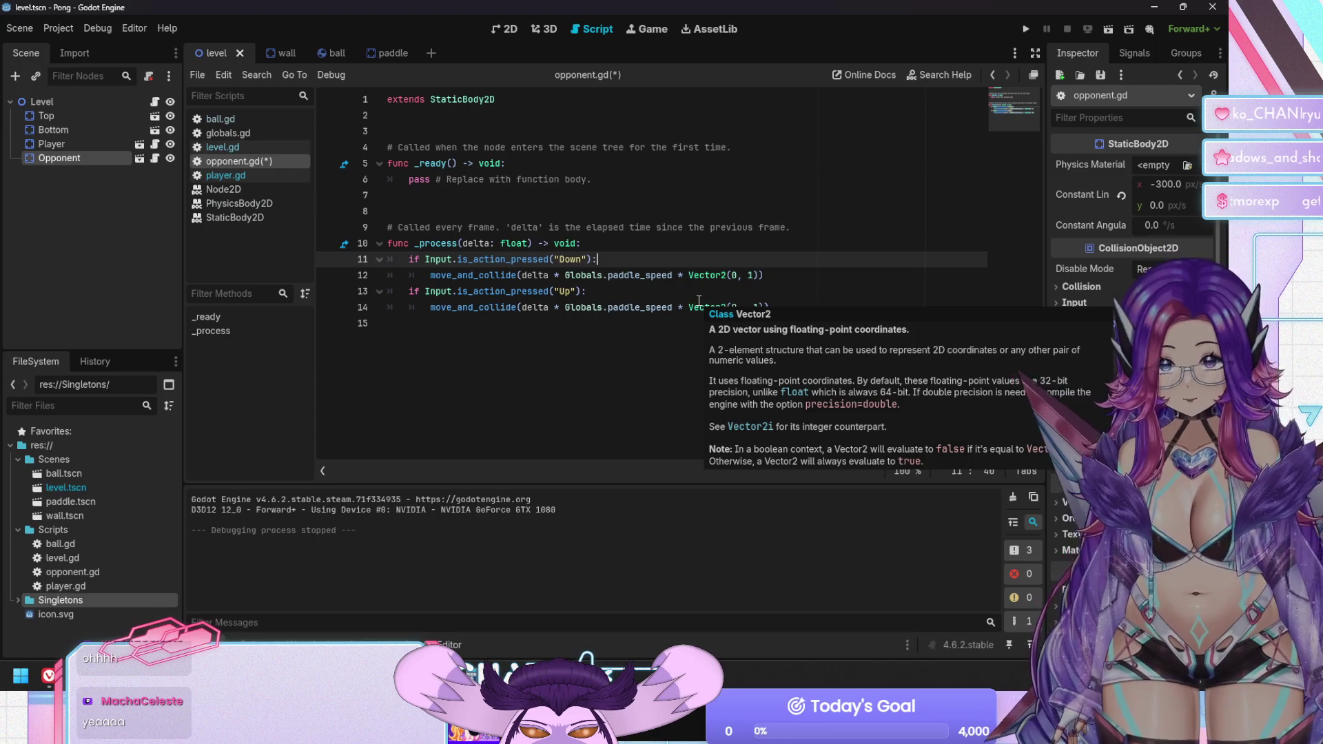
Add a 'ball_y = 0' line at the start of _process
key("ctrl+shift+Return")
type("b")
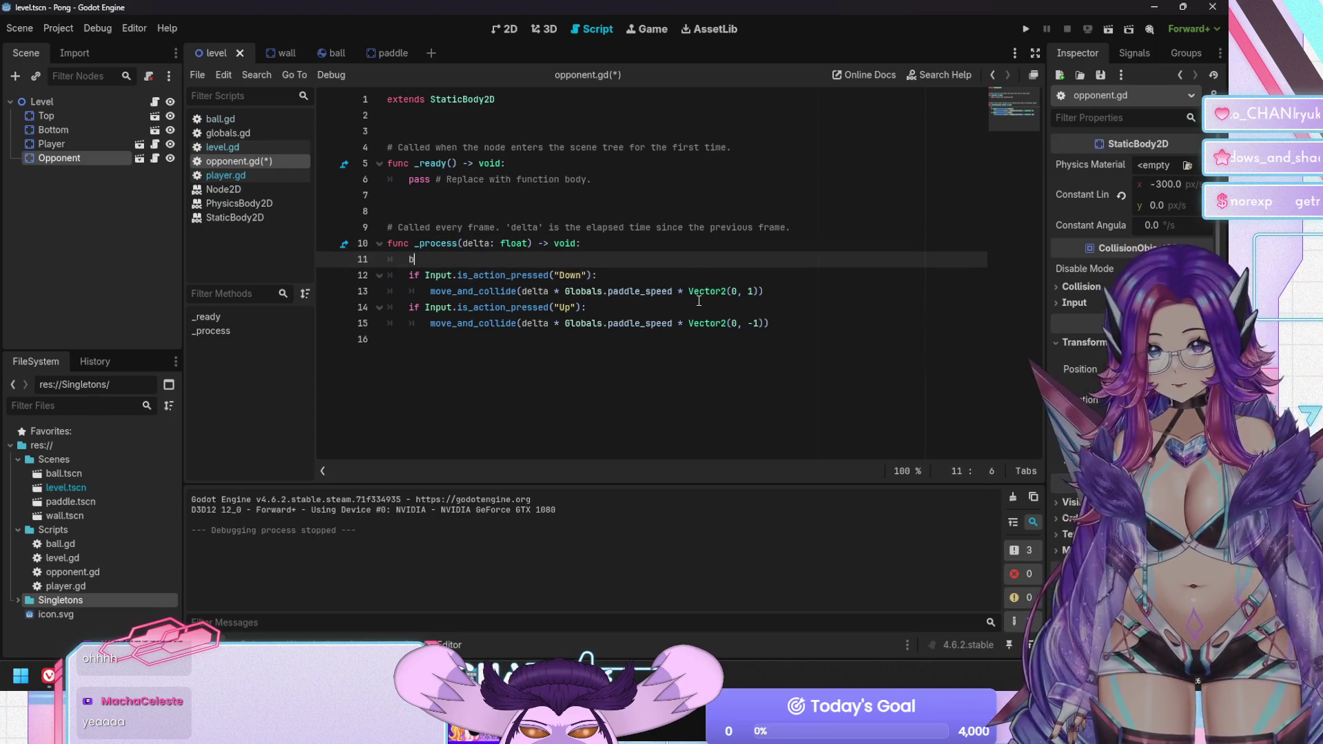
type("all")
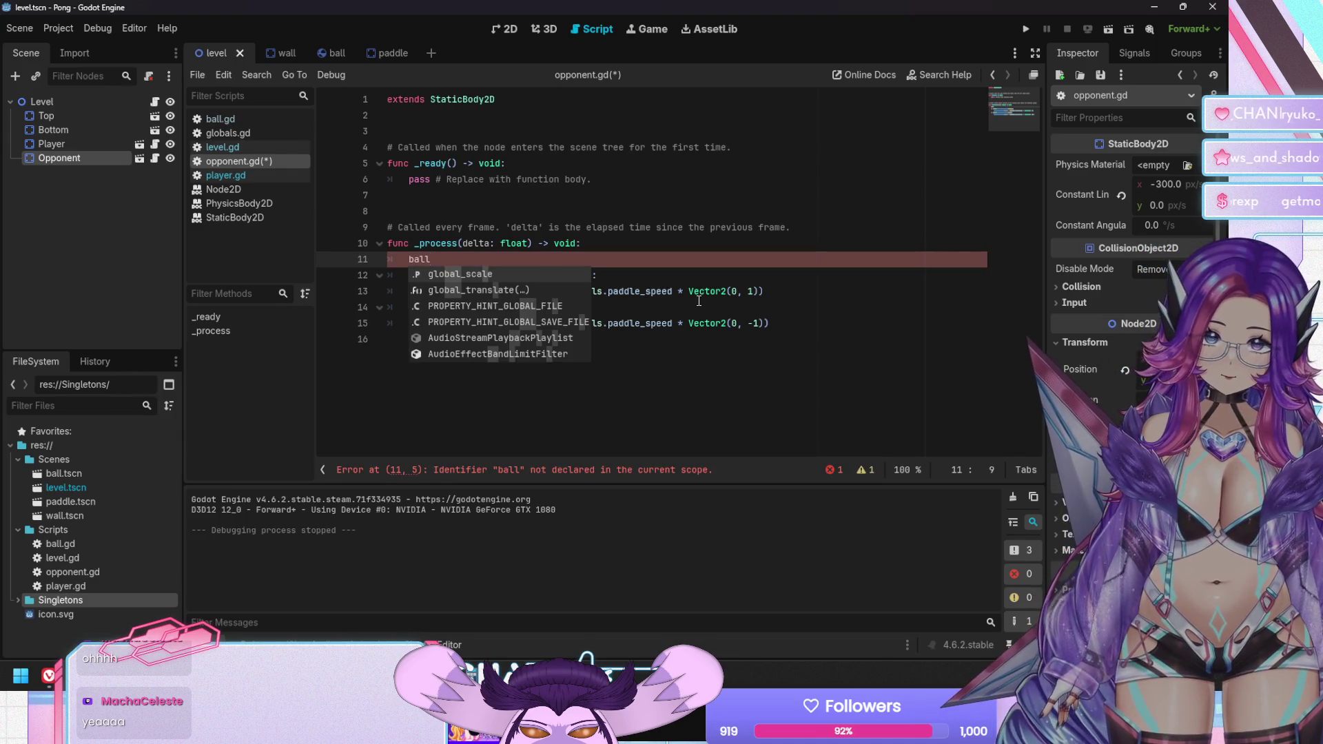
key("BackSpace")
key("BackSpace")
key("BackSpace")
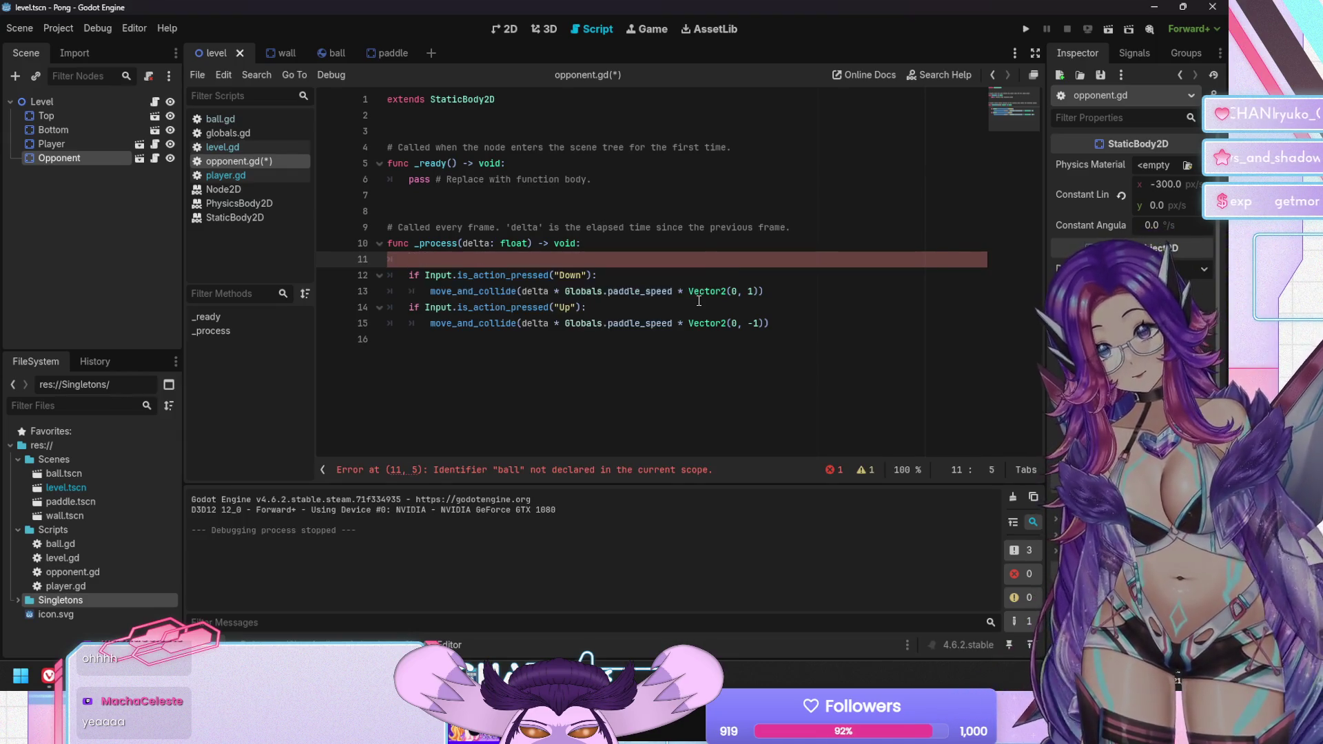
type("b")
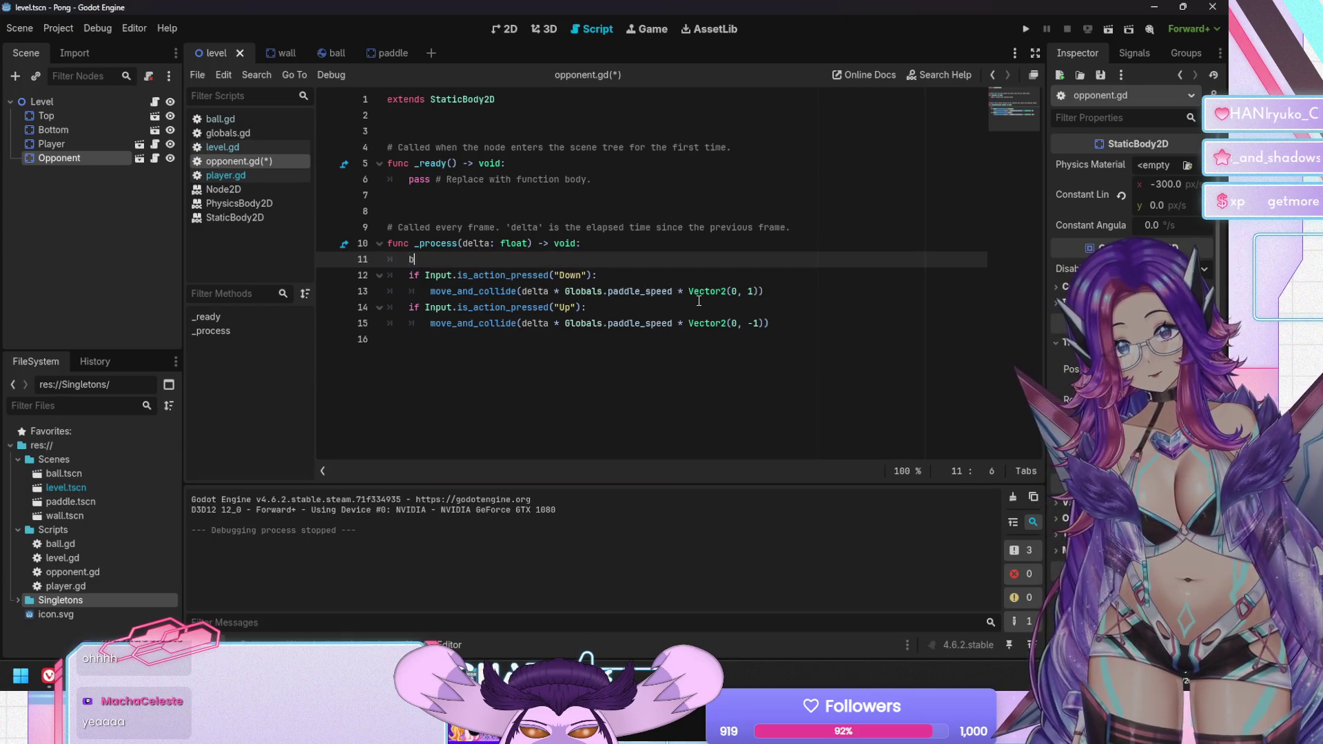
type("all_y = ")
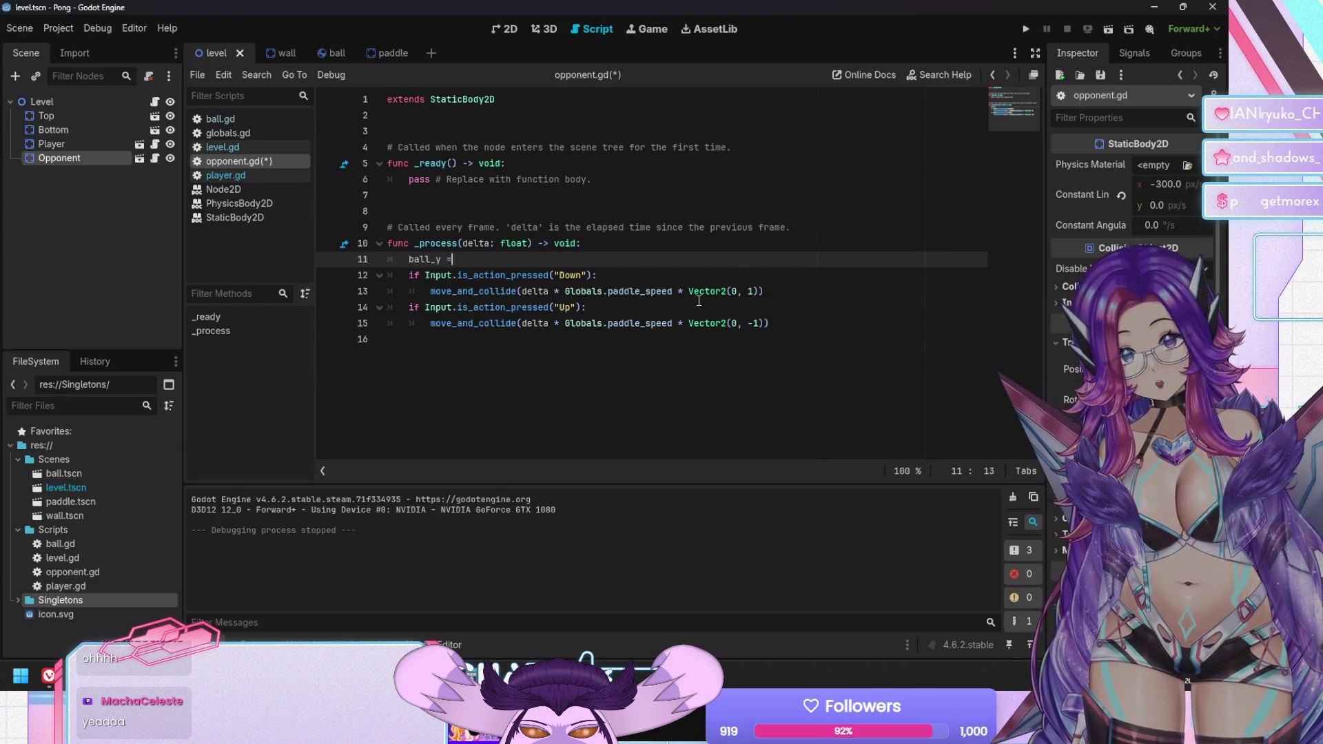
type("0")
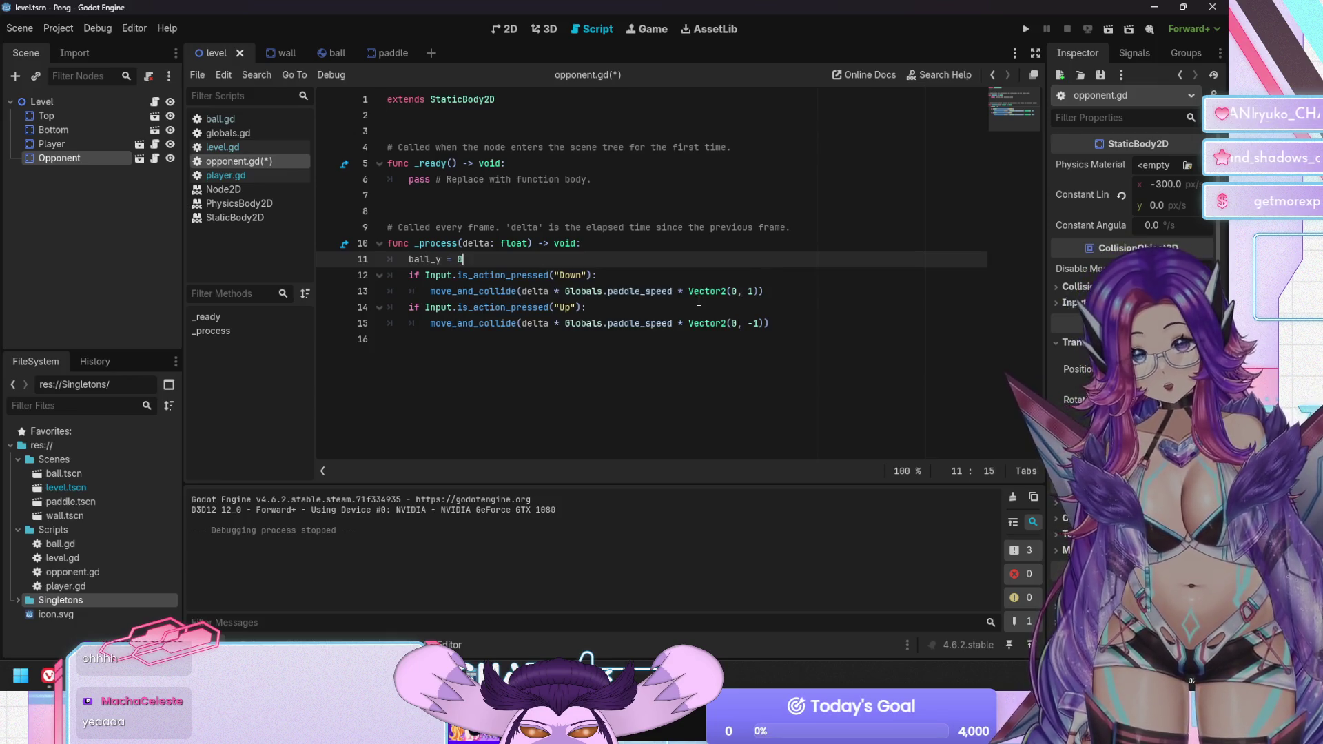
key("Down")
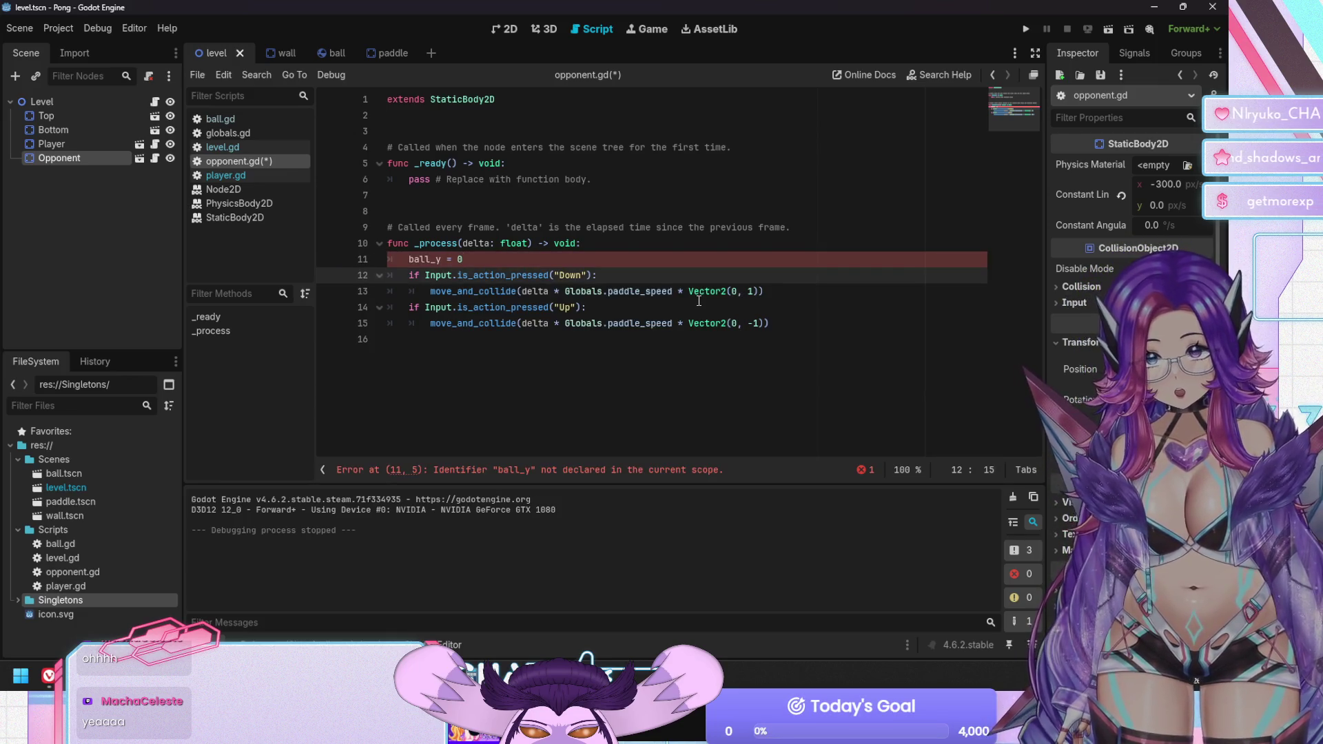
key("Up")
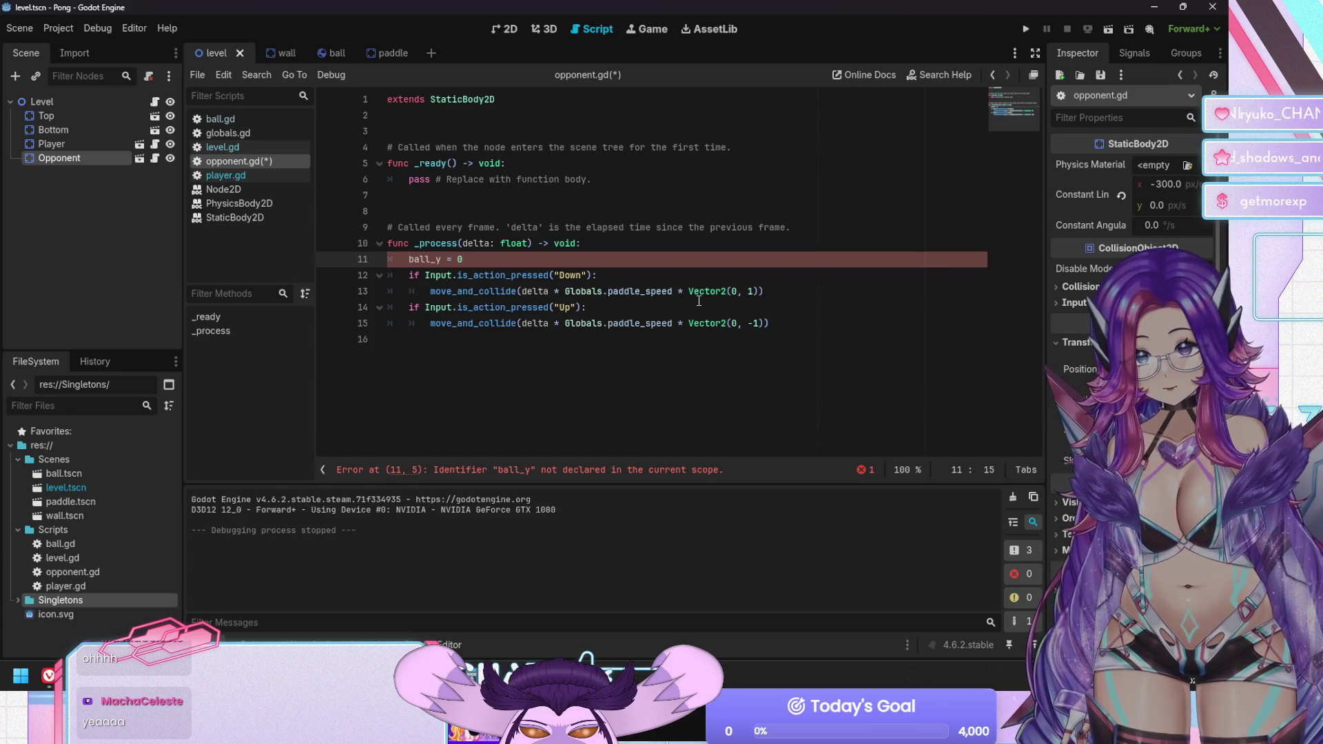
key("Up")
key("Up")
key("Down")
key("Down")
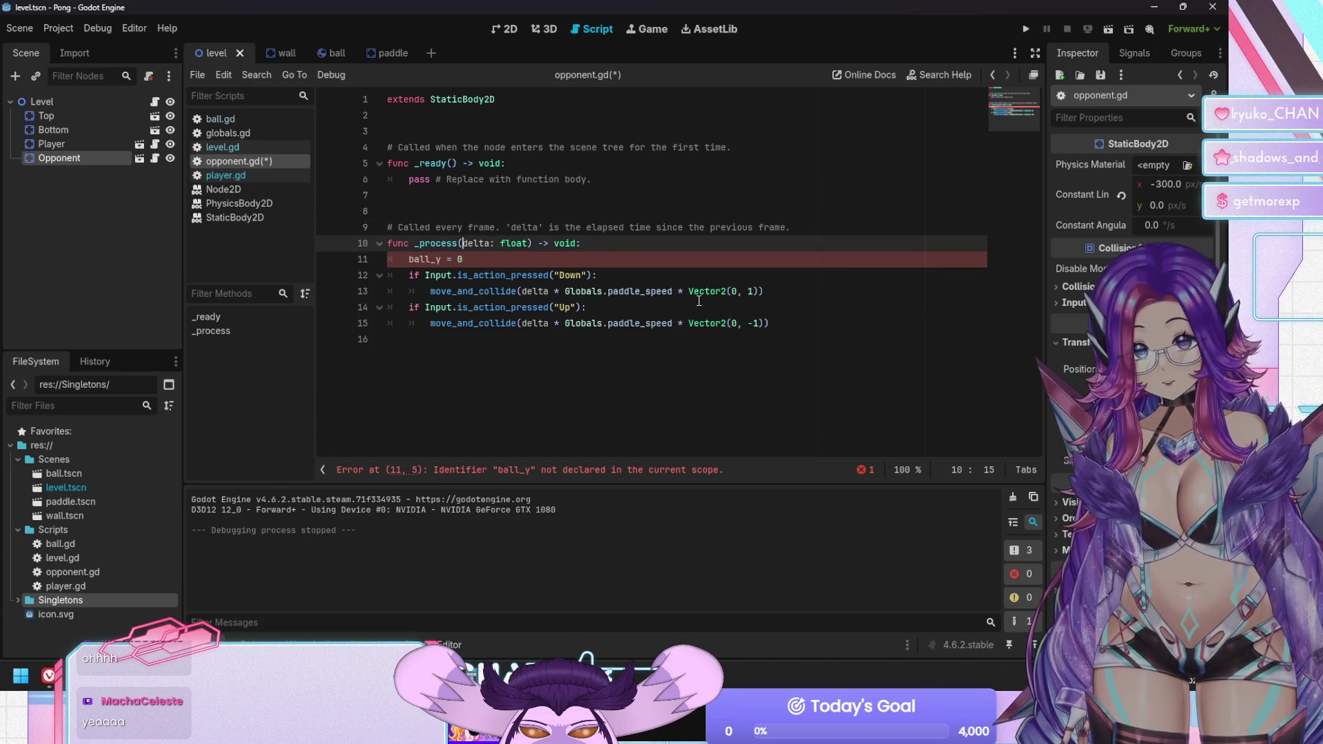
Declare 'var ball_y' below the extends line and tidy the blank lines
key("Up")
key("Up")
key("Up")
key("Down")
key("Down")
key("Return")
key("Up")
type("var")
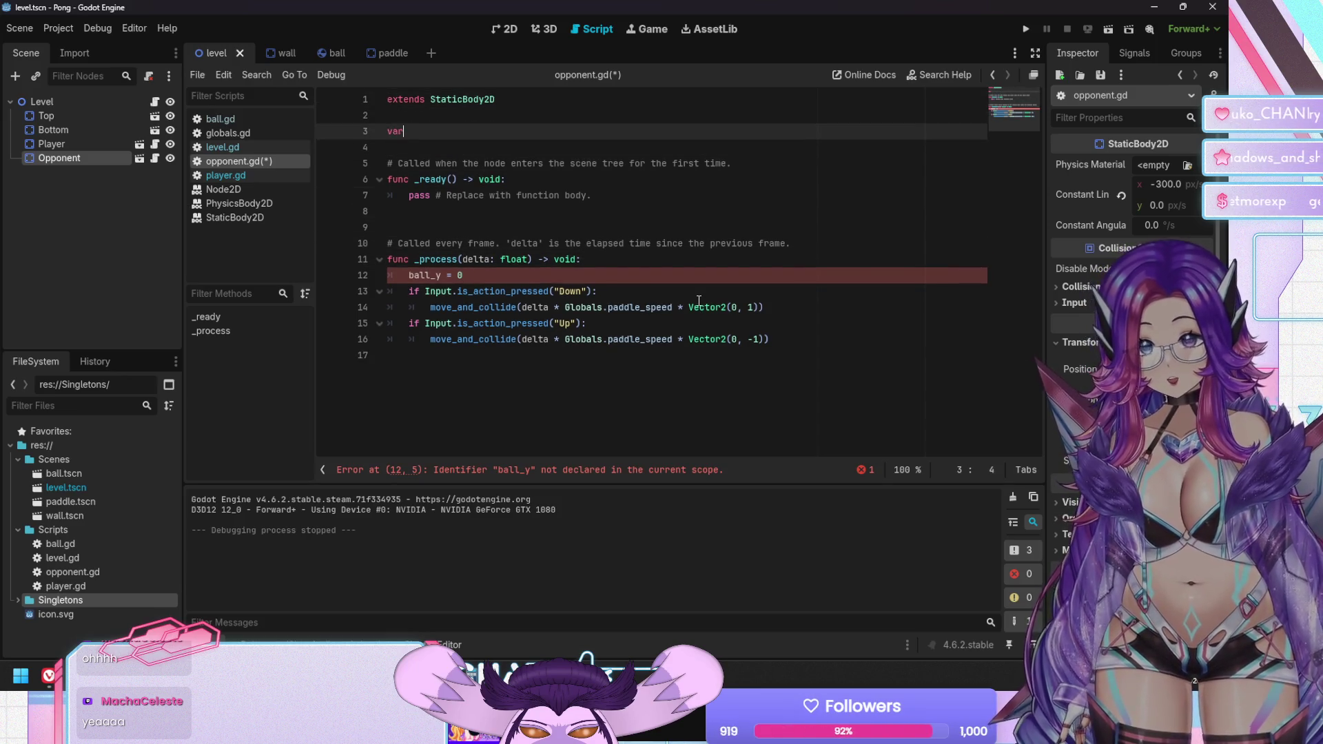
type(" ball_y")
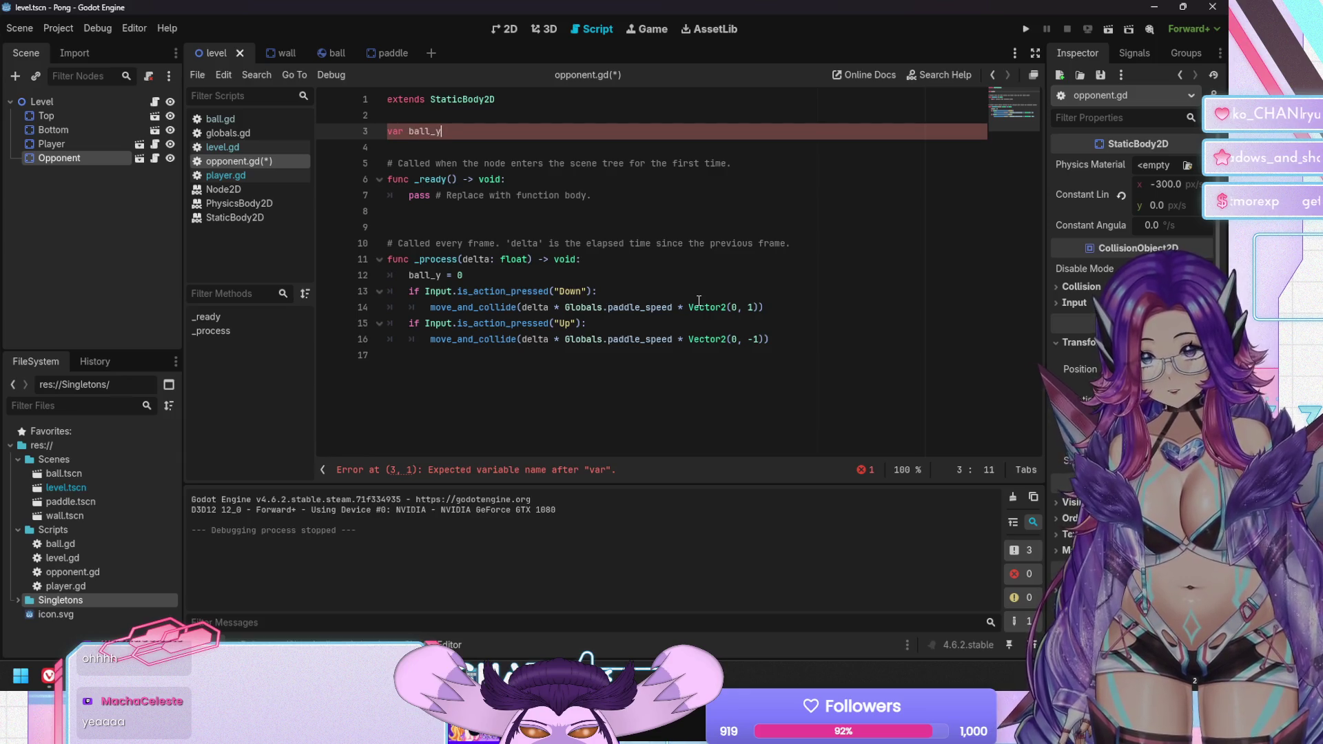
key("Down")
key("Down")
key("Down")
key("Up")
key("Up")
key("Up")
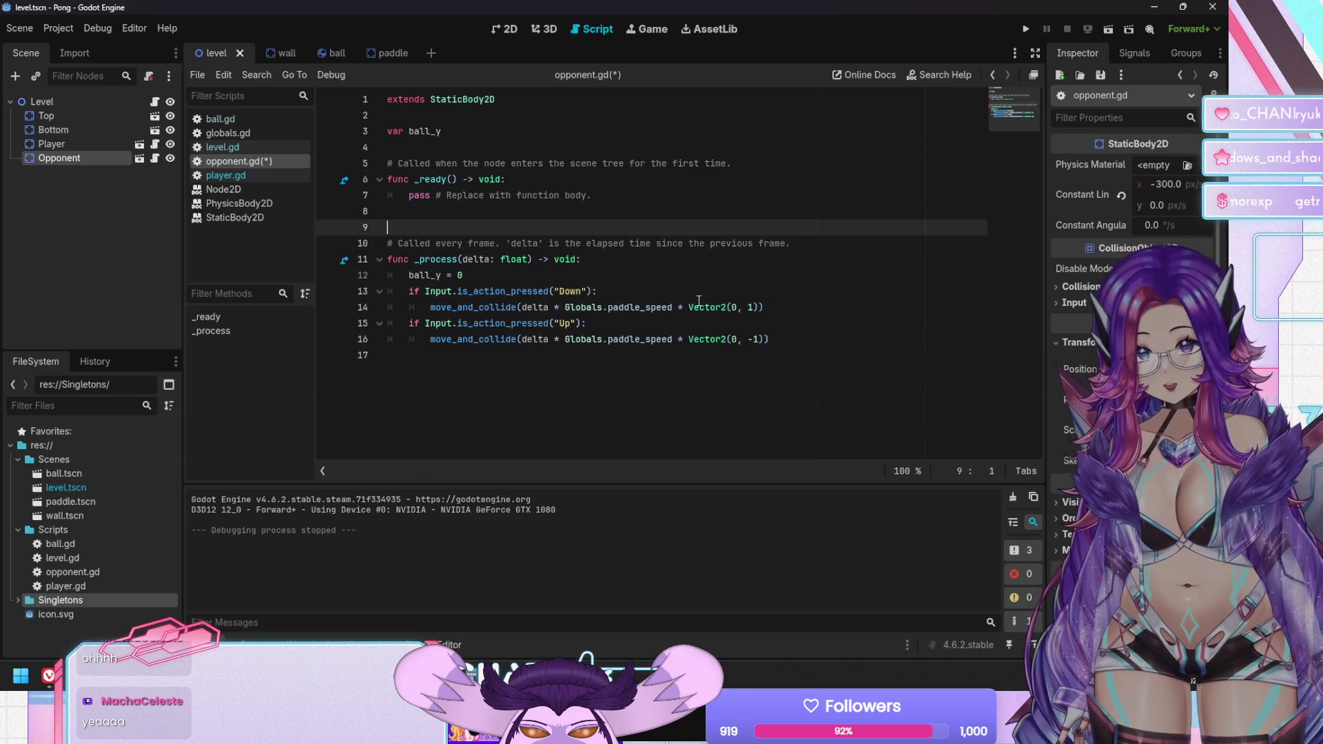
key("Delete")
Replace the Down input check with 'if ball_y > position.y'
key("Down")
key("Down")
key("Down")
key("End")
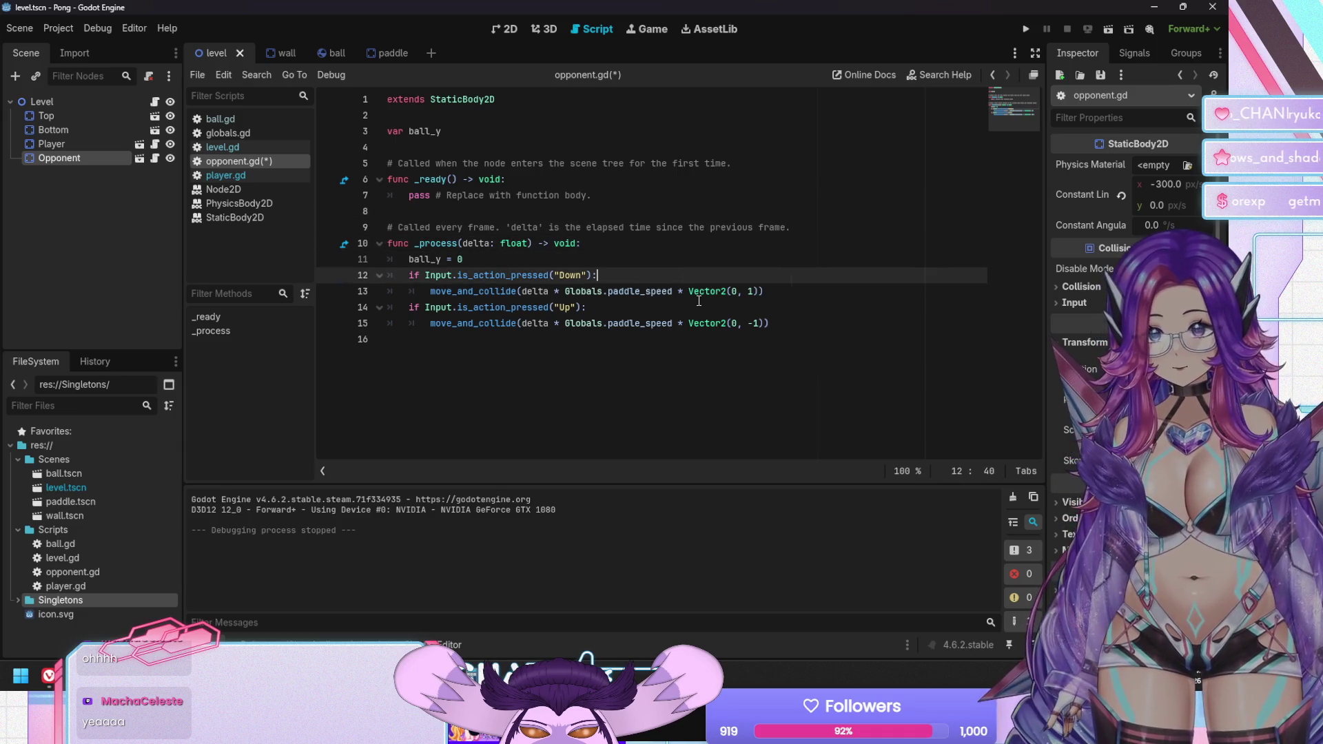
key("shift+Home")
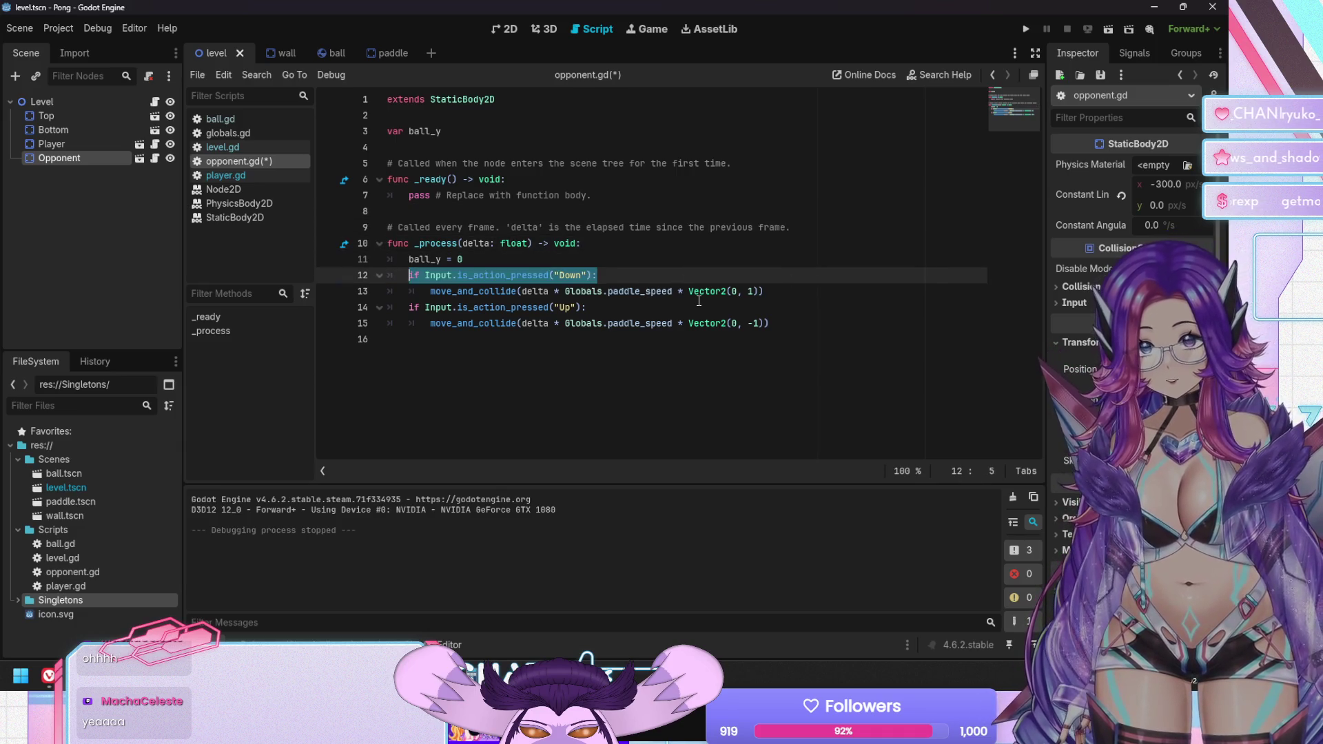
key("shift+Right")
key("shift+Right")
key("shift+Right")
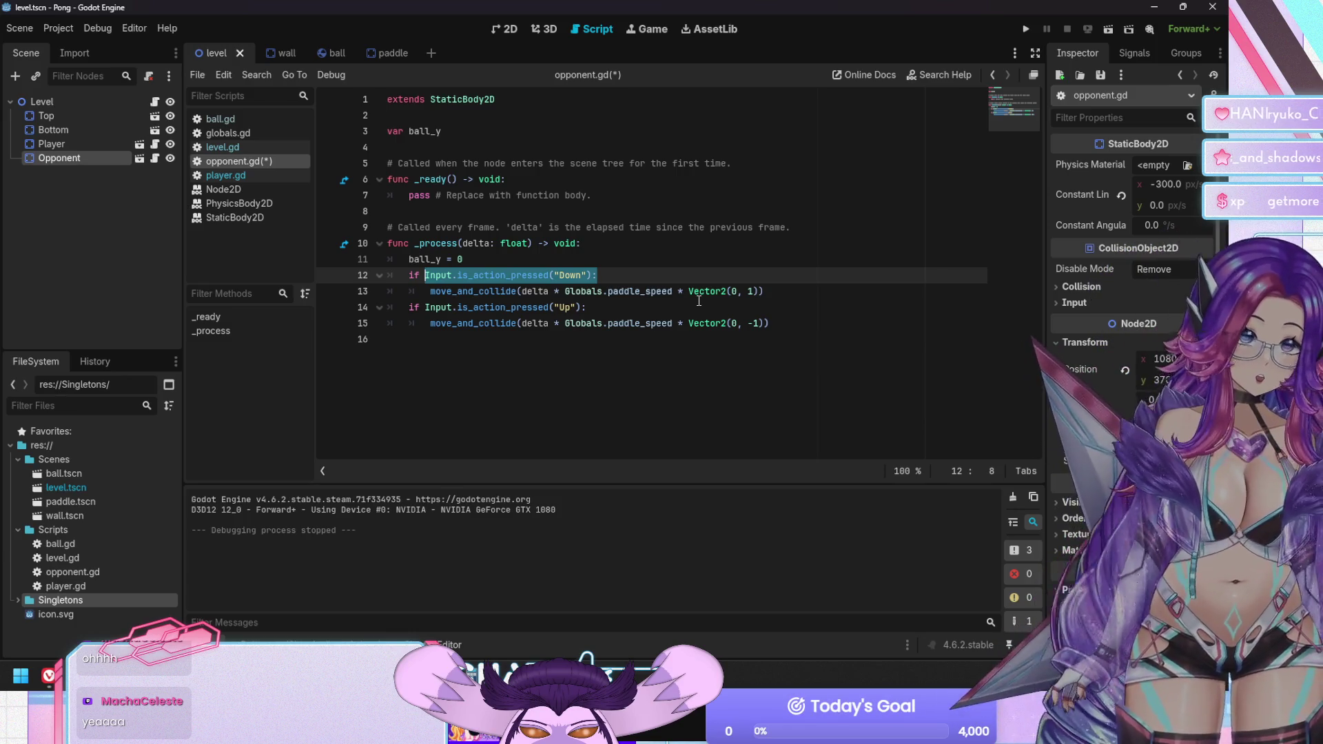
type("if ball_y ")
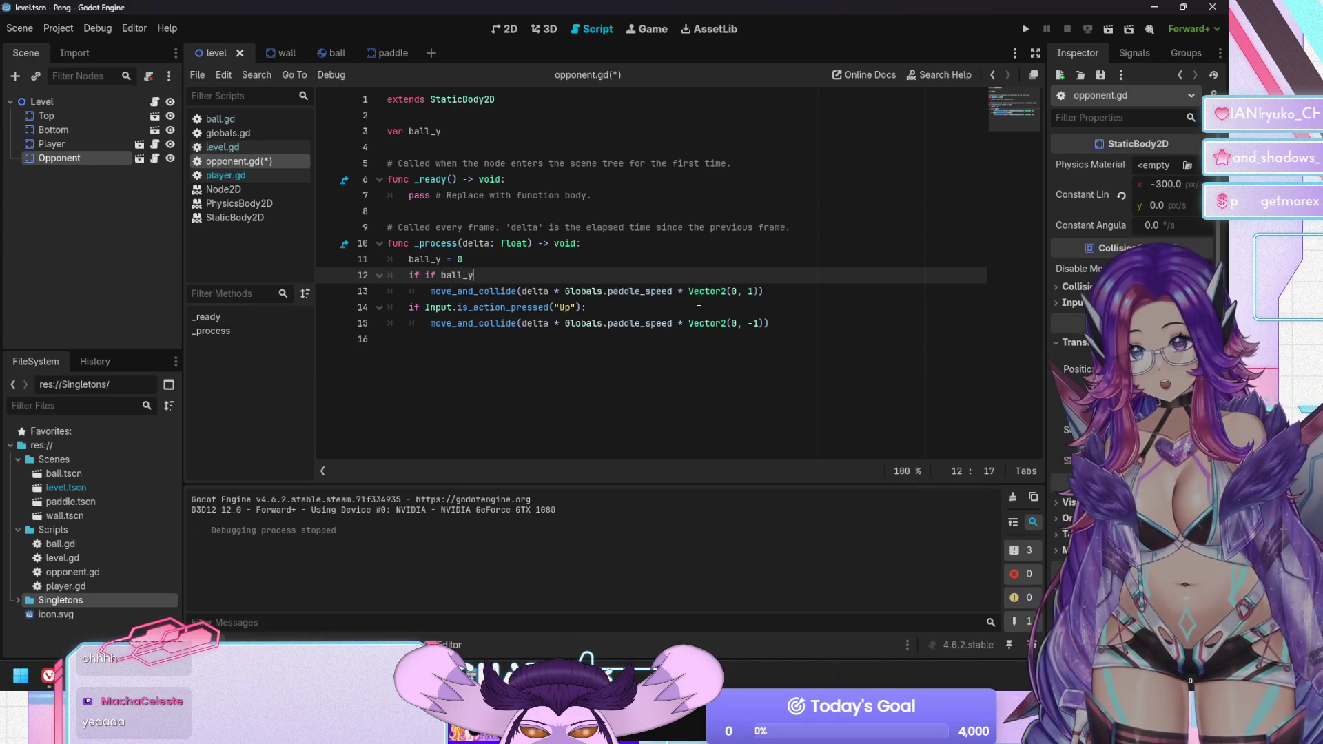
type("> ")
type("pot")
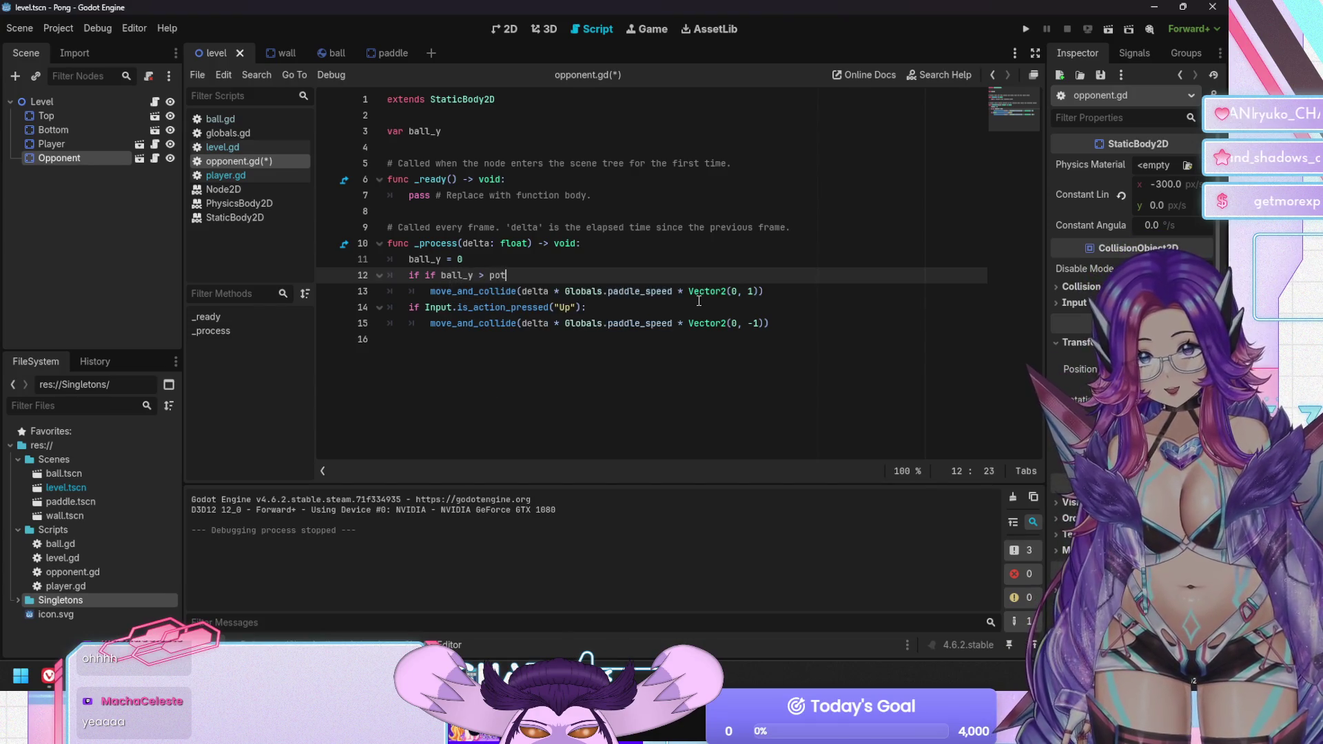
key("BackSpace")
type("sition.")
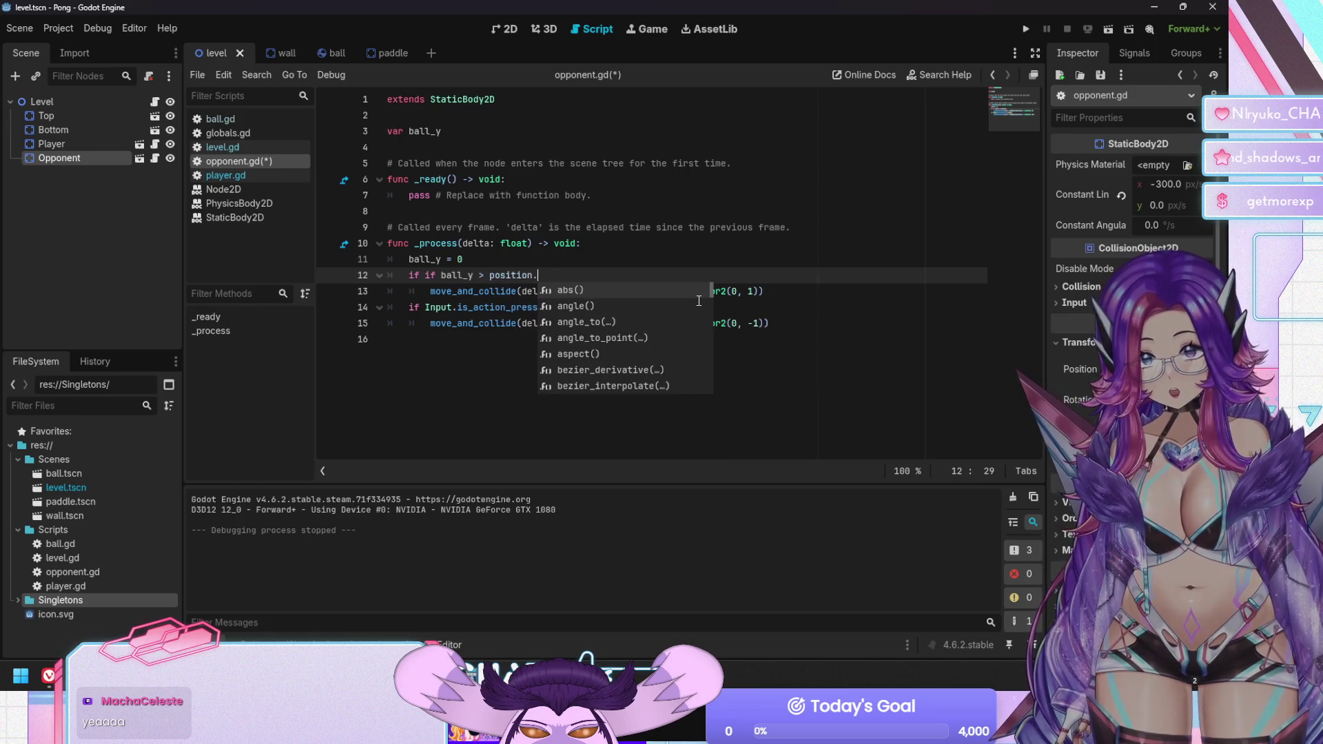
type("y")
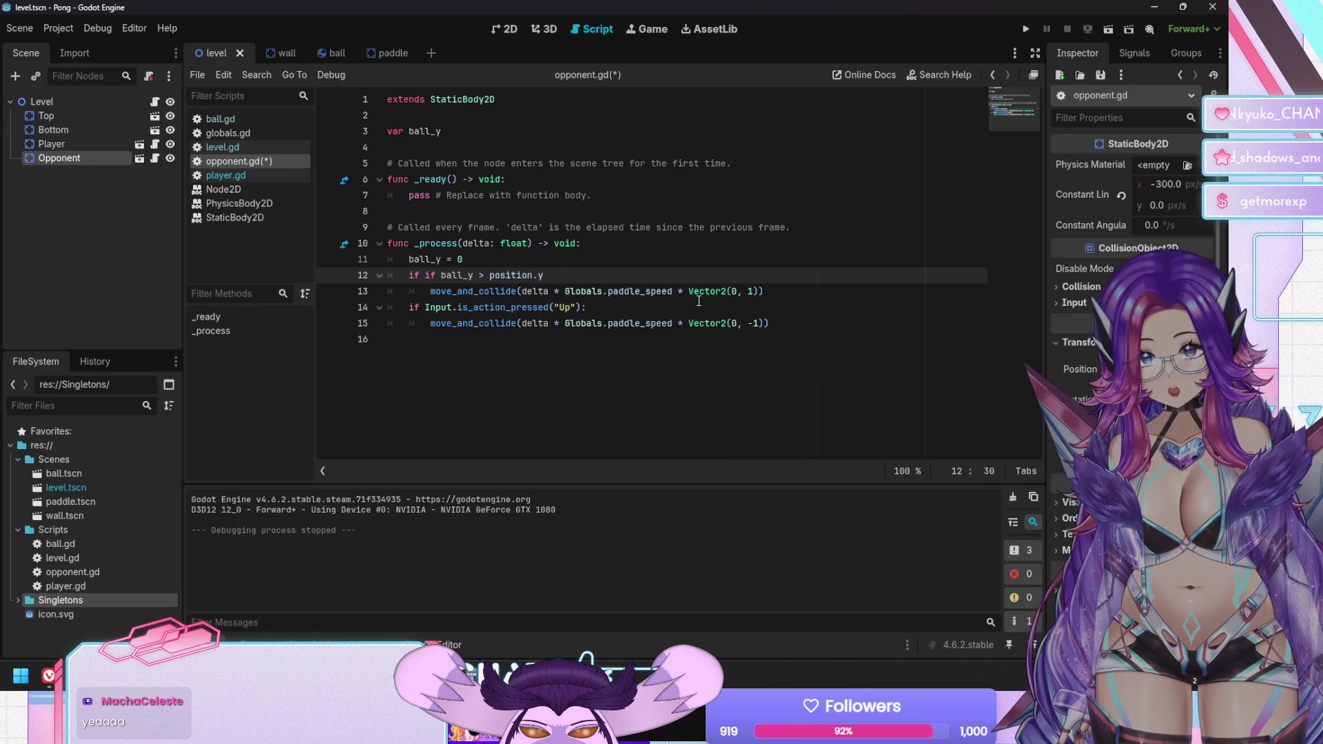
key("Down")
key("Down")
key("Home")
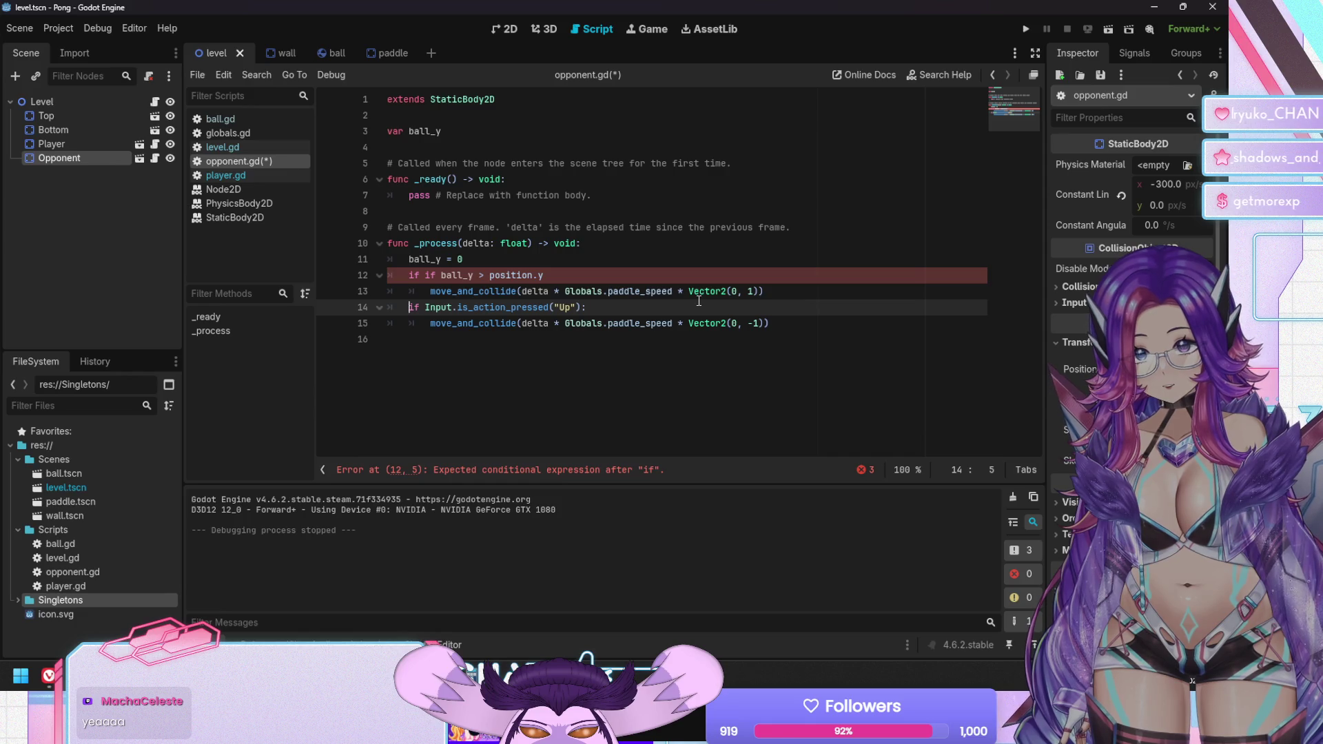
key("Up")
key("Up")
key("End")
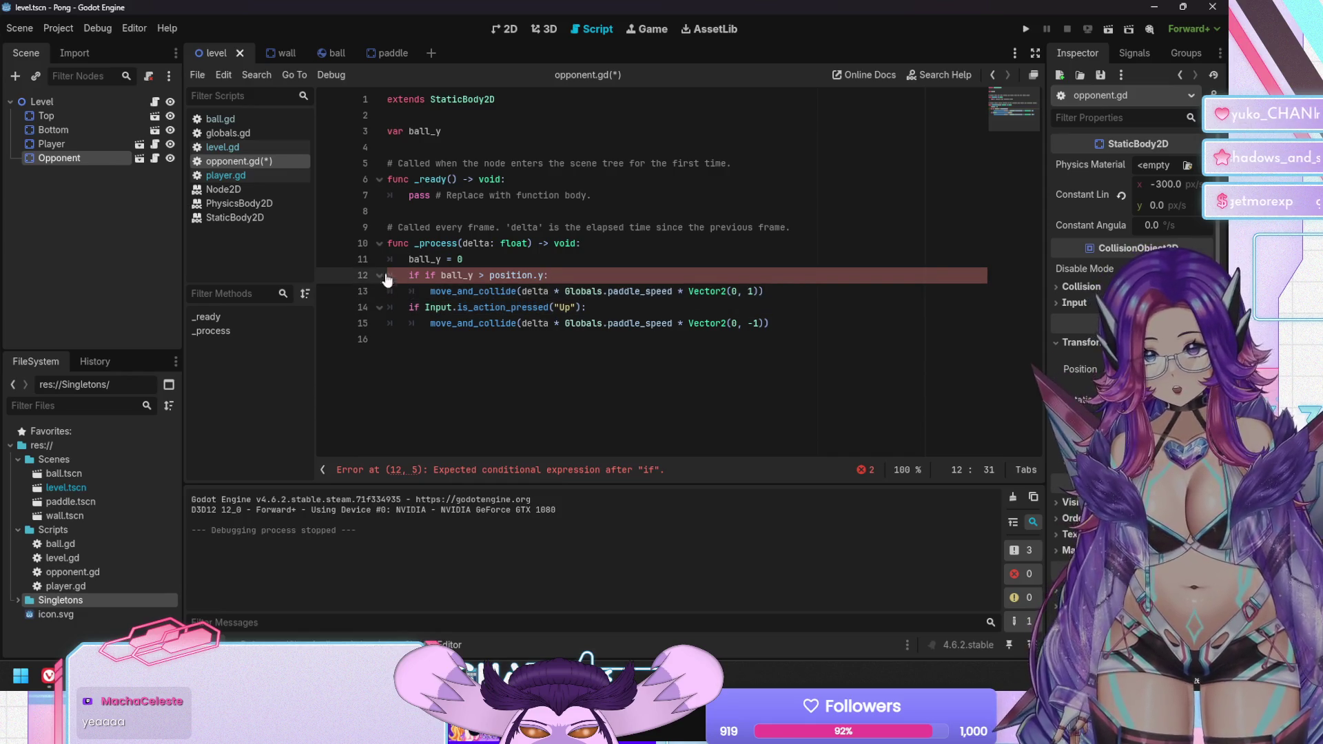
left_click_drag(425, 277, 443, 279)
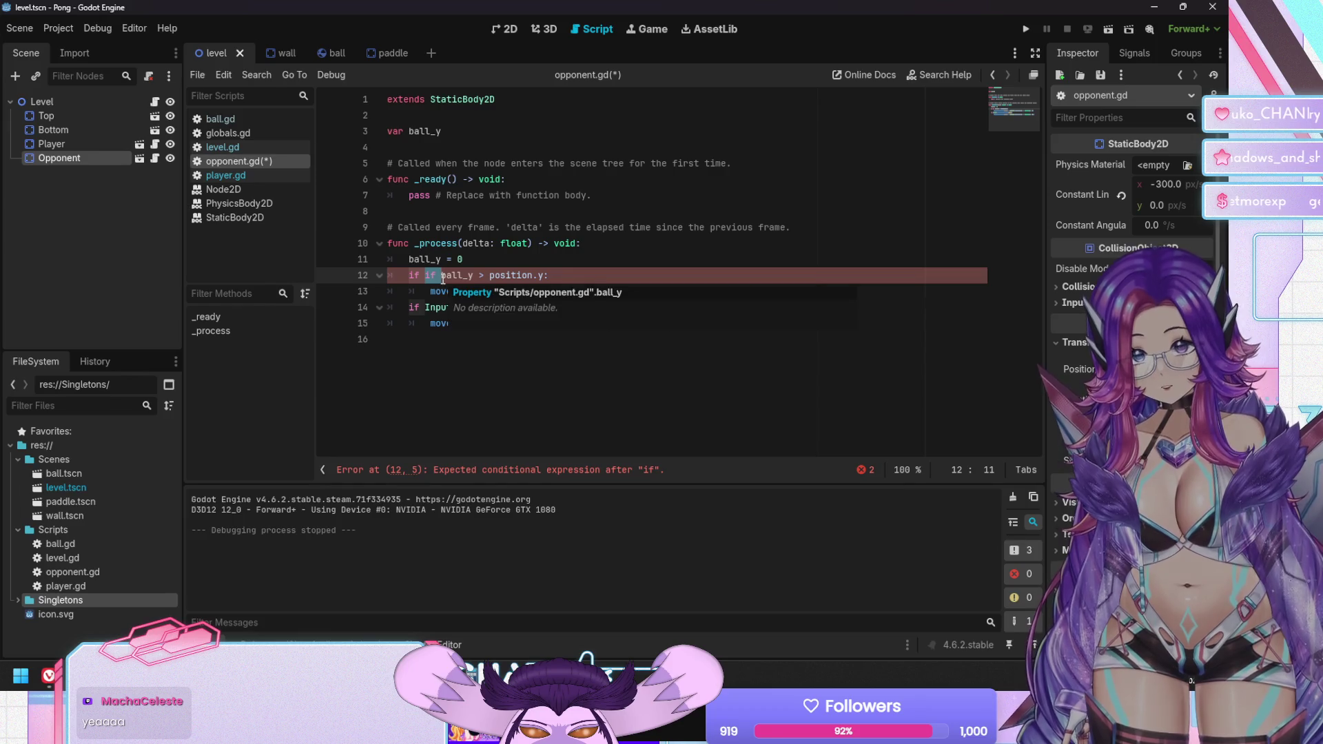
key("BackSpace")
Replace the Up input check with 'ball_y < position.y:' and save
left_click(432, 310)
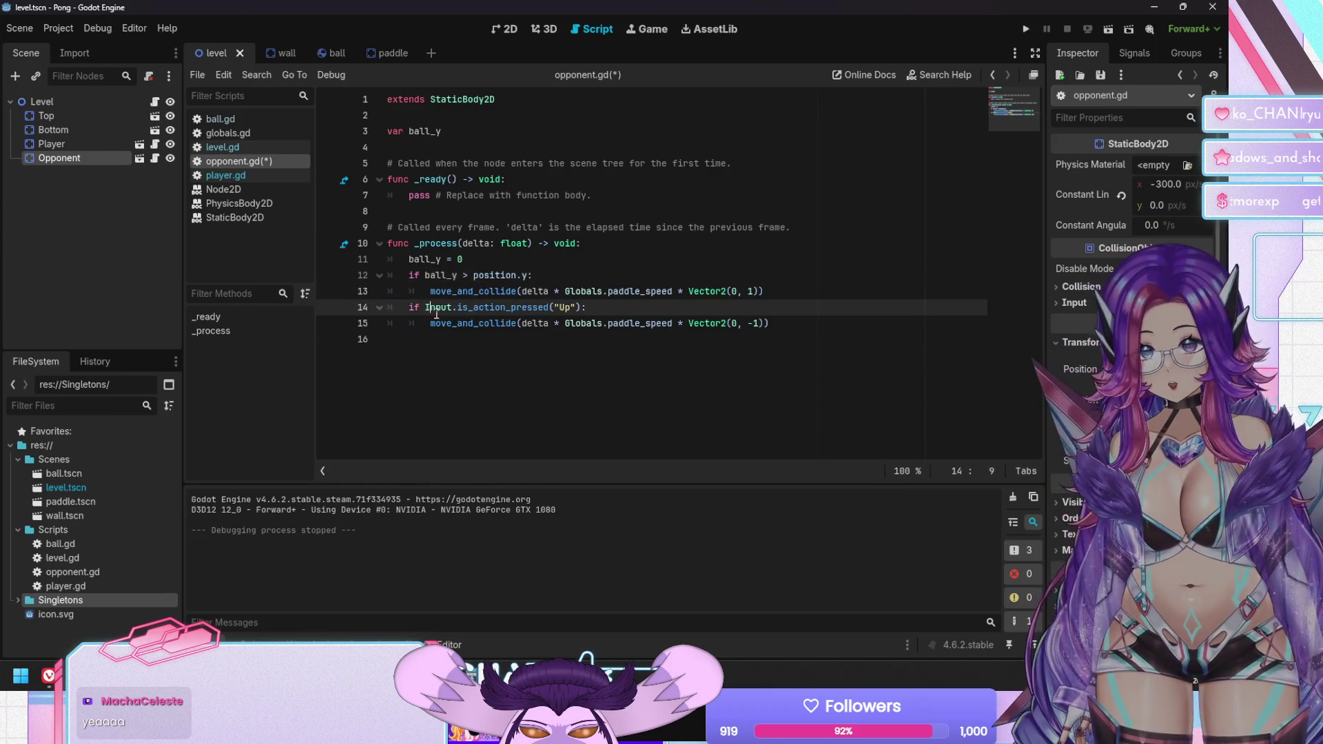
key("shift+End")
type("ball_y")
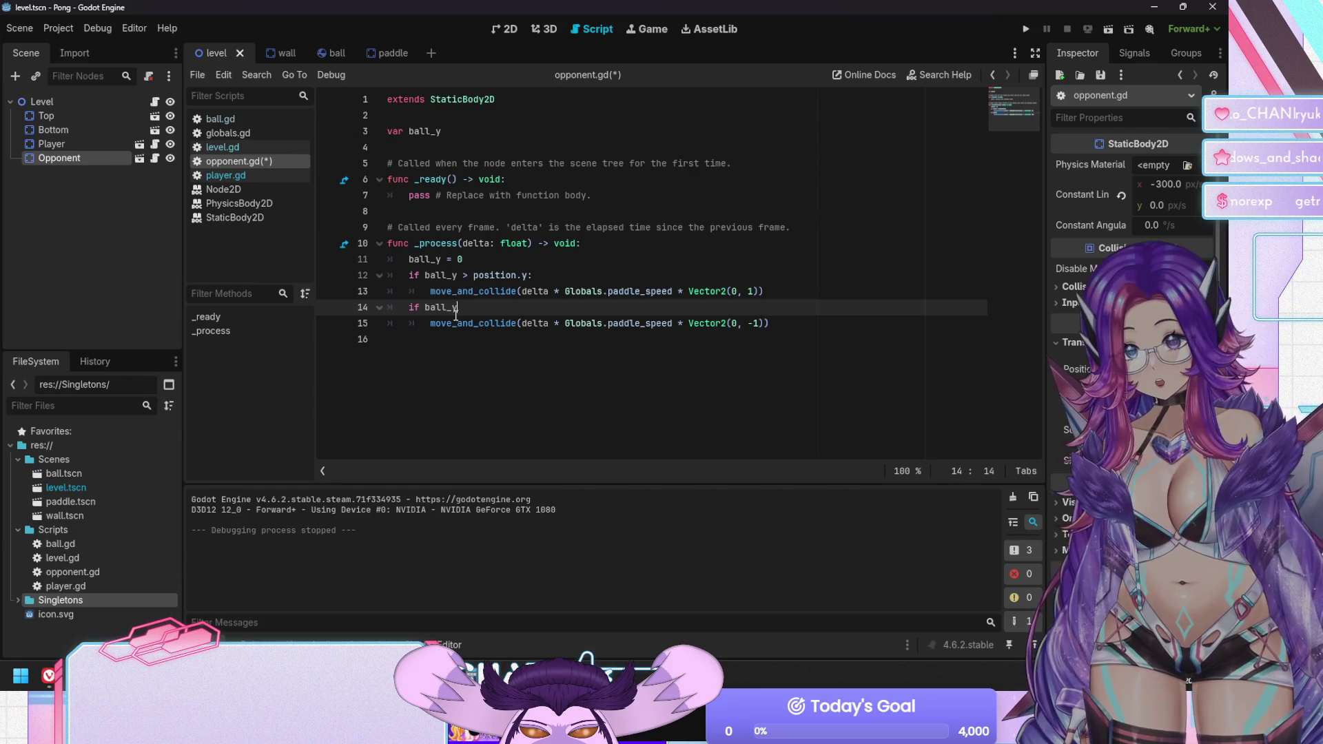
type(" < position")
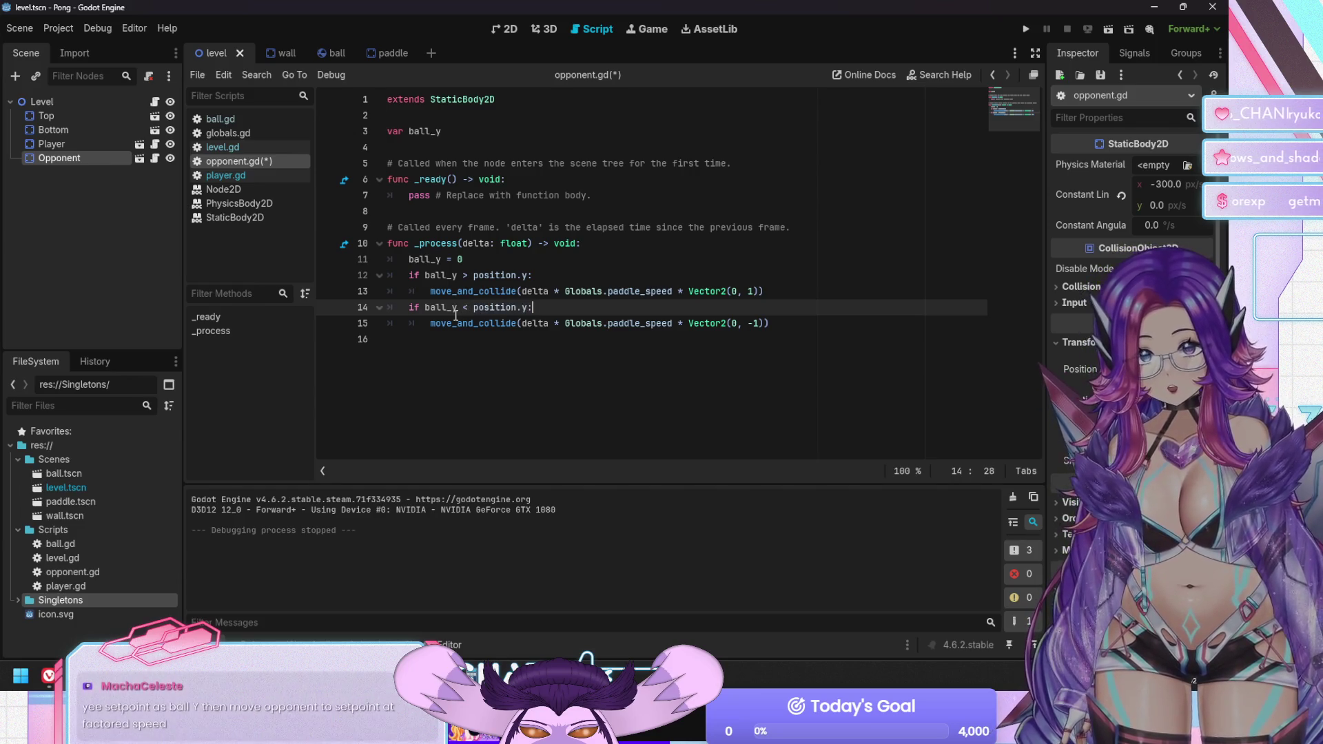
type(".y:")
key("ctrl+s")
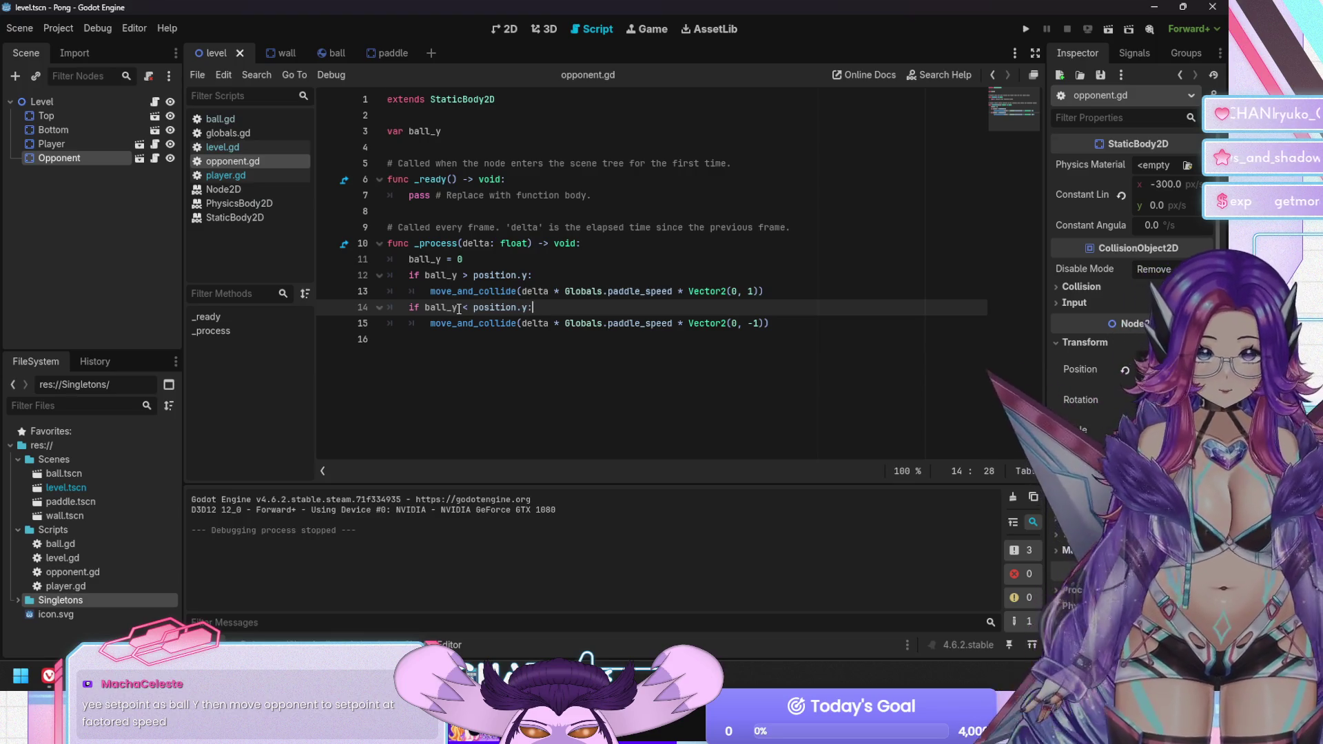
Change the ball_y assignment from 0 to 100 and save
left_click(466, 263)
key("shift+Left")
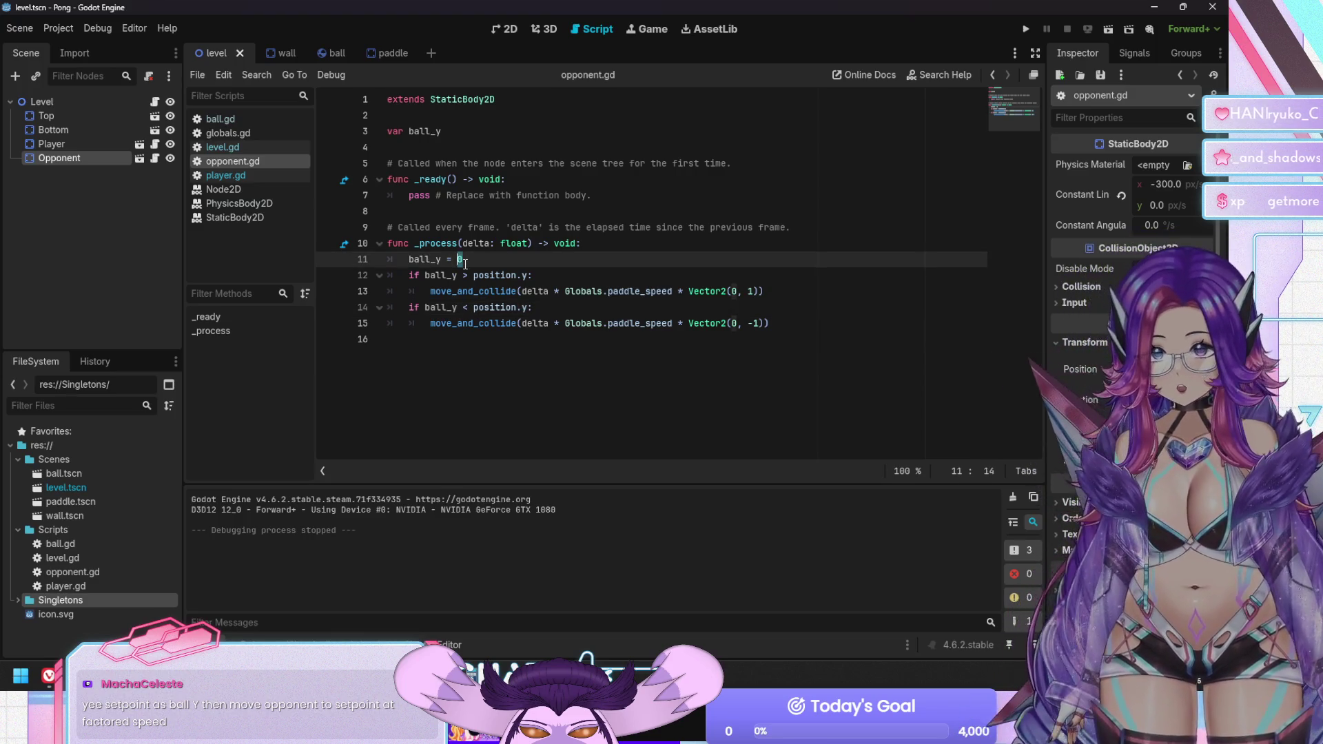
type("100")
key("ctrl+s")
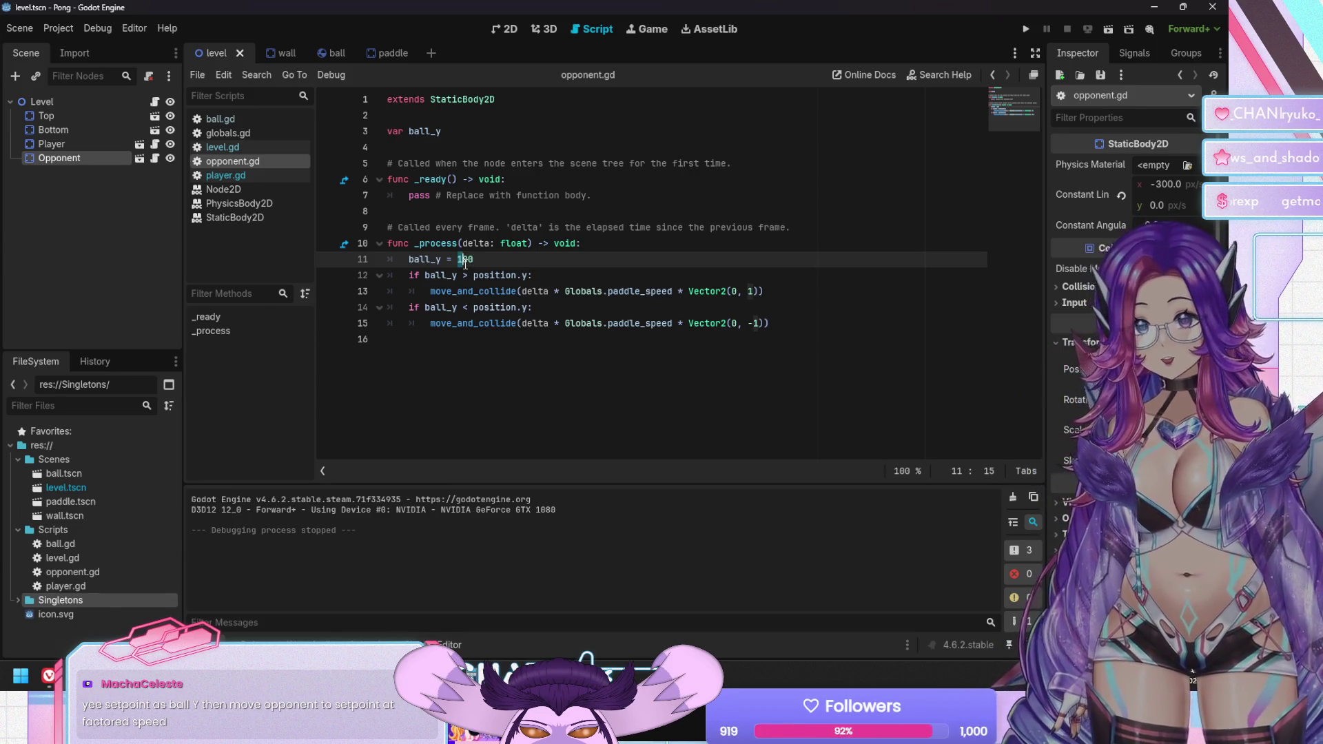
Test-run the game with ball_y set to 700, 600, then 500, then comment out the assignment
type("7")
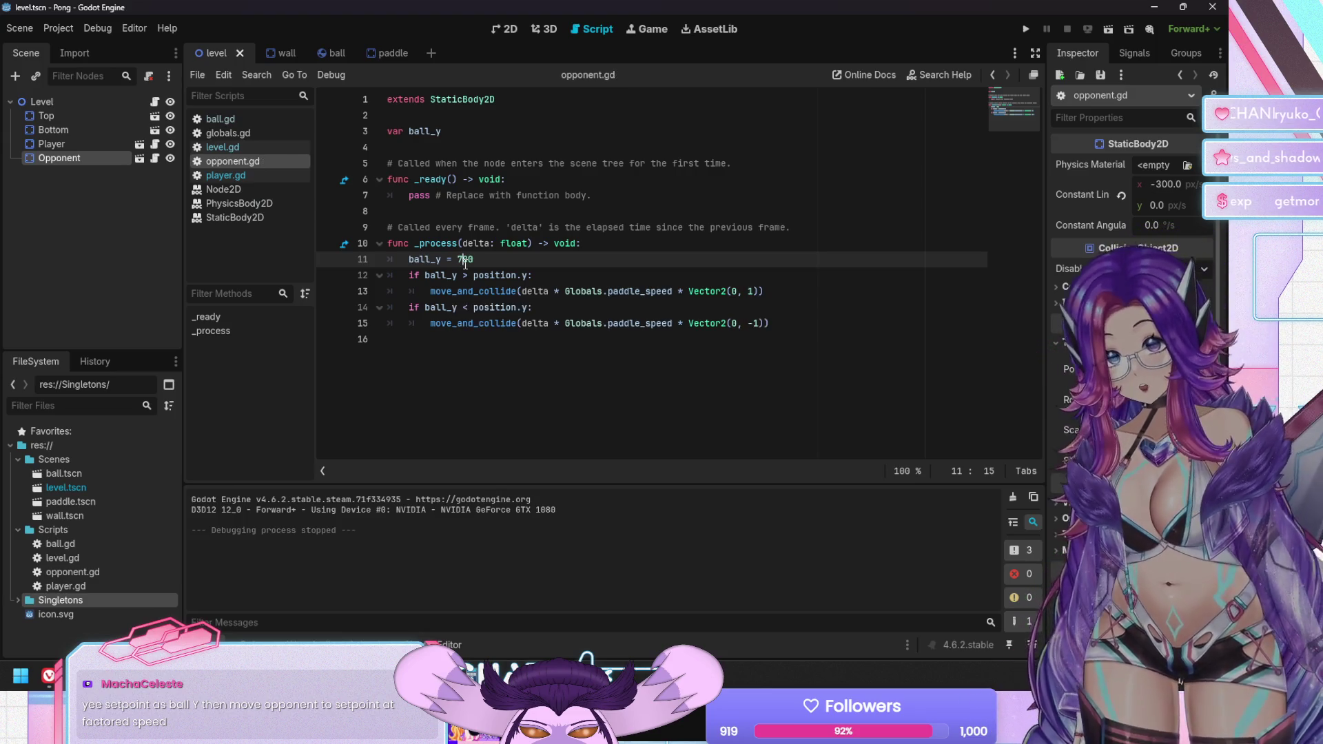
key("F5")
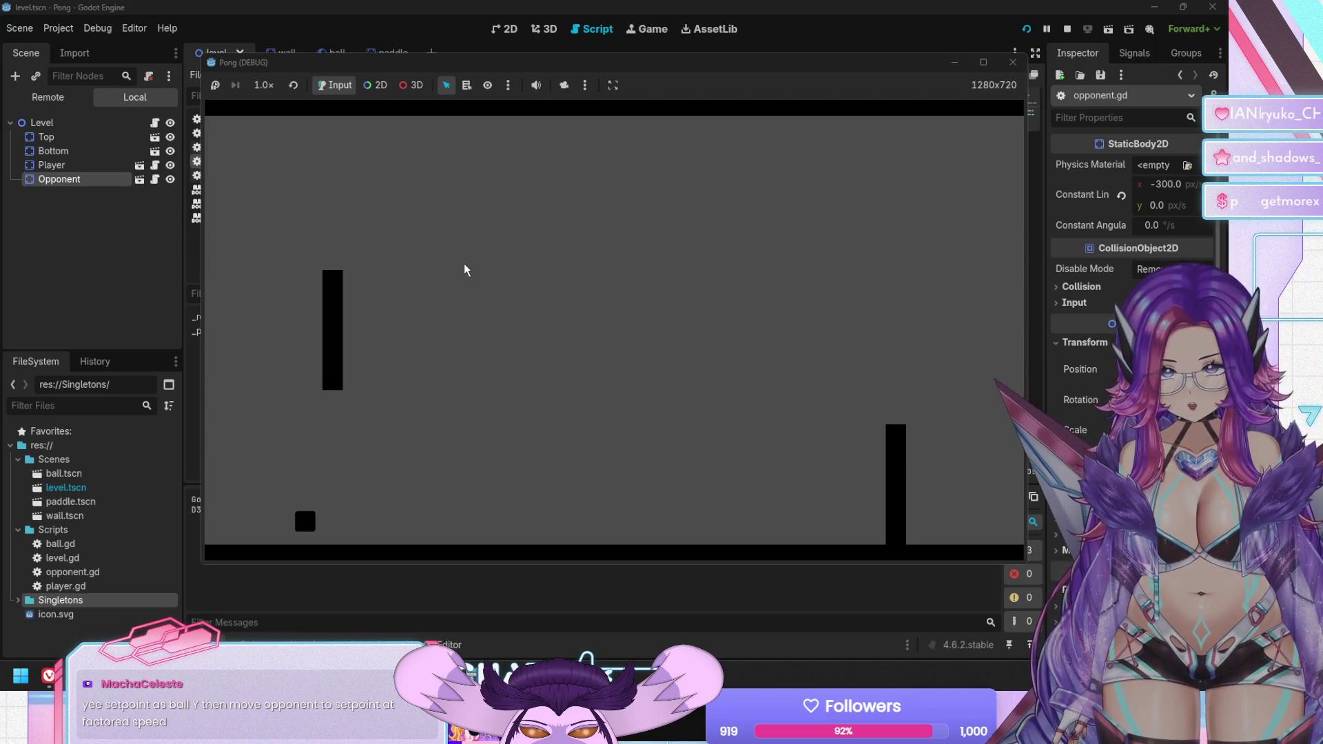
key("F8")
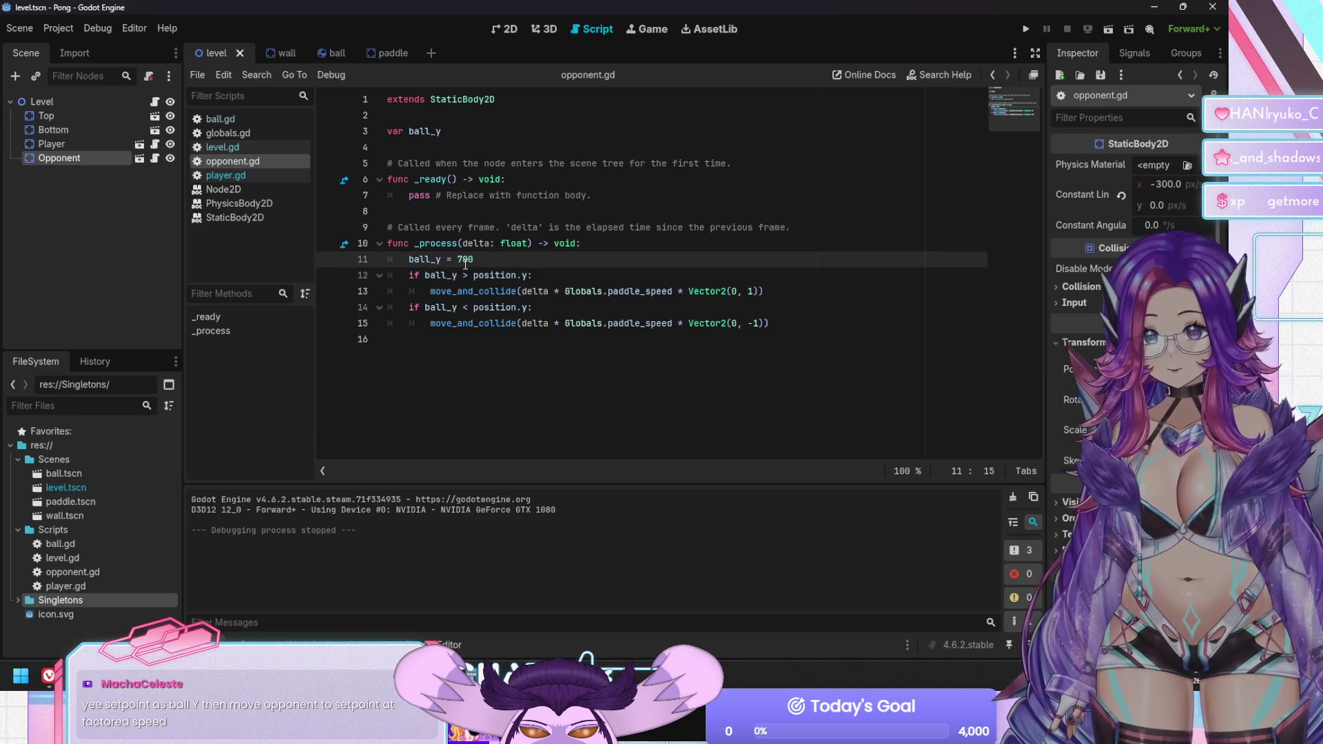
key("Left")
type("6")
key("F5")
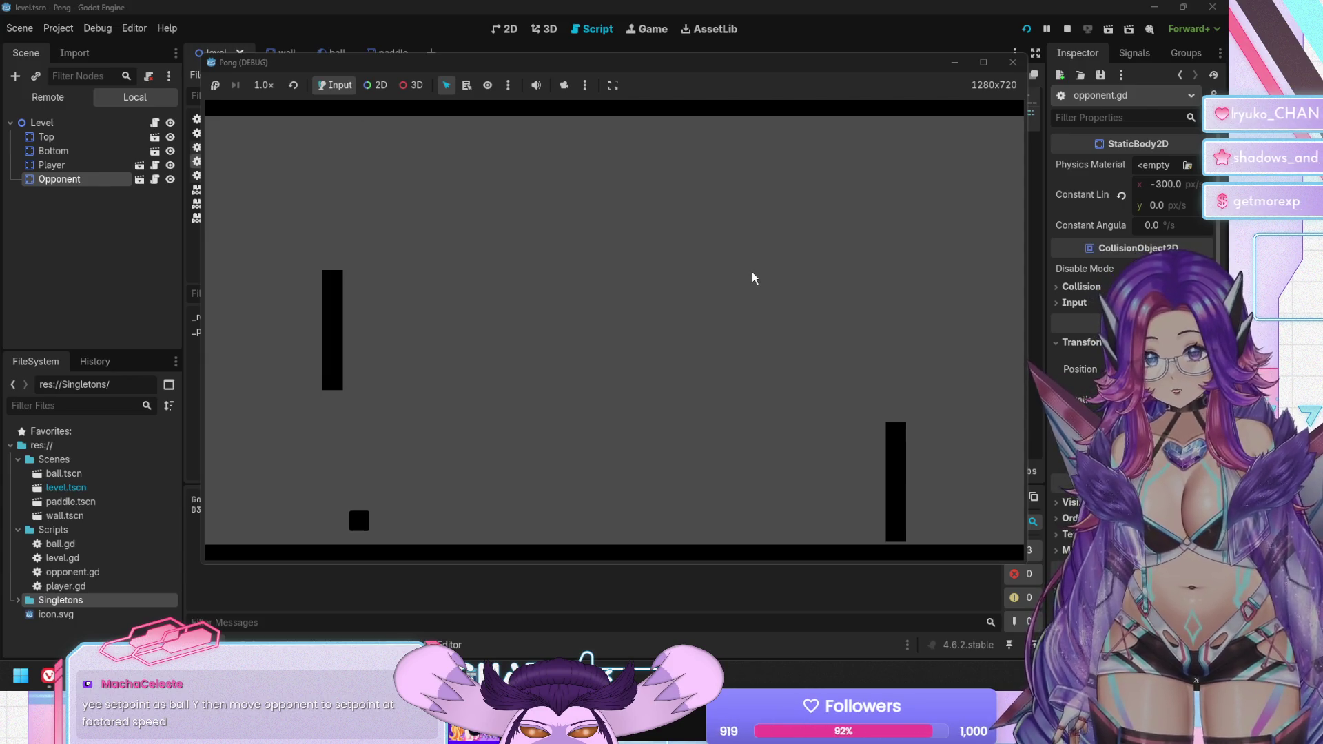
key("F8")
key("Right")
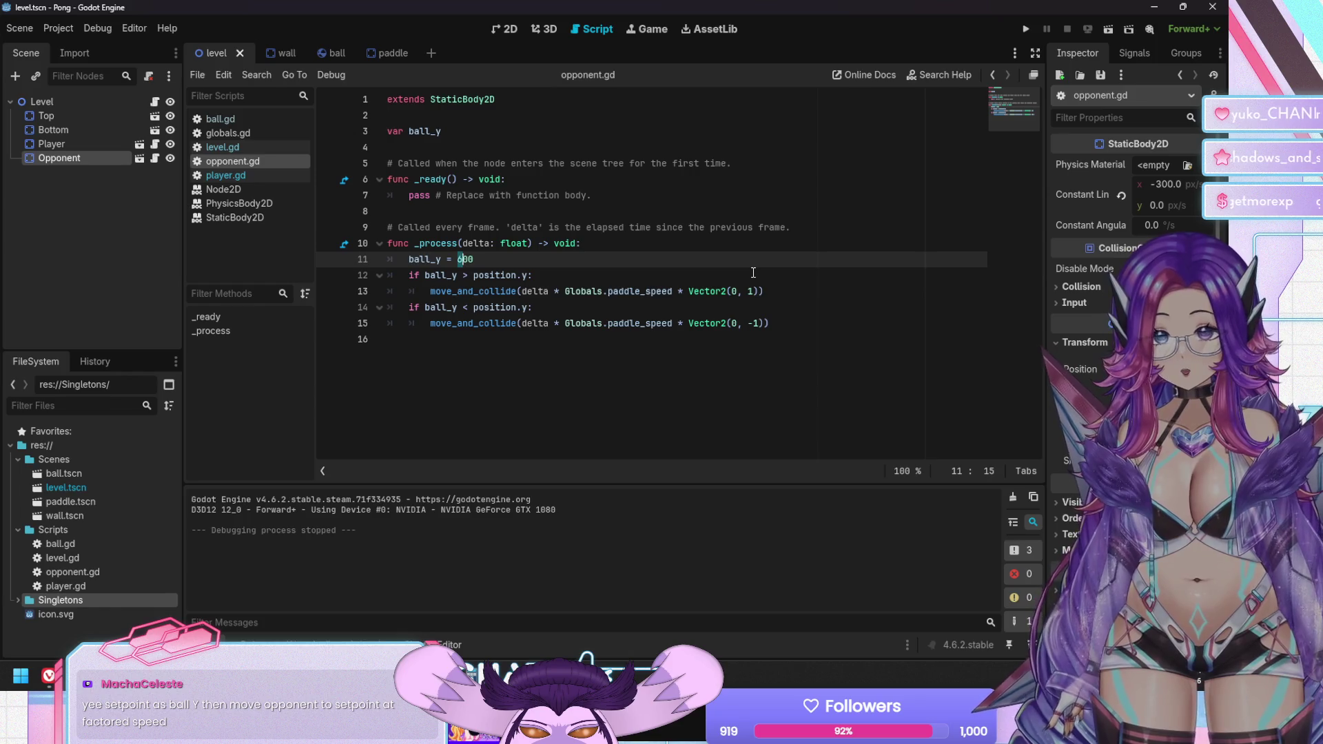
key("BackSpace")
type("5")
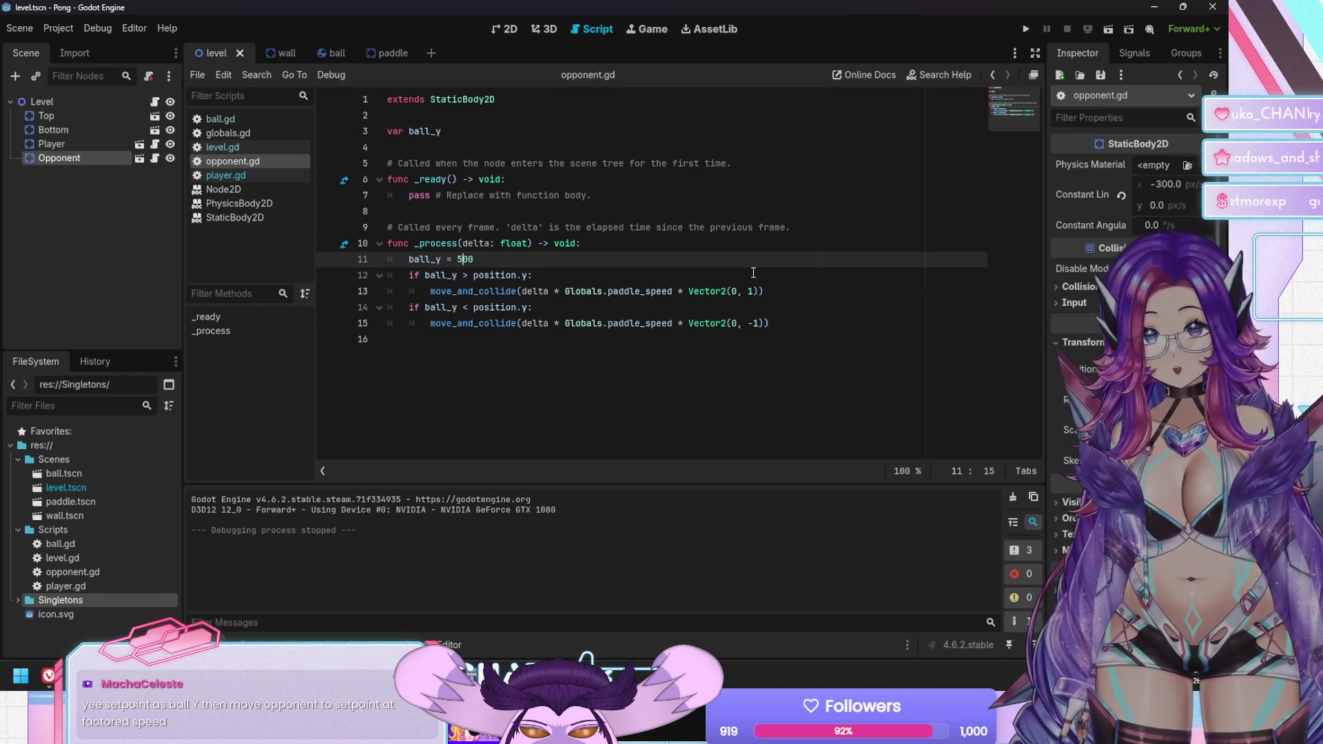
key("F5")
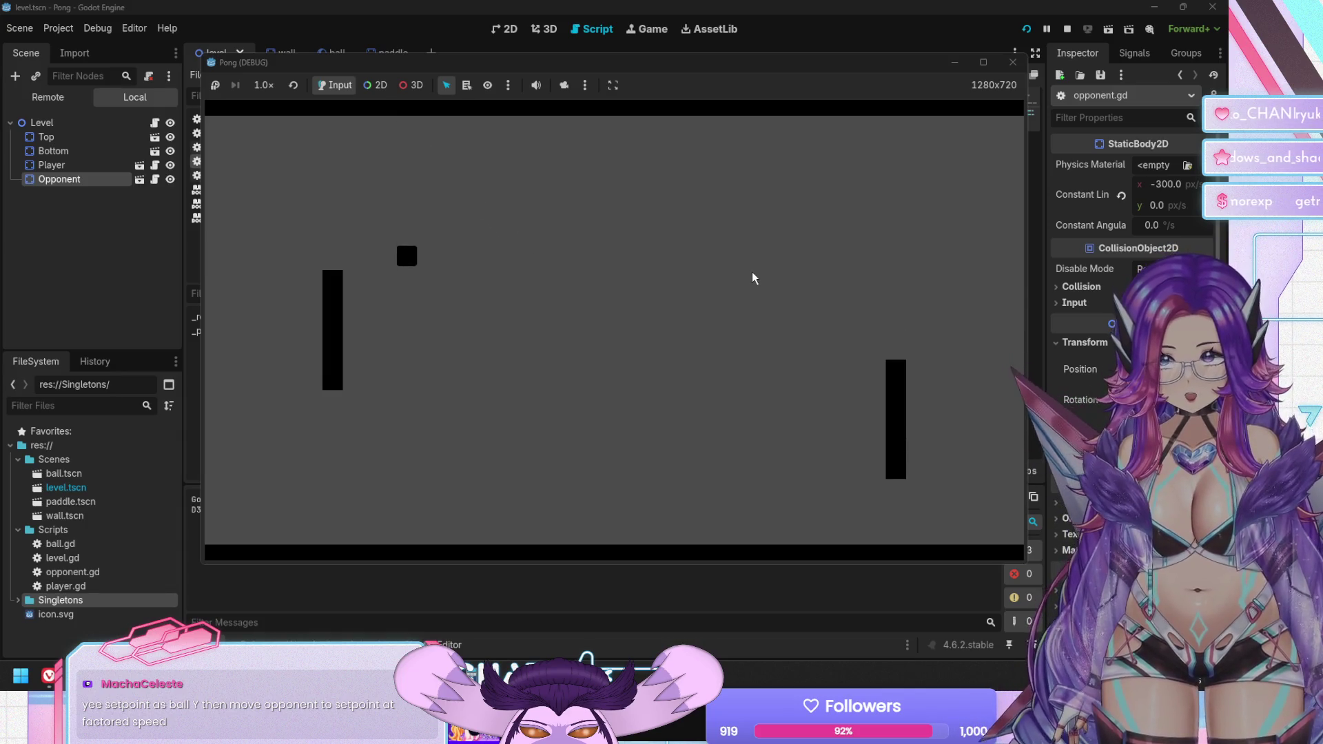
key("F8")
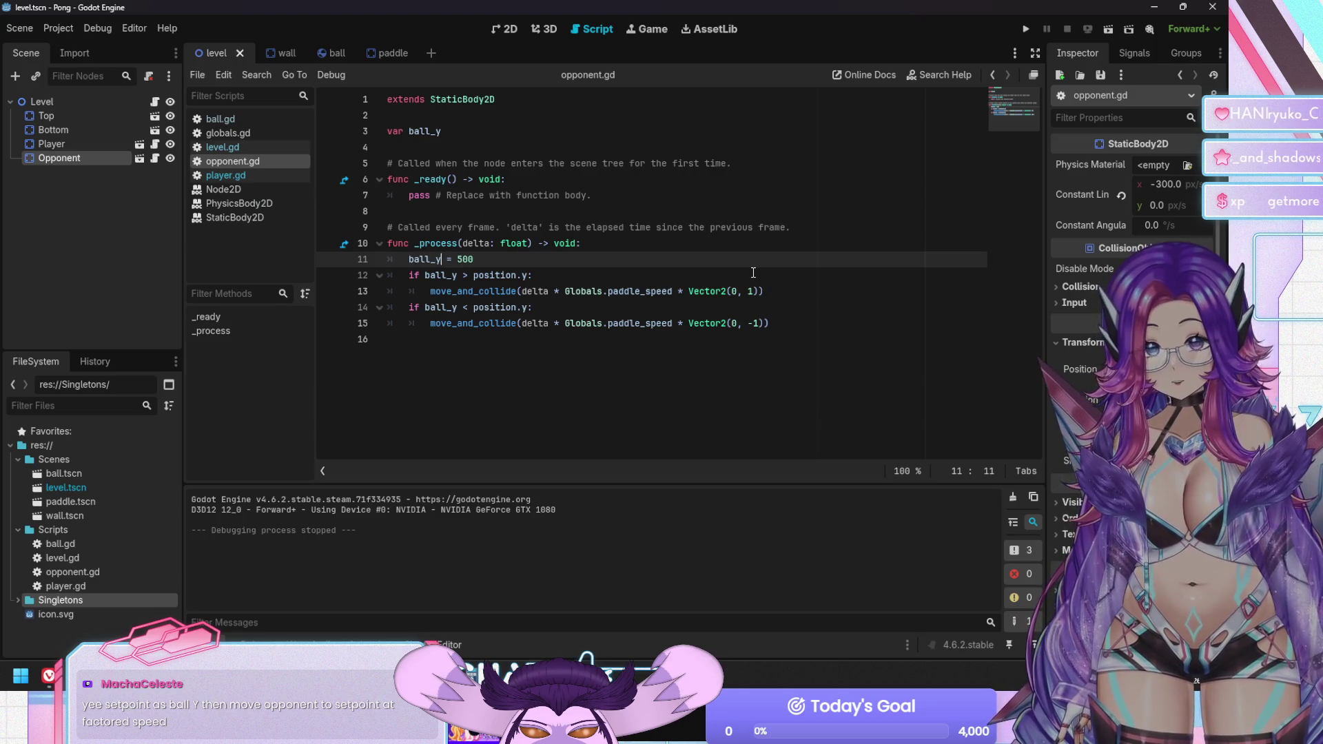
key("ctrl+k")
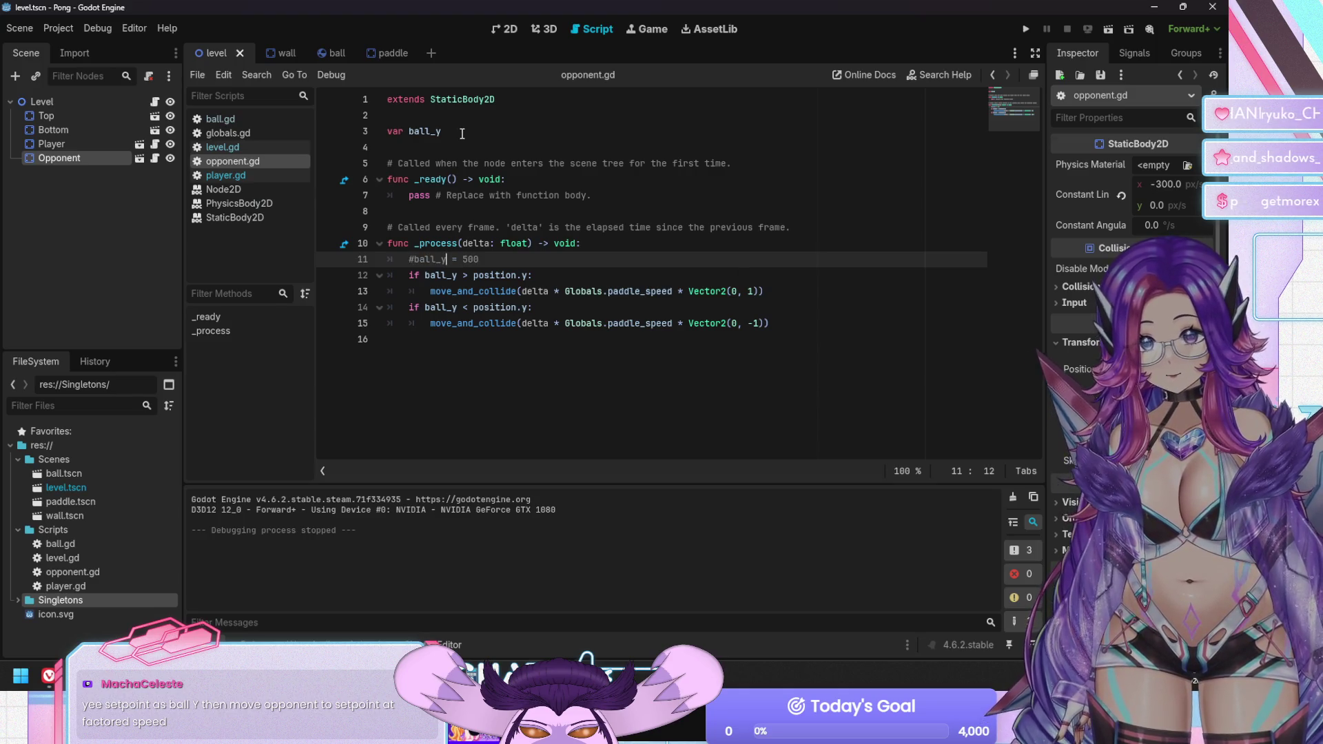
Type the ball_y declaration as ': int'
left_click(462, 132)
type(": int")
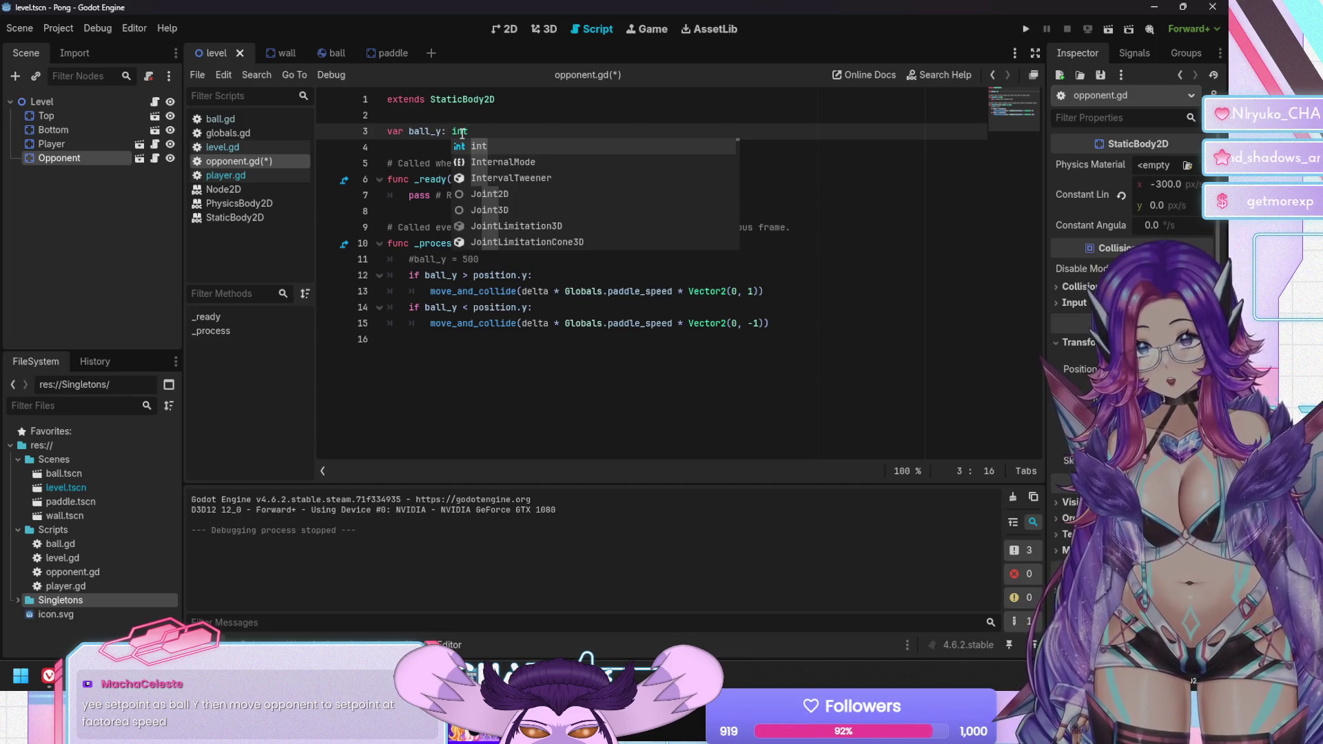
key("Escape")
key("Down")
key("Down")
key("Down")
key("Down")
key("Down")
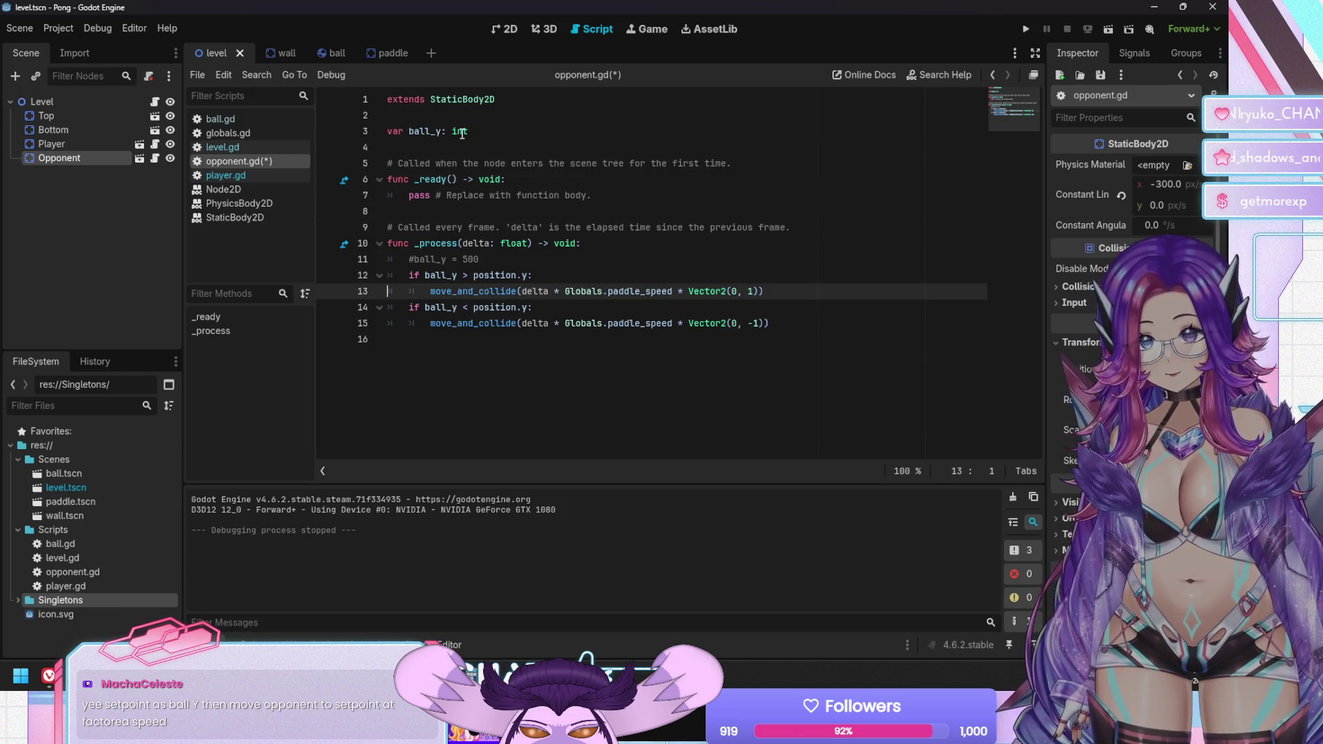
key("Up")
key("Up")
key("Up")
key("Down")
key("Down")
key("Down")
key("Down")
key("Down")
Insert an indented line above the commented 'ball_y = 500' and start a ball_y assignment
key("End")
key("shift+Home")
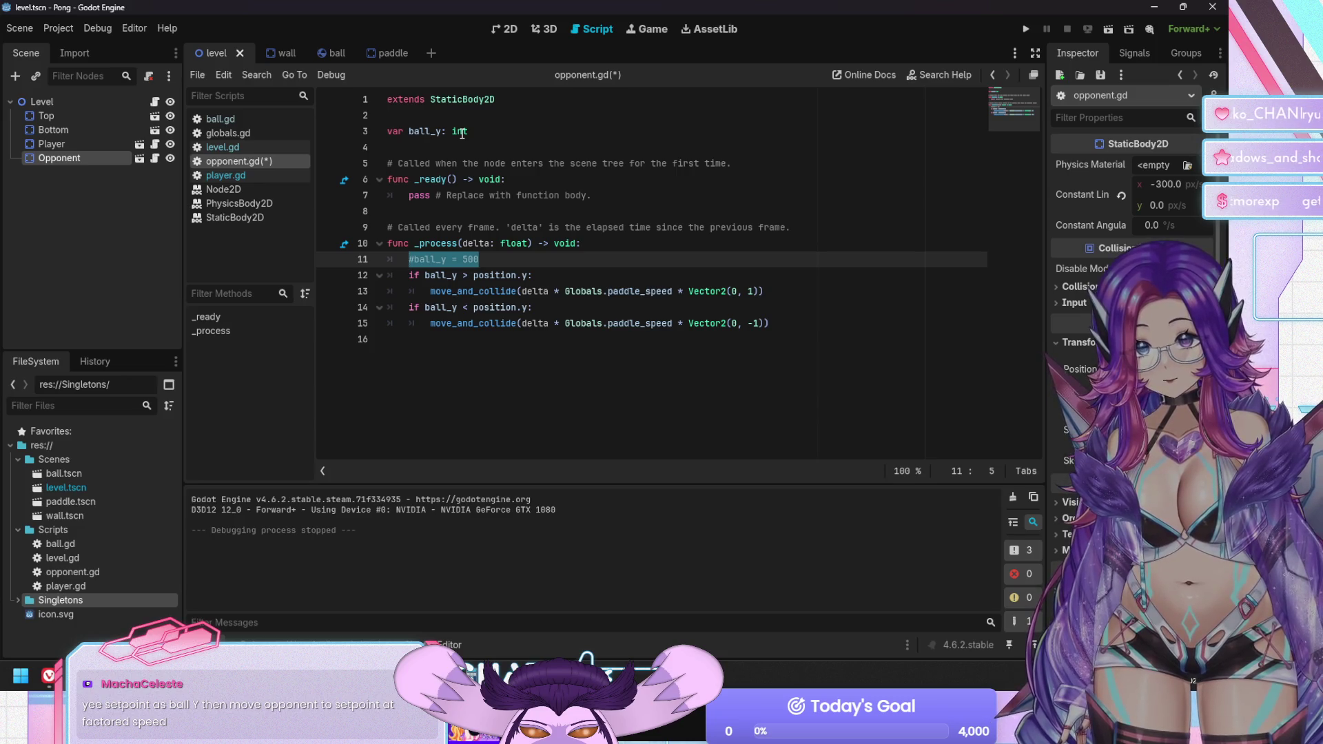
key("Up")
key("End")
key("Return")
type("ball_y =")
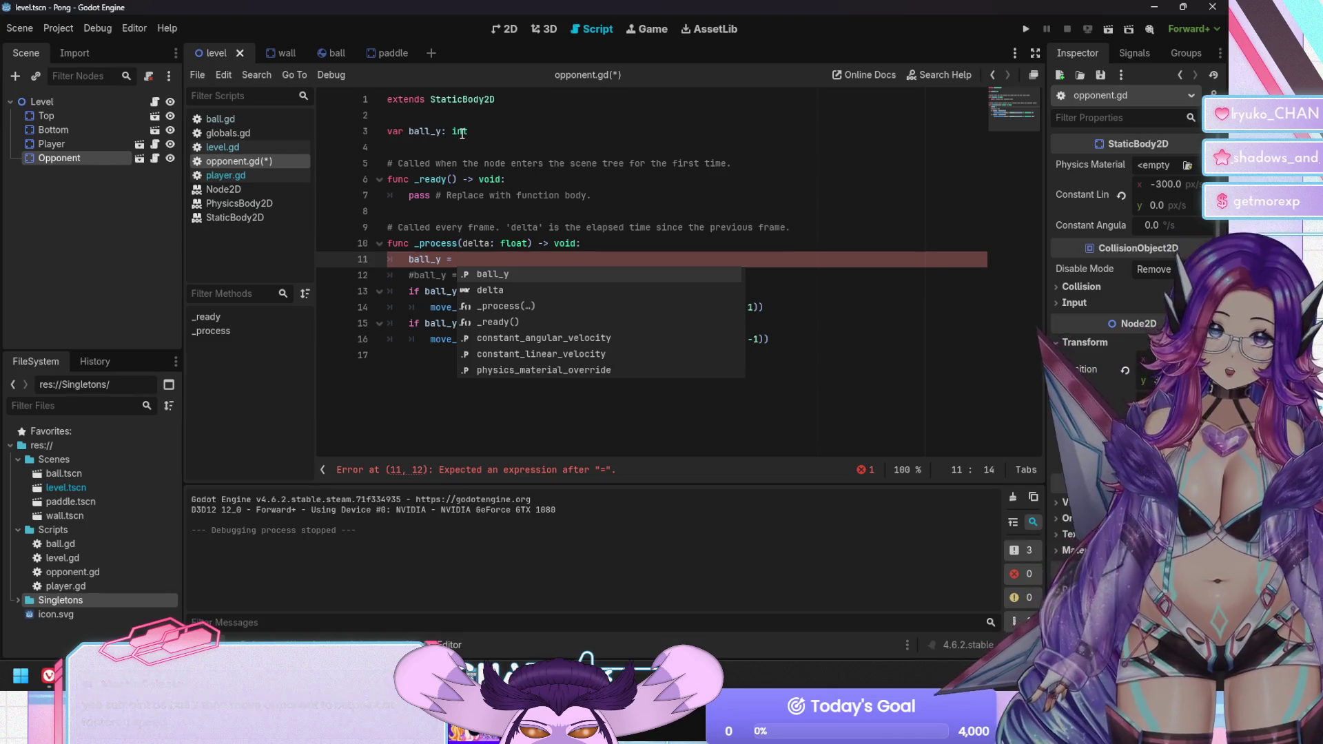
key("BackSpace")
key("BackSpace")
key("BackSpace")
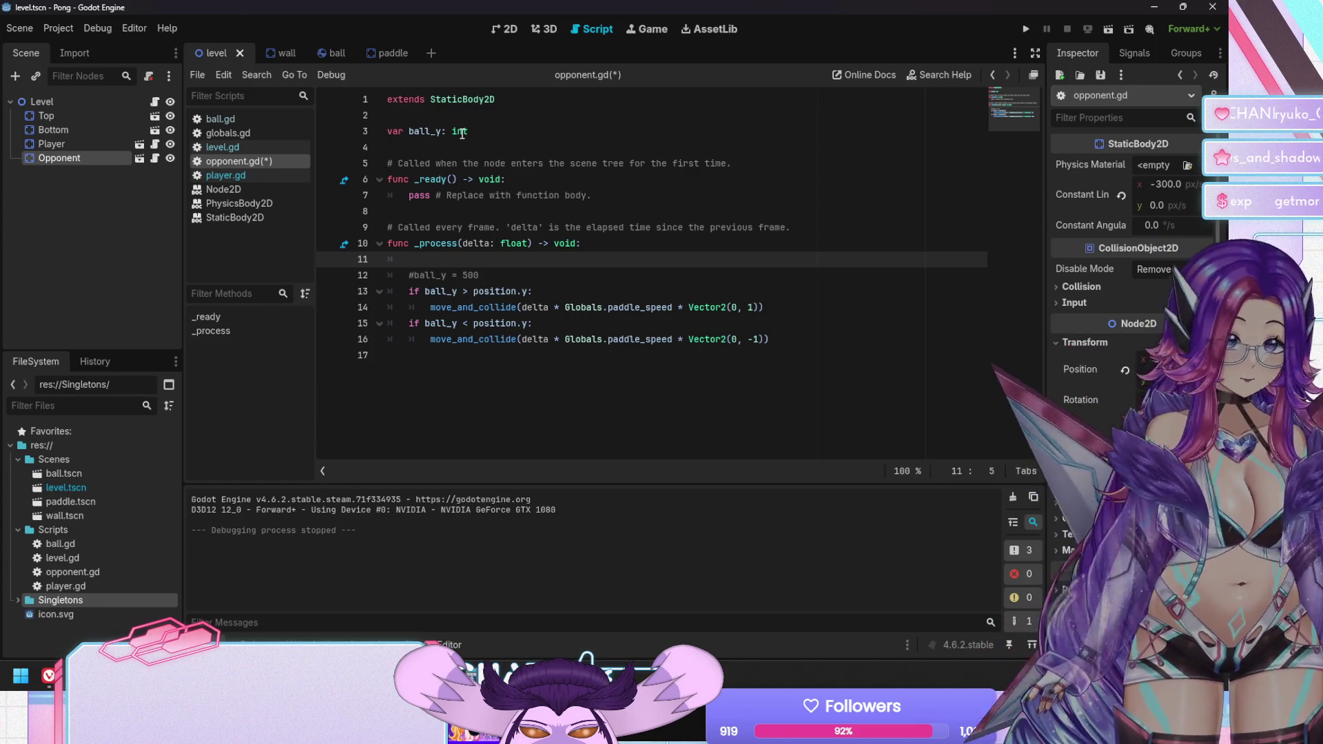
type("try:")
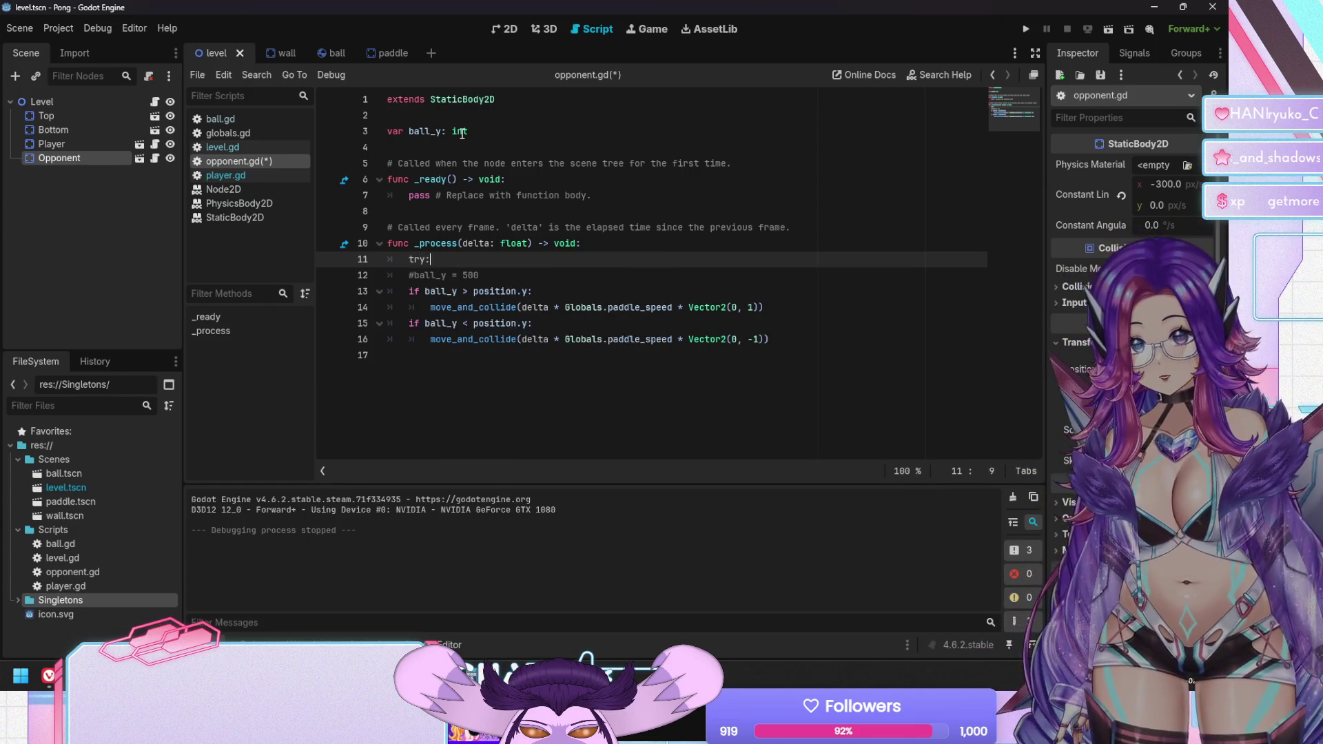
key("Return")
type("pass")
key("Return")
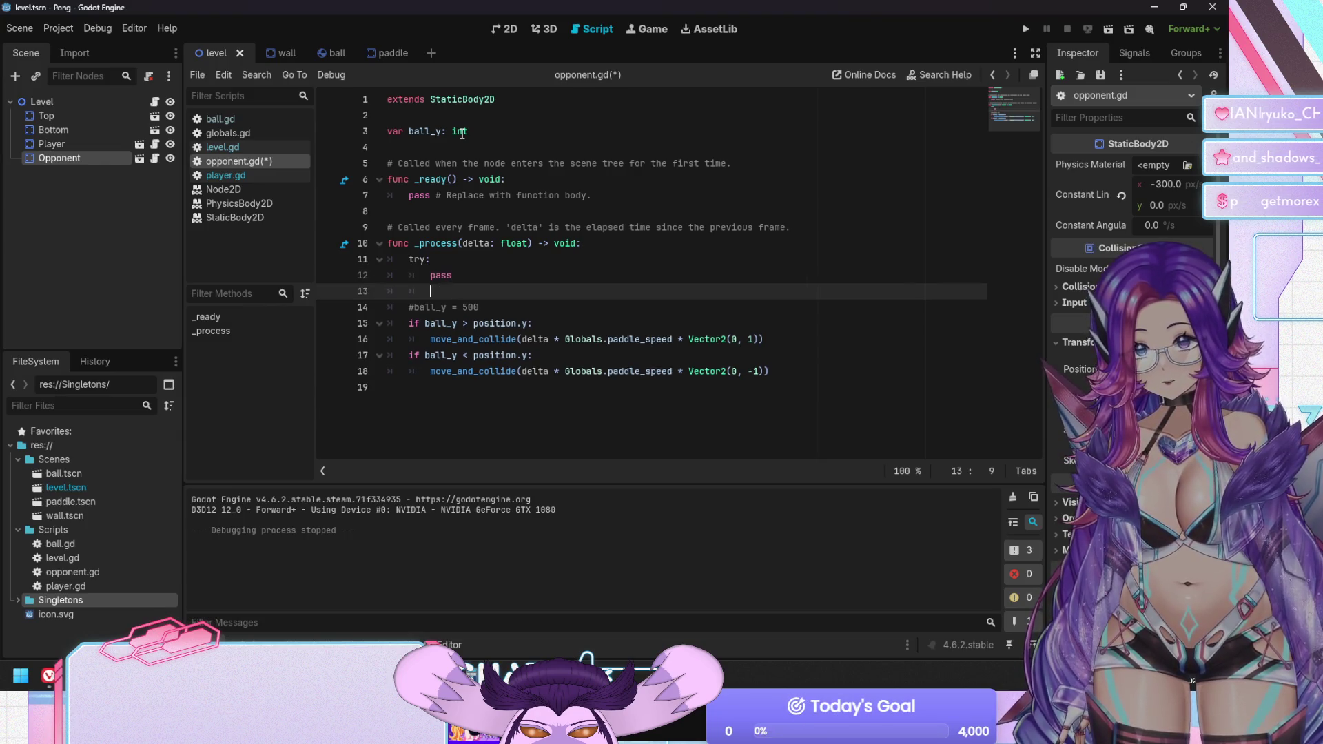
key("BackSpace")
type("except:")
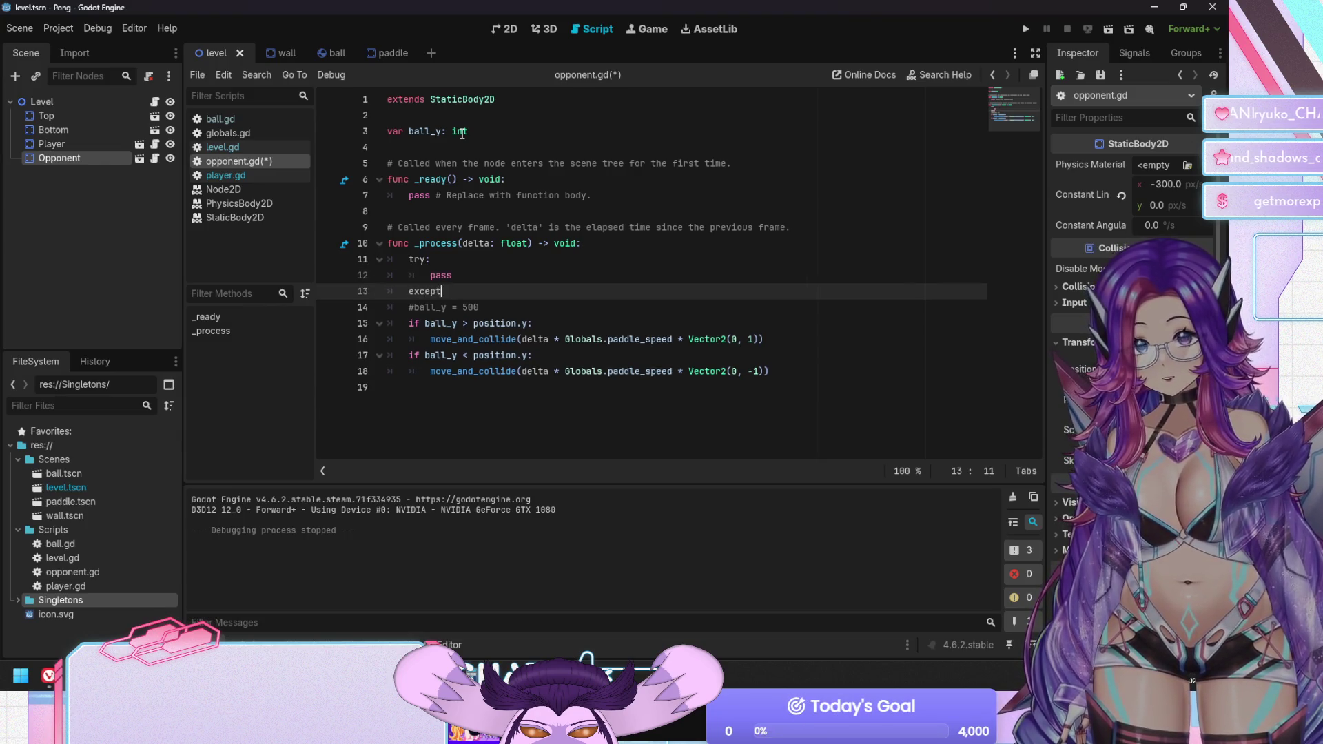
key("Return")
type("pass")
key("Up")
key("Up")
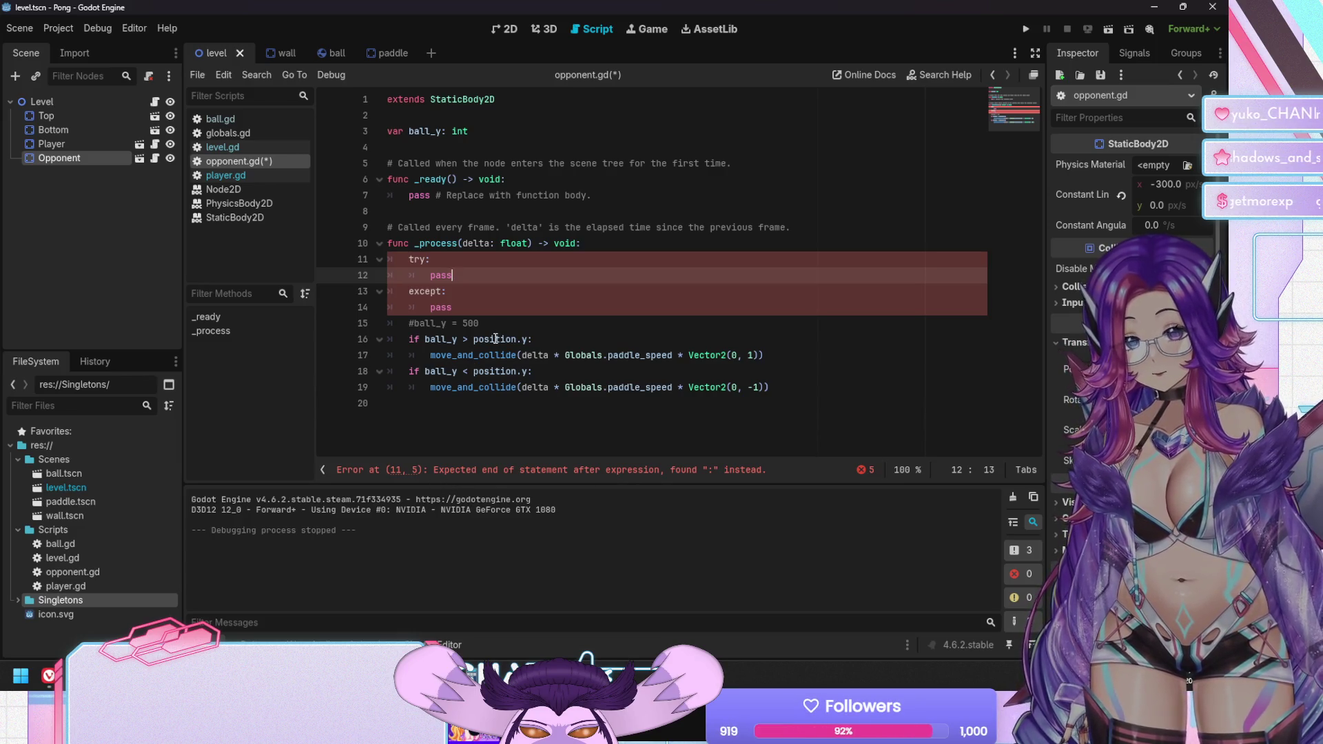
left_click(414, 258)
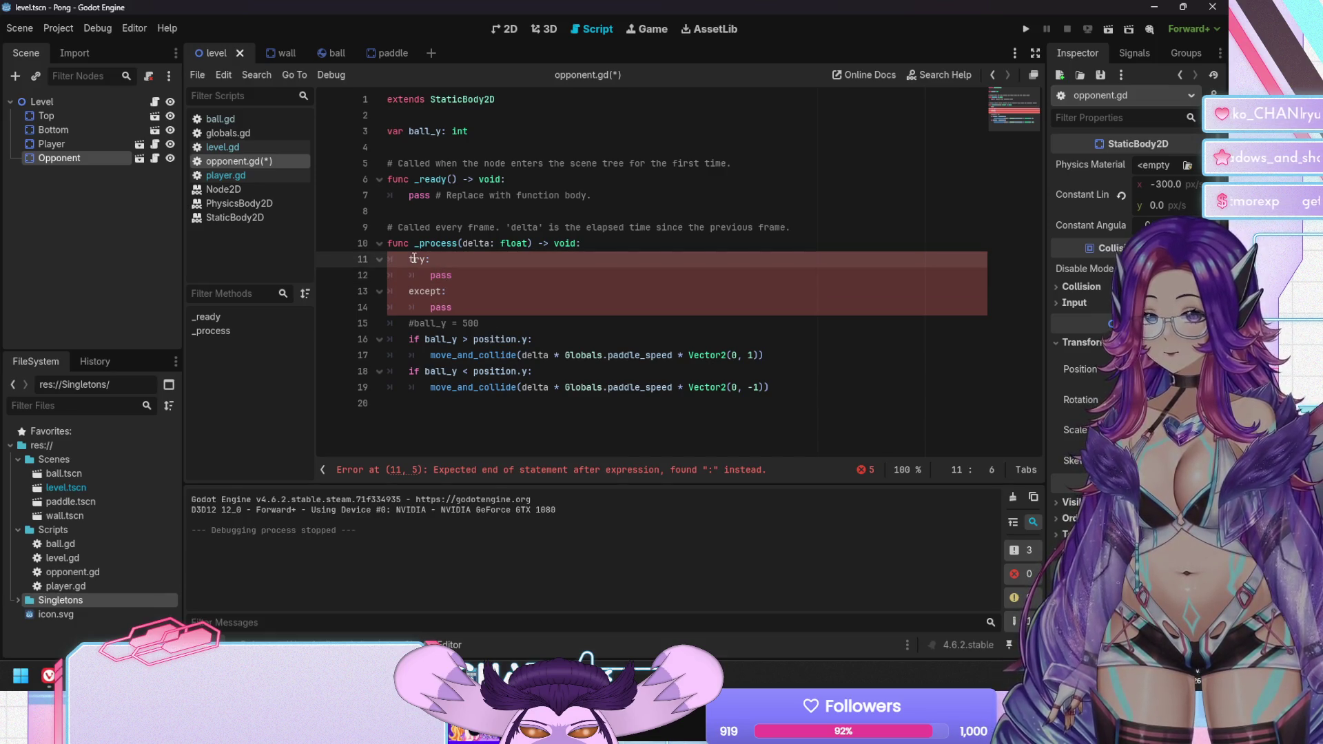
left_click(448, 293)
left_click(470, 308)
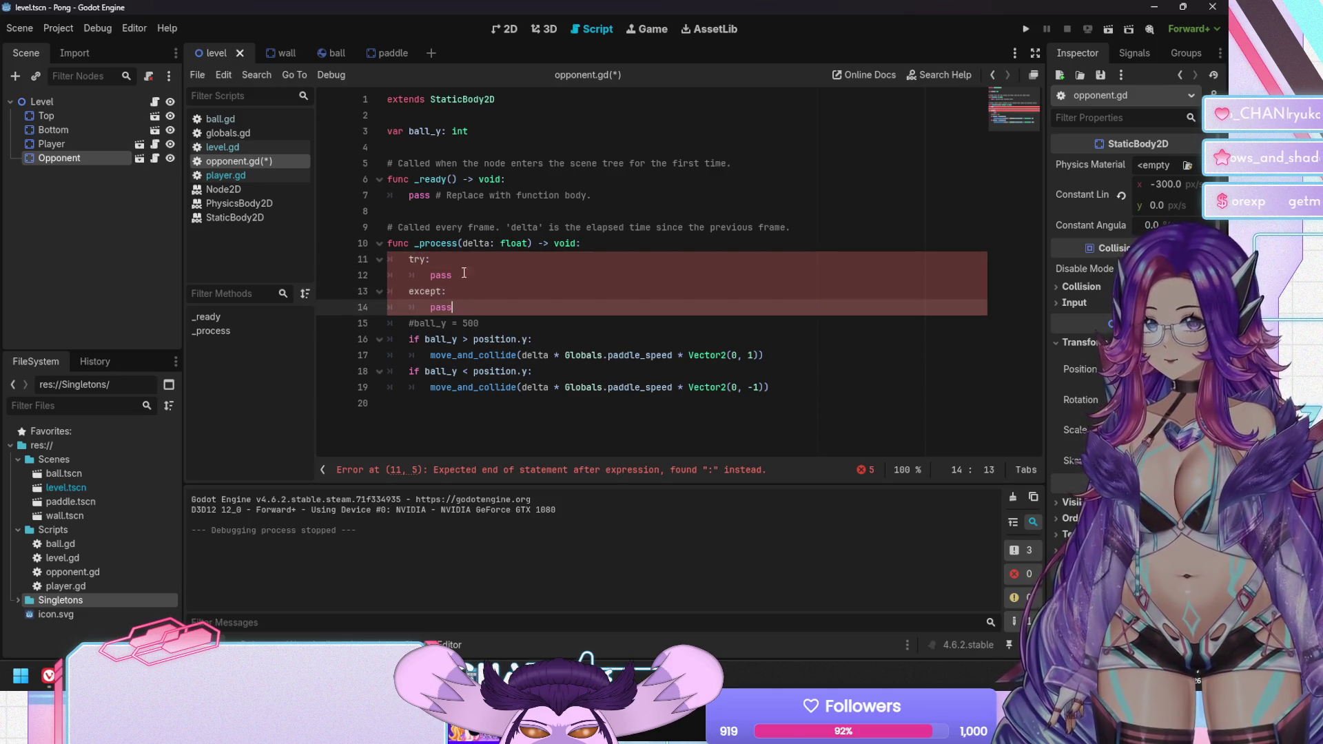
left_click(442, 292)
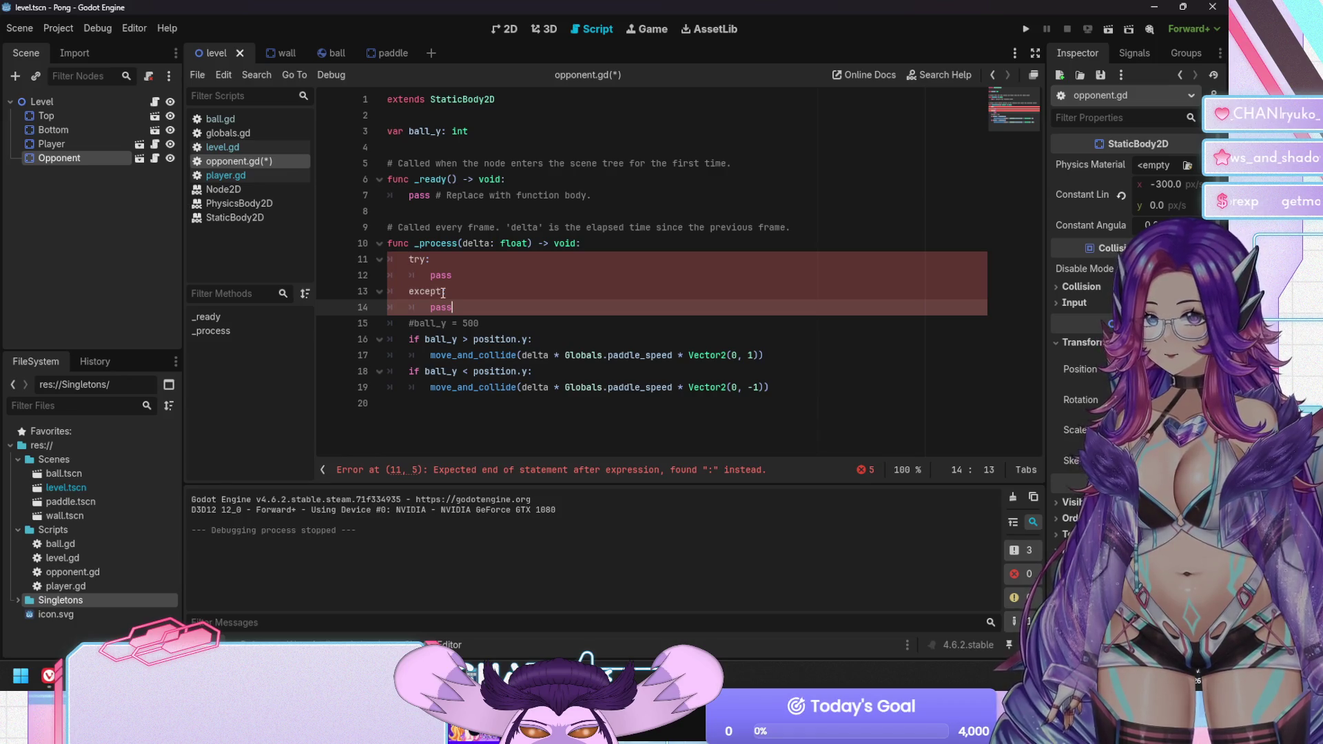
type("exc")
type("eption")
key("BackSpace")
key("BackSpace")
key("BackSpace")
key("Down")
key("shift+Up")
key("shift+Up")
key("shift+Up")
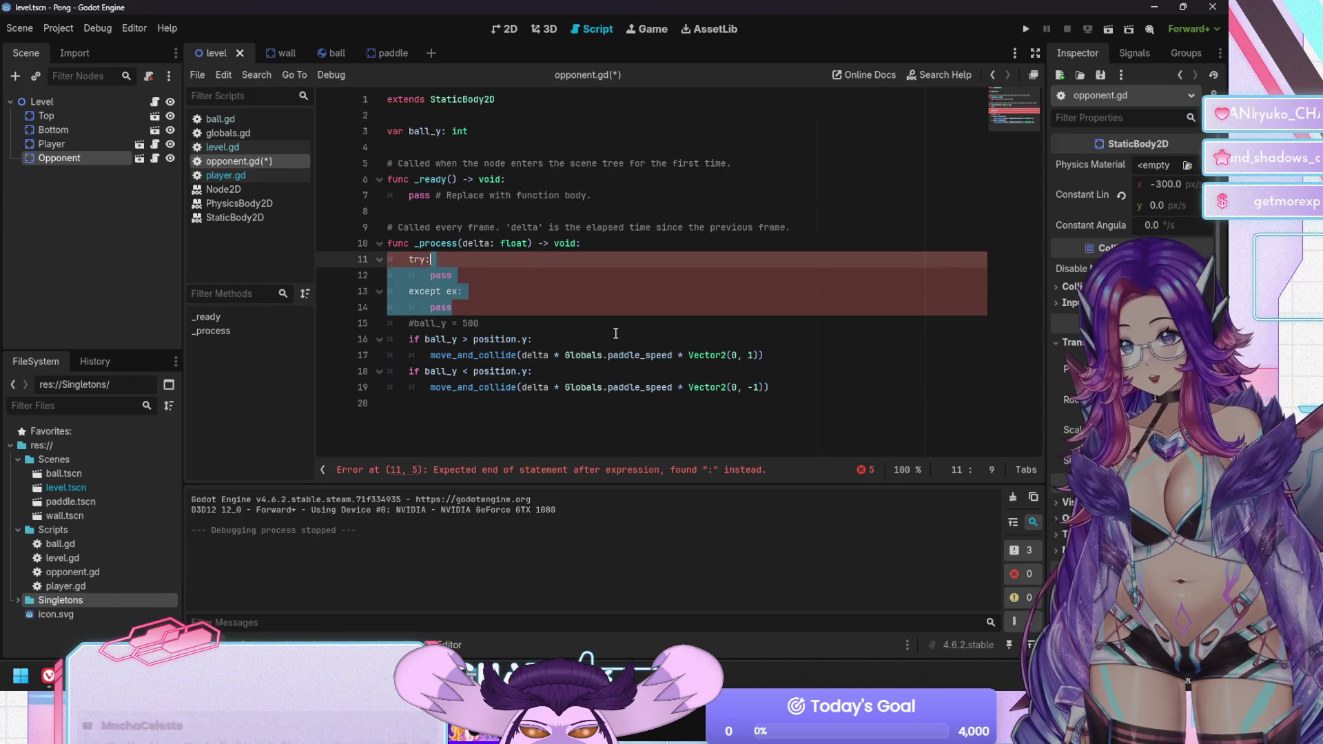
key("shift+Home")
key("BackSpace")
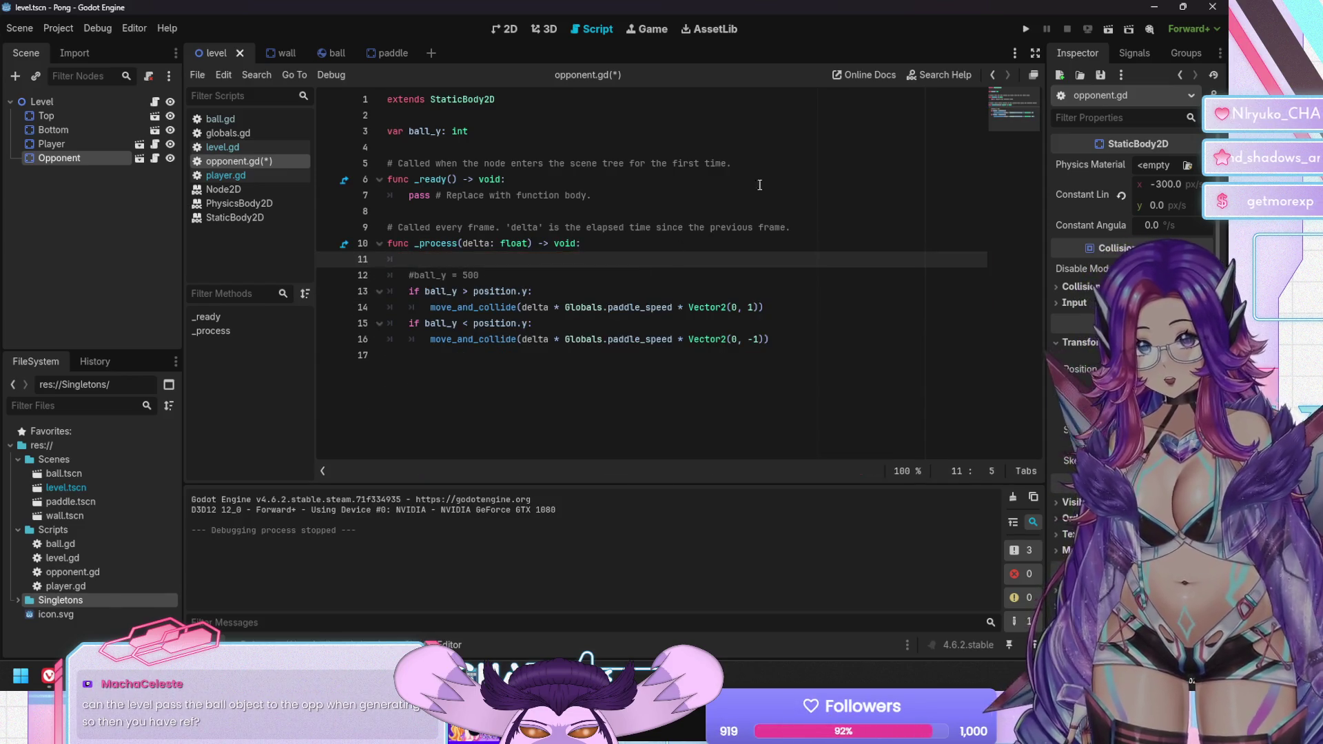
left_click(938, 74)
type("exce")
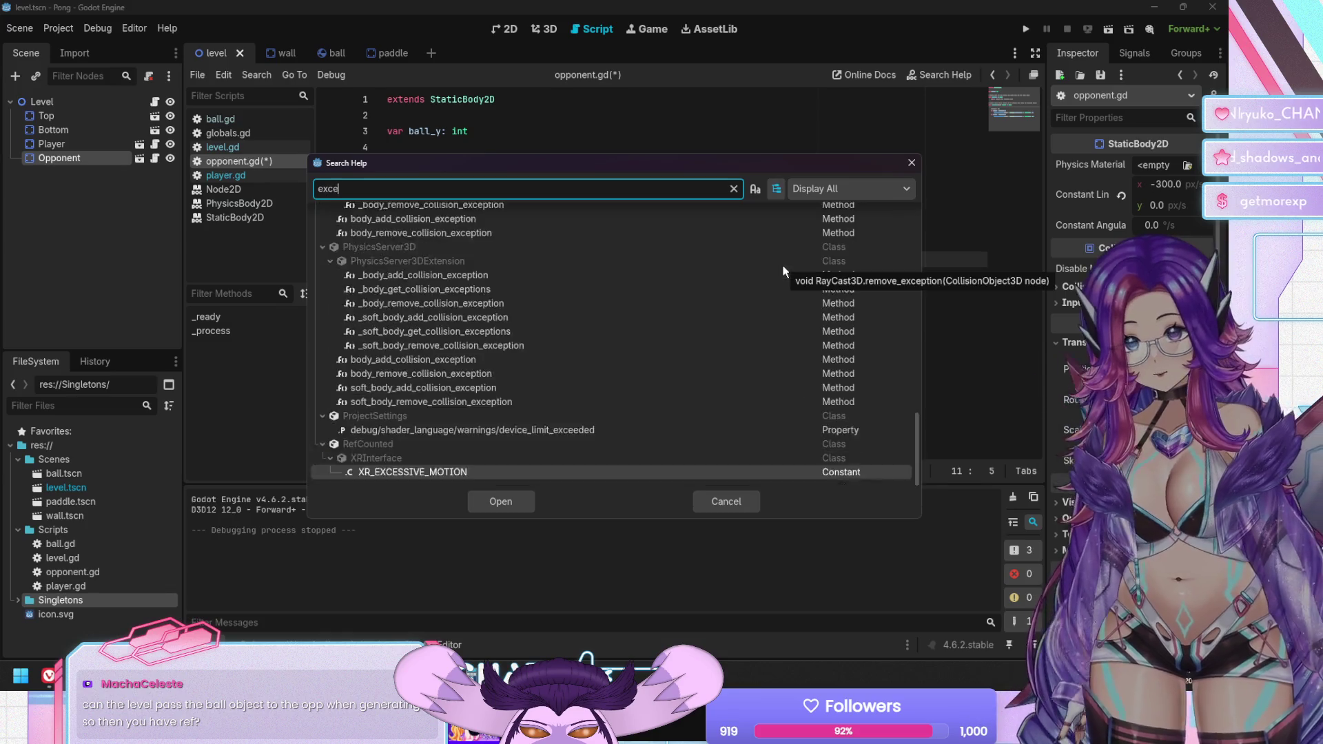
type("ption")
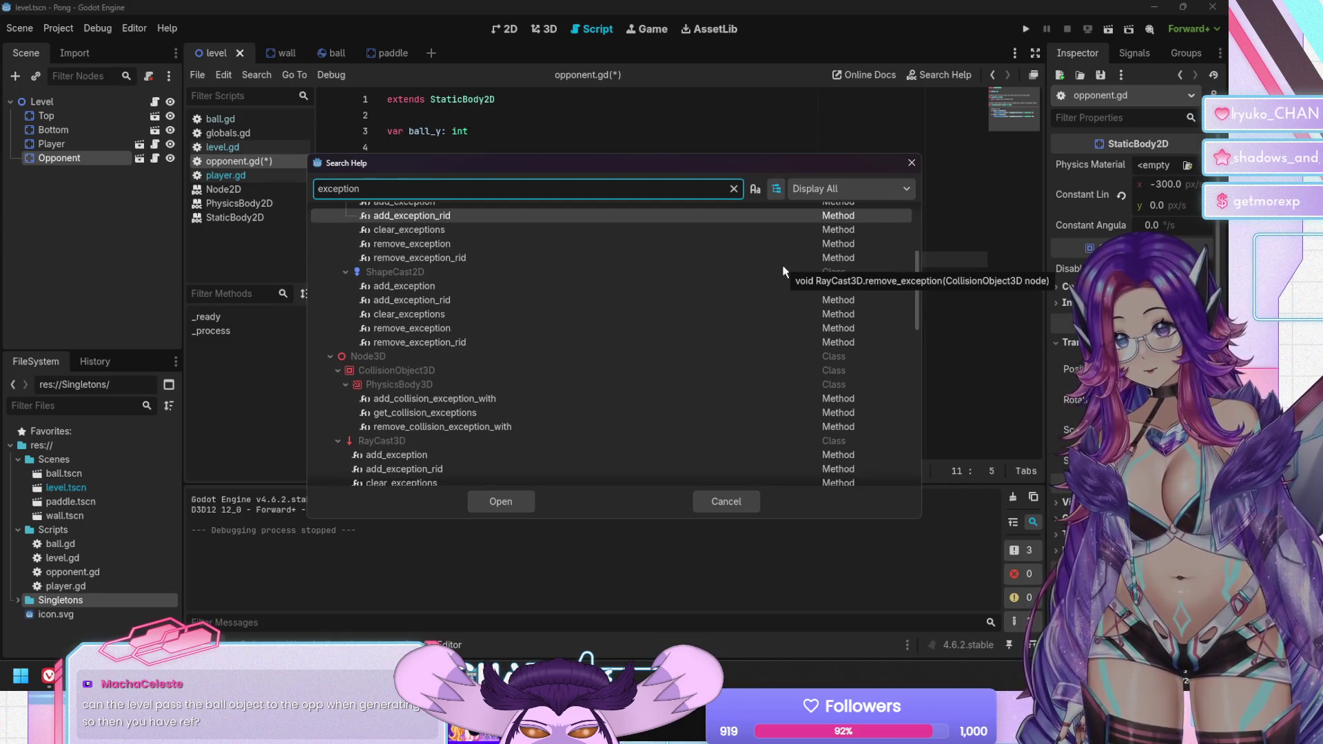
scroll(782, 271, "up", 2)
key("Up")
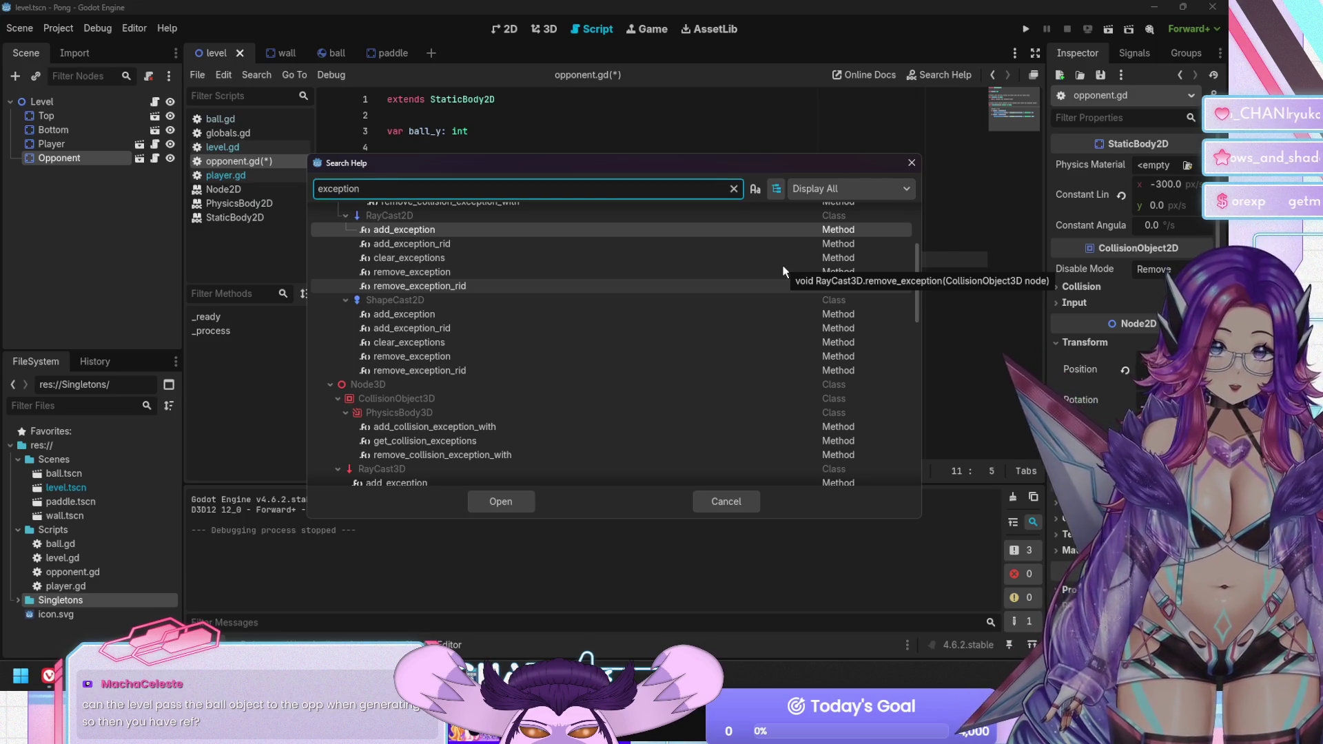
key("Escape")
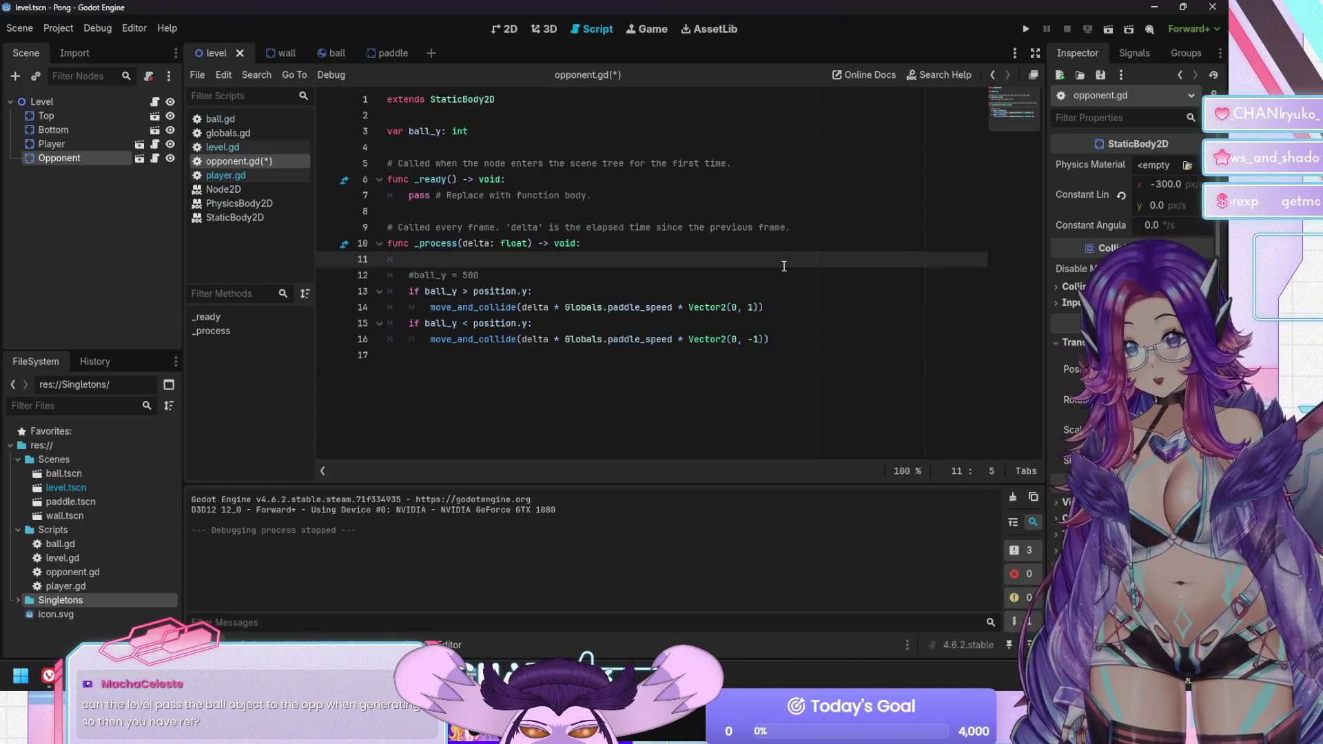
Change the line 3 declaration in opponent.gd to 'var ball' and save
left_click(627, 289)
left_click(602, 272)
left_click(564, 258)
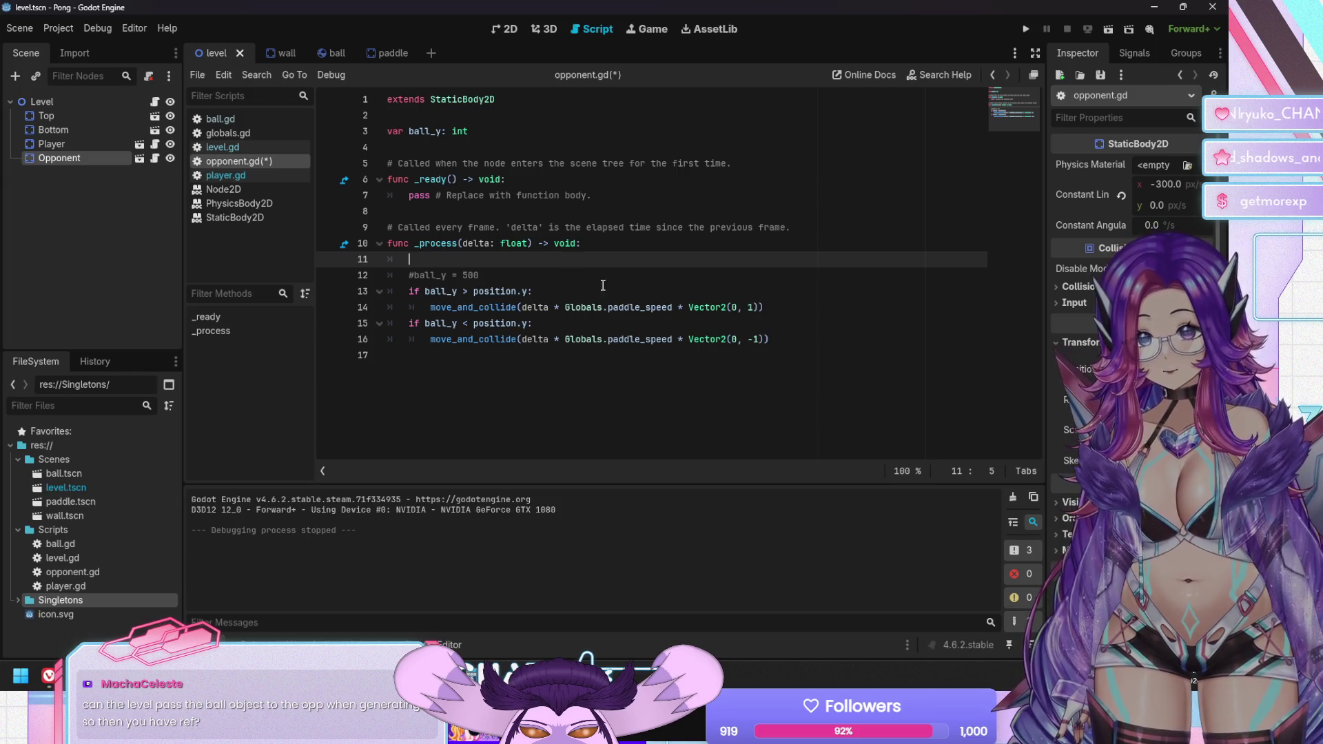
mouse_move(647, 307)
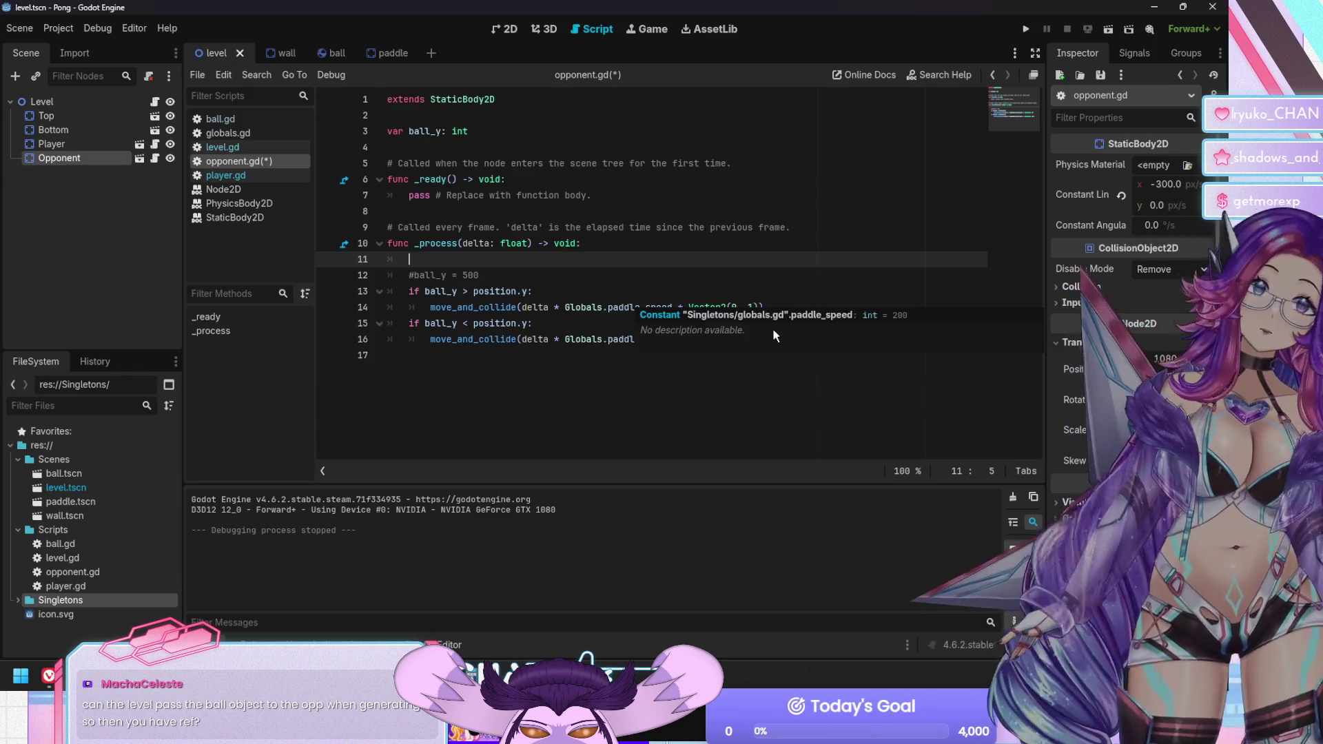
key("Up")
key("Up")
key("Up")
key("Up")
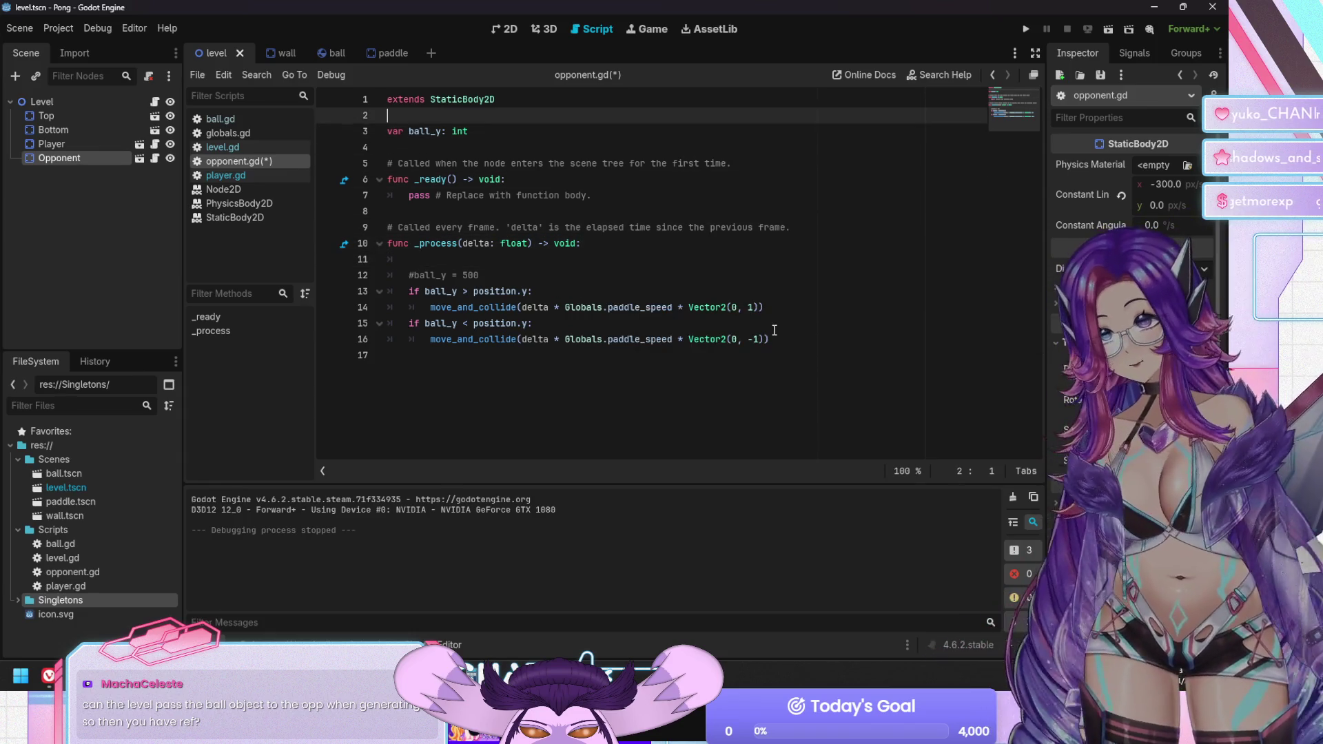
key("shift+End")
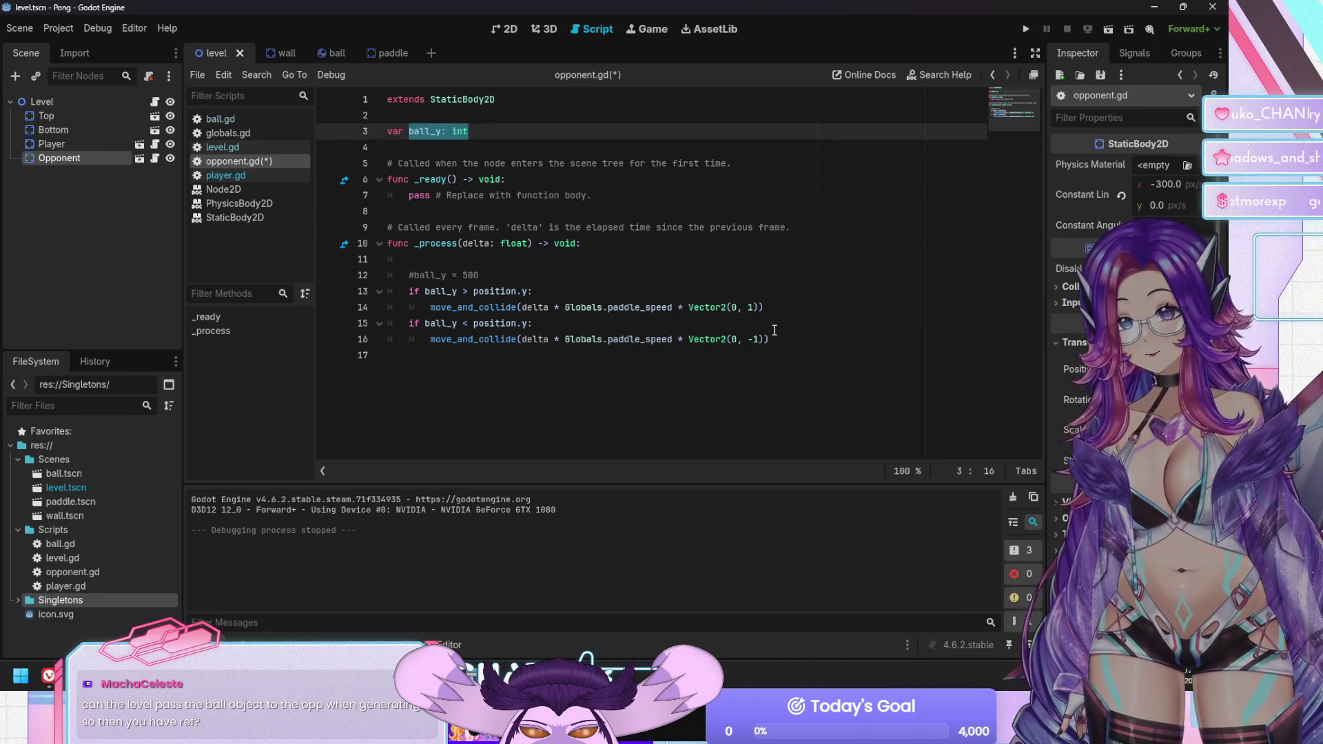
type("ball")
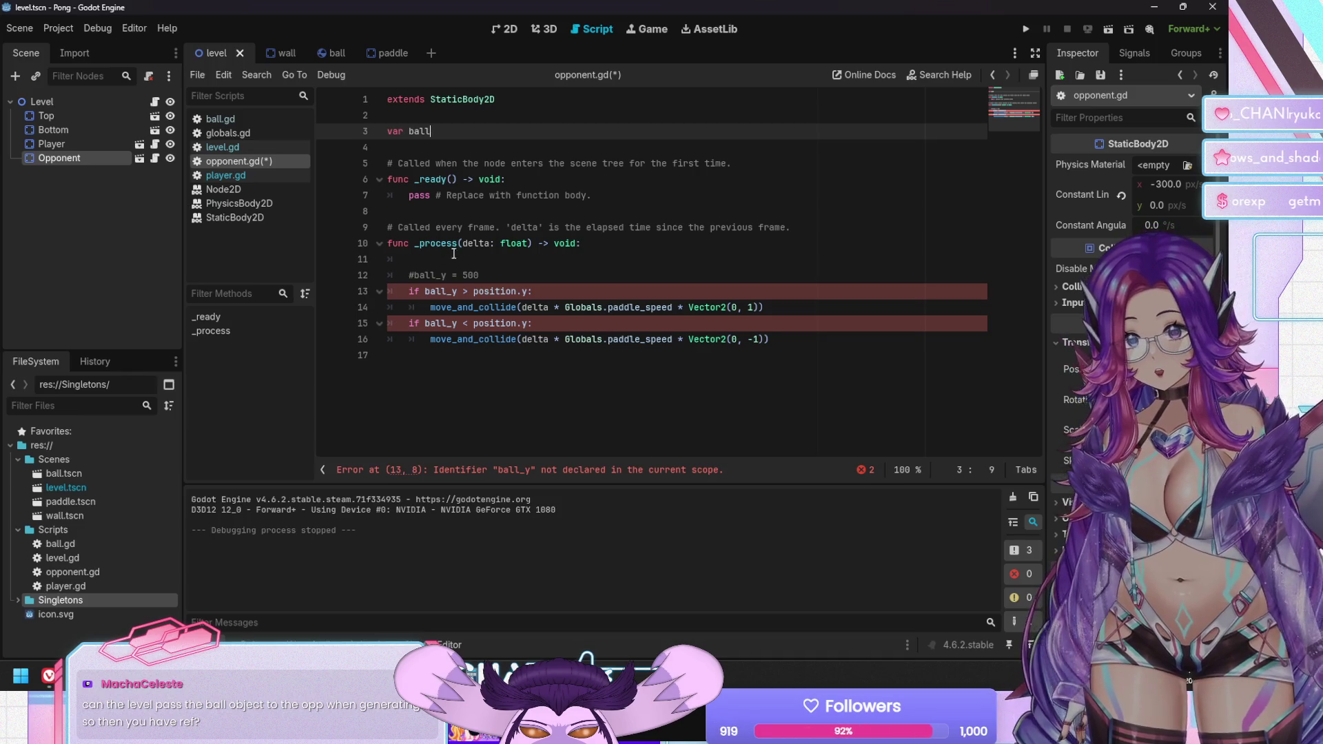
key("ctrl+s")
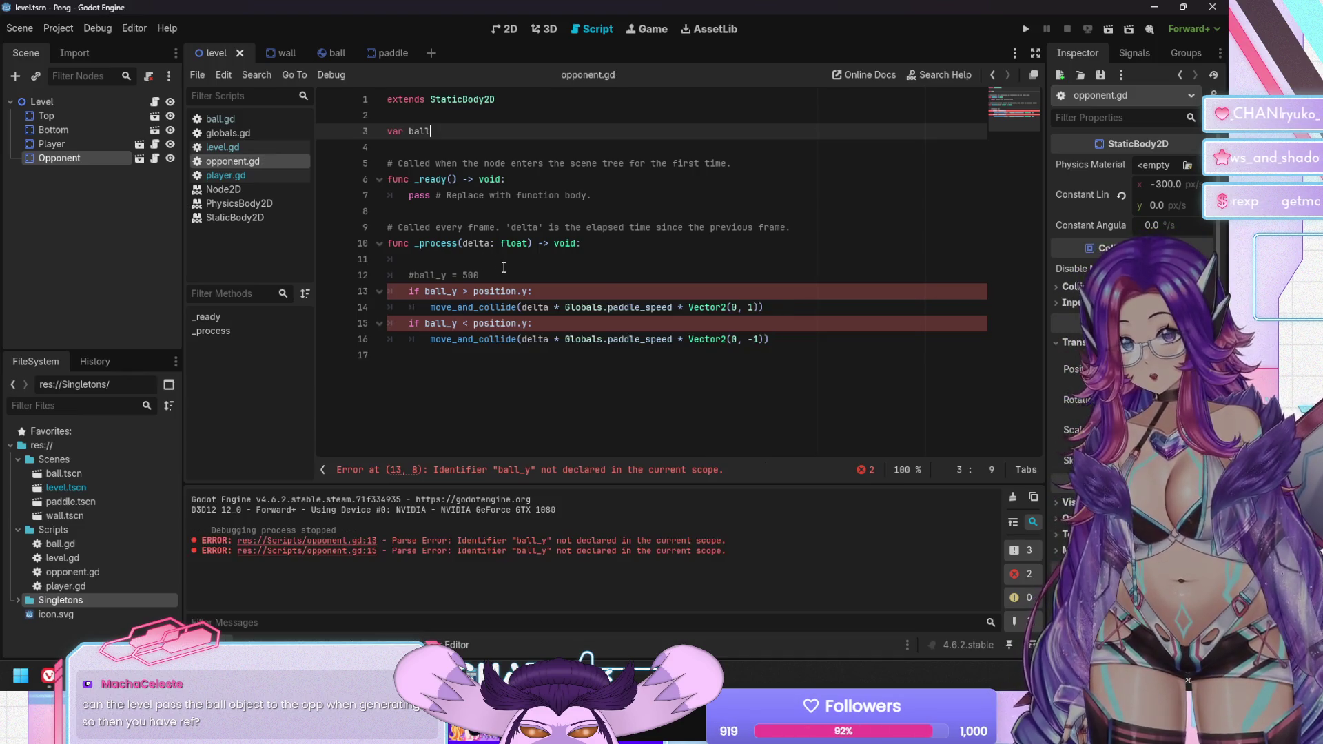
Replace the commented ball_y line 12 with a ball.position reference and save
left_click(490, 274)
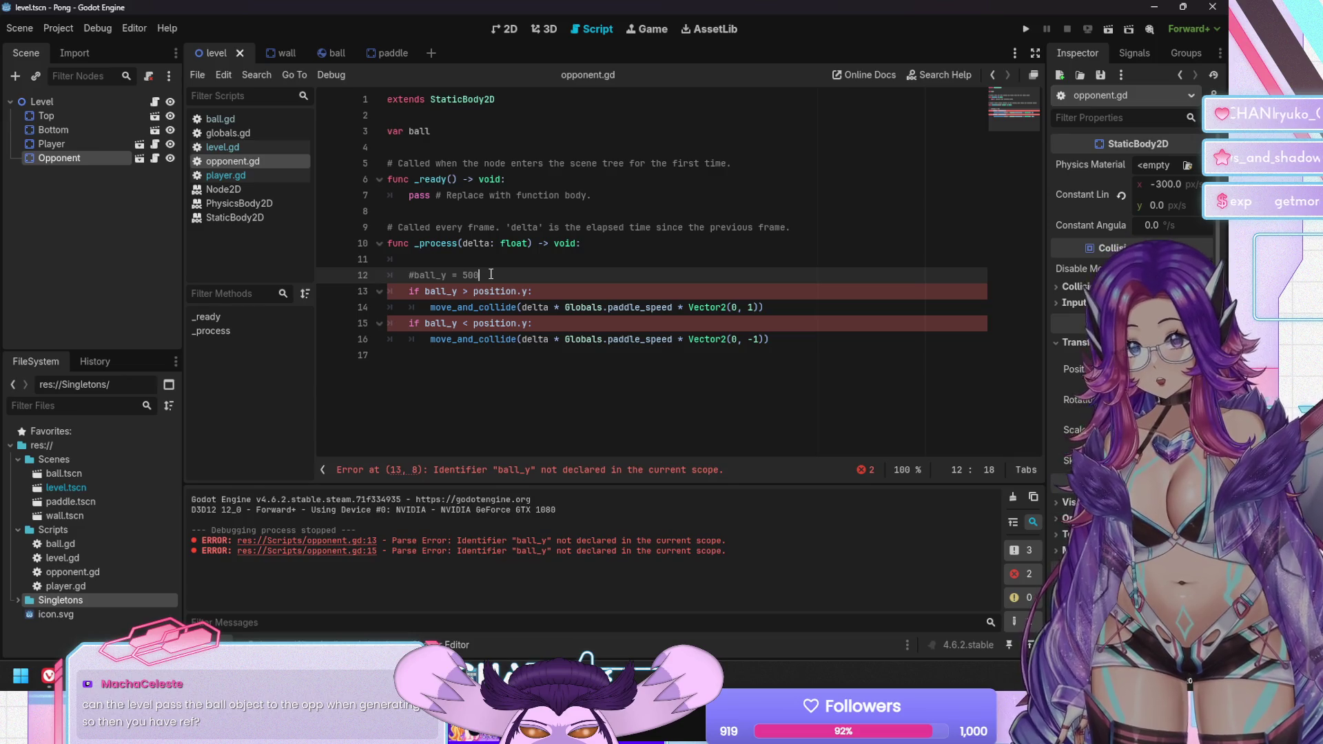
key("shift+Home")
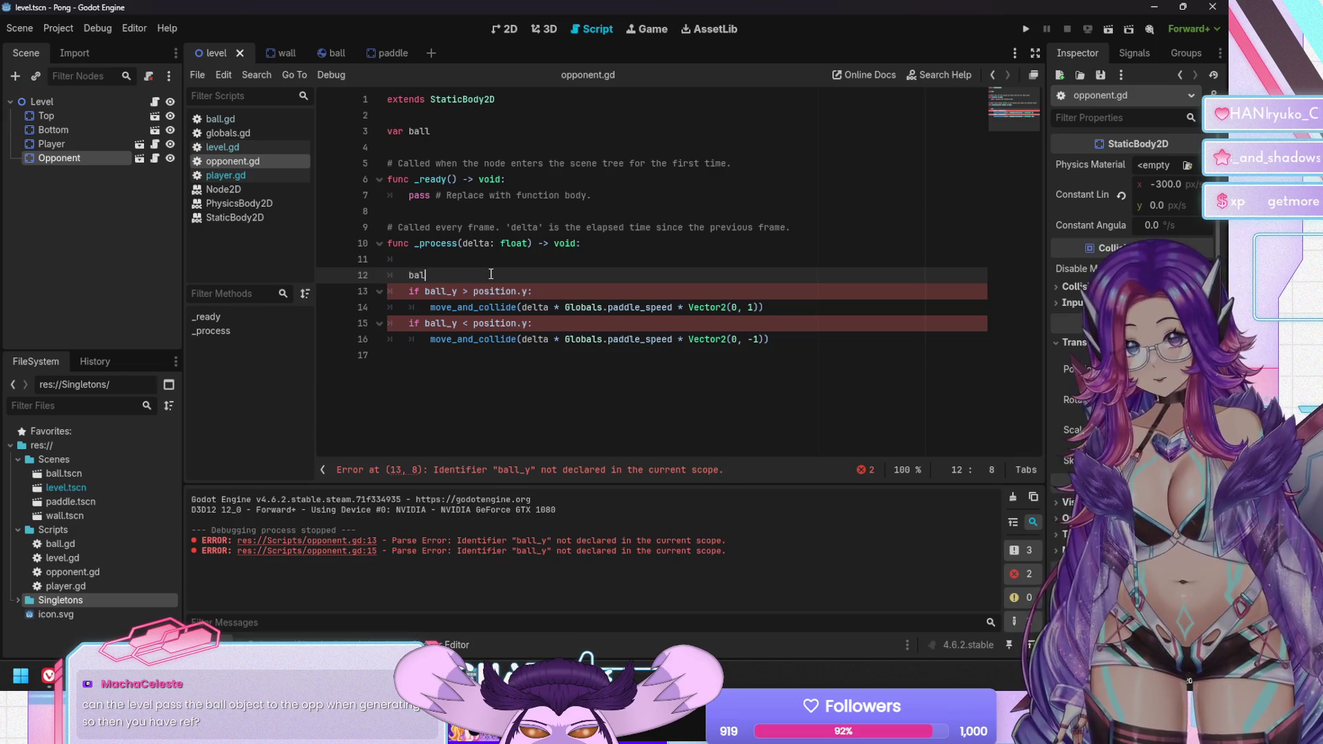
type("ball")
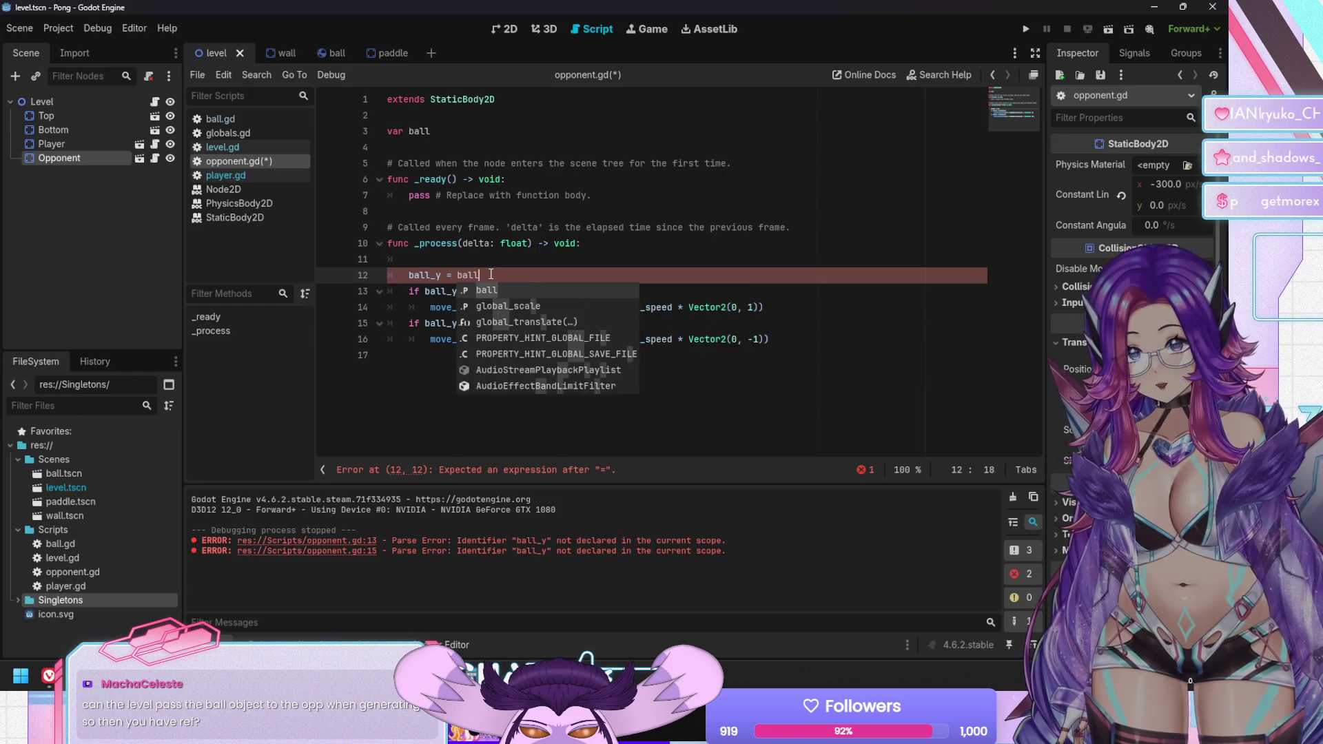
type(".position_y")
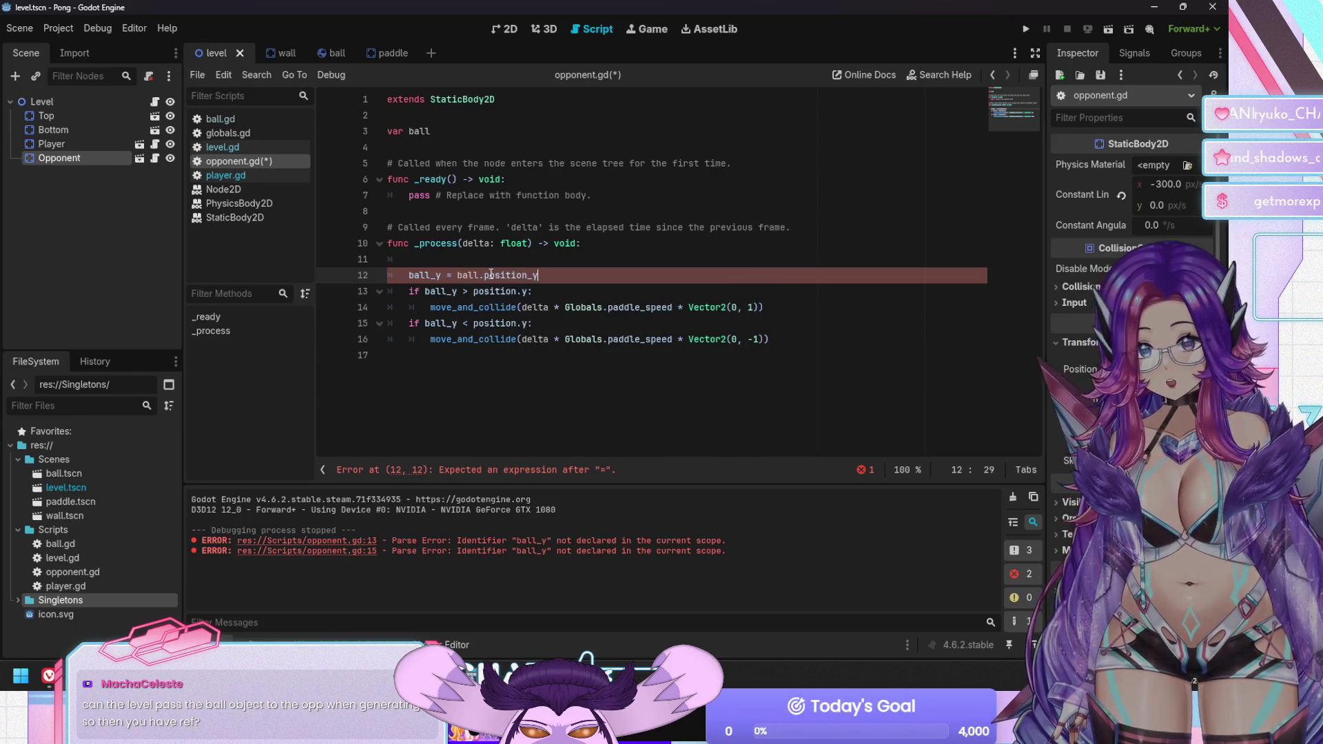
key("BackSpace")
key("BackSpace")
type(".y")
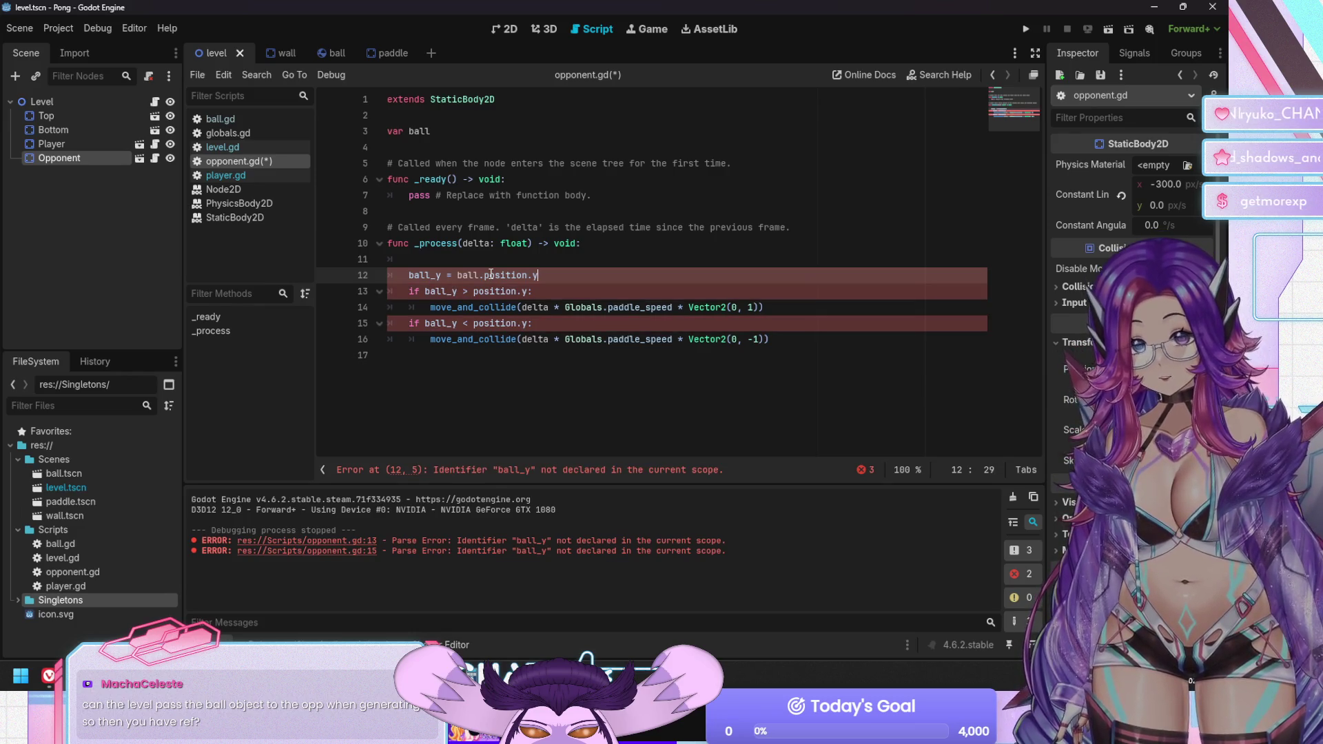
key("ctrl+s")
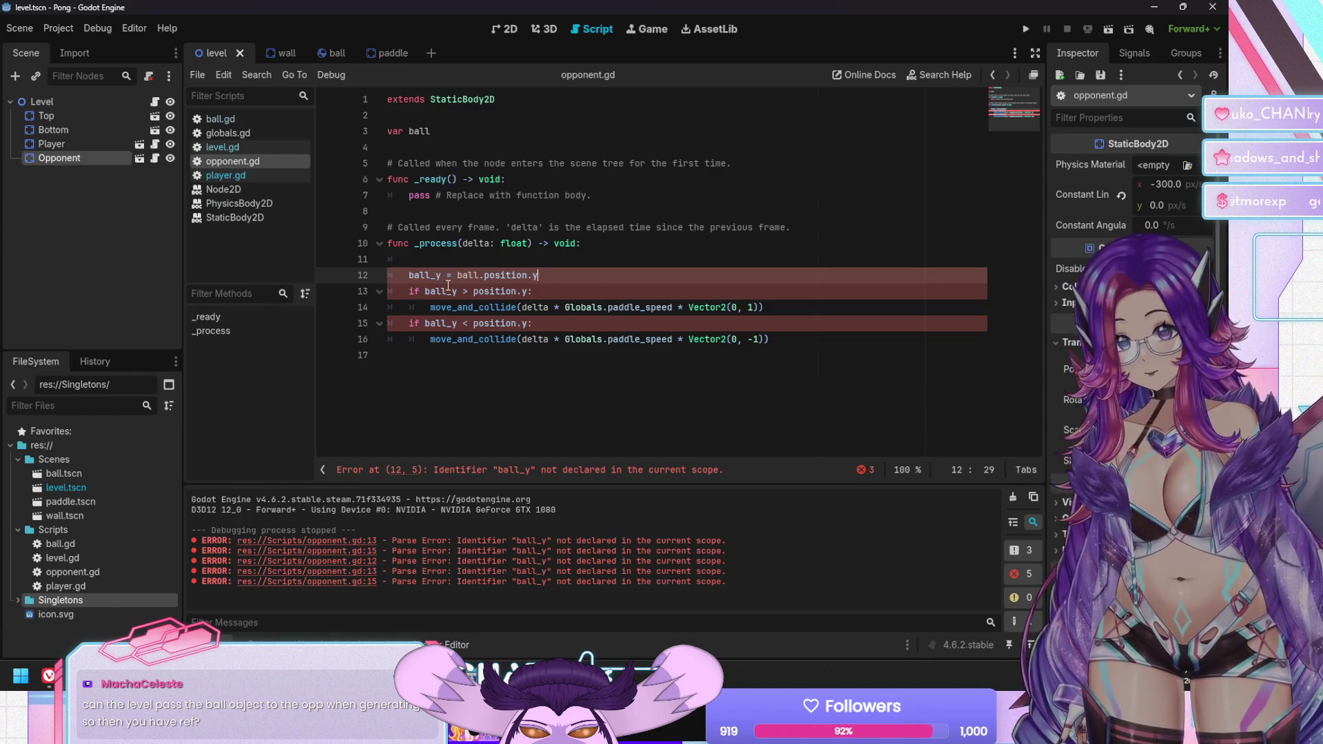
Delete the ball_y assignment, make both if conditions use ball.position.y, and save
left_click(439, 130)
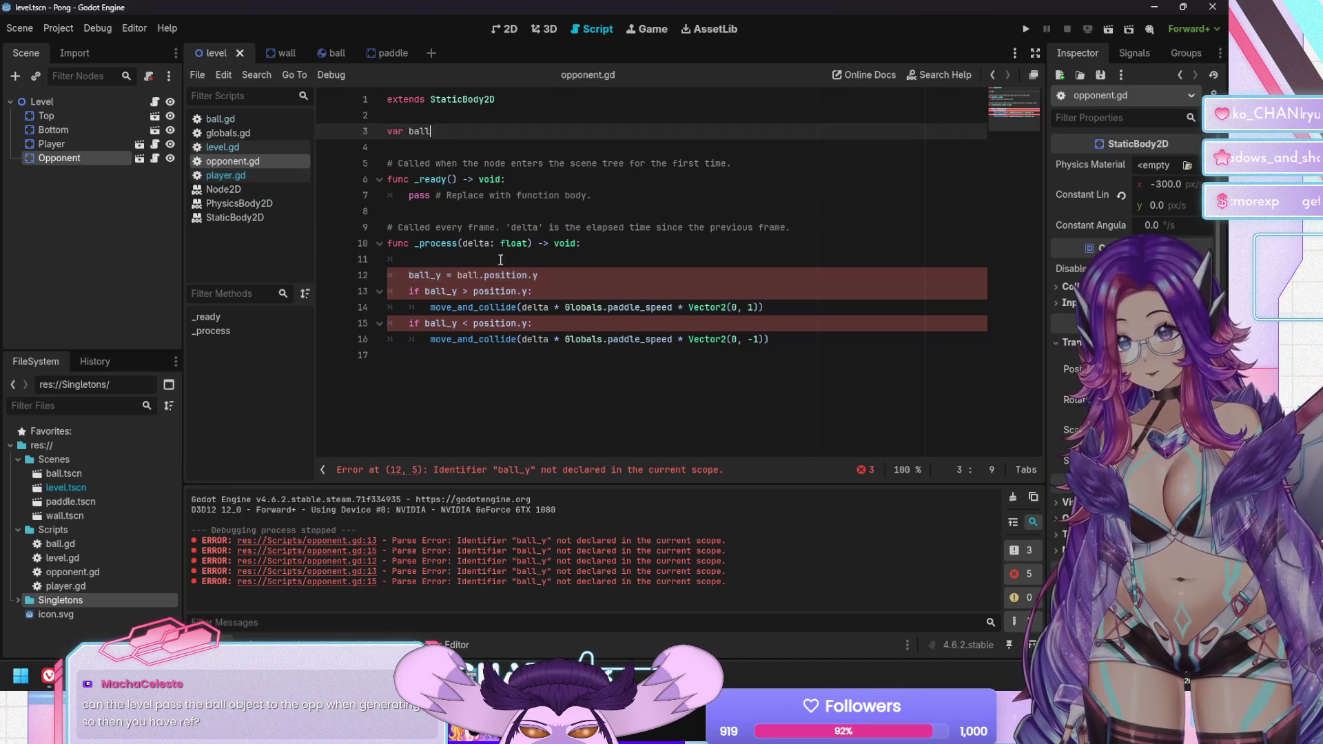
left_click(410, 276)
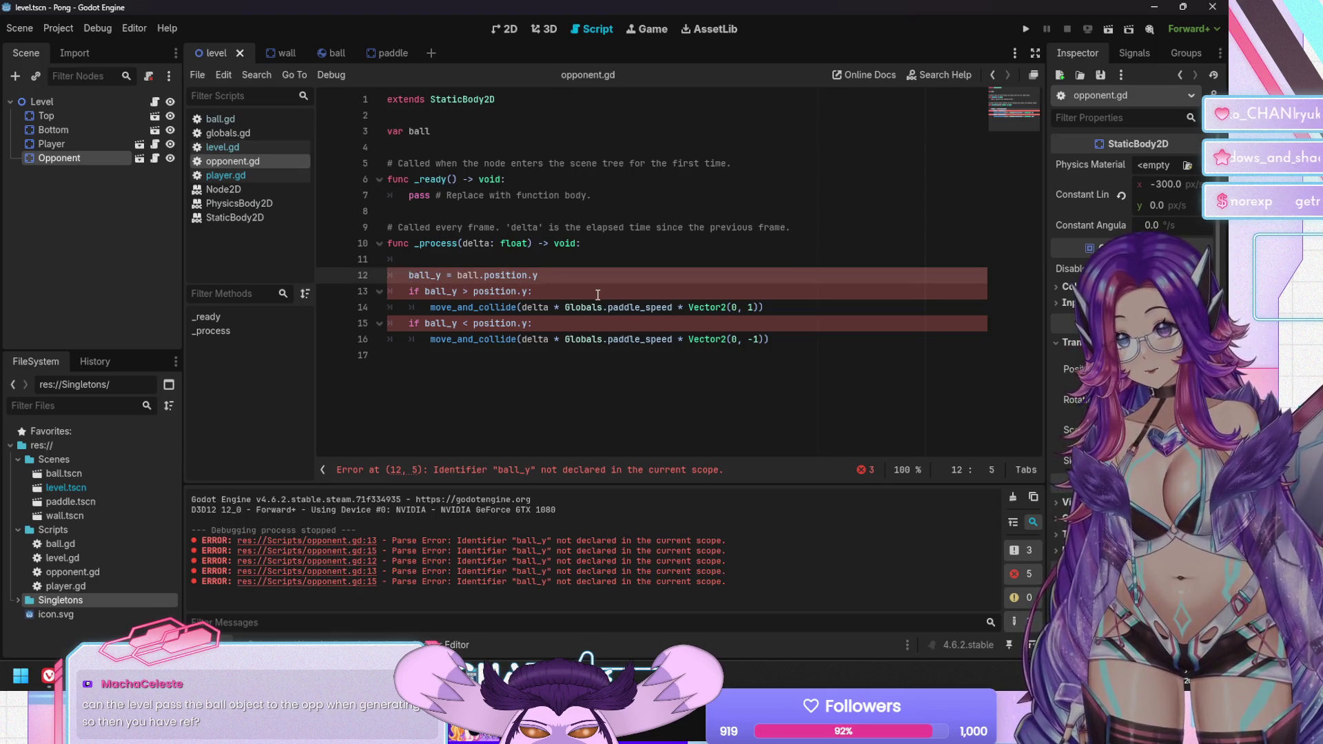
key("shift+End")
key("BackSpace")
key("BackSpace")
key("BackSpace")
key("Down")
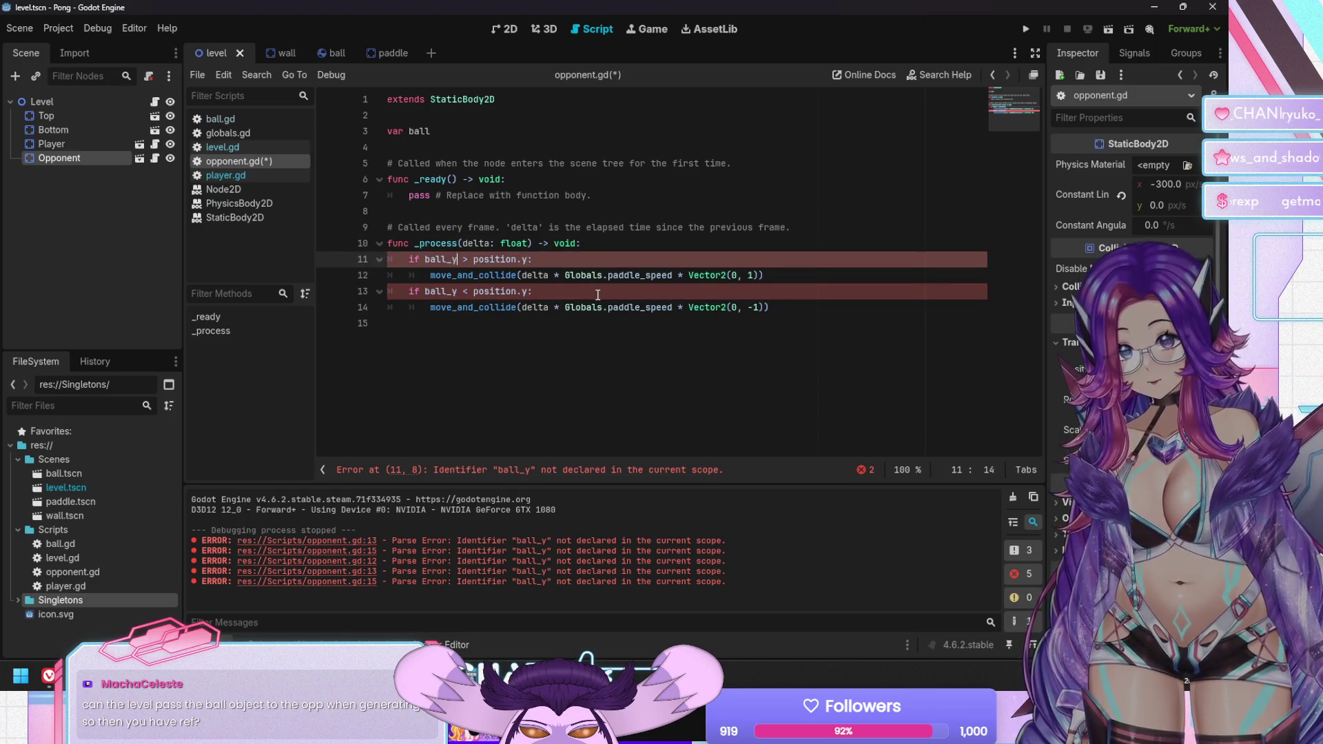
type("sition.")
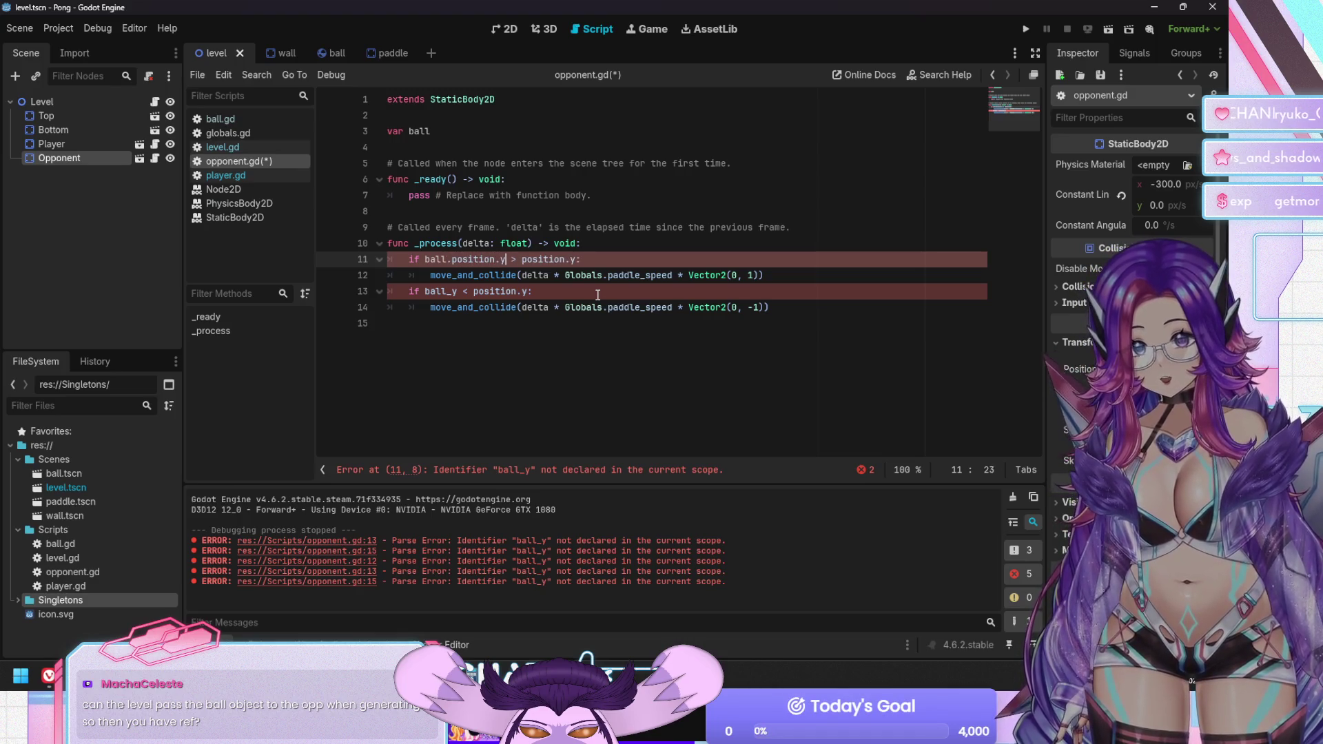
key("Down")
key("Down")
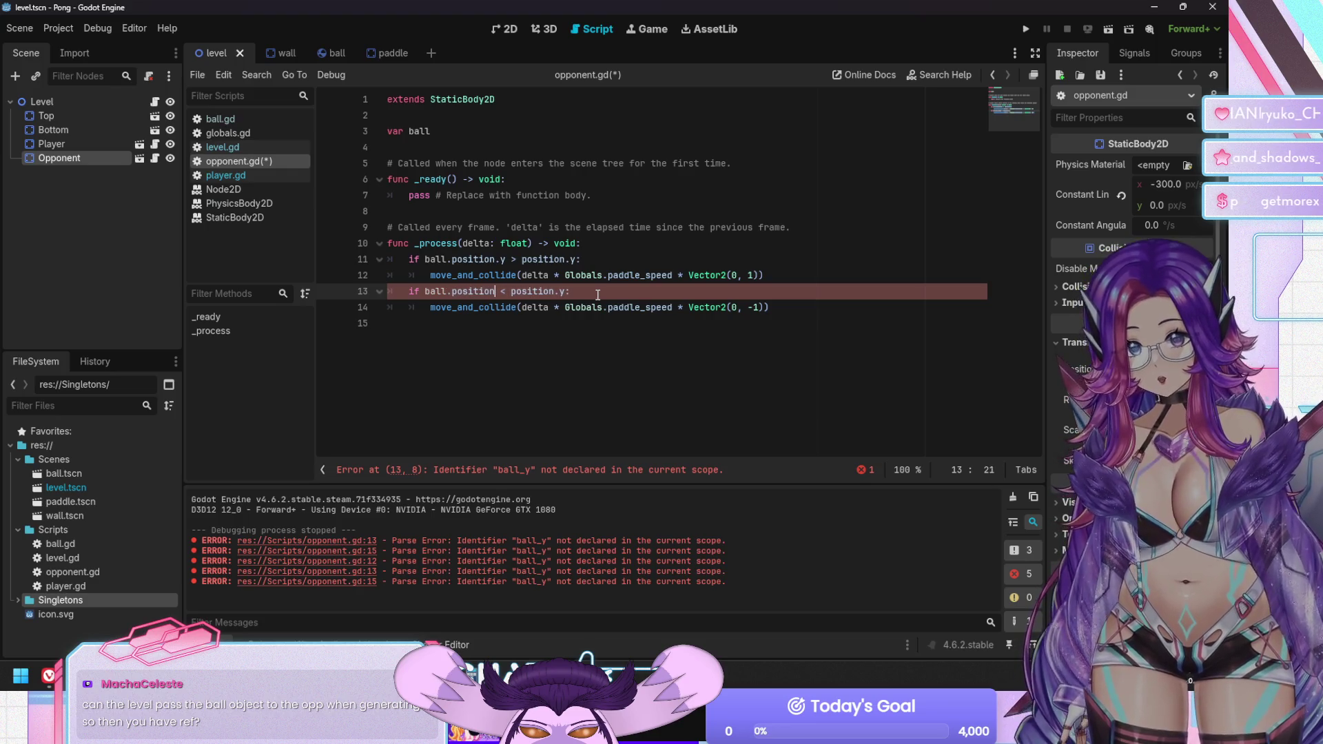
type(".y")
key("ctrl+s")
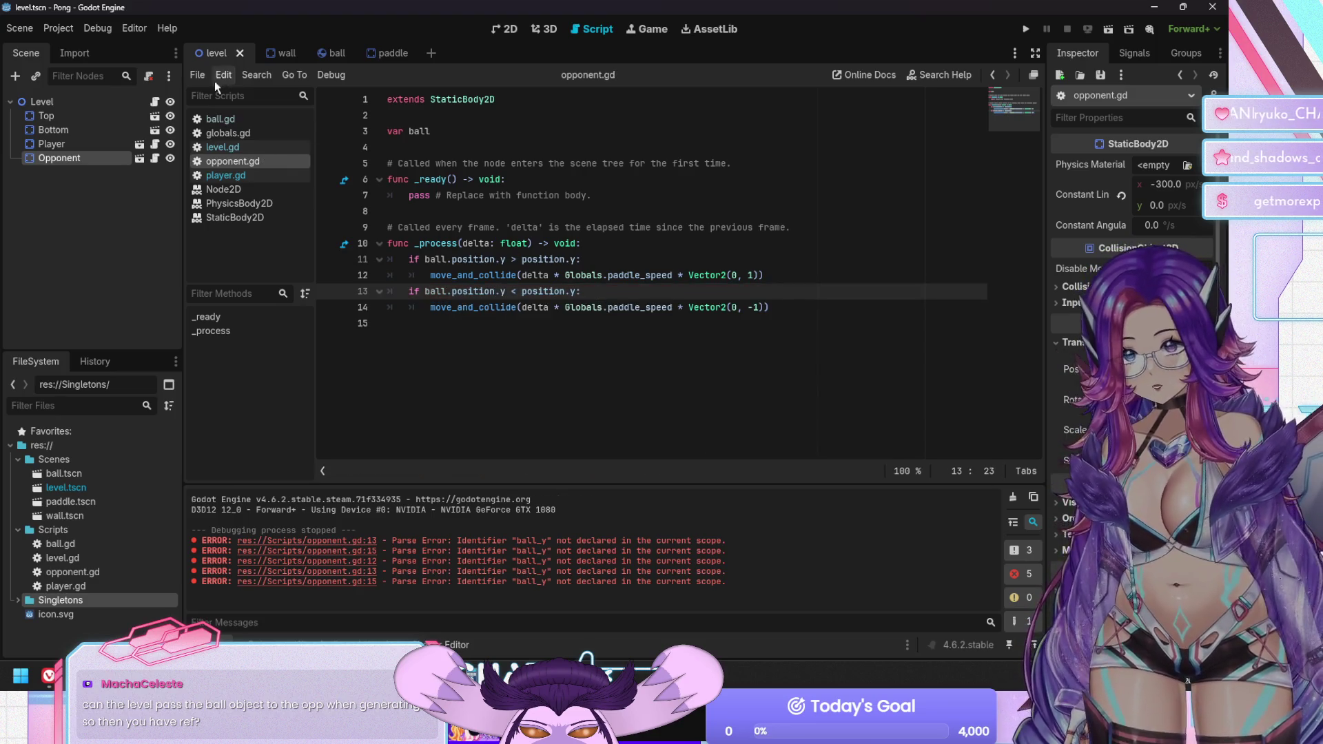
left_click(222, 147)
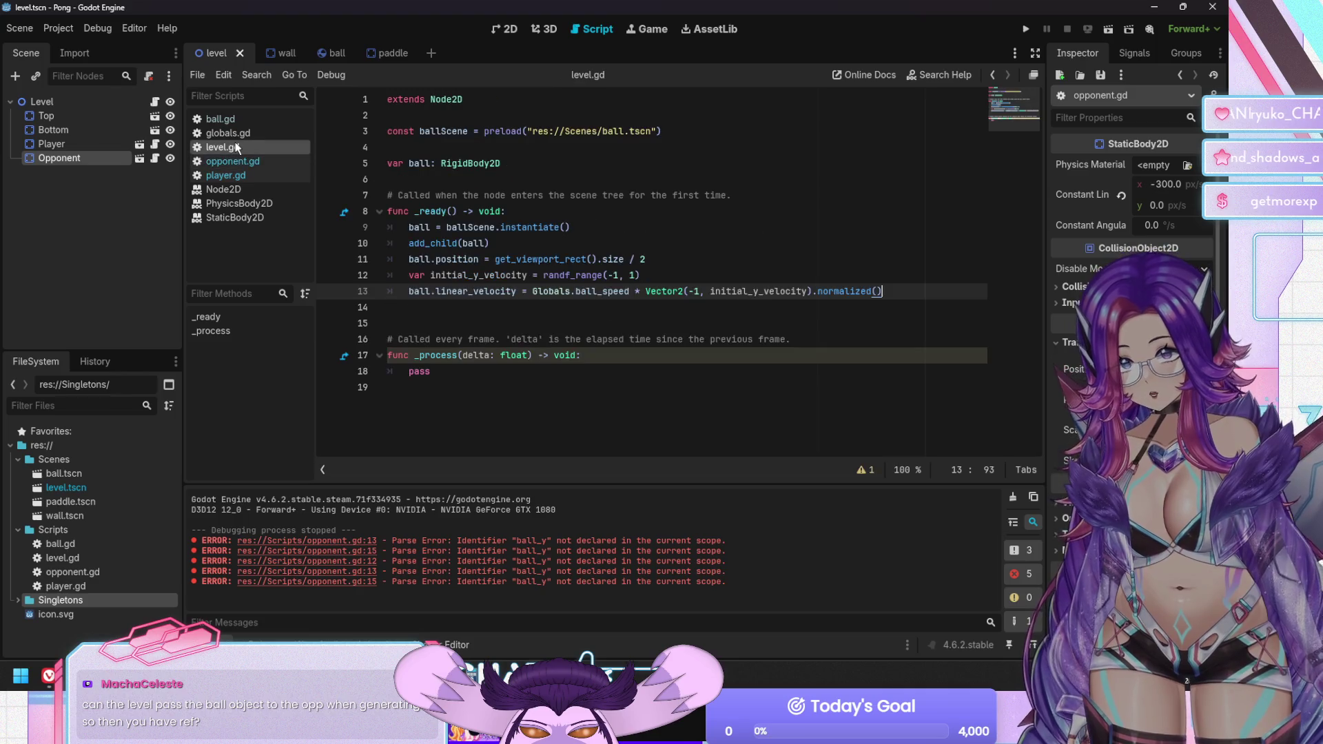
left_click(582, 229)
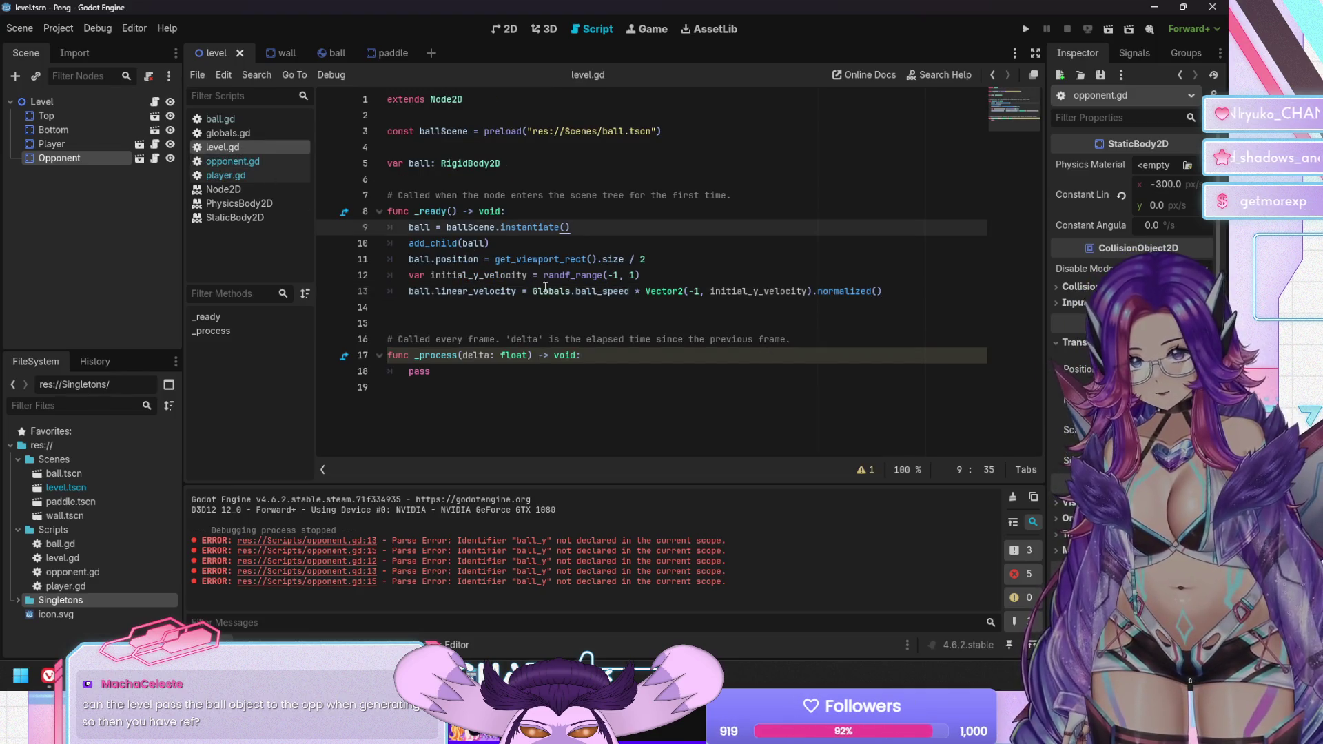
mouse_move(59, 154)
left_mouse_down()
mouse_move(430, 176)
mouse_move(449, 138)
mouse_move(412, 121)
left_mouse_up()
key("Up")
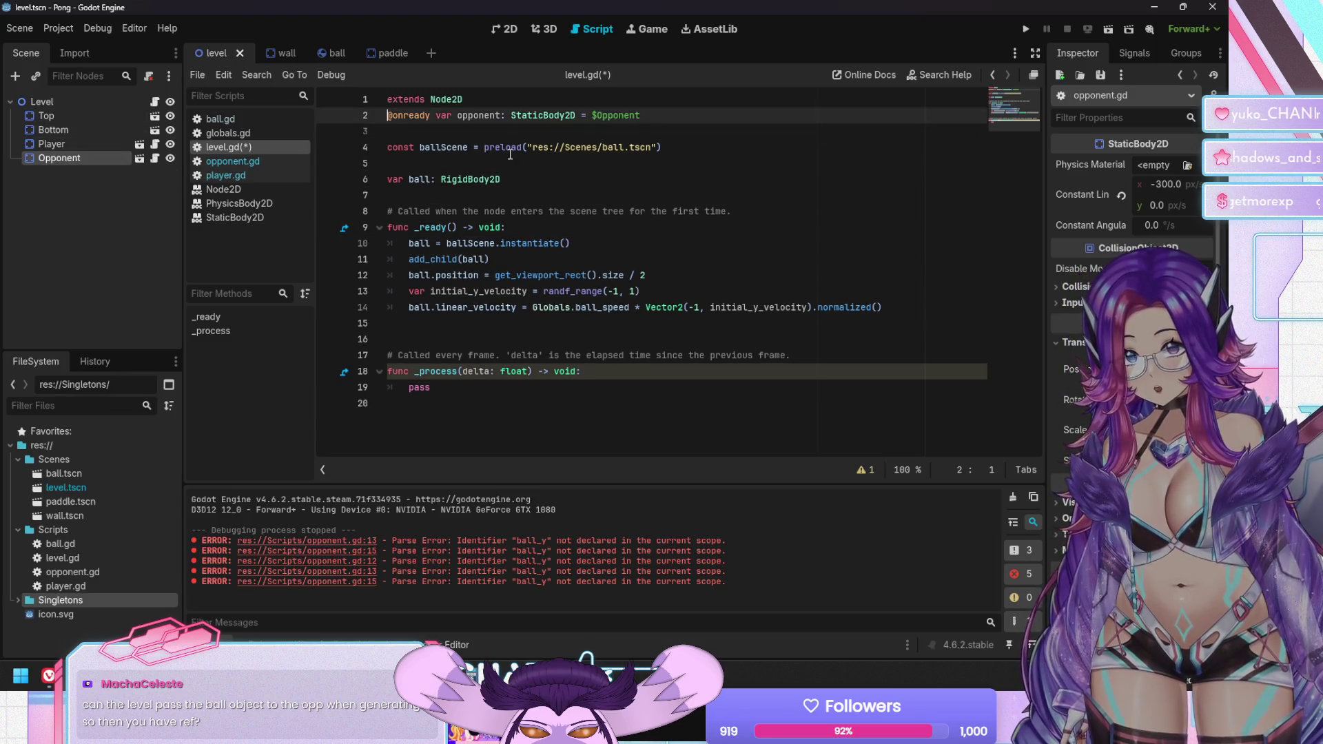
key("Return")
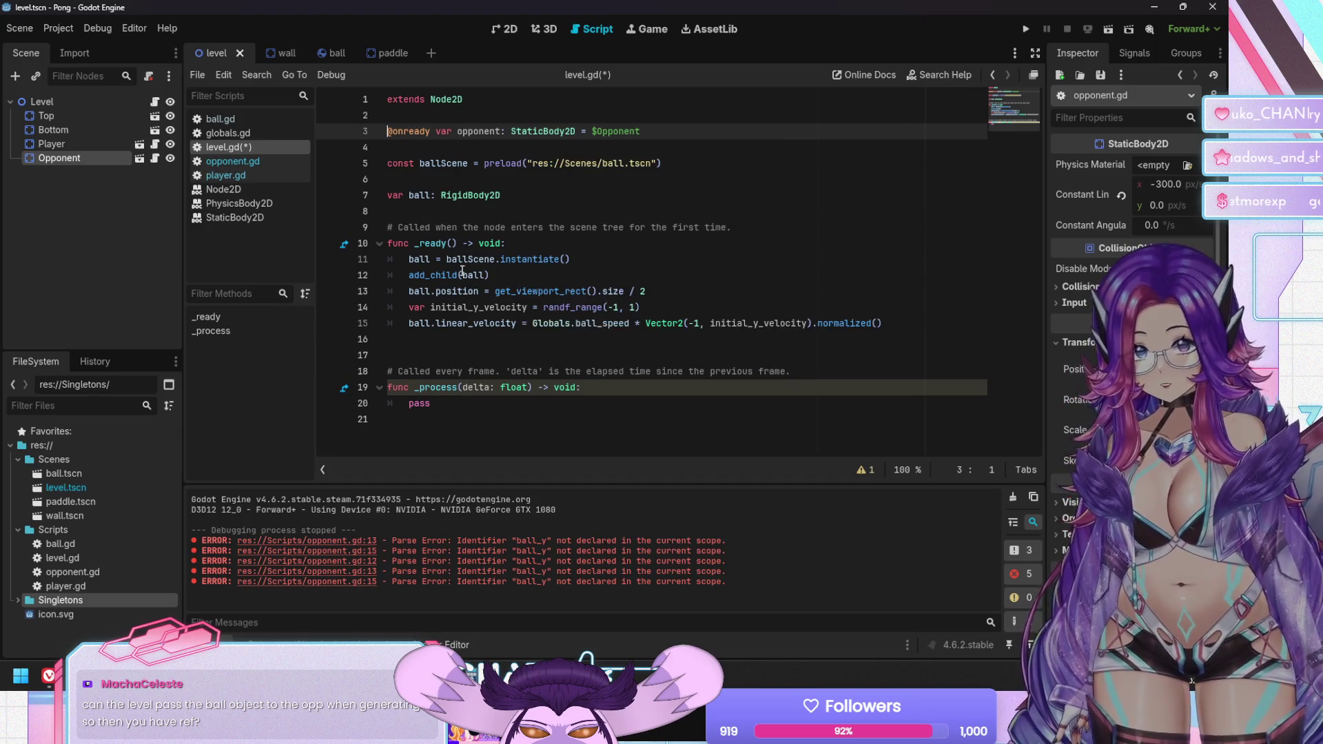
Add 'opponent.ball = ball' after the ball instantiation in _ready and save
left_click(588, 255)
key("Return")
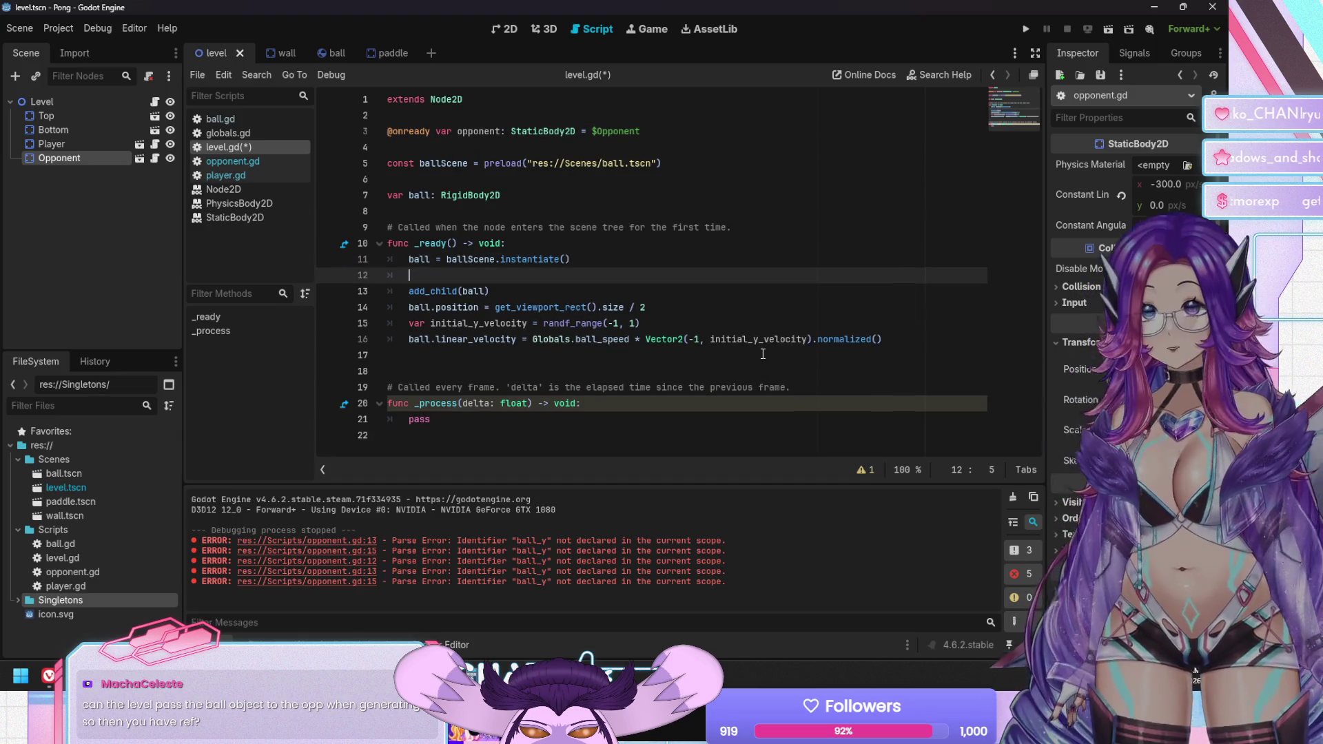
type("opponent.")
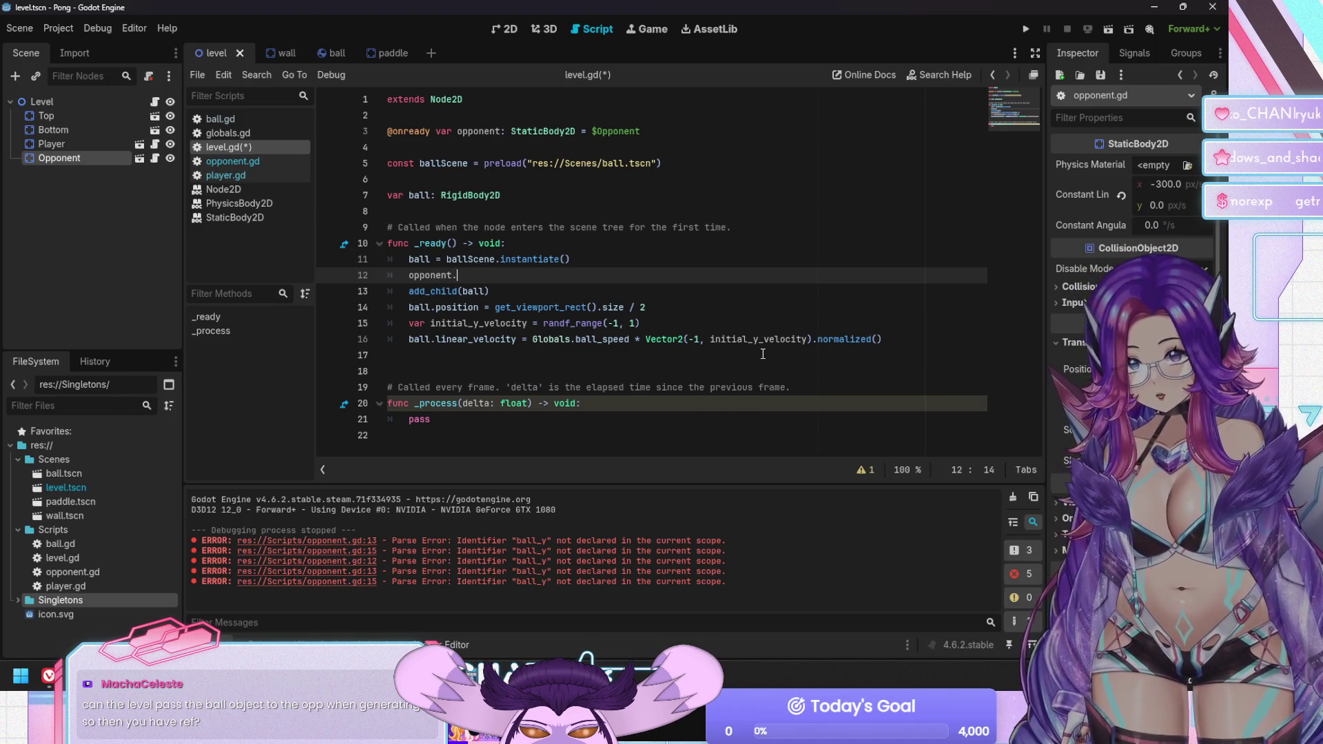
type("ball")
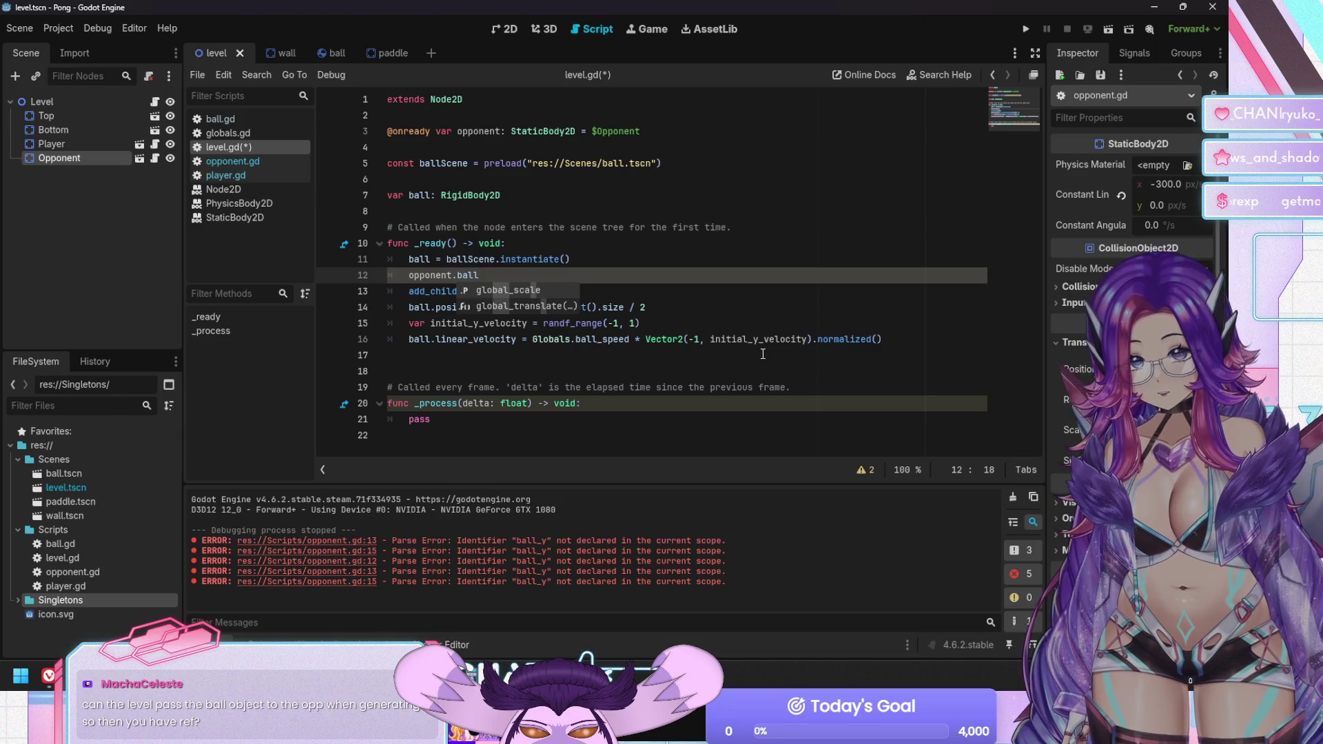
type(" =")
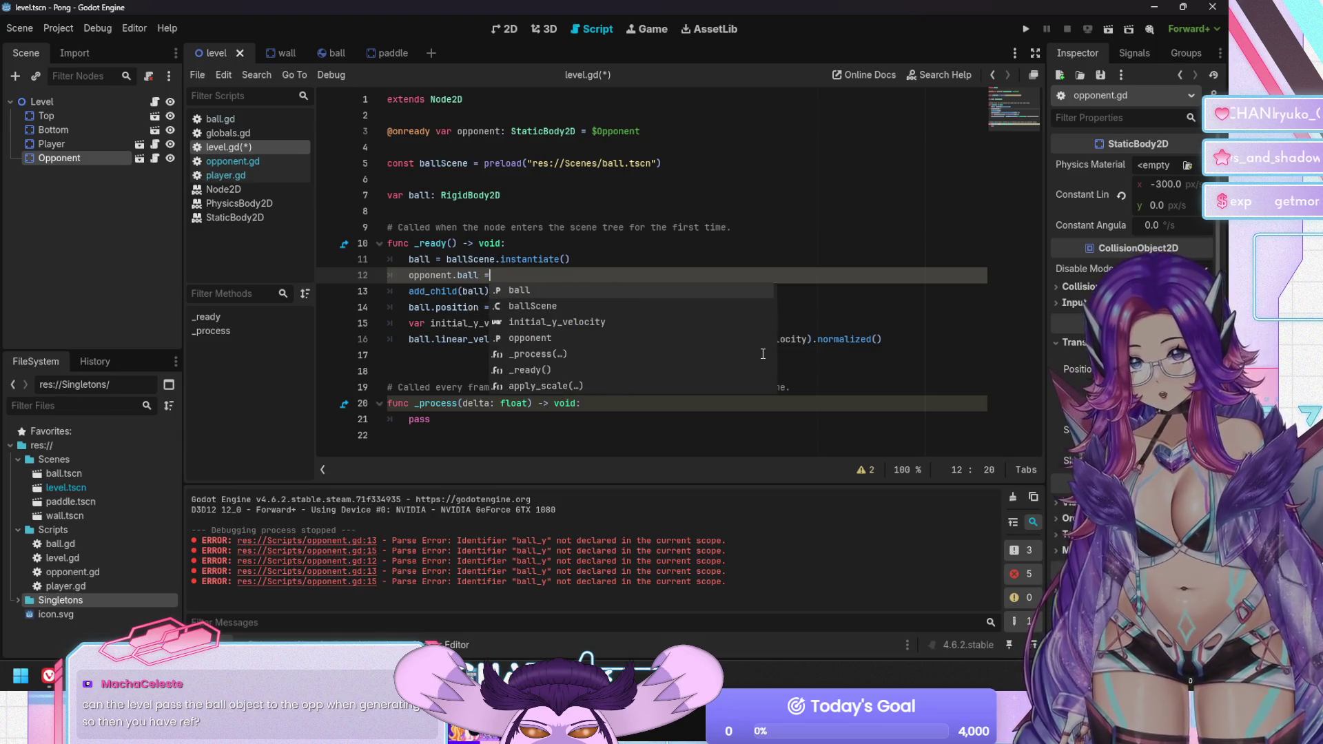
type(" ball")
key("ctrl+s")
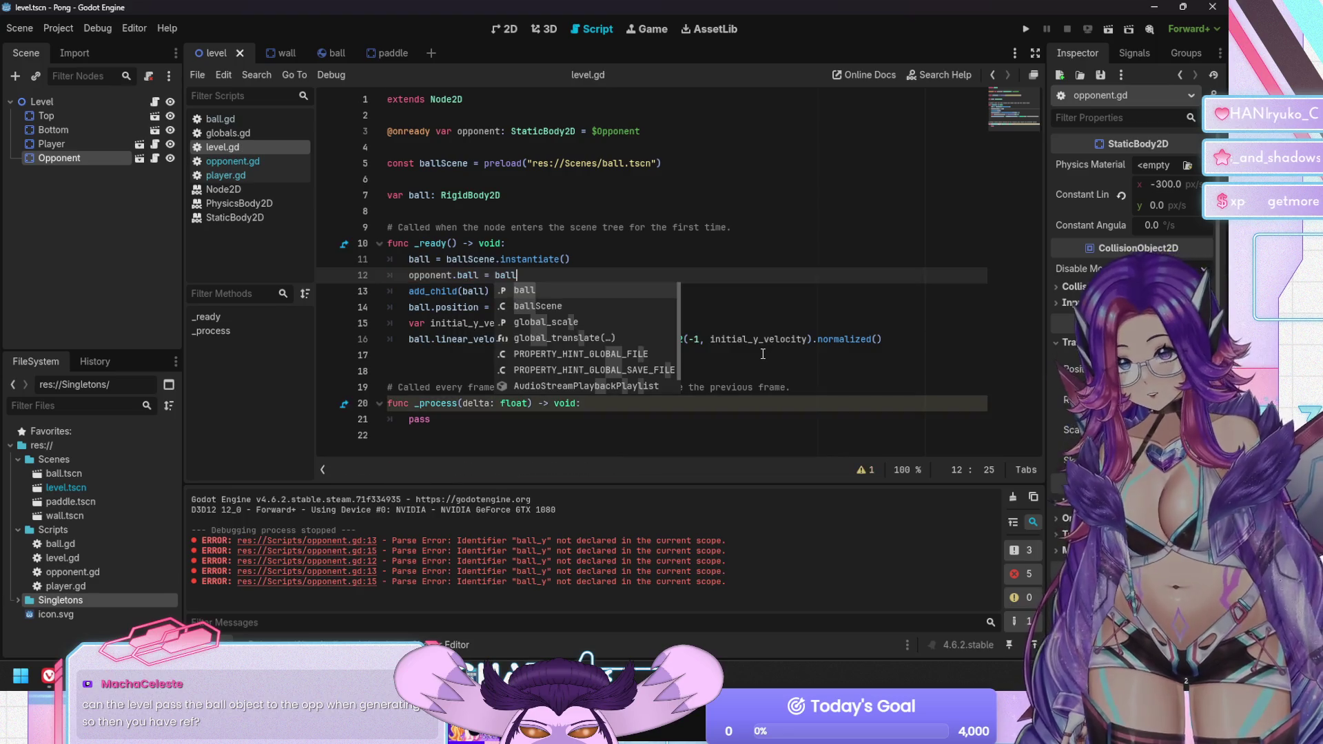
left_click(432, 387)
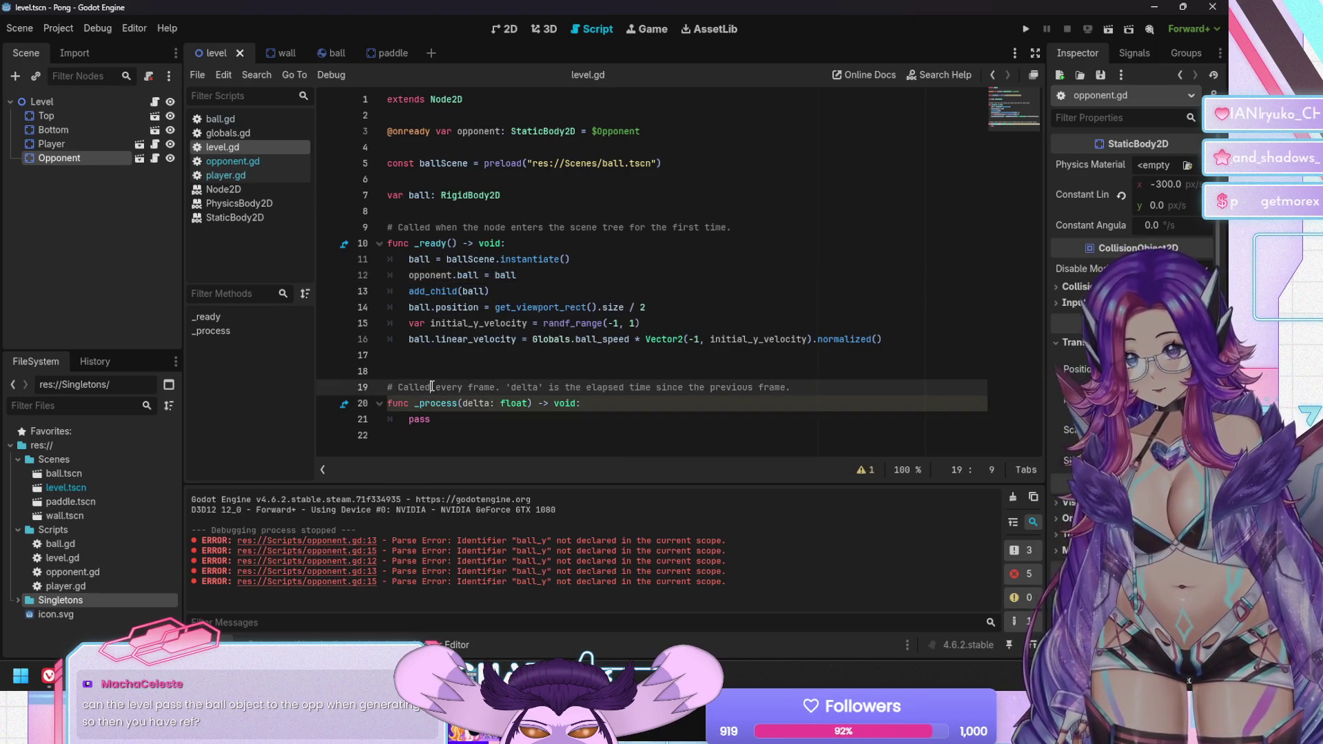
left_click(638, 404)
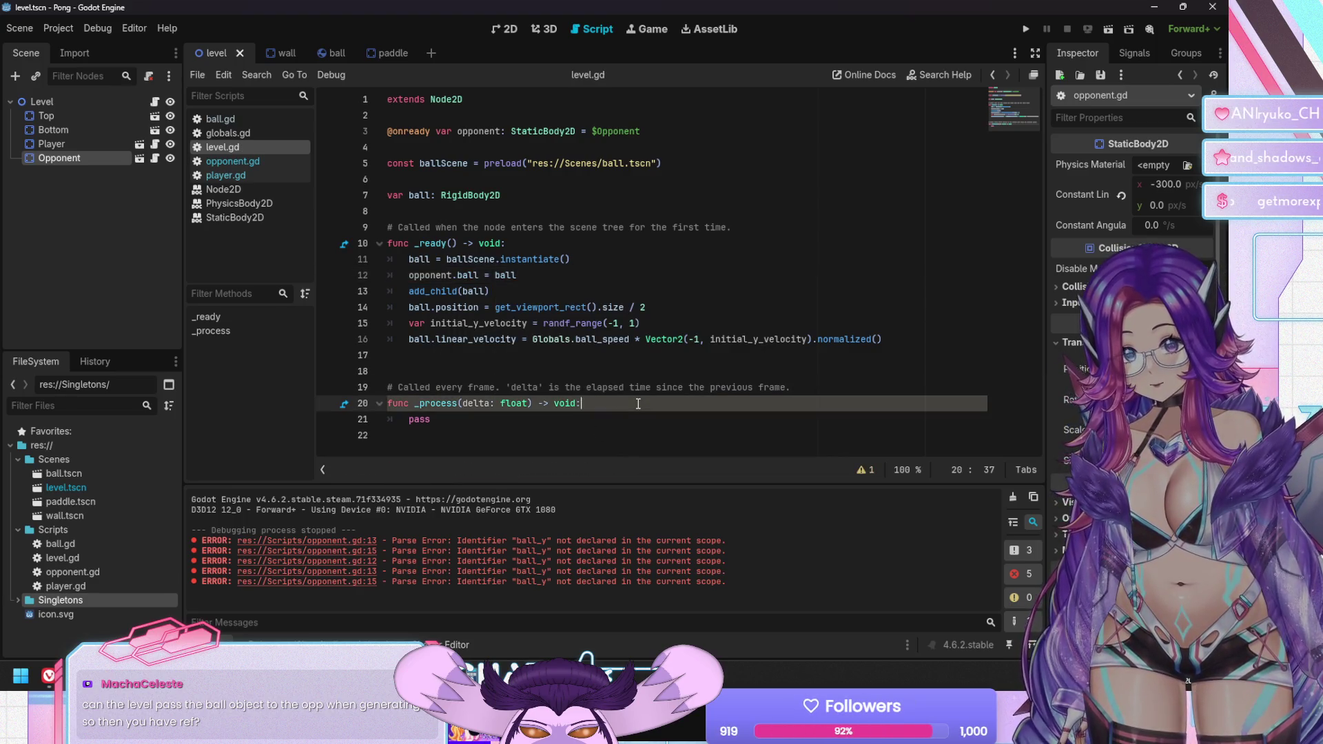
left_click(662, 440)
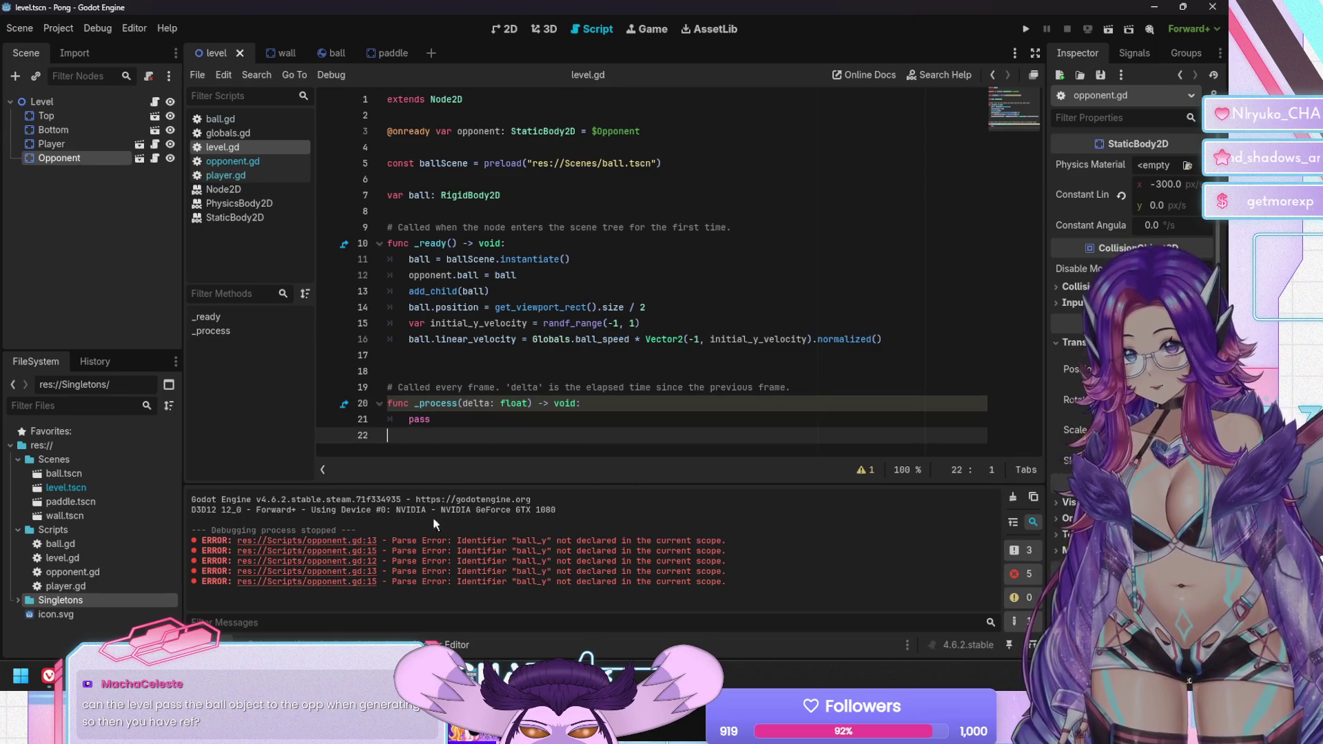
left_click(230, 164)
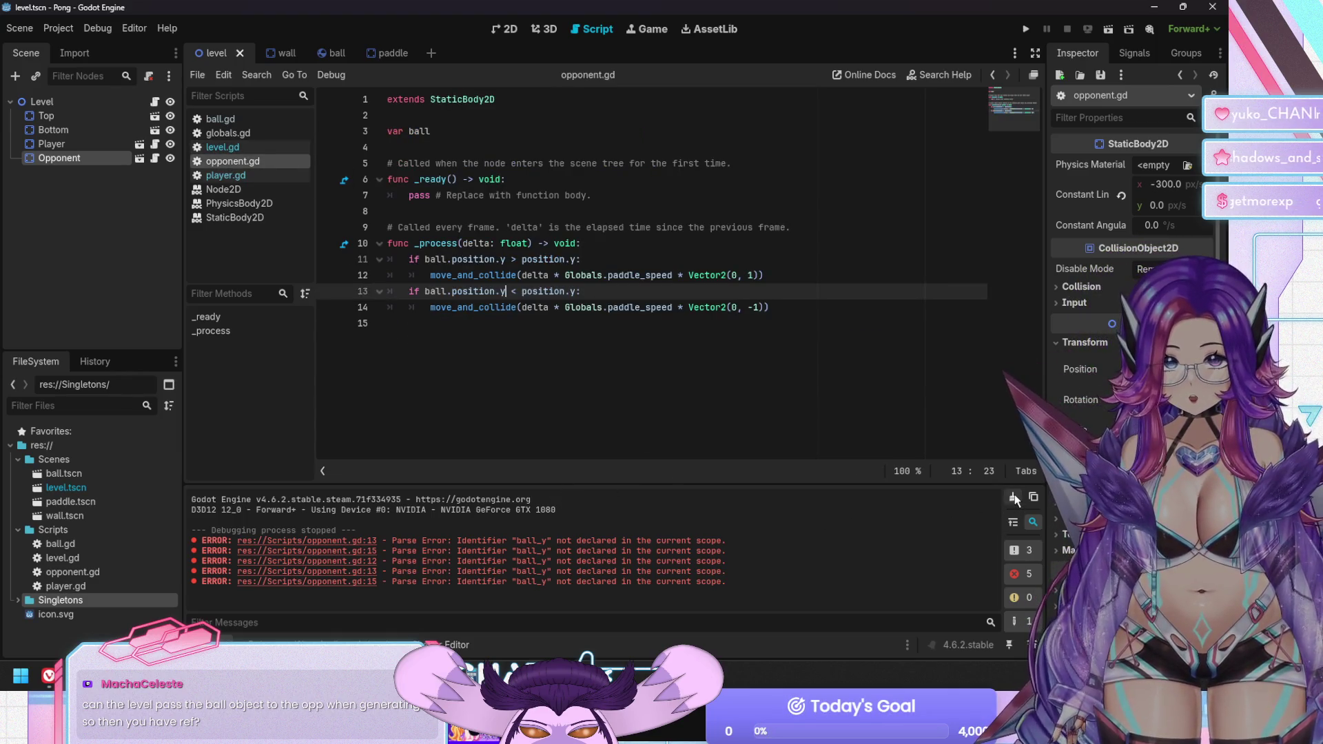
Clear the Output errors, test-run the game with F5, stop it, and switch to the paddle scene
left_click(1013, 497)
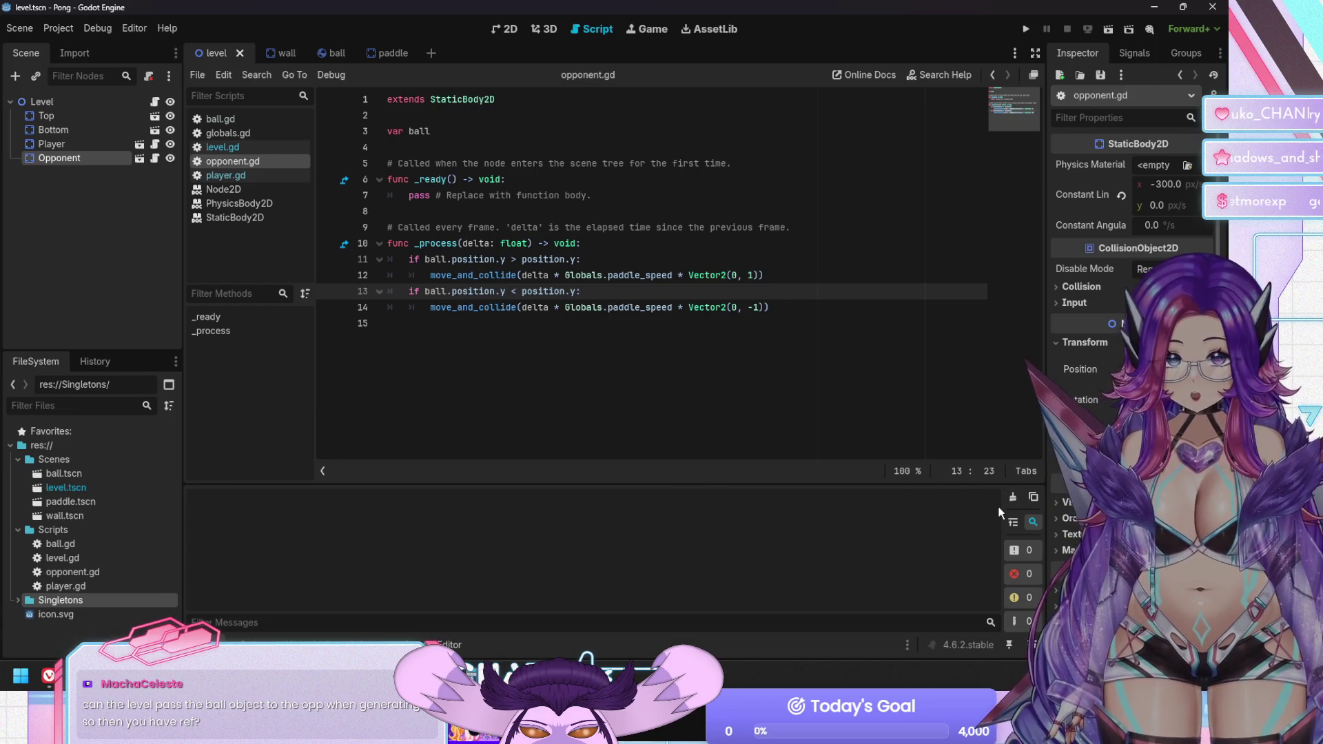
key("F5")
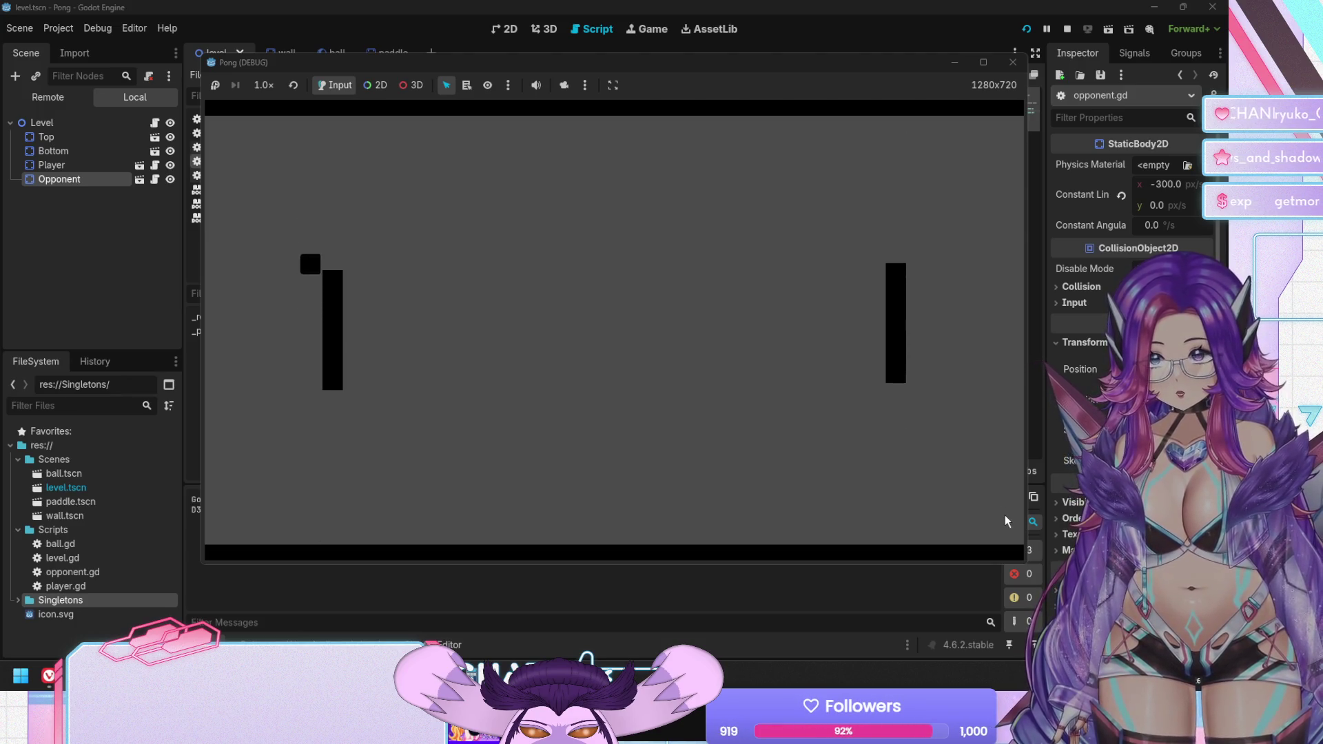
key("F8")
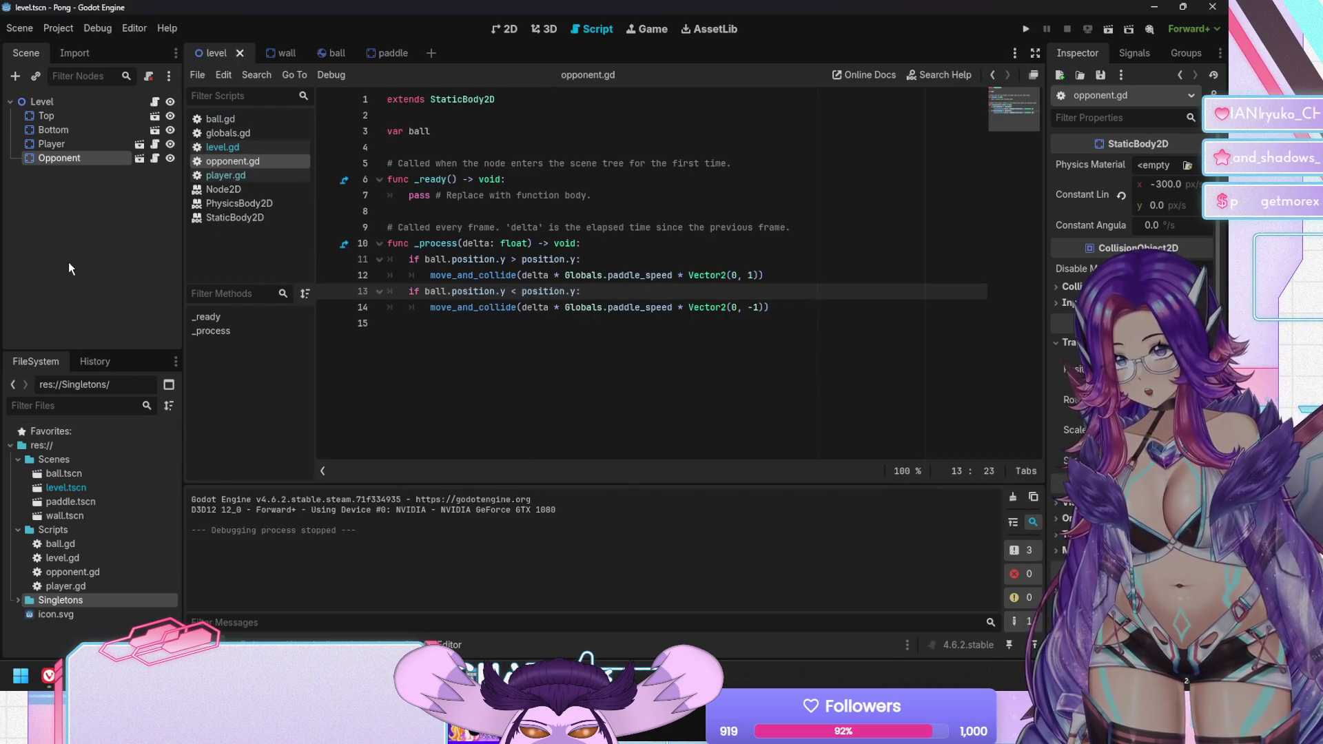
left_click(459, 335)
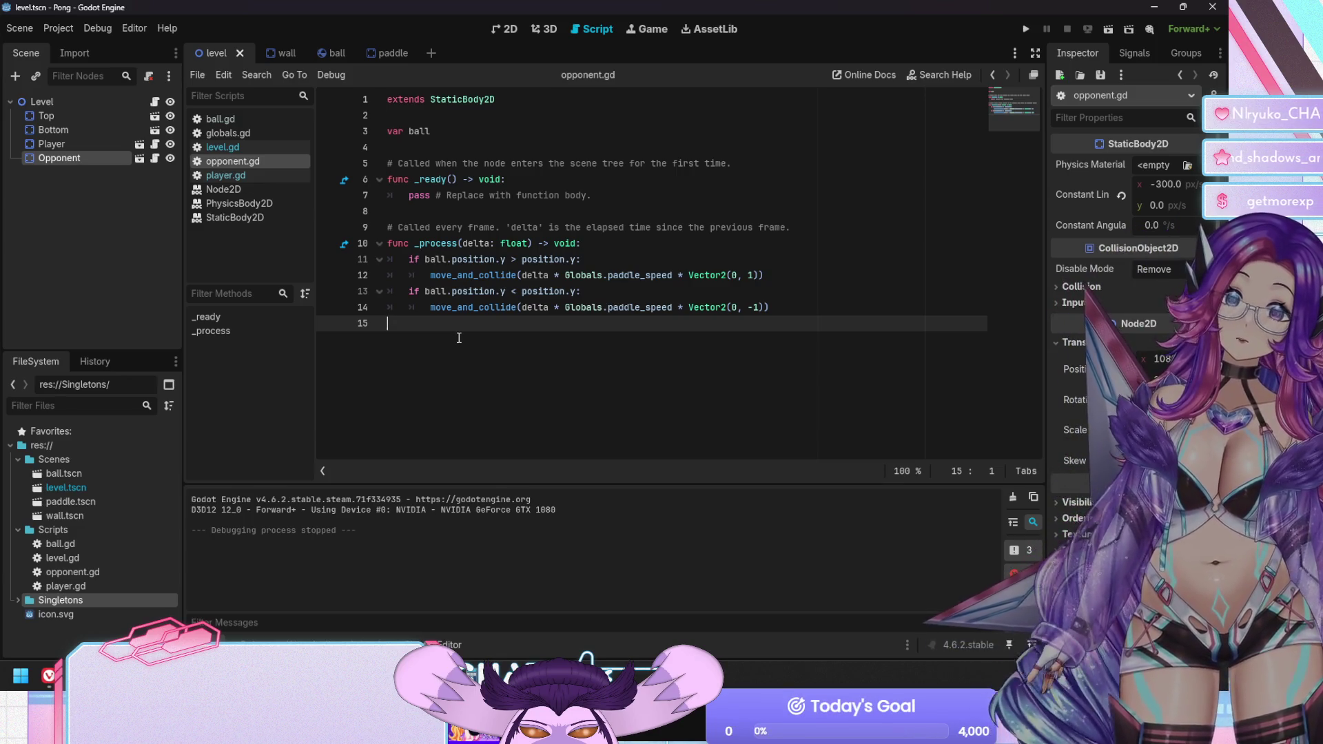
left_click(399, 55)
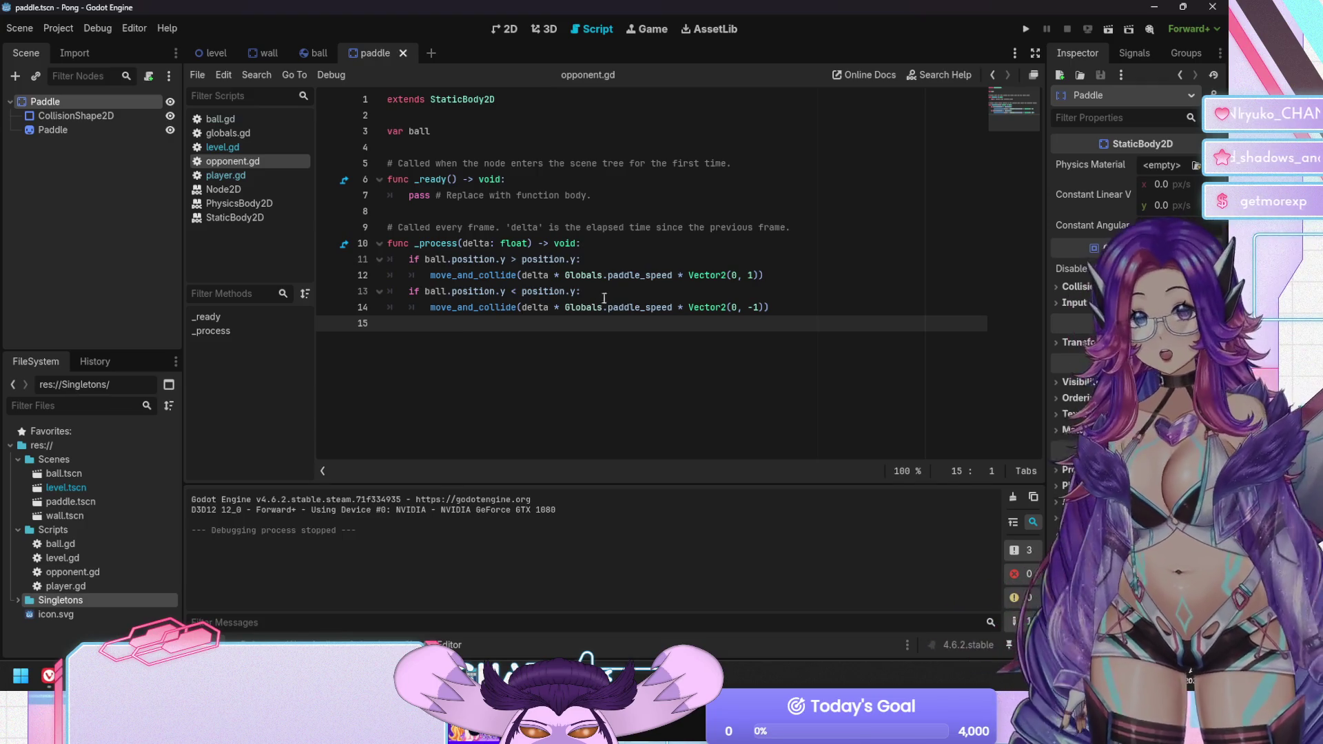
Append '/ 2' after paddle_speed on both move_and_collide lines in opponent.gd
left_click(674, 276)
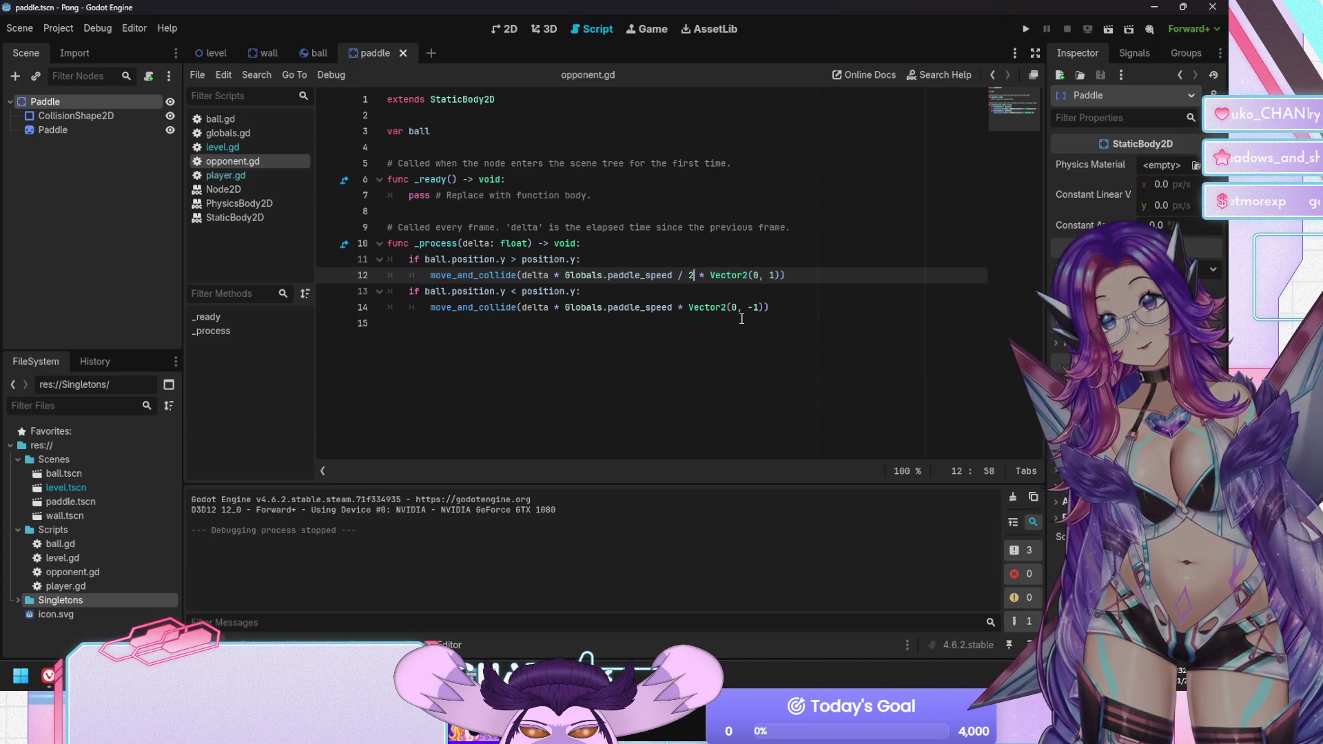
type("/ 2")
key("Down")
key("Down")
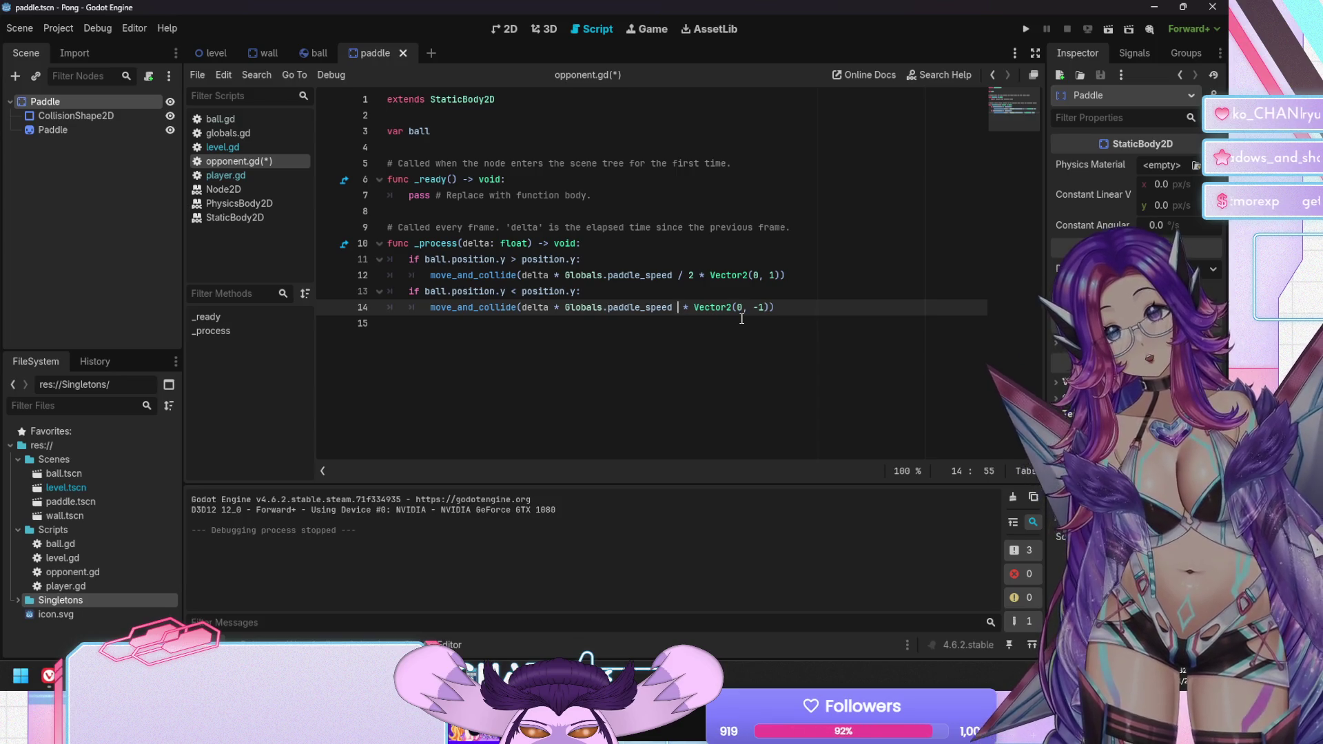
type("/ 2")
Run the game, move the player paddle up and down, then stop the test
key("F5")
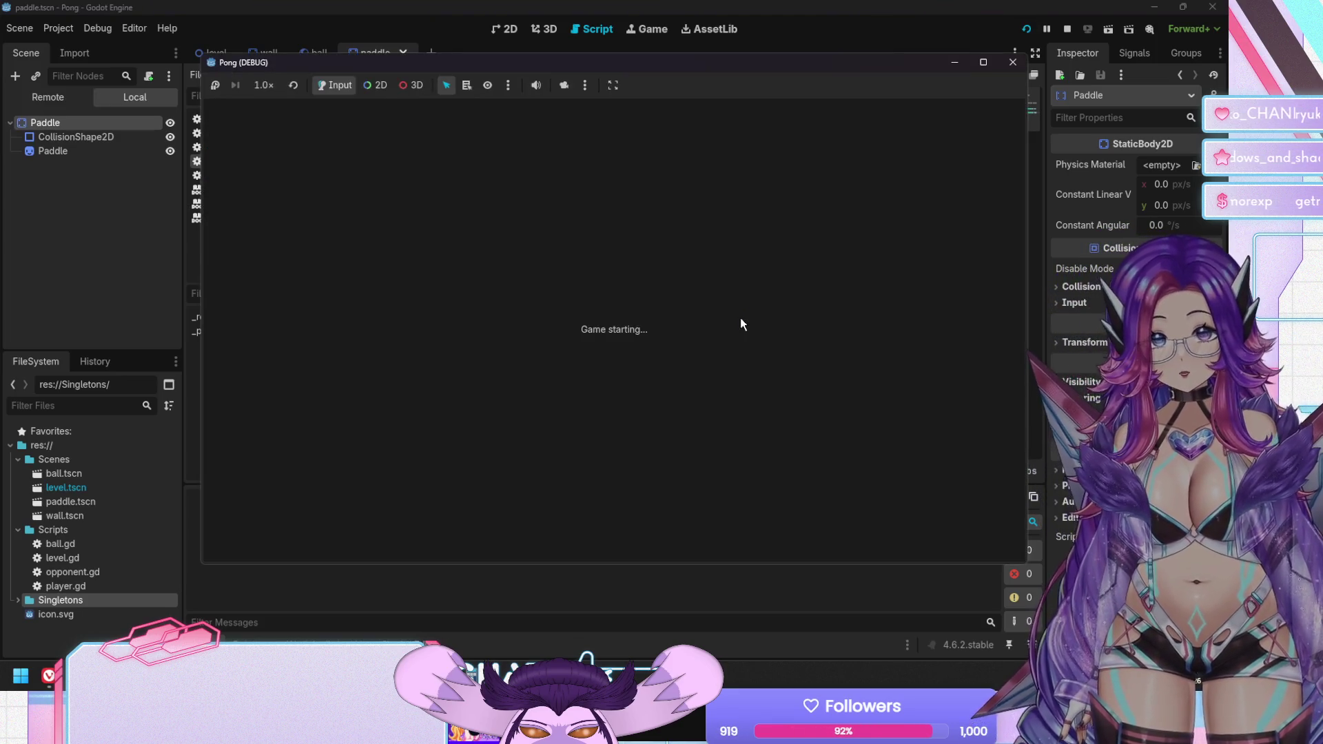
key("Up")
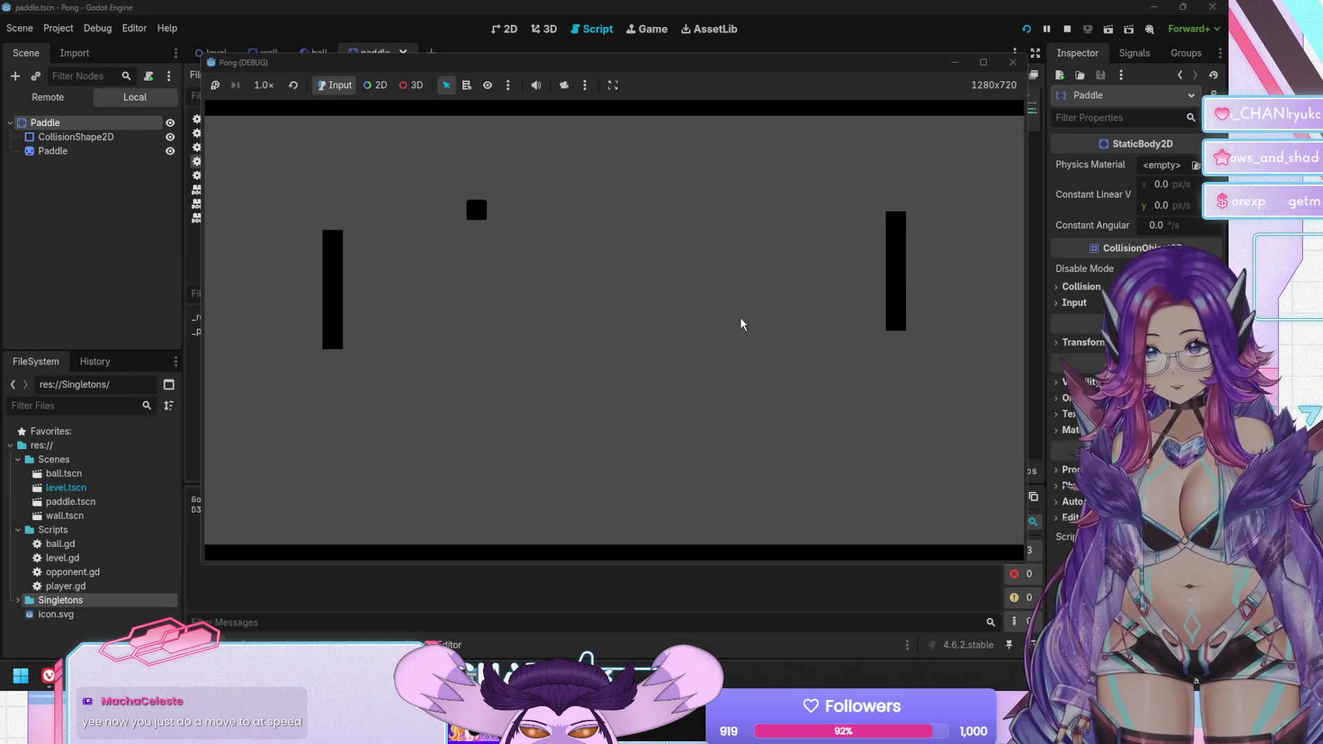
key("Down")
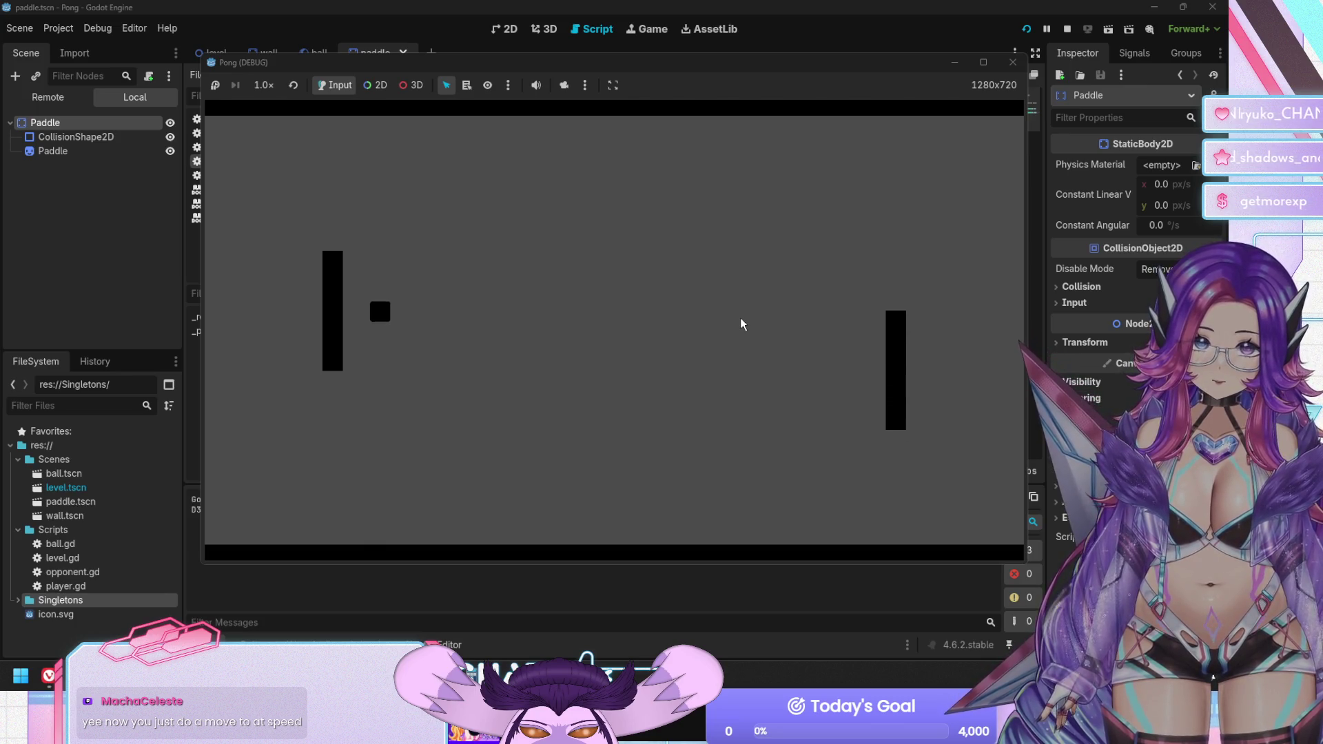
key("F8")
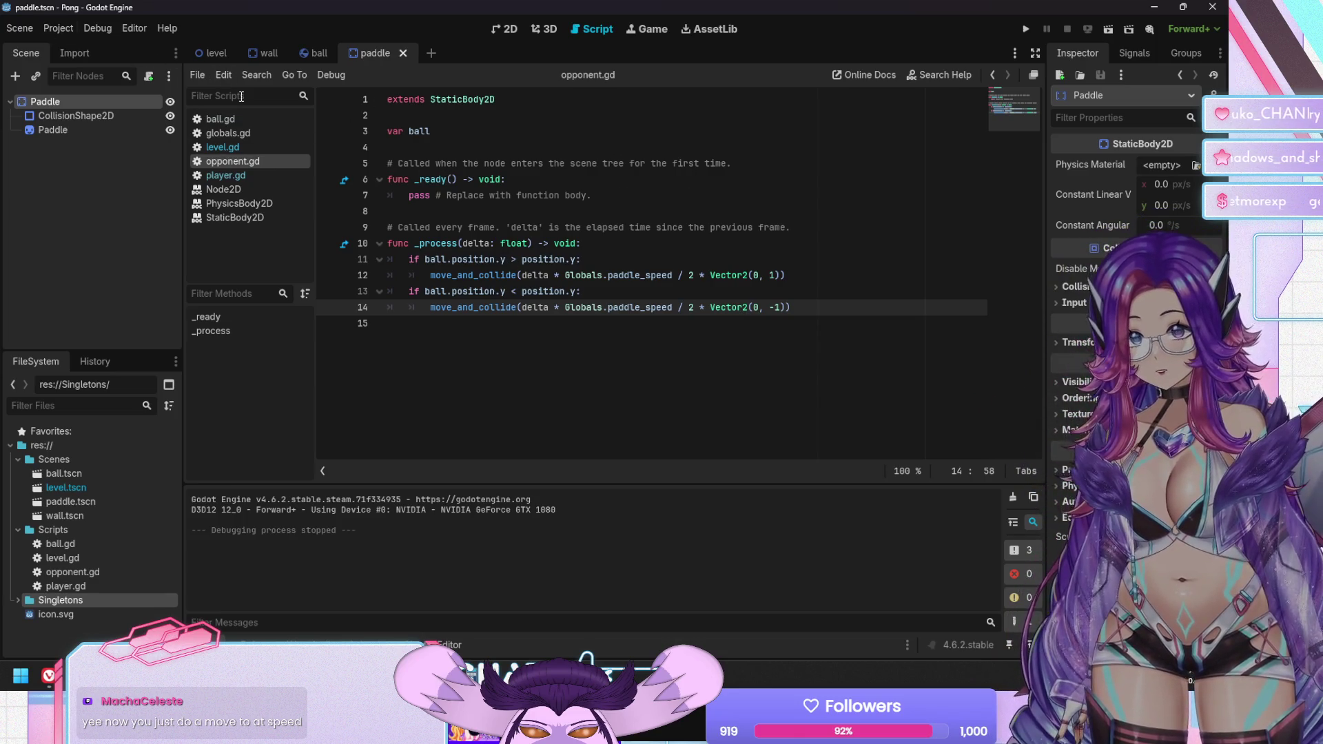
In the 2D view, reparent the Paddle sprite under CollisionShape2D
left_click(501, 29)
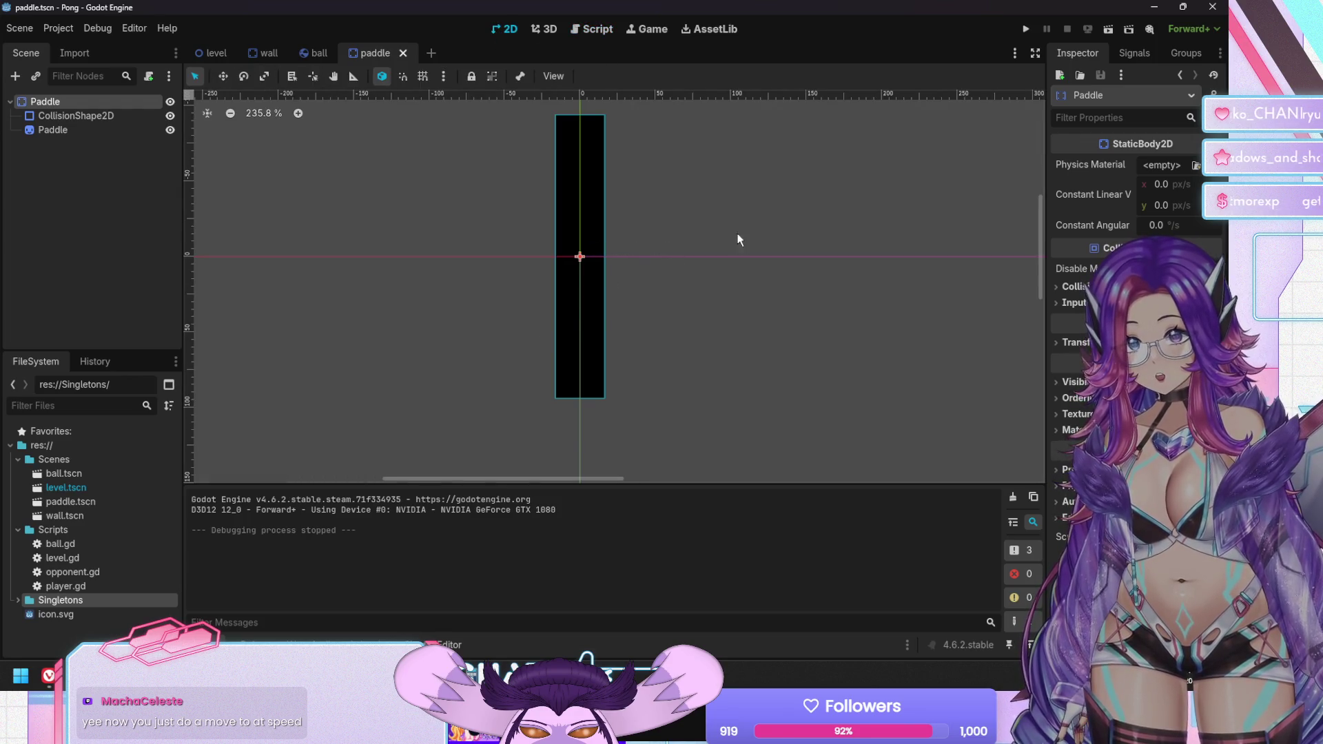
left_click(64, 162)
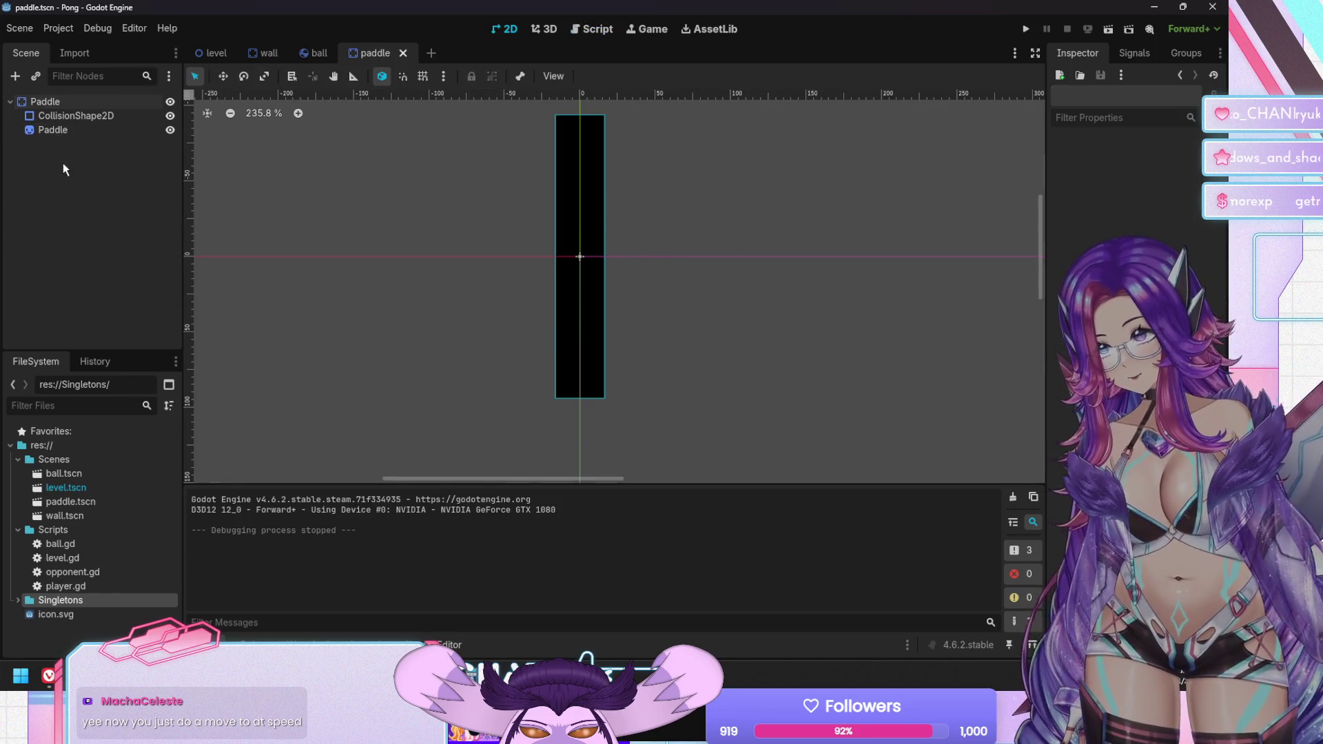
left_click(77, 102)
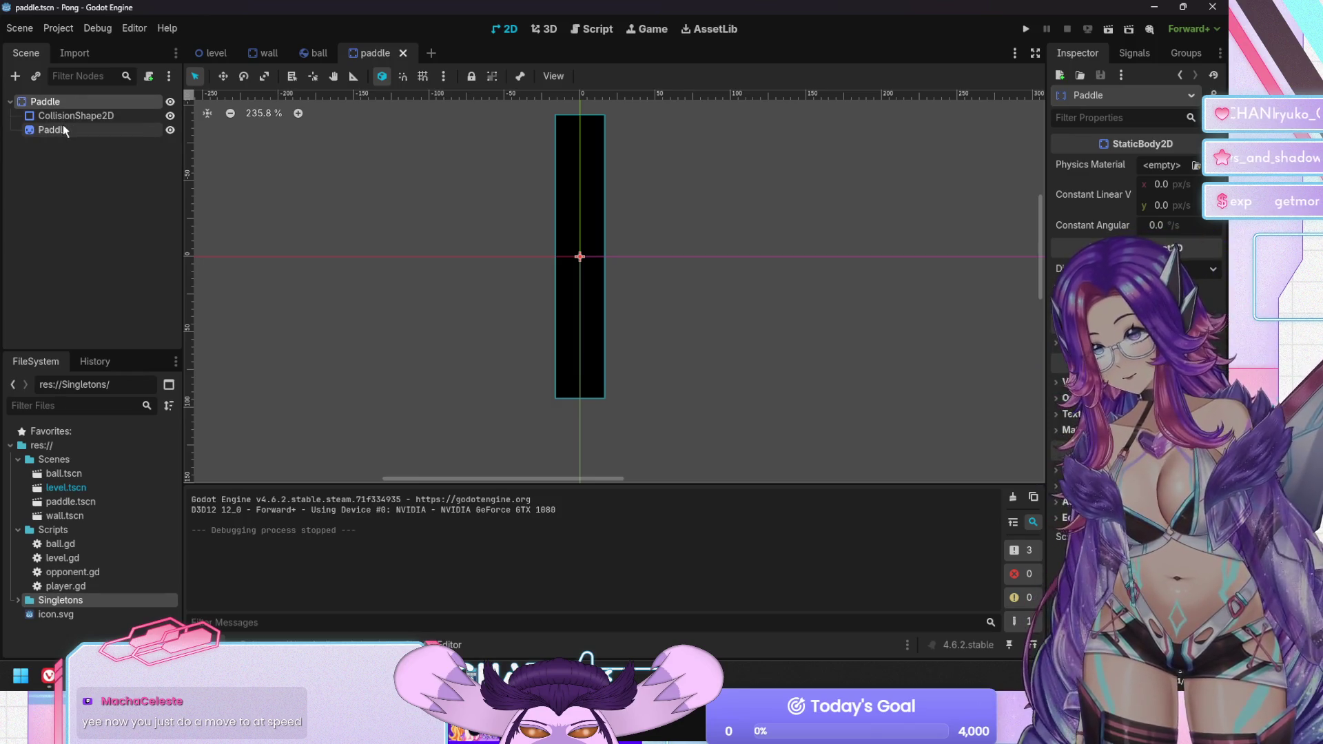
left_click(63, 128)
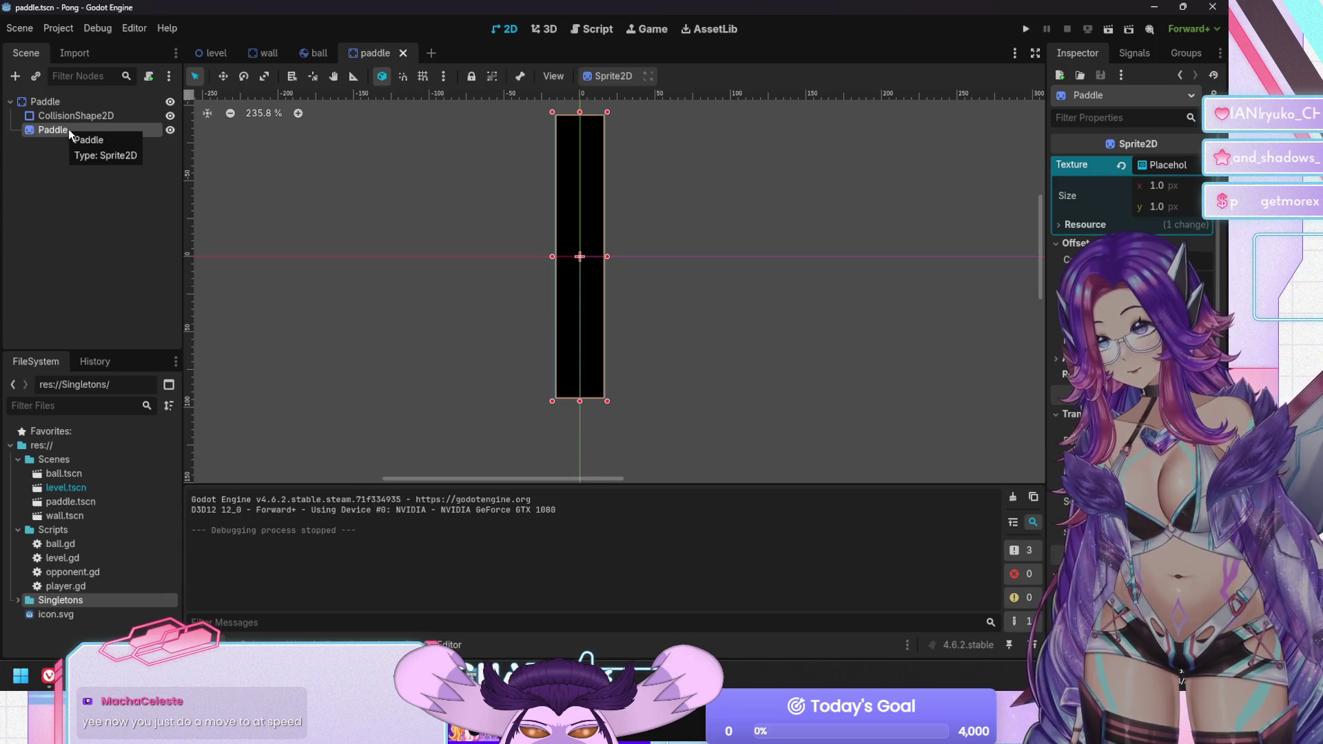
left_click_drag(68, 129, 89, 117)
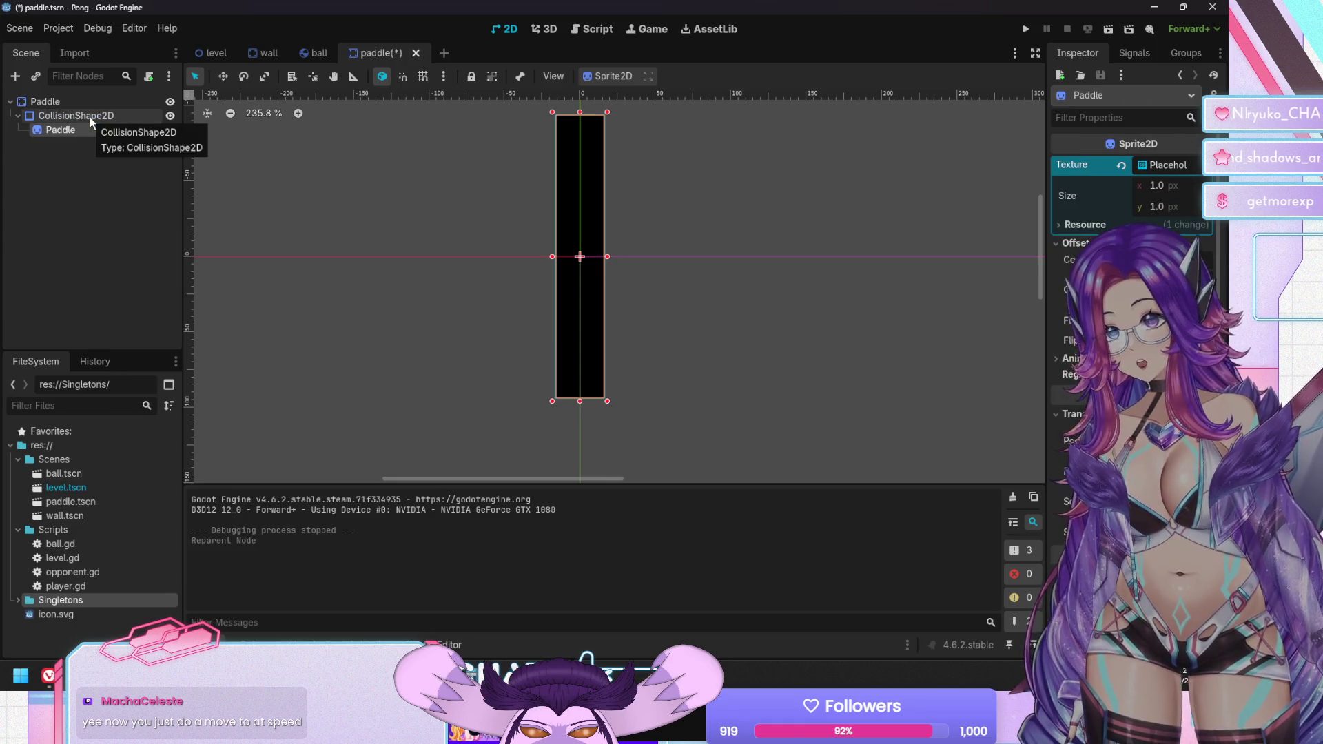
Widen the collision rectangle to 47.5, undo it, and move the Paddle sprite back beside CollisionShape2D
left_click(90, 115)
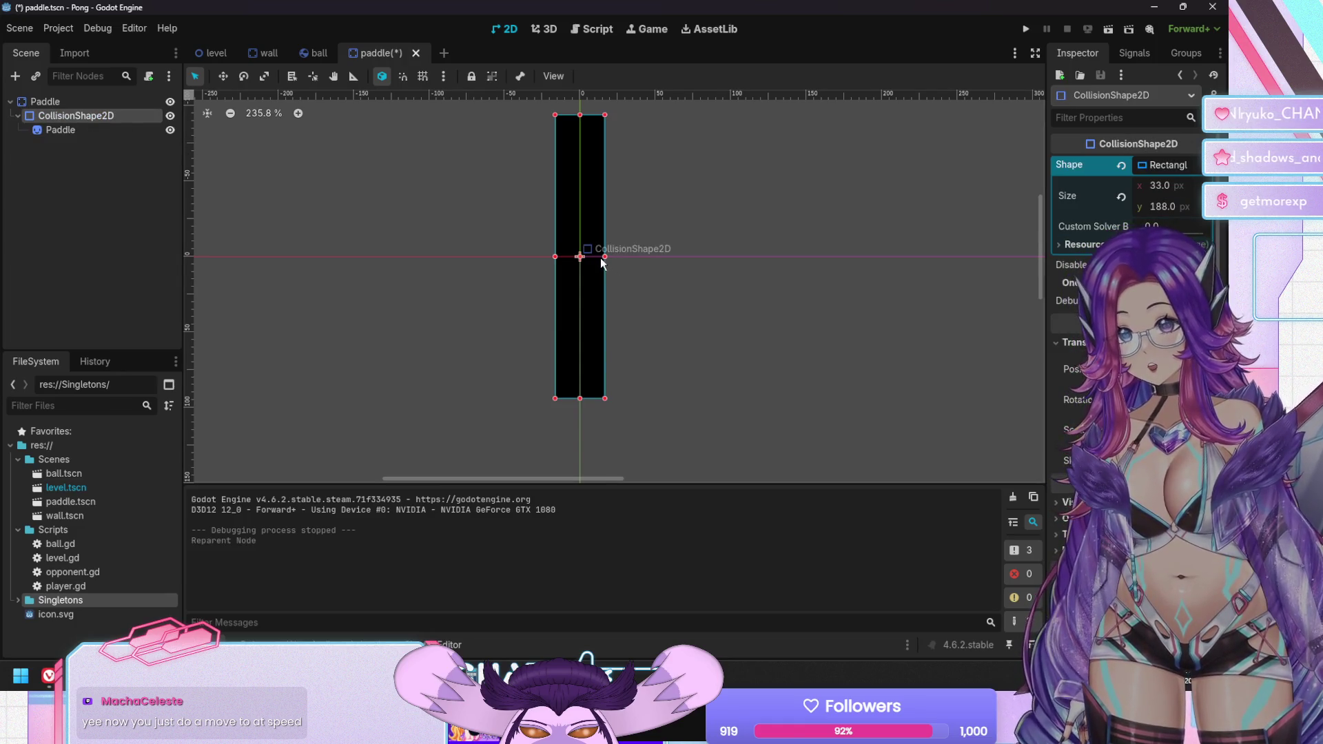
left_click_drag(602, 257, 627, 256)
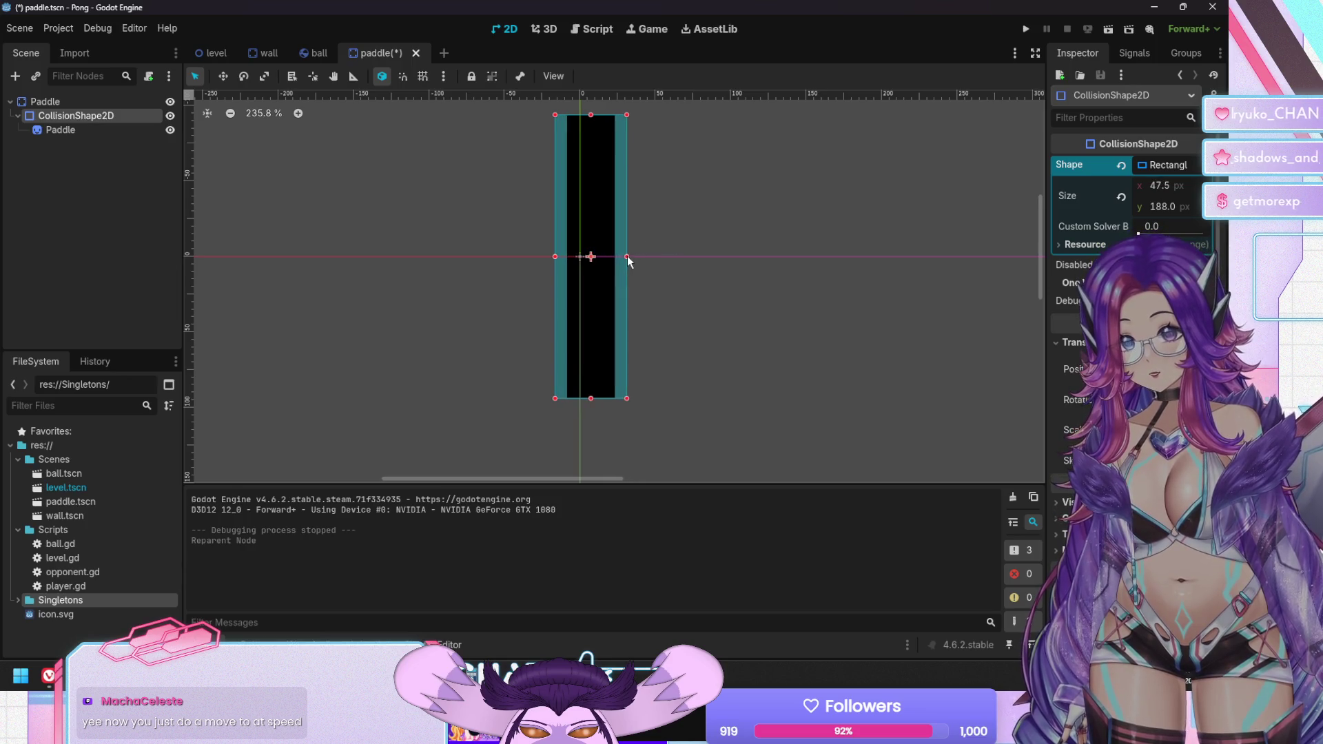
key("ctrl+z")
mouse_move(60, 130)
left_mouse_down()
mouse_move(52, 140)
mouse_move(49, 101)
left_mouse_up()
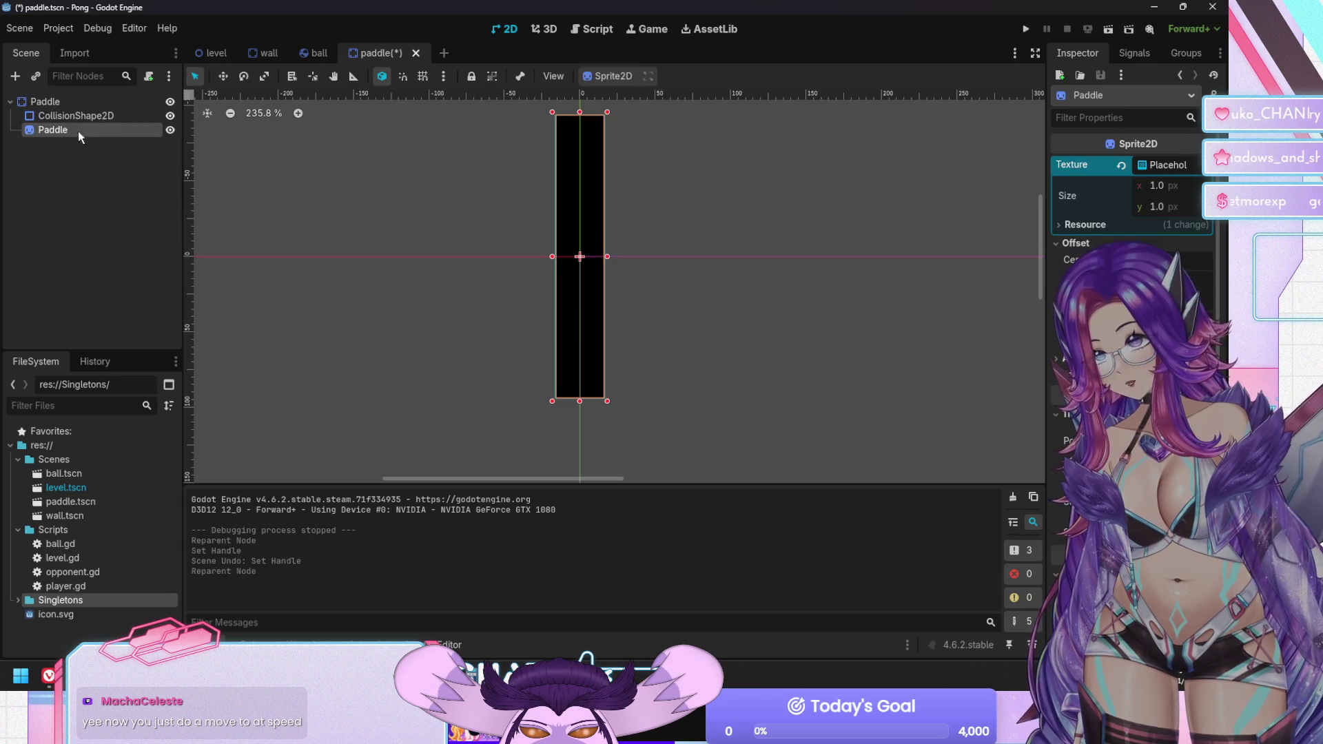
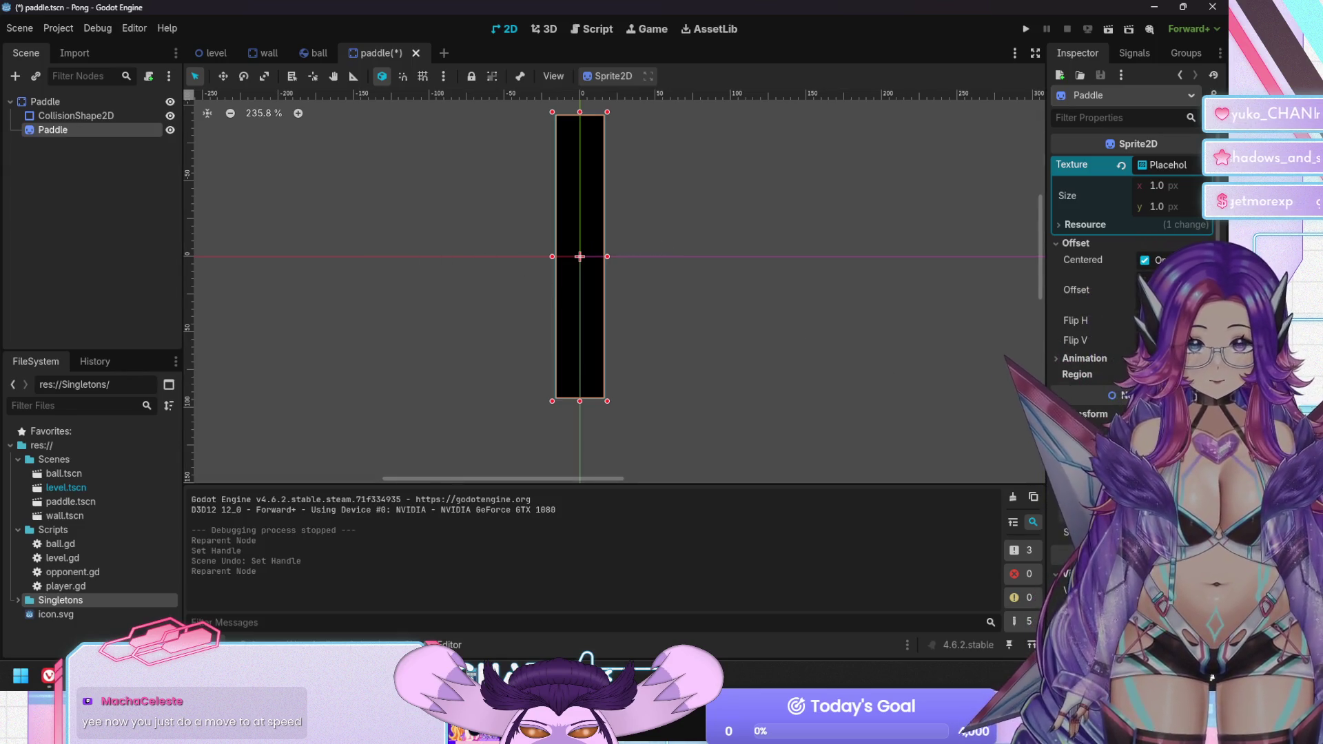
Scale the Paddle sprite down slightly around its centre
key("Return")
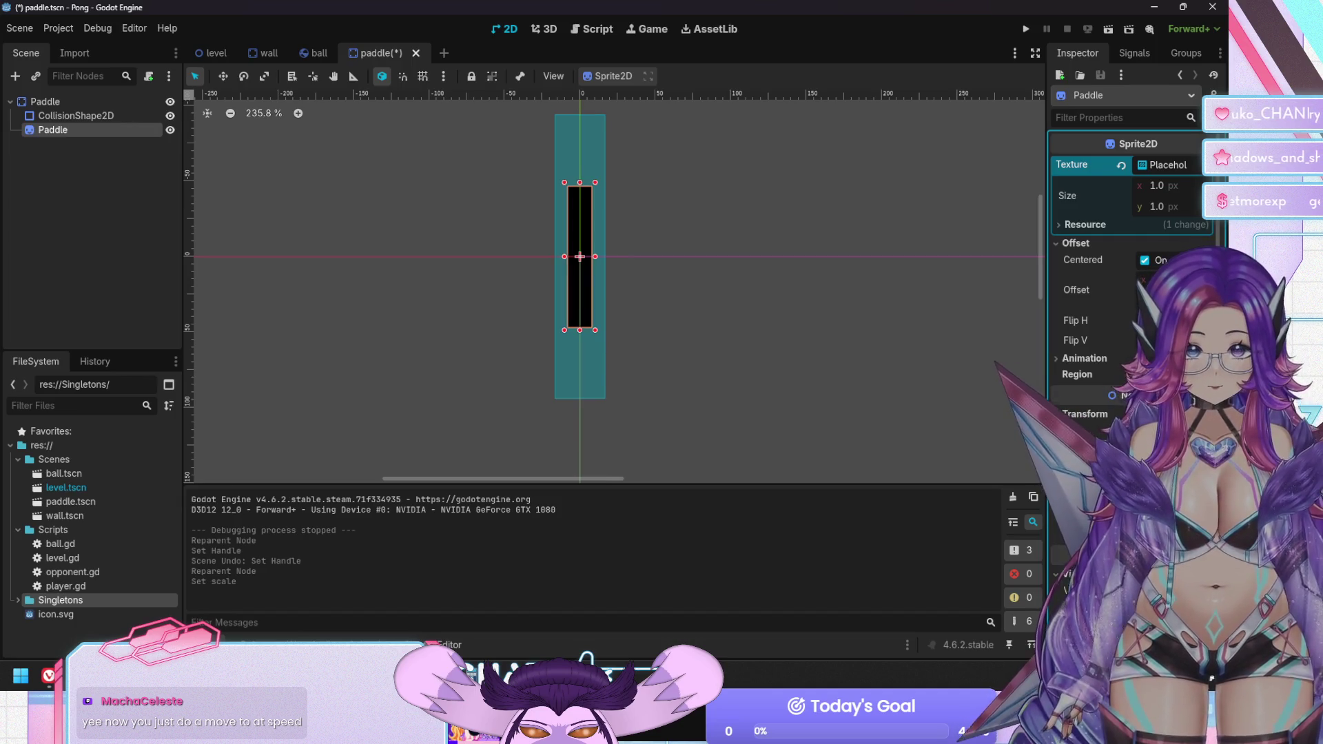
key("Return")
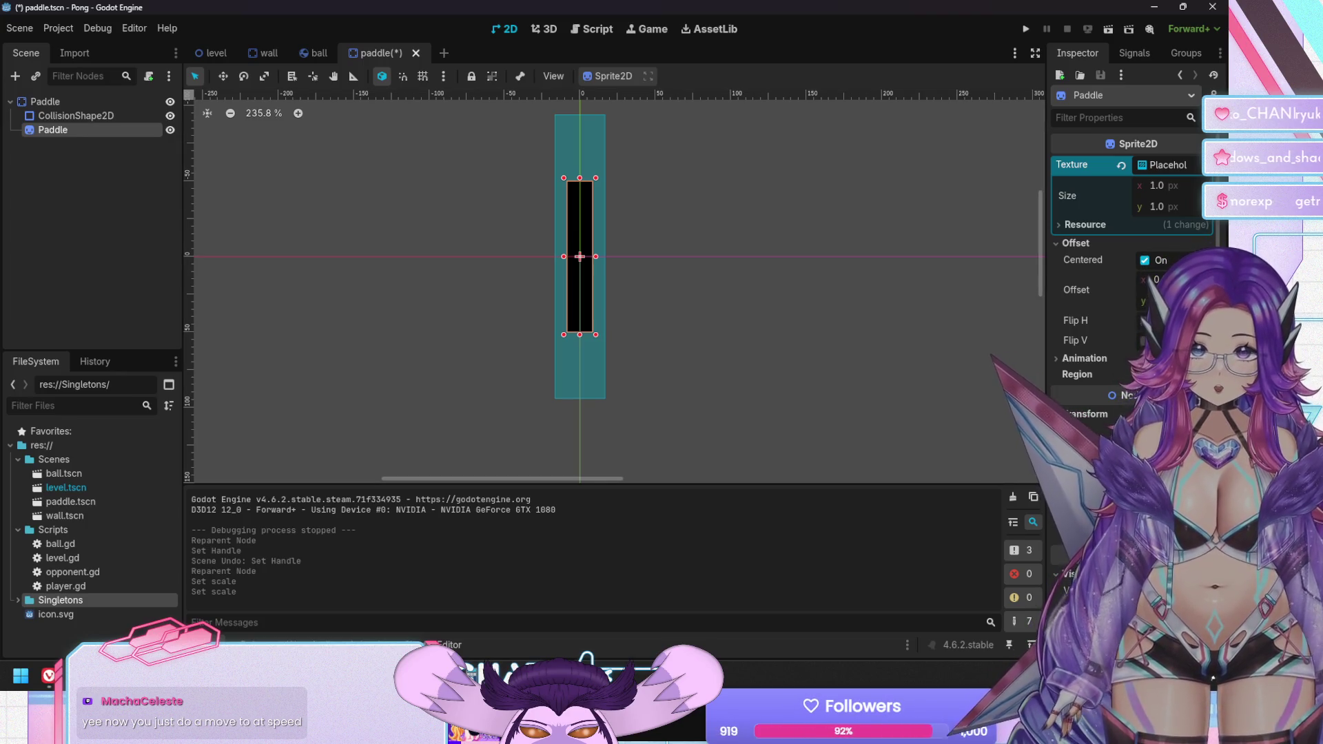
key("Return")
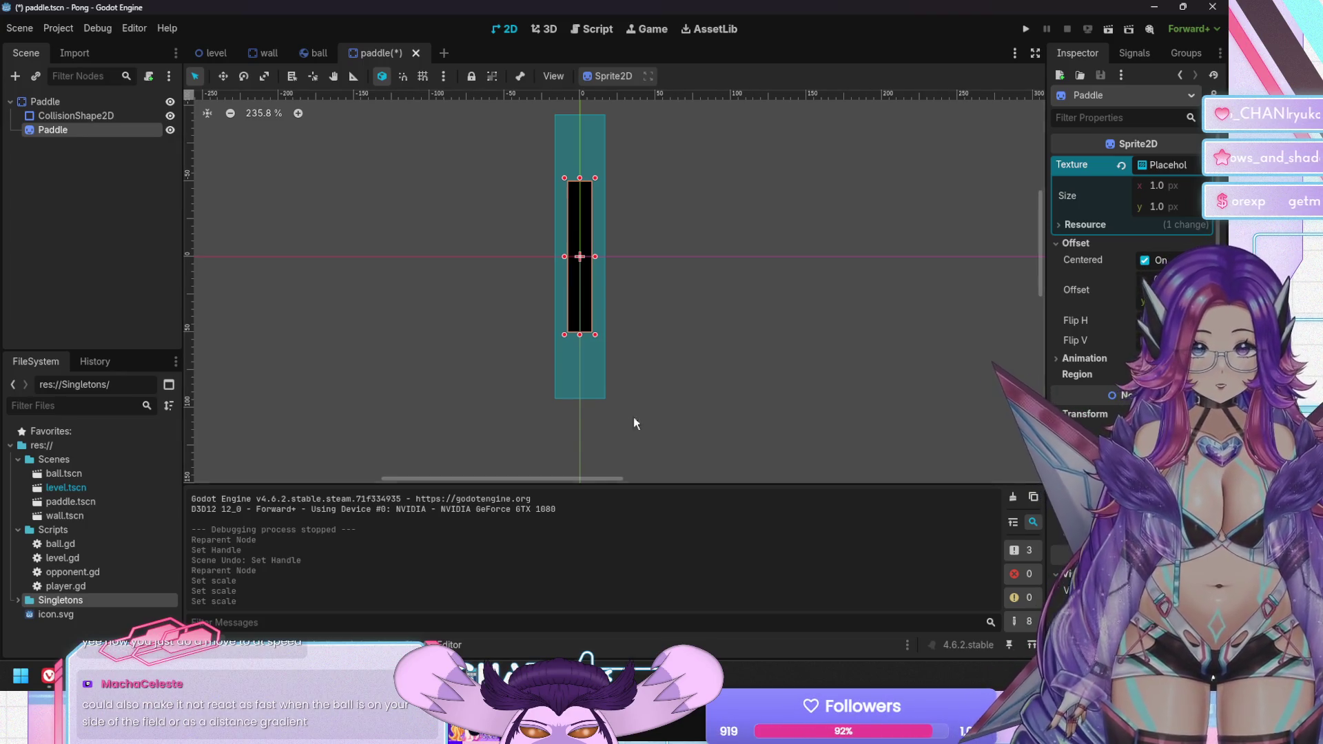
Set the paddle's CollisionShape2D size to 16 × 100, save paddle.tscn and run the game
left_click(96, 116)
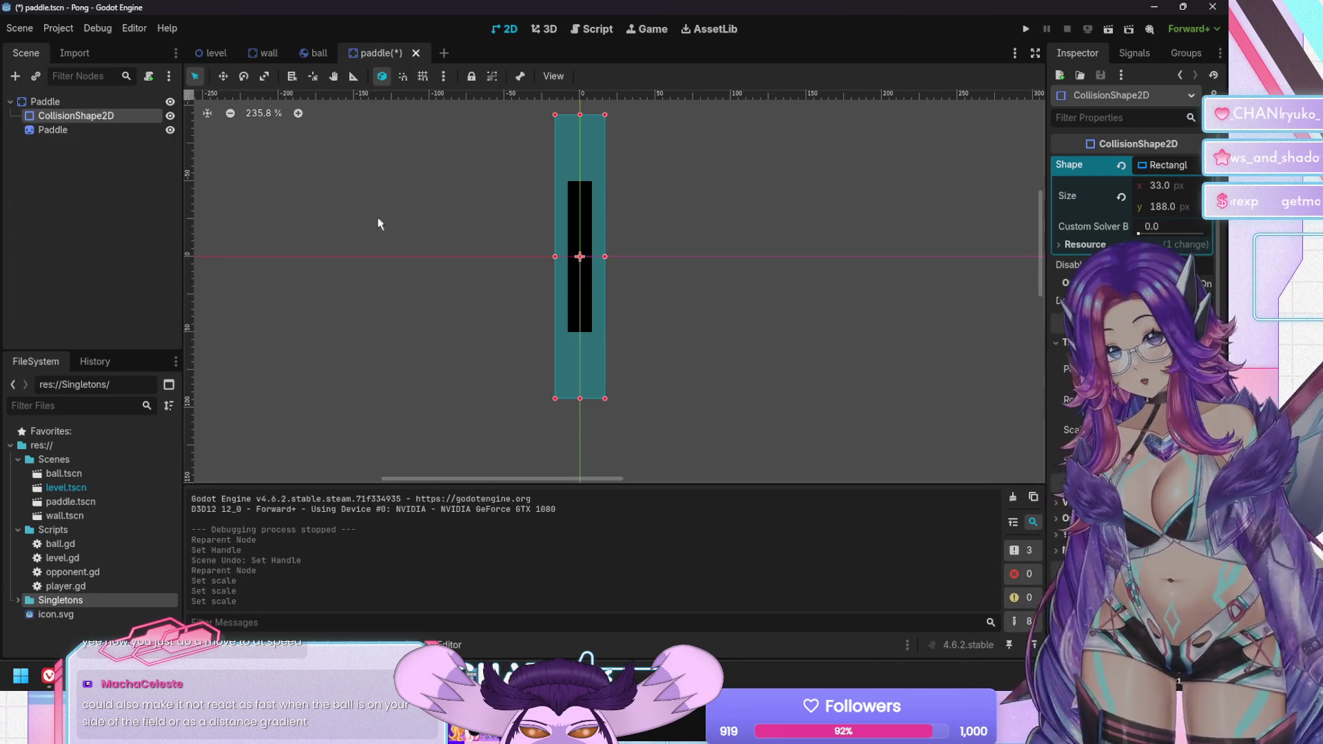
left_click(1161, 186)
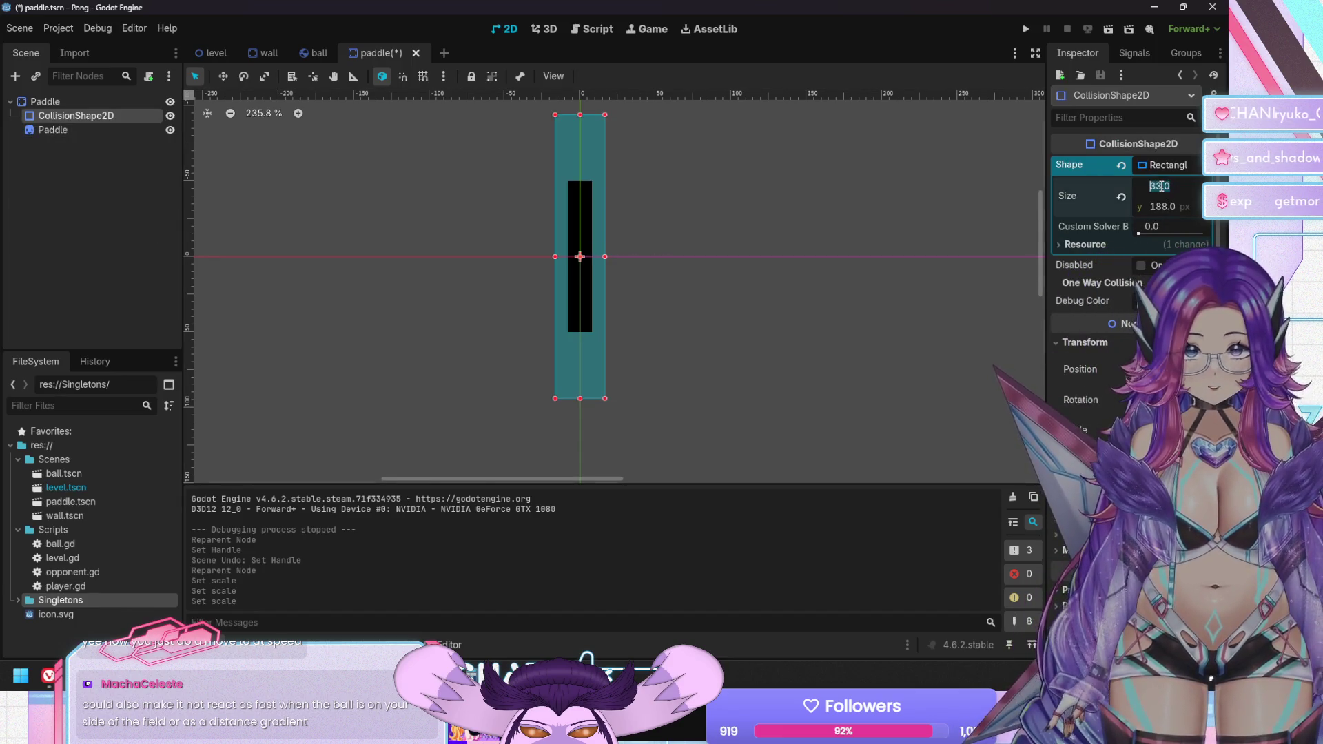
type("16")
key("Tab")
type("100")
key("Return")
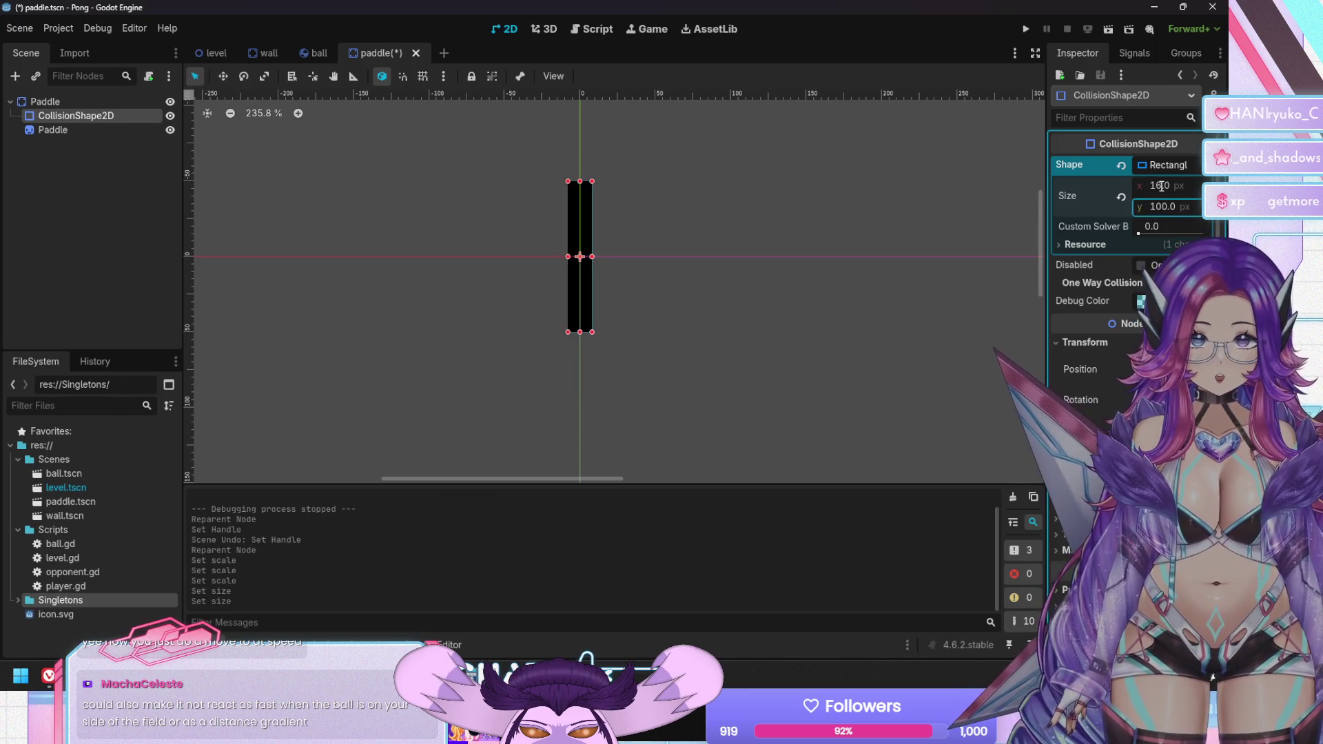
key("ctrl+s")
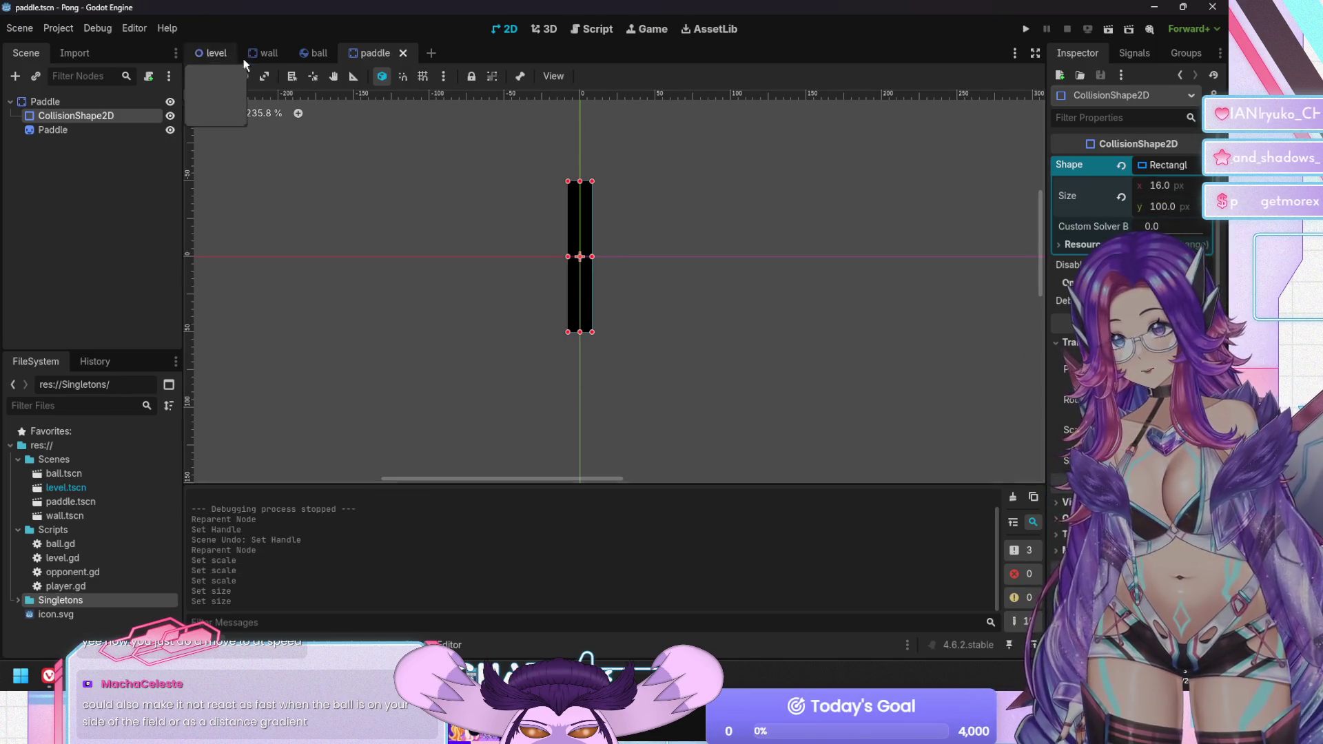
key("F5")
key("Down")
key("Up")
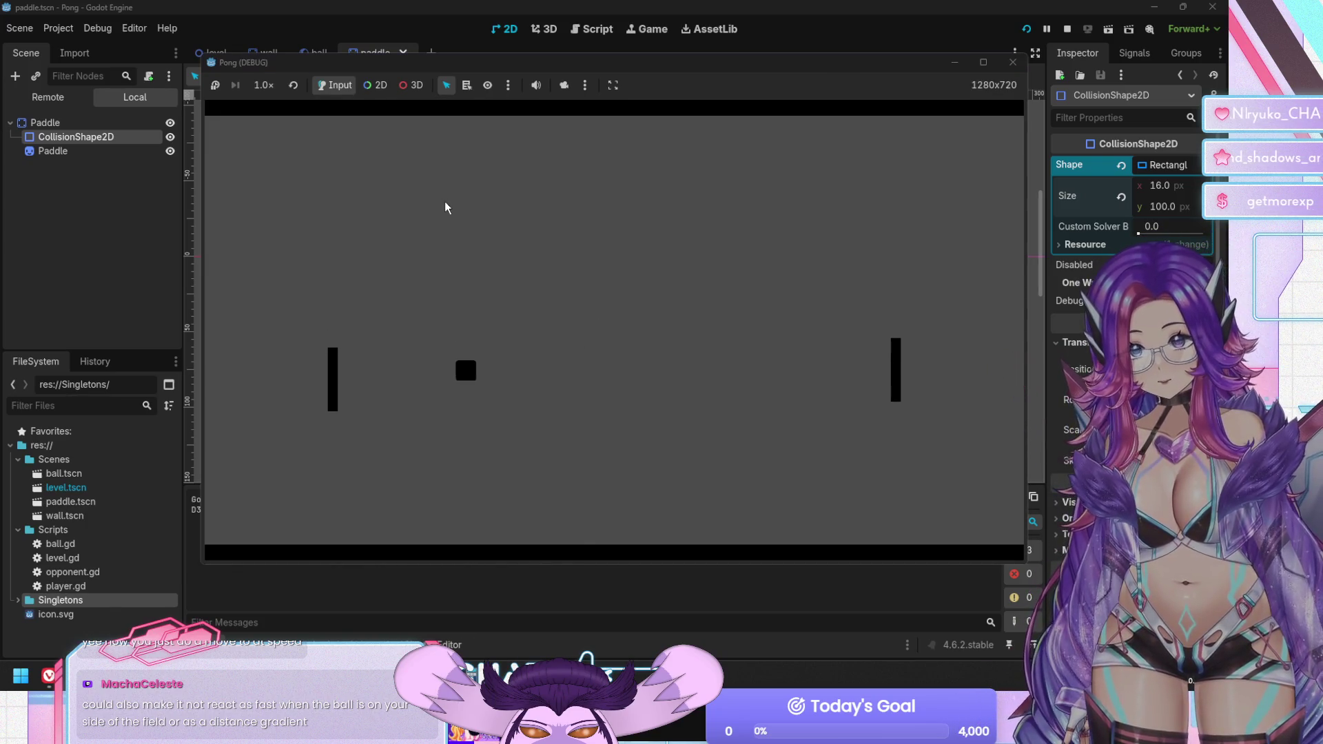
key("Up")
key("Down")
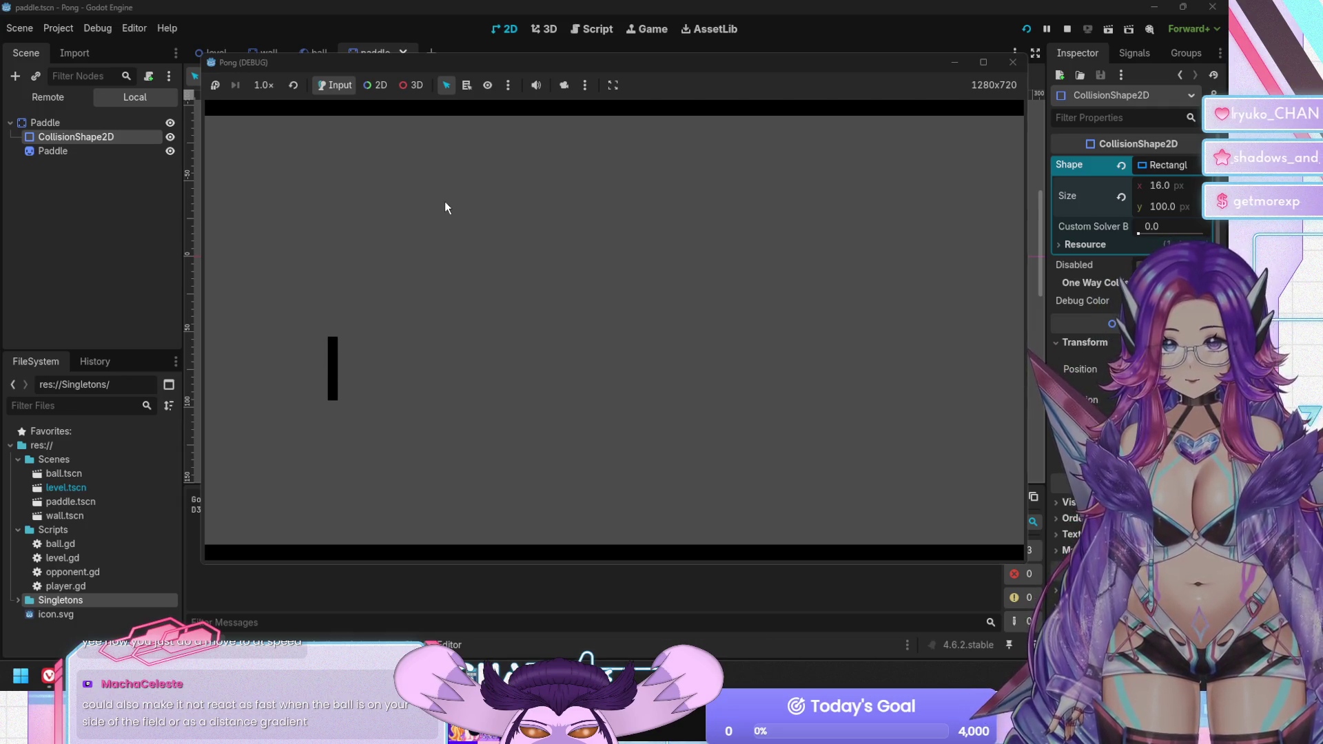
key("F8")
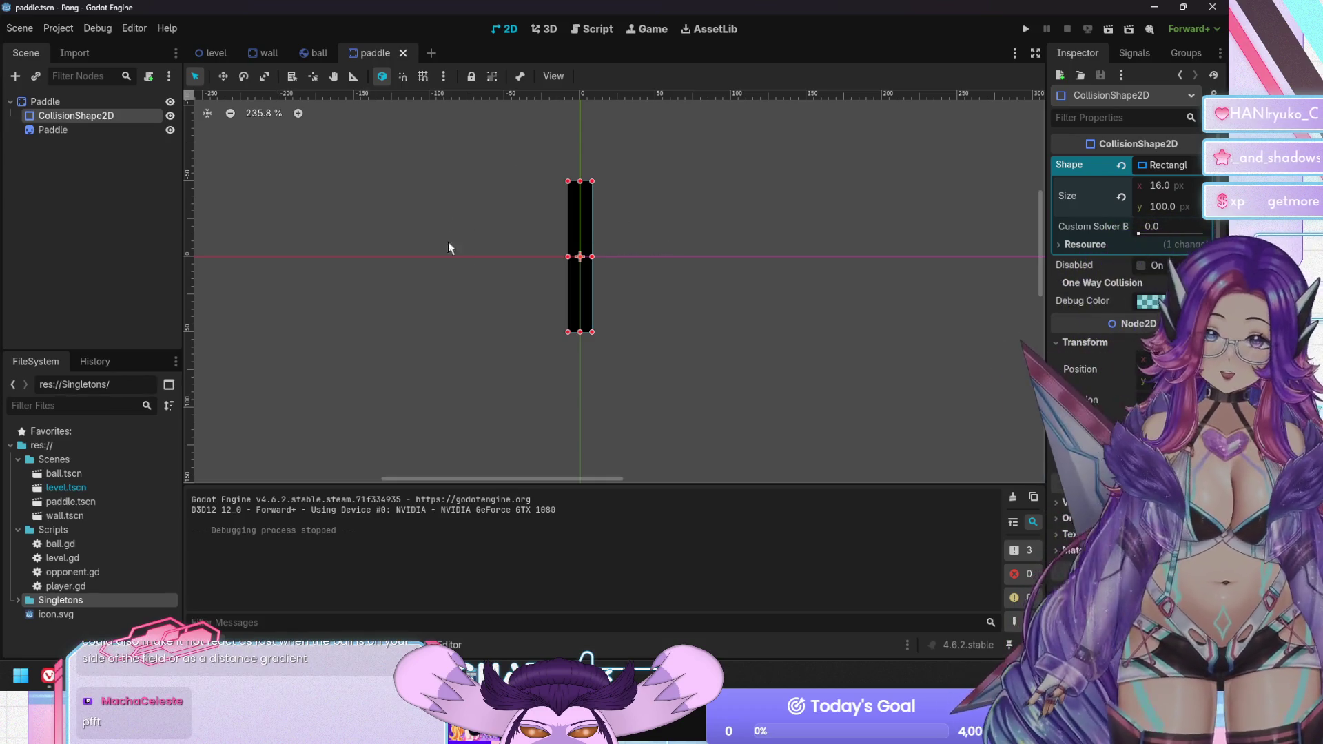
left_click(313, 58)
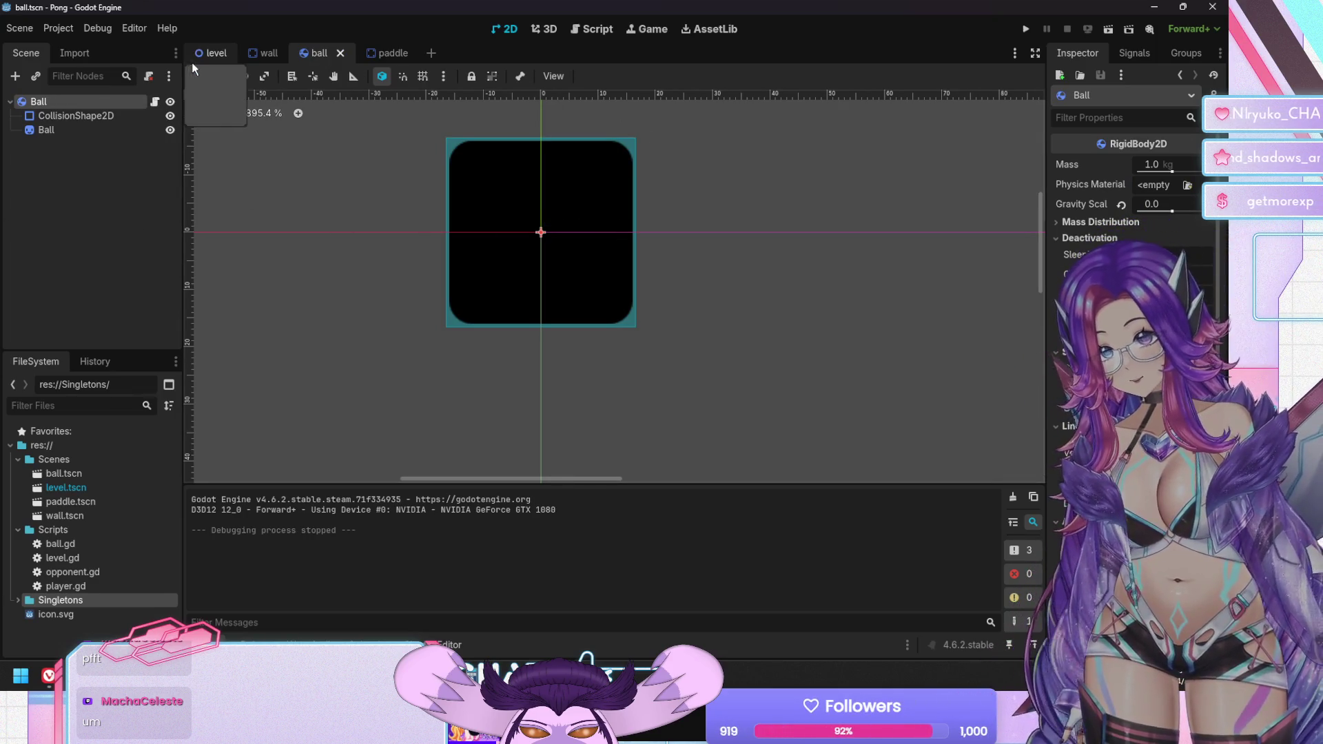
Switch to the level scene in the Script workspace and inspect the Player and Opponent paddles
left_click(212, 53)
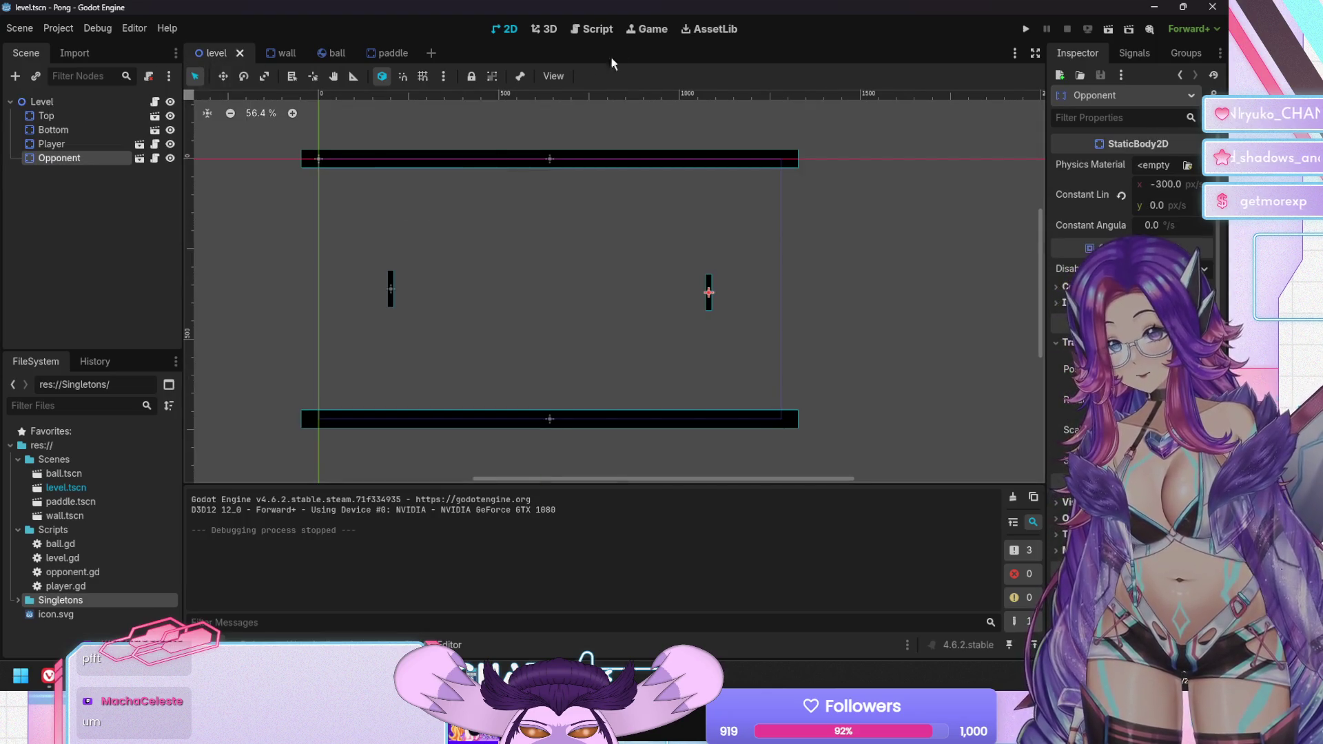
left_click(596, 28)
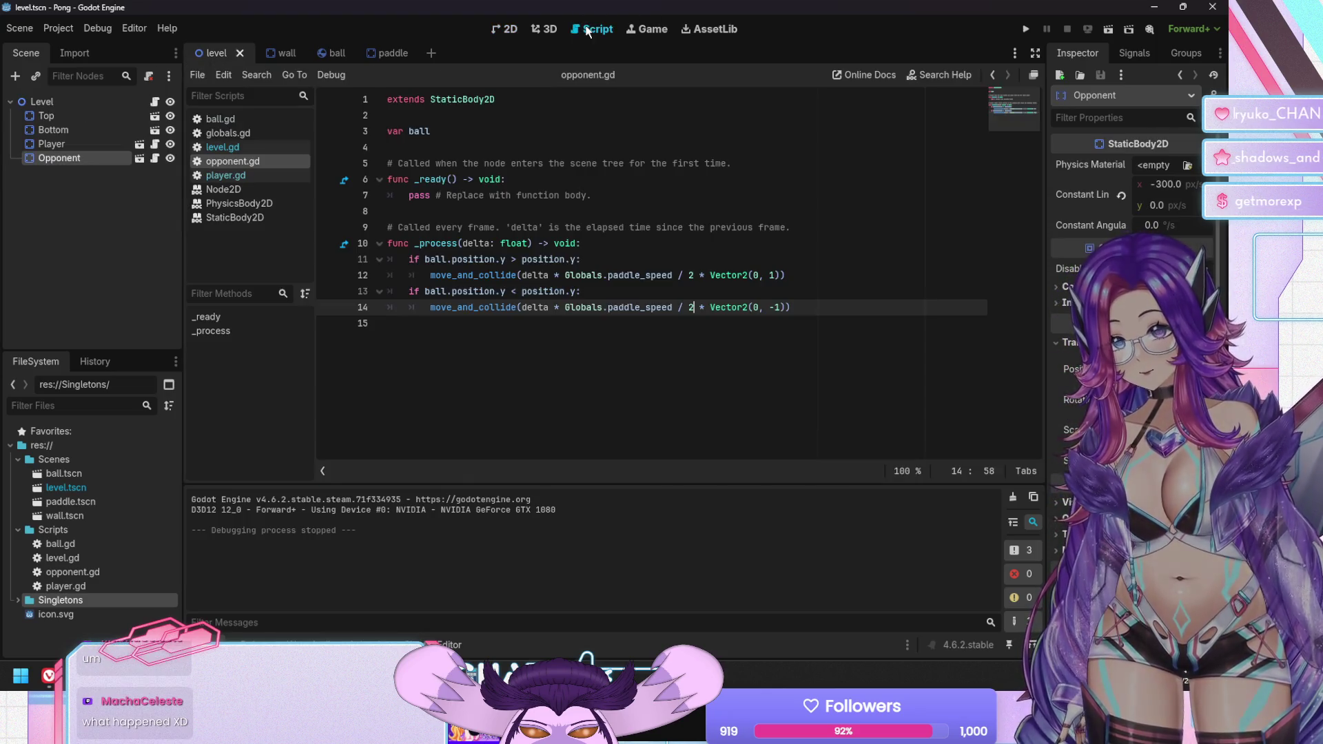
left_click(85, 144)
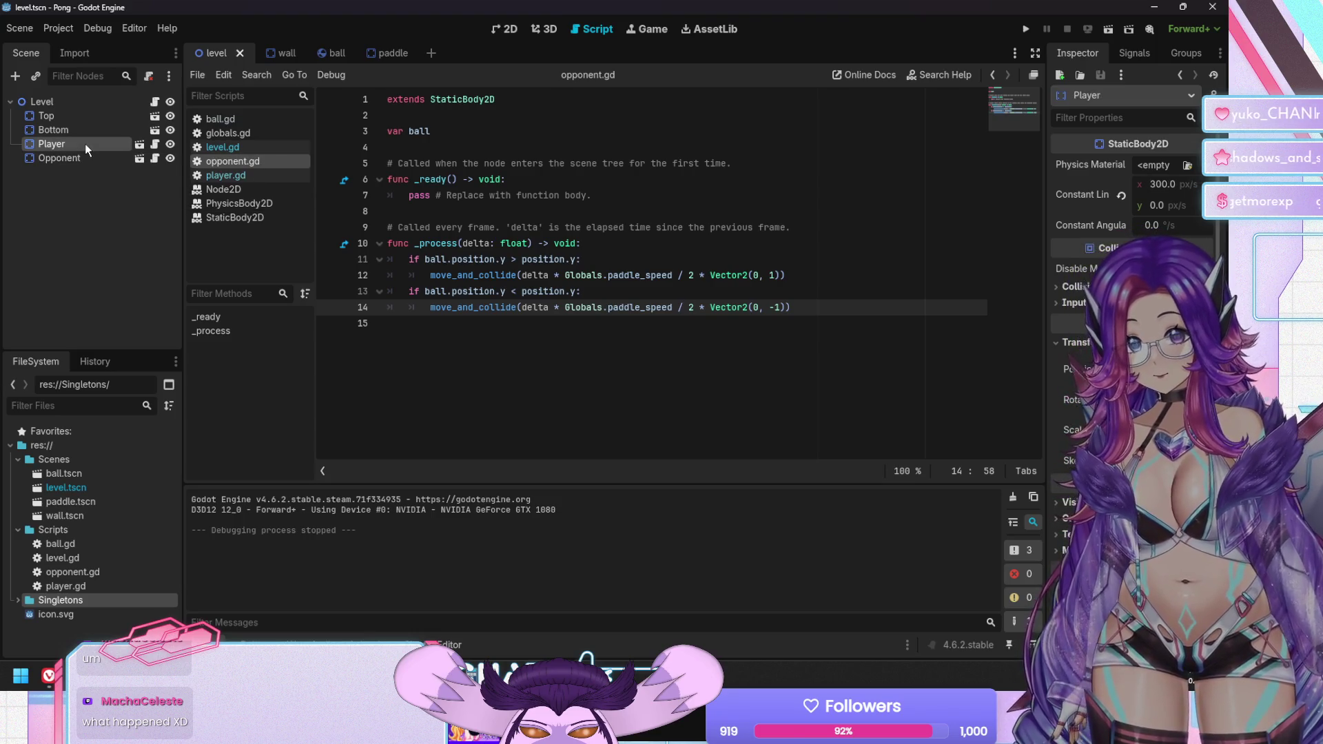
left_click(71, 161)
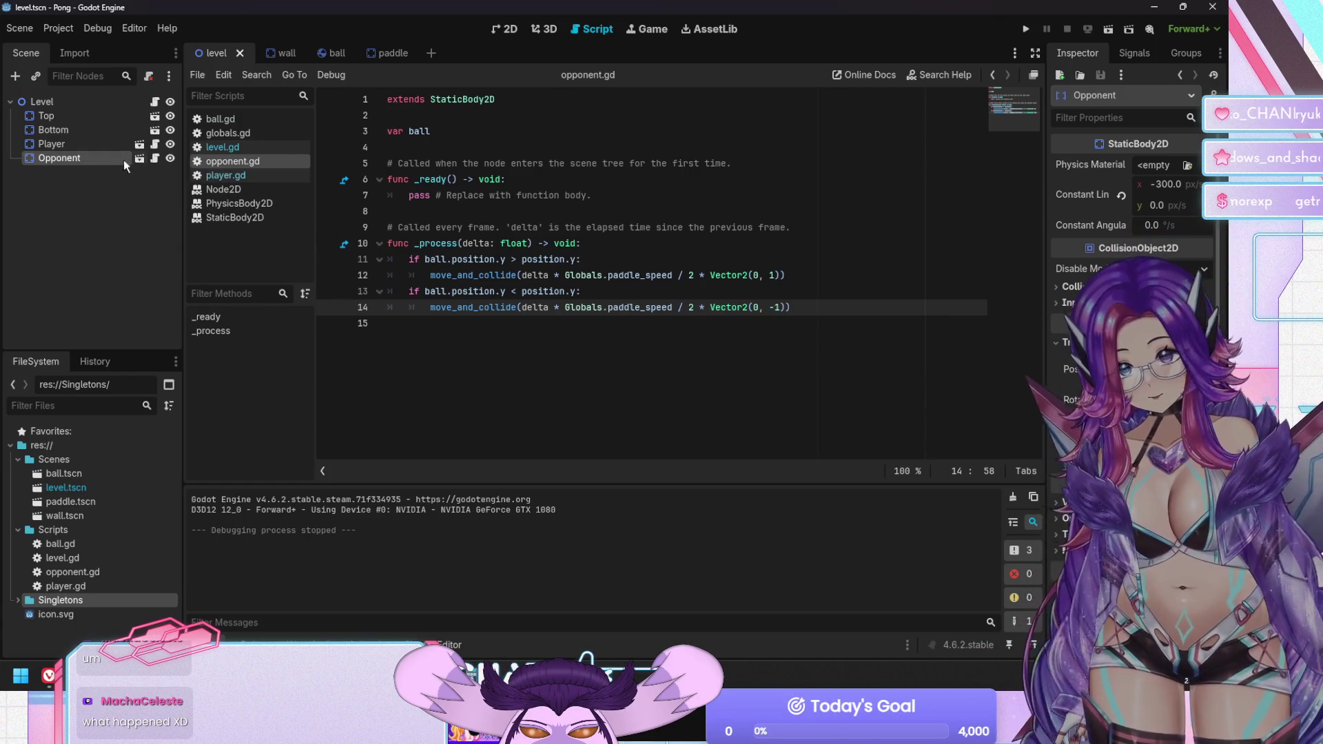
Compare player.gd with opponent.gd, ending on opponent.gd, and run the game again
left_click(240, 178)
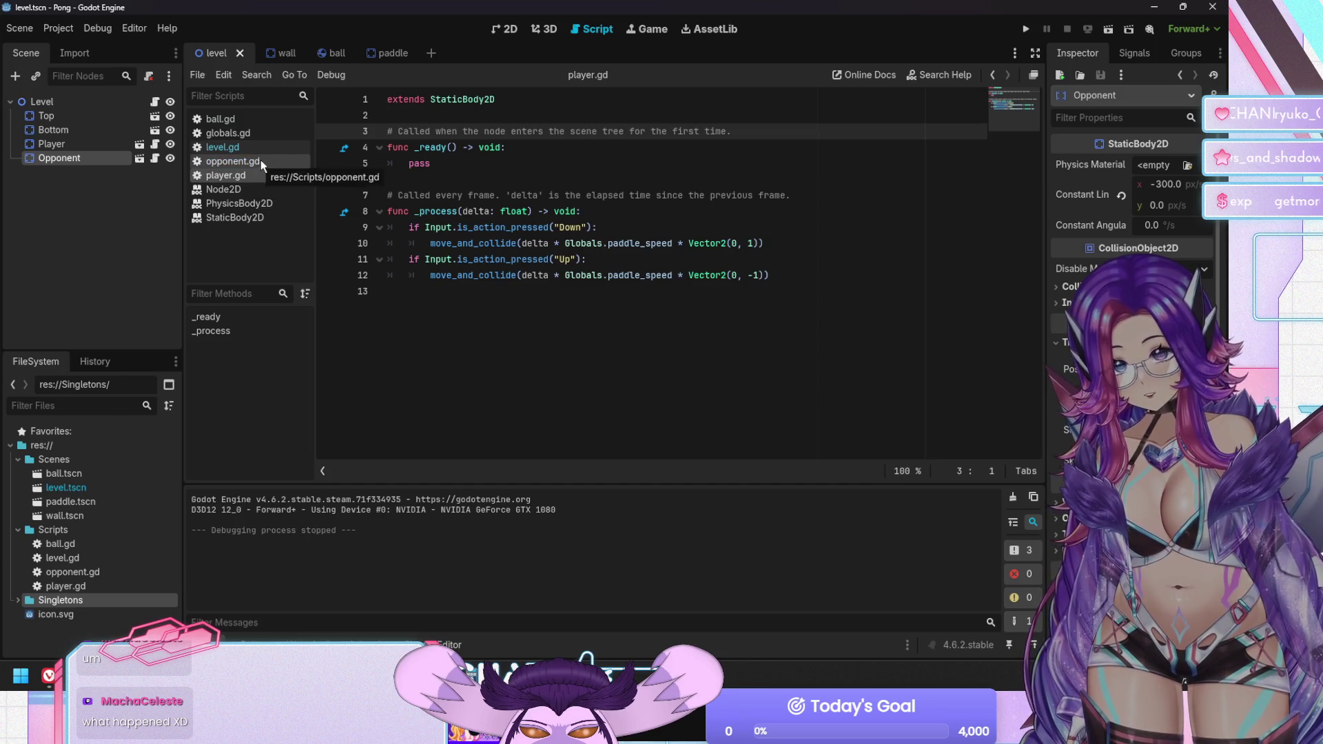
left_click(260, 161)
left_click(243, 177)
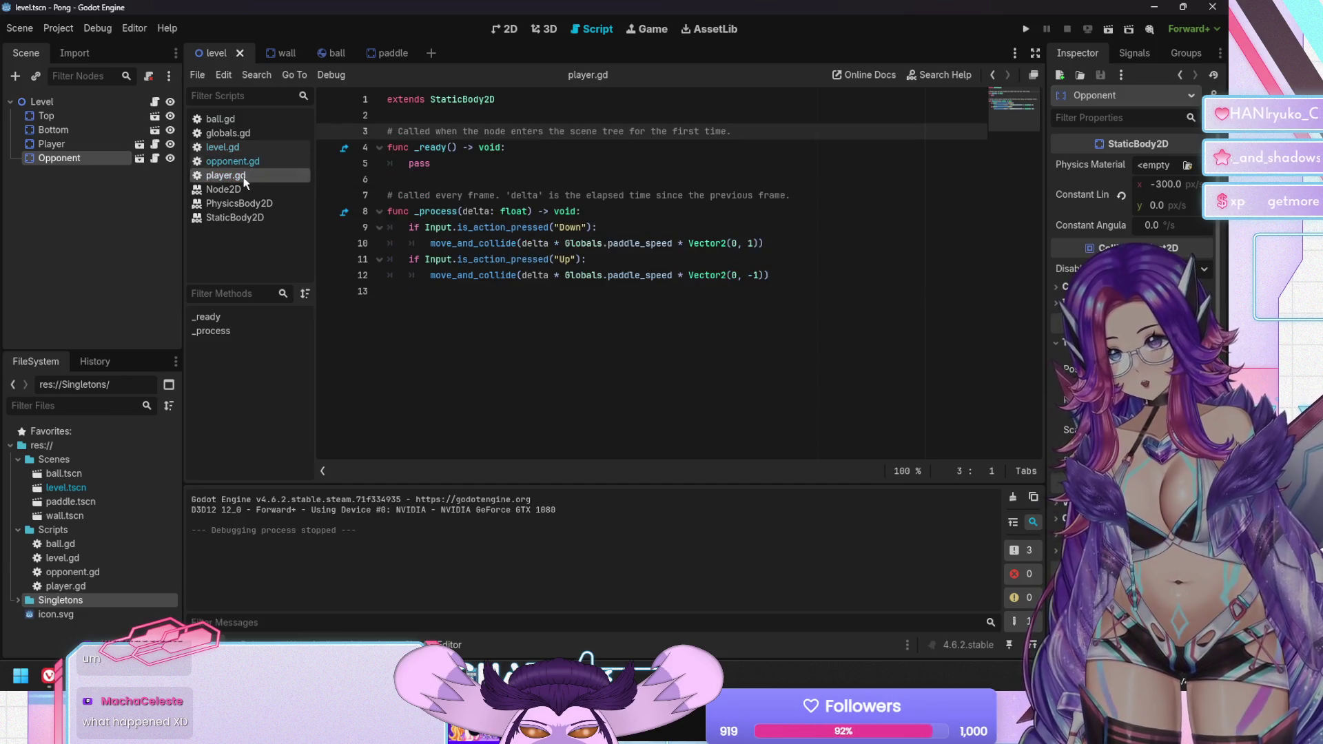
left_click(242, 165)
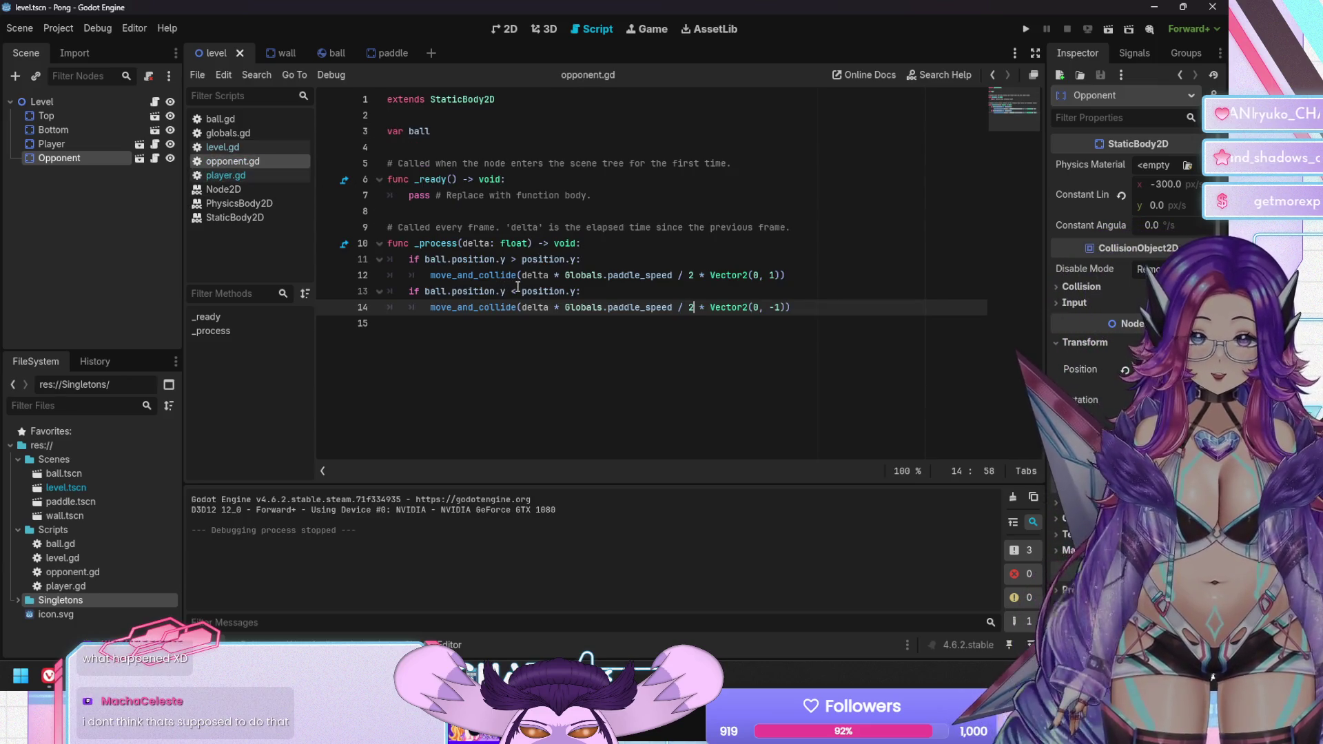
key("F5")
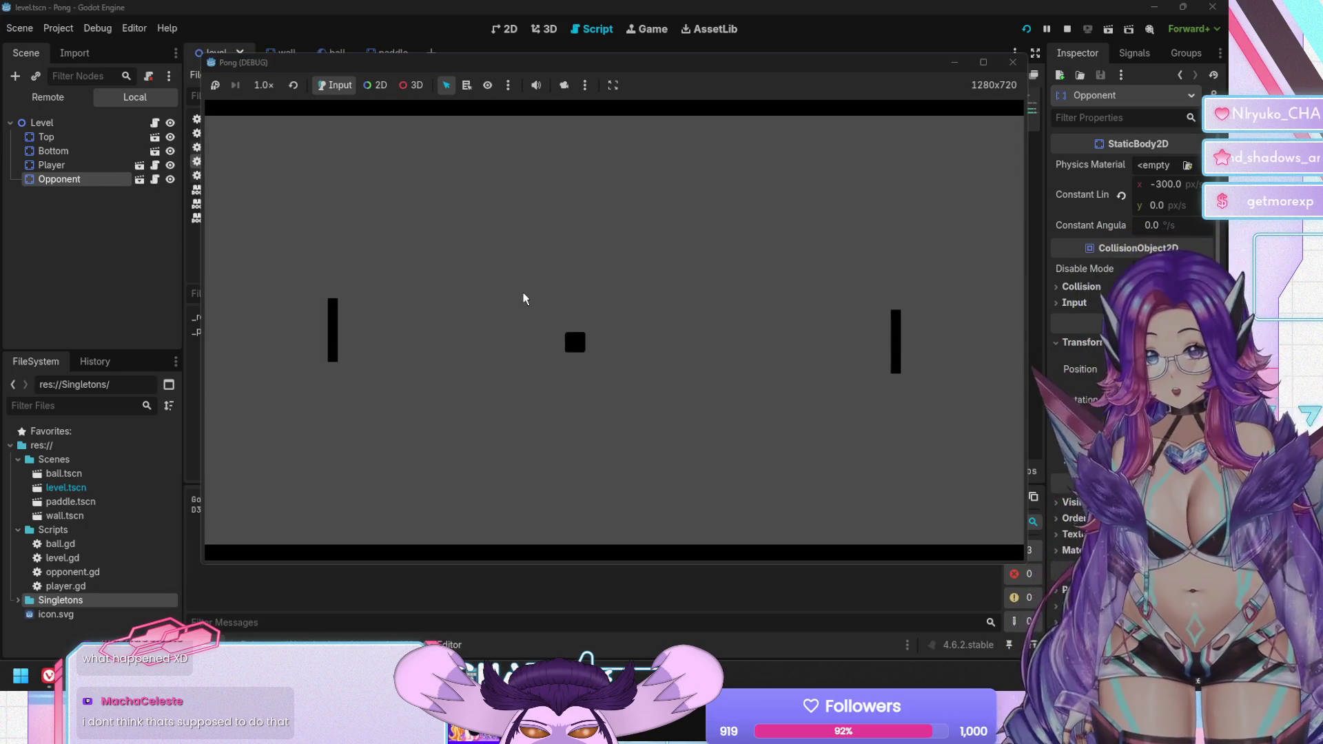
key("Down")
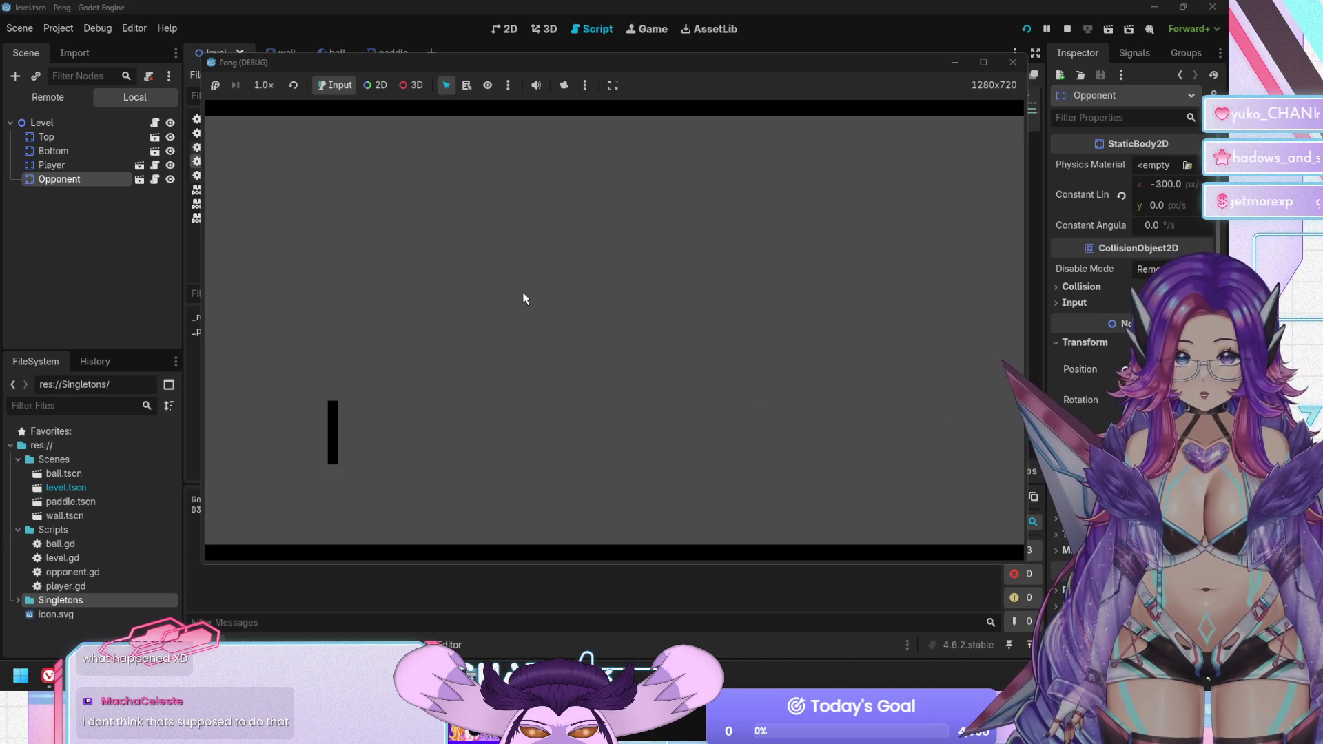
key("F8")
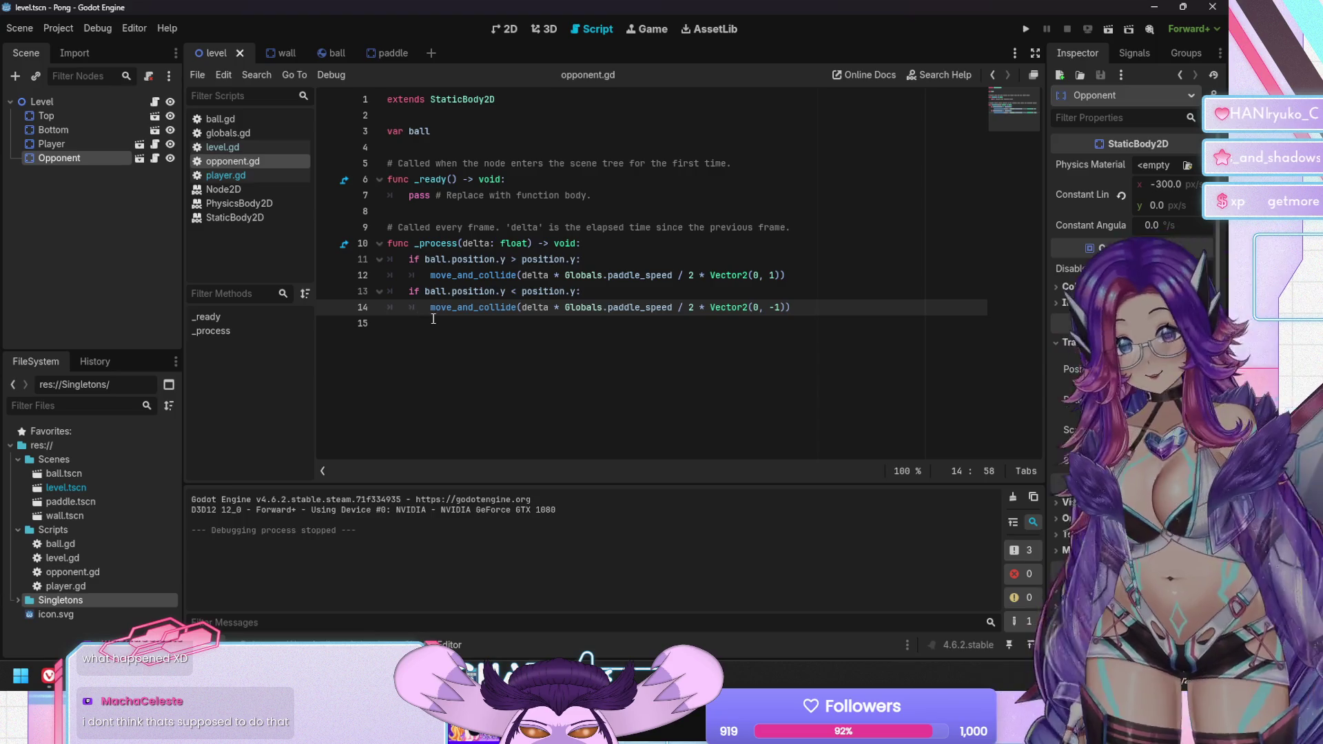
Compare player.gd and opponent.gd by switching between them several times
left_click(433, 319)
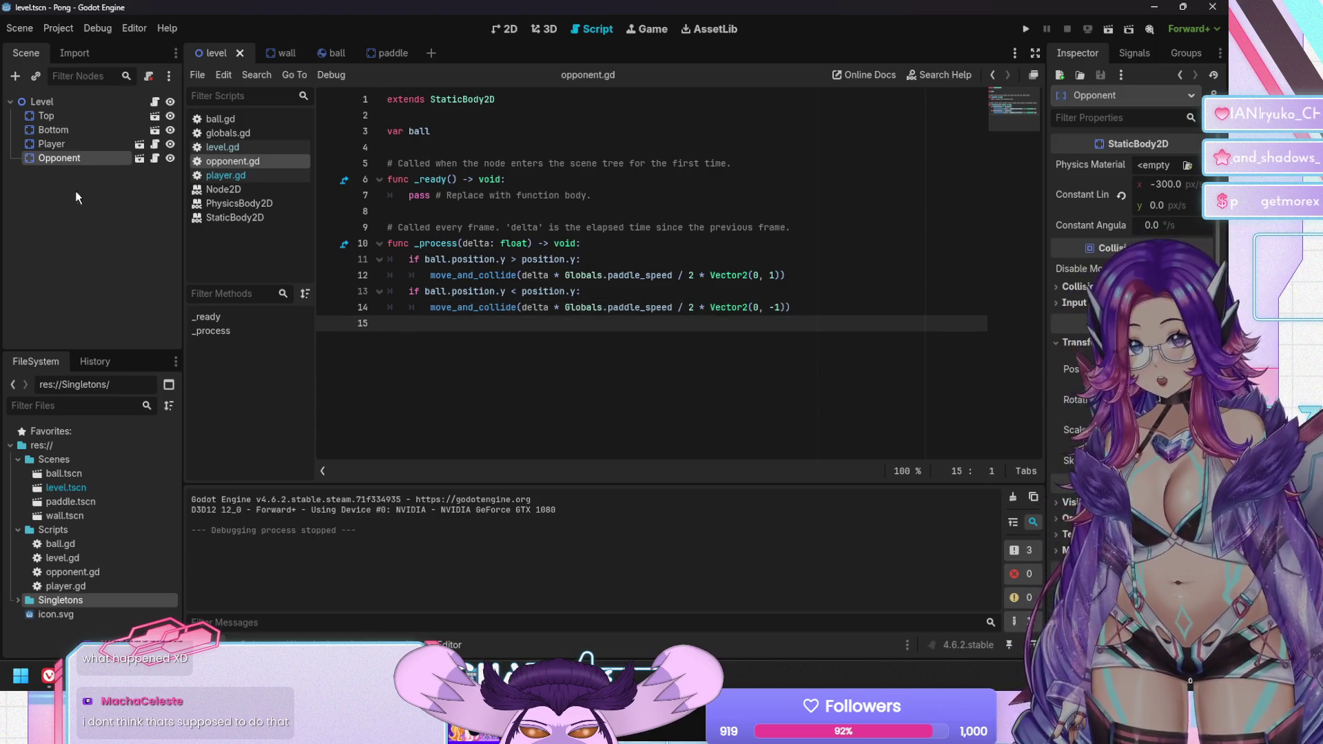
left_click(251, 175)
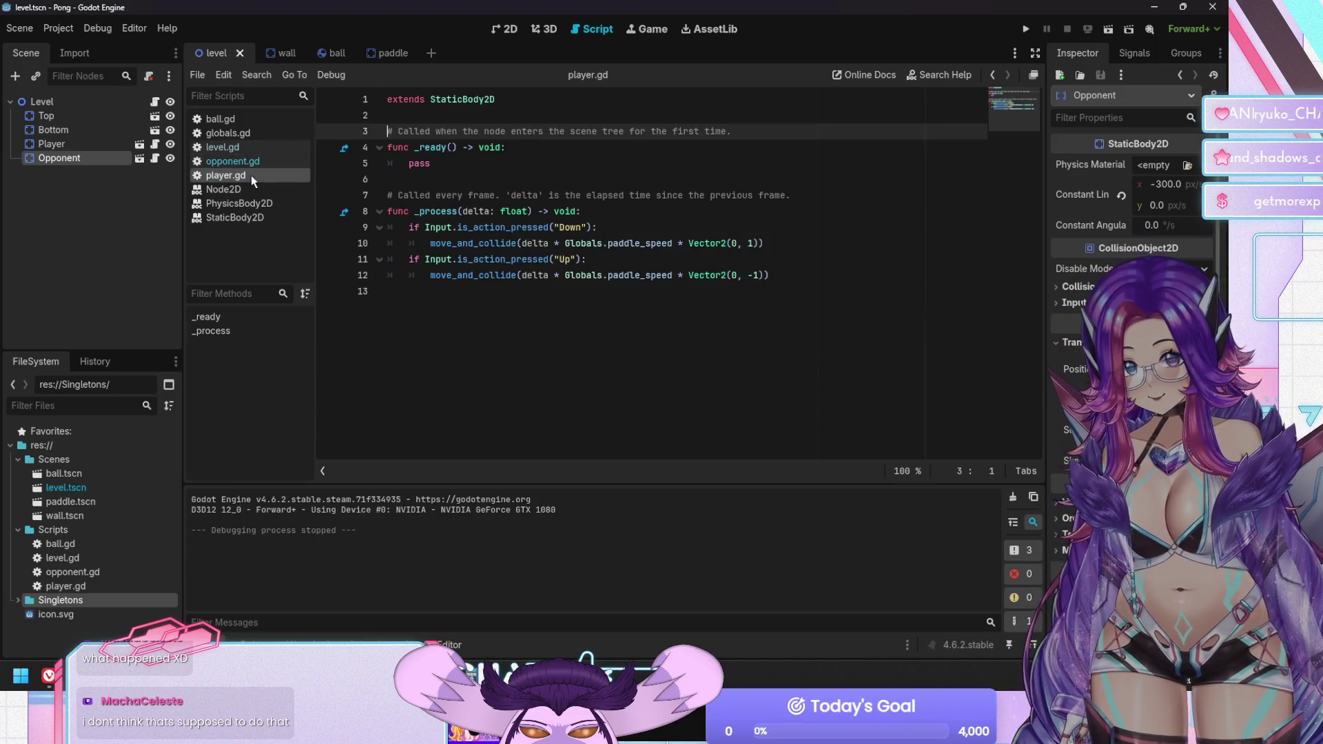
left_click(251, 161)
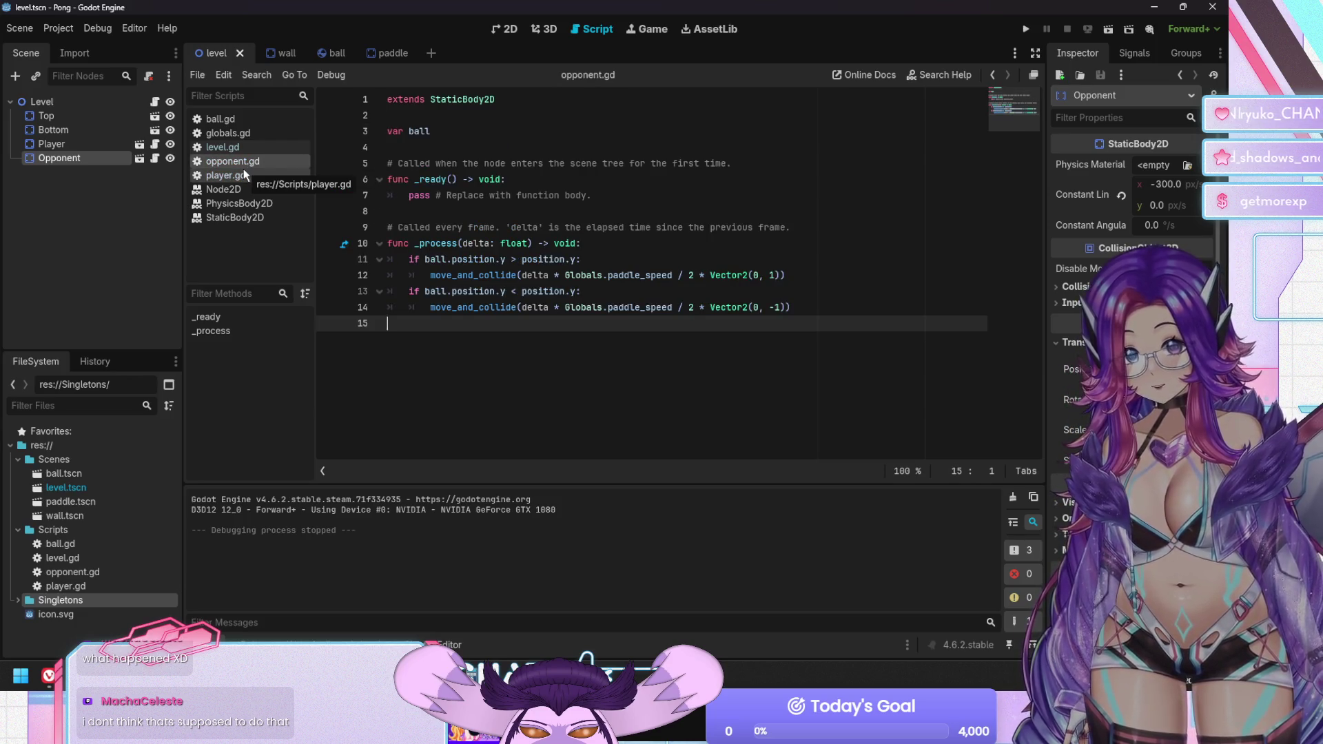
left_click(243, 174)
left_click(243, 163)
left_click(248, 175)
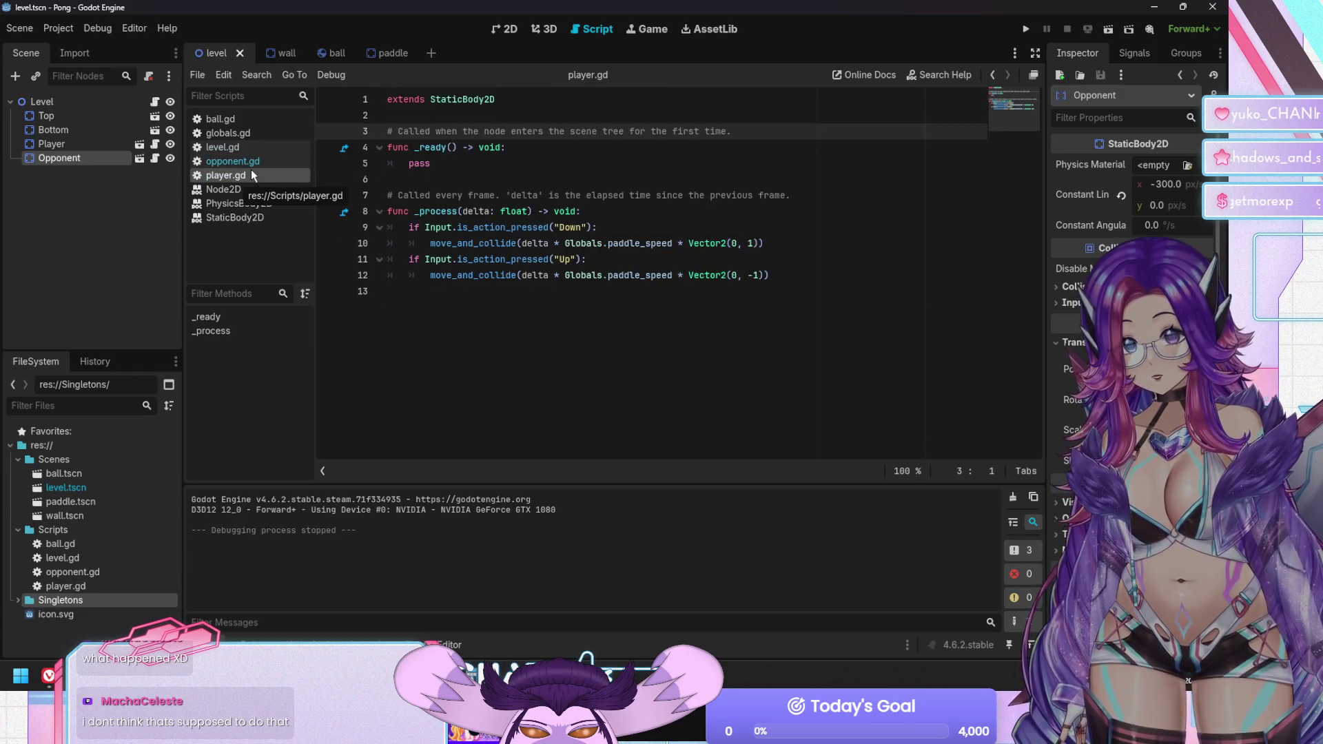
left_click(255, 163)
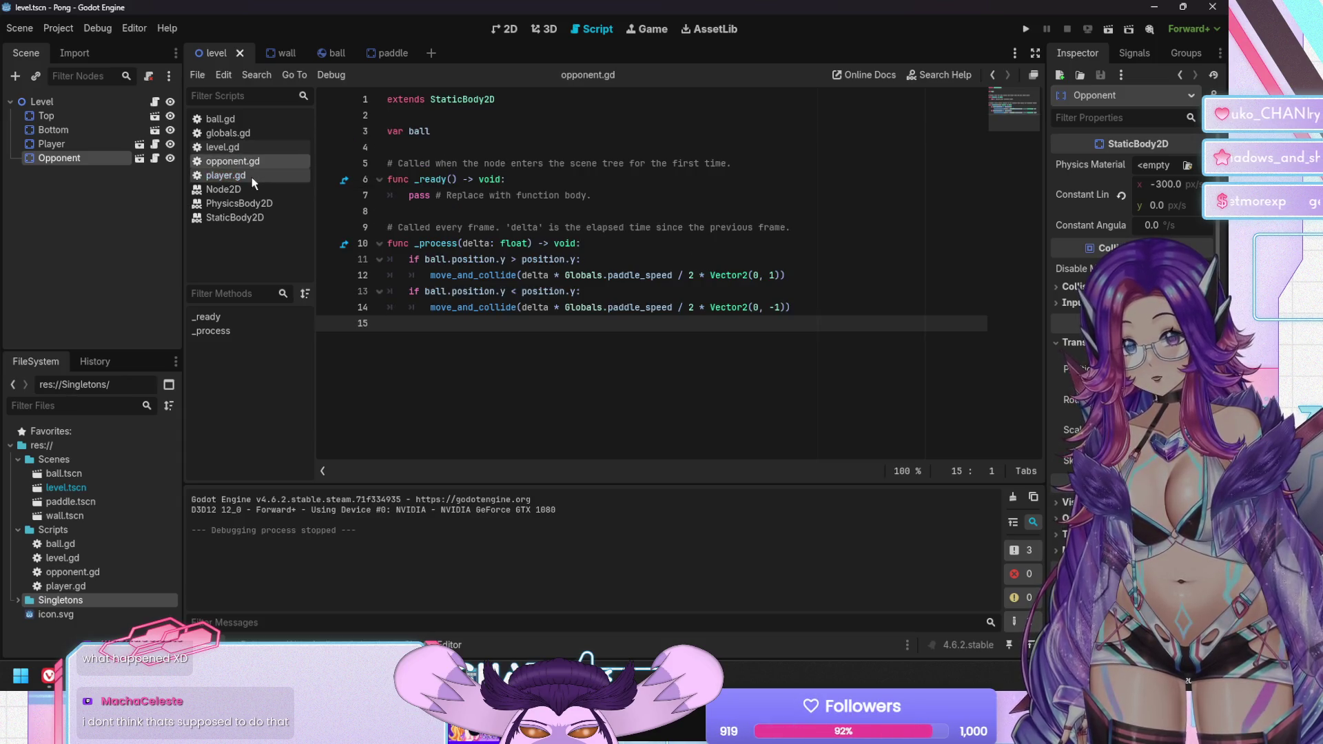
left_click(252, 177)
left_click(255, 165)
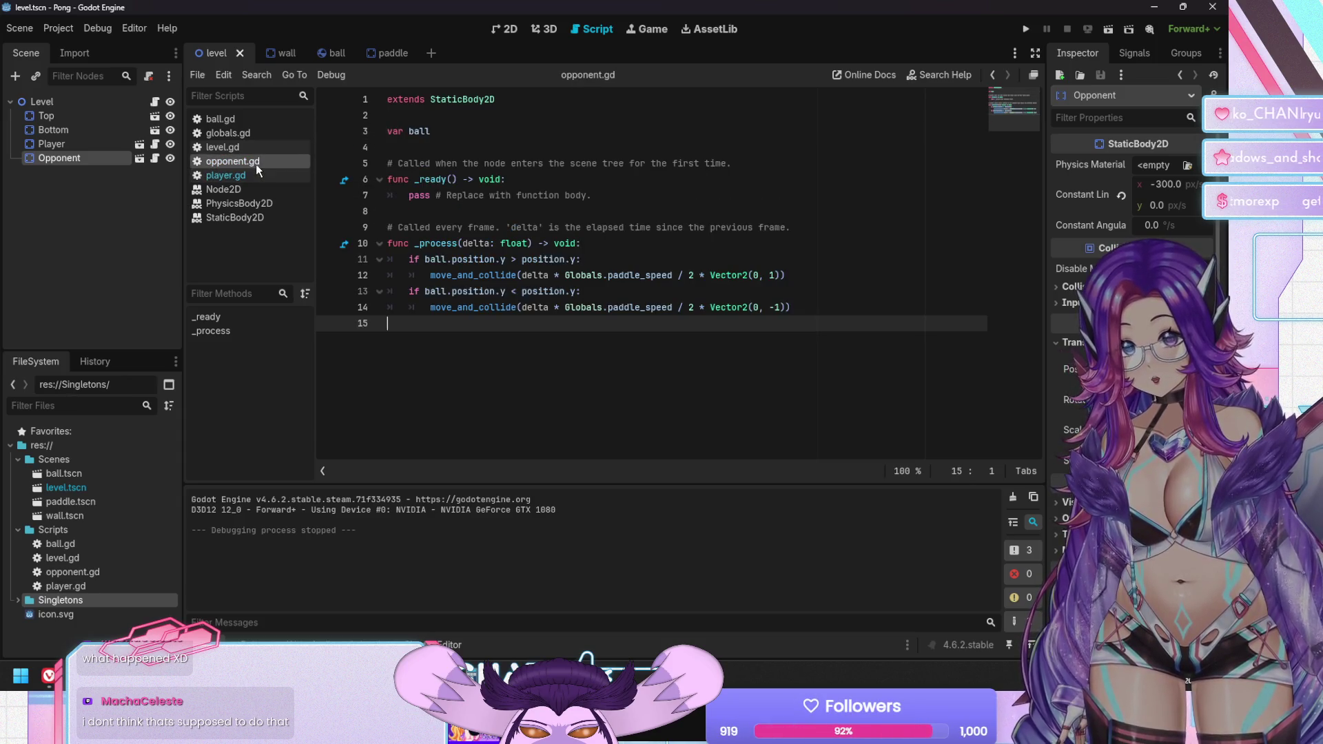
left_click(257, 178)
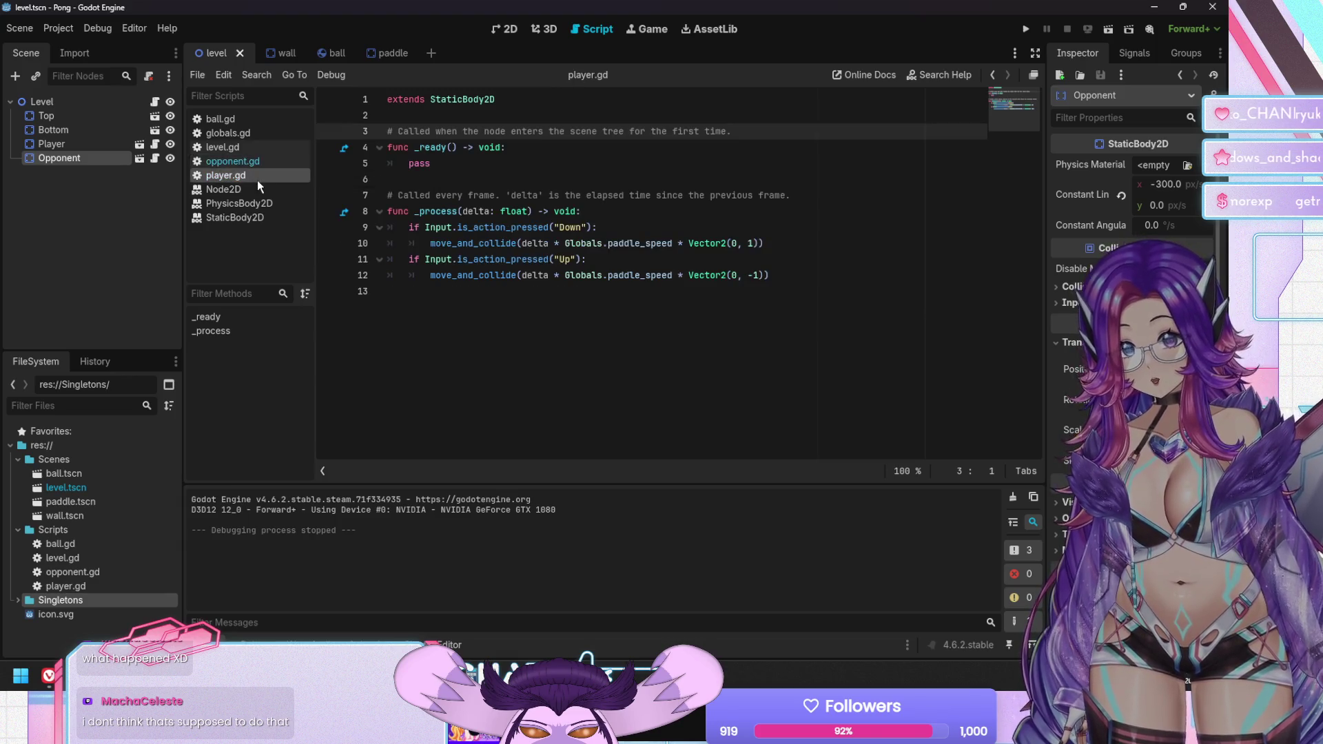
left_click(258, 164)
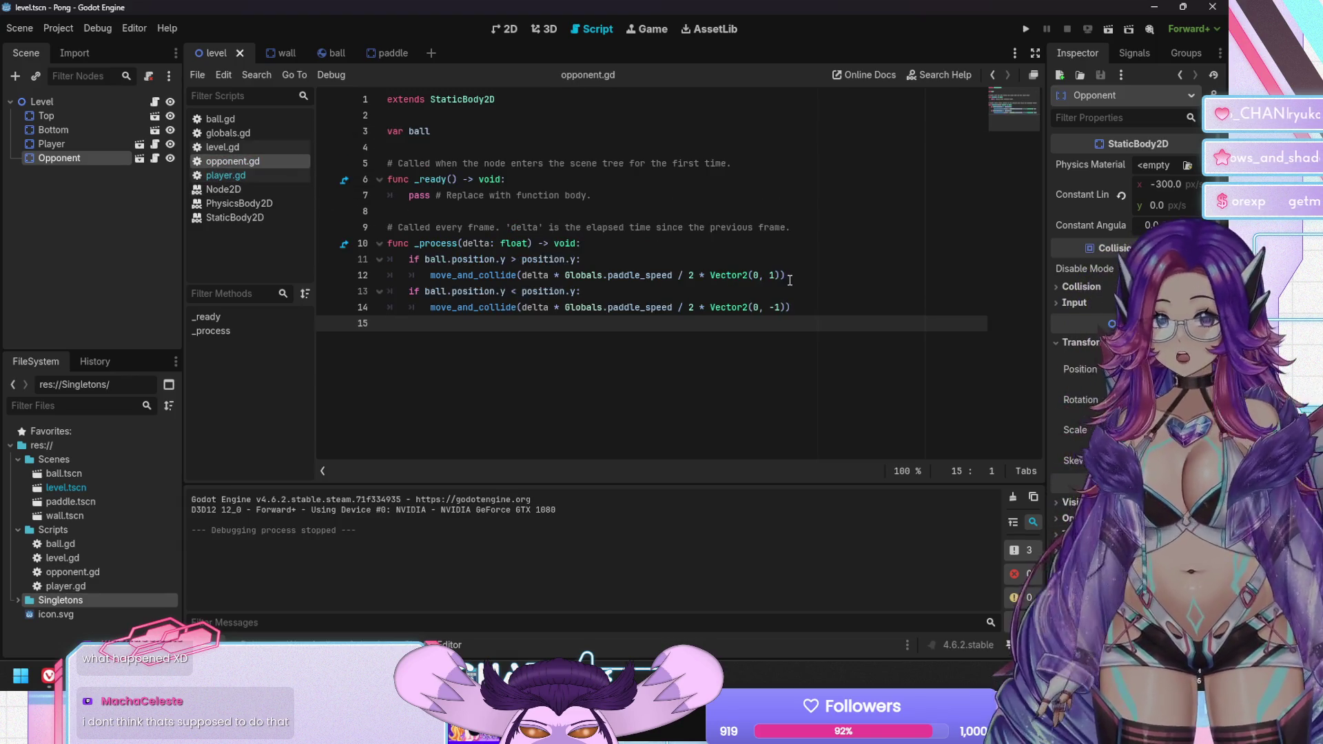
Place the cursor on opponent.gd's _process function, then select the Player node
left_click(662, 230)
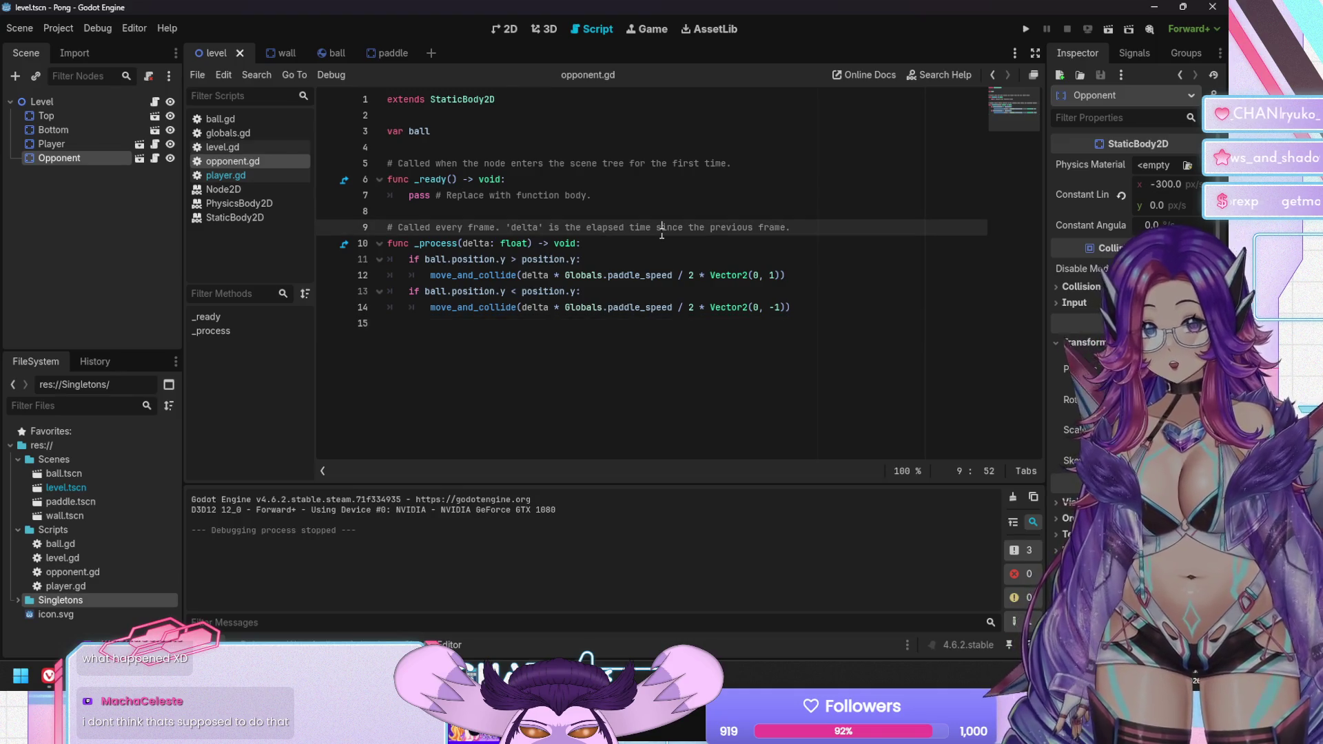
left_click(662, 245)
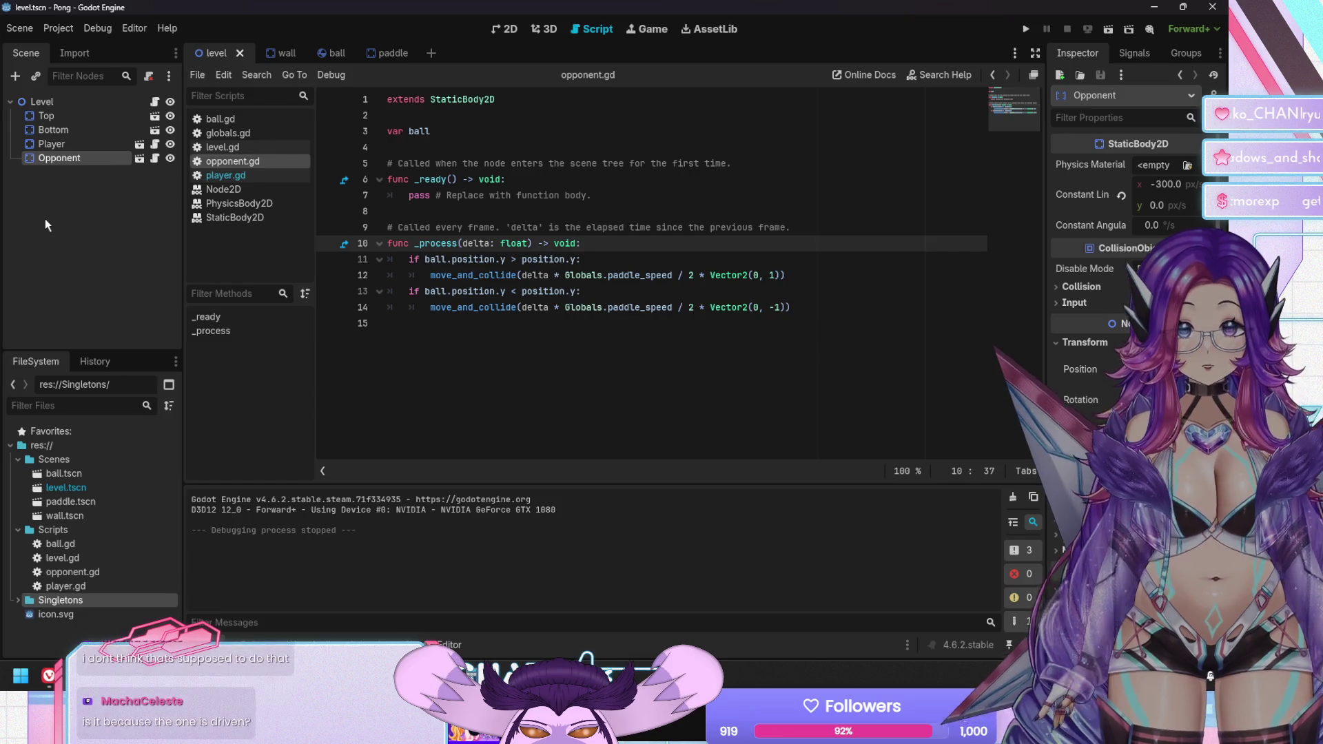
left_click(59, 148)
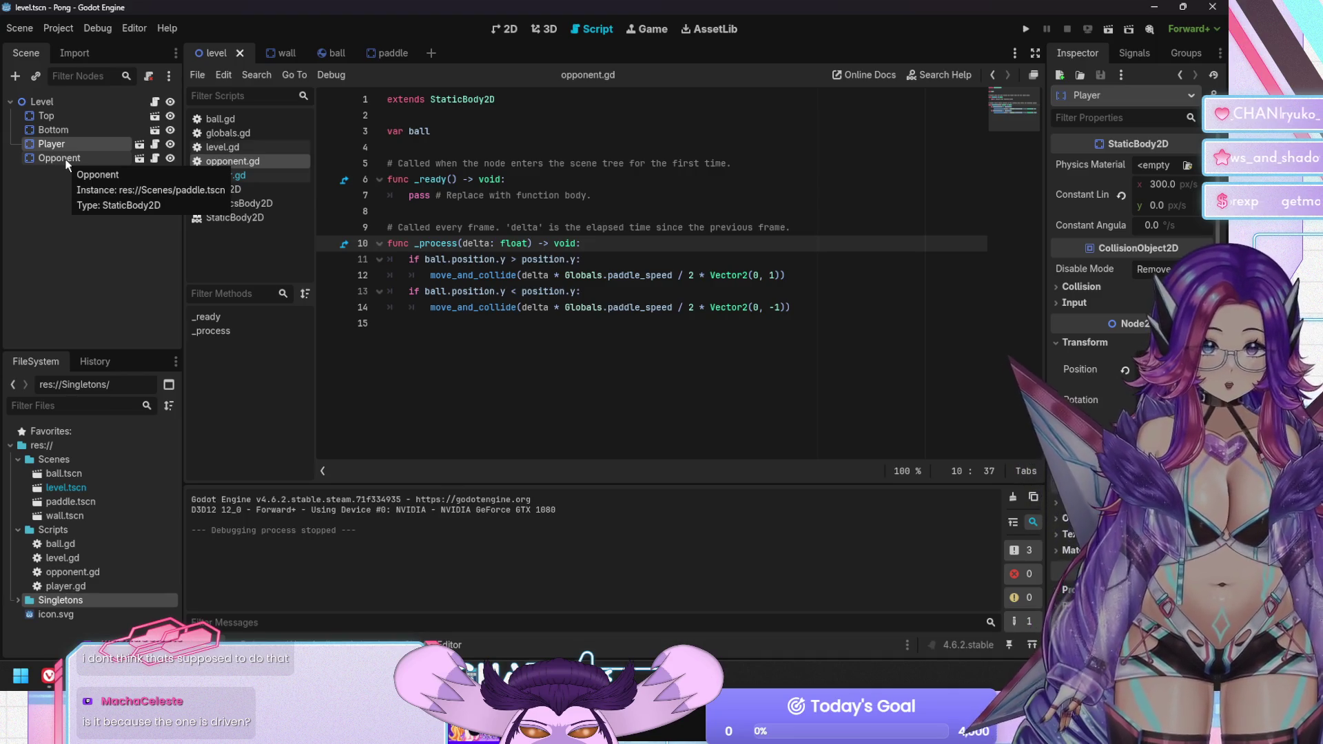
key("F5")
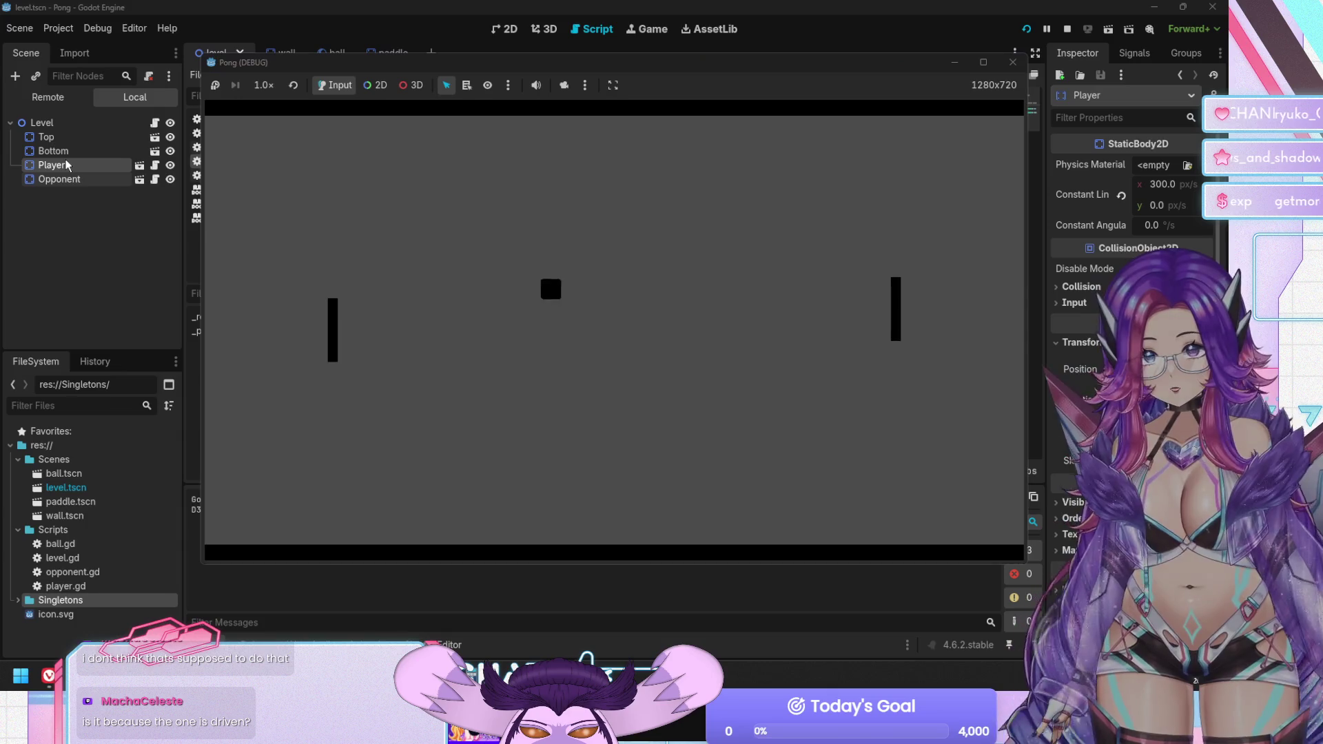
key("Up")
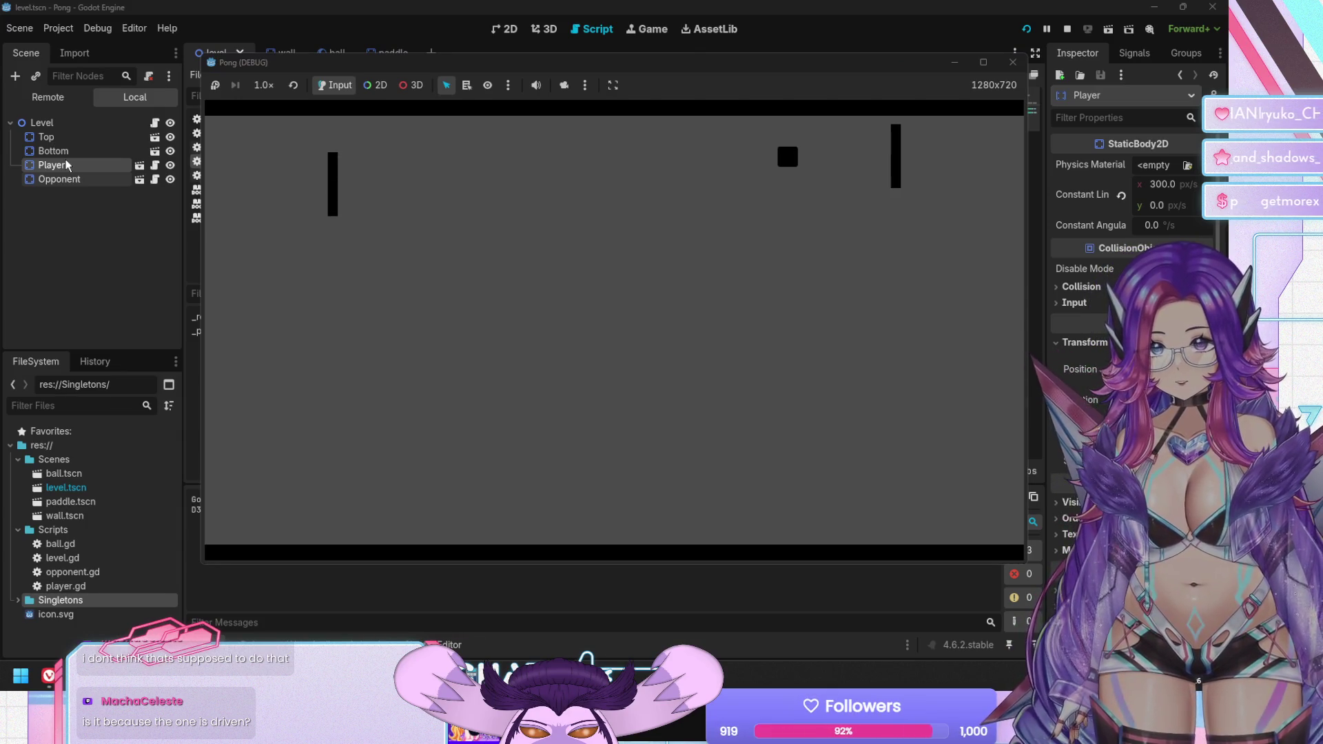
key("F8")
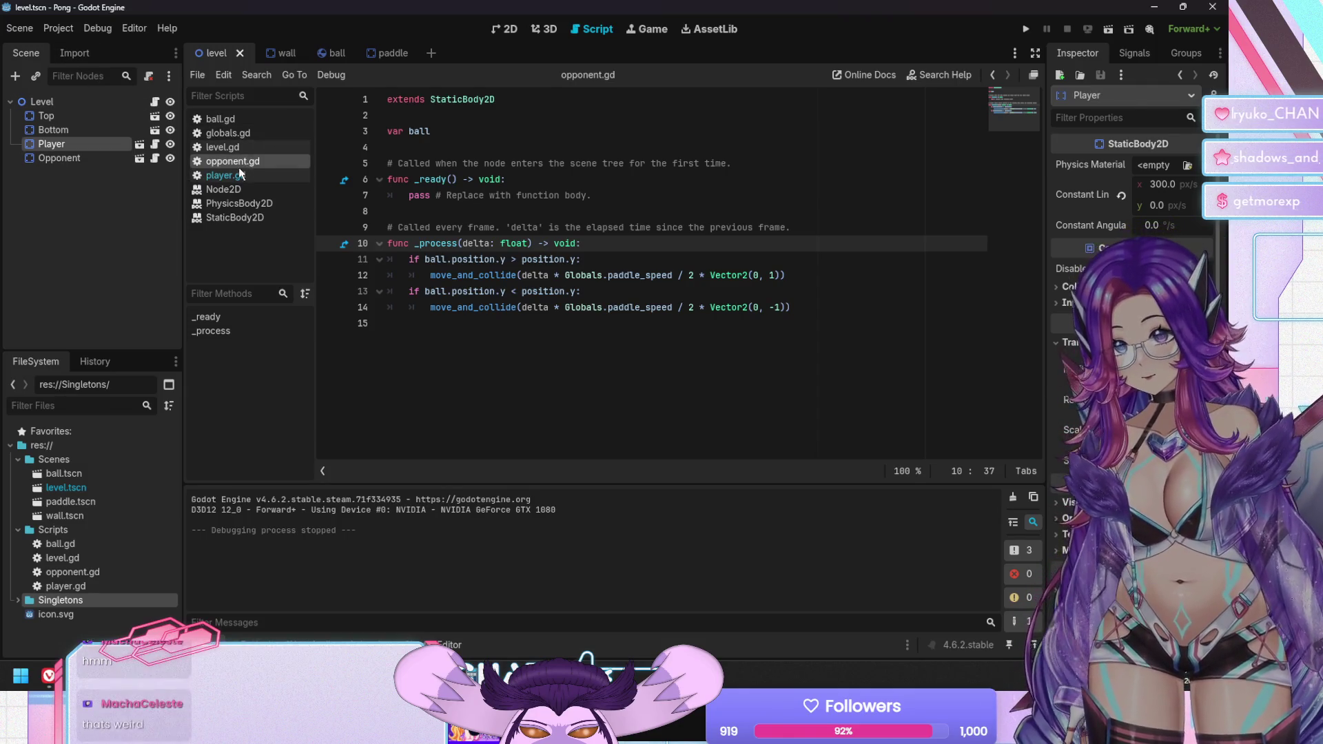
Review both scripts and the Player and Opponent nodes, then save the level scene
left_click(239, 177)
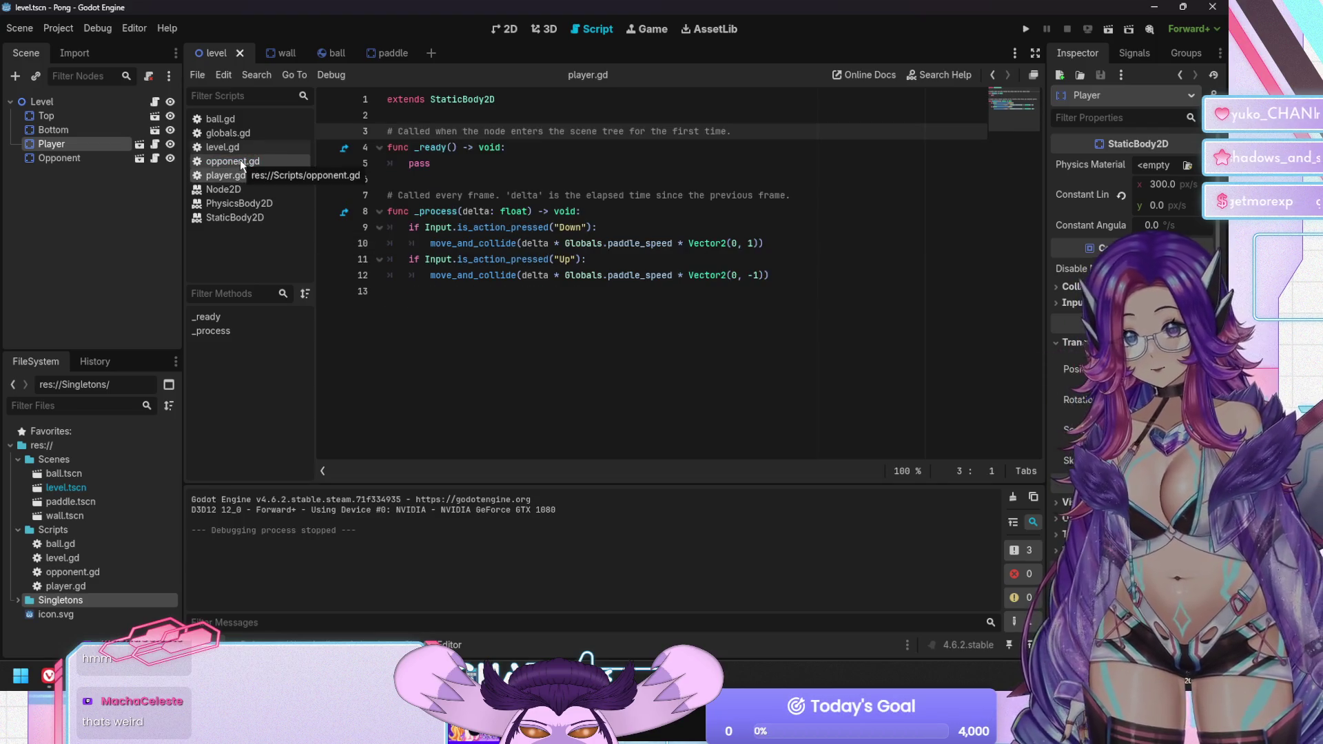
left_click(241, 162)
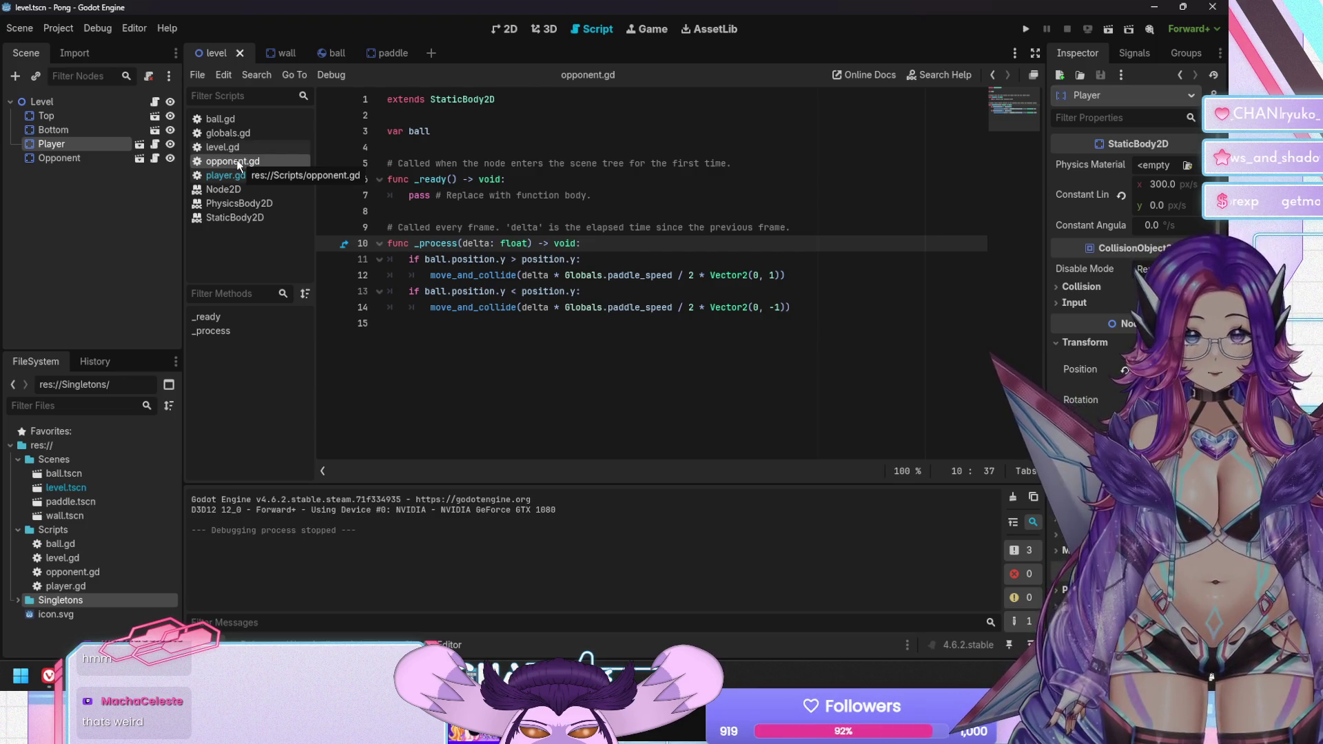
left_click(42, 158)
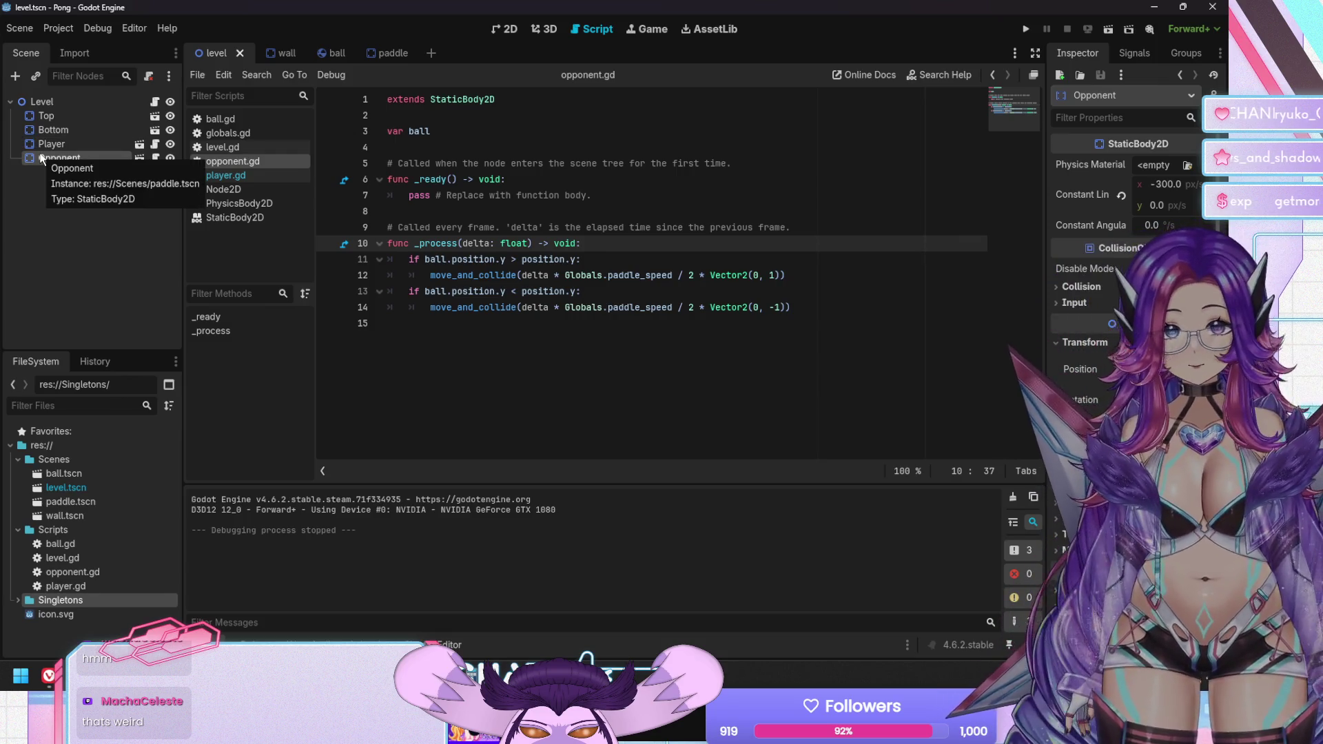
left_click(42, 144)
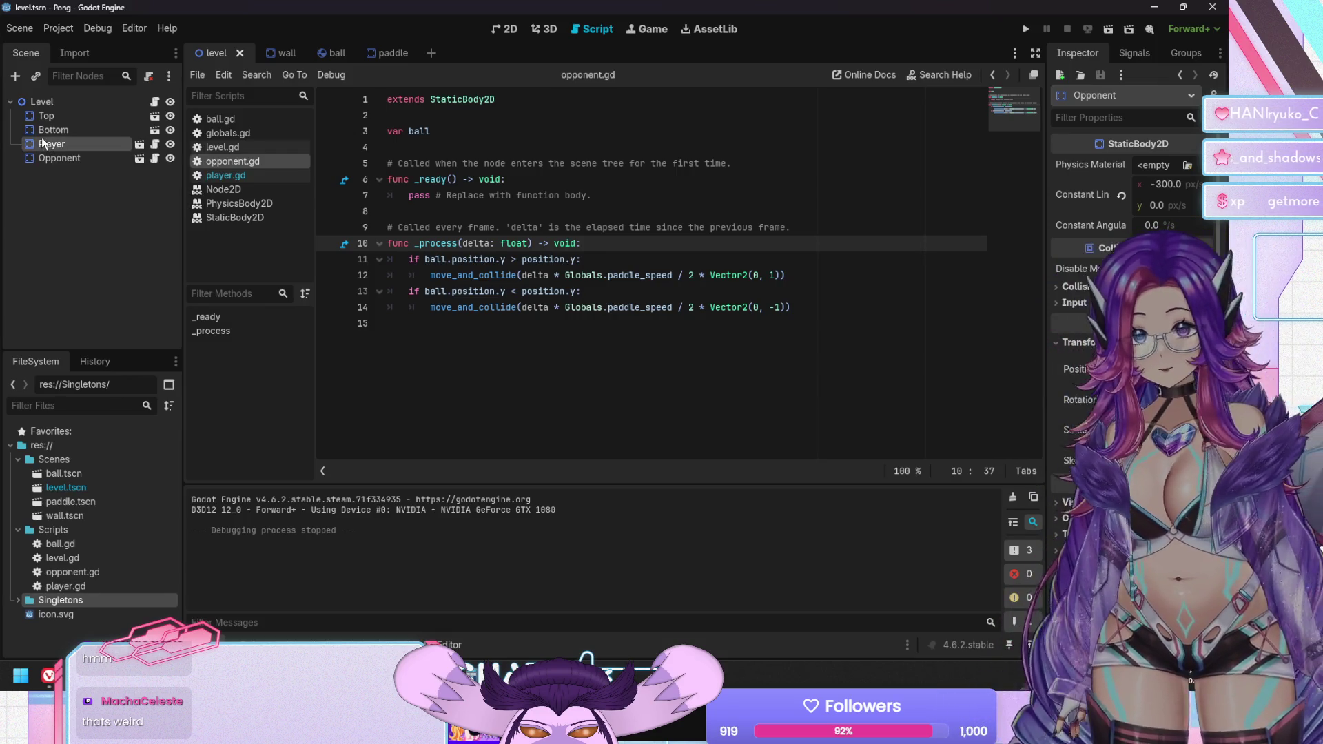
left_click(51, 157)
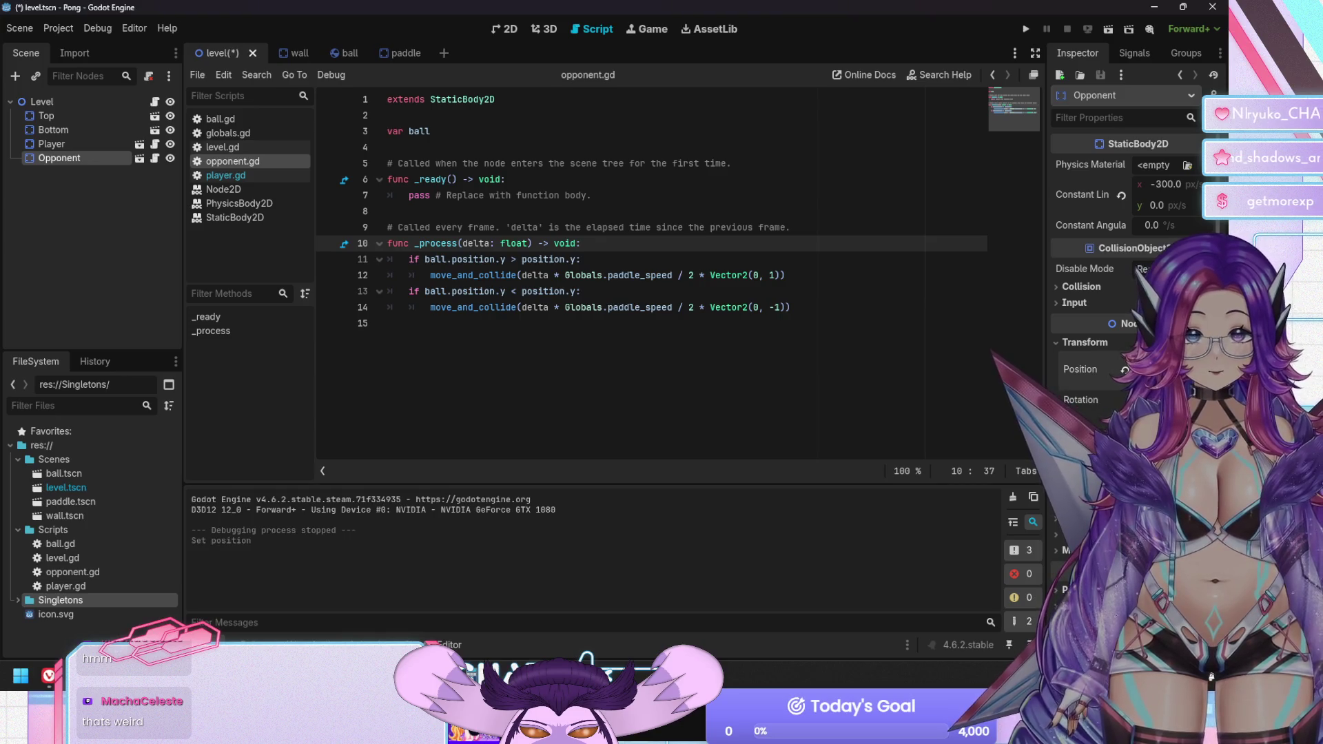
key("ctrl+s")
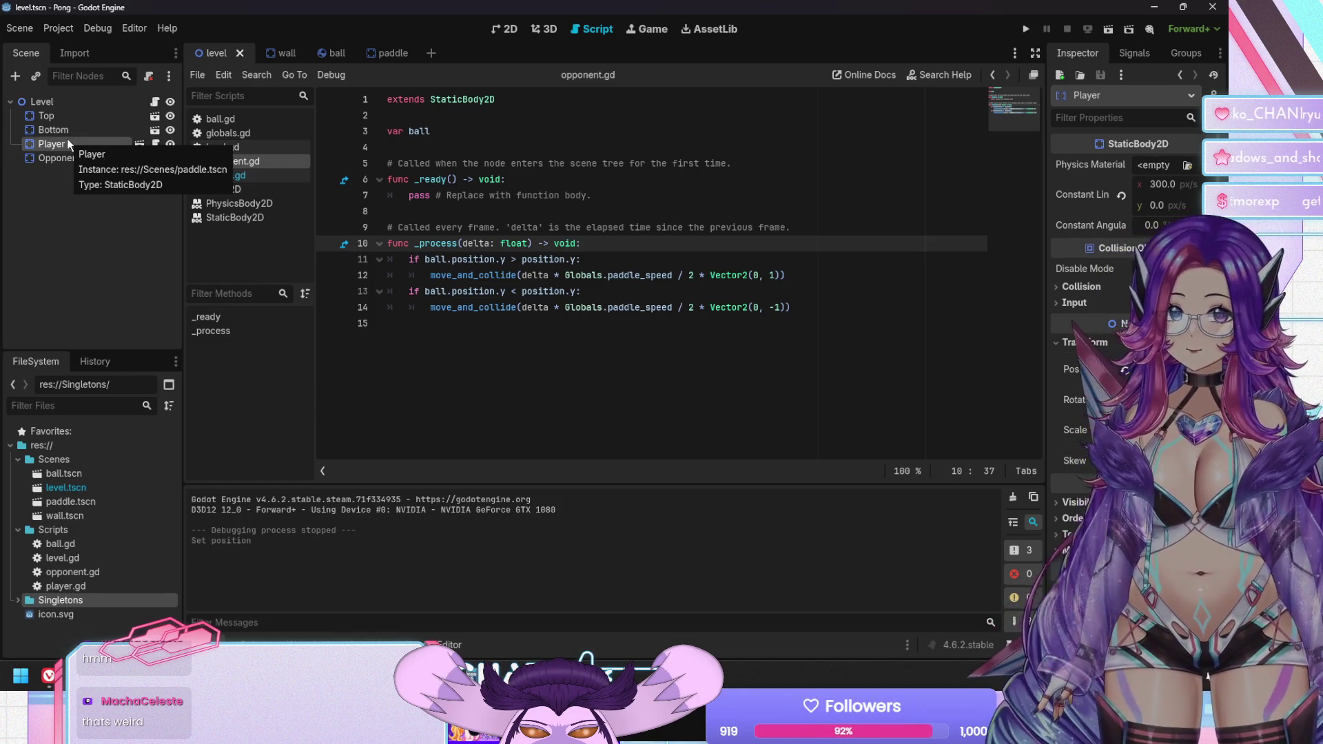
Set the Opponent's constant linear velocity x to 0 and run the game
left_click(1165, 184)
type("0")
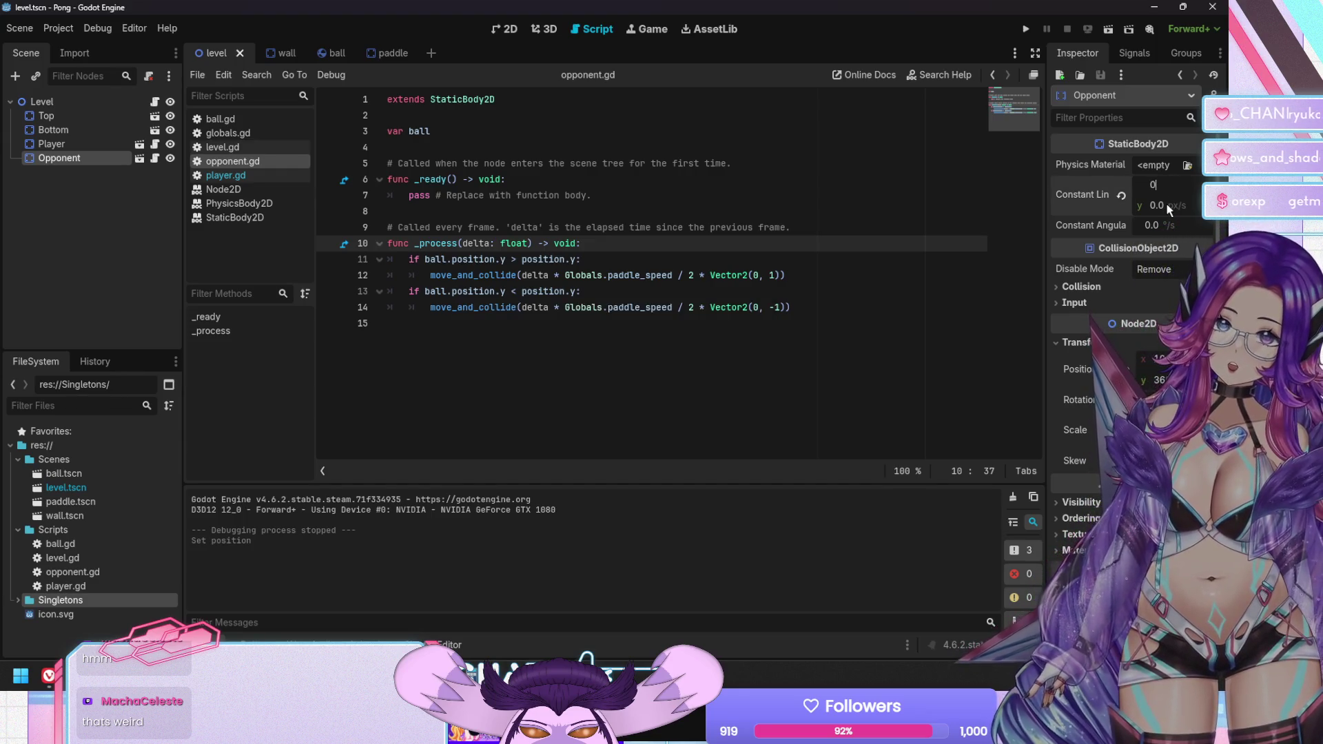
left_click(100, 279)
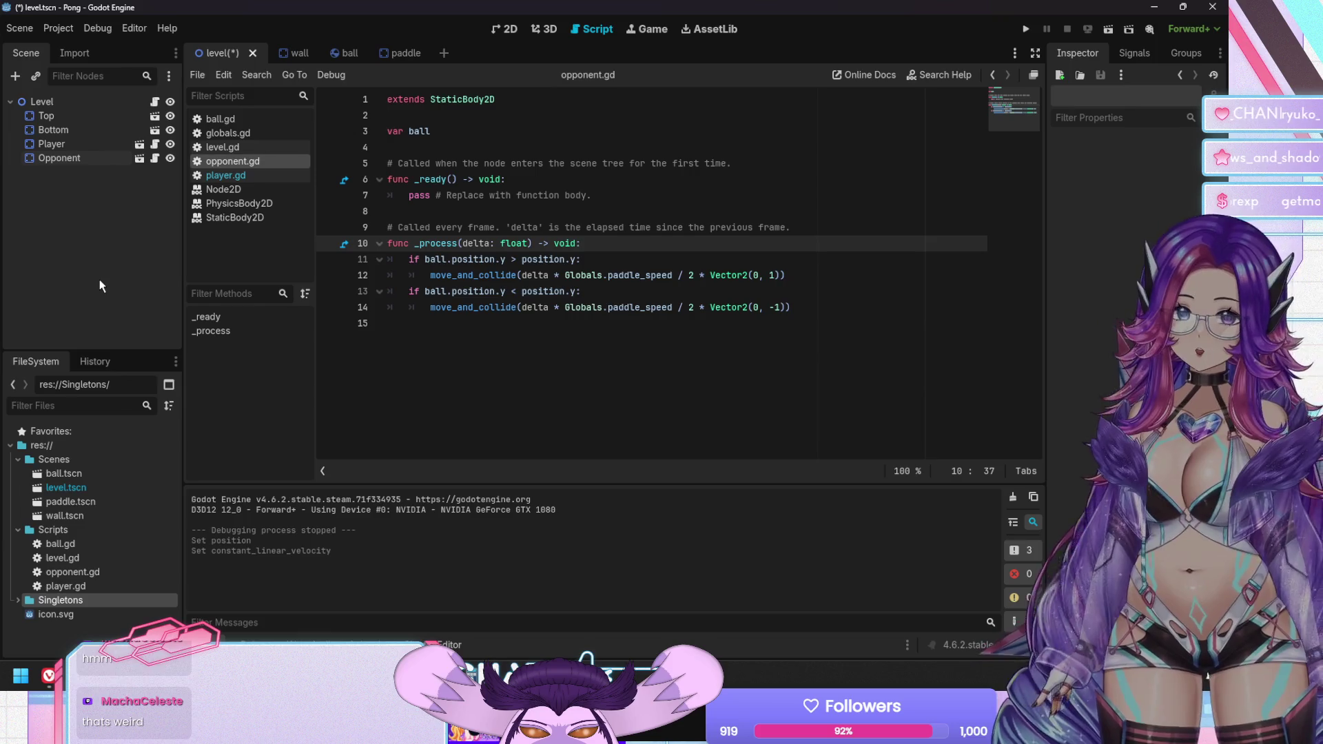
key("F5")
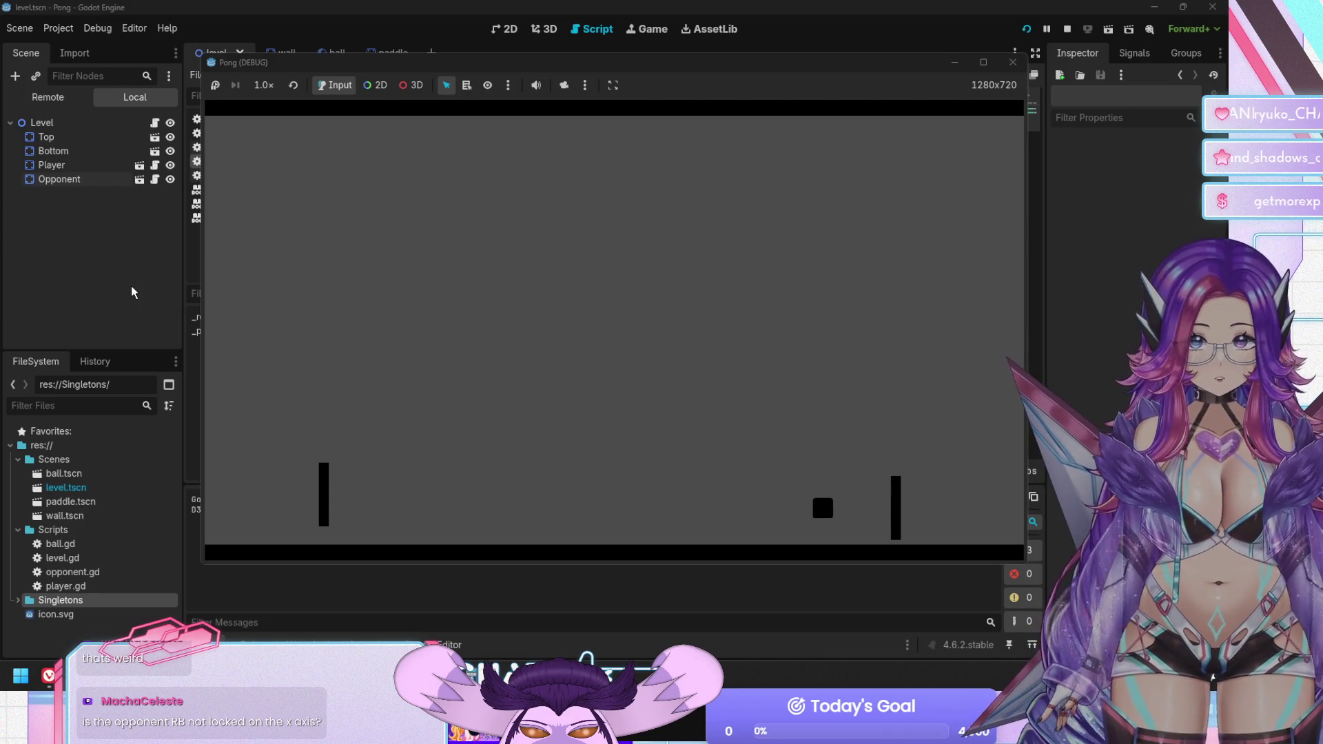
Stop the running Pong game with F8
key("F8")
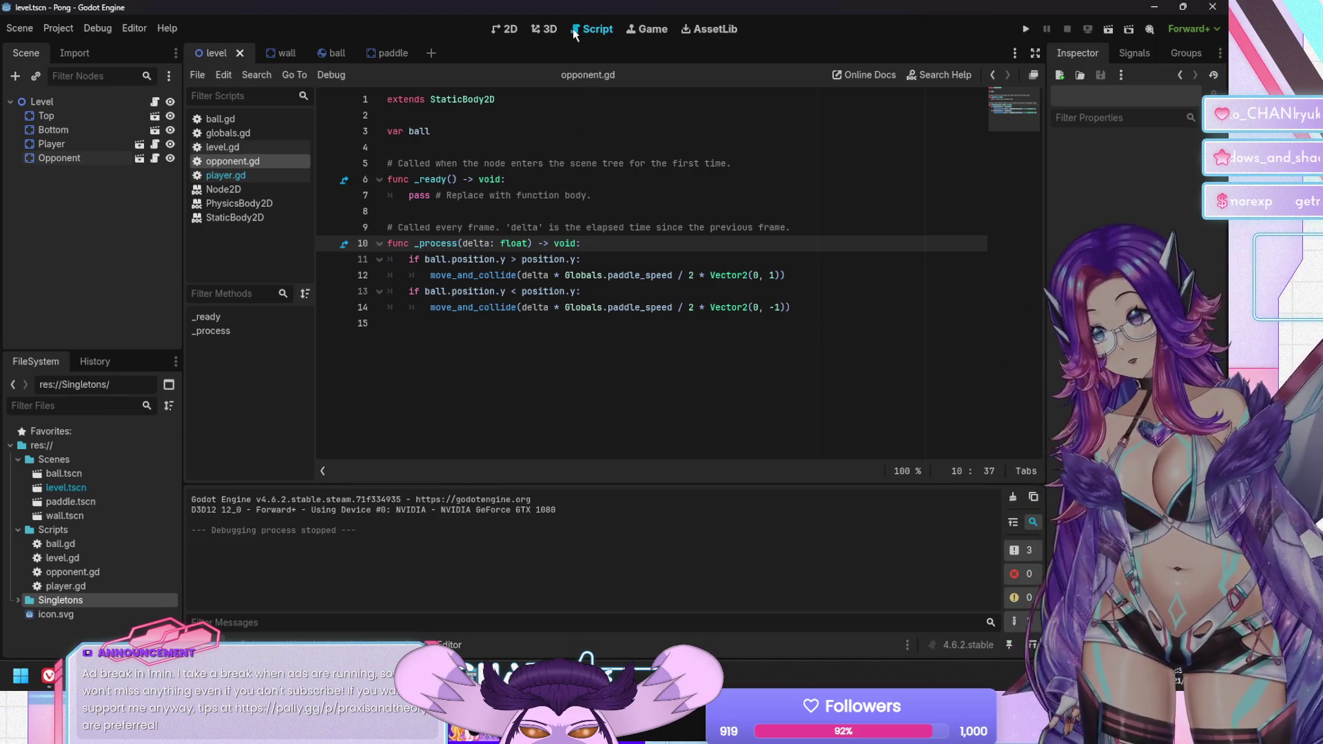
Read through the StaticBody2D class reference page
left_click(239, 218)
scroll(565, 234, "down", 5)
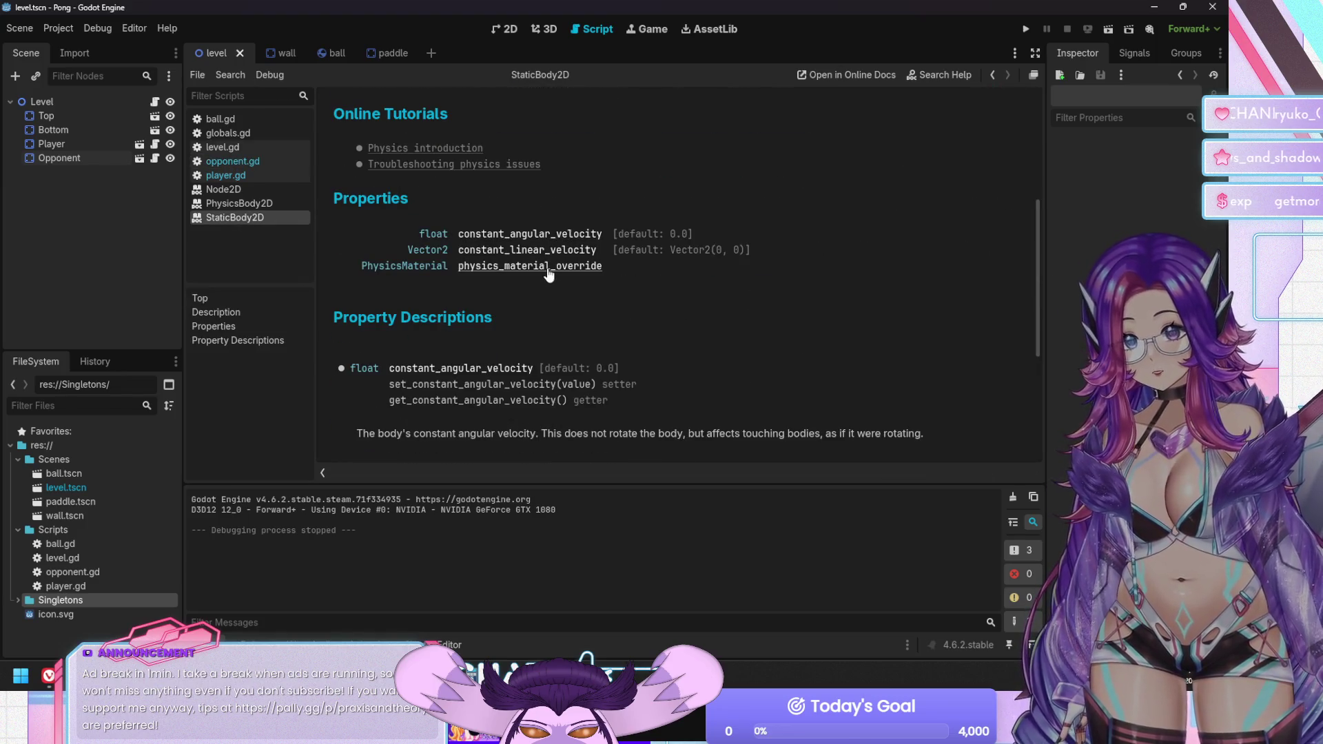
scroll(549, 274, "down", 4)
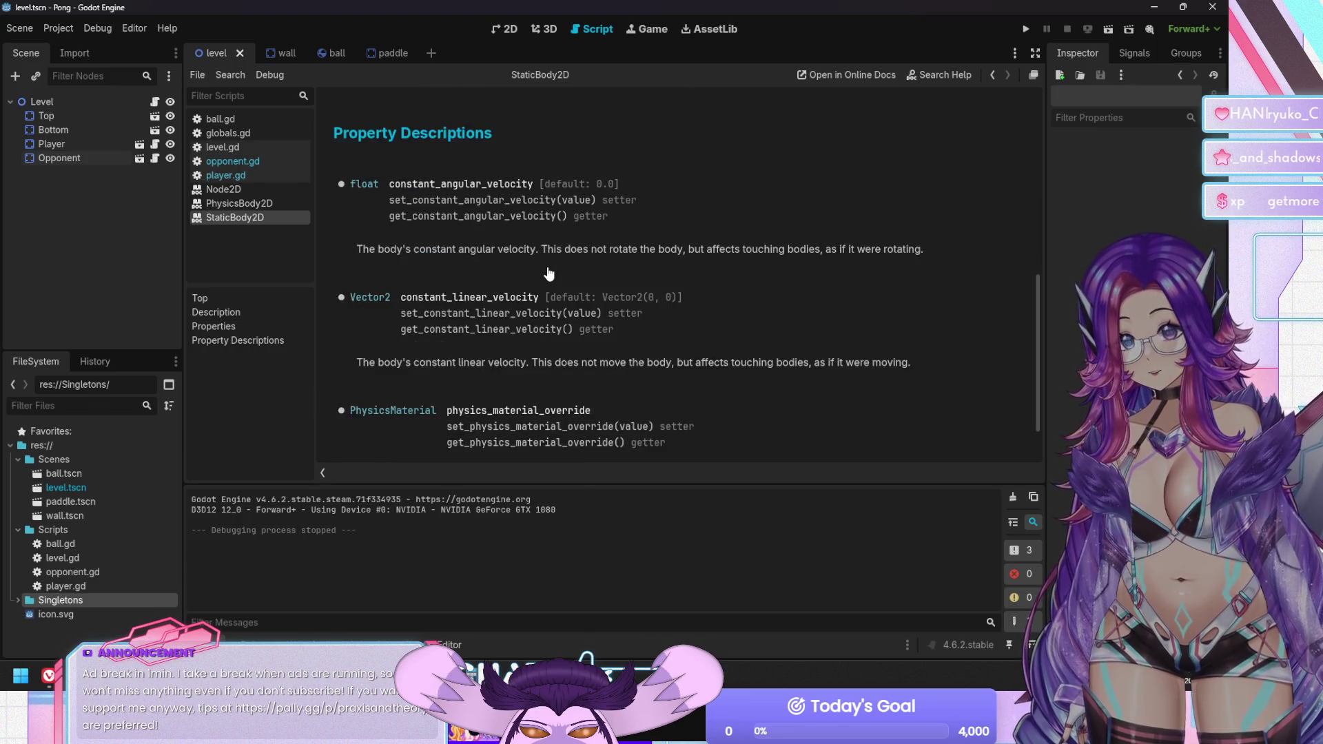
scroll(549, 274, "up", 4)
scroll(415, 160, "up", 3)
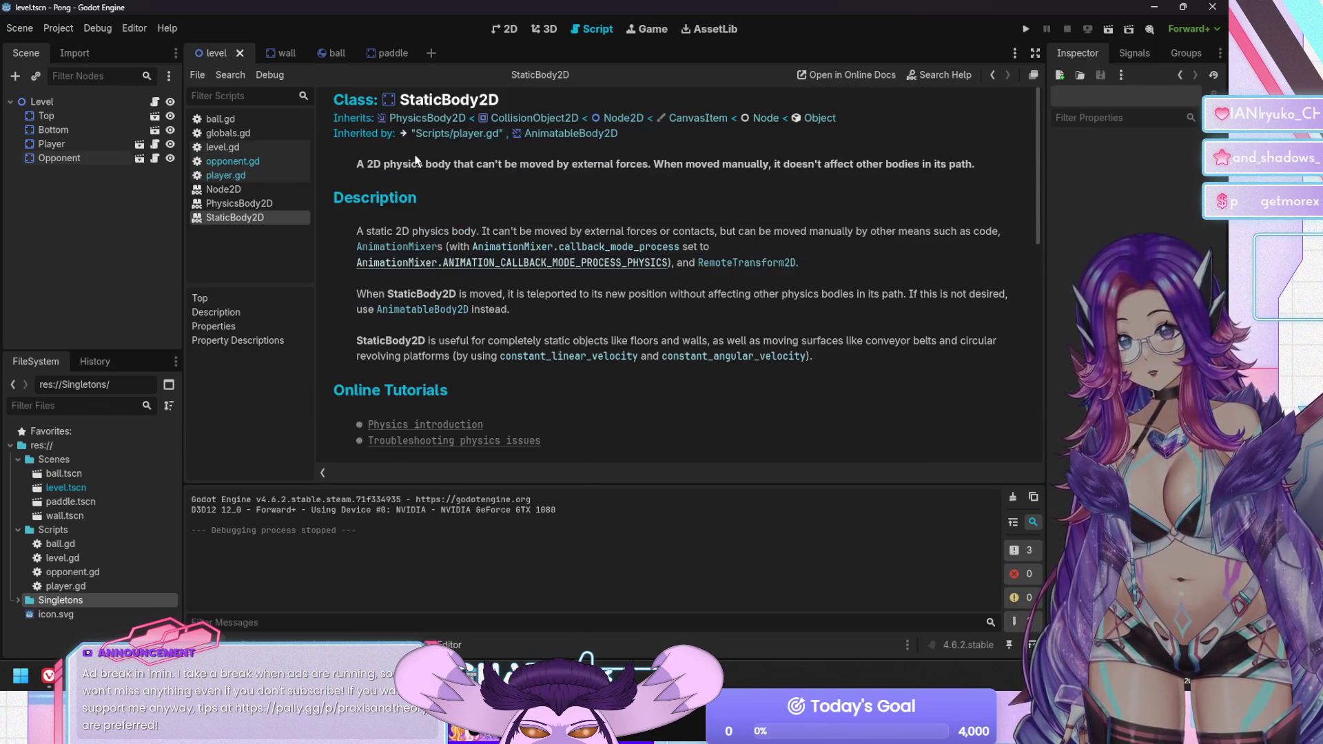
Open the PhysicsBody2D reference, read through it, and scroll back toward its header
left_click(427, 118)
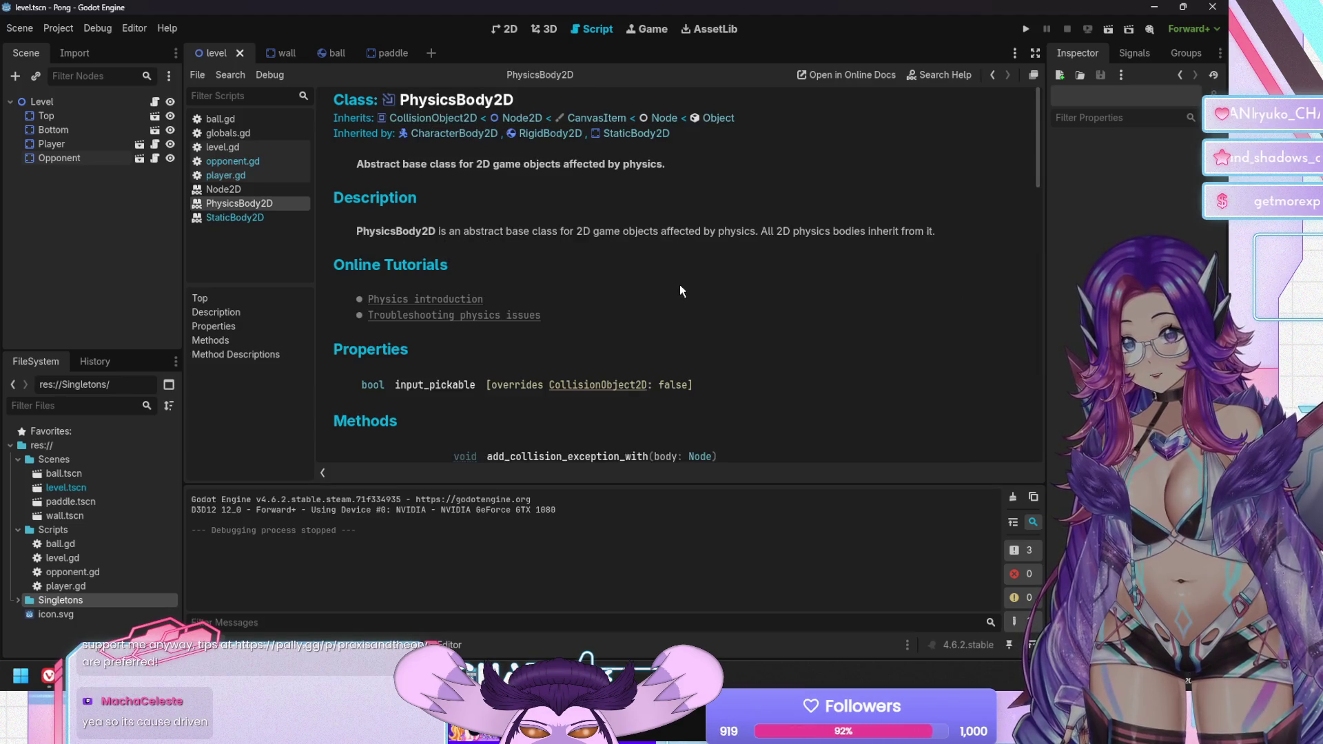
scroll(679, 284, "down", 5)
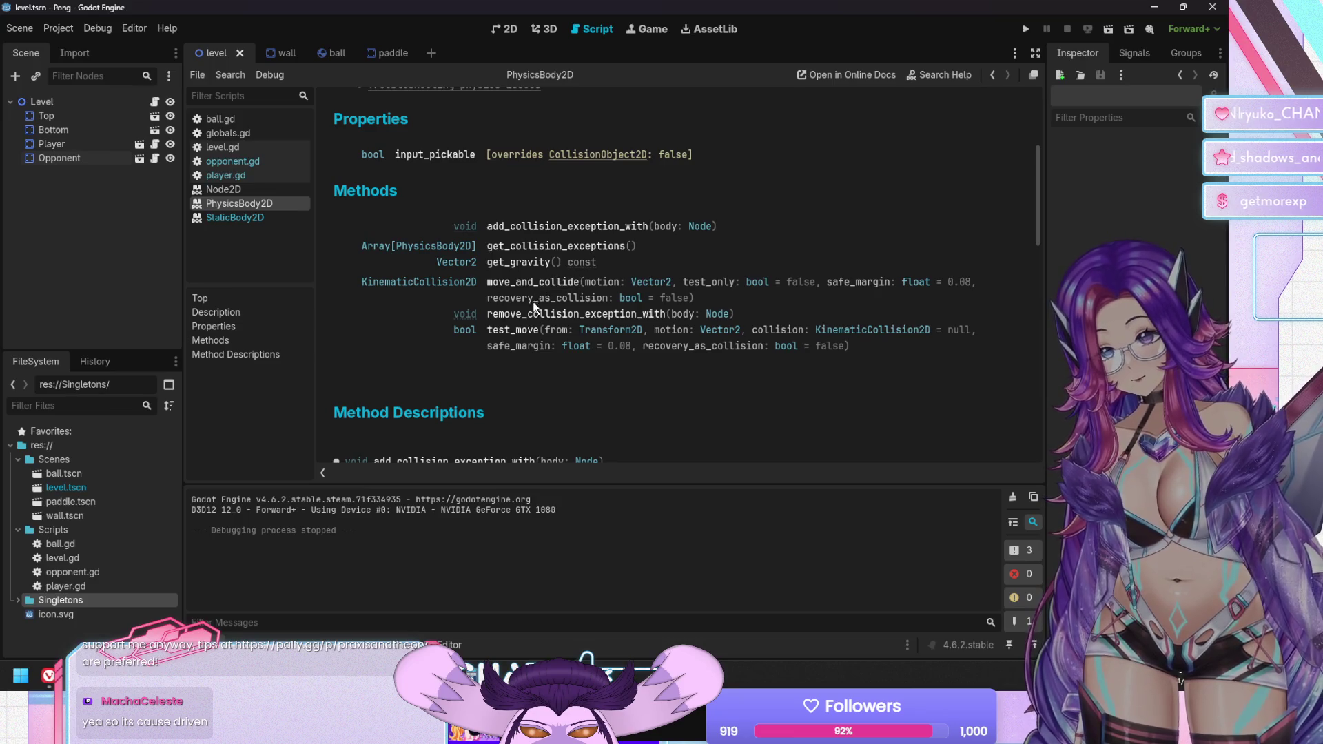
scroll(534, 327, "down", 5)
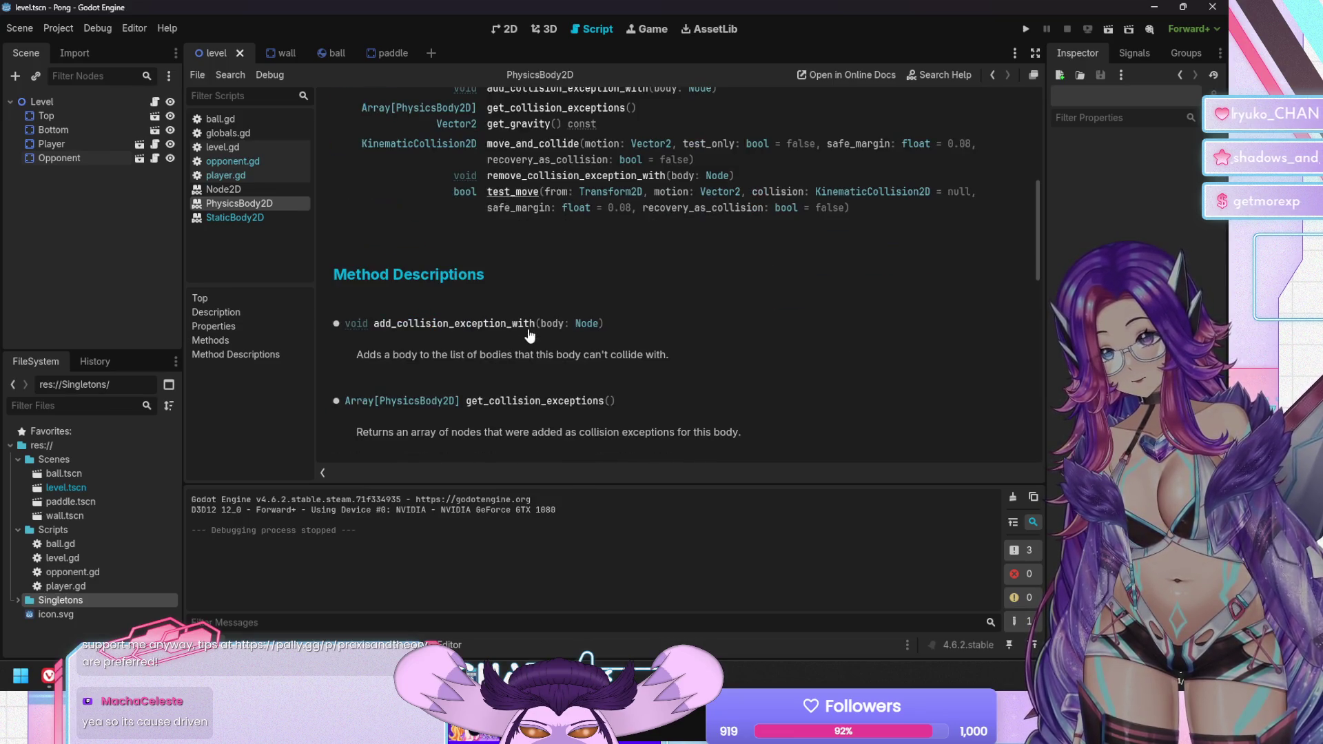
scroll(530, 334, "down", 2)
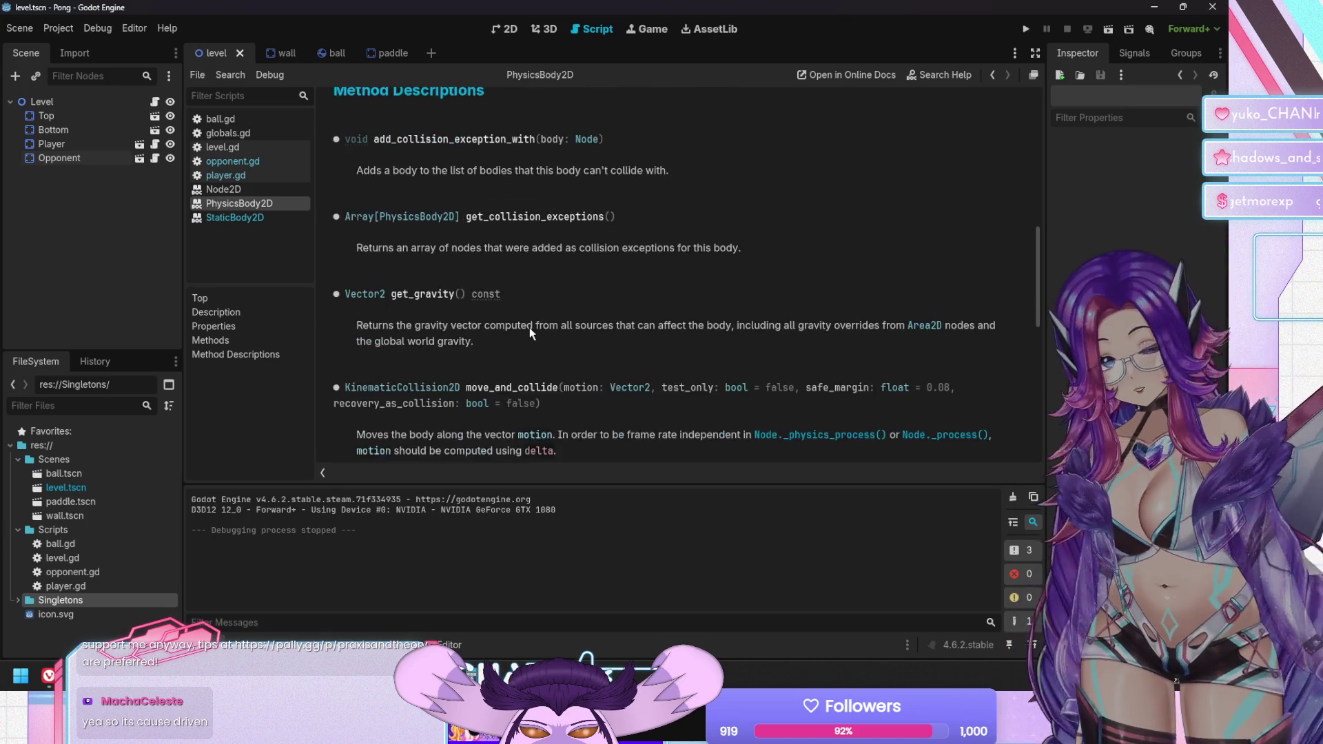
scroll(532, 324, "down", 3)
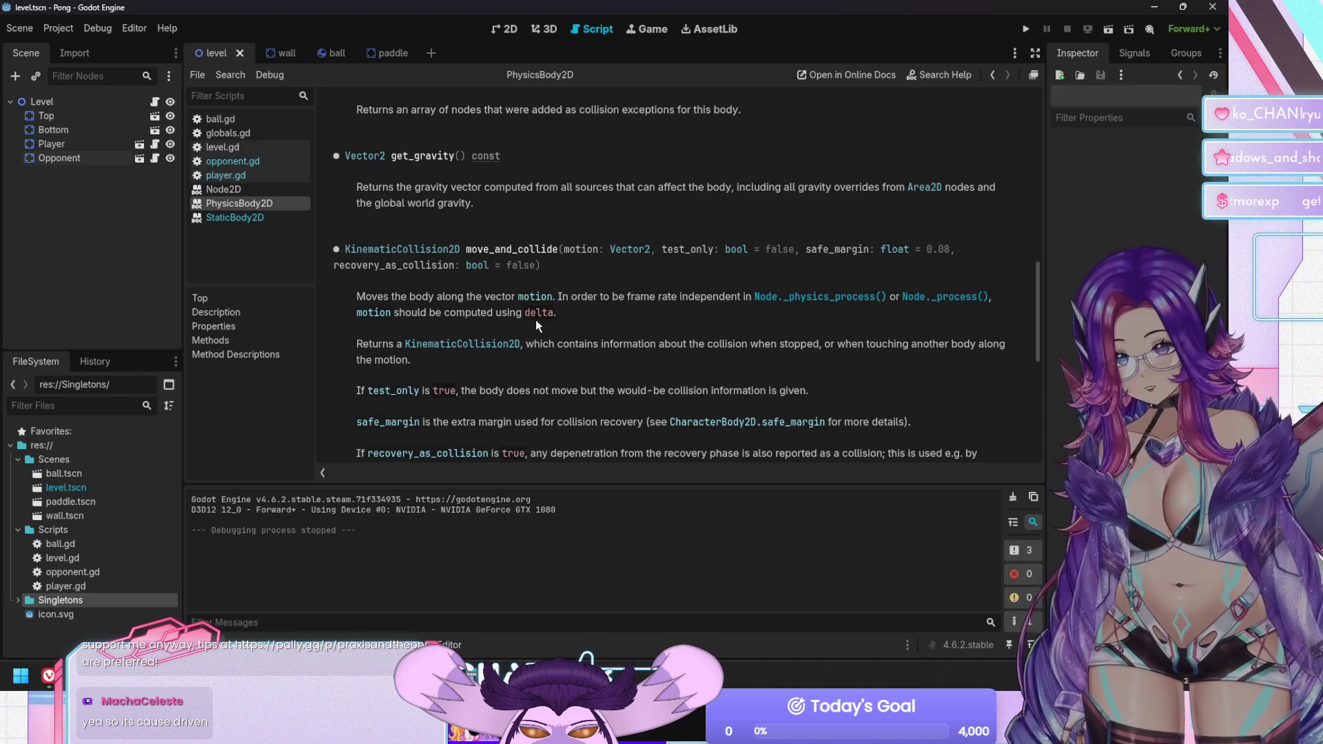
scroll(535, 320, "down", 1)
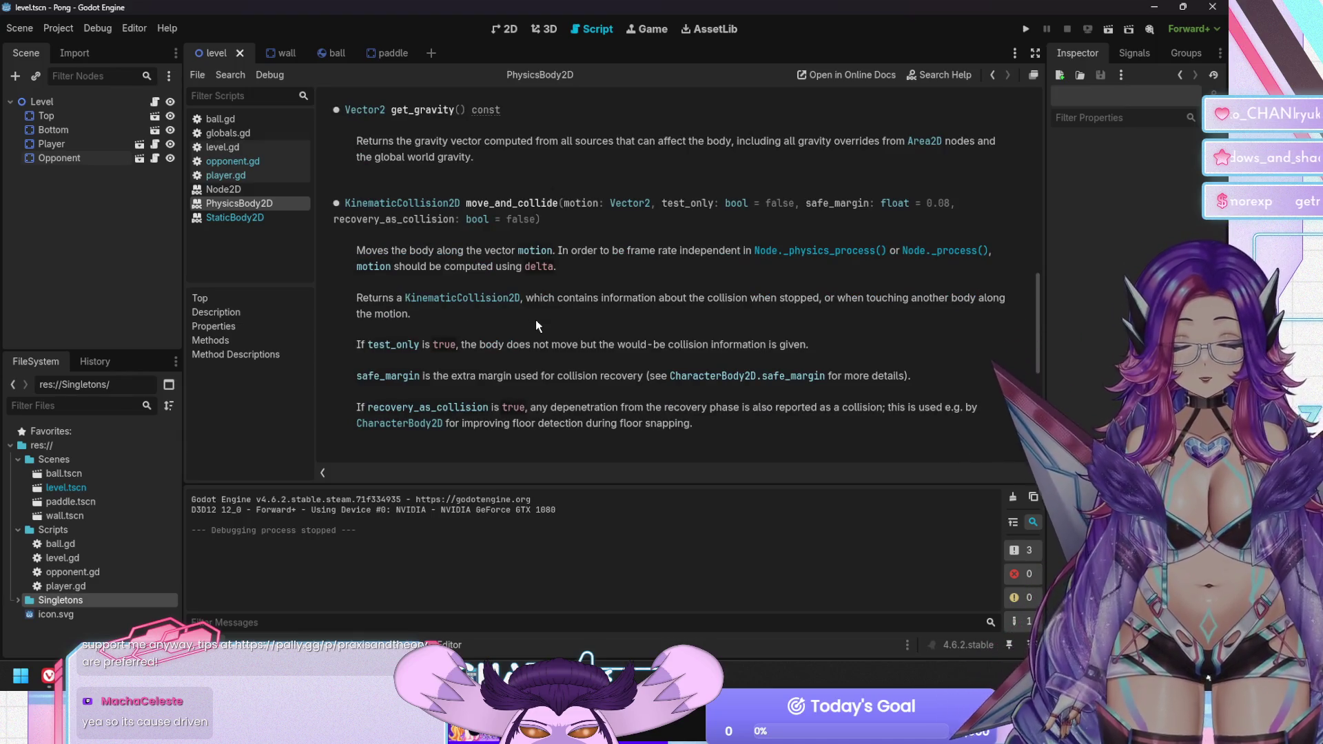
scroll(536, 320, "down", 2)
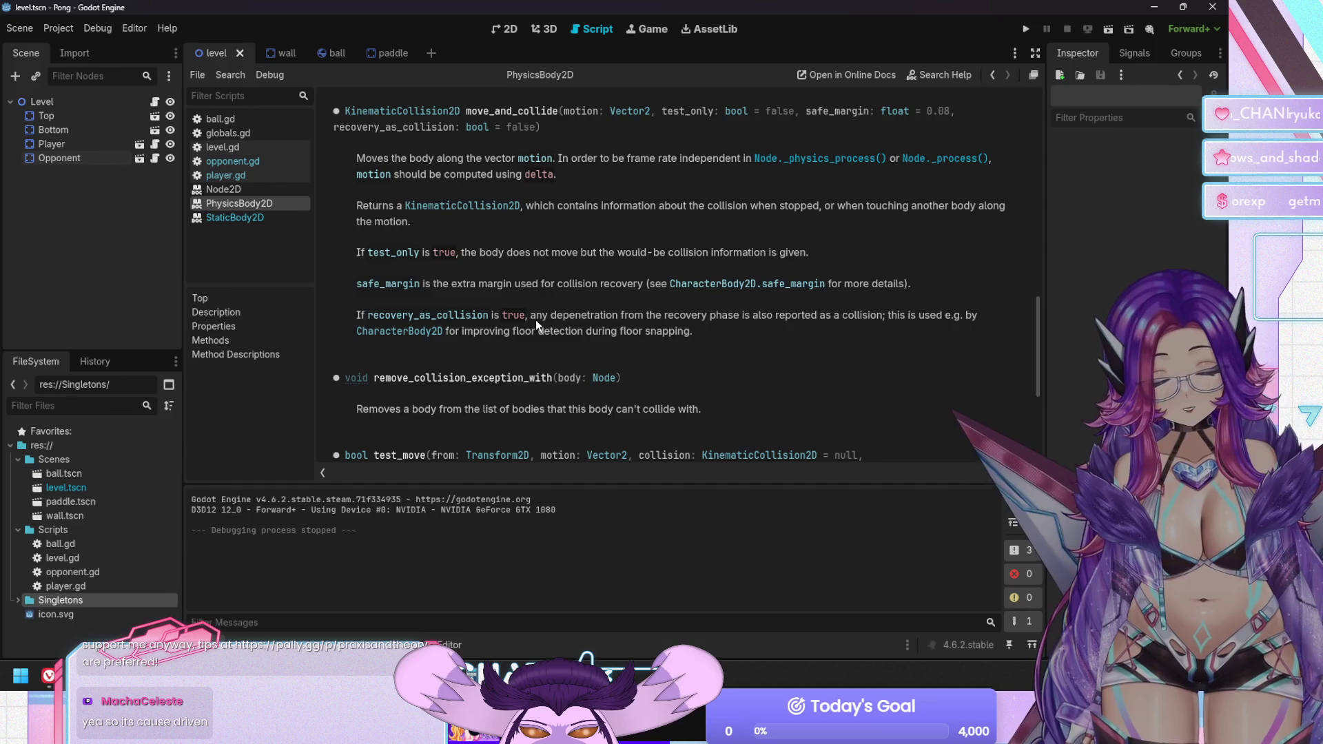
scroll(535, 319, "down", 6)
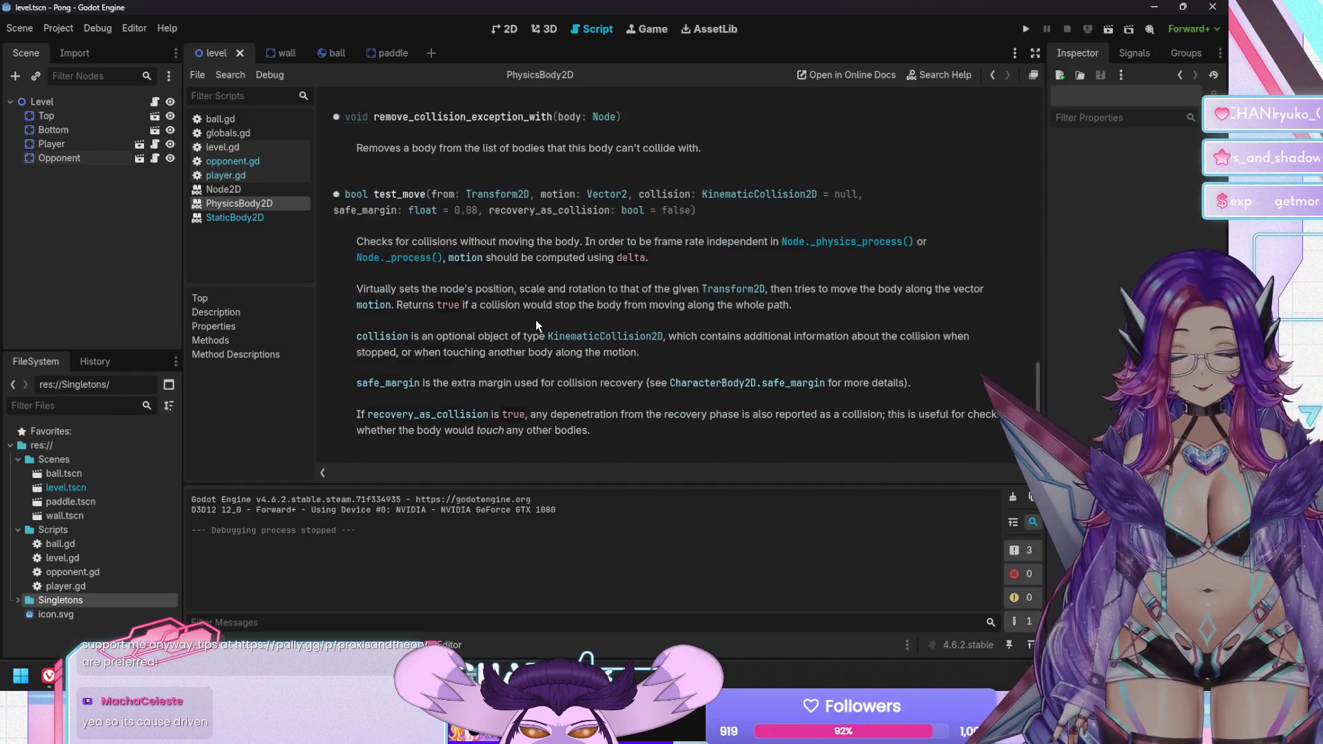
scroll(535, 320, "up", 13)
scroll(549, 294, "up", 15)
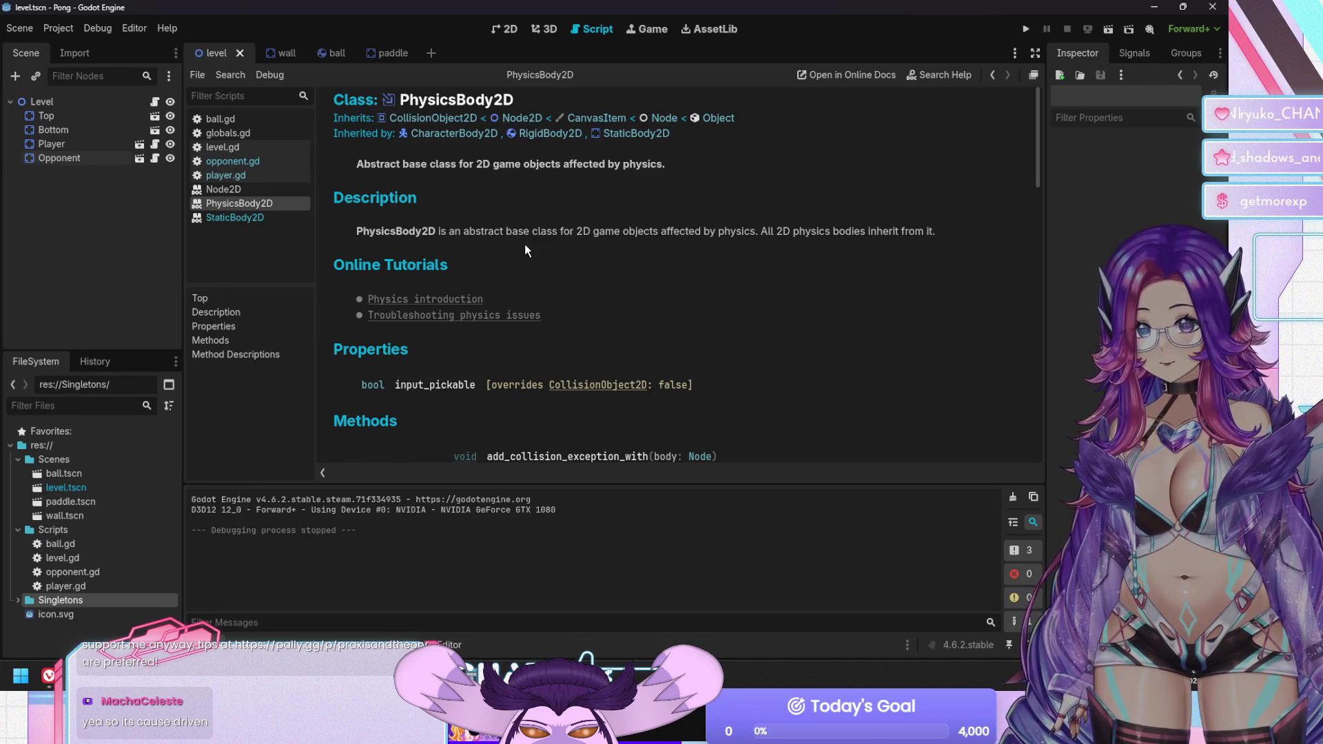
Read the CollisionObject2D class reference page
left_click(424, 127)
scroll(577, 261, "down", 8)
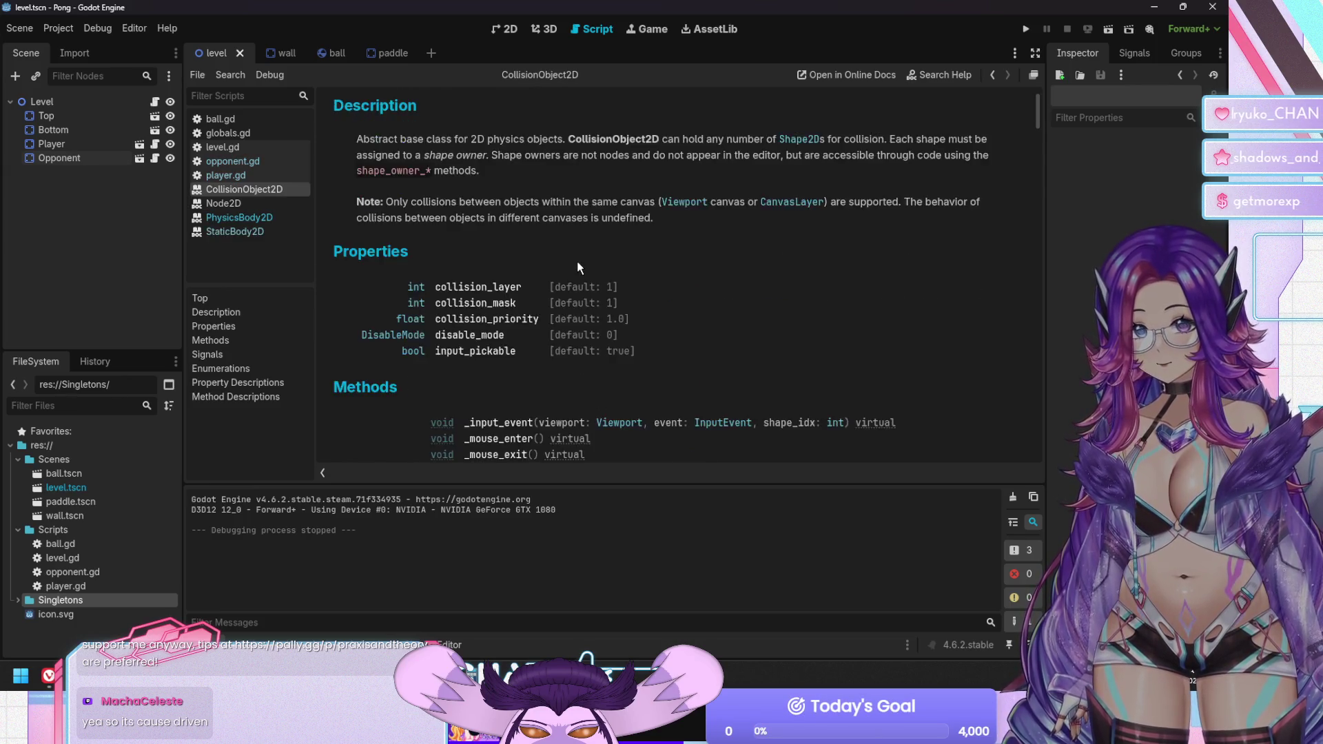
scroll(574, 267, "down", 8)
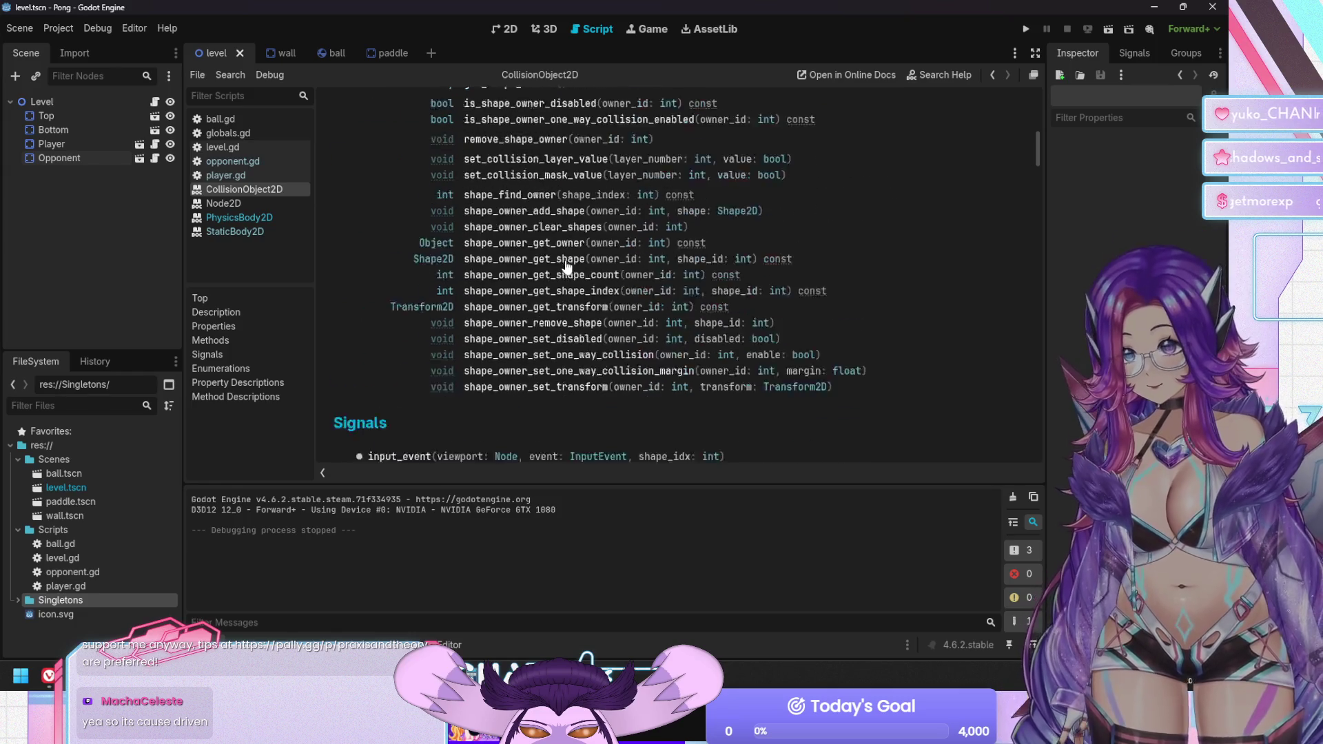
scroll(566, 262, "up", 5)
scroll(567, 263, "up", 3)
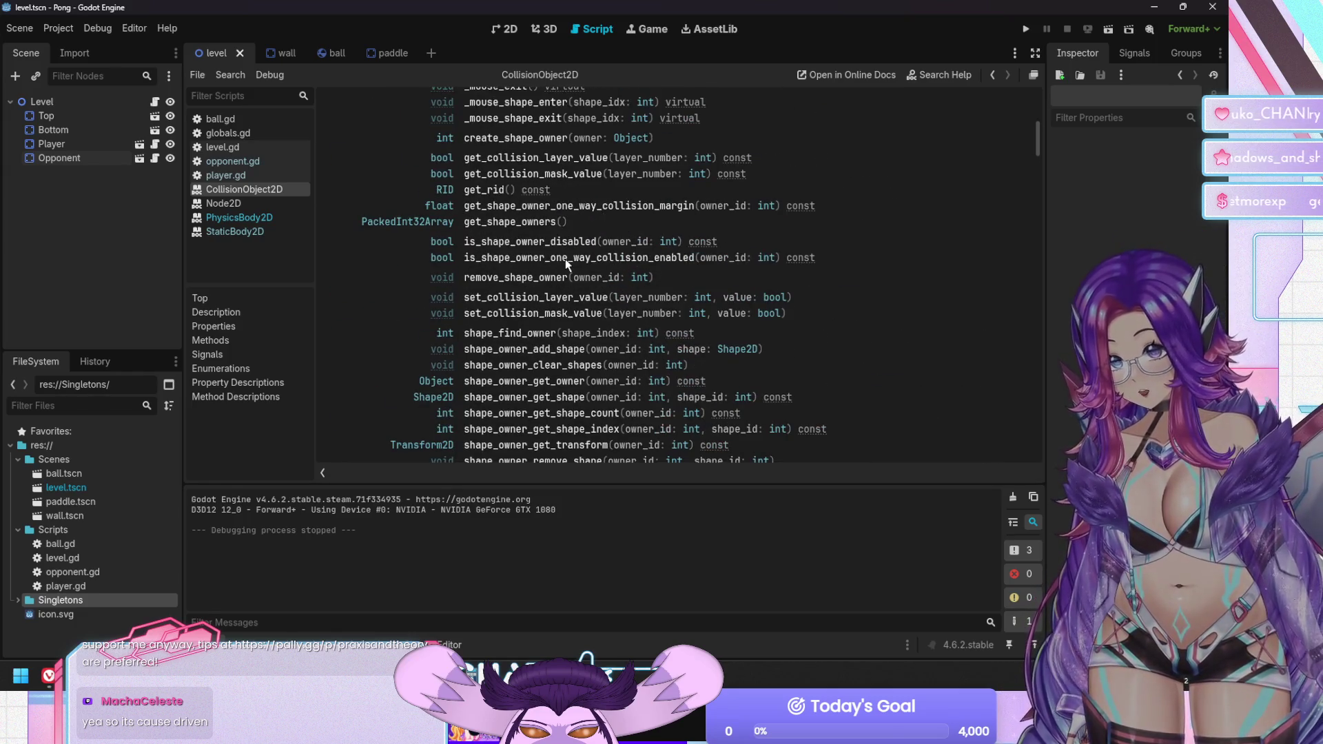
scroll(539, 267, "up", 2)
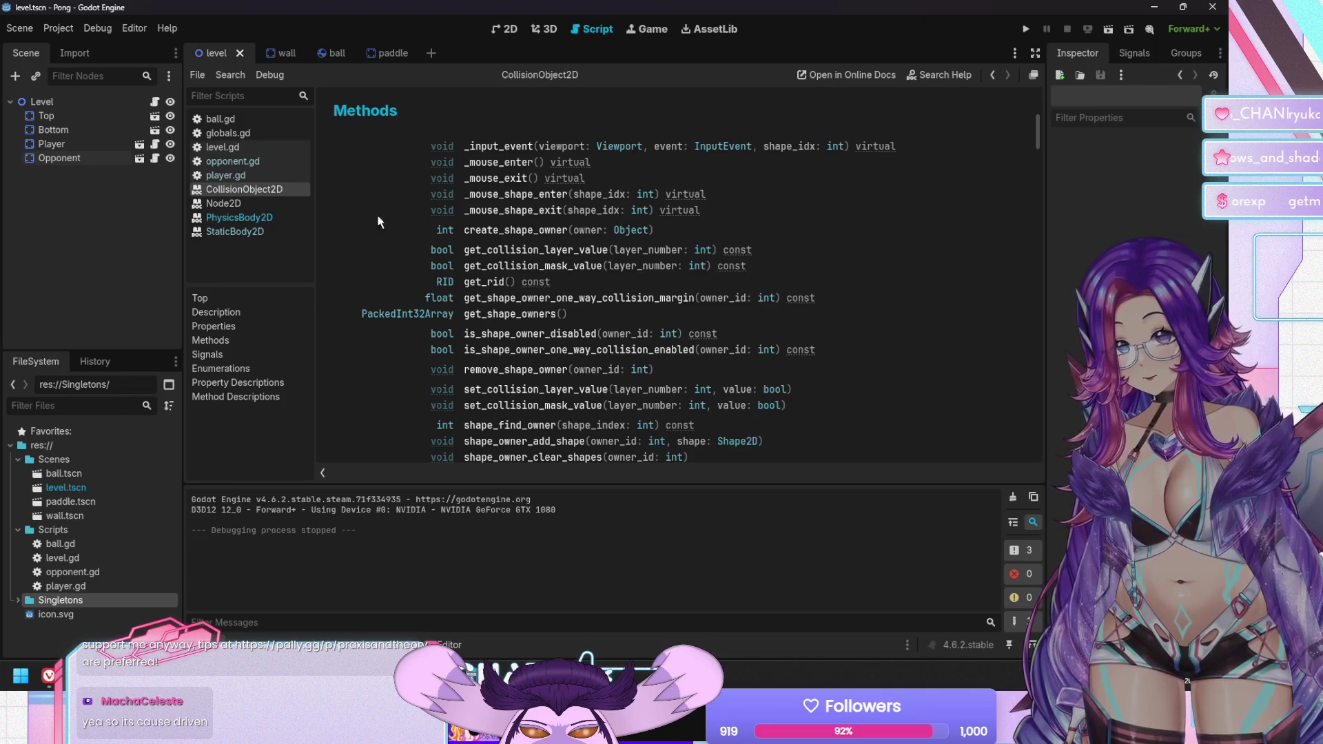
scroll(377, 236, "up", 3)
scroll(377, 236, "up", 1)
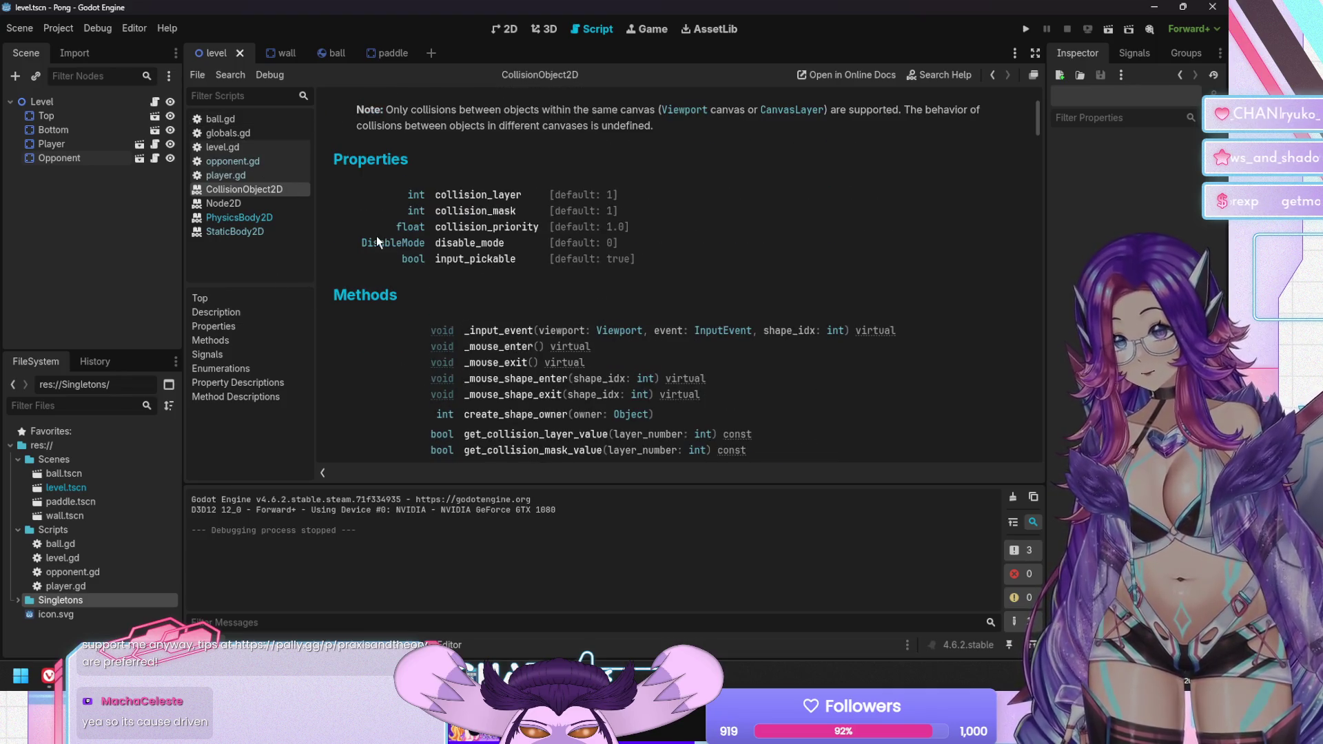
Return to the StaticBody2D reference's properties, then select the Opponent paddle node
left_click(225, 229)
scroll(617, 316, "down", 6)
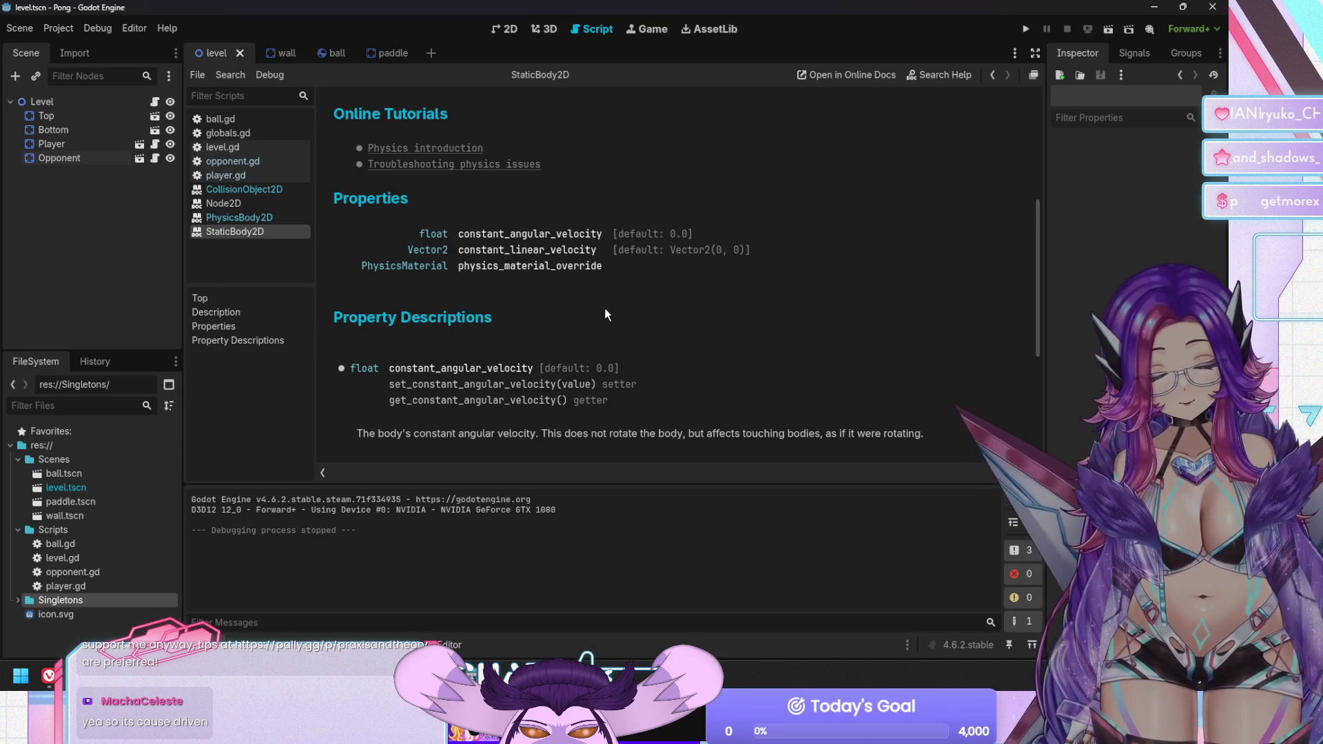
left_click(50, 161)
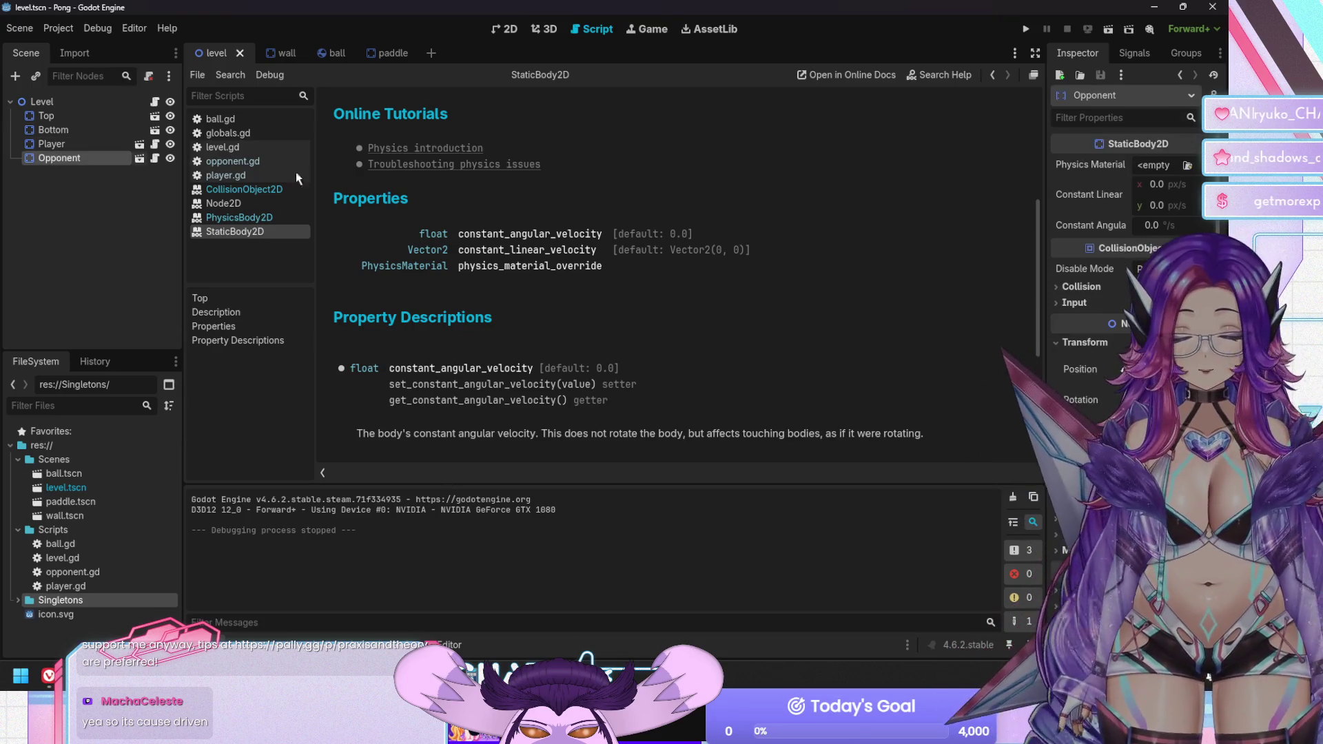
Set the Opponent's constant linear velocity x to -300 and give it a new PhysicsMaterial
left_click(1157, 187)
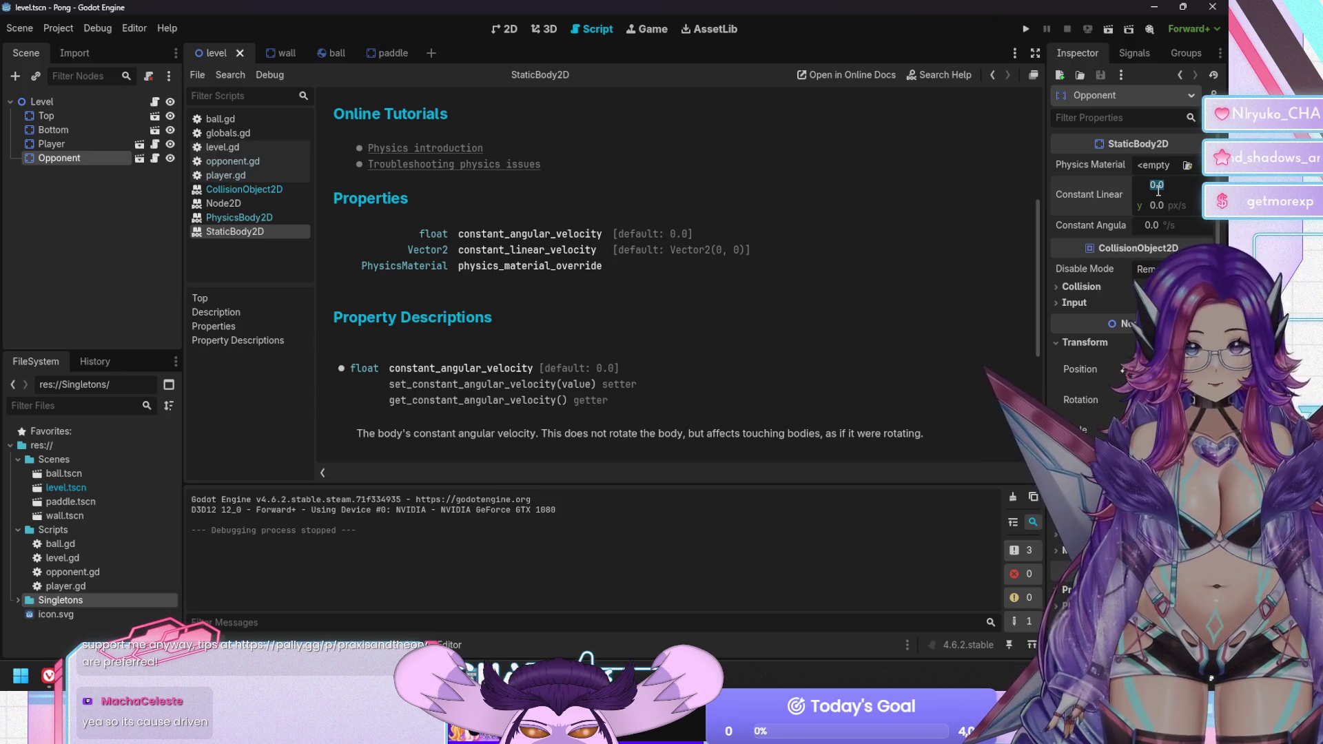
type("-300")
key("Return")
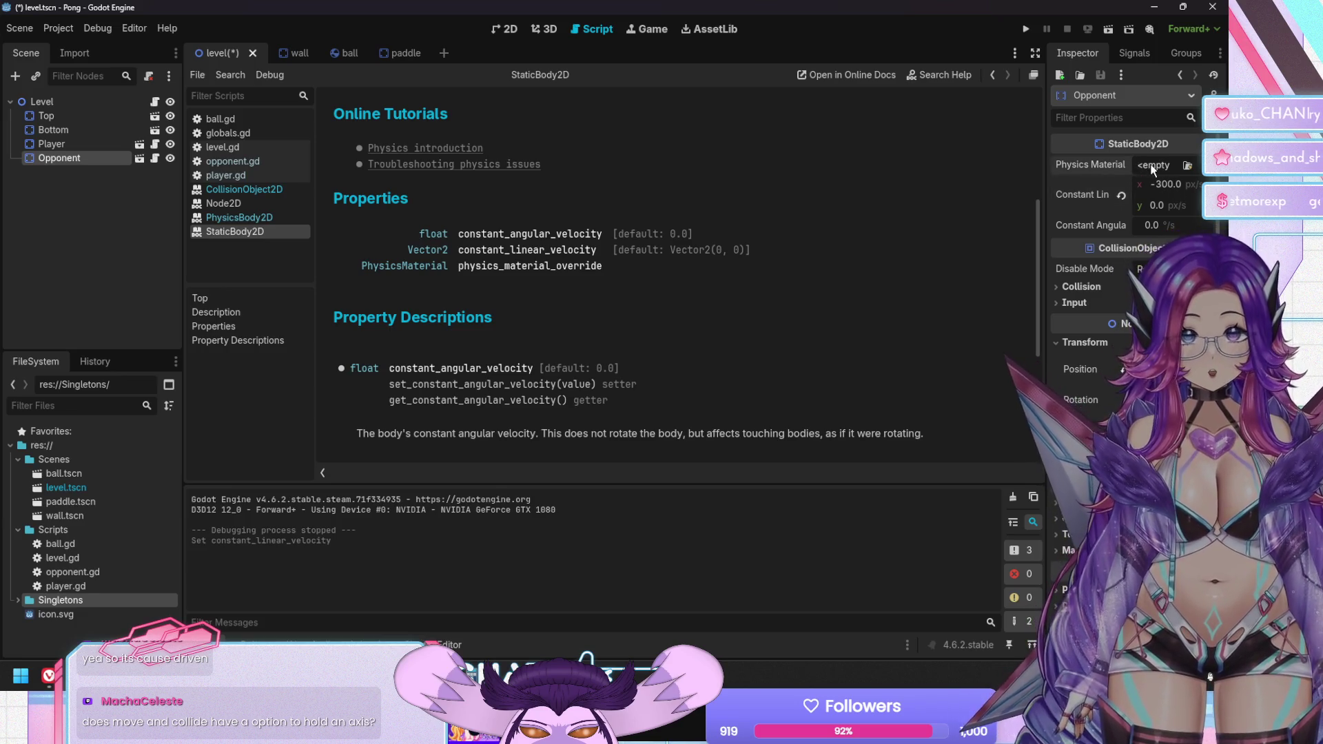
left_click(1152, 166)
left_click(1127, 201)
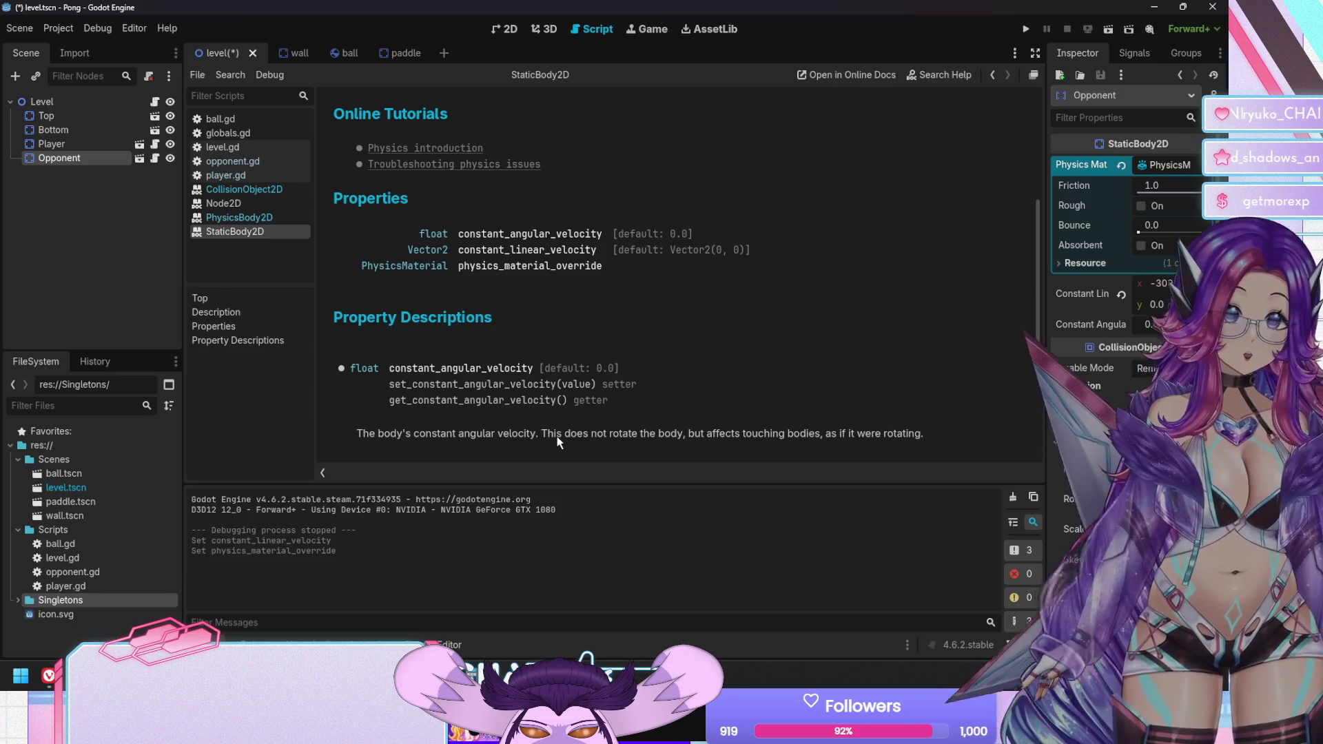
Return to the opponent.gd script in the script editor
left_click(253, 166)
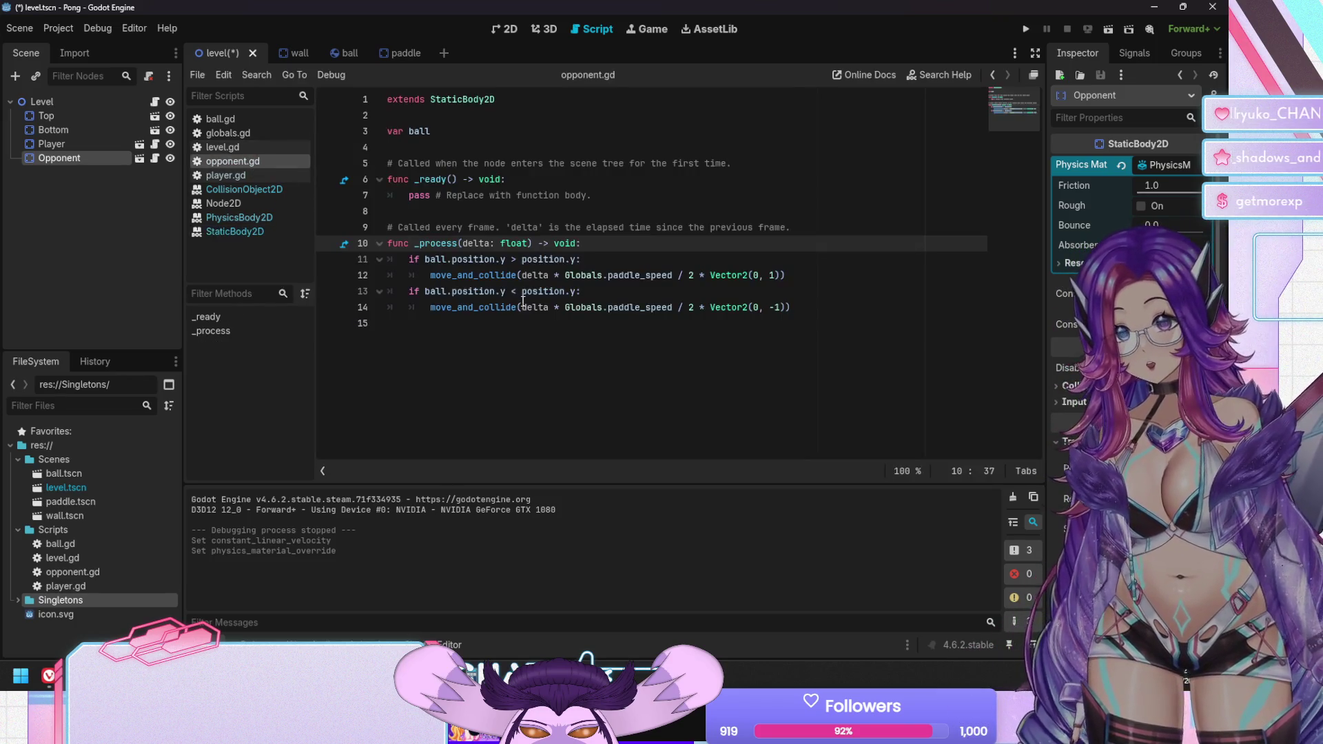
Turn the second if on line 13 of opponent.gd into elif
left_click(530, 324)
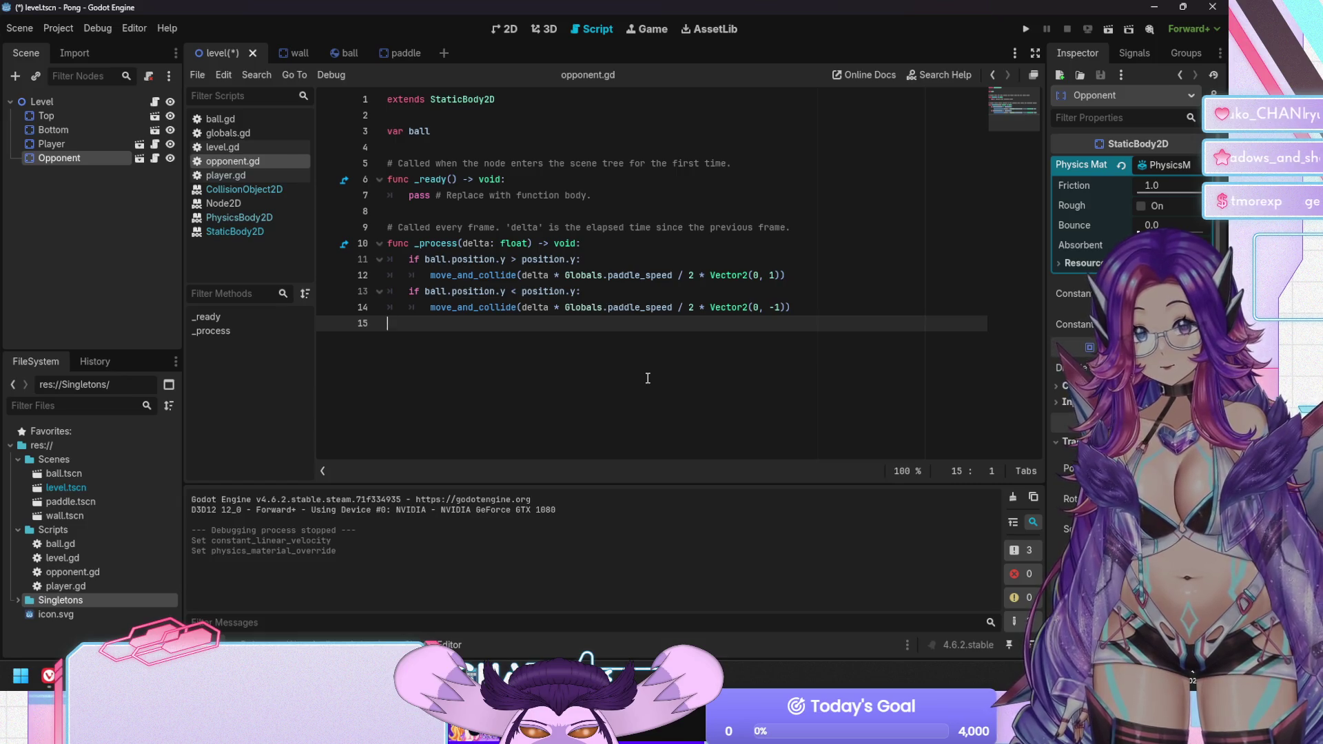
key("Up")
key("Up")
key("Up")
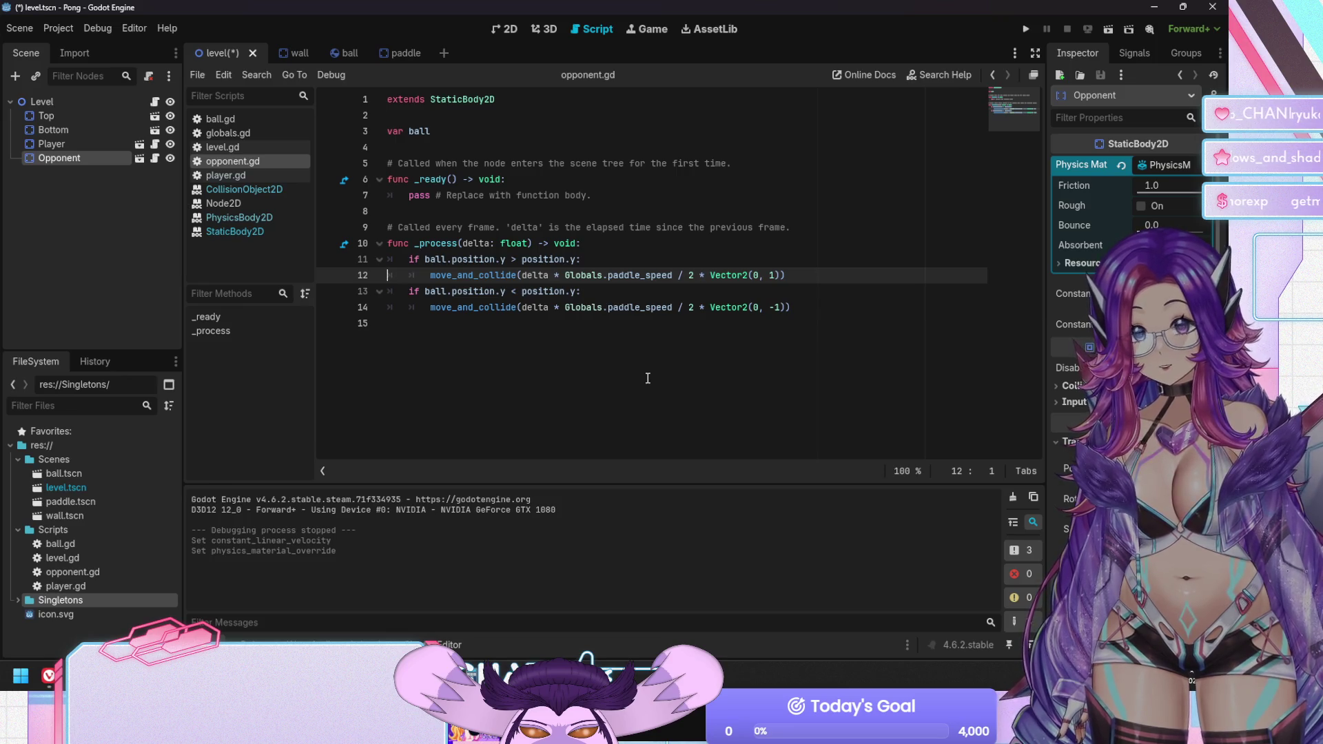
key("Down")
key("Down")
key("End")
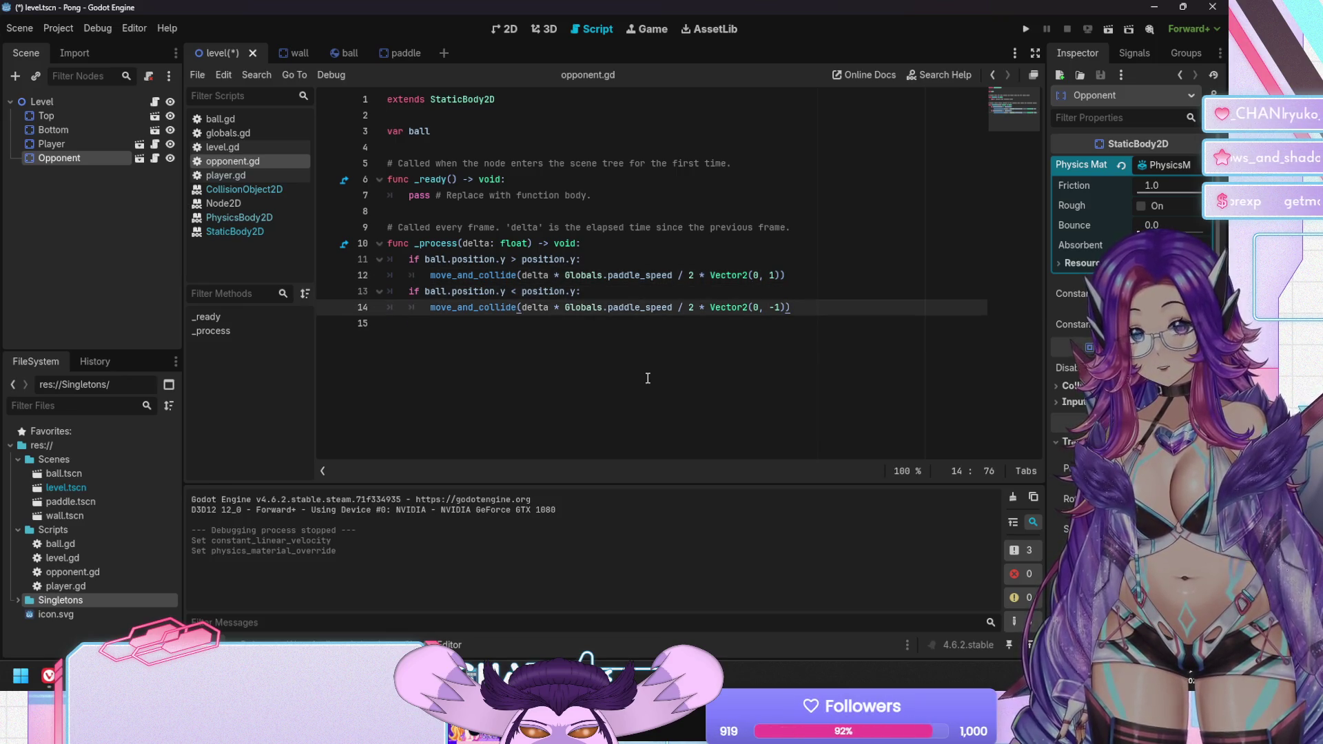
key("Up")
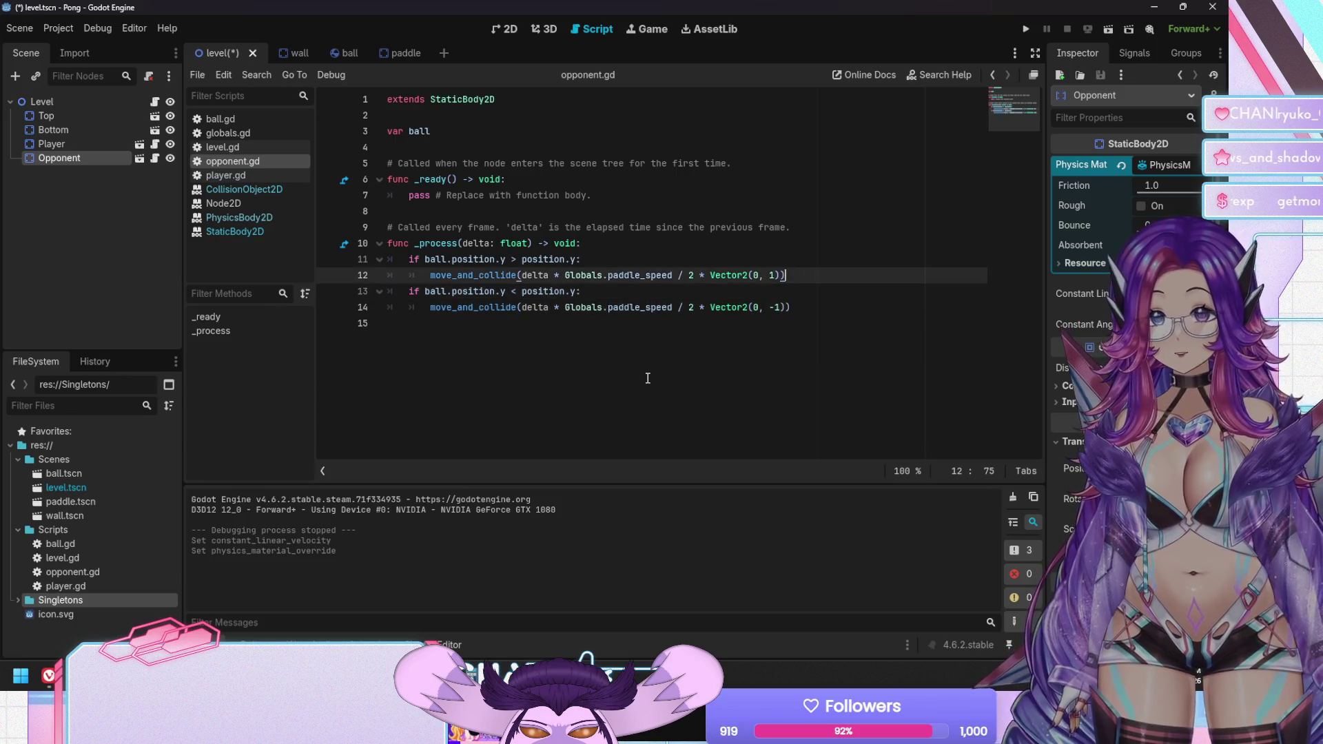
key("Home")
type("el")
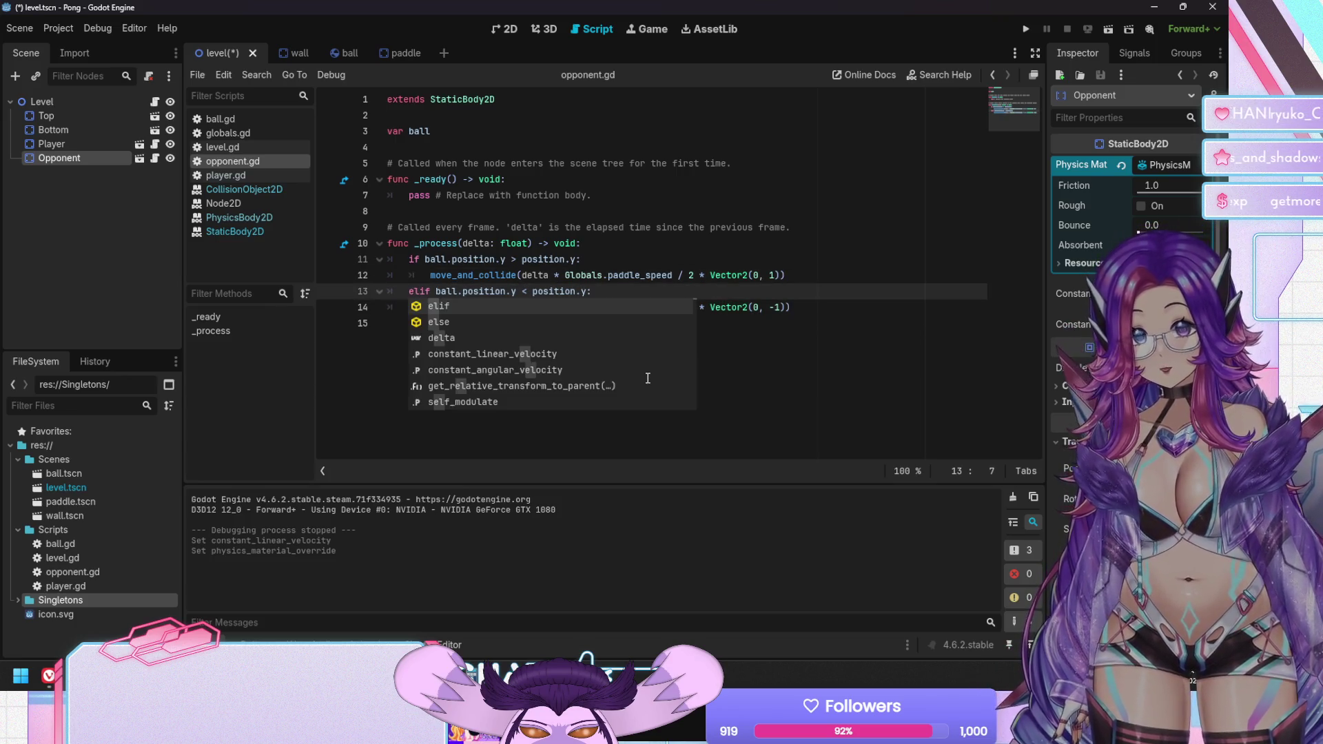
key("Escape")
Add an else branch calling move_and_collide(Vector2(0,0)) at the end of _process
key("Down")
key("End")
key("Return")
type("elif")
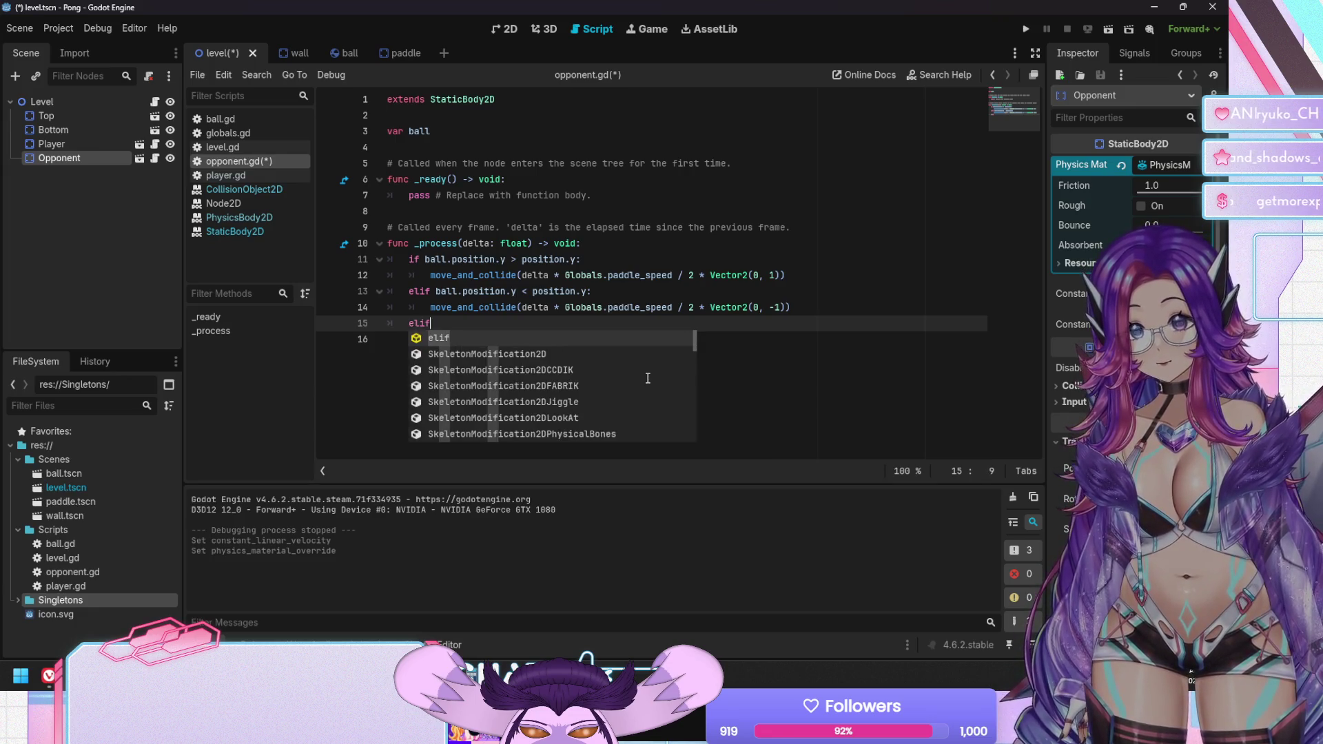
key("BackSpace")
key("BackSpace")
type("se")
key("Return")
key("Return")
key("Tab")
type("mov")
key("Return")
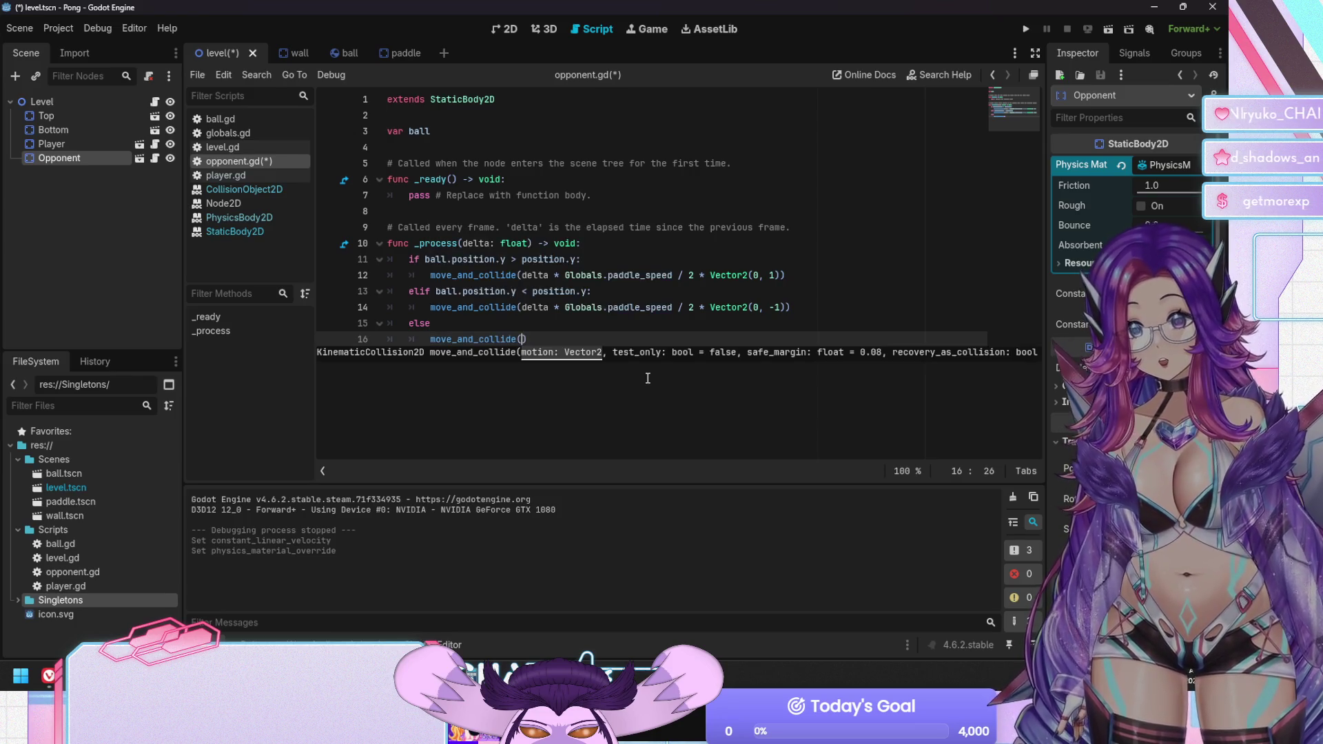
type("Vec")
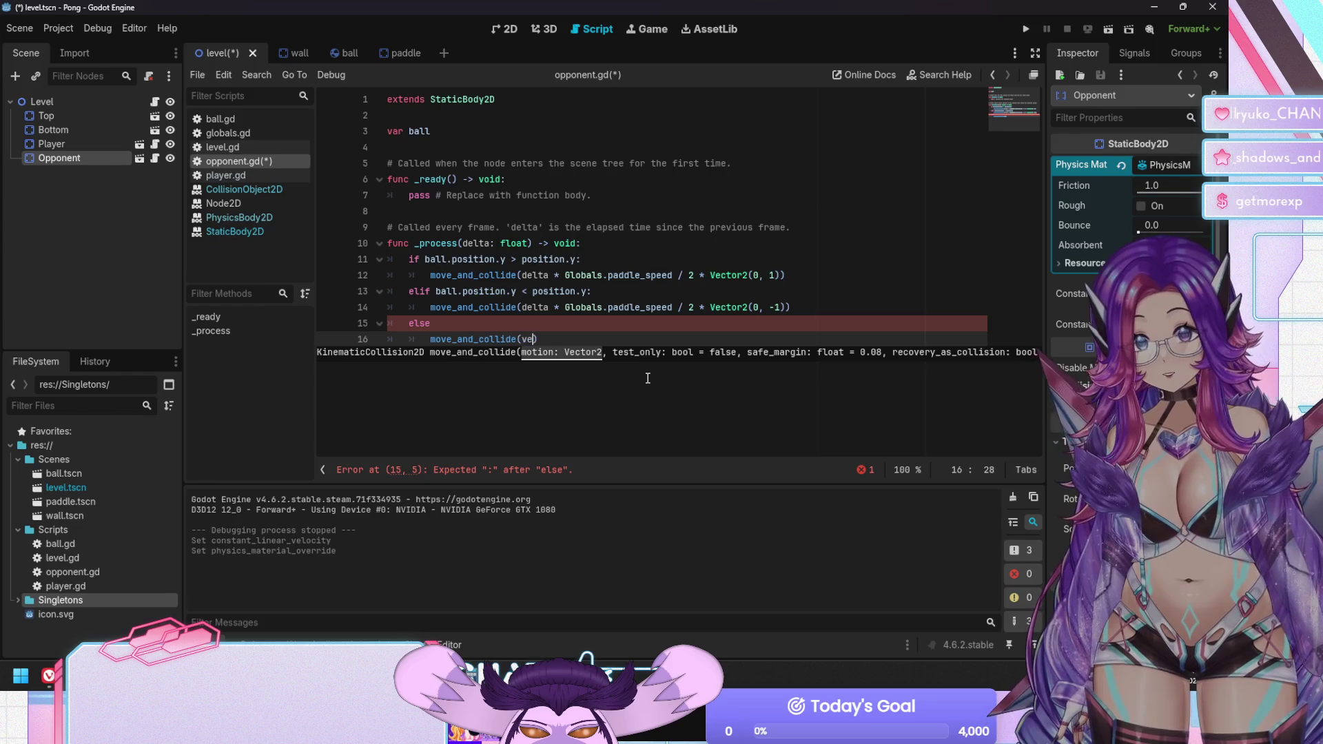
key("Return")
type("(0,0")
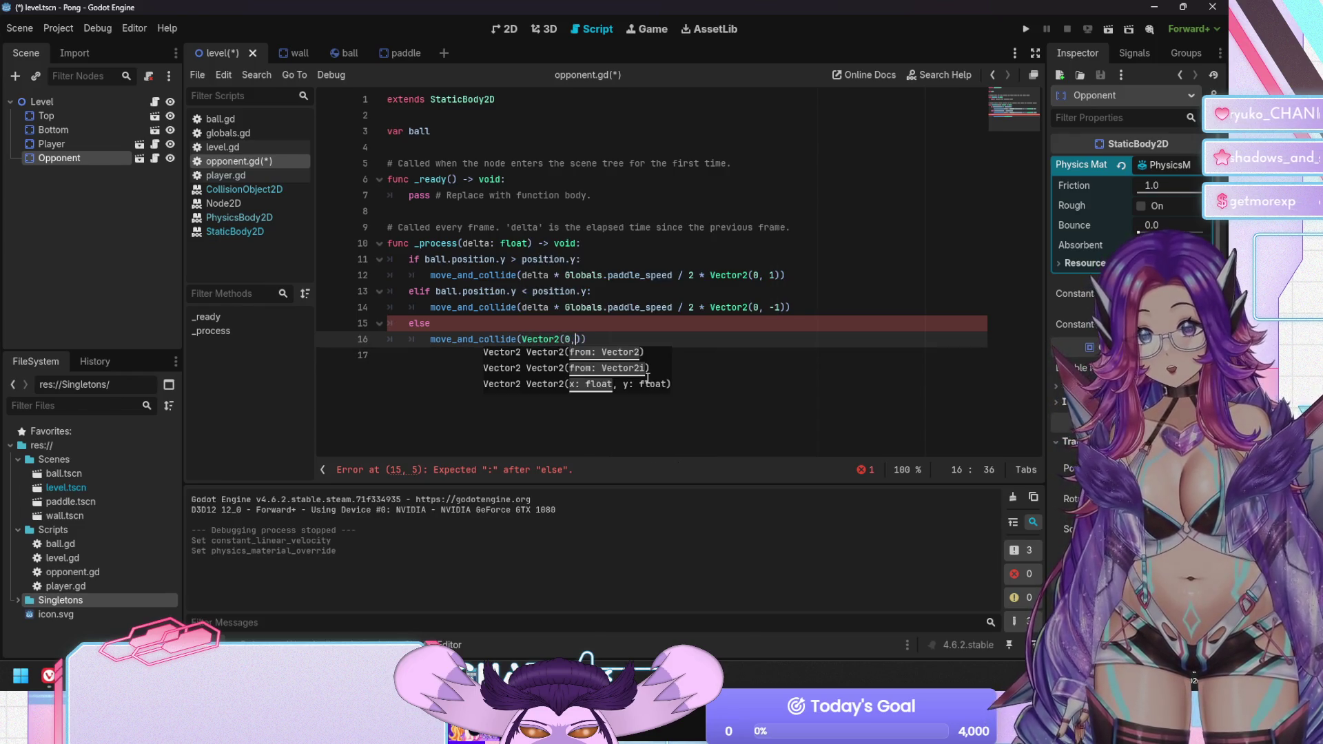
type(")")
Add the missing colon after else, save, copy the else block and open player.gd
key("Up")
type(":")
key("ctrl+s")
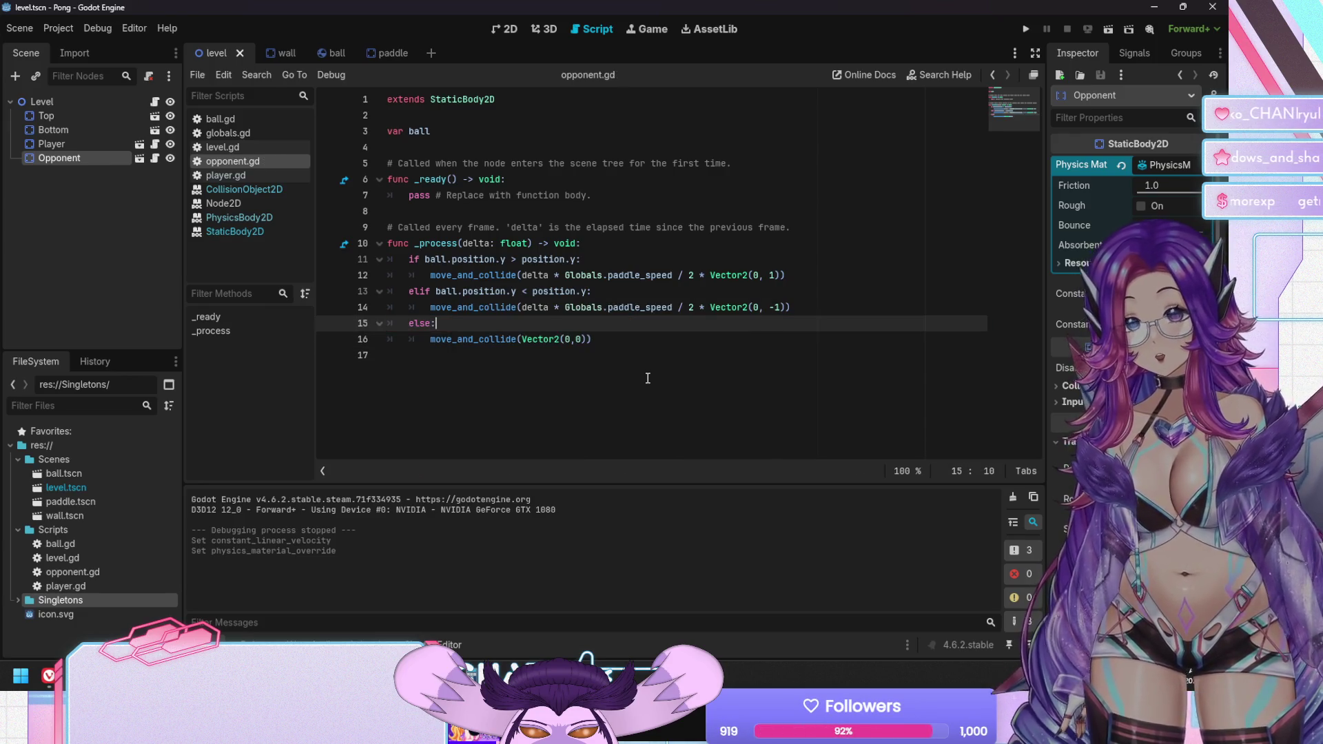
key("shift+Down")
key("shift+Down")
key("ctrl+c")
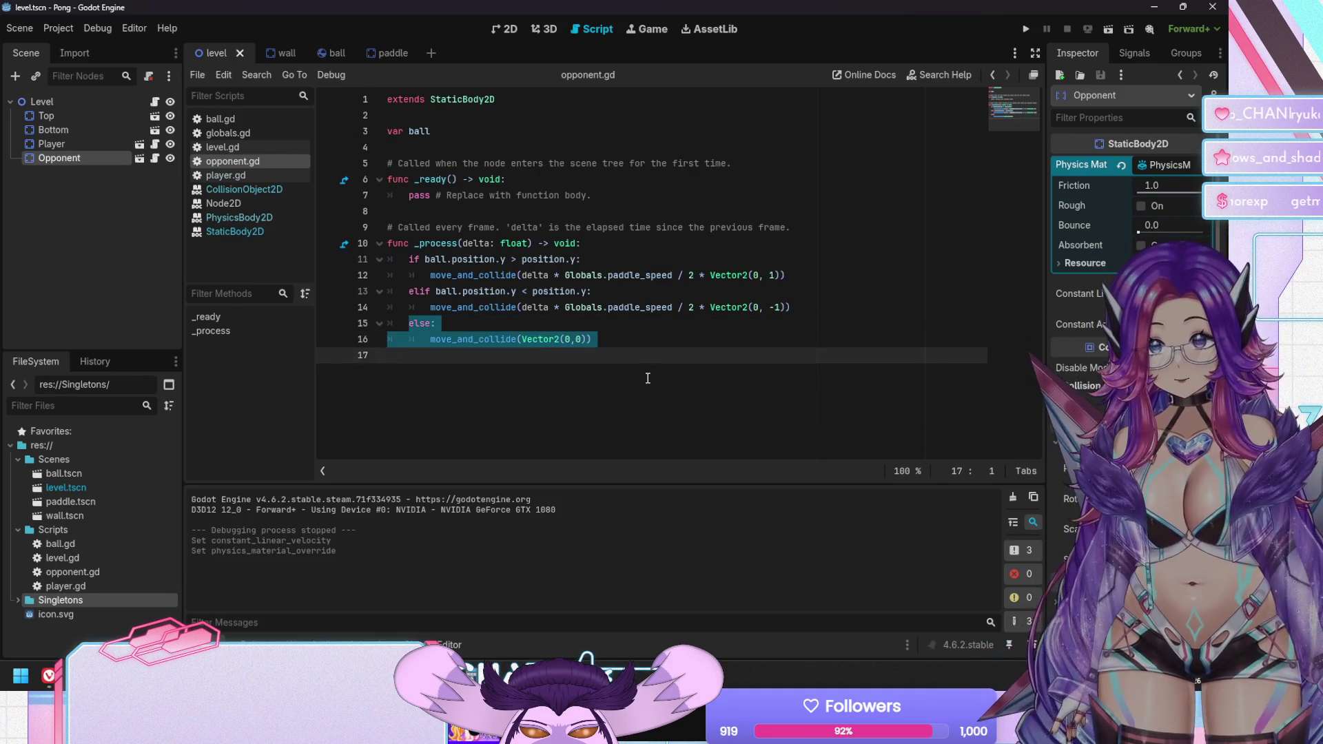
left_click(221, 176)
Paste the copied else branch on a new line after line 12 of player.gd
left_click(478, 306)
key("Up")
key("End")
key("Return")
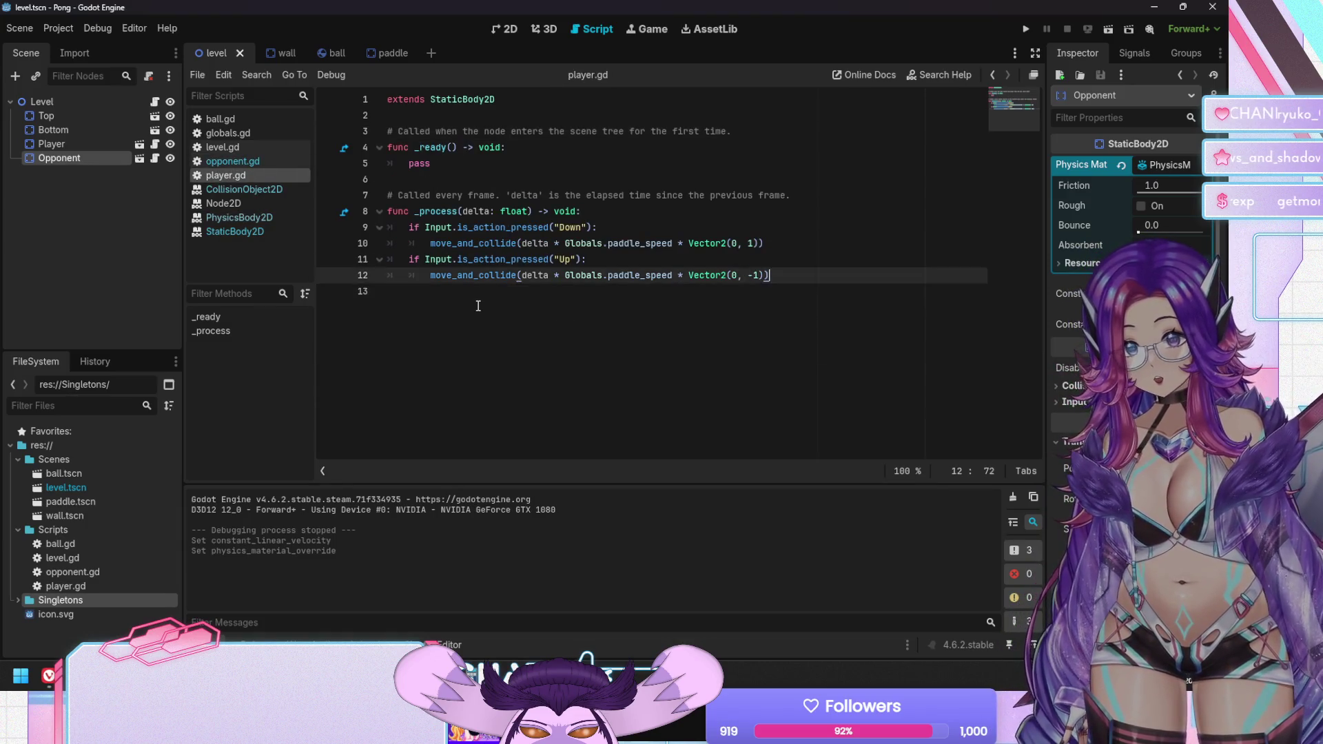
key("ctrl+v")
Dedent the else, change the Up check's if to elif, save player.gd and run the game
key("Up")
key("Up")
key("shift+Tab")
key("shift+Tab")
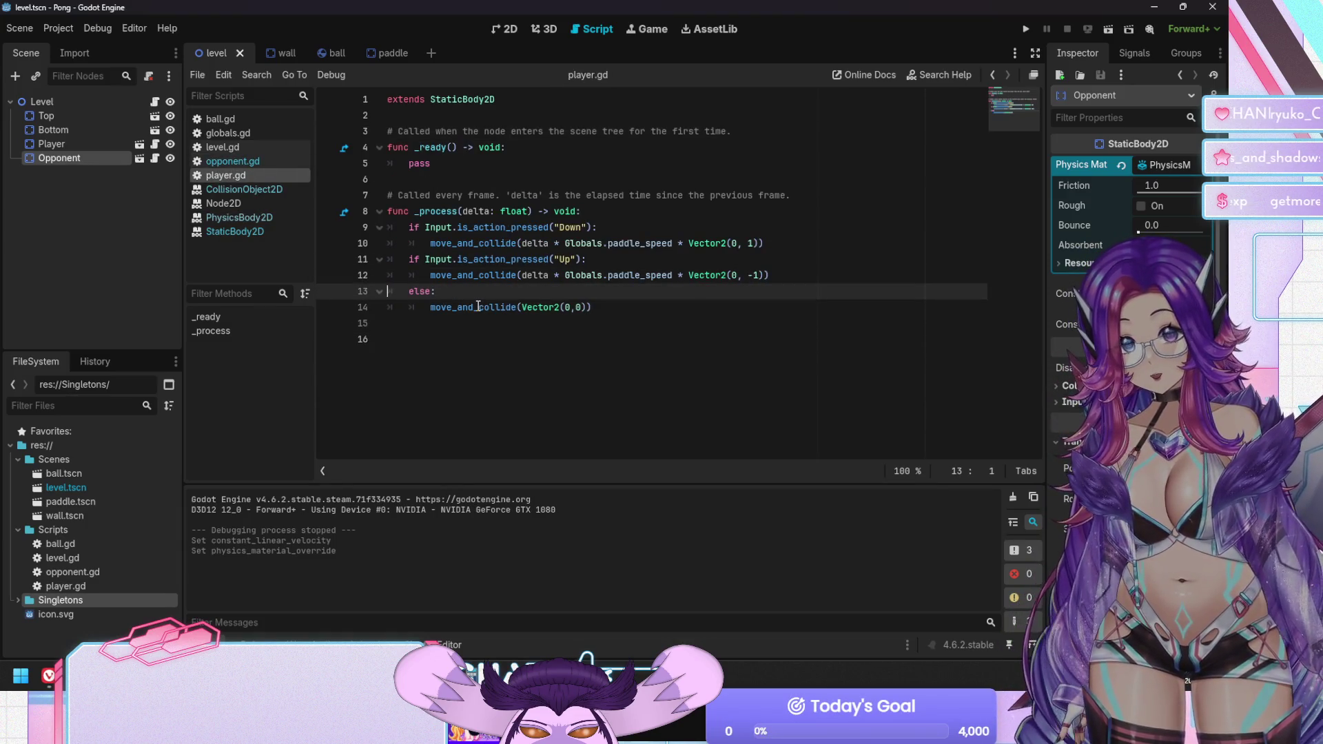
key("Up")
key("Up")
key("Right")
type("el")
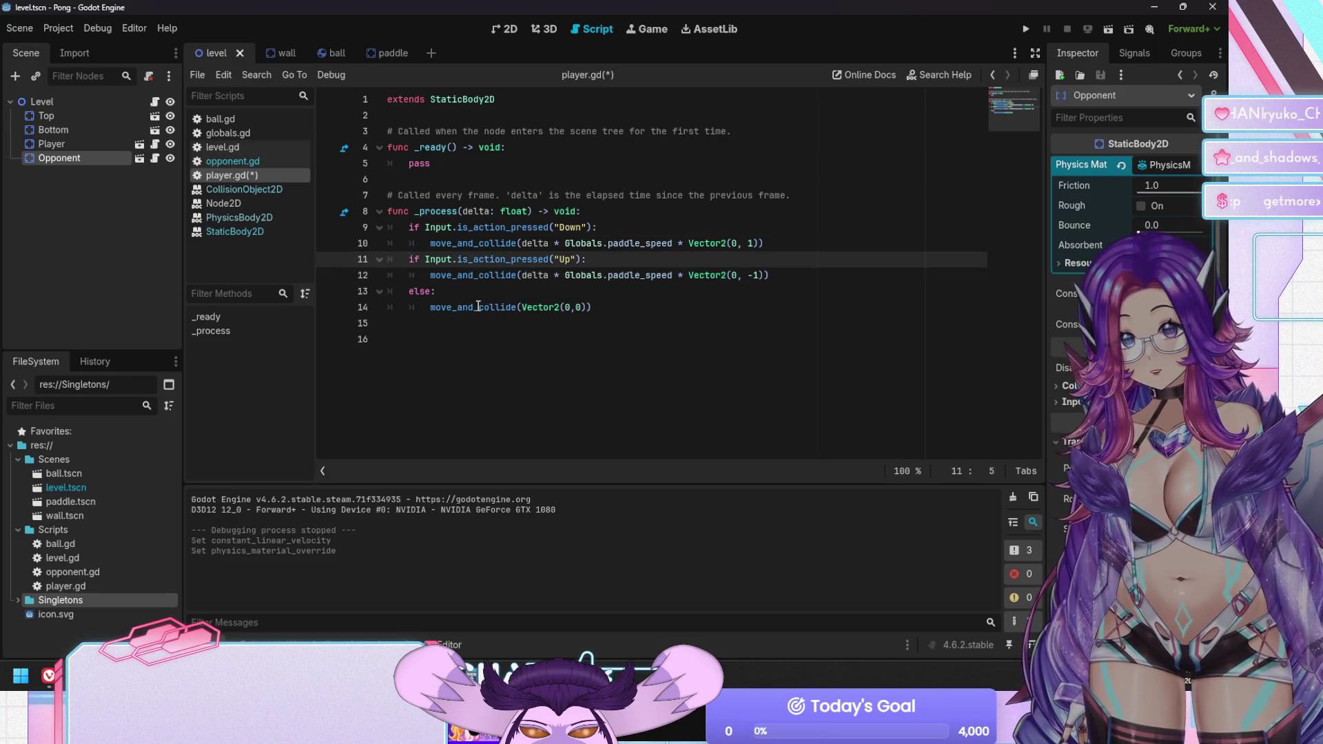
key("Escape")
key("Down")
key("ctrl+s")
key("F5")
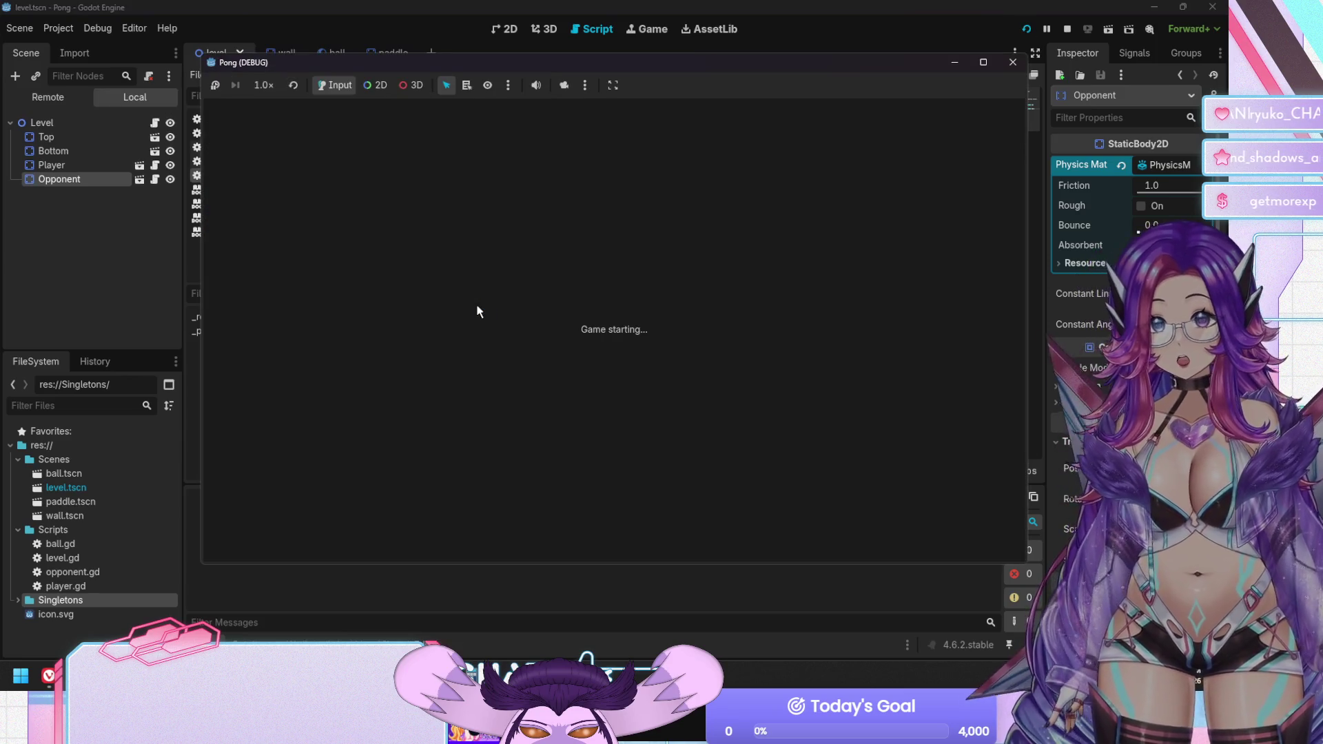
Move the player paddle up in the running Pong game, then stop the test run
key("Up")
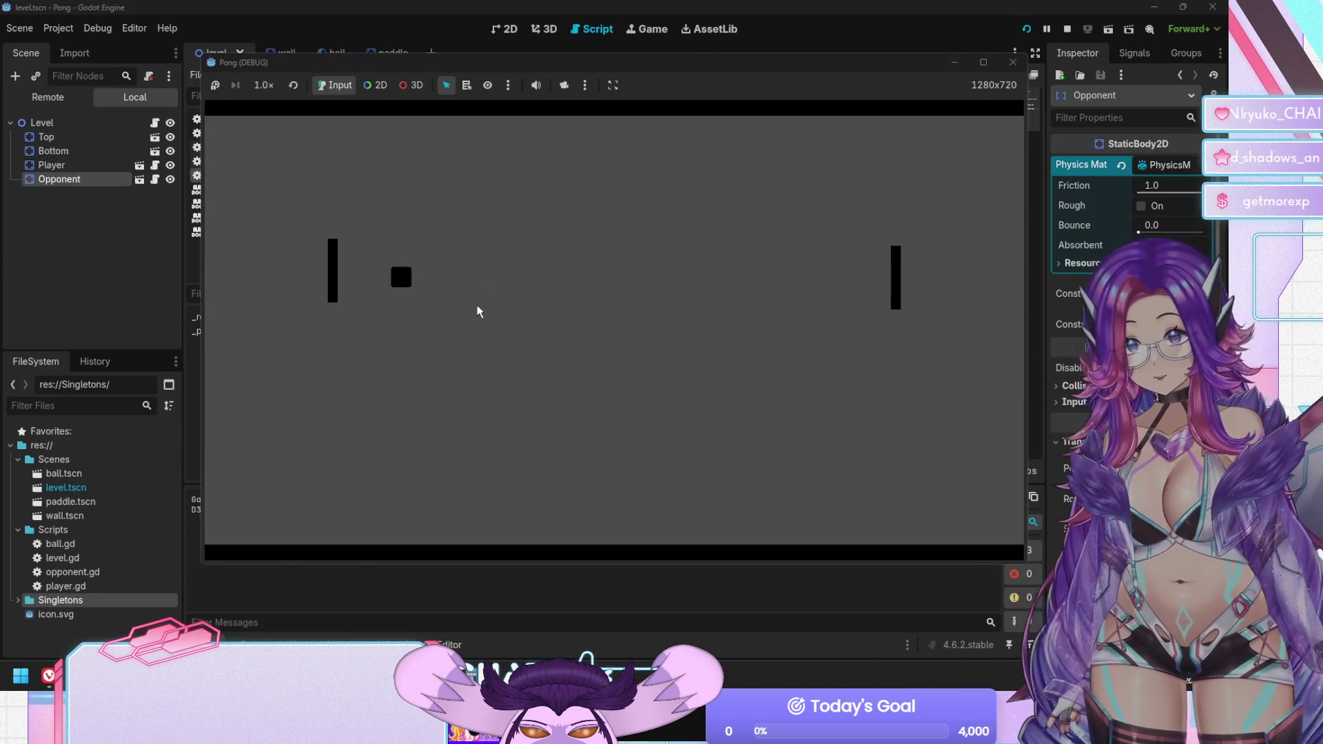
key("F8")
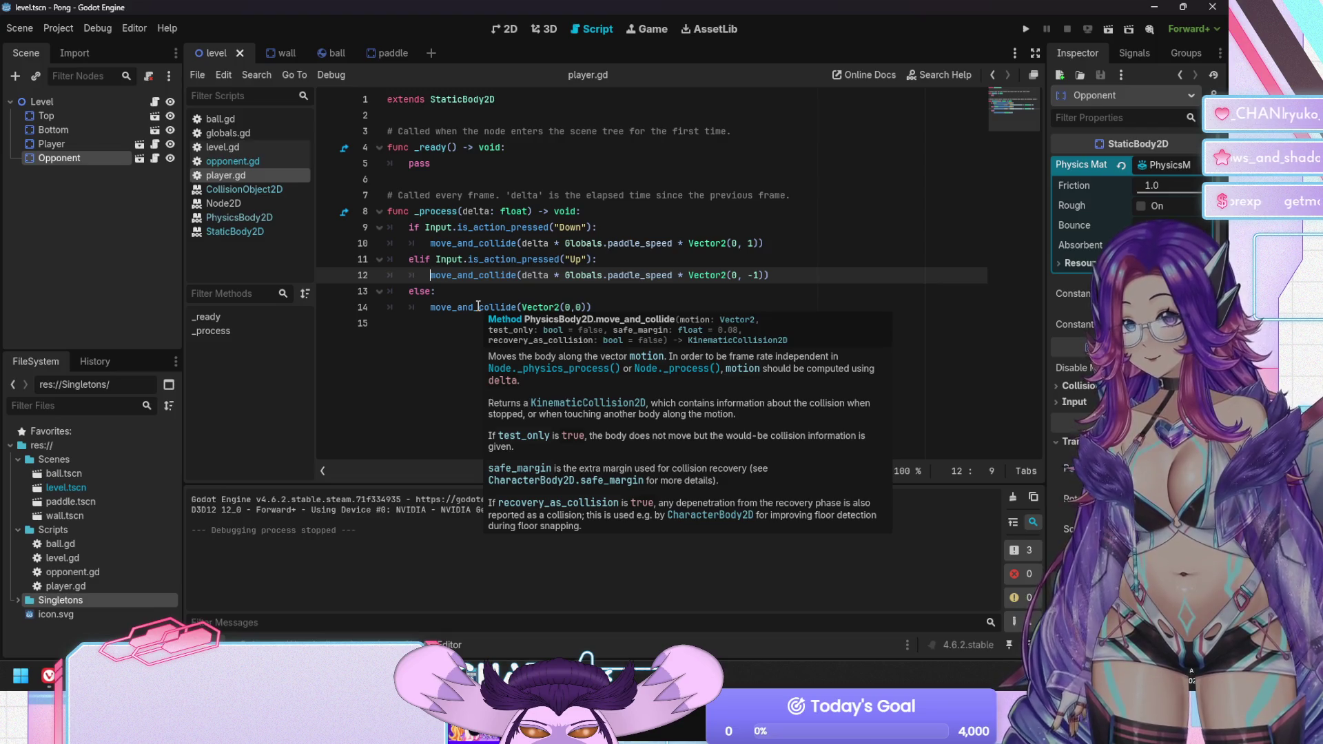
key("F5")
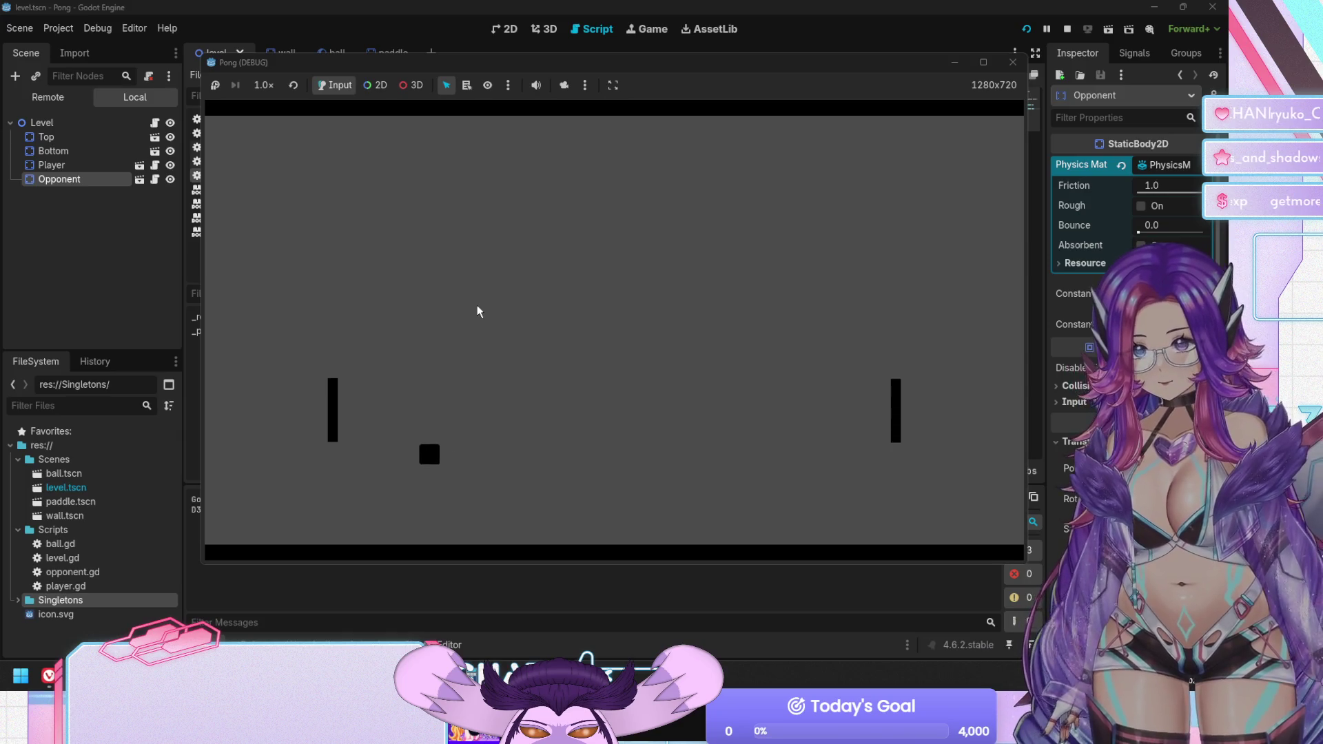
key("Down")
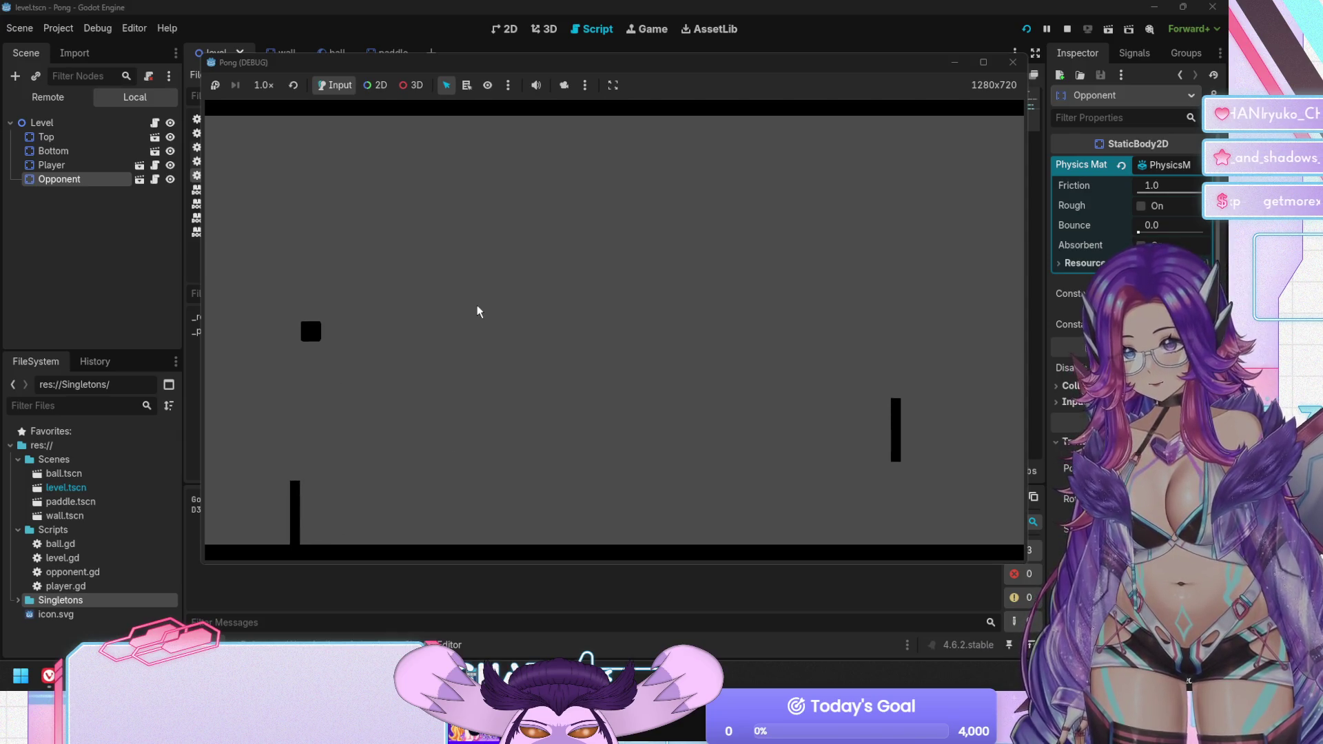
key("F8")
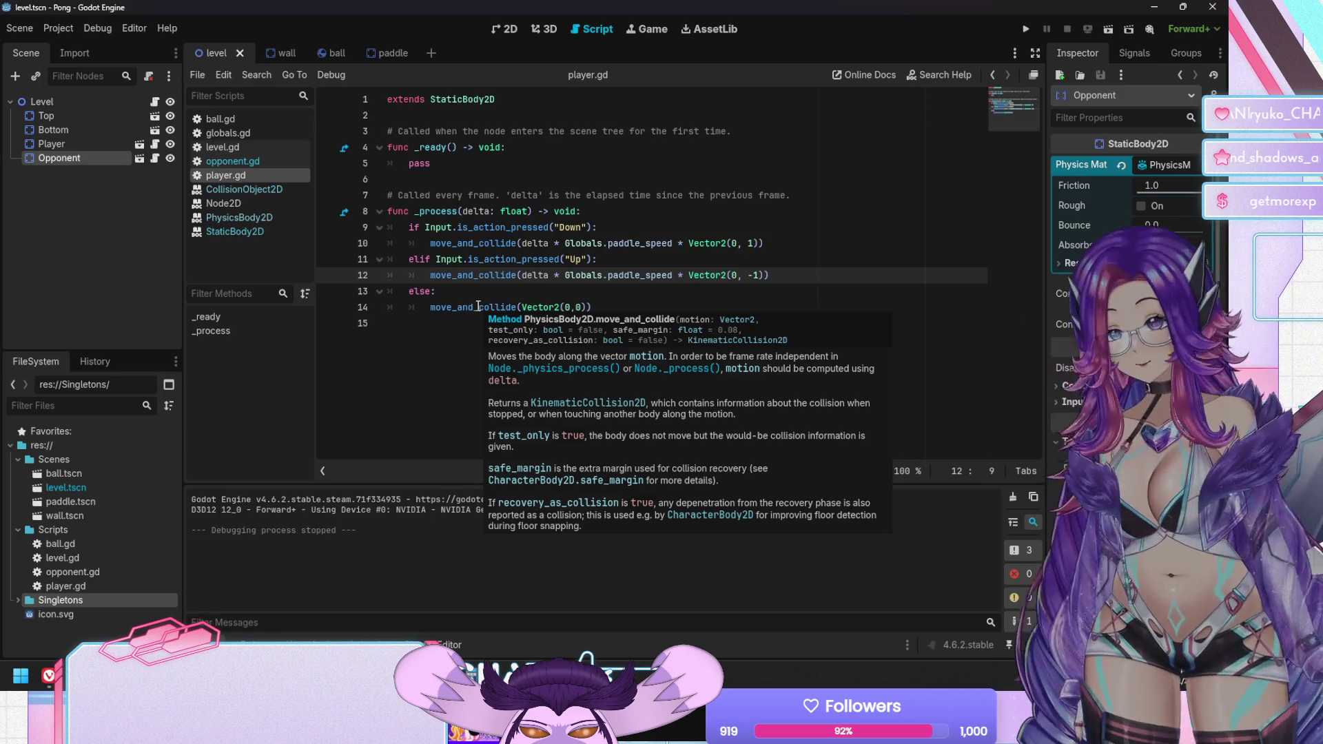
Comment out the else branch on lines 13–14 with Ctrl+K and run the game again
key("Down")
key("shift+Down")
key("ctrl+k")
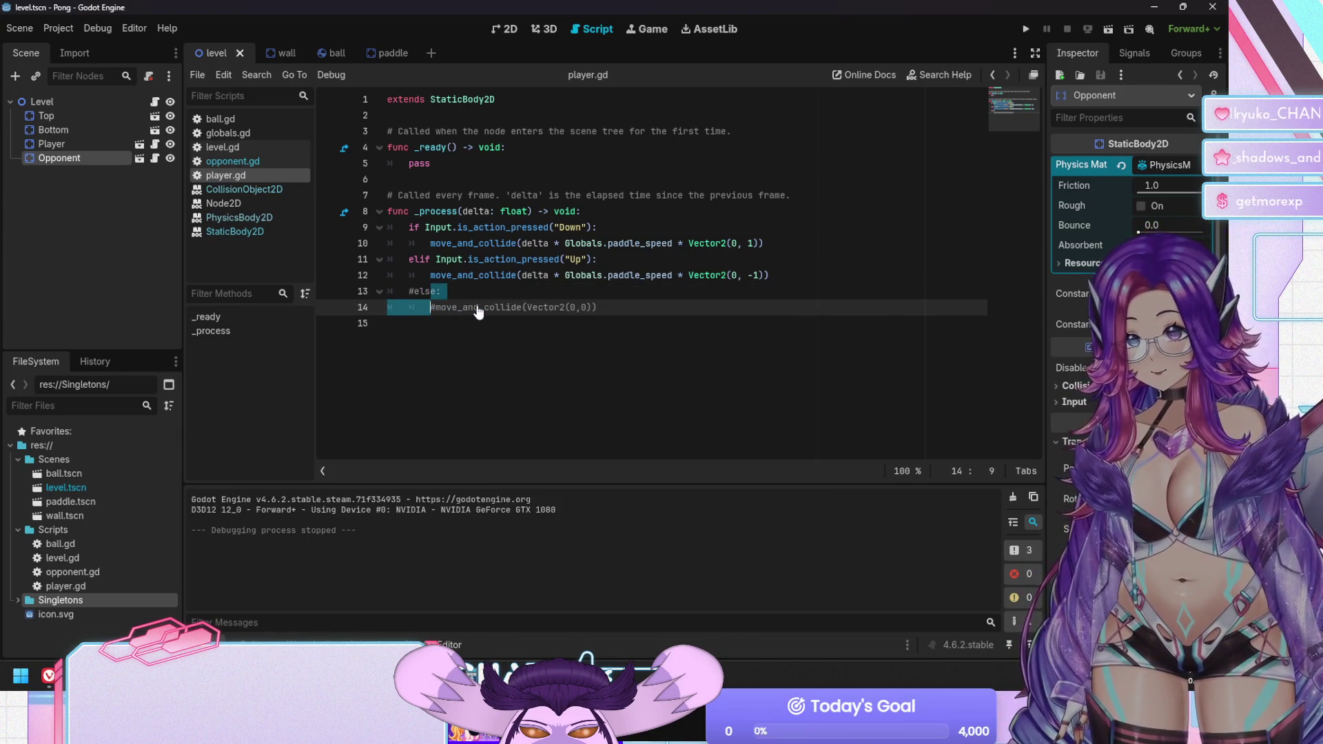
key("F5")
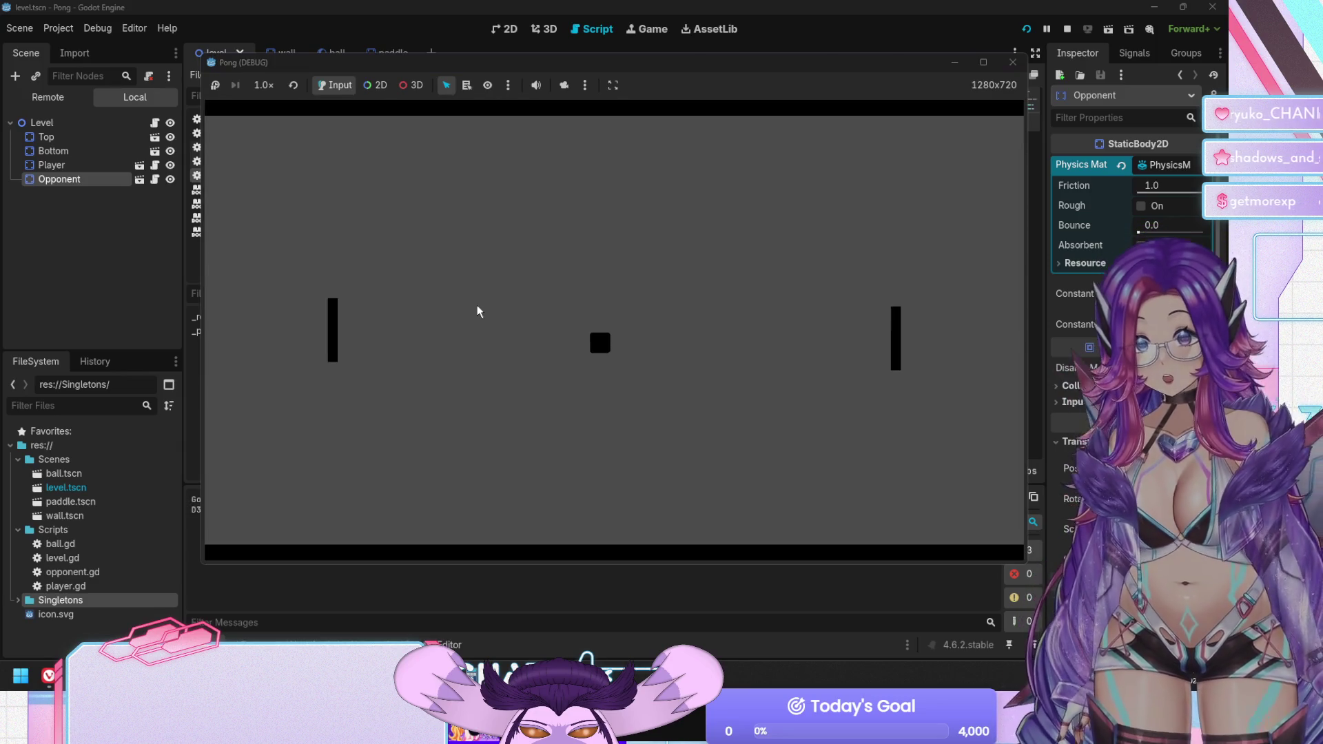
key("Down")
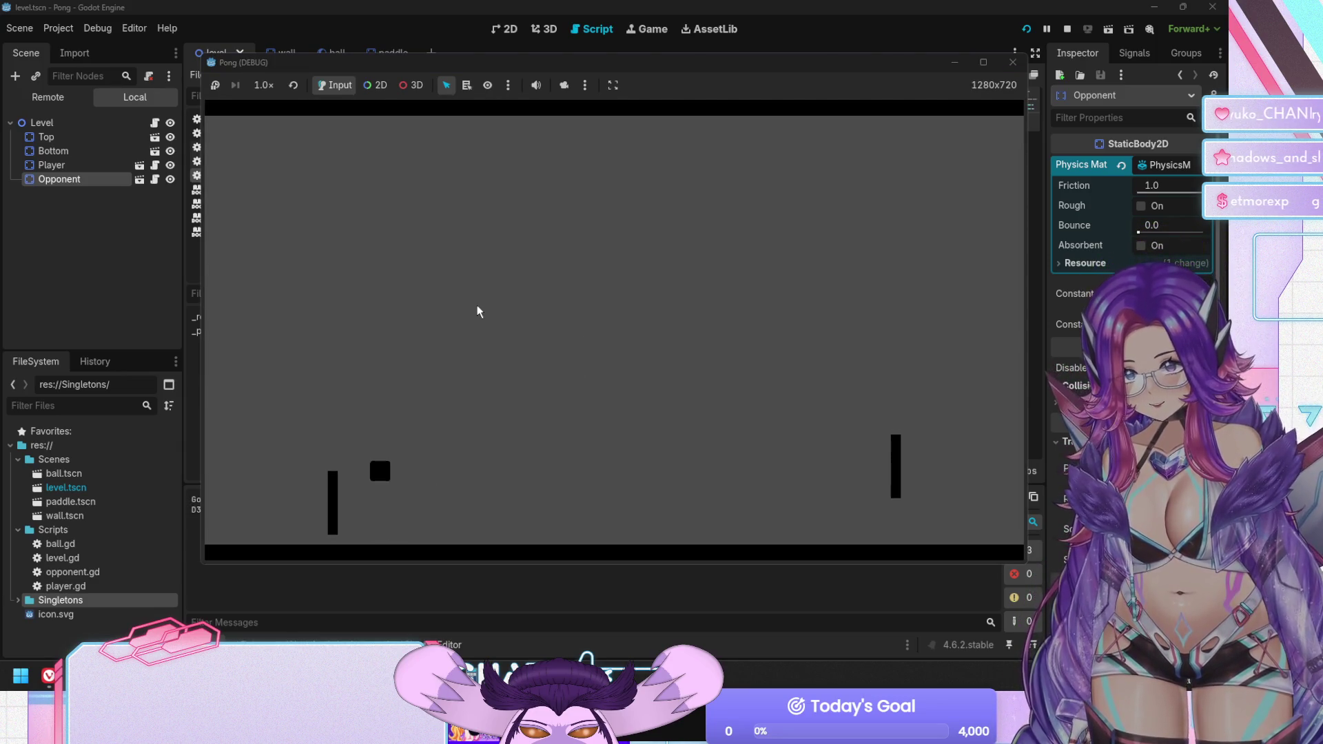
key("F5")
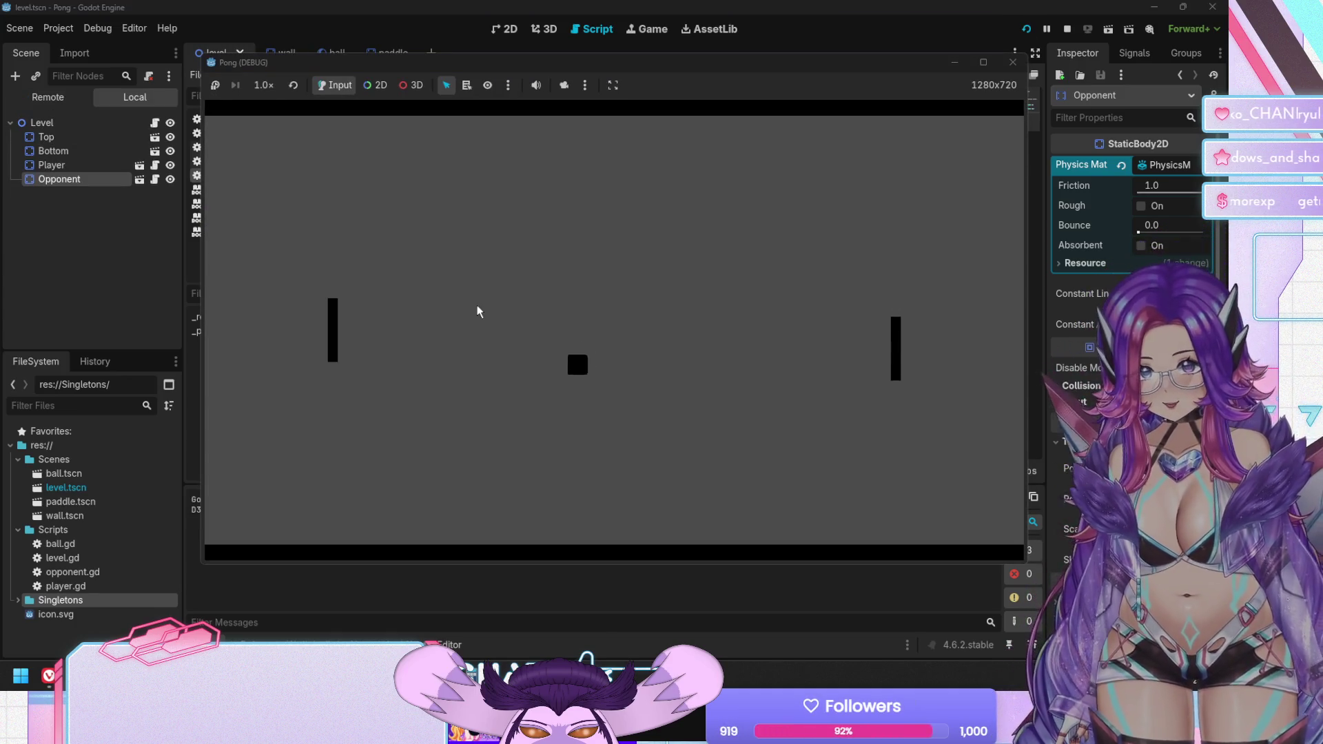
key("F5")
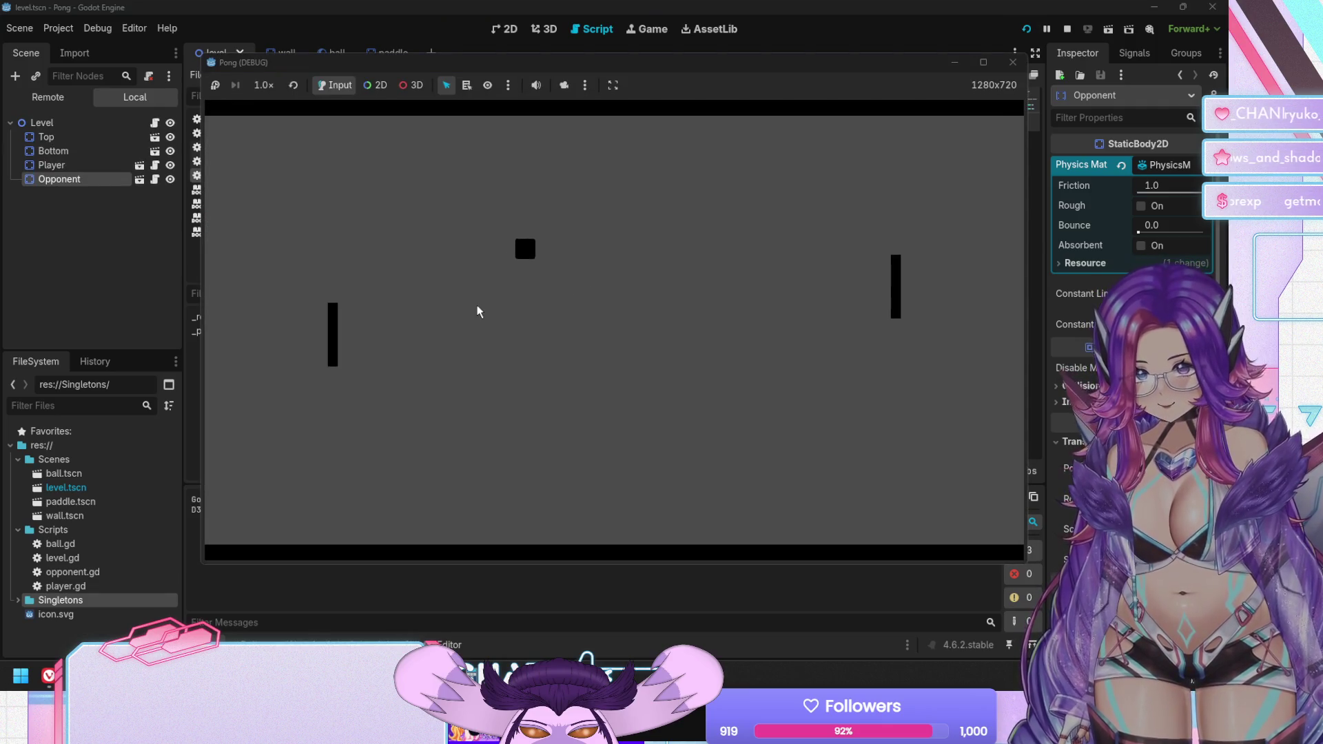
key("F8")
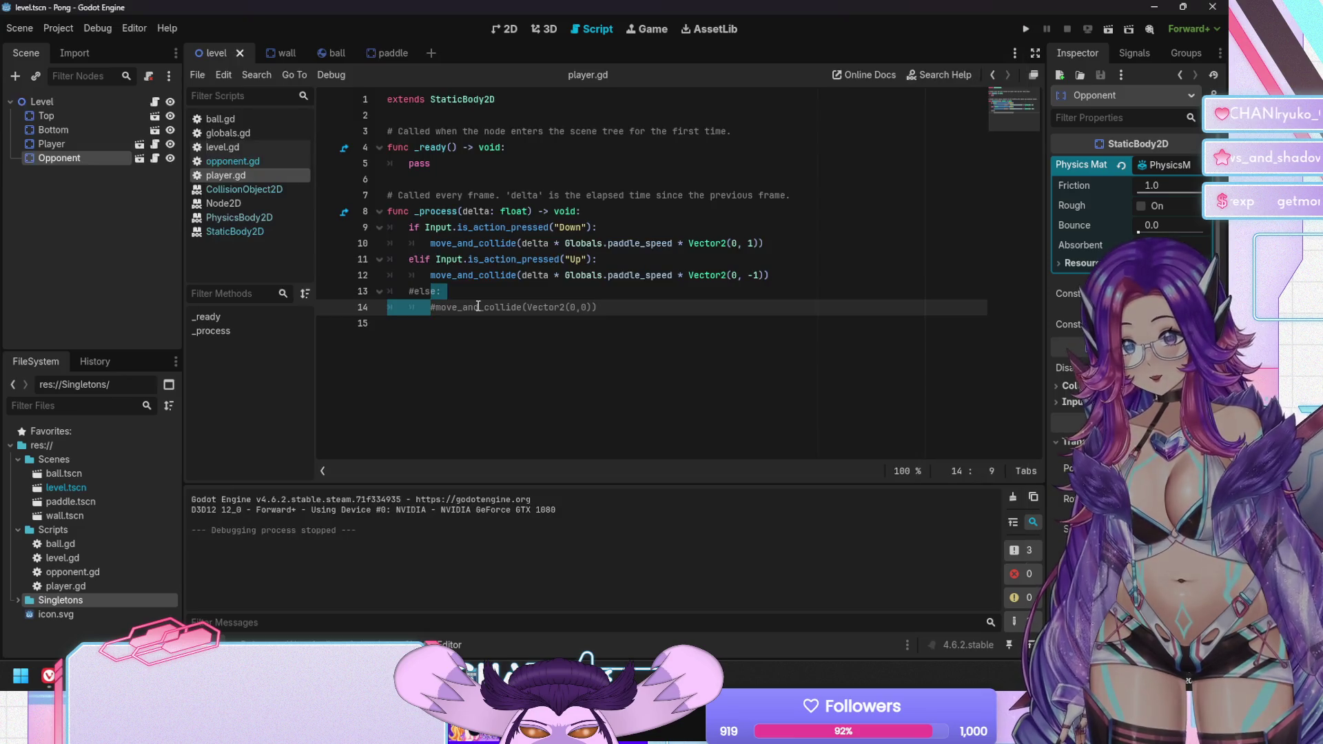
key("F5")
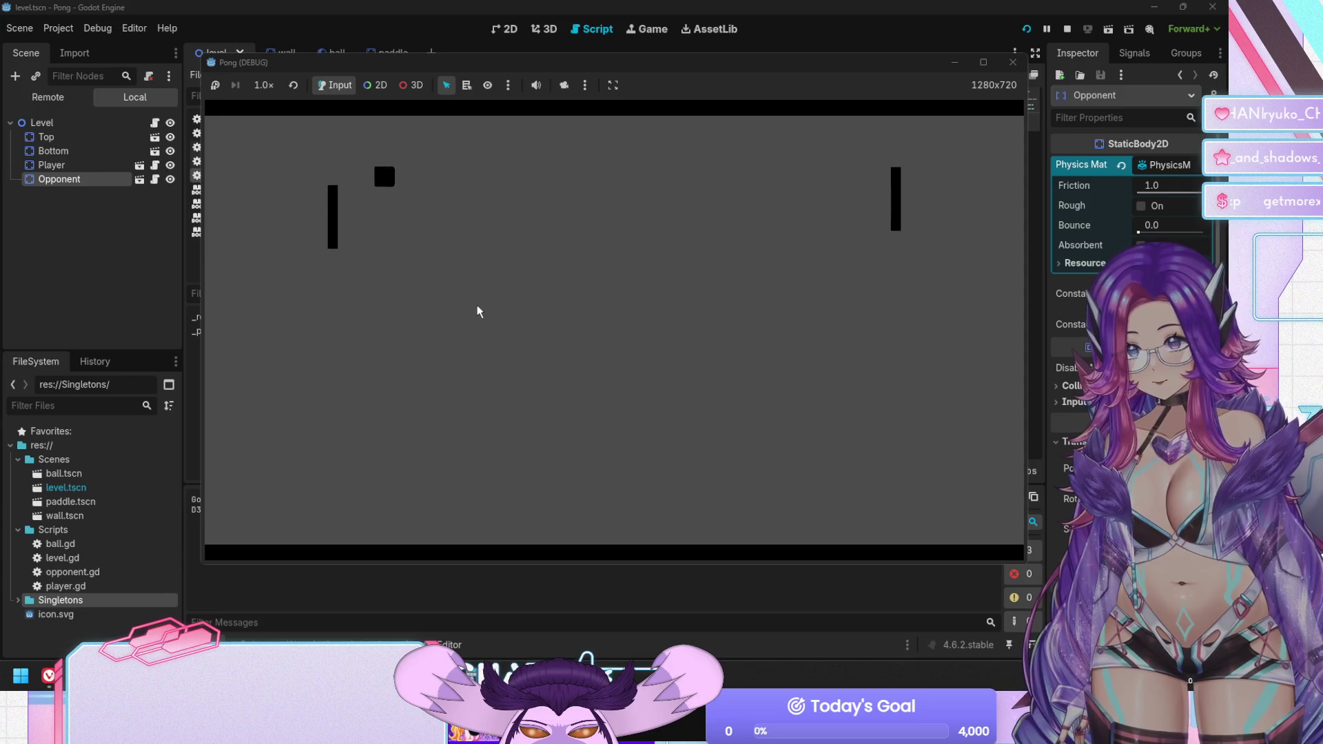
key("F8")
key("F5")
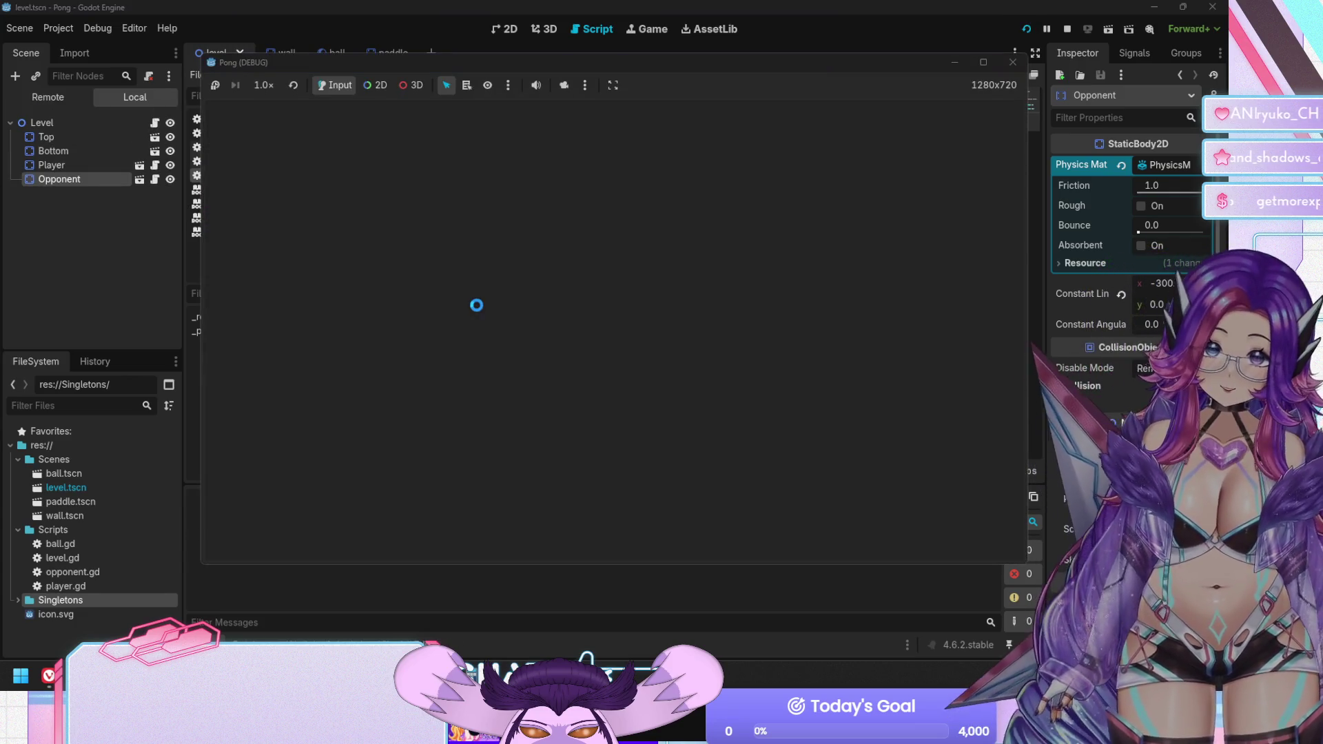
key("Up")
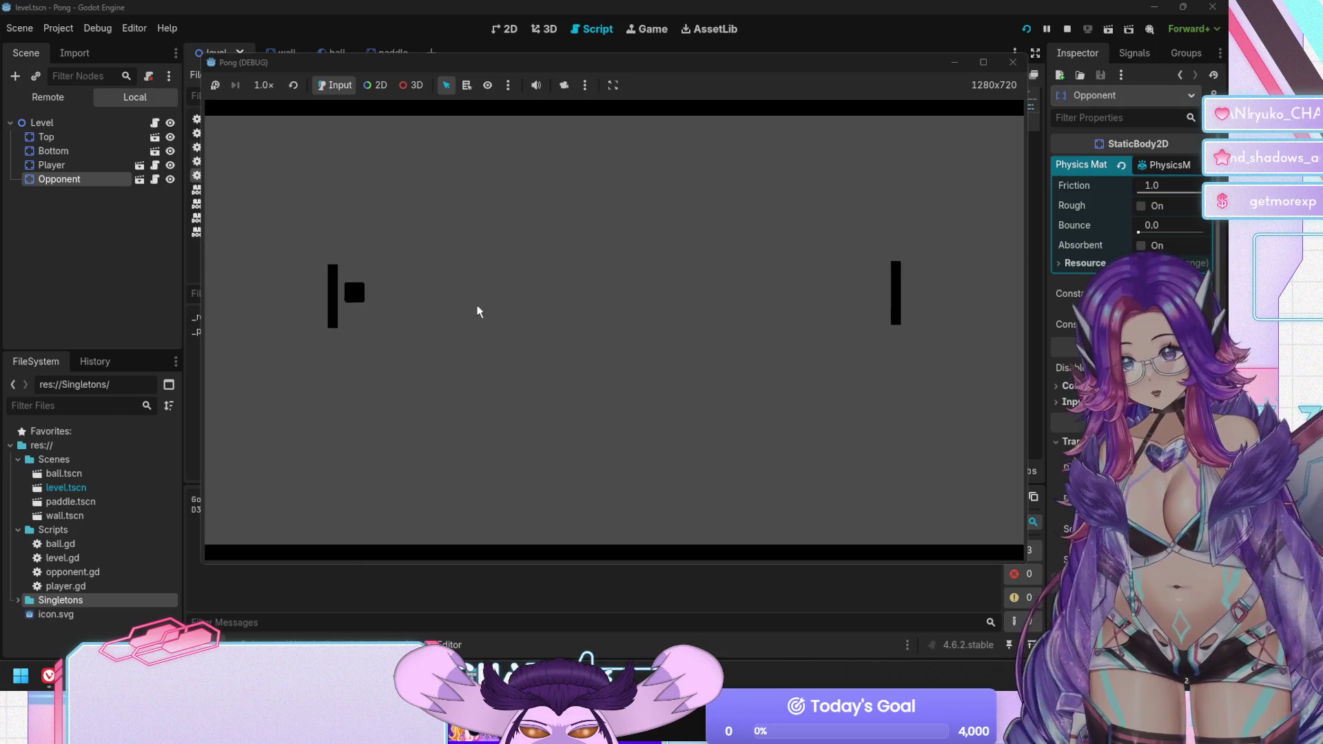
key("F8")
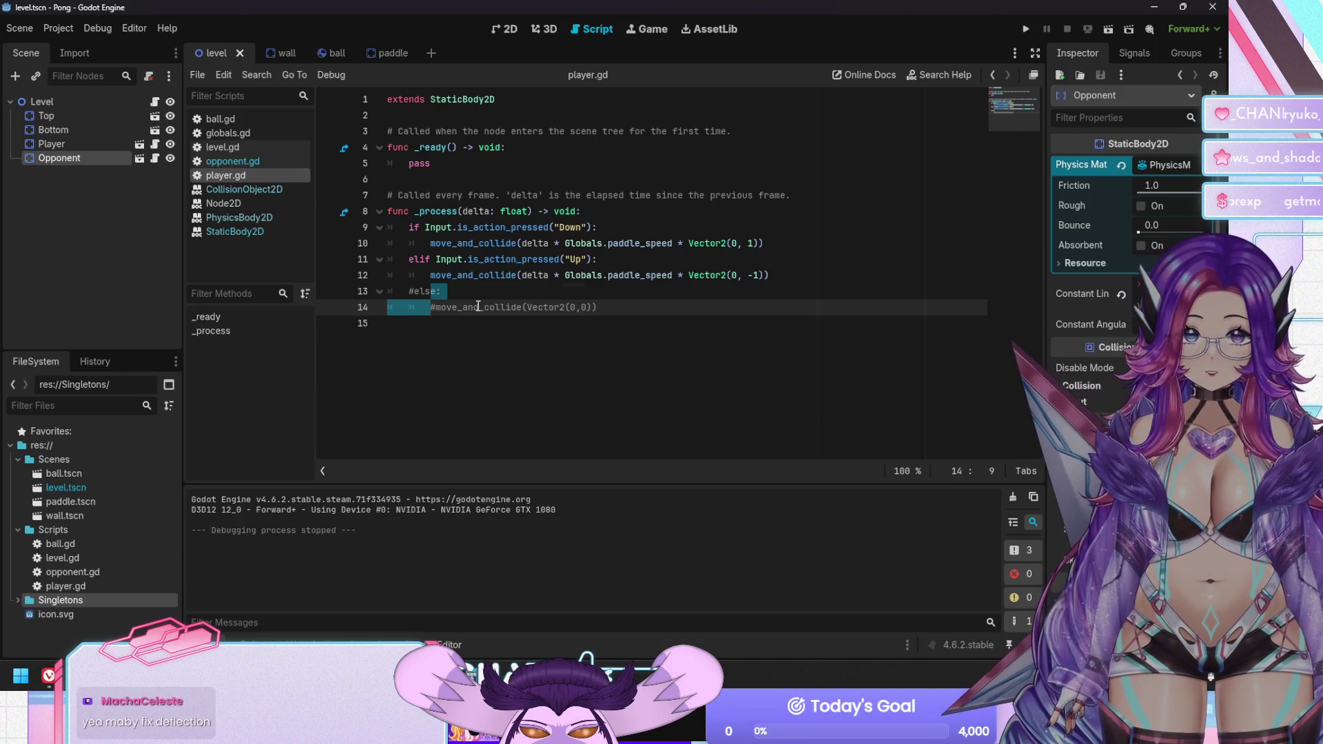
Restore the else branch on lines 13–14 and expand the Physics Material's Resource section
key("Up")
key("Up")
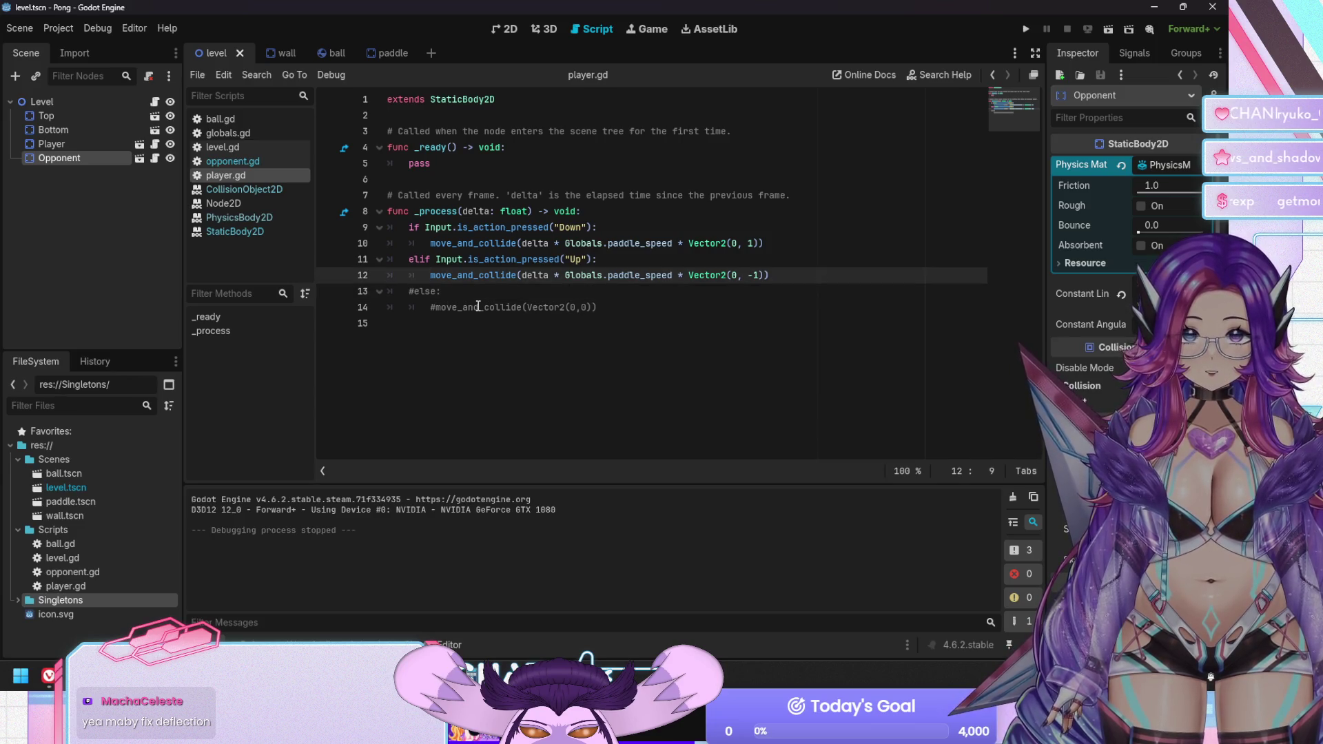
key("Down")
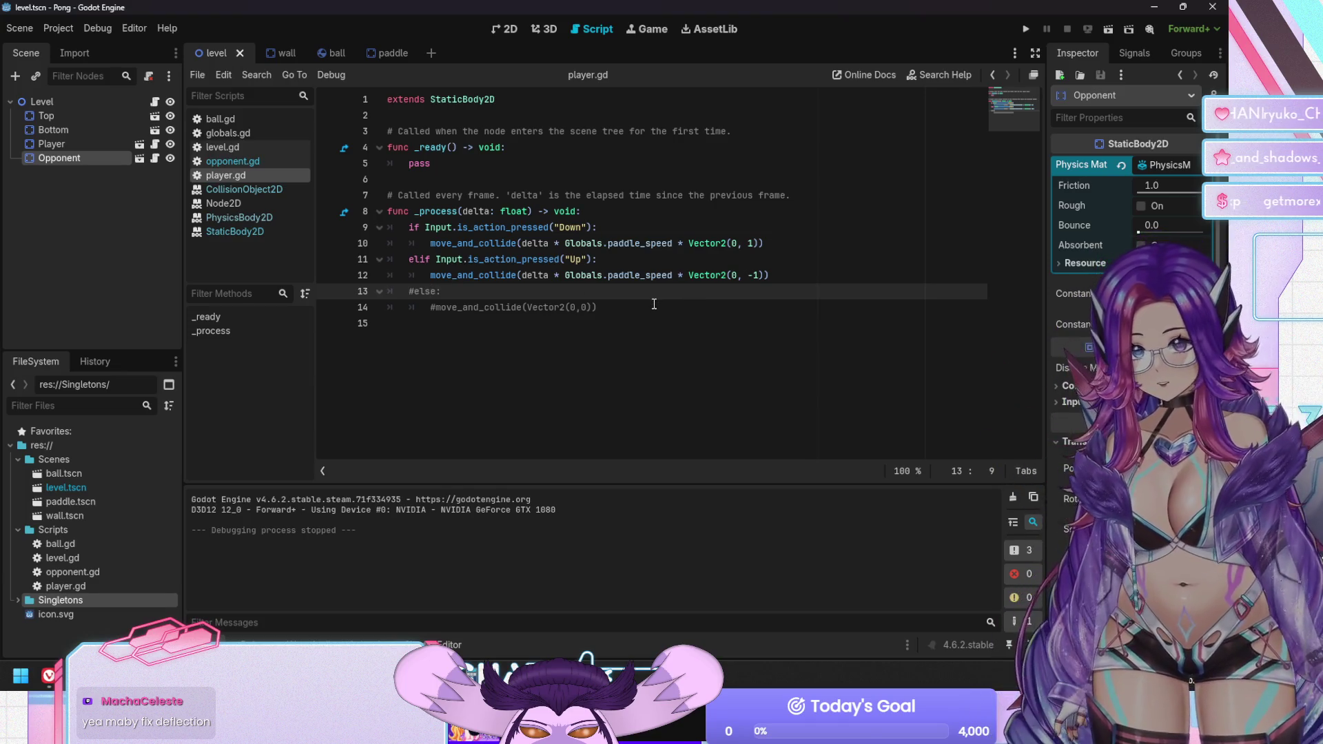
key("shift+Down")
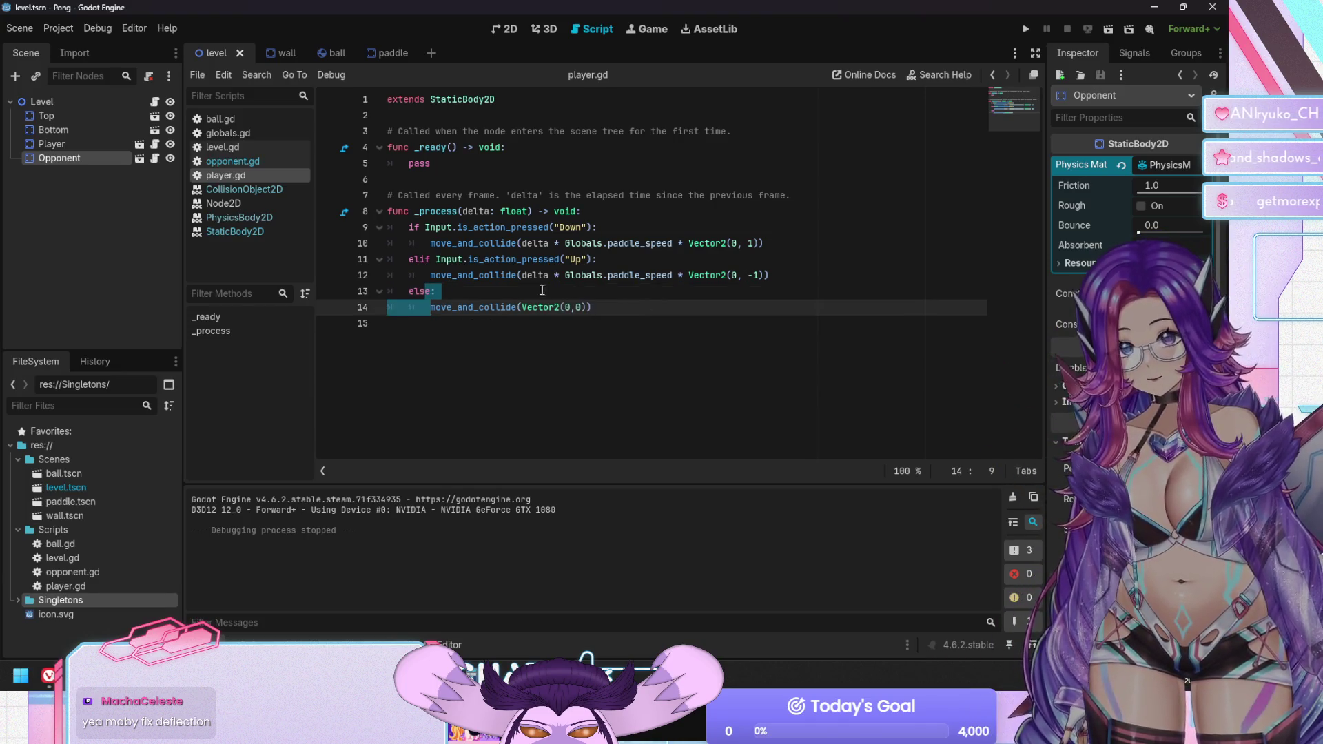
left_click(482, 275)
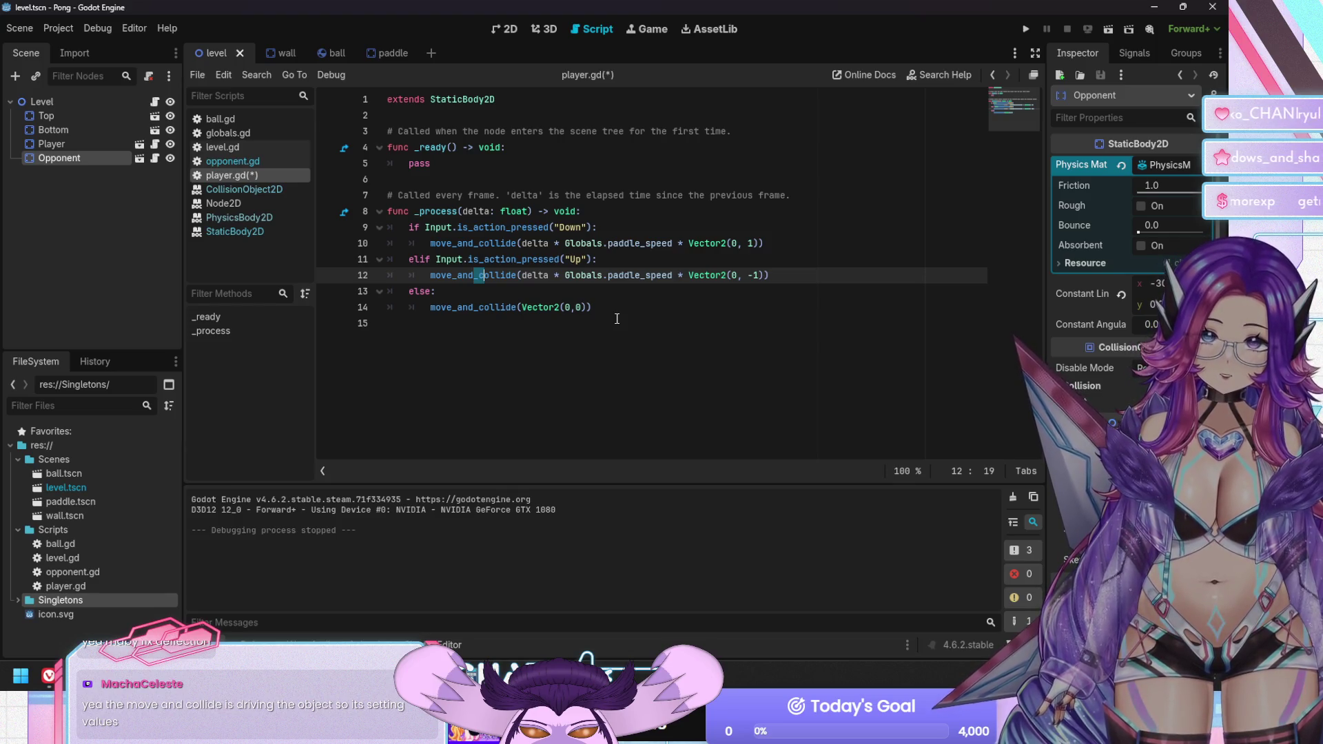
left_click(1064, 264)
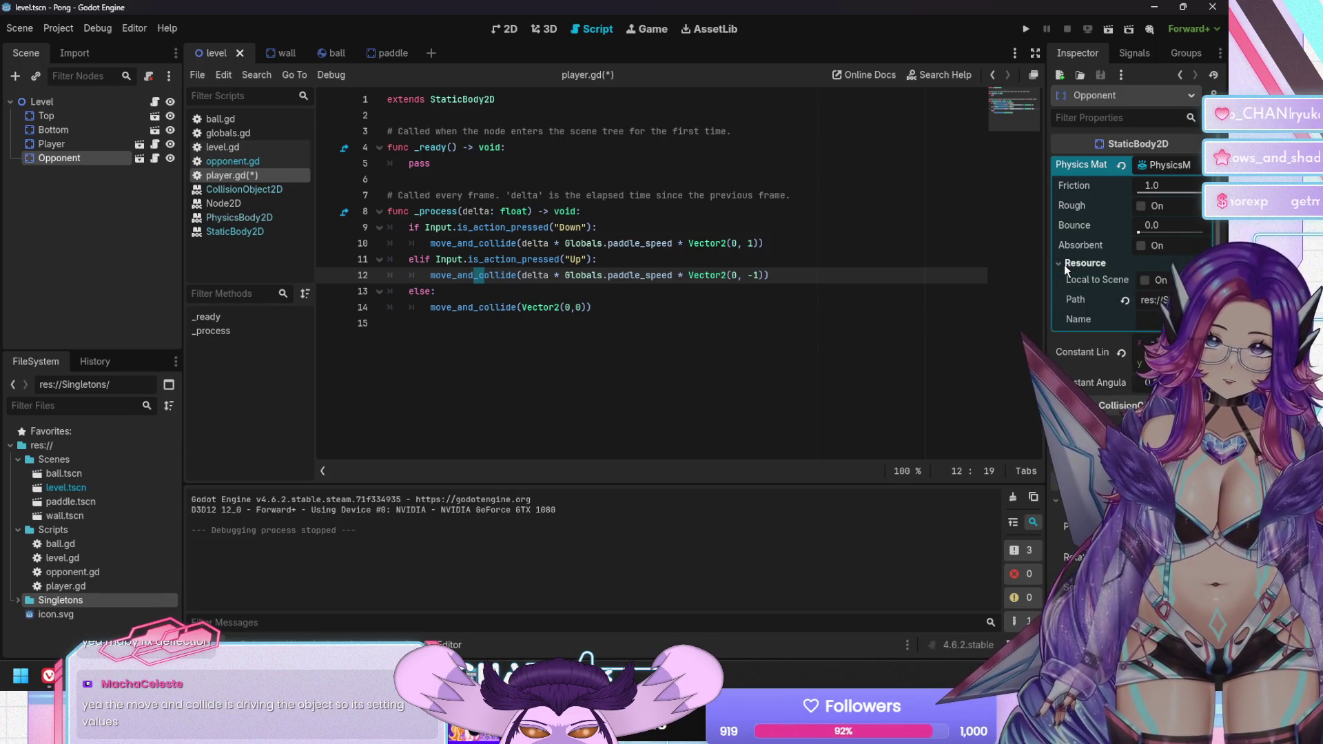
Clear the Opponent's Physics Material and open the CollisionObject2D class reference
left_click(1085, 263)
left_click(1206, 165)
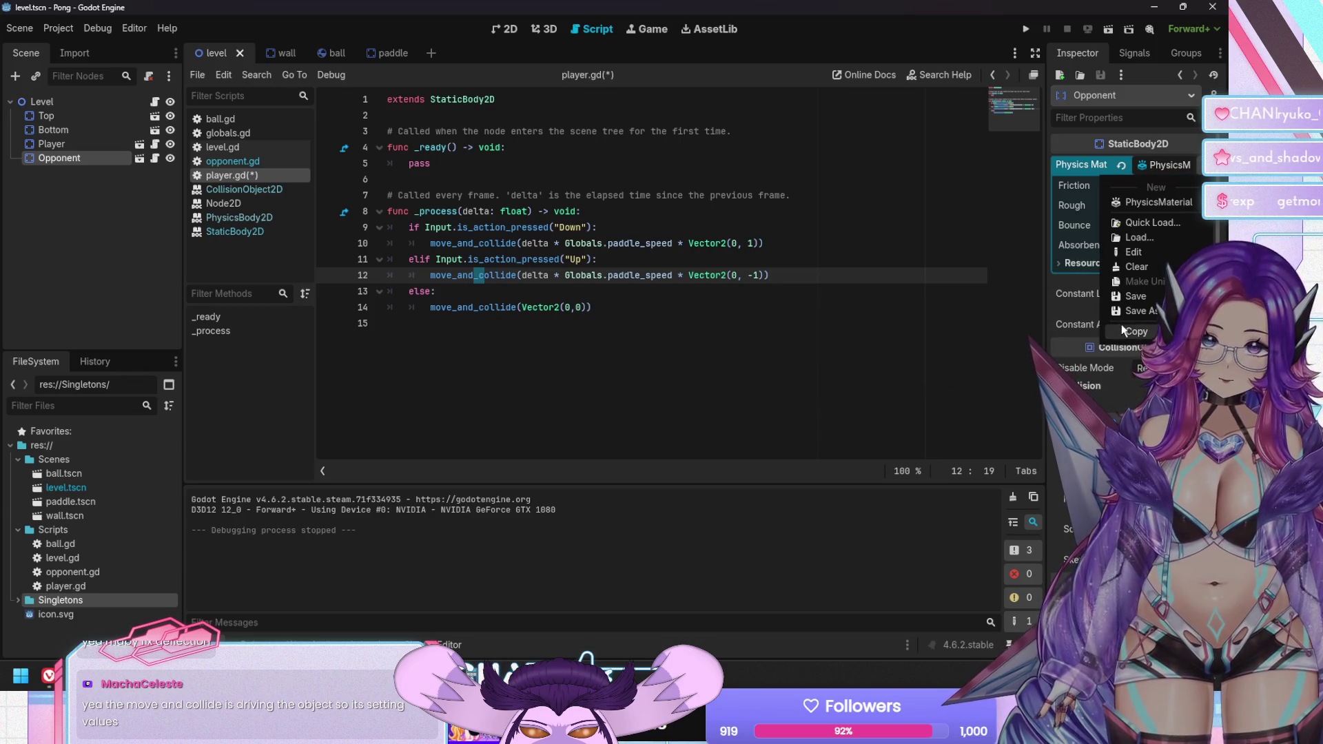
left_click(1134, 268)
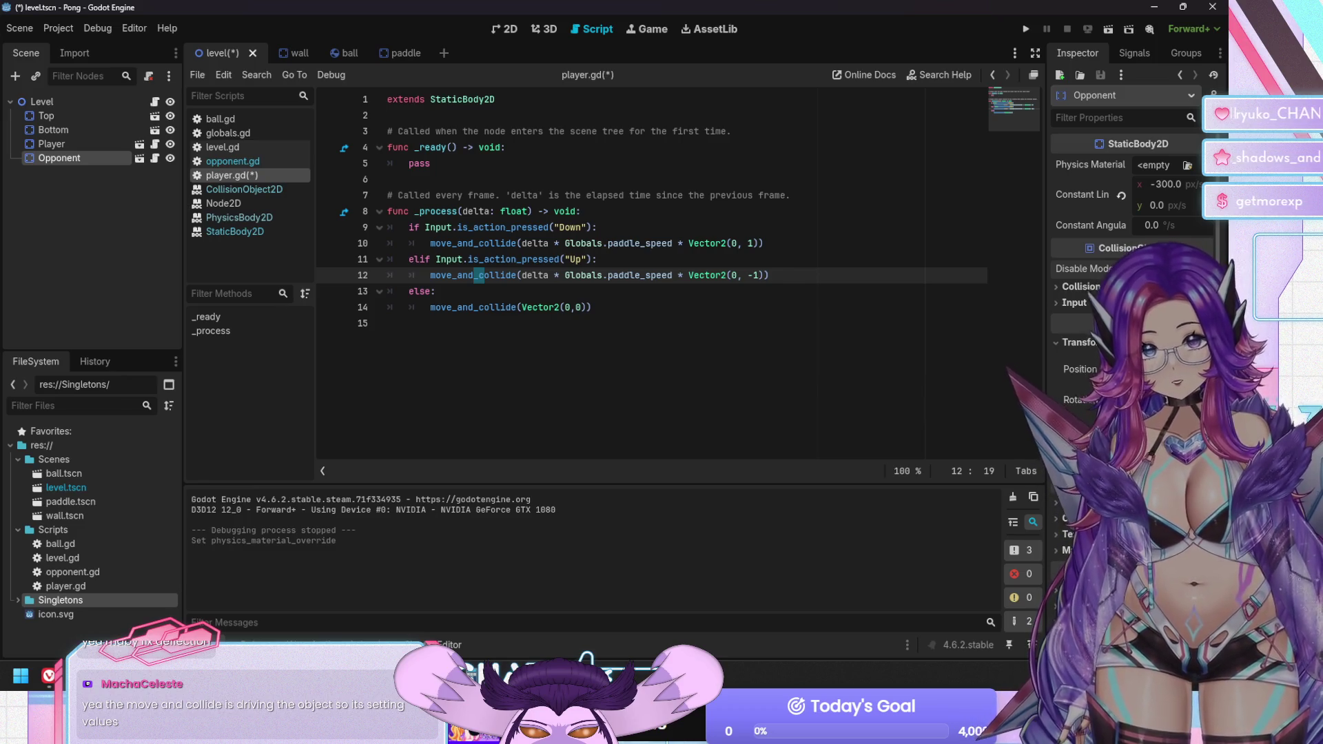
mouse_move(1110, 248)
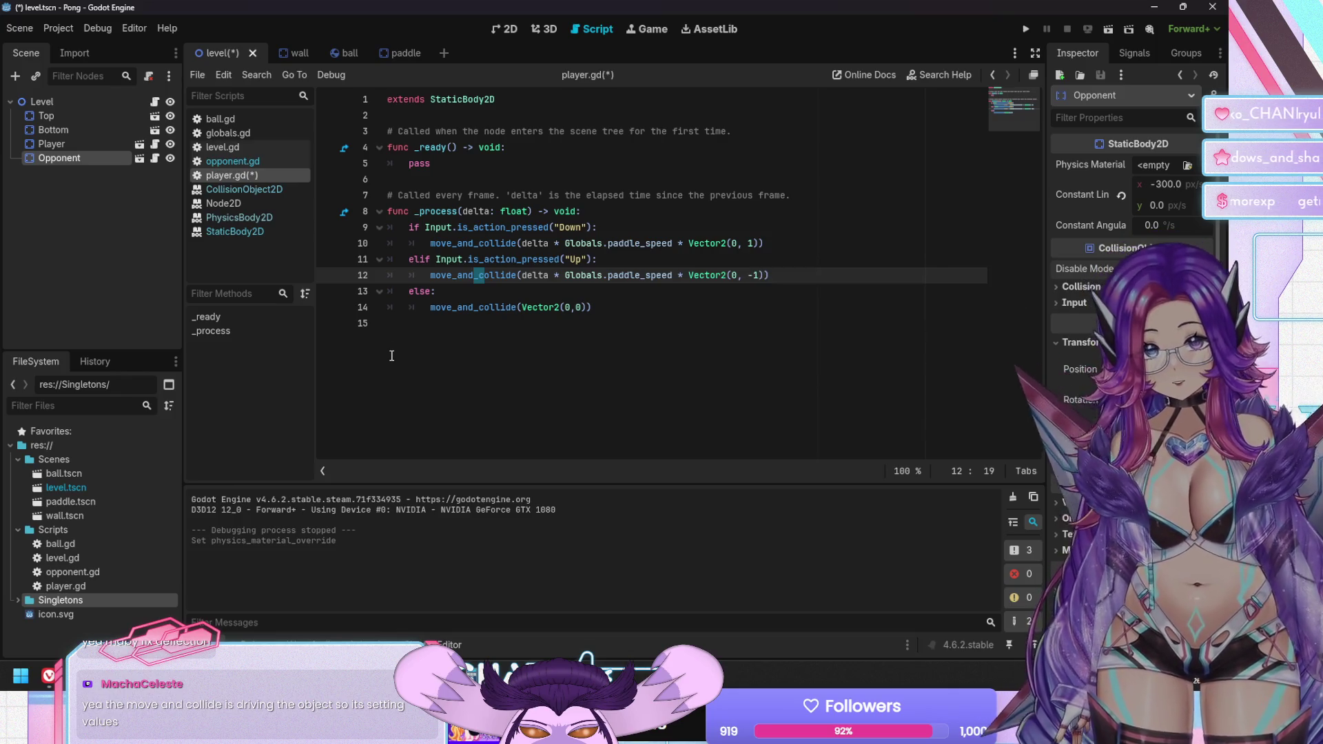
left_click(250, 193)
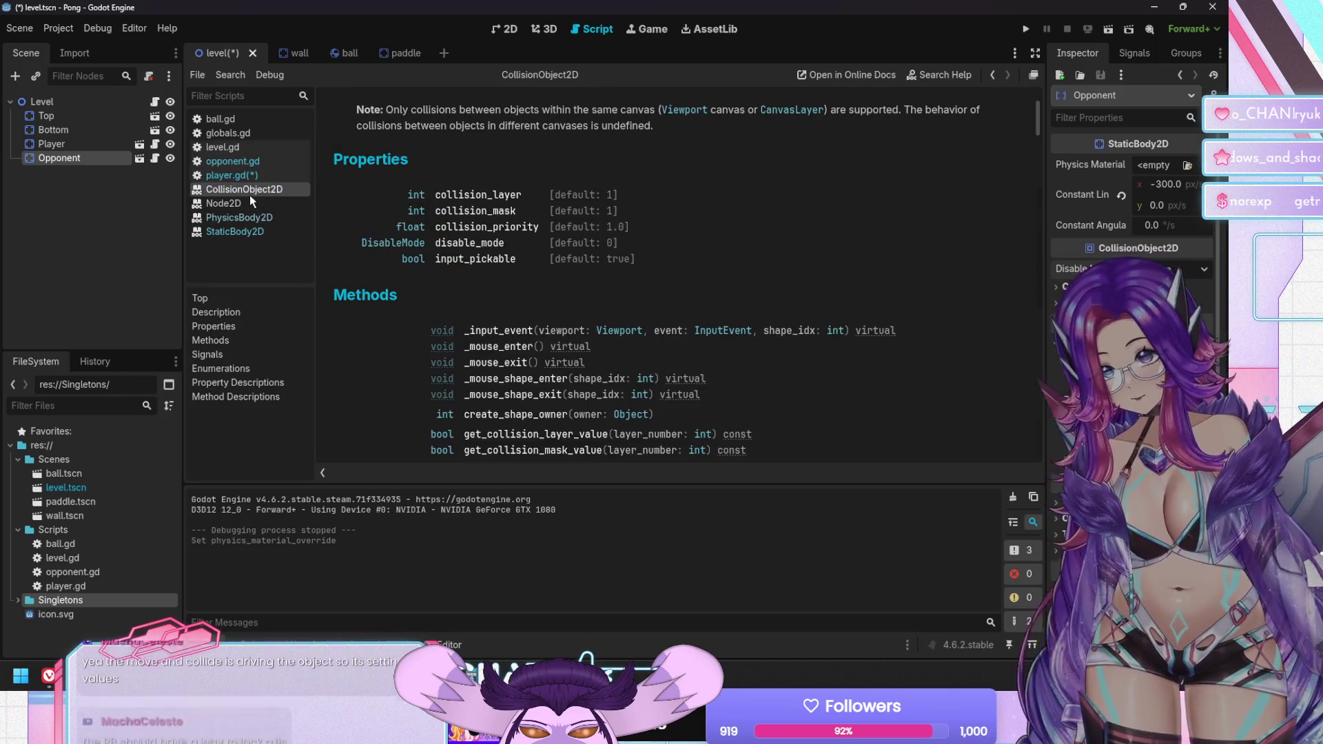
left_click(481, 245)
scroll(989, 291, "up", 1)
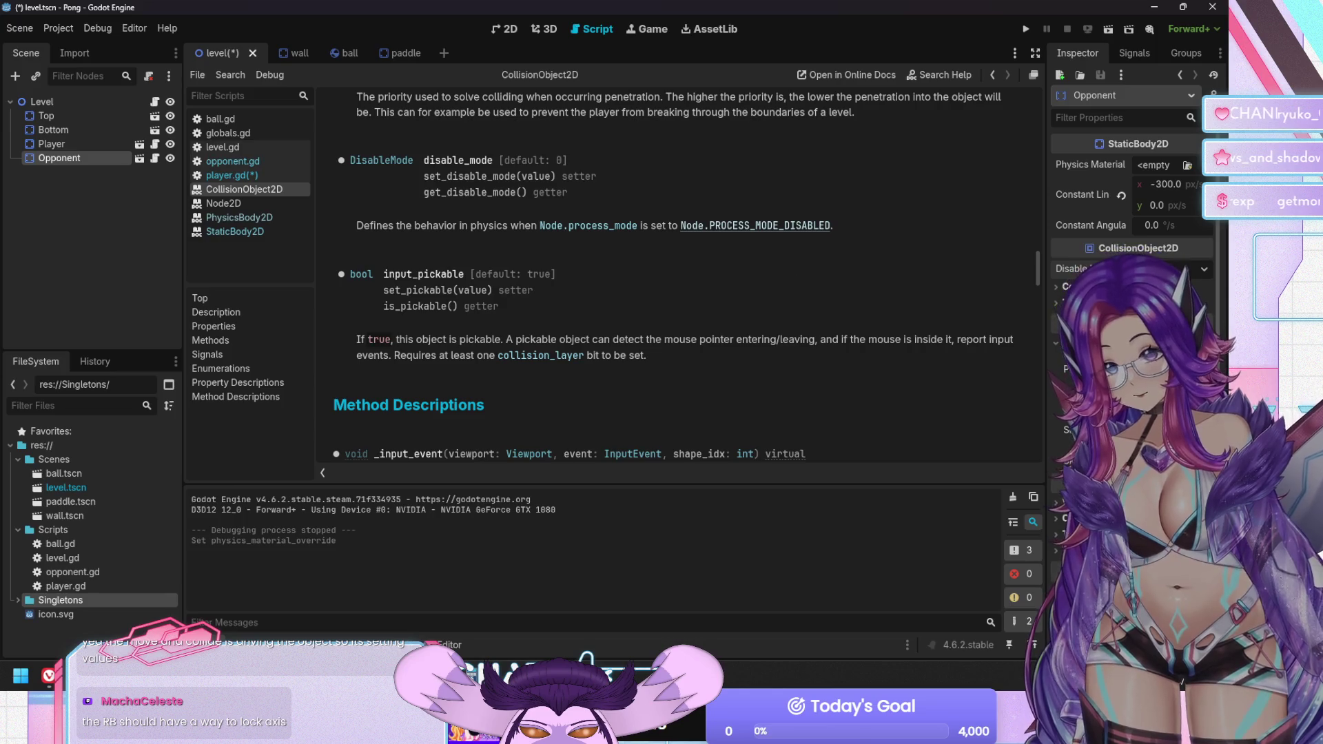
scroll(869, 286, "up", 1)
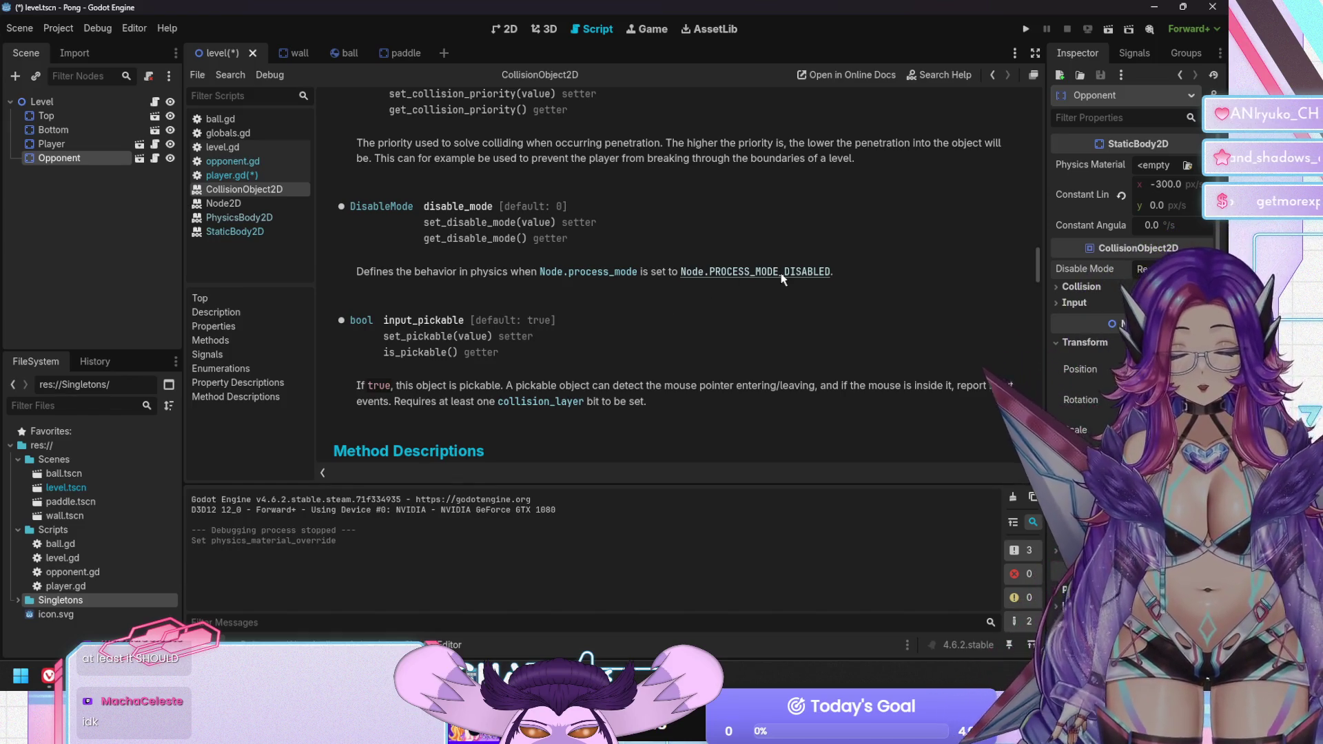
left_click(780, 273)
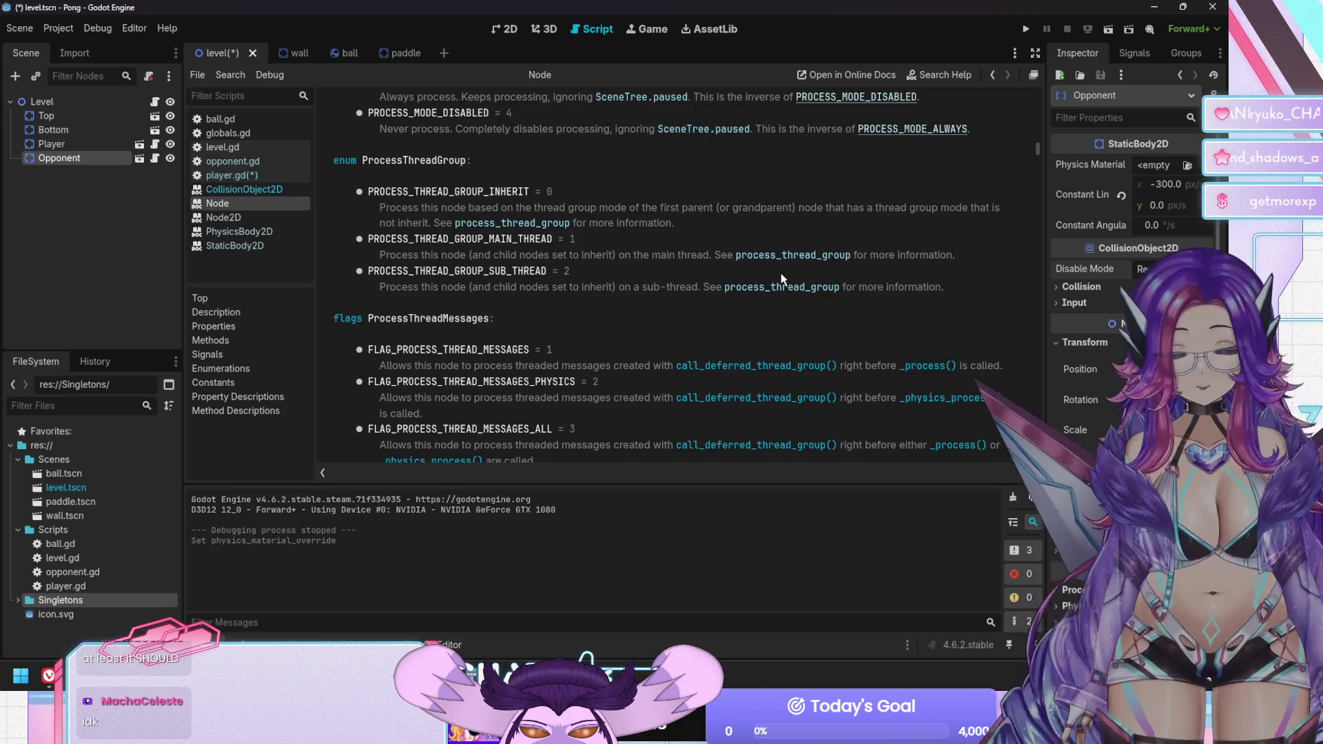
scroll(781, 278, "up", 2)
scroll(781, 279, "up", 1)
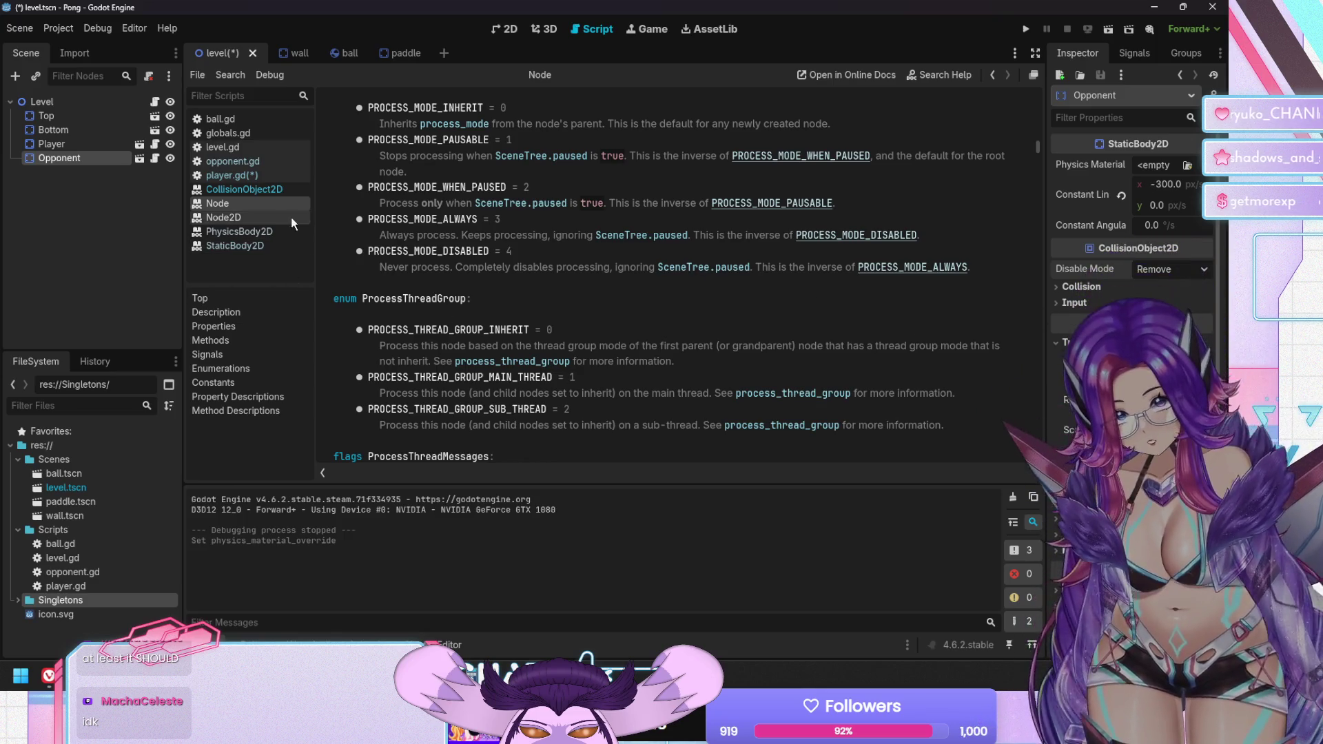
left_click(270, 195)
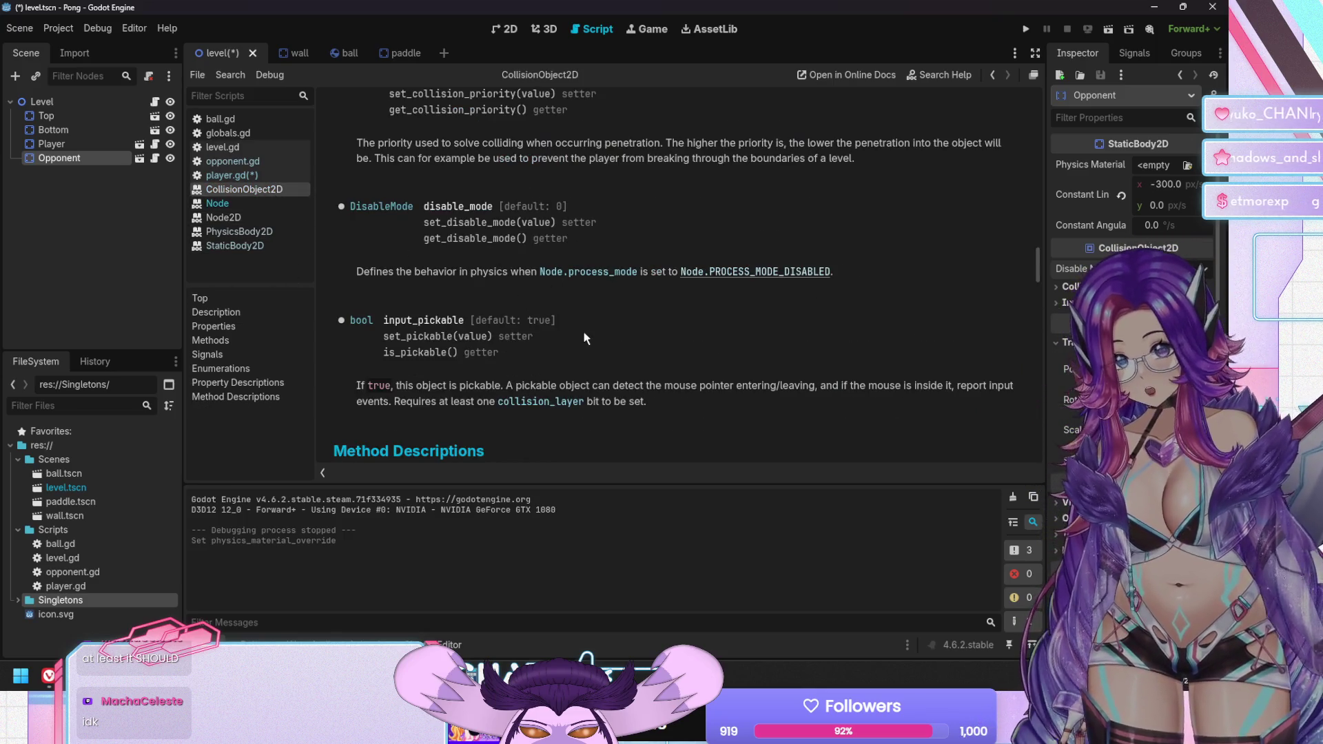
scroll(572, 281, "up", 10)
scroll(569, 275, "up", 15)
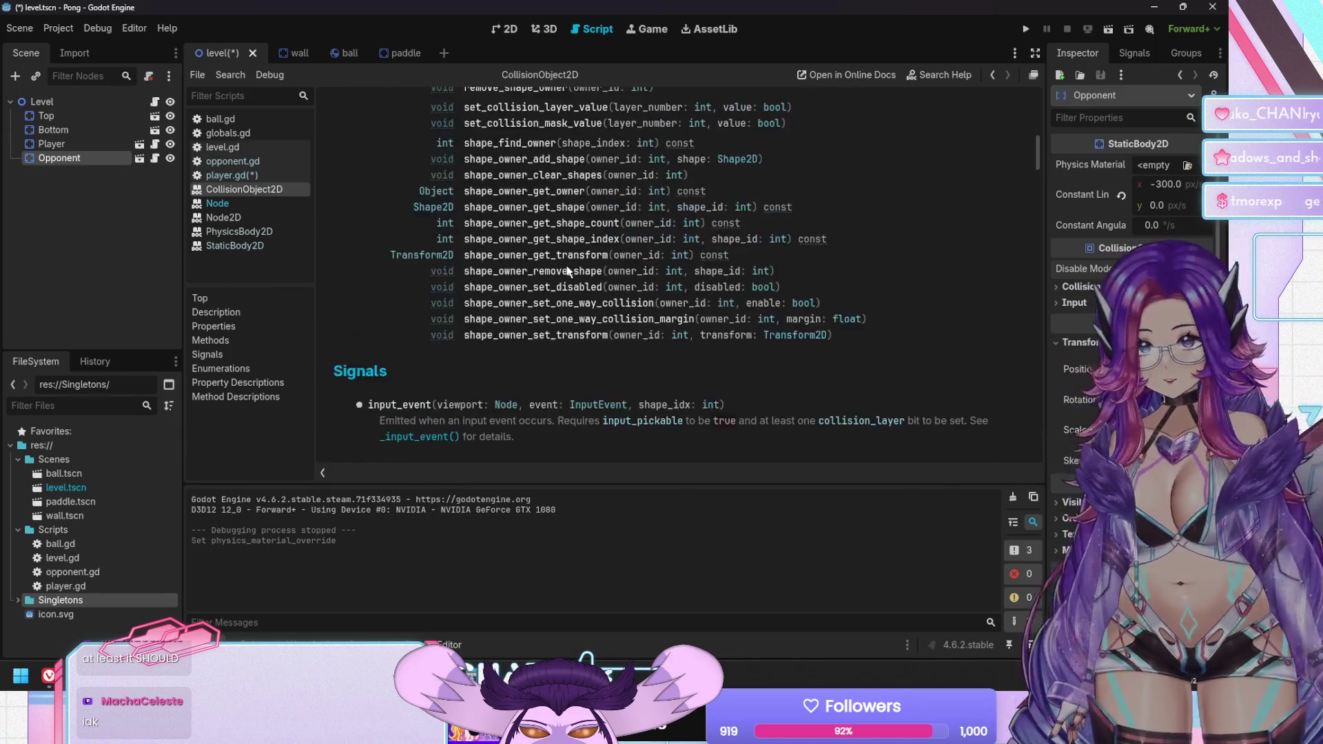
scroll(568, 270, "down", 10)
scroll(485, 286, "up", 5)
scroll(484, 286, "up", 8)
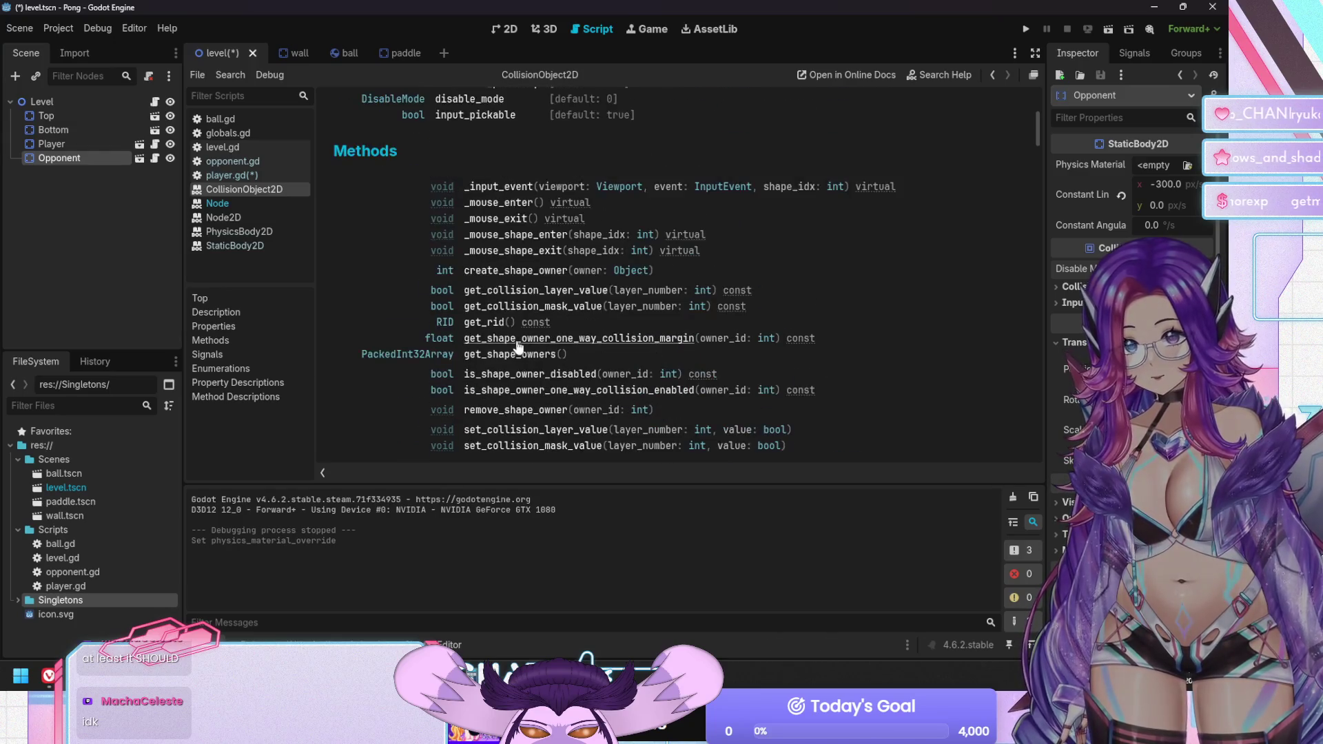
left_click(485, 253)
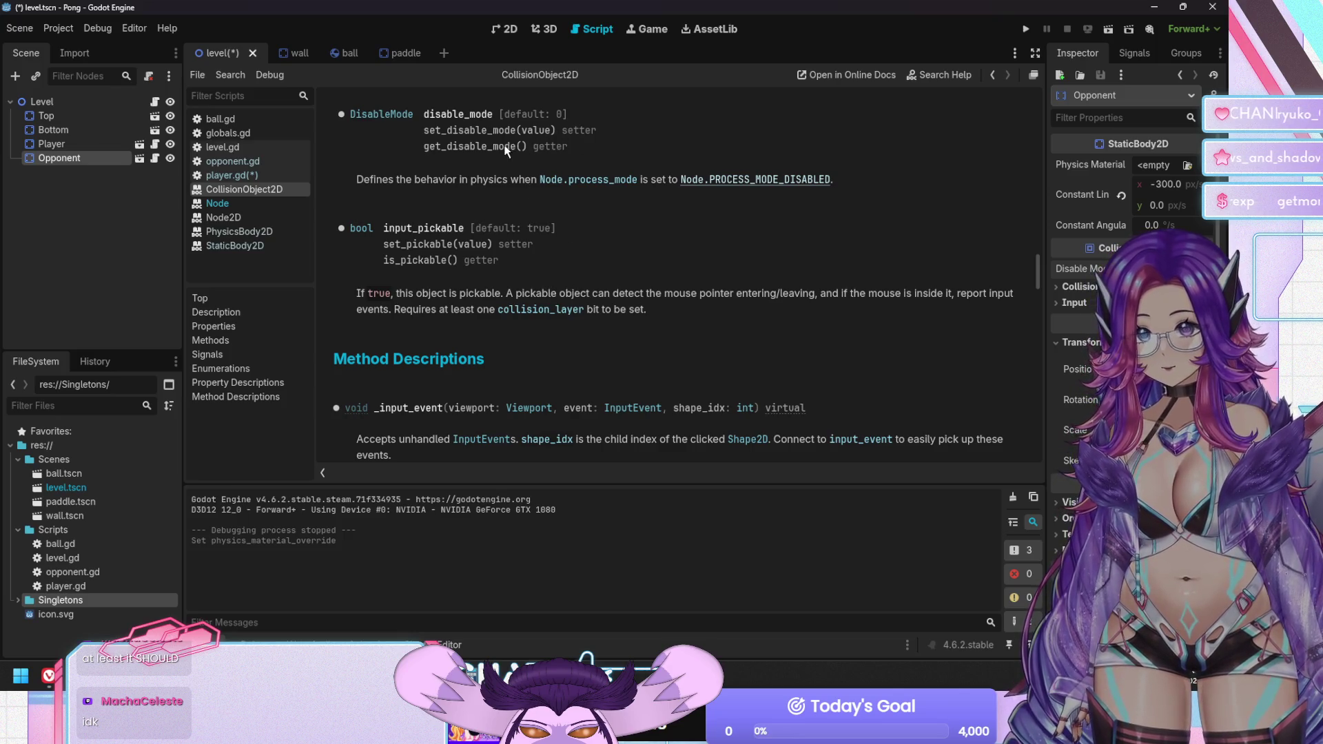
left_click(733, 182)
scroll(677, 195, "up", 3)
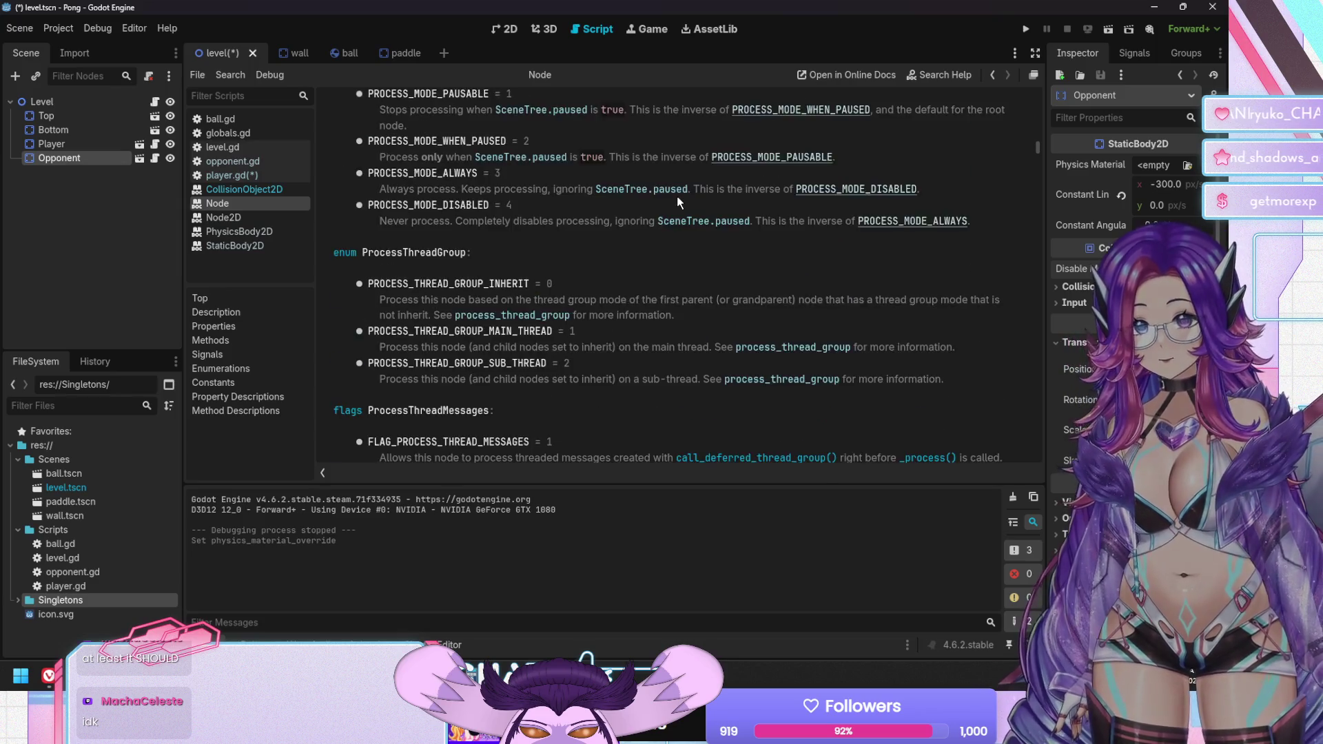
scroll(677, 196, "down", 3)
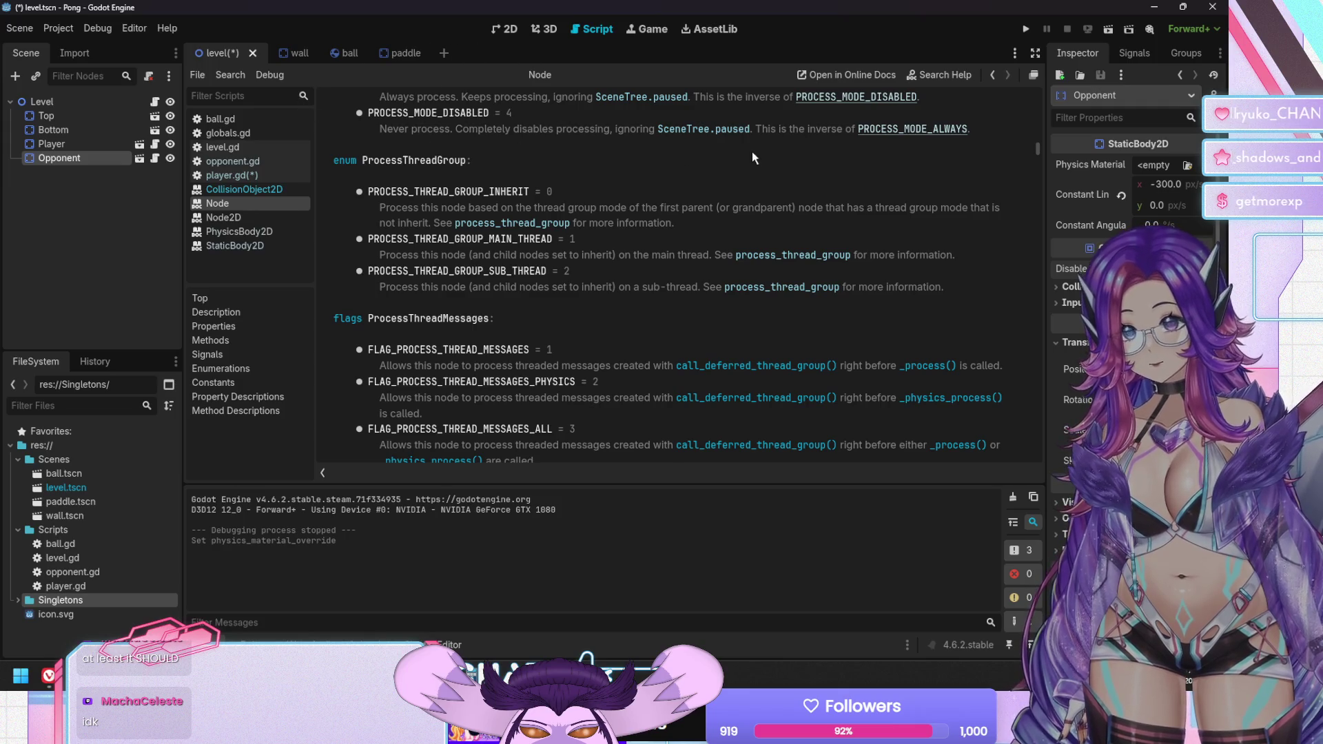
left_click(992, 74)
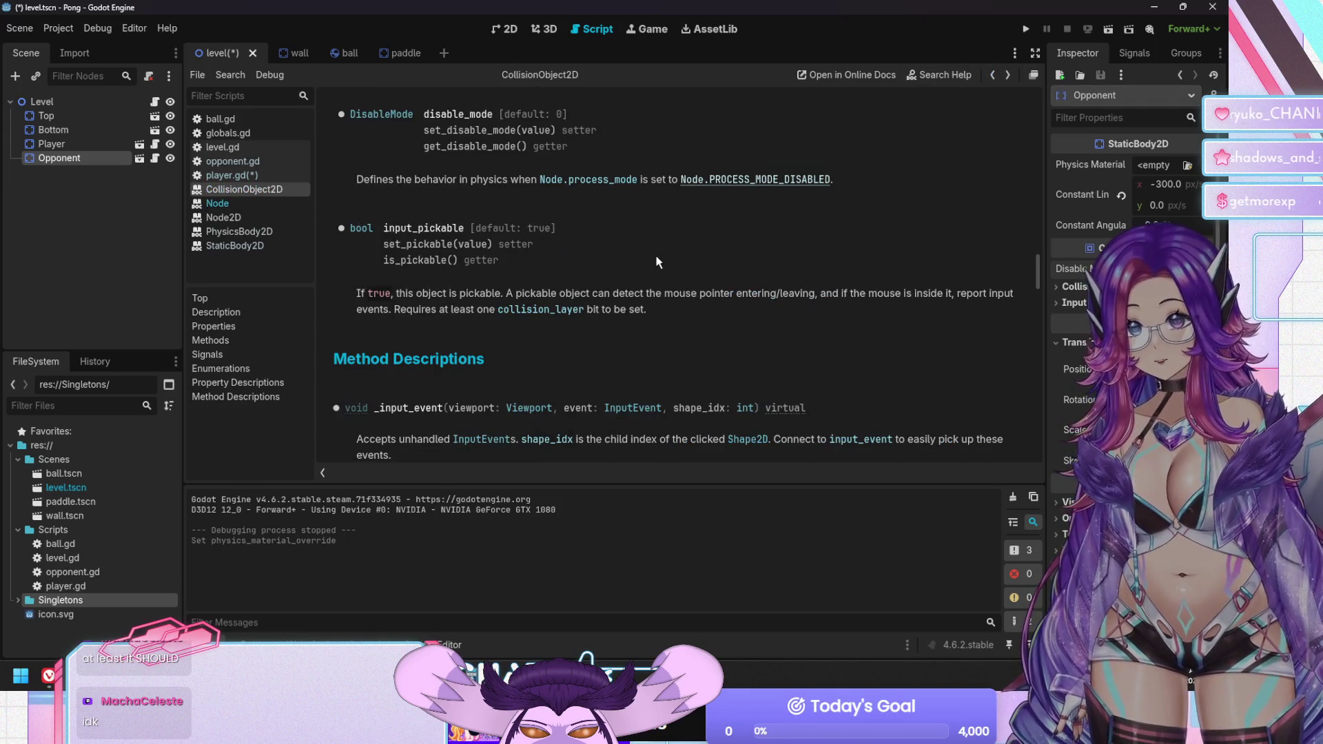
scroll(655, 255, "up", 1)
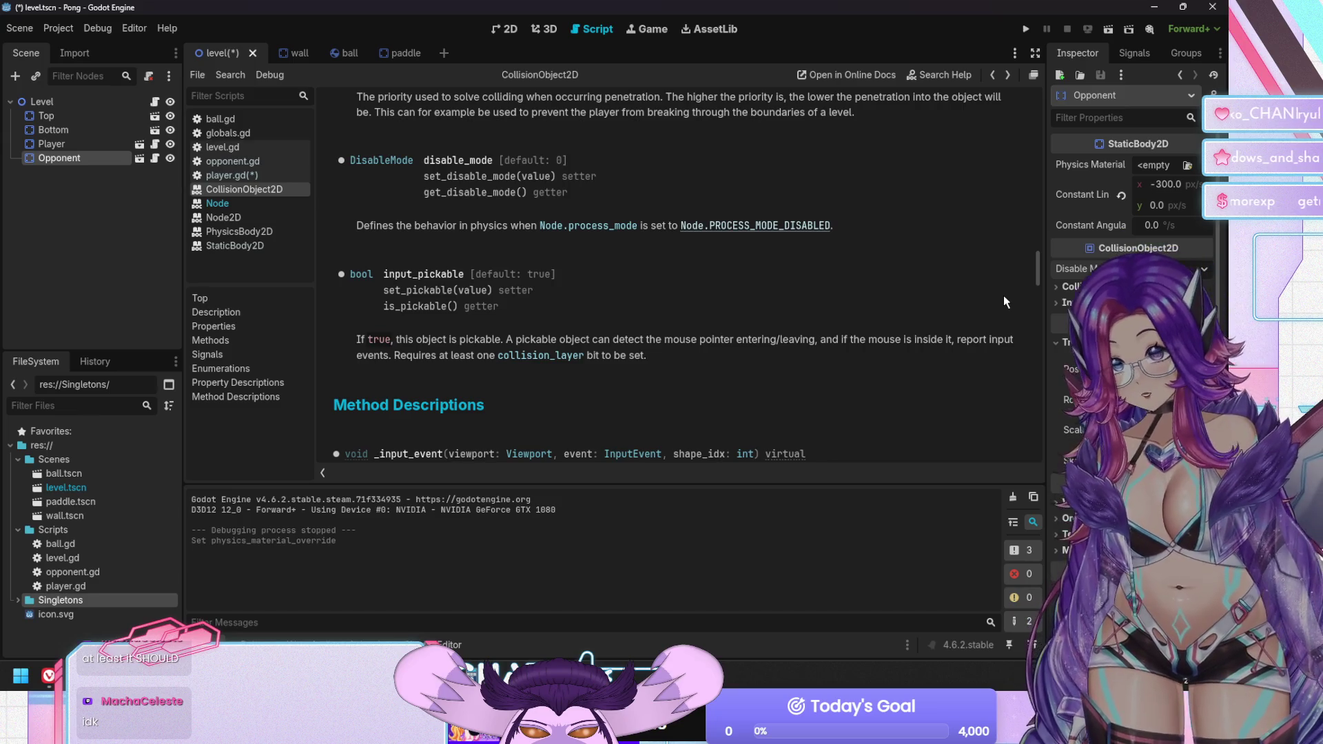
left_click(55, 143)
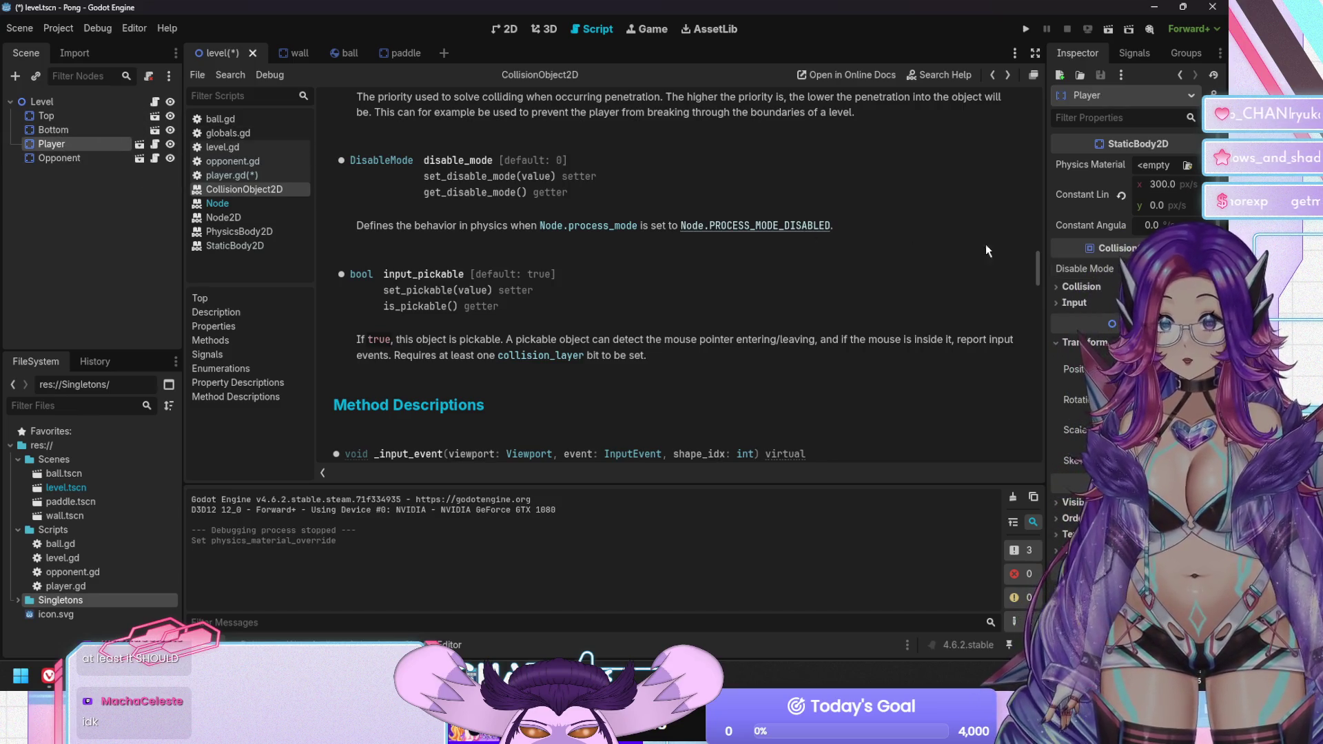
Set the Player's Disable Mode to Make Static, test the paddle in a run, then switch it to Remove
left_click(1164, 269)
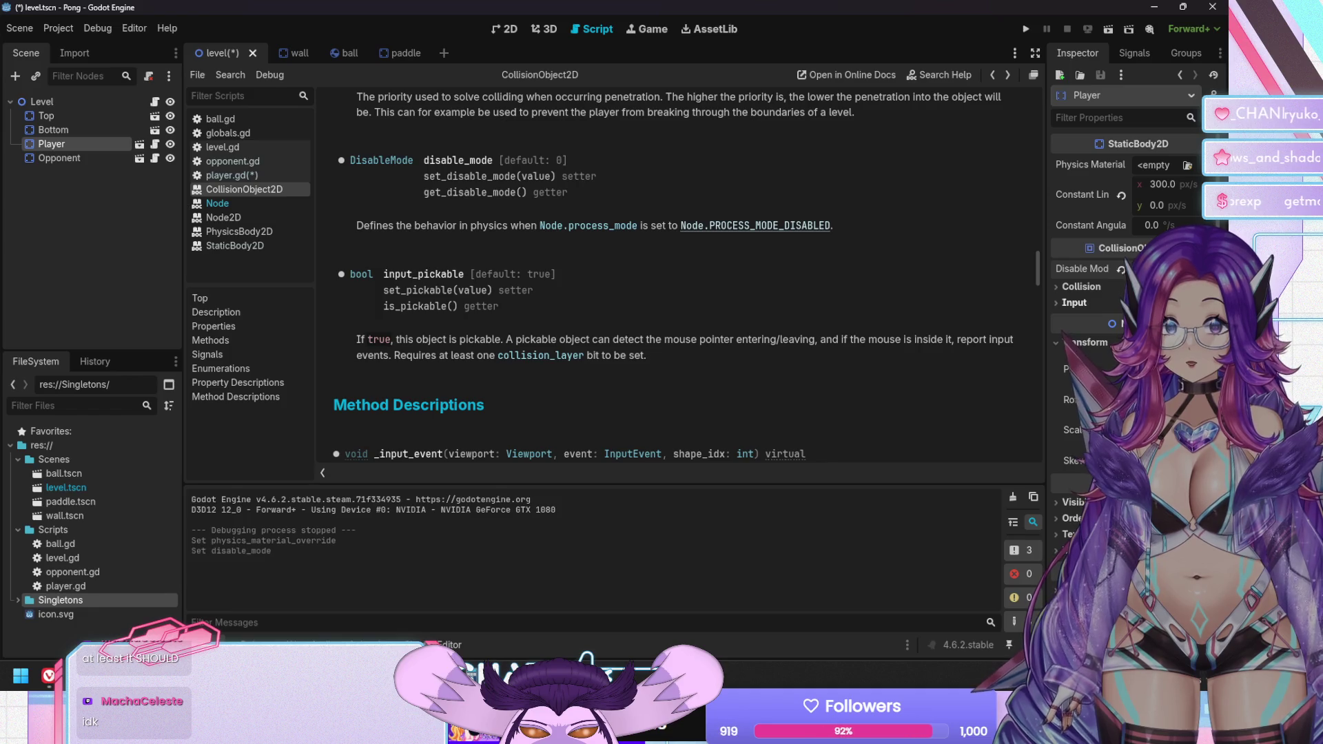
key("F5")
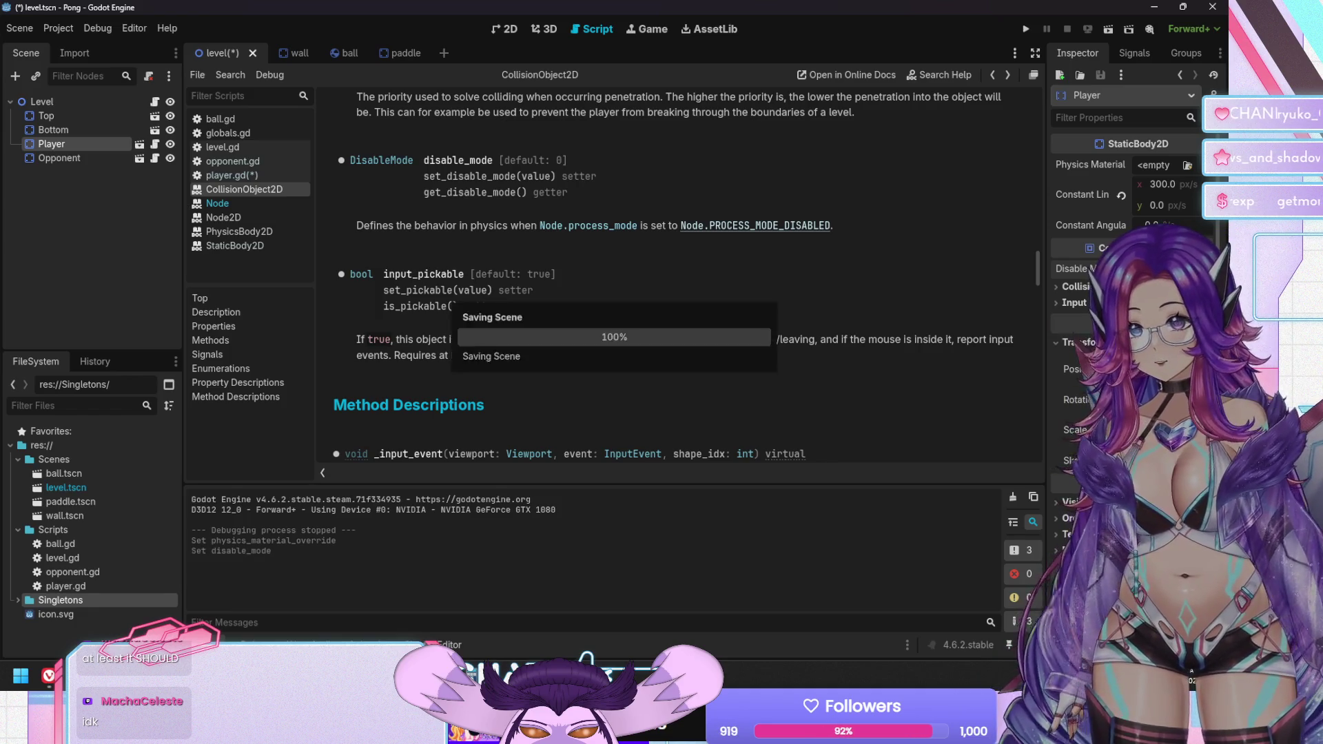
key("Down")
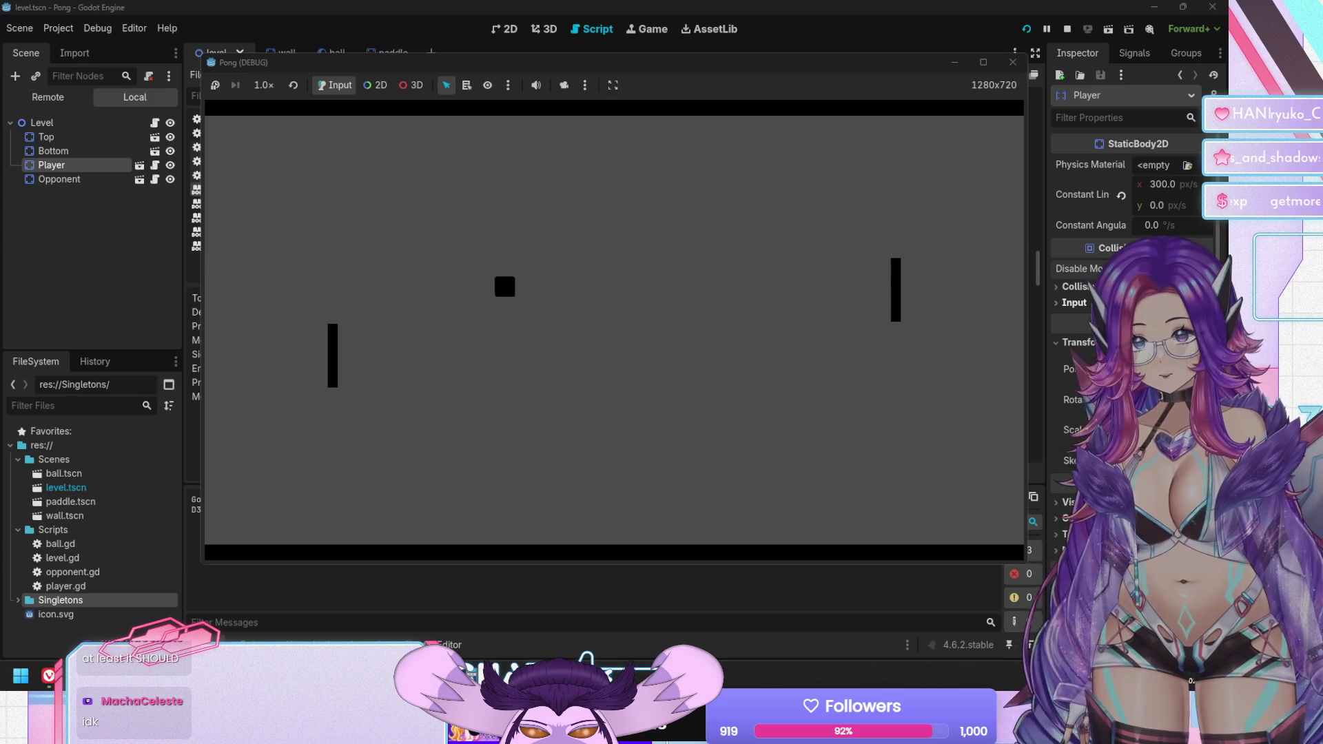
key("Up")
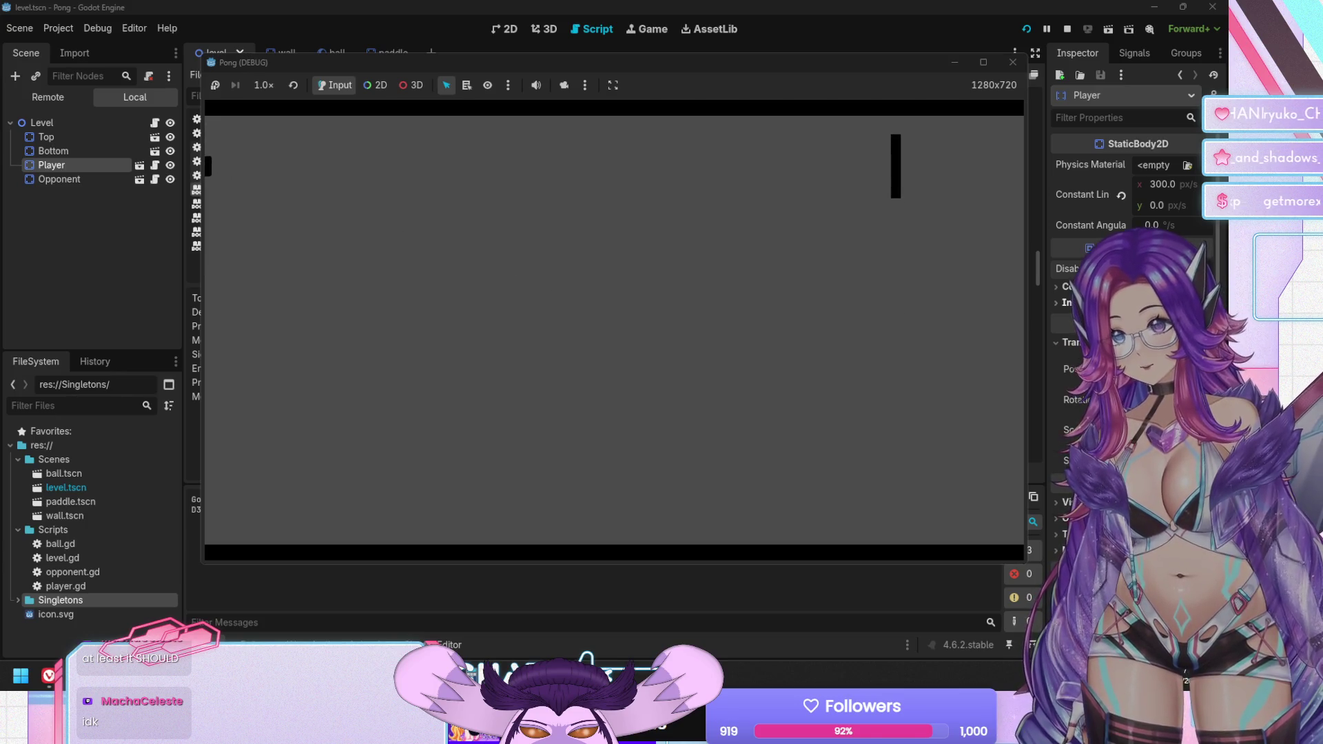
key("F8")
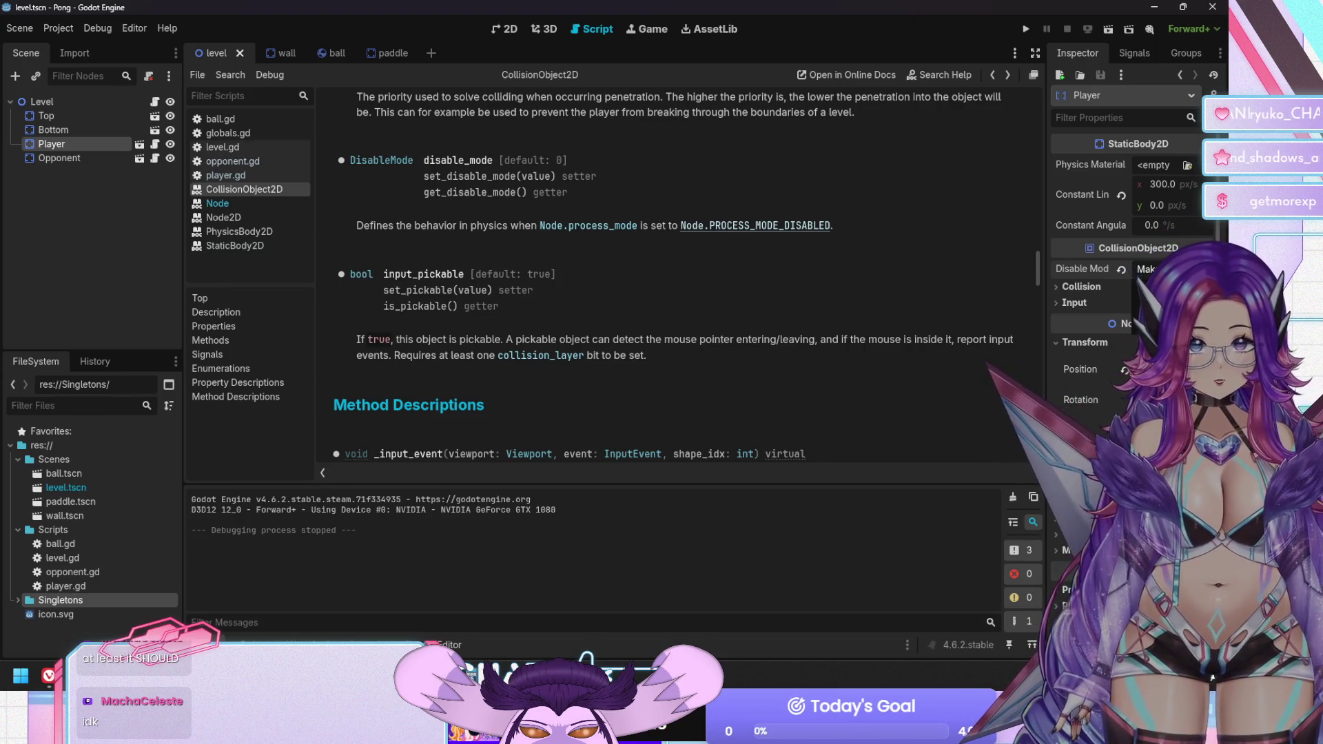
left_click(1164, 285)
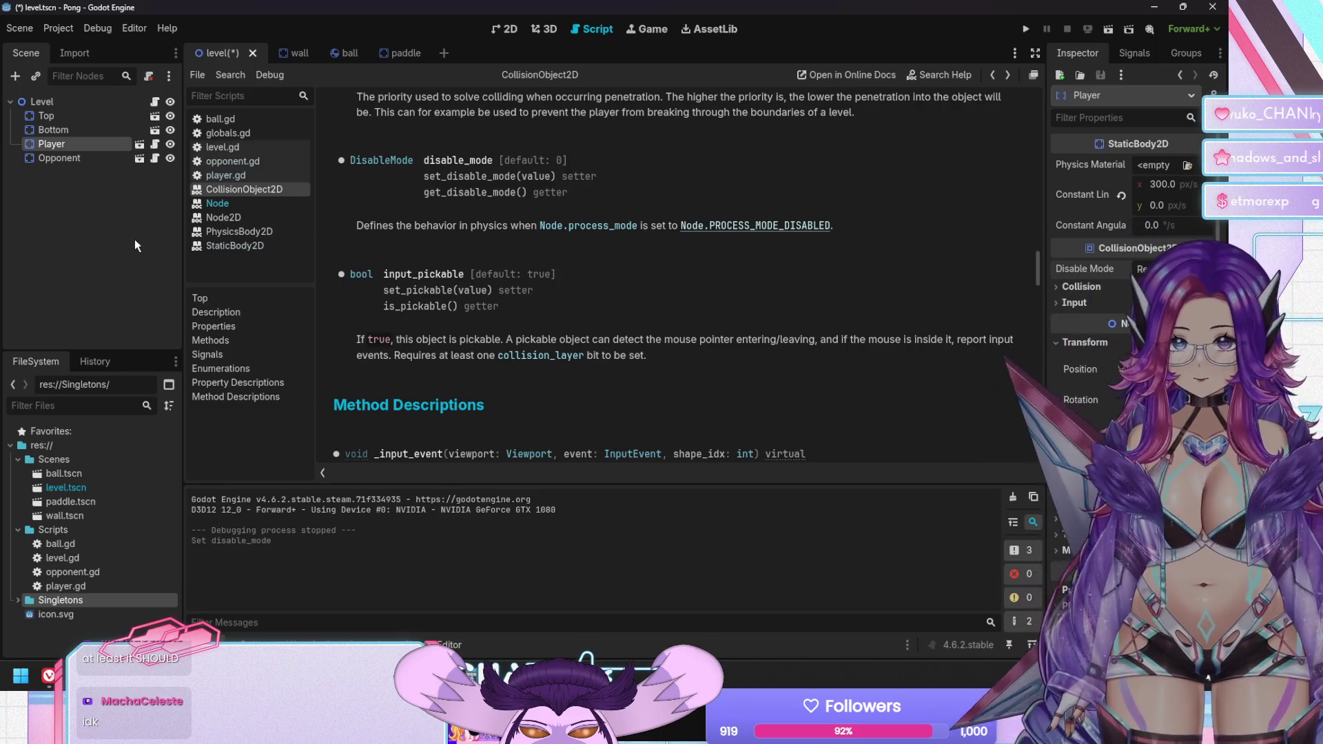
Expand Ordering, deselect the Player node, and switch to the wall scene
left_click(1056, 519)
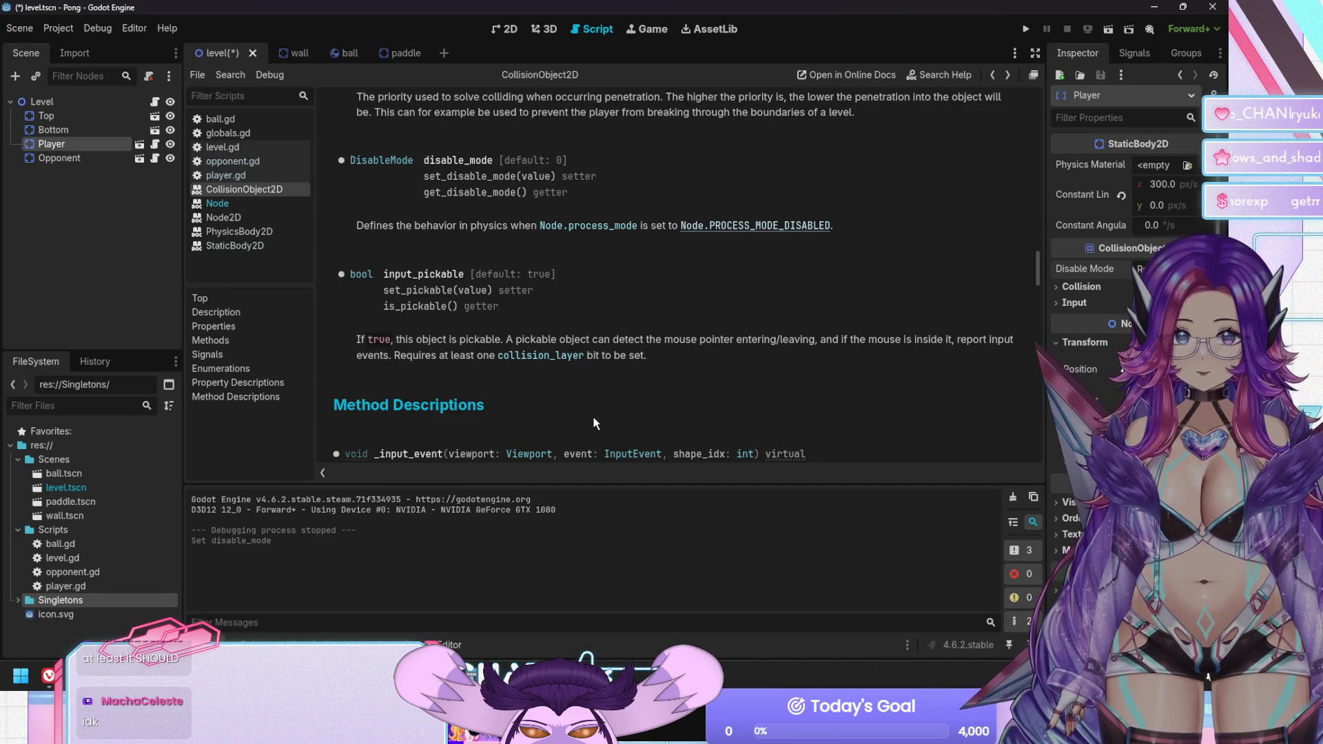
left_click(74, 257)
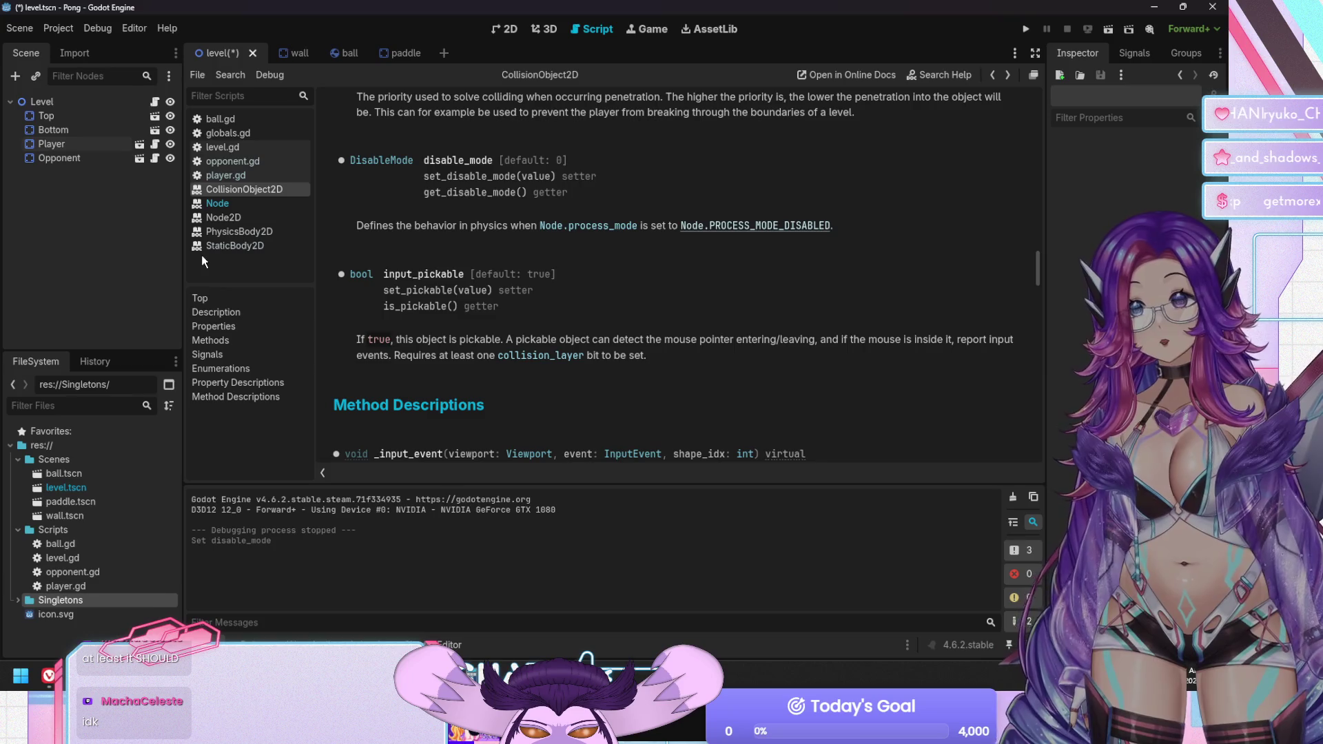
left_click(293, 55)
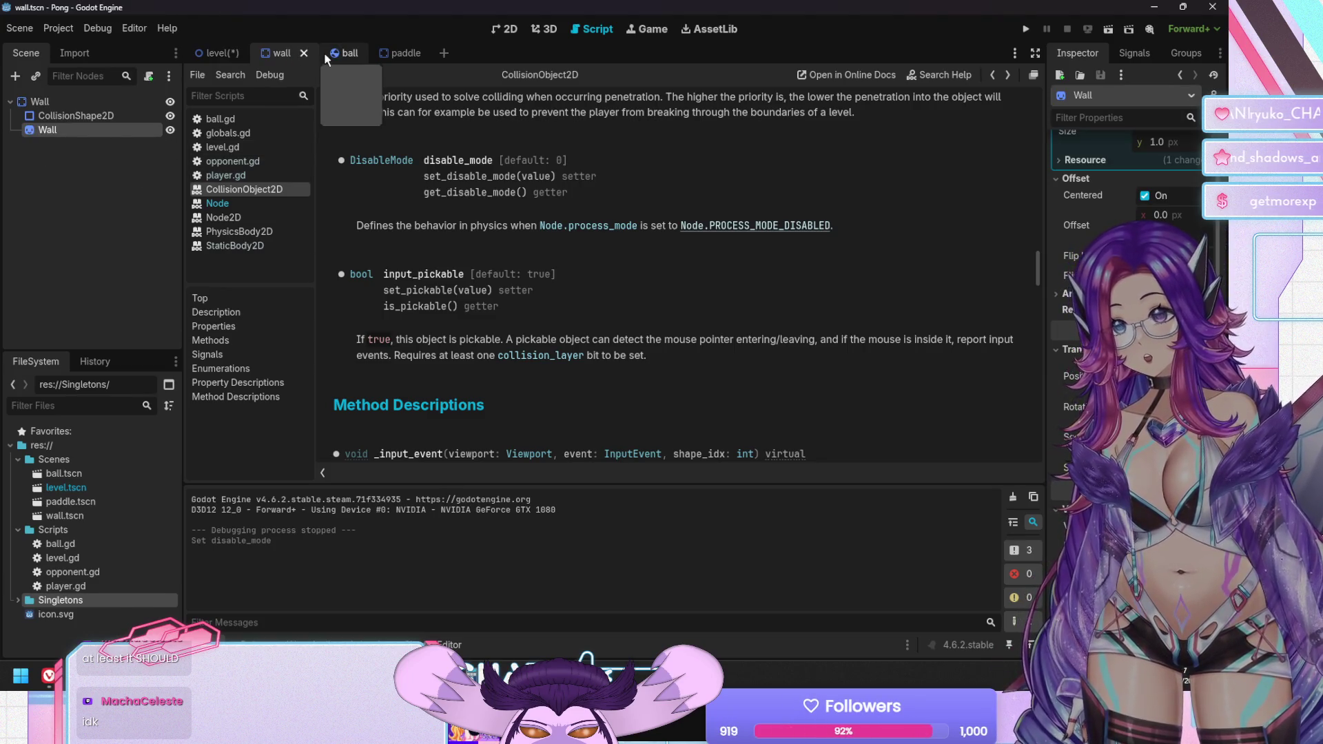
Open the paddle scene, select the Paddle root, untick collision Mask bit 1, and run the game
left_click(371, 55)
left_click(108, 100)
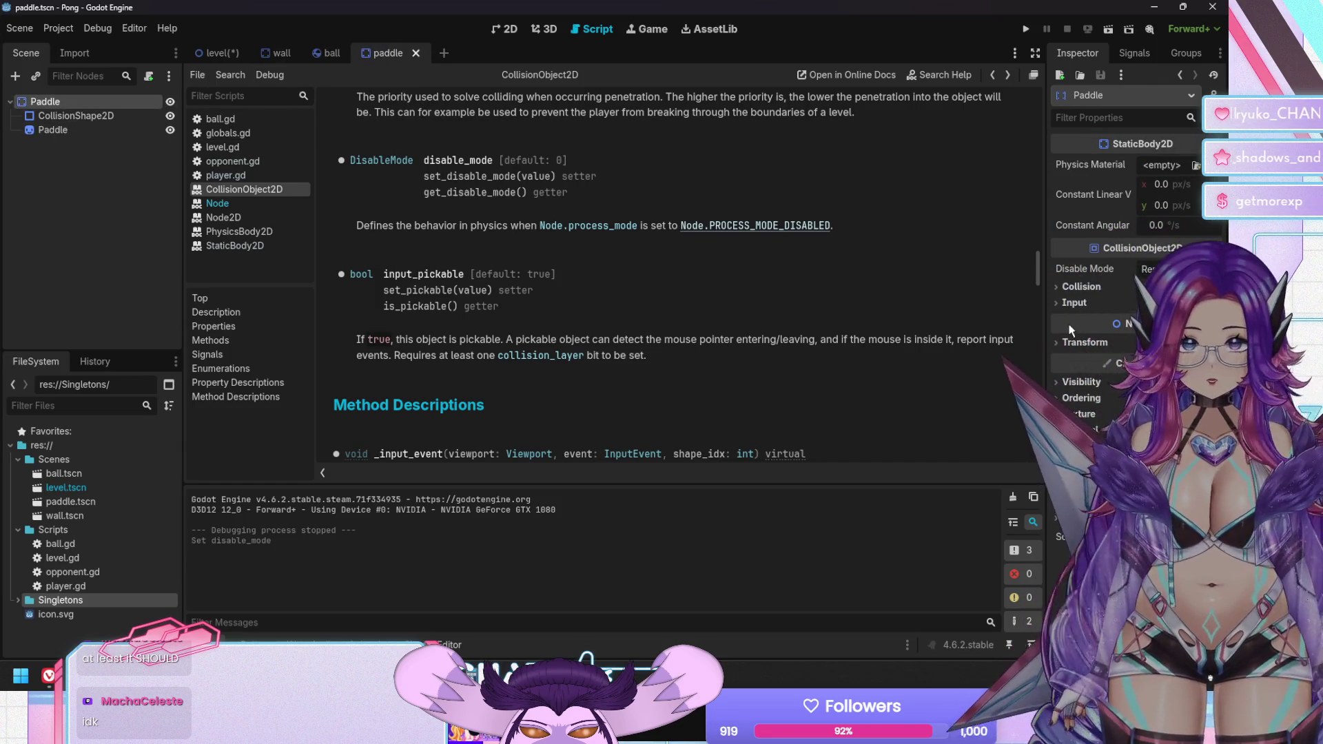
left_click(1112, 288)
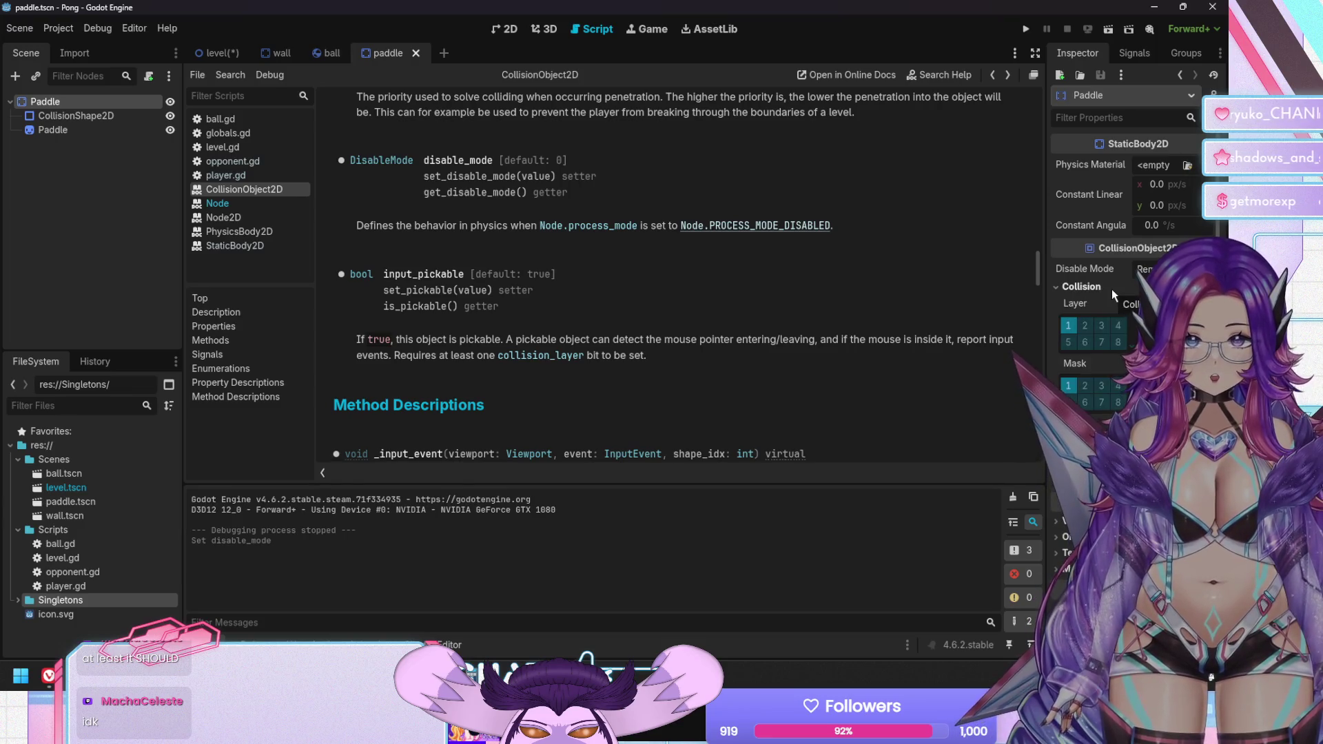
left_click(1111, 288)
left_click(1085, 303)
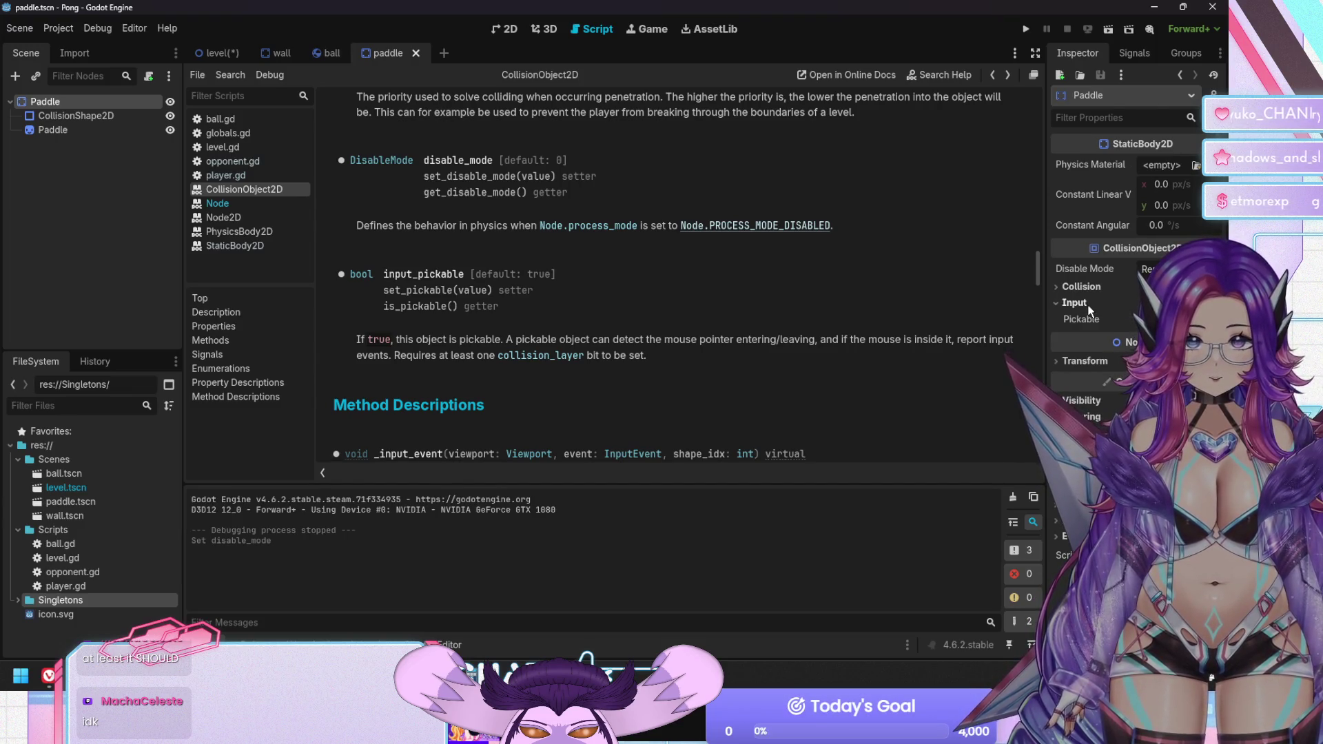
left_click(1087, 303)
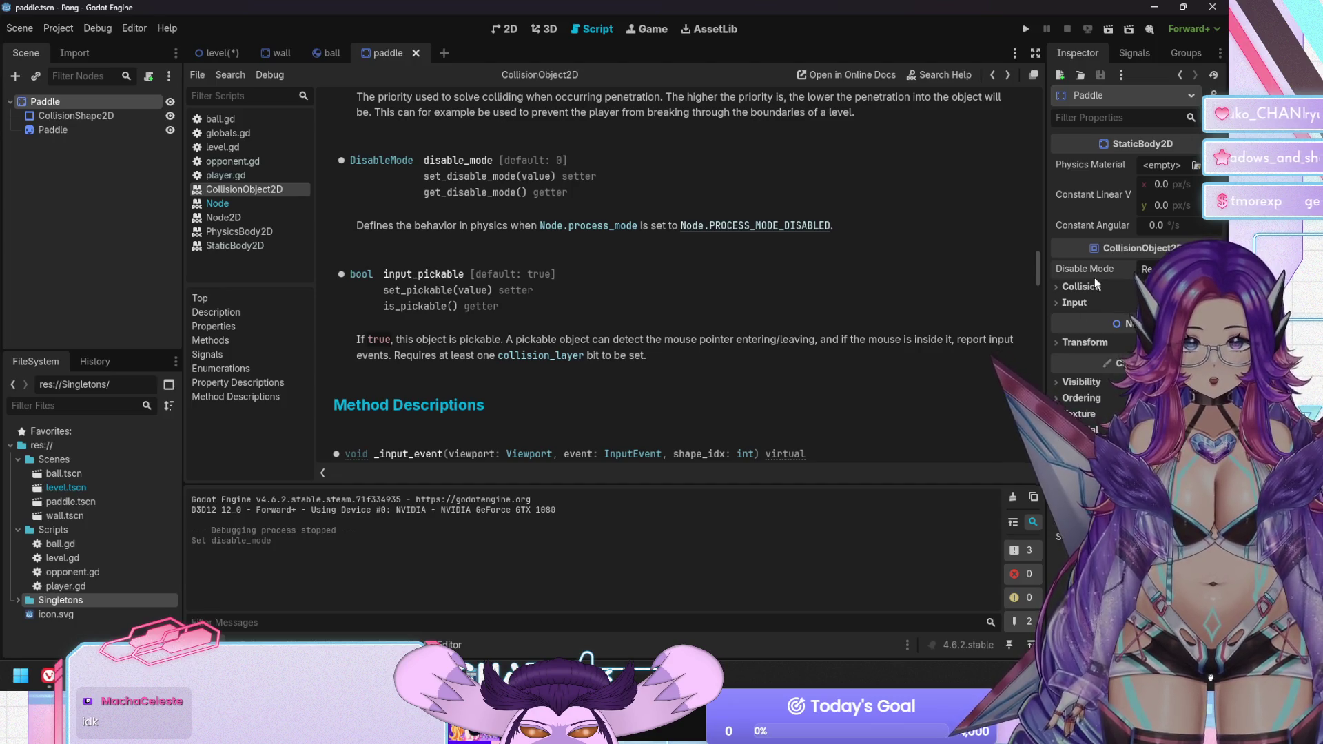
left_click(1085, 286)
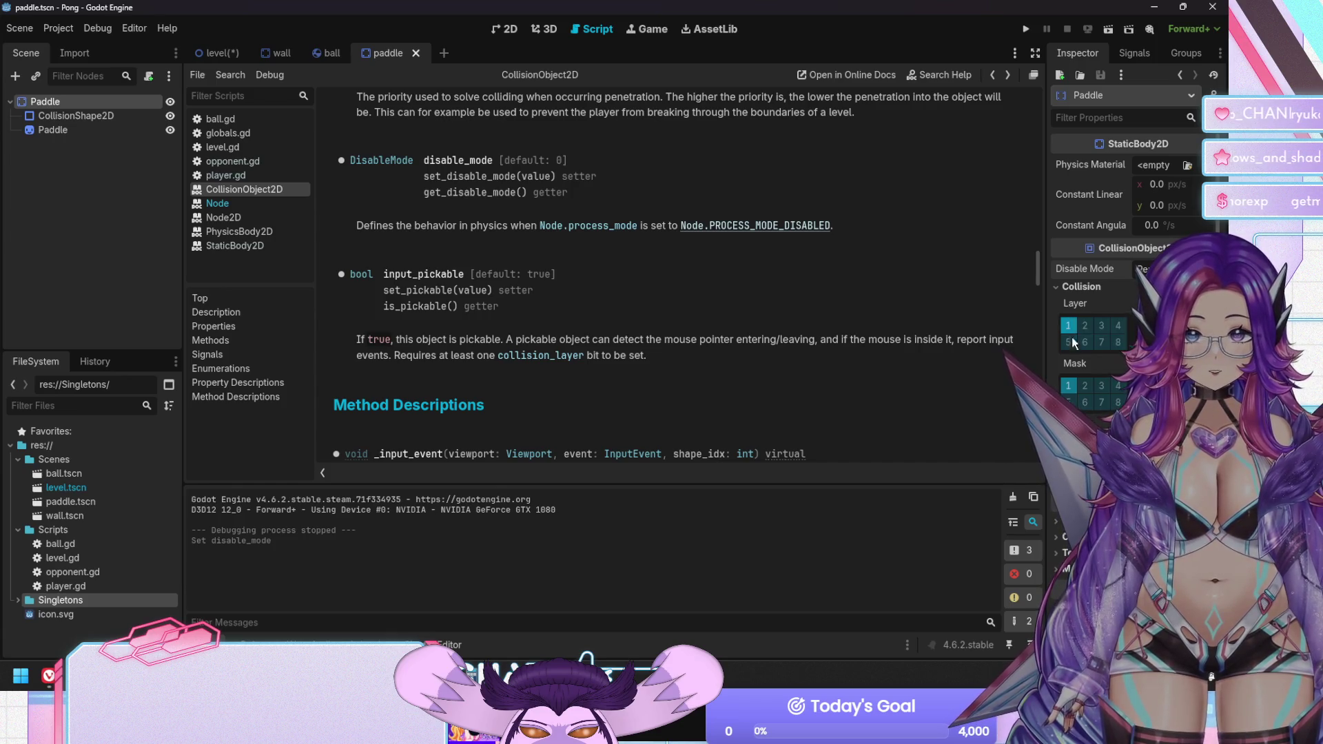
left_click(1069, 387)
key("F5")
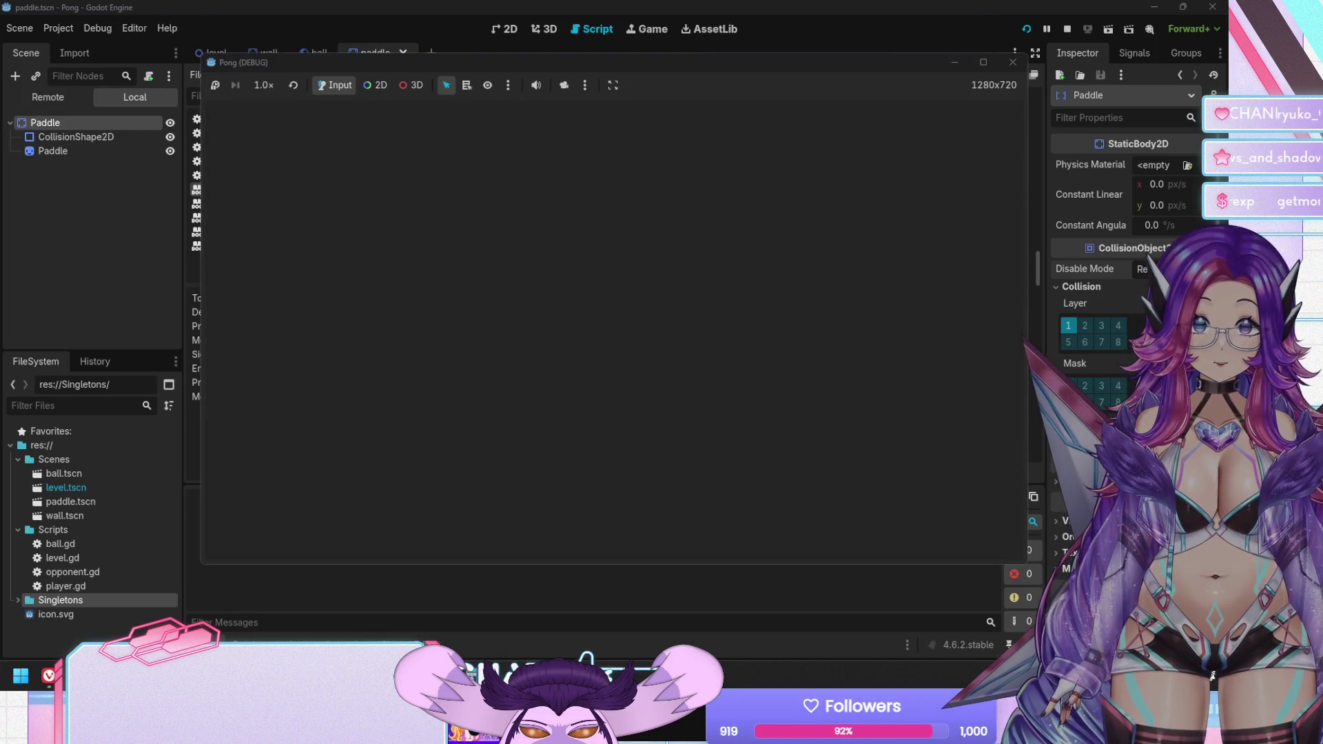
Test the paddle moving up and down, restarting the game twice, then stop it
key("Down")
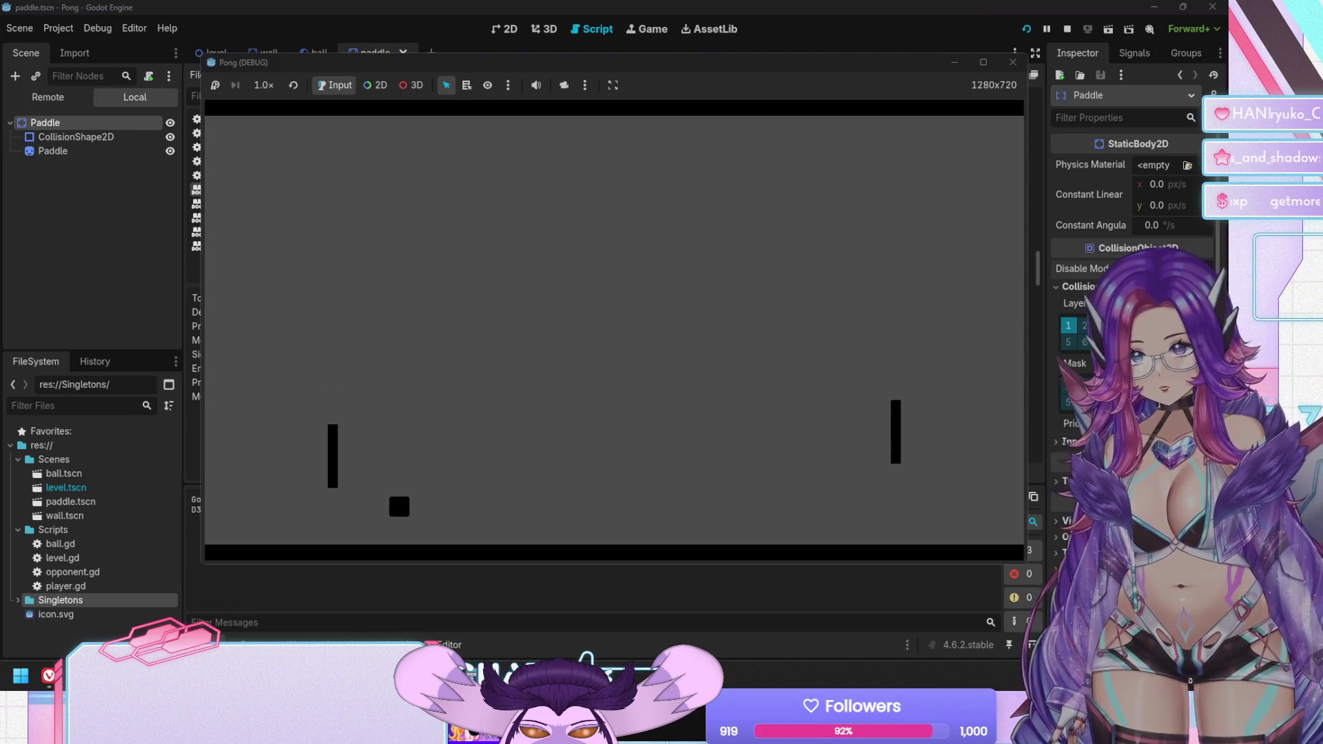
key("F5")
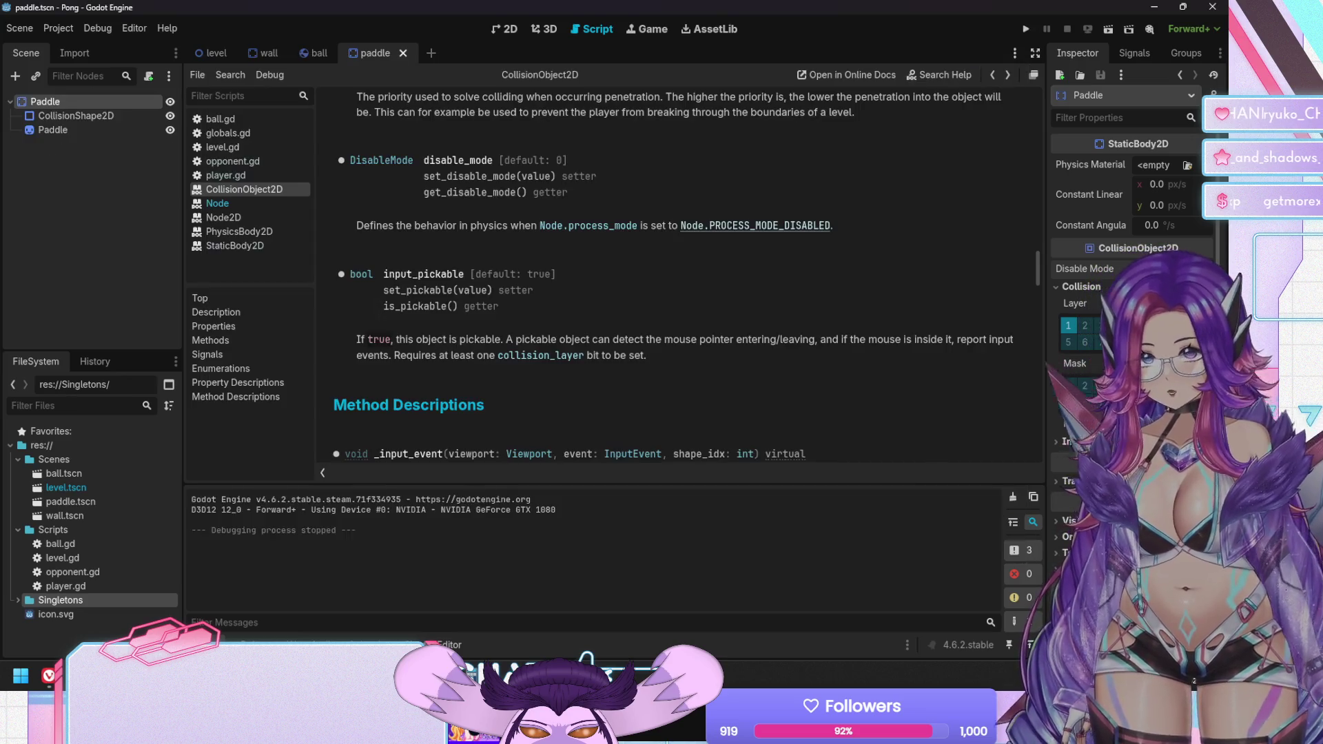
key("Up")
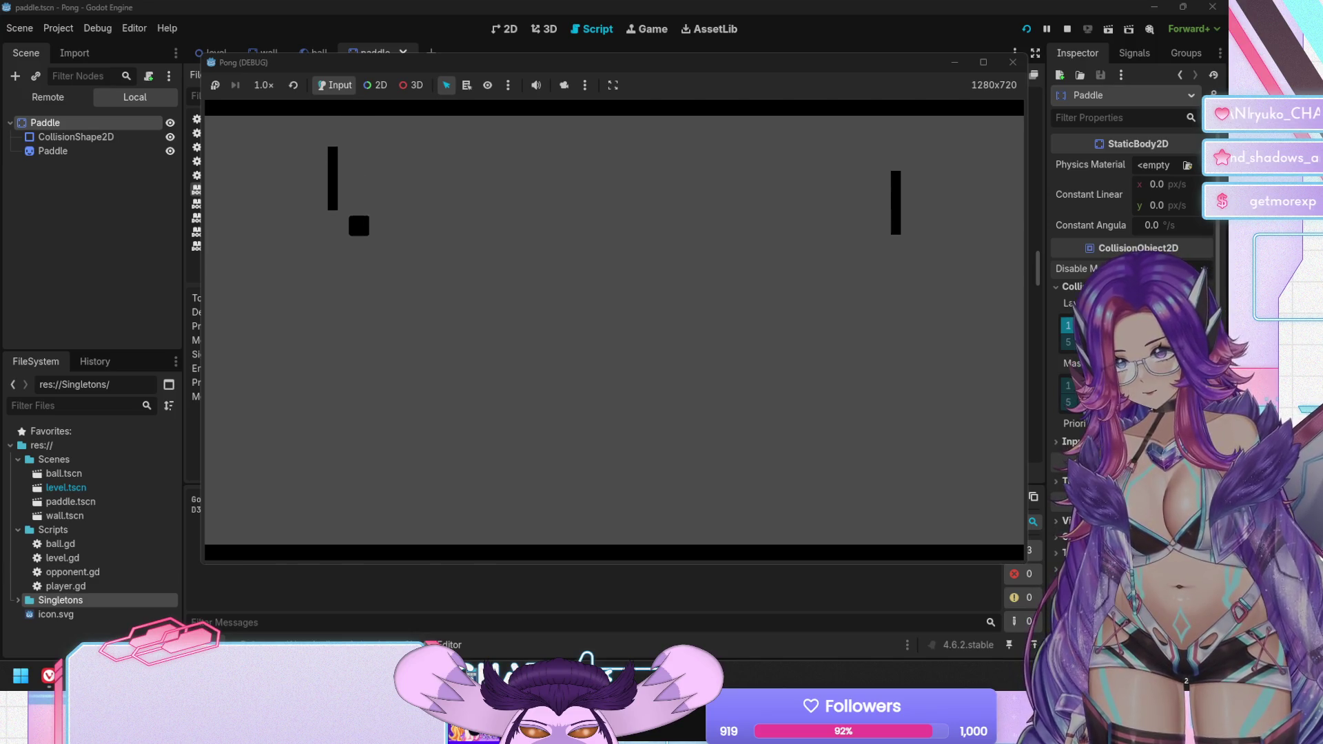
key("F5")
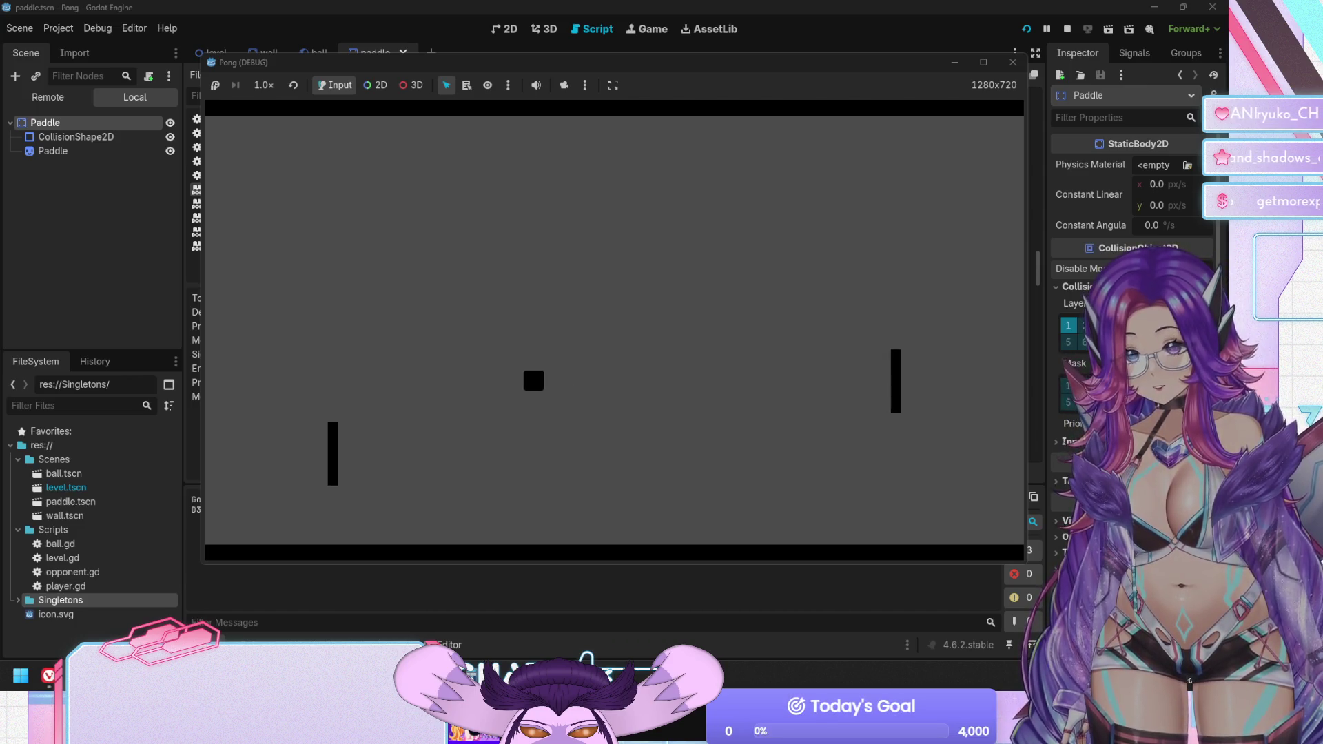
key("Down")
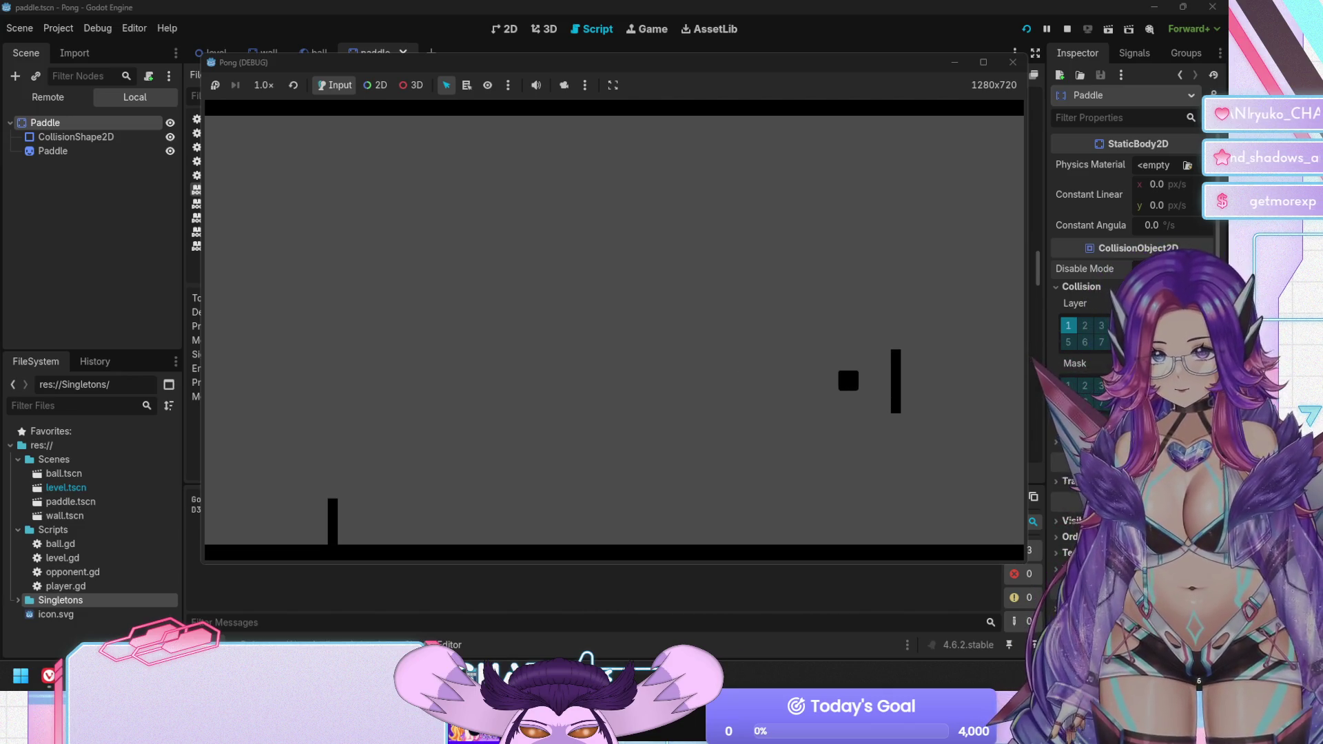
key("Up")
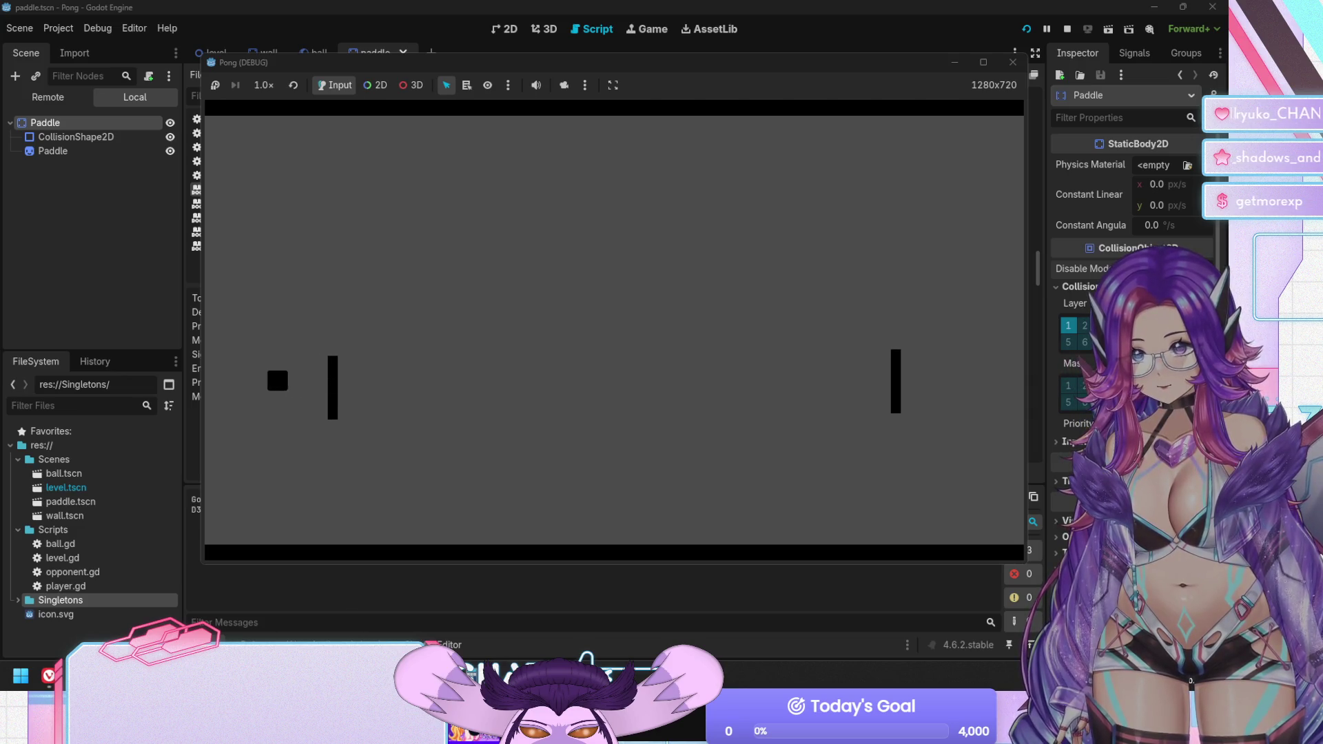
key("F8")
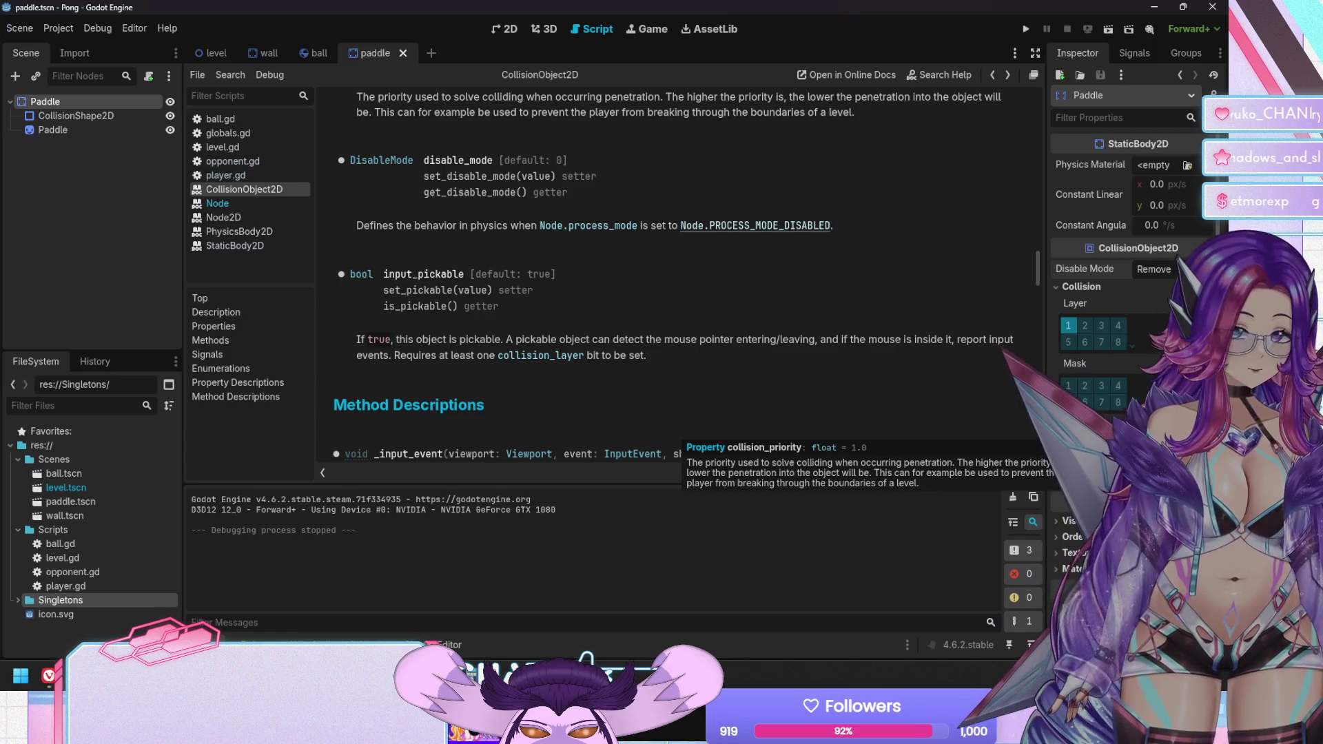
Rerun the game, move the paddle down and up, stop it, and re-enable collision Mask bit 1
key("F5")
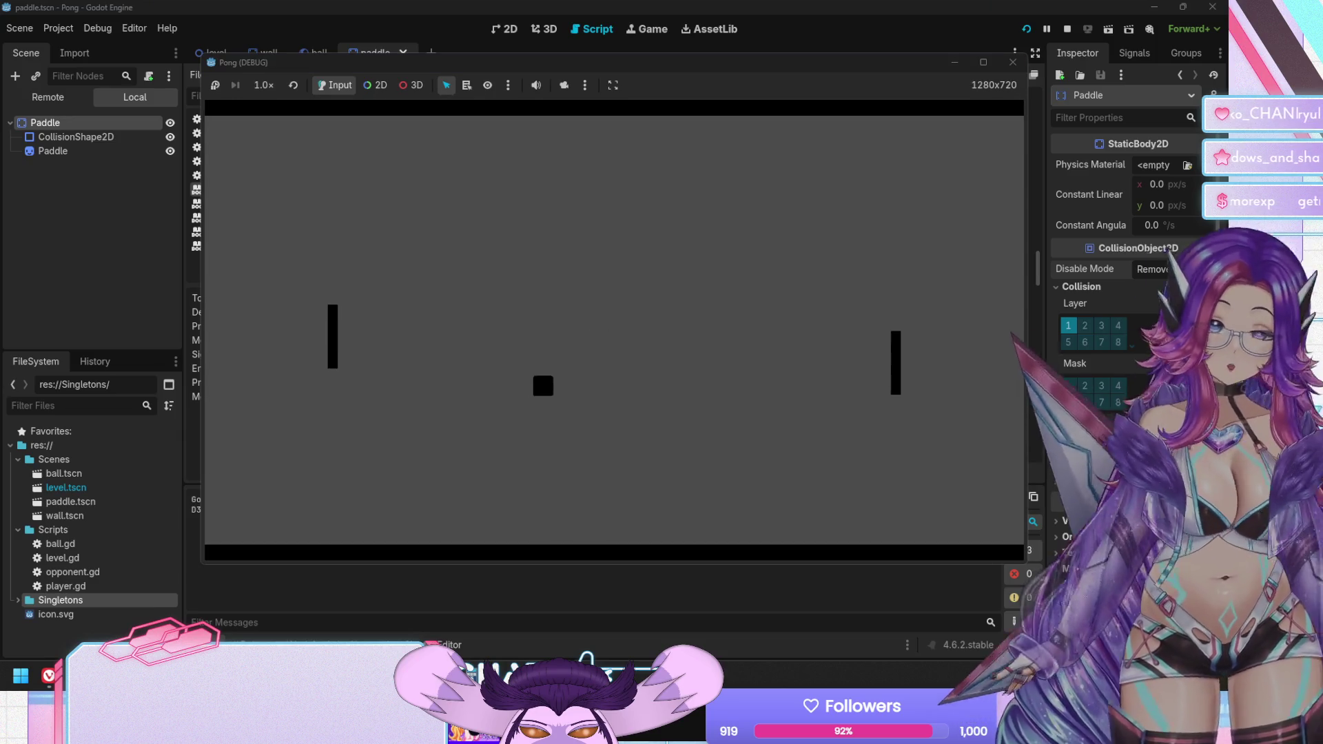
key("Down")
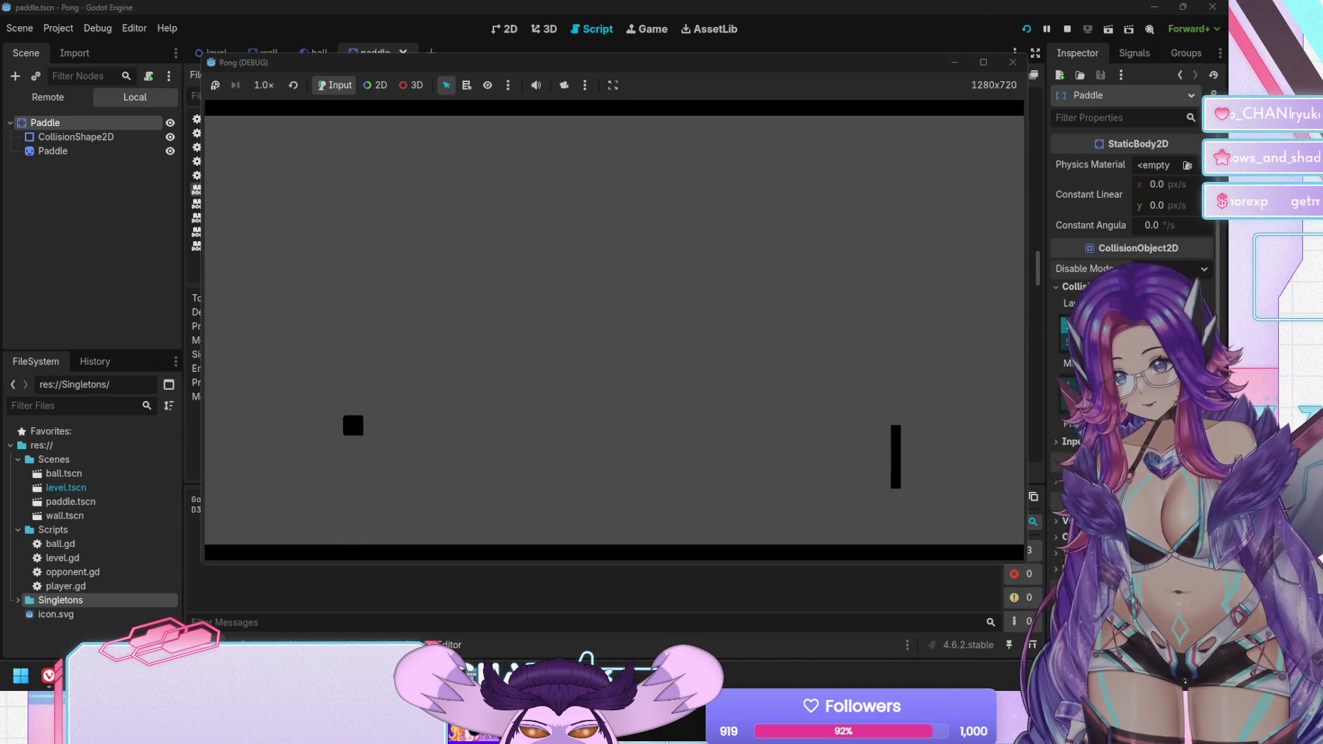
key("Down")
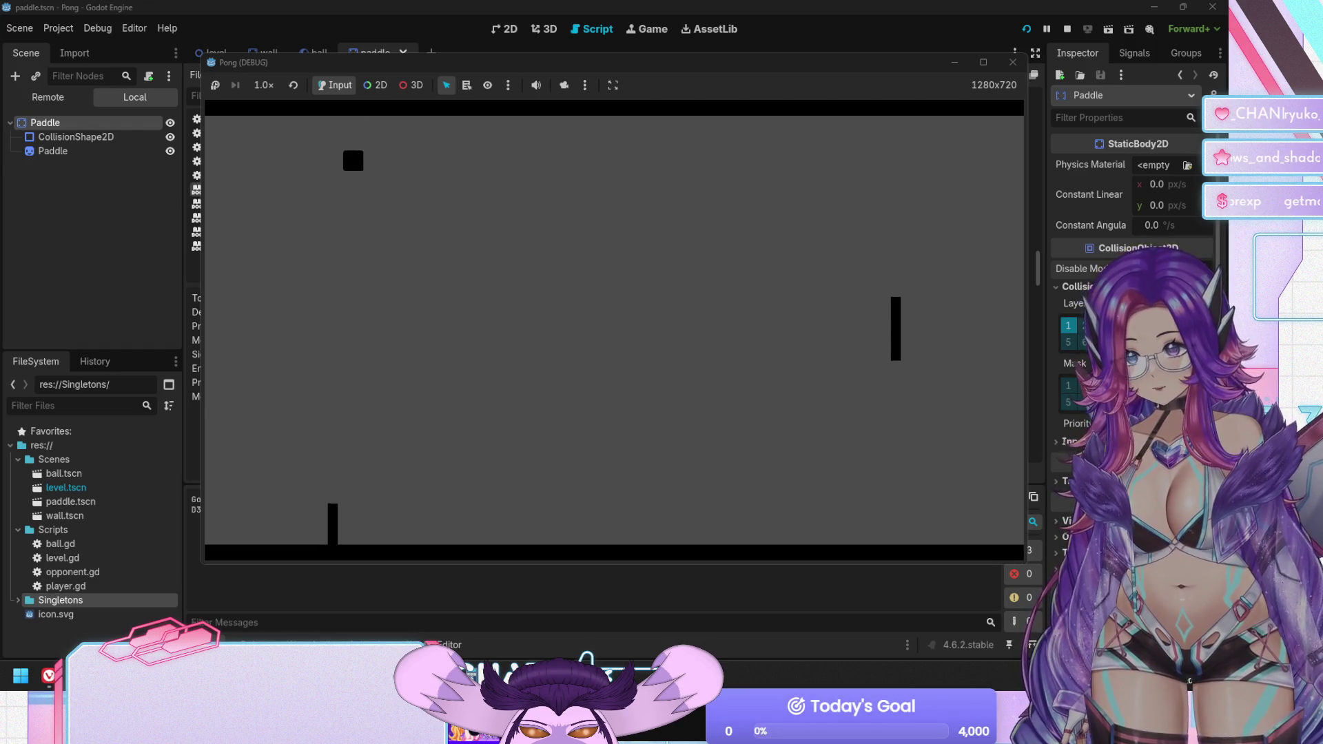
key("Up")
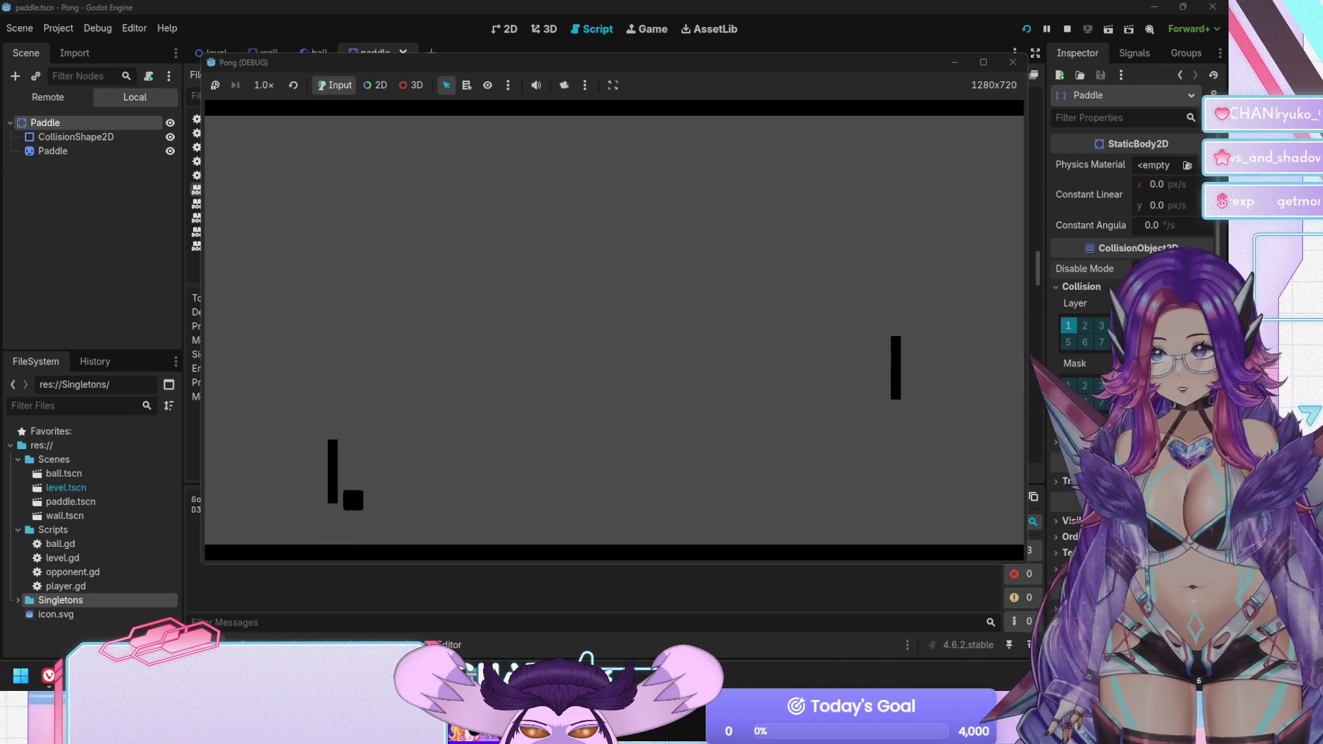
key("F8")
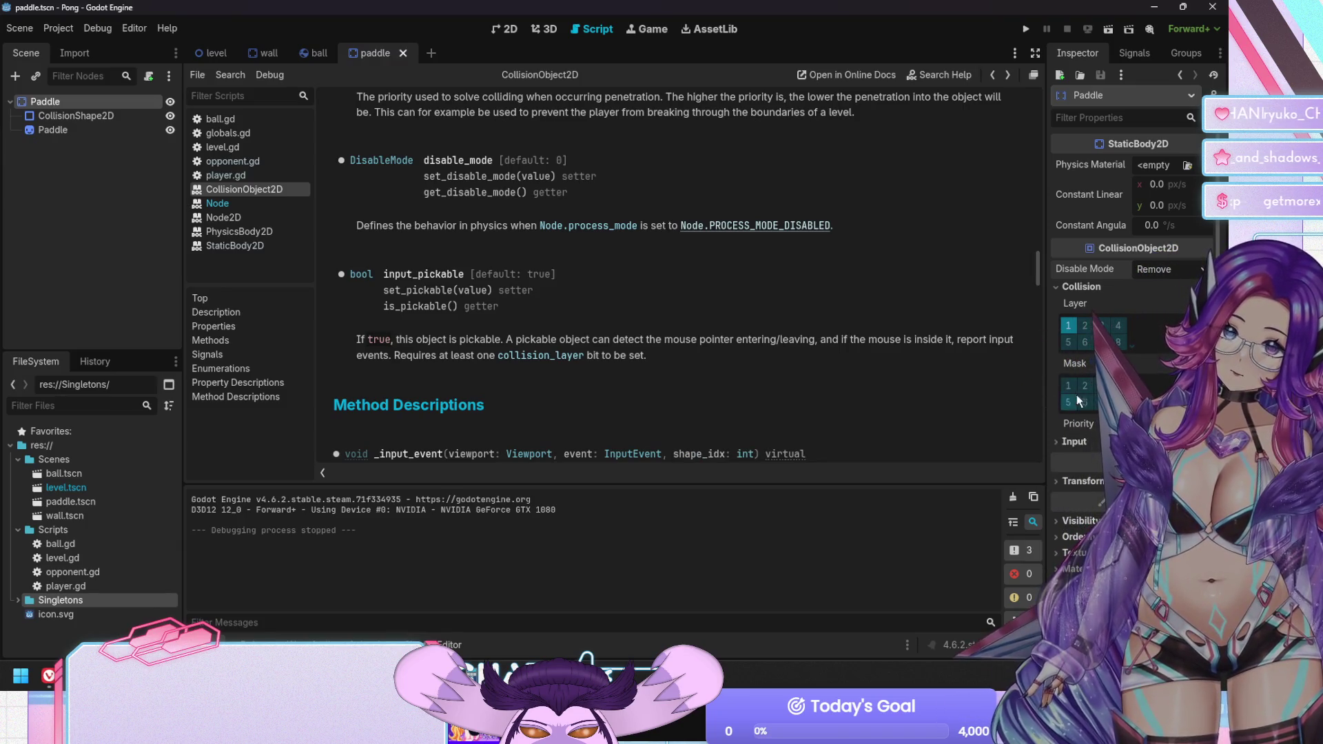
left_click(1072, 386)
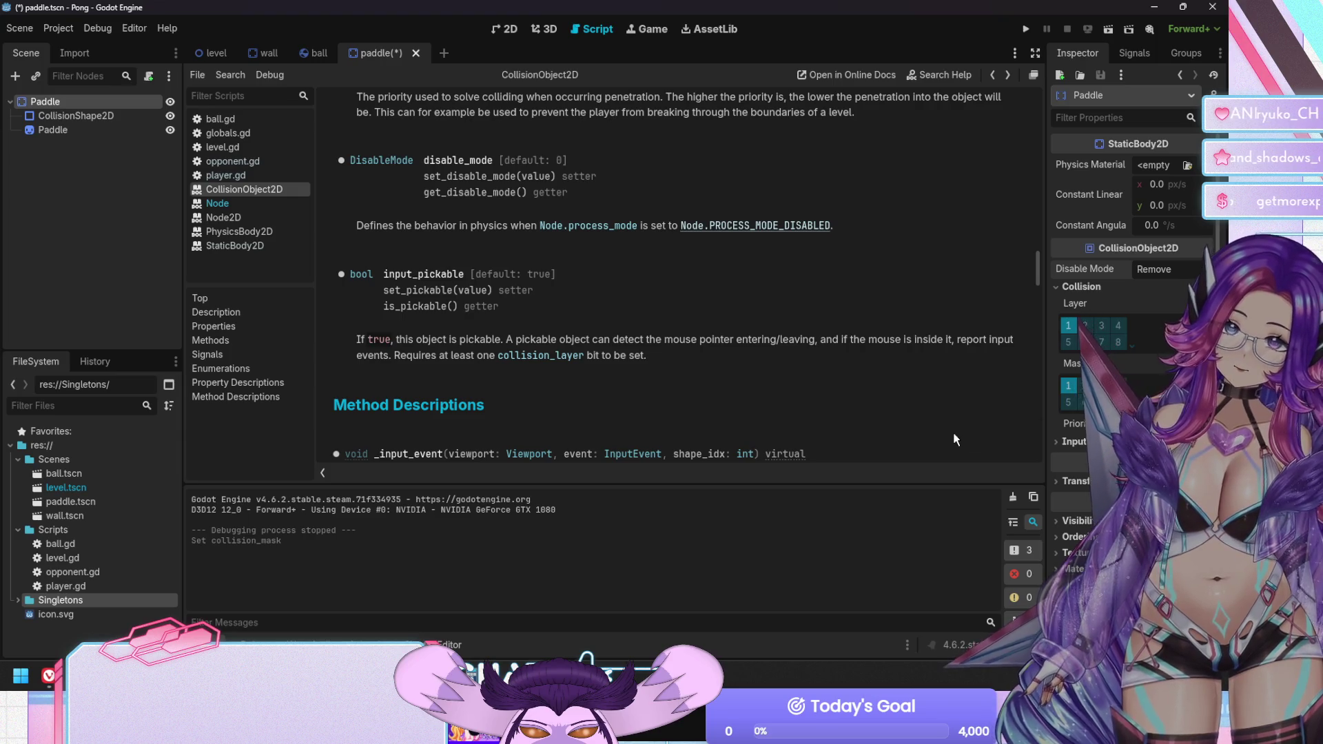
Inspect the paddle's Input section and Disable Mode choices without changes, then scroll down the Inspector
left_click(1065, 444)
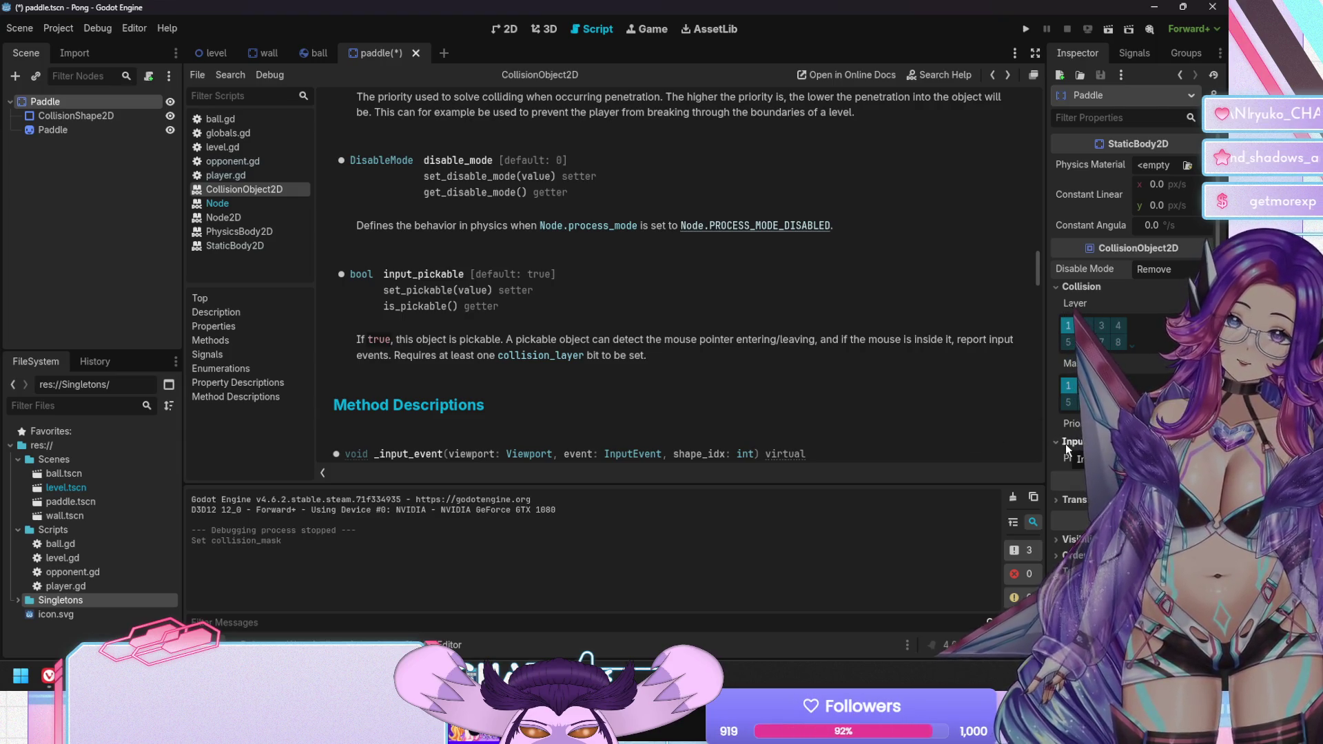
left_click(1065, 444)
left_click(1181, 269)
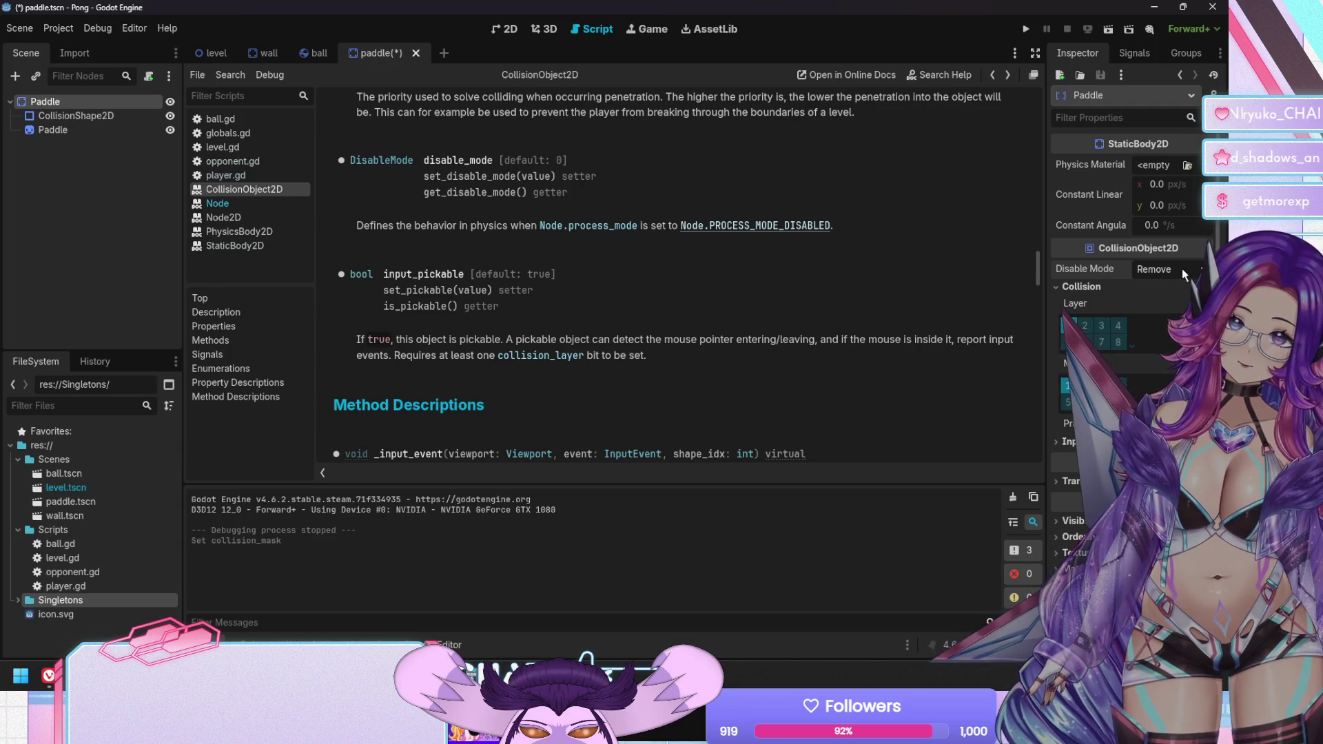
left_click(1178, 290)
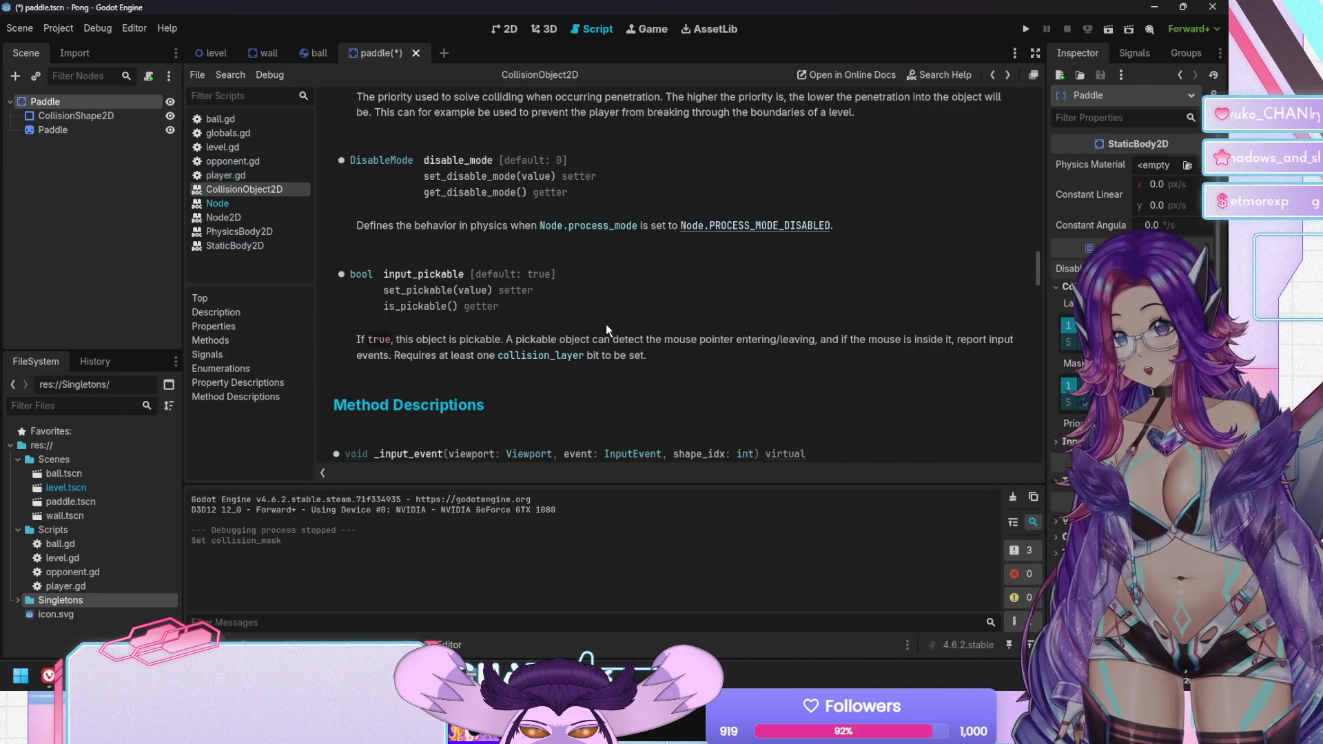
scroll(660, 301, "down", 3)
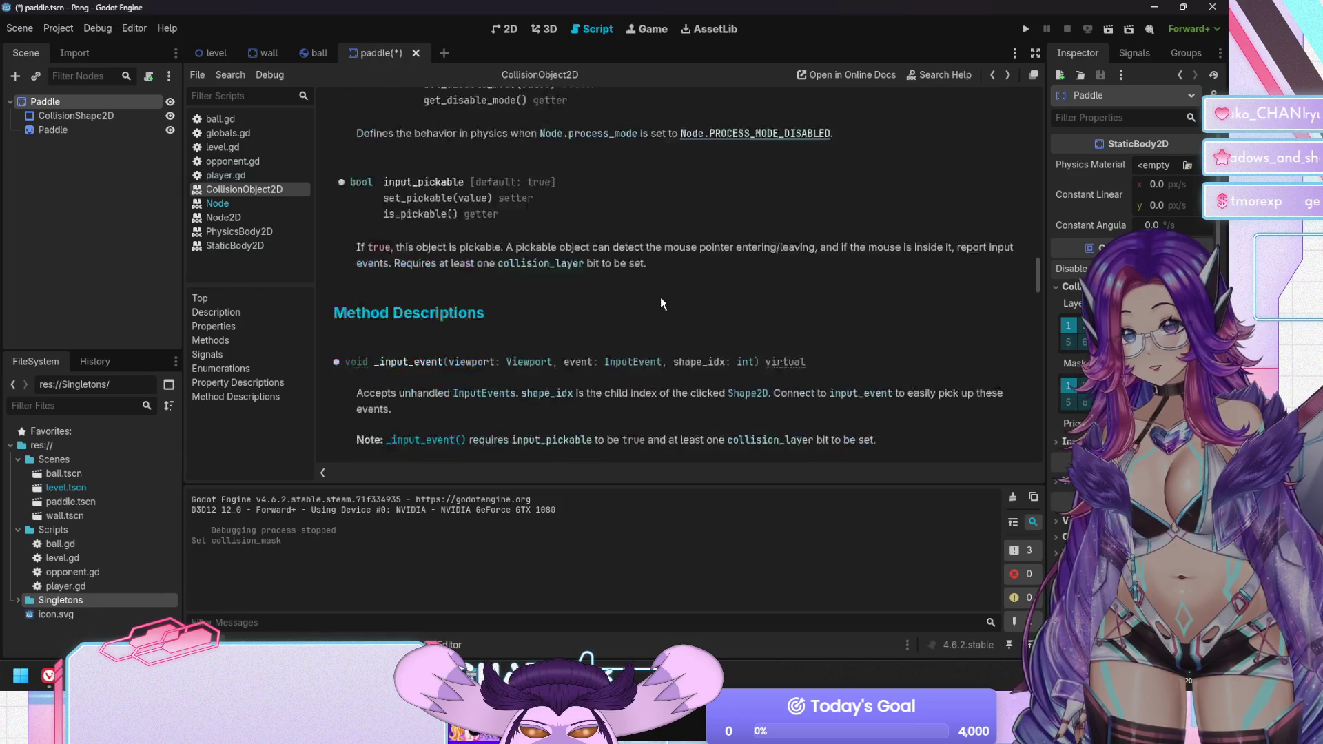
scroll(660, 303, "down", 4)
scroll(660, 304, "down", 3)
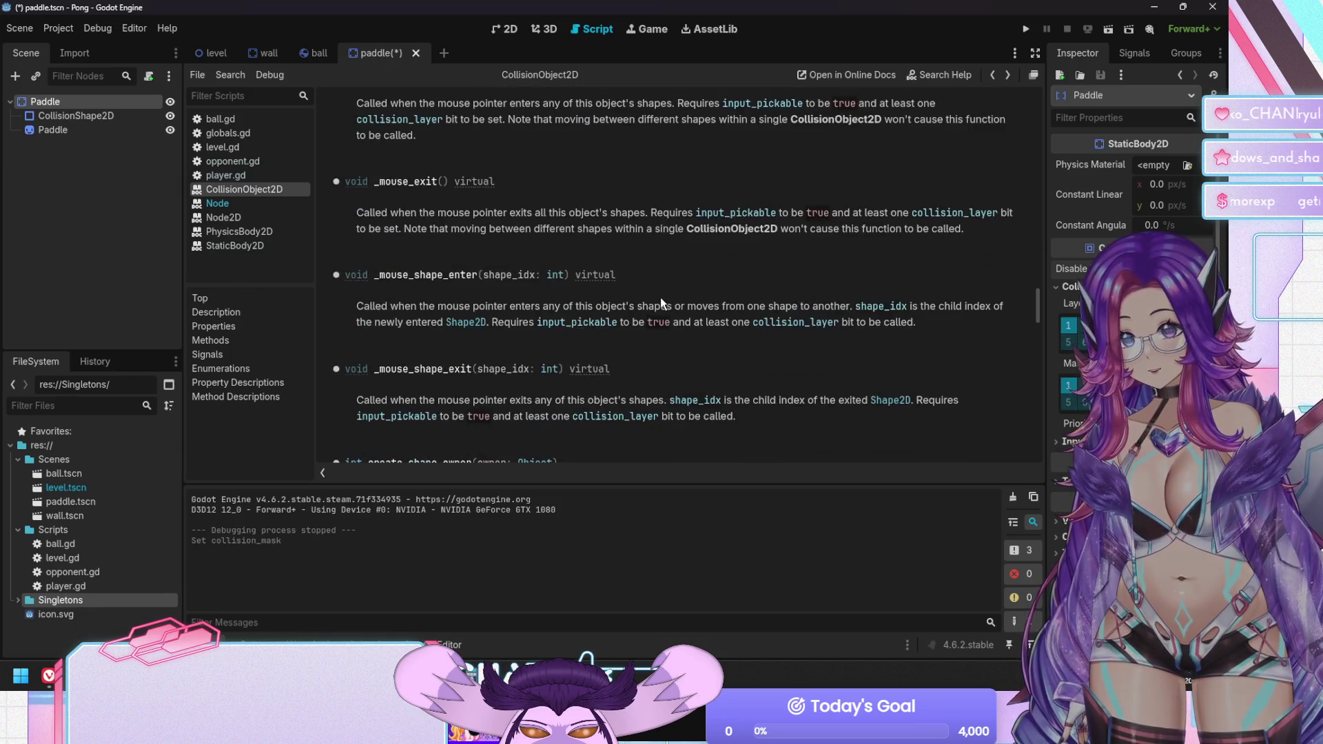
scroll(660, 303, "down", 2)
scroll(660, 303, "down", 5)
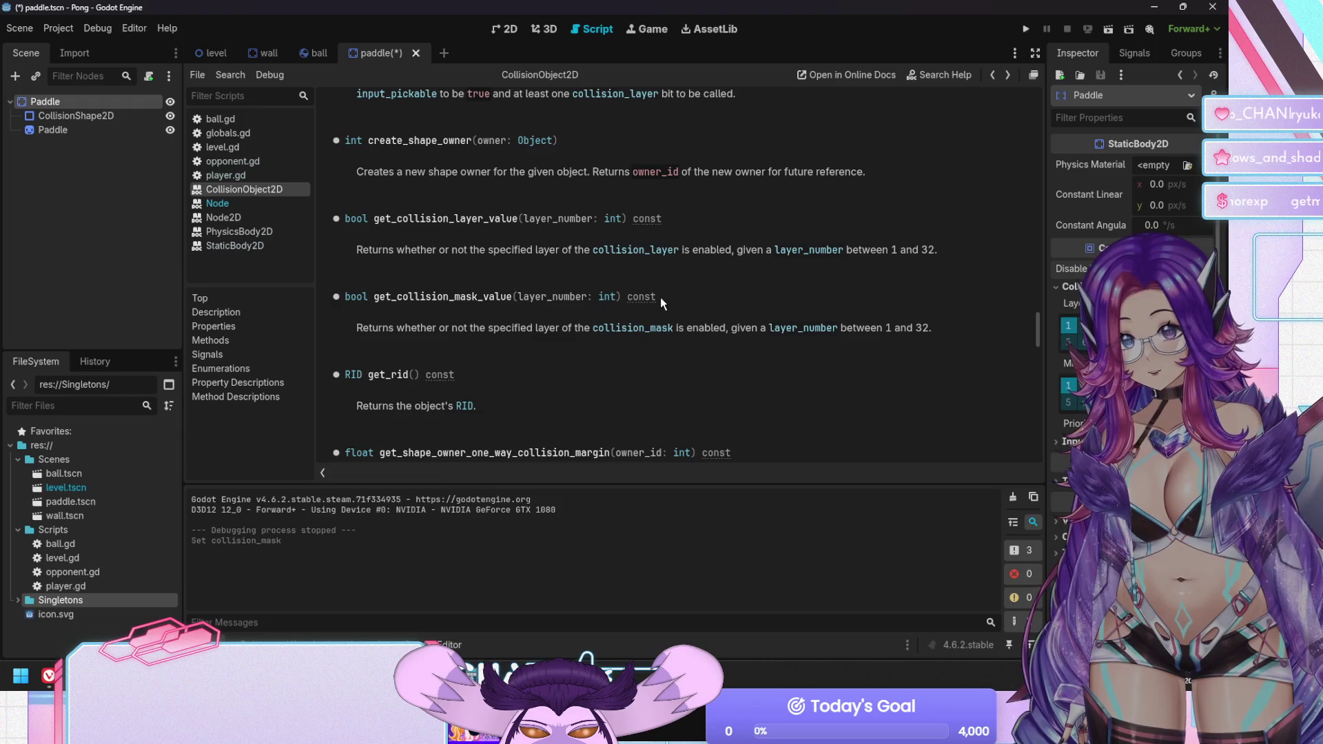
scroll(660, 303, "down", 1)
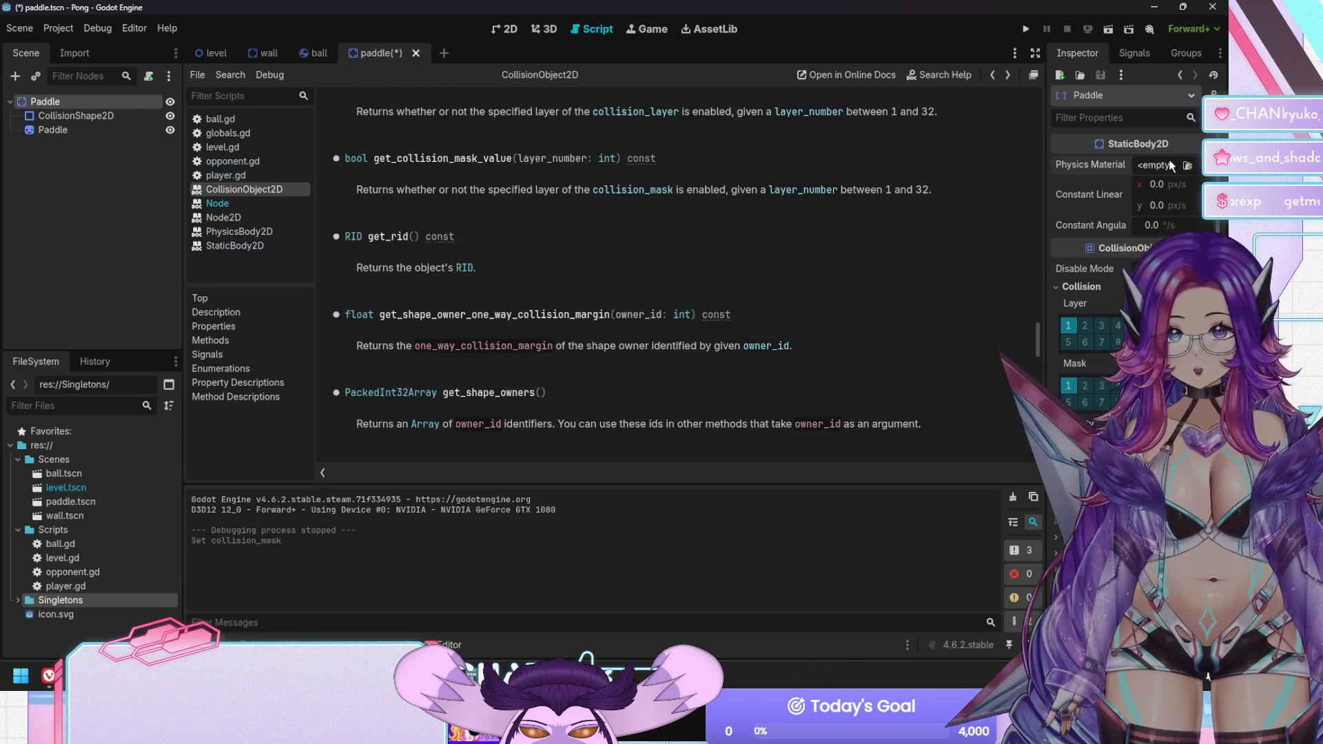
Give the Paddle a new PhysicsMaterial with friction 0.0 and bounce 1.0, then save paddle.tscn
left_click(1169, 166)
left_click(1166, 200)
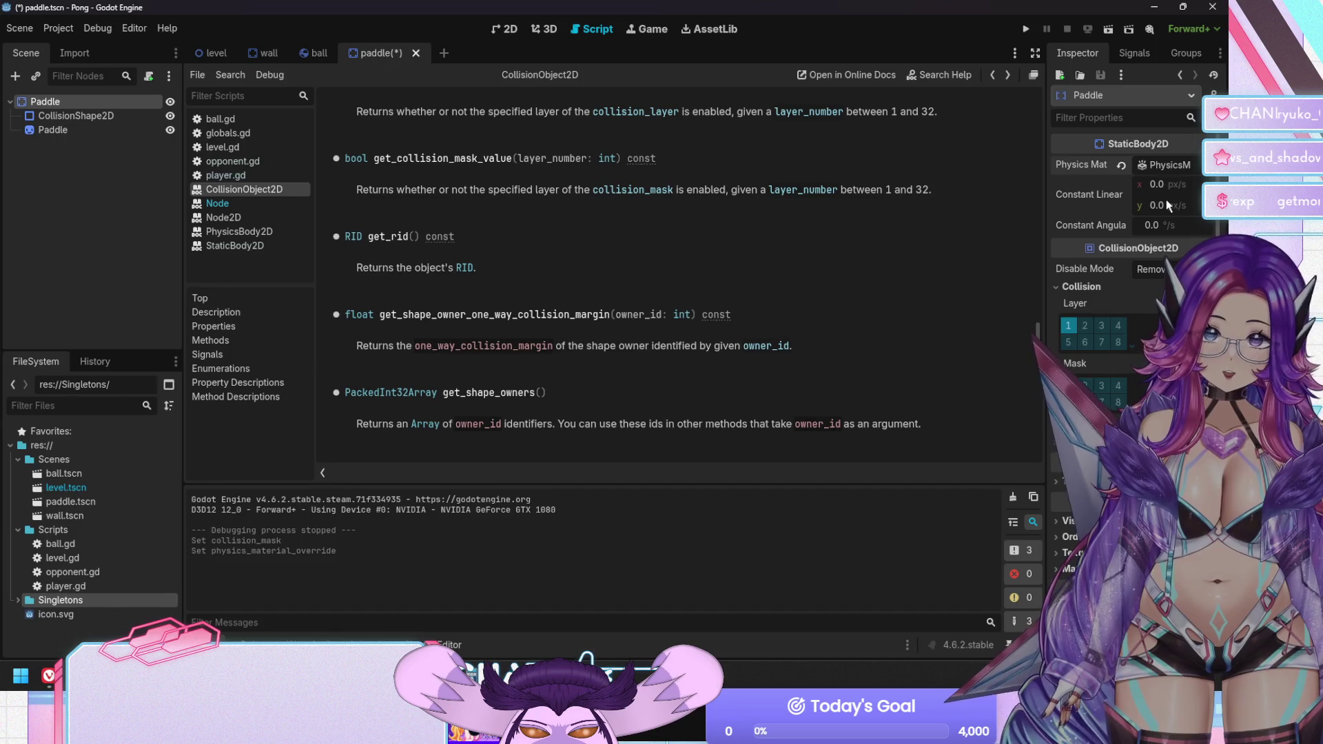
left_click(1163, 164)
mouse_move(1082, 191)
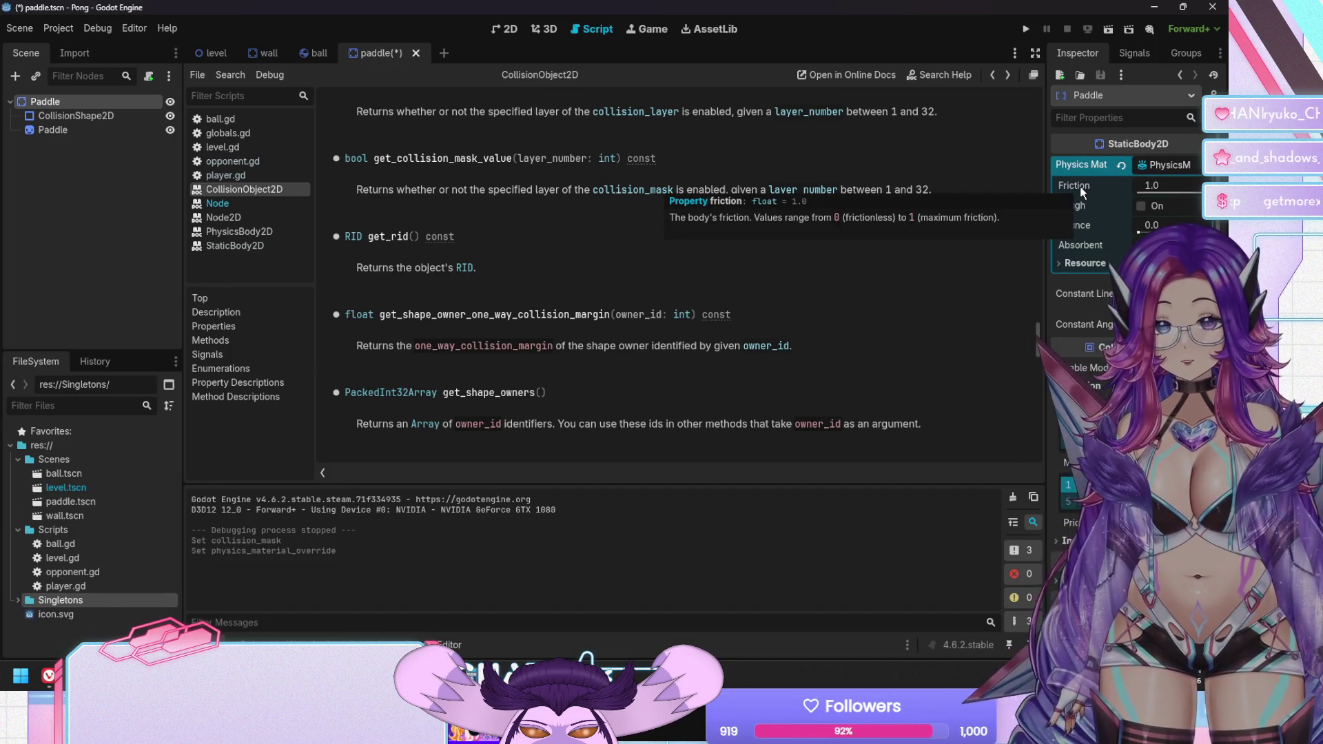
left_click_drag(1156, 194, 1132, 193)
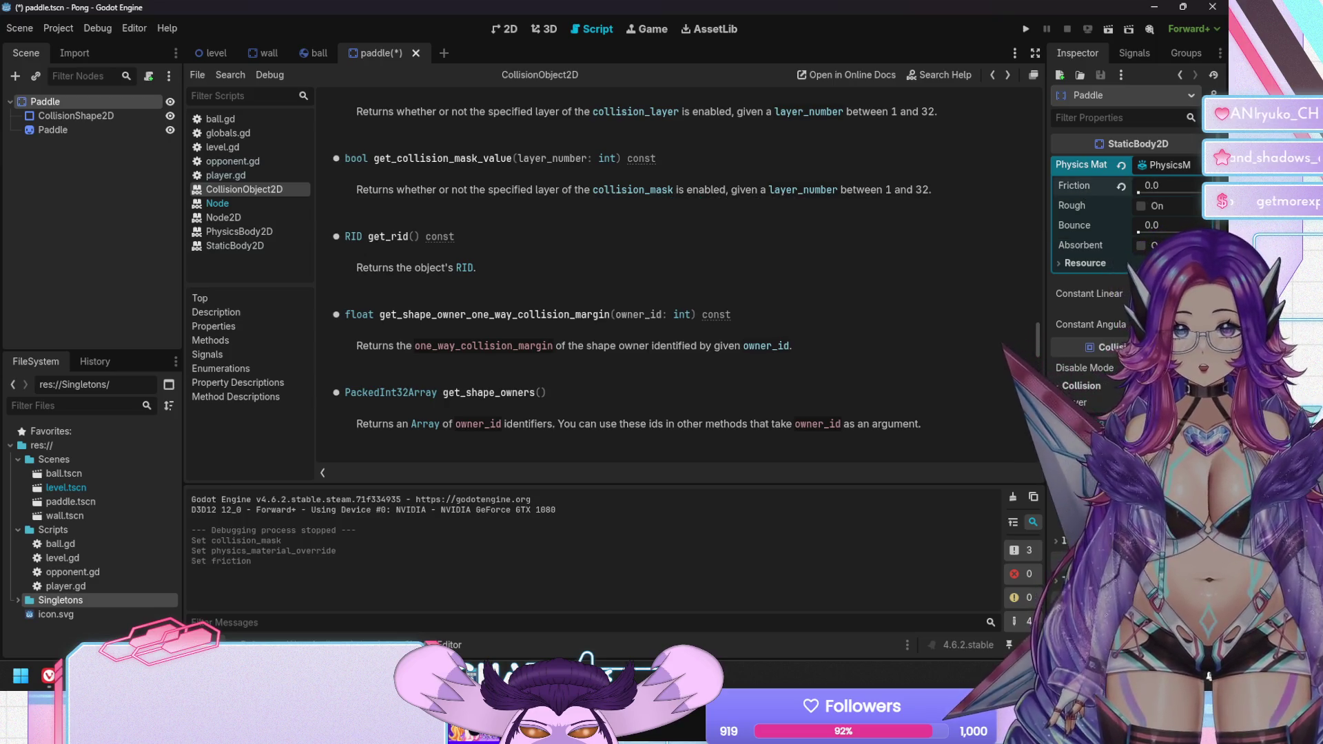
mouse_move(1079, 203)
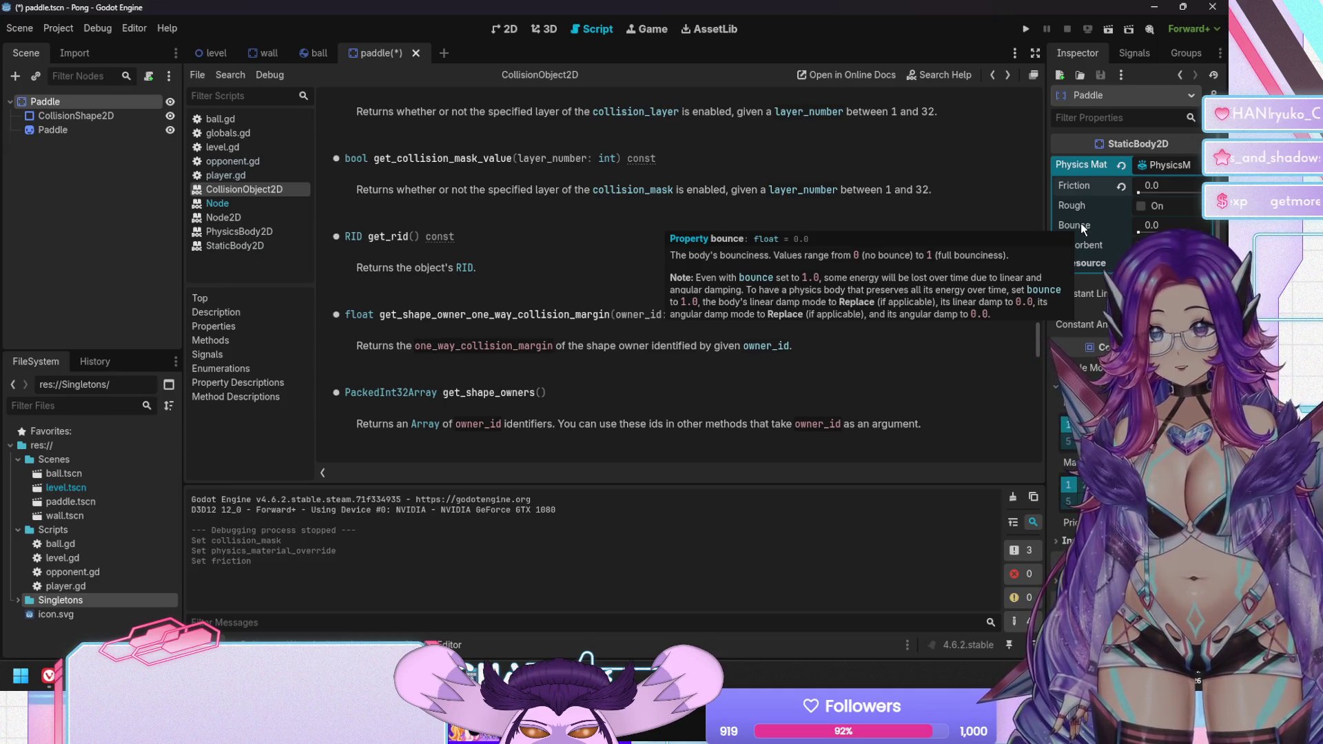
left_click_drag(1147, 227, 1206, 232)
left_click(1164, 225)
type("1")
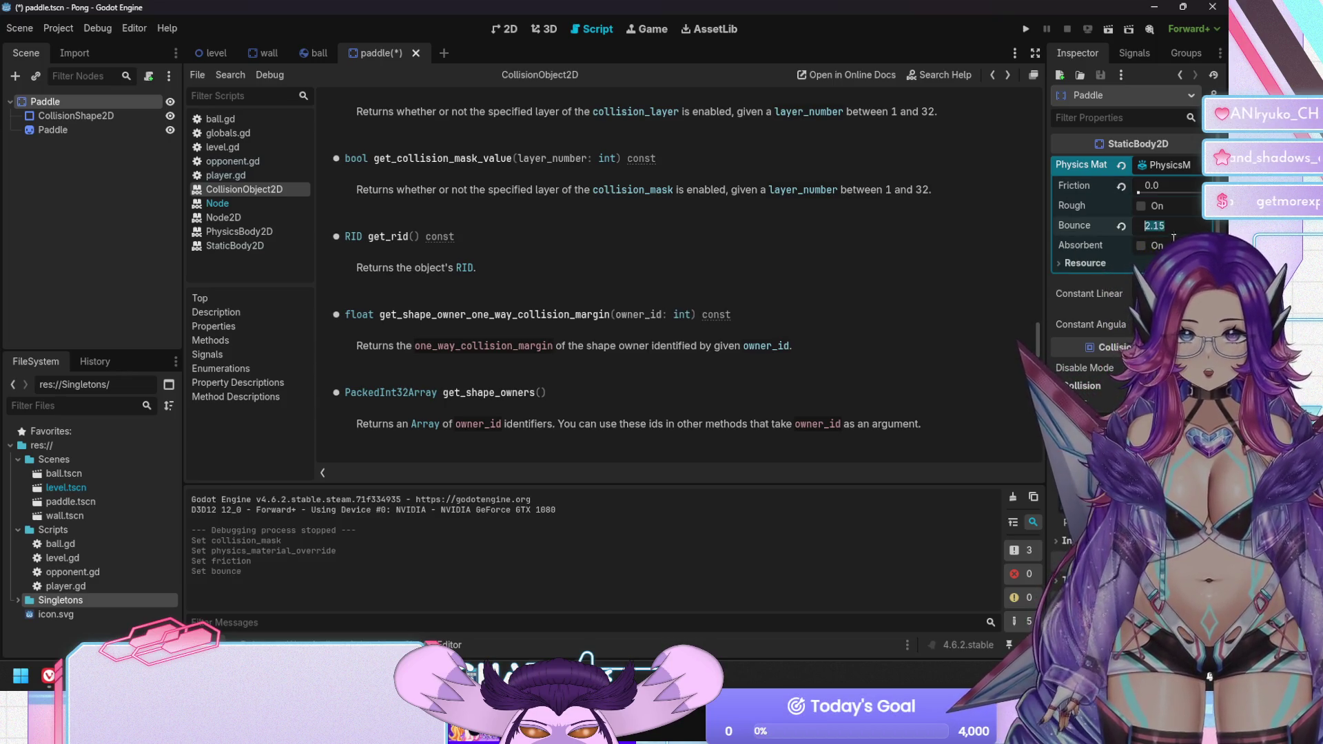
key("Return")
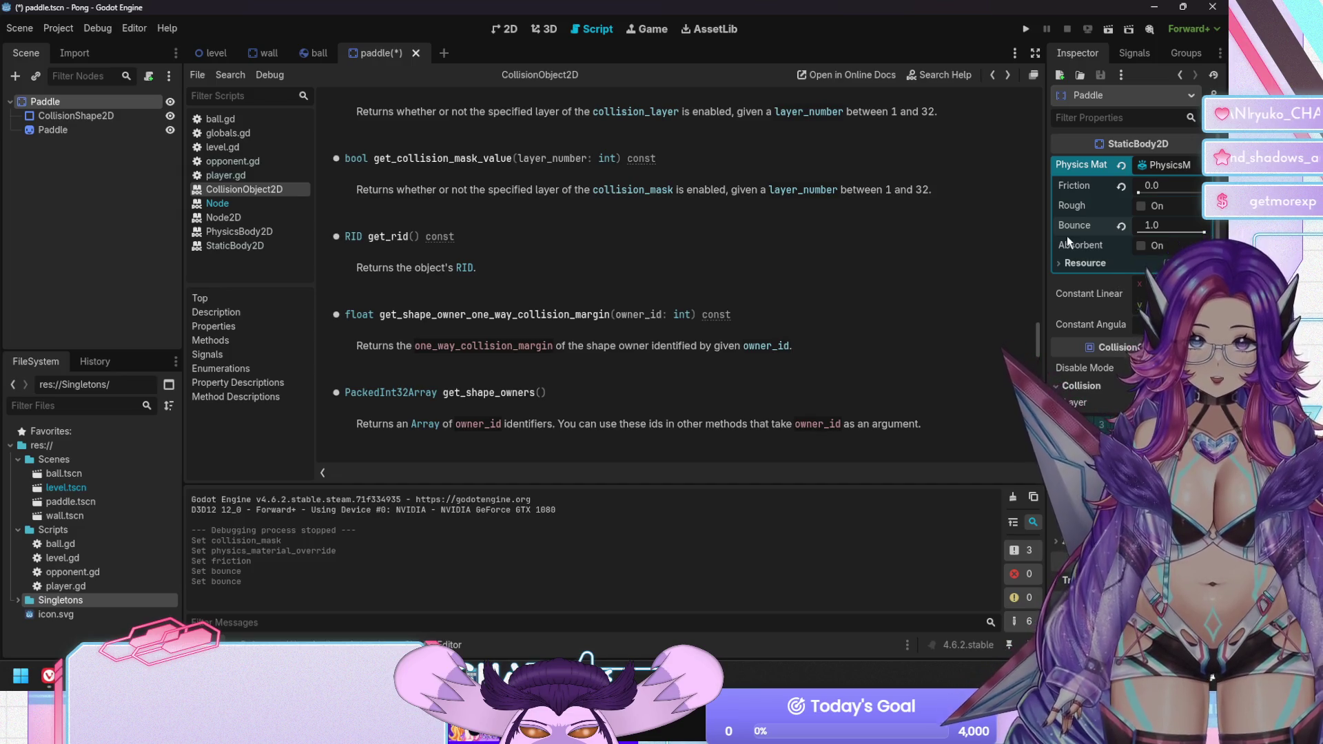
mouse_move(1079, 249)
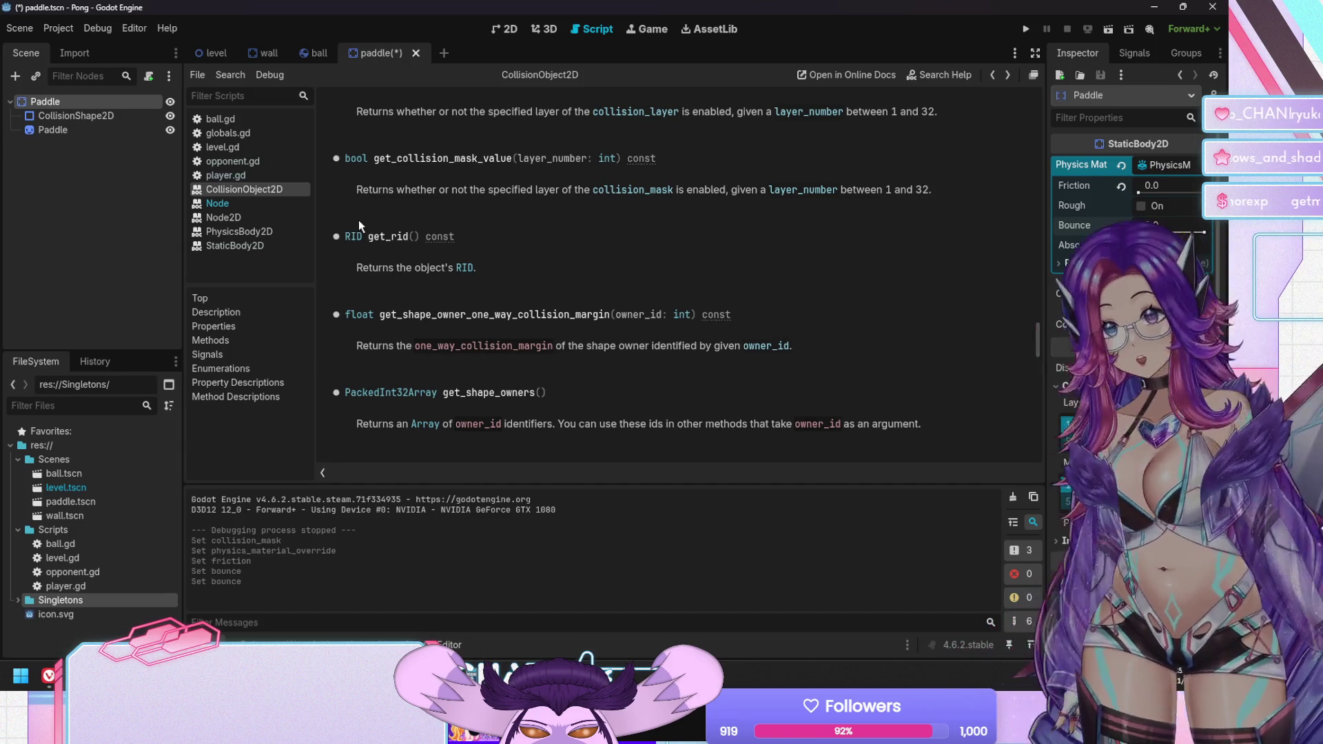
key("ctrl+s")
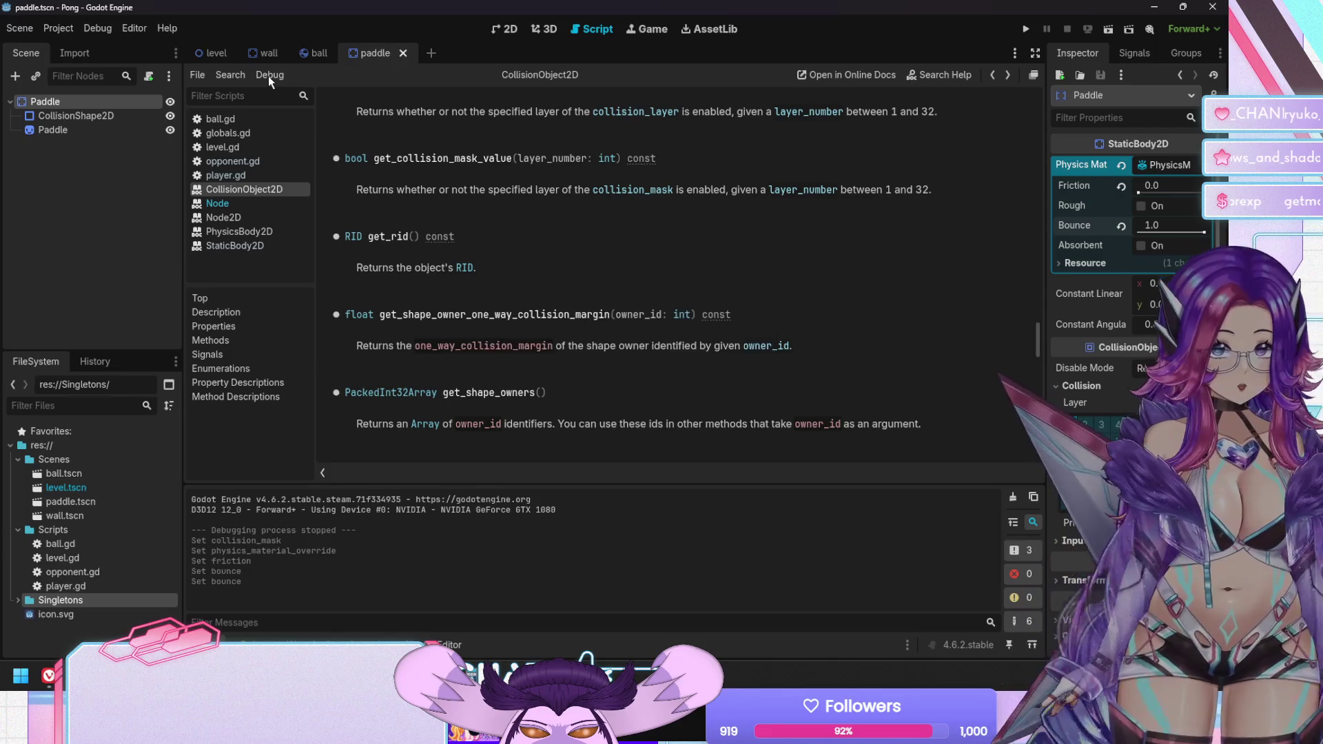
Look over the level, wall and ball scenes, then open player.gd from the level's Player paddle
left_click(207, 52)
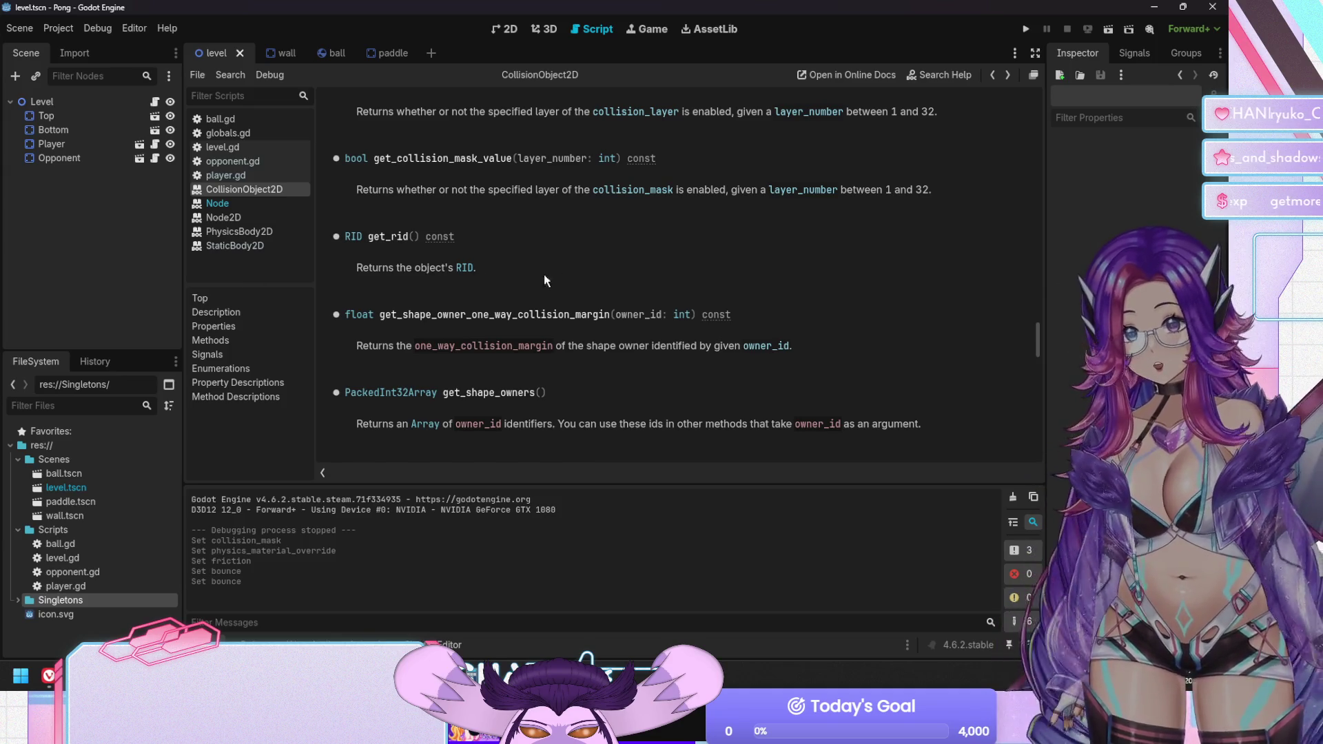
left_click(289, 53)
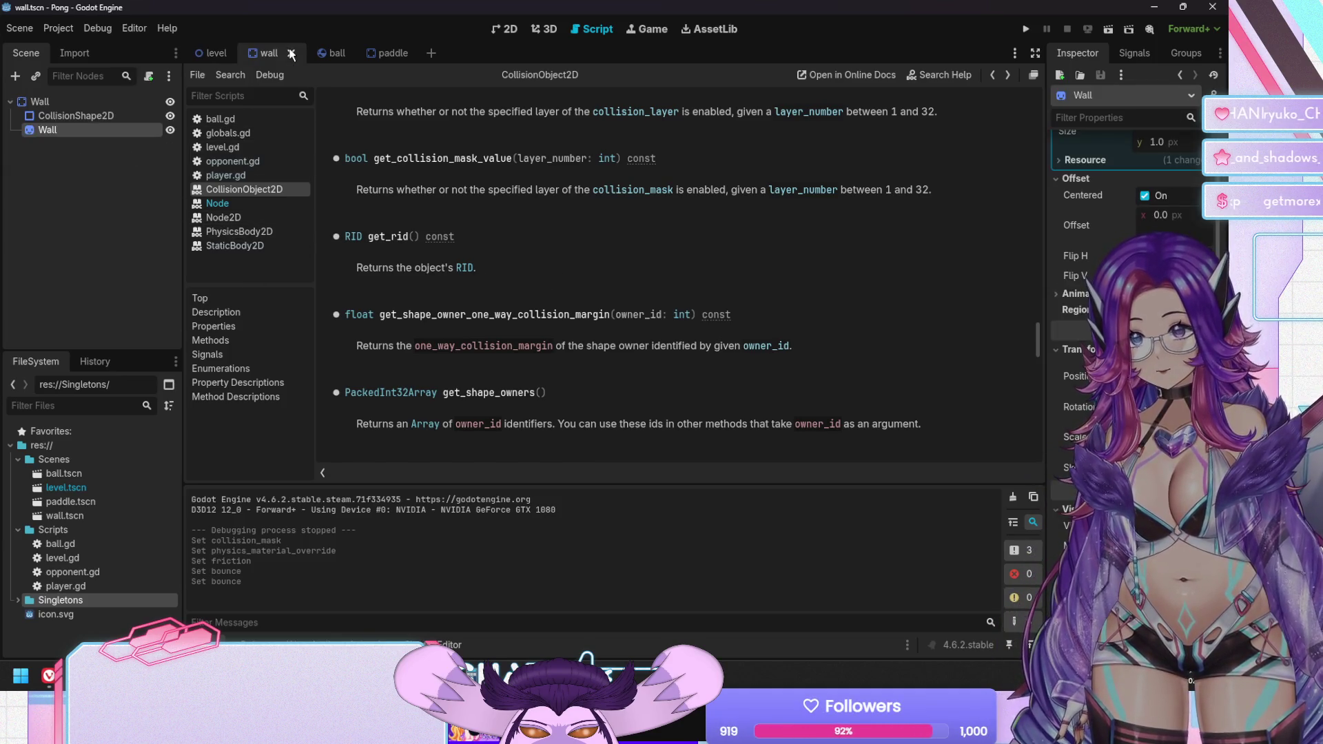
left_click(337, 51)
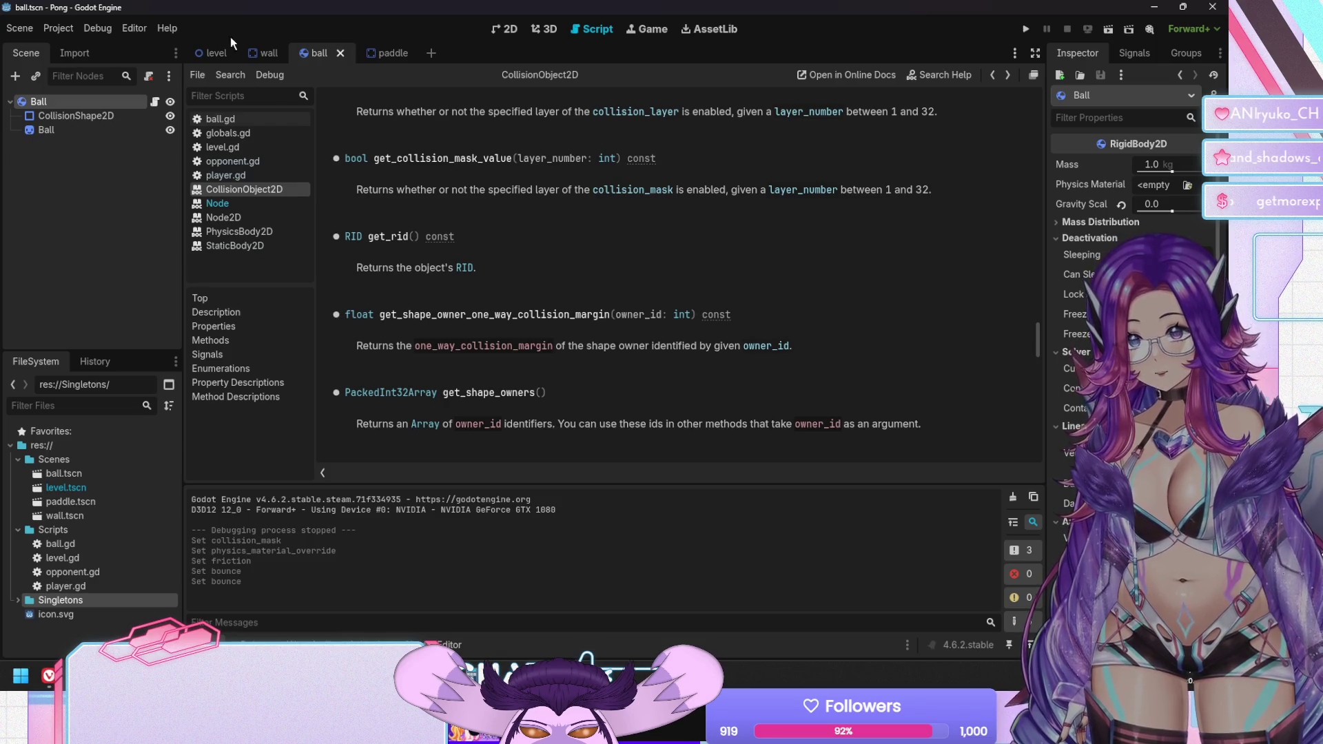
left_click(206, 52)
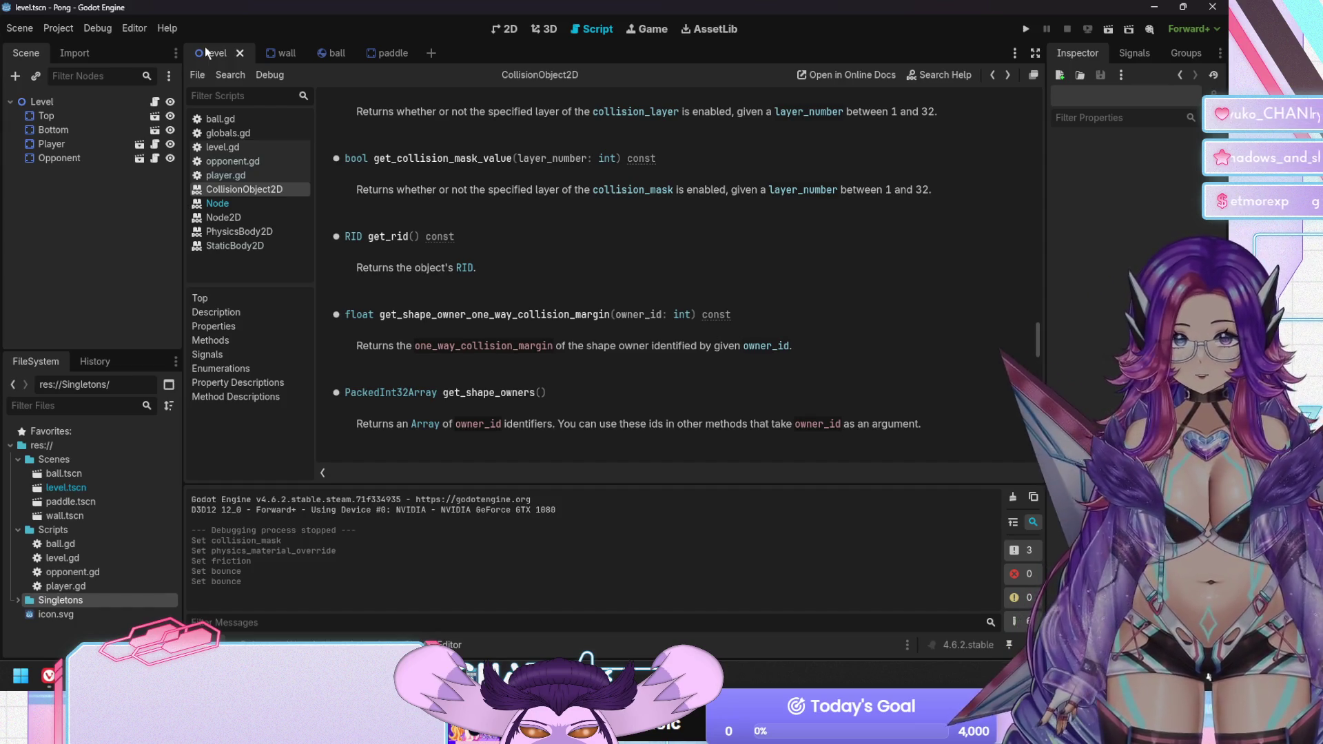
left_click(43, 142)
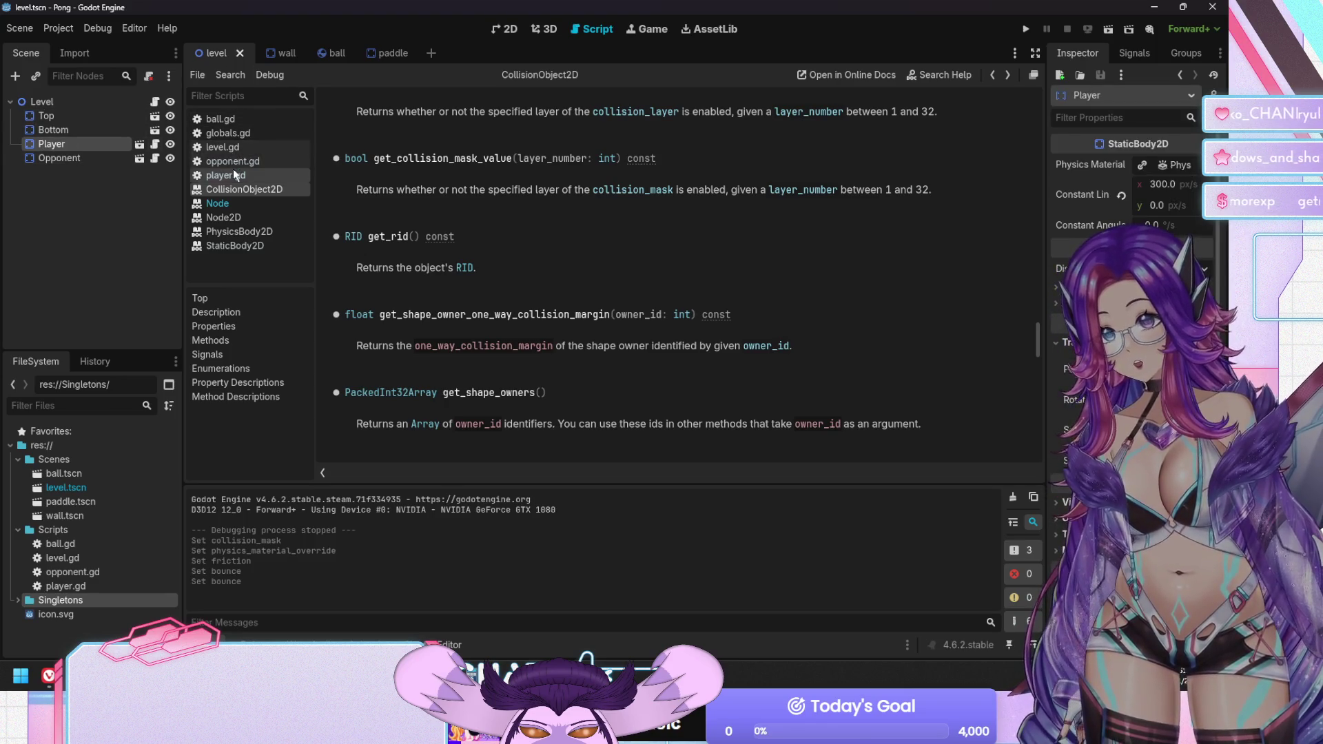
left_click(233, 175)
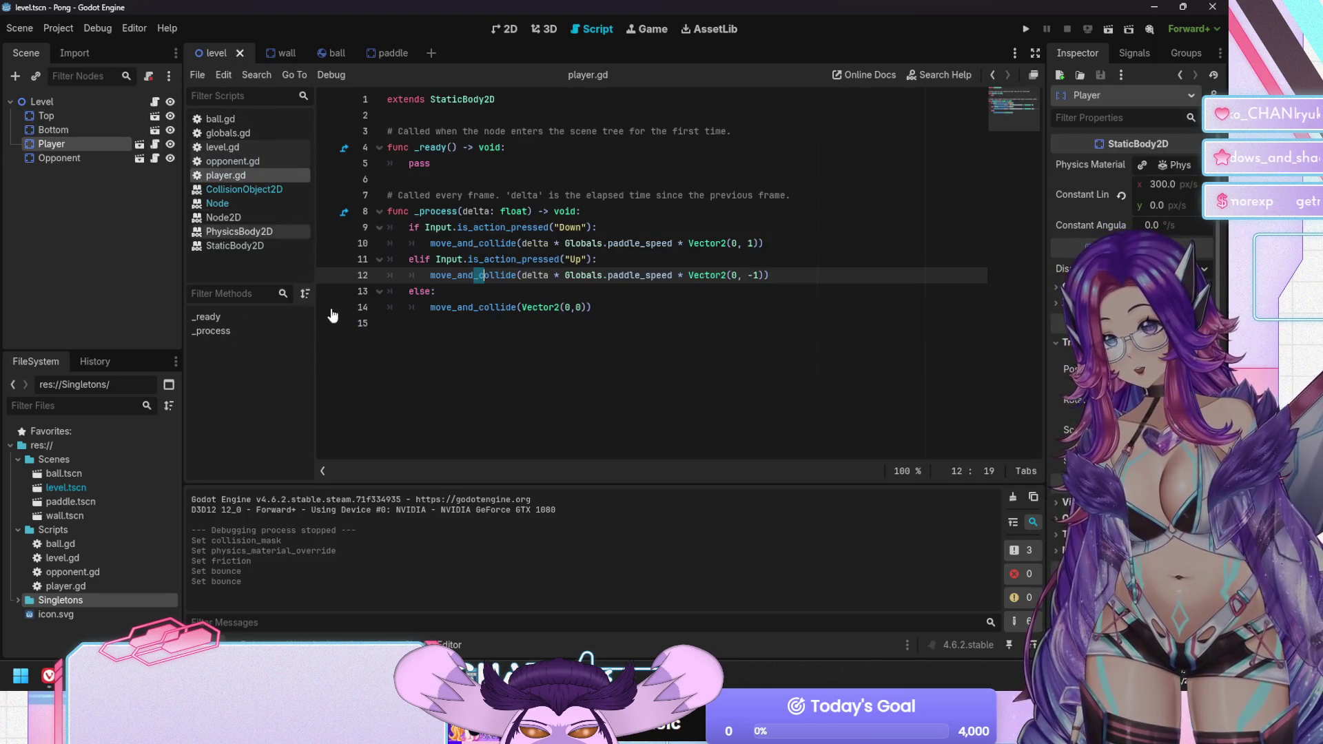
Glance at opponent.gd, return to player.gd, and test-run Pong with F5 before stopping it
left_click(238, 161)
left_click(438, 370)
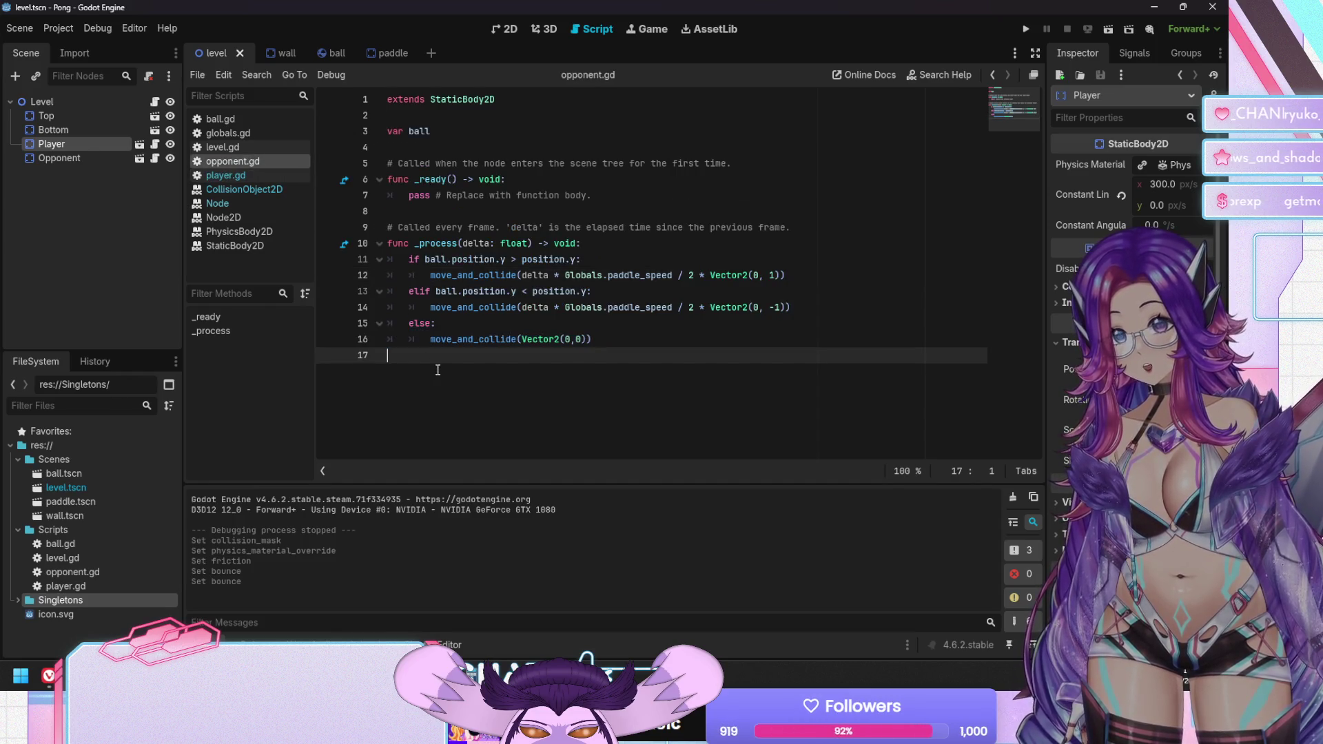
left_click(228, 176)
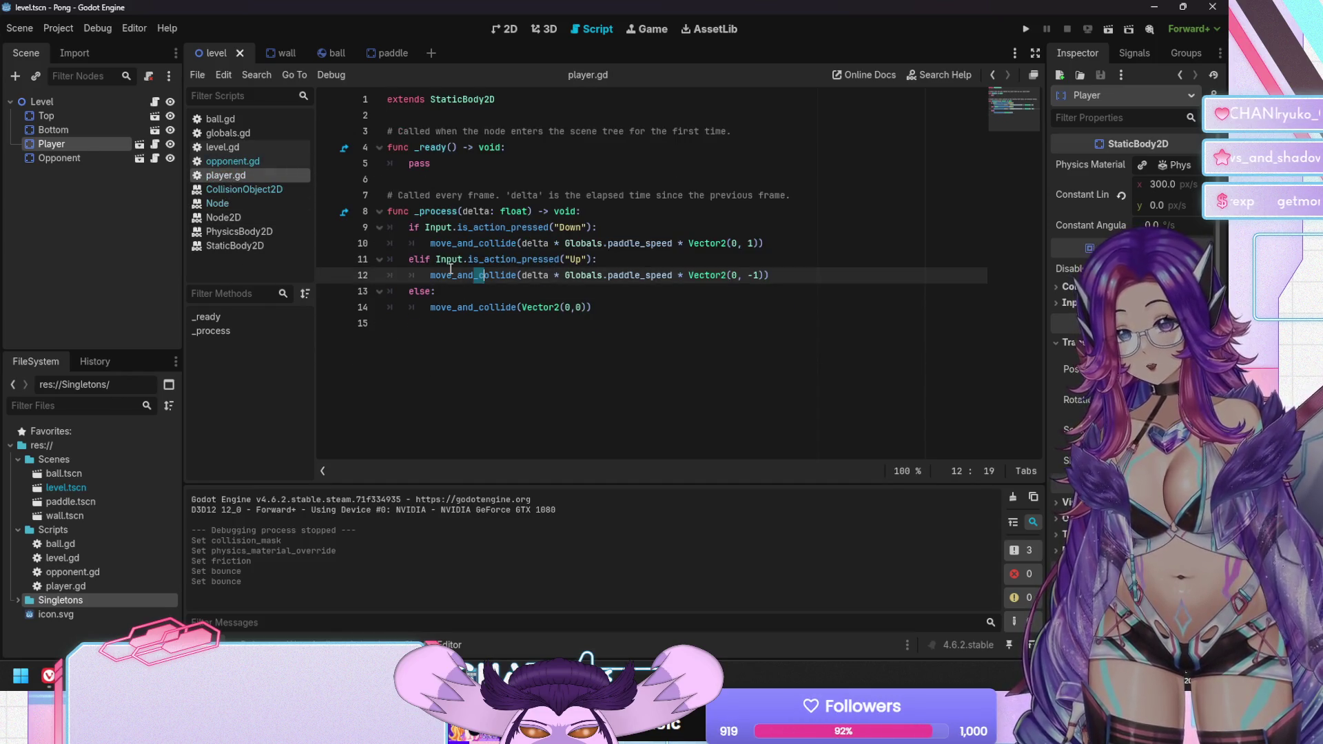
key("F5")
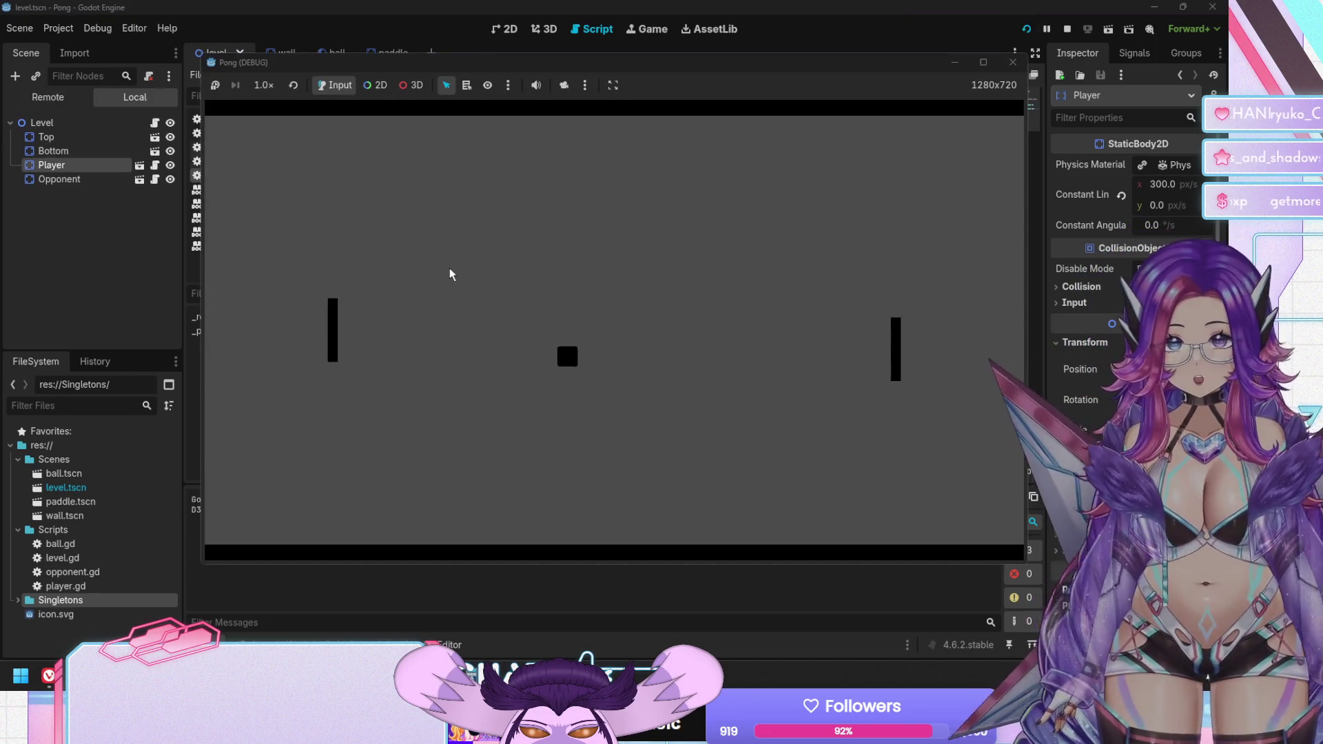
key("Down")
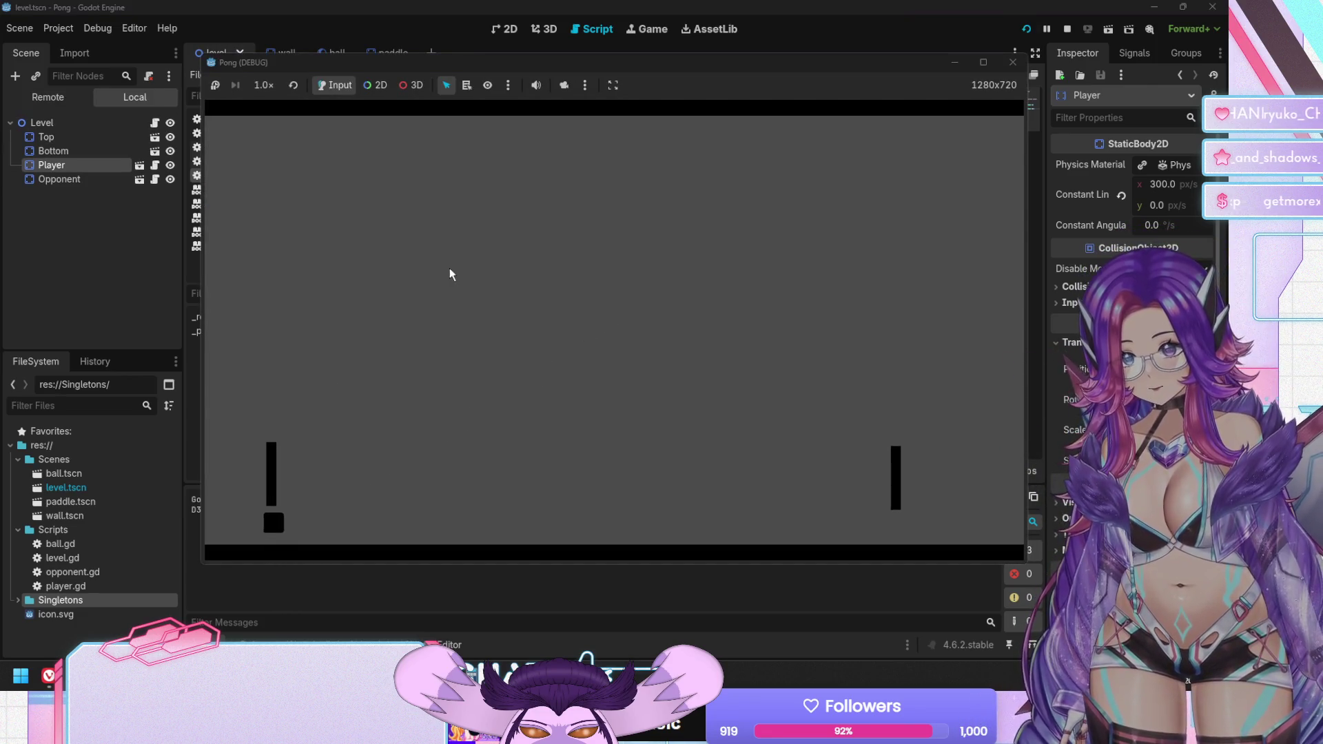
key("F8")
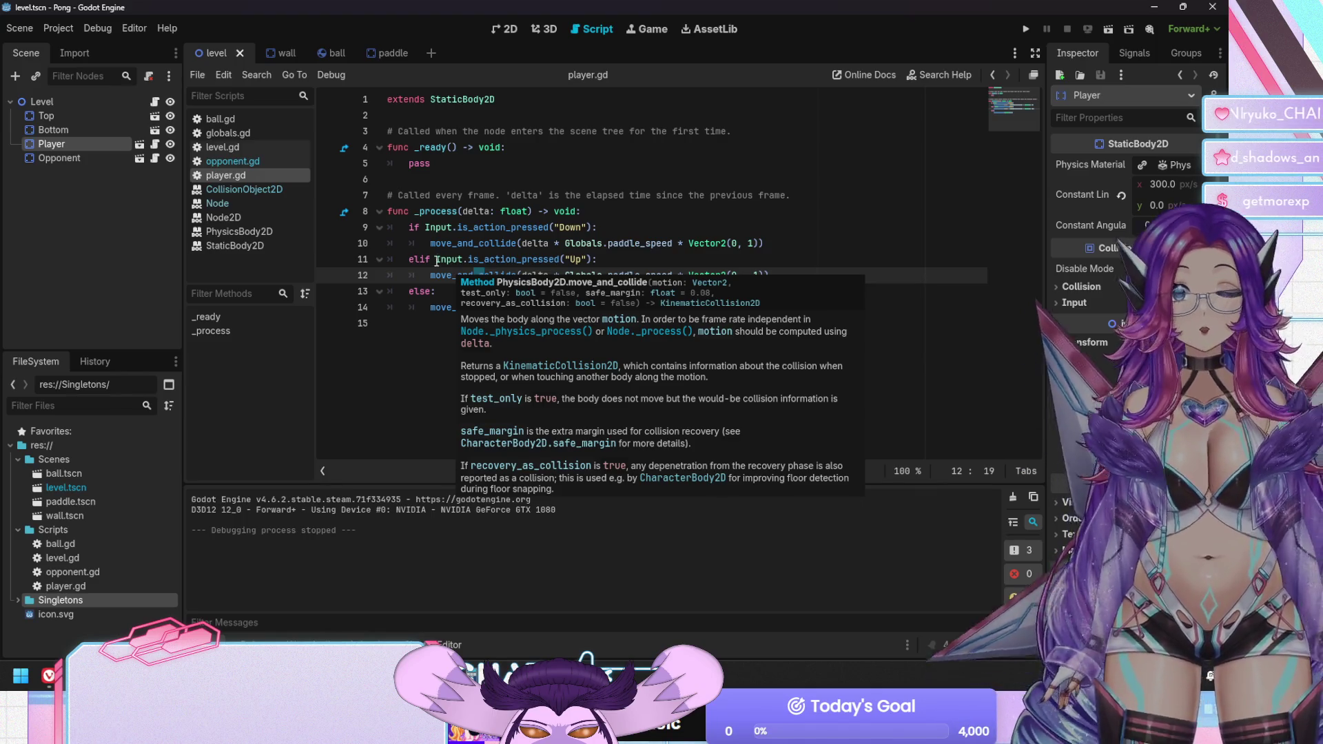
Switch to the paddle scene and open the move_and_collide documentation from the script
left_click(269, 55)
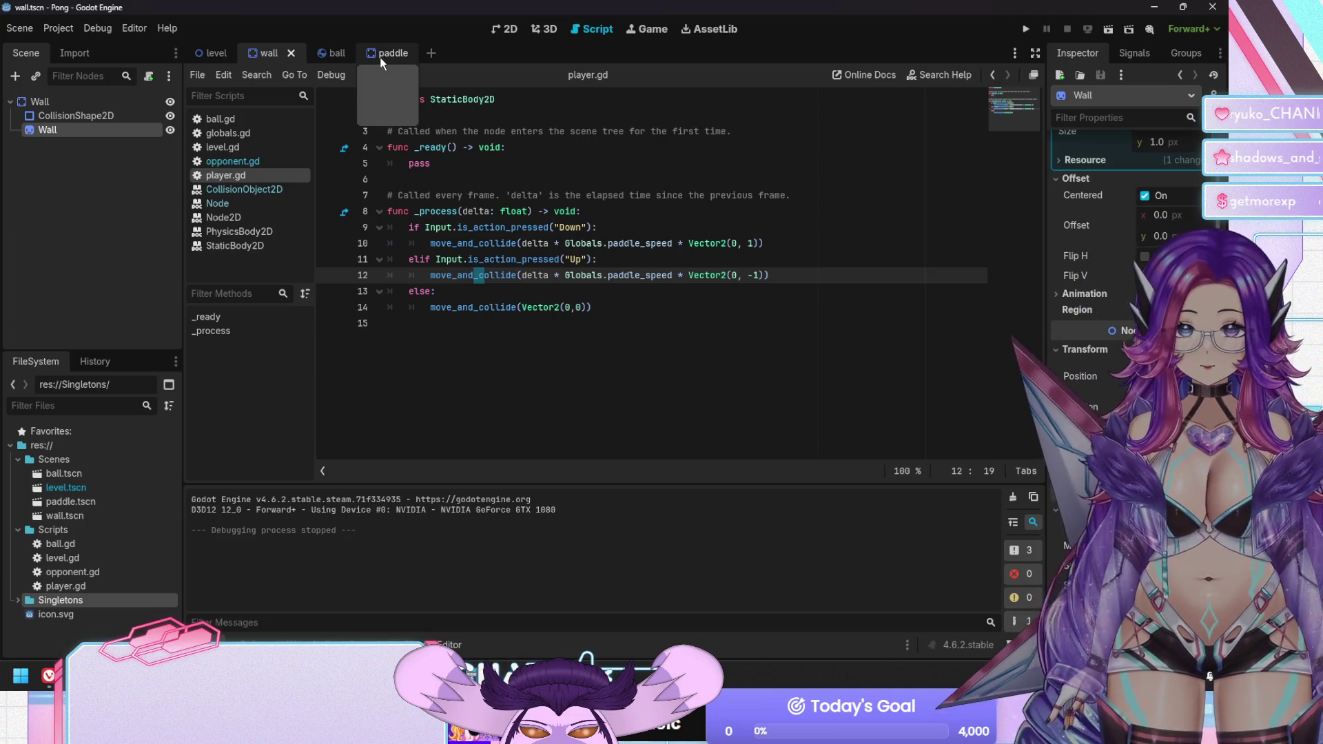
left_click(382, 55)
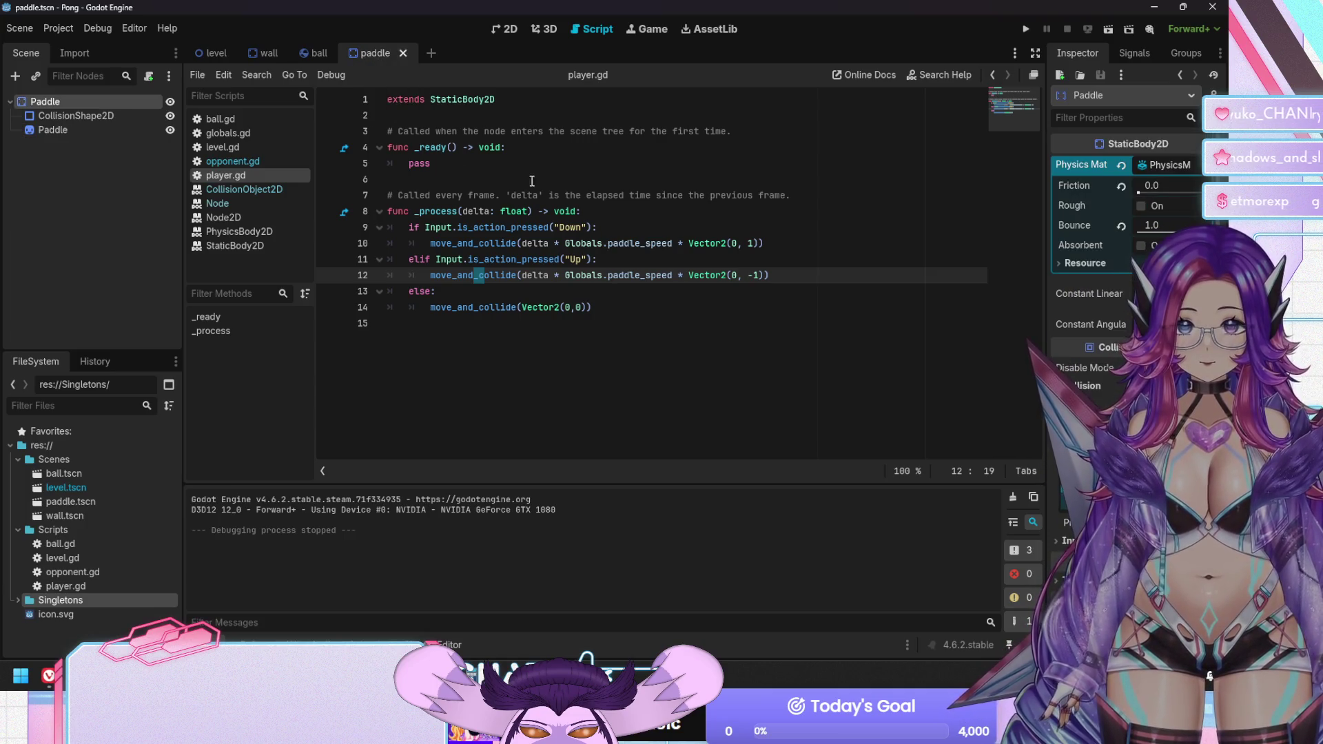
left_click(473, 297)
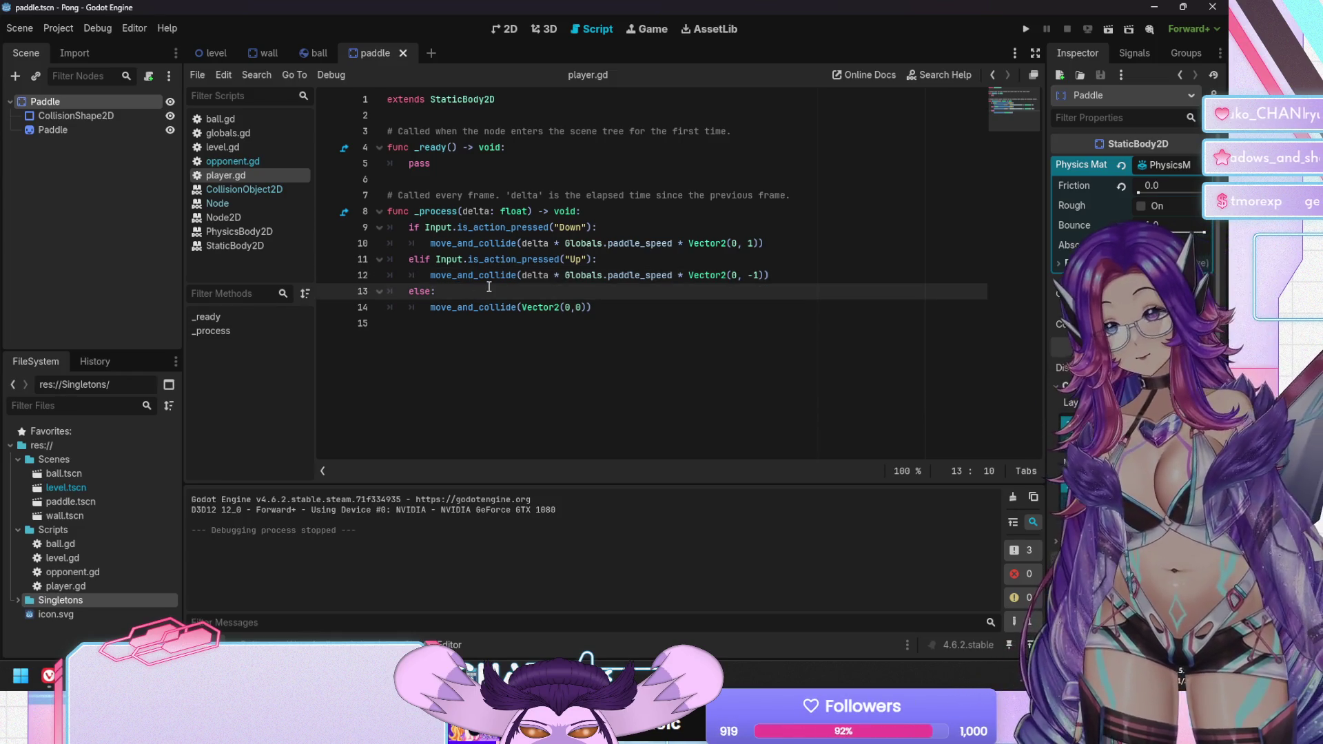
mouse_move(497, 274)
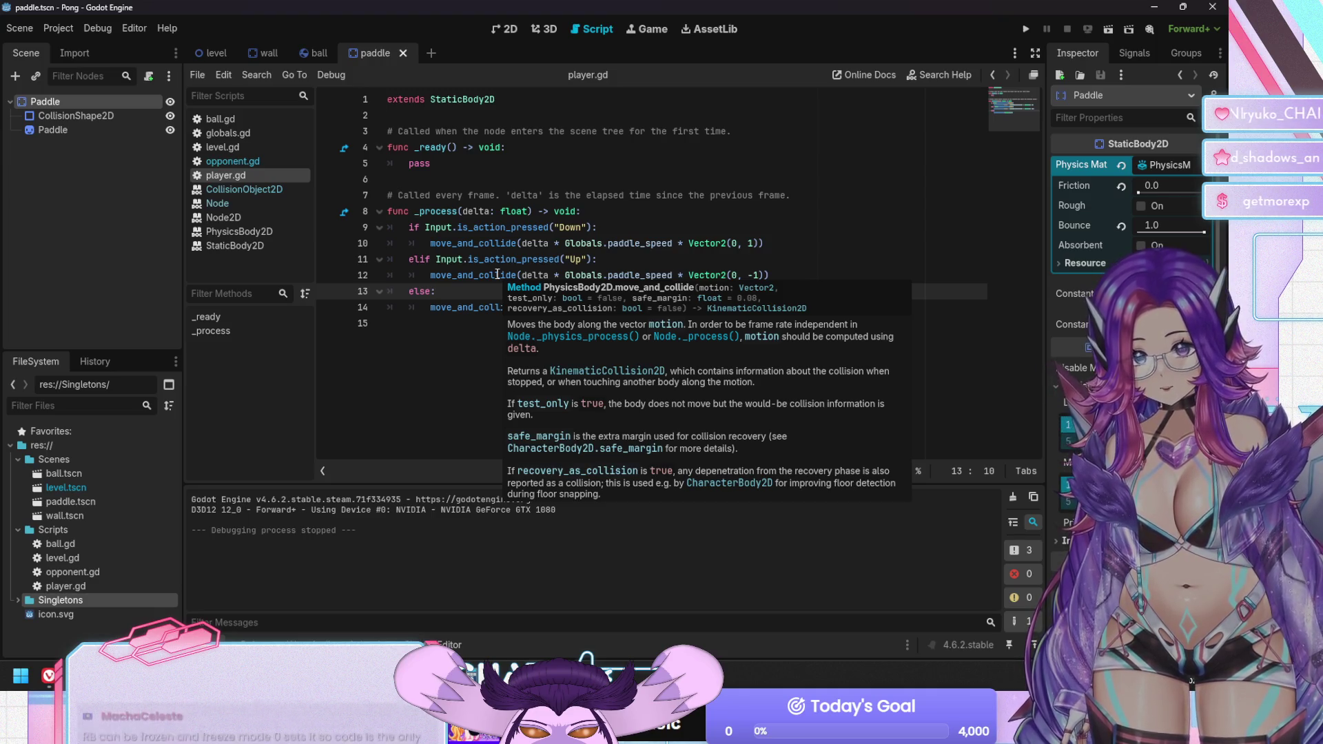
left_click(497, 274, "ctrl")
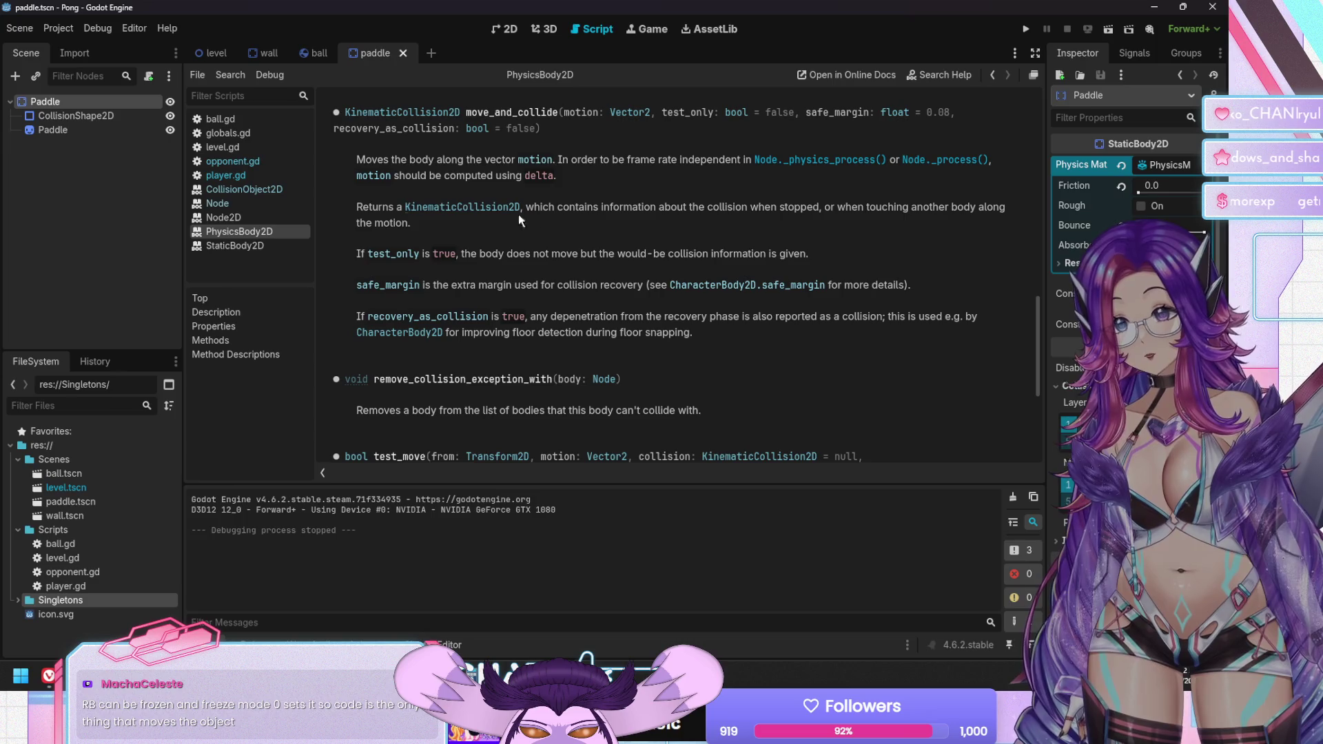
Read the move_and_collide docs, return to the paddle scene, and bring up its add-node options
scroll(467, 176, "down", 1)
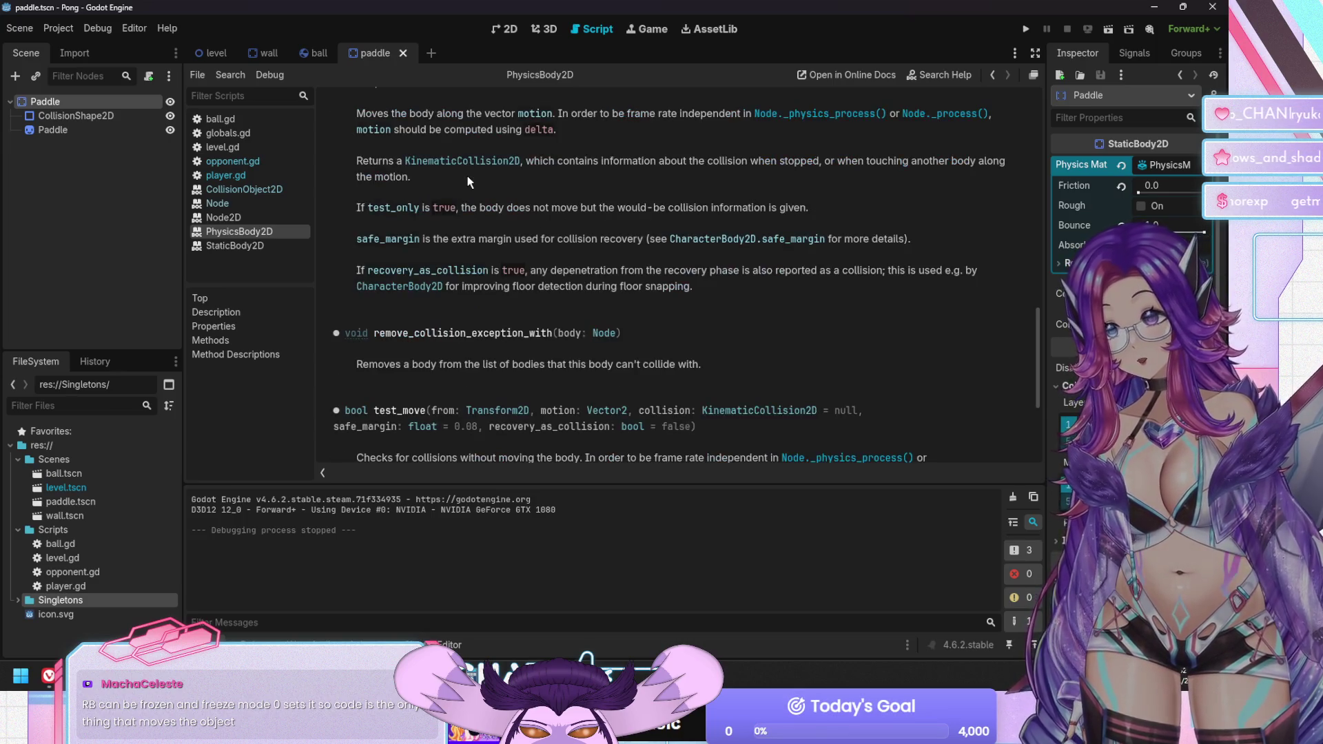
scroll(485, 164, "up", 1)
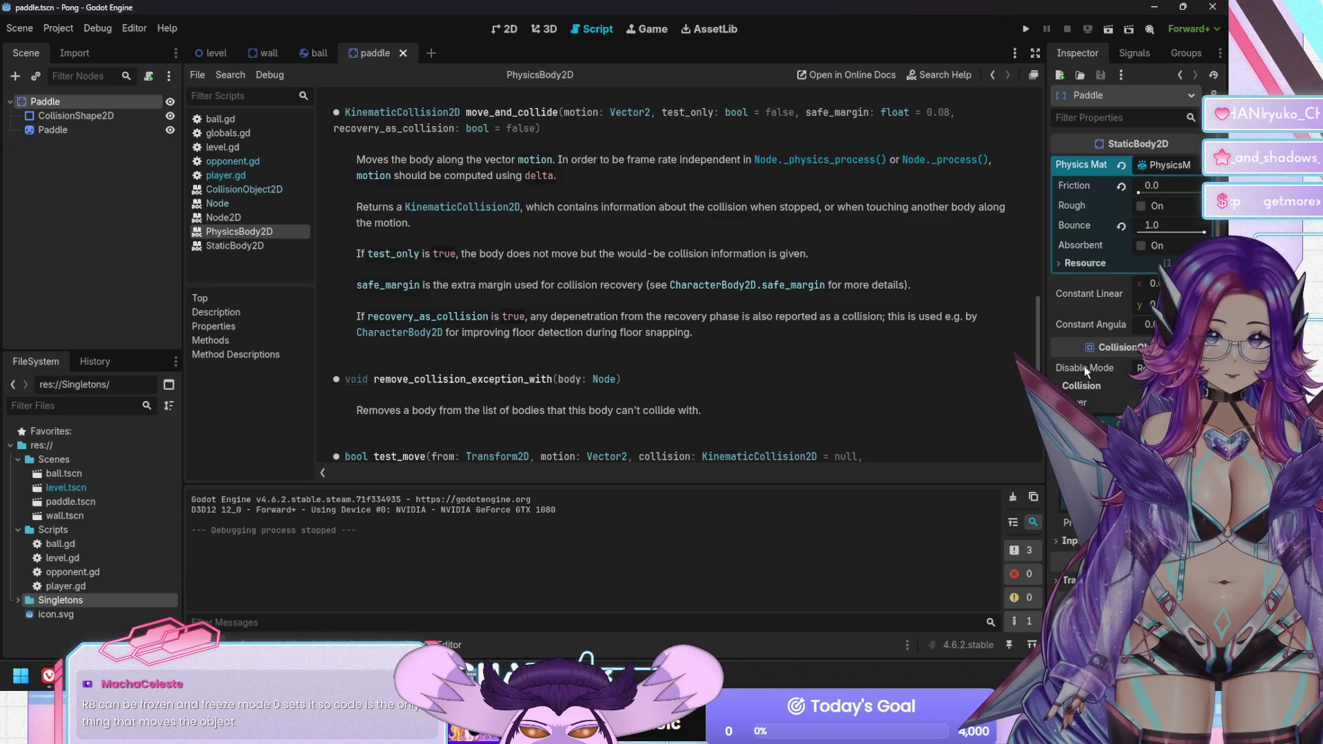
scroll(1096, 276, "down", 2)
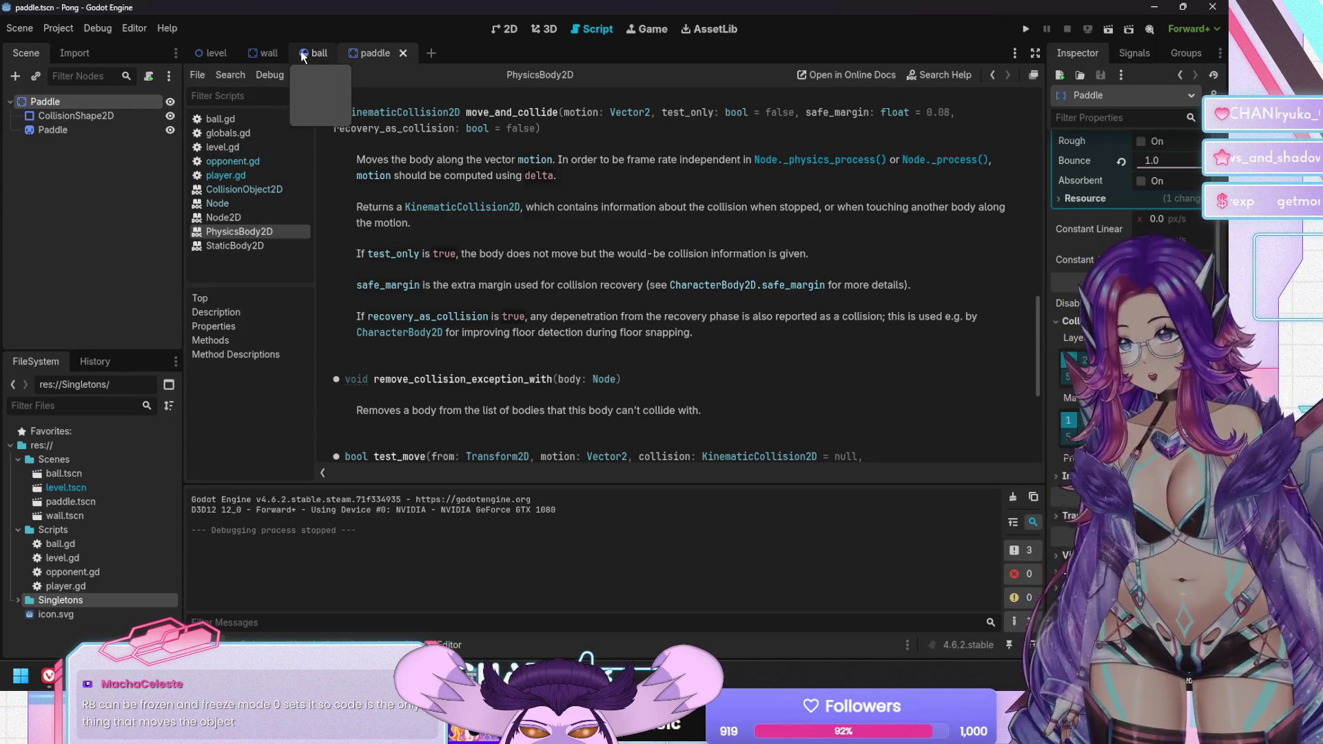
left_click(300, 53)
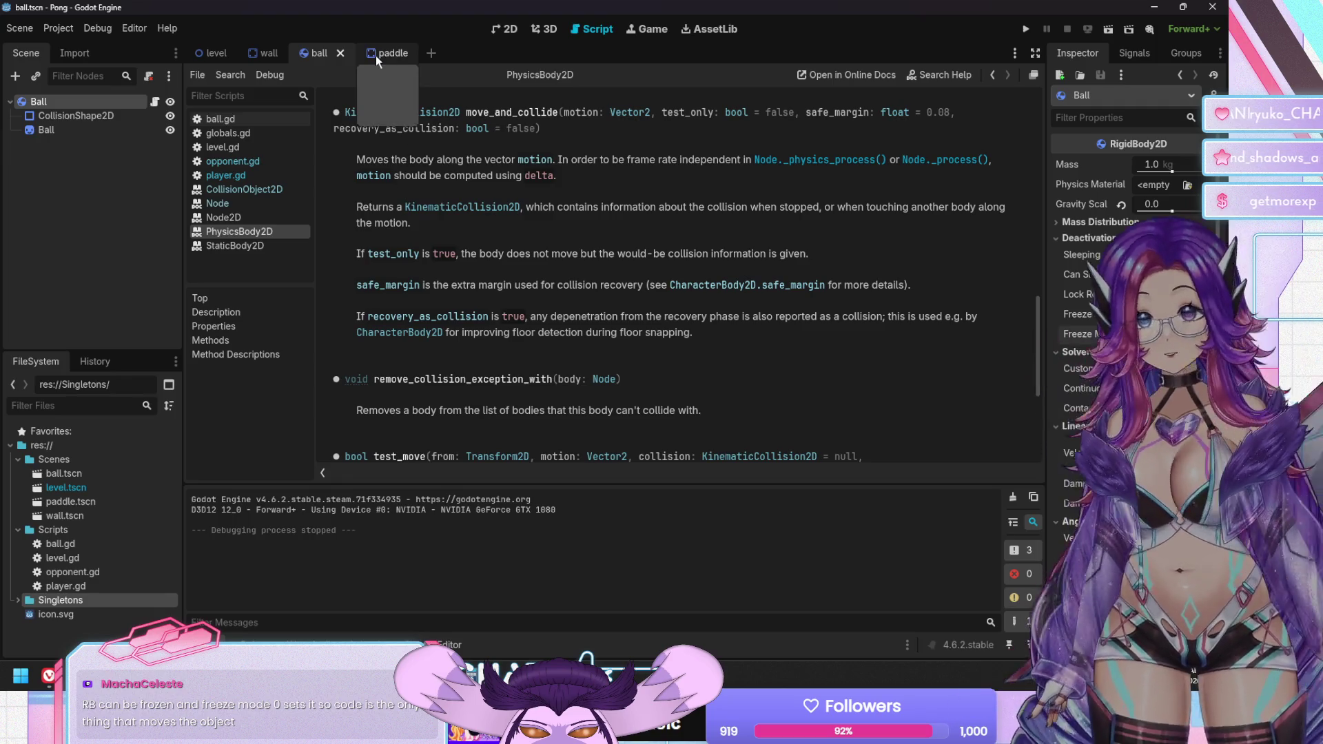
left_click(375, 54)
right_click(104, 195)
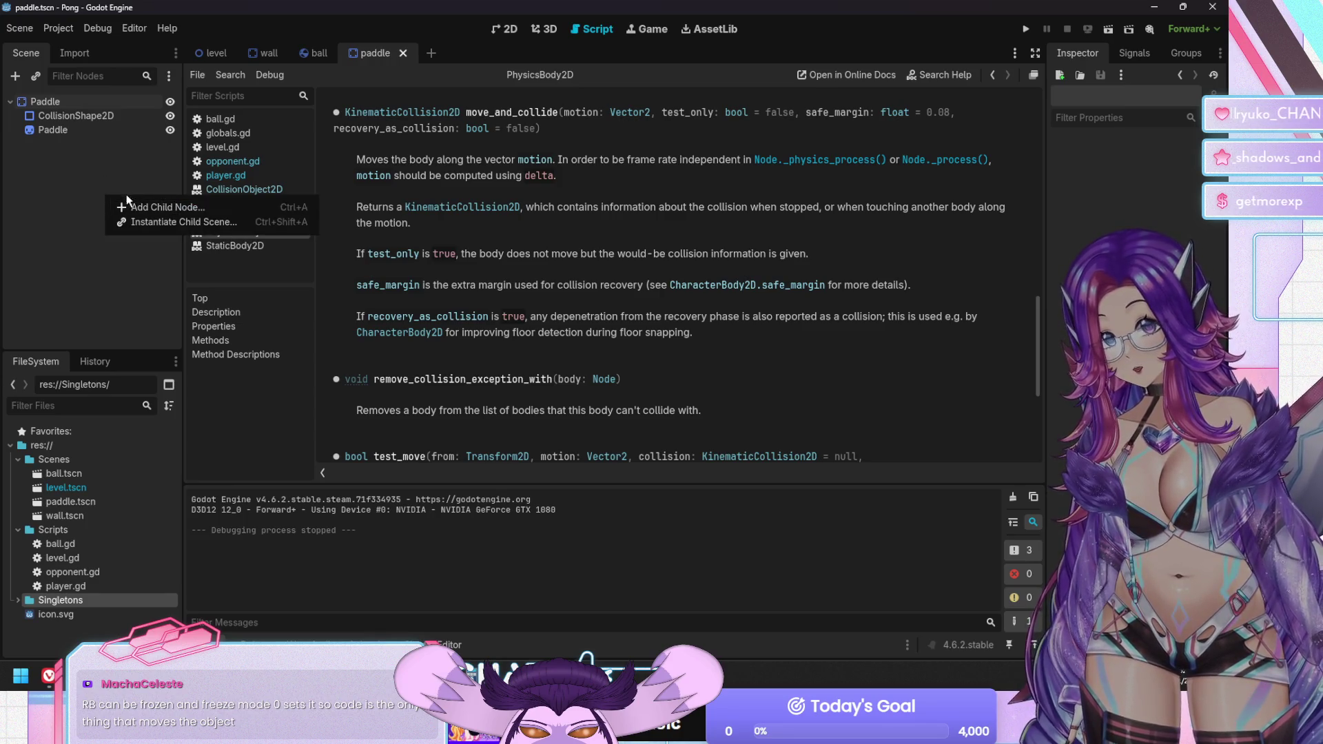
Add a RigidBody2D node, make it the scene root, and move CollisionShape2D under it
left_click(156, 221)
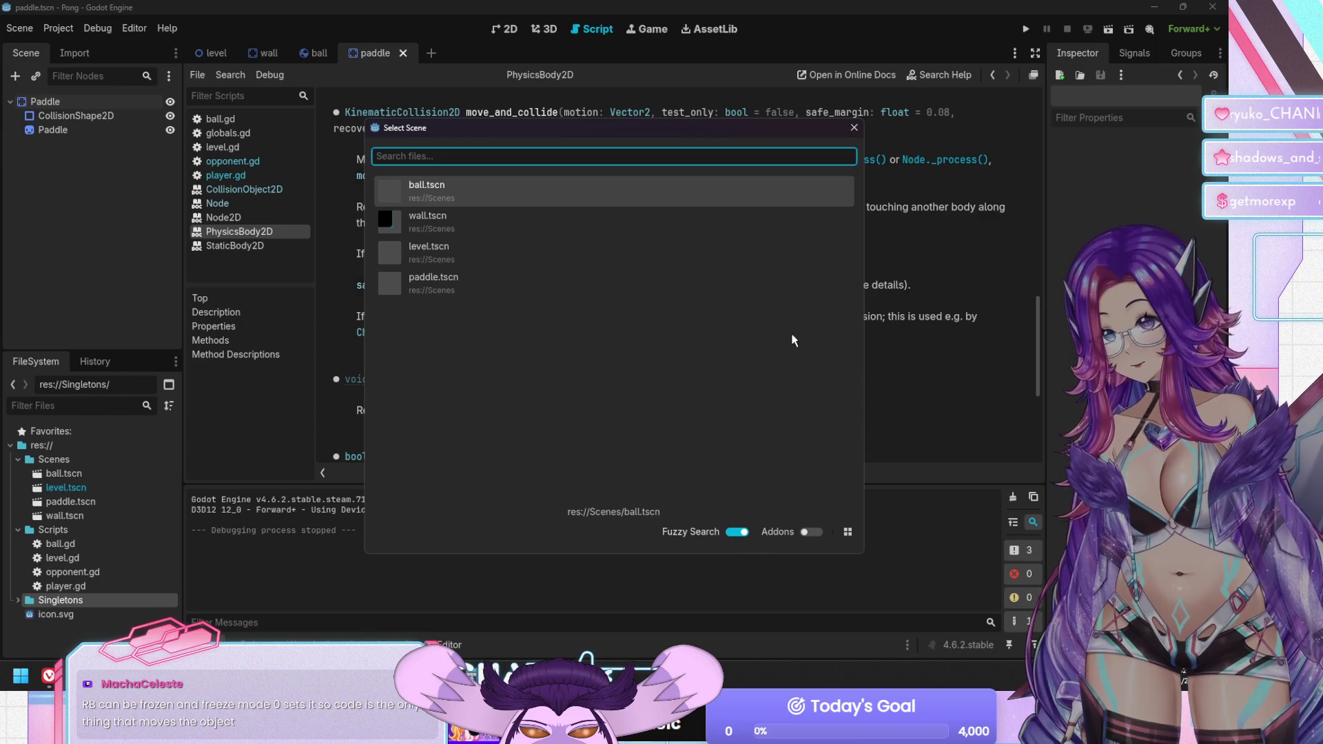
left_click(853, 128)
key("ctrl+a")
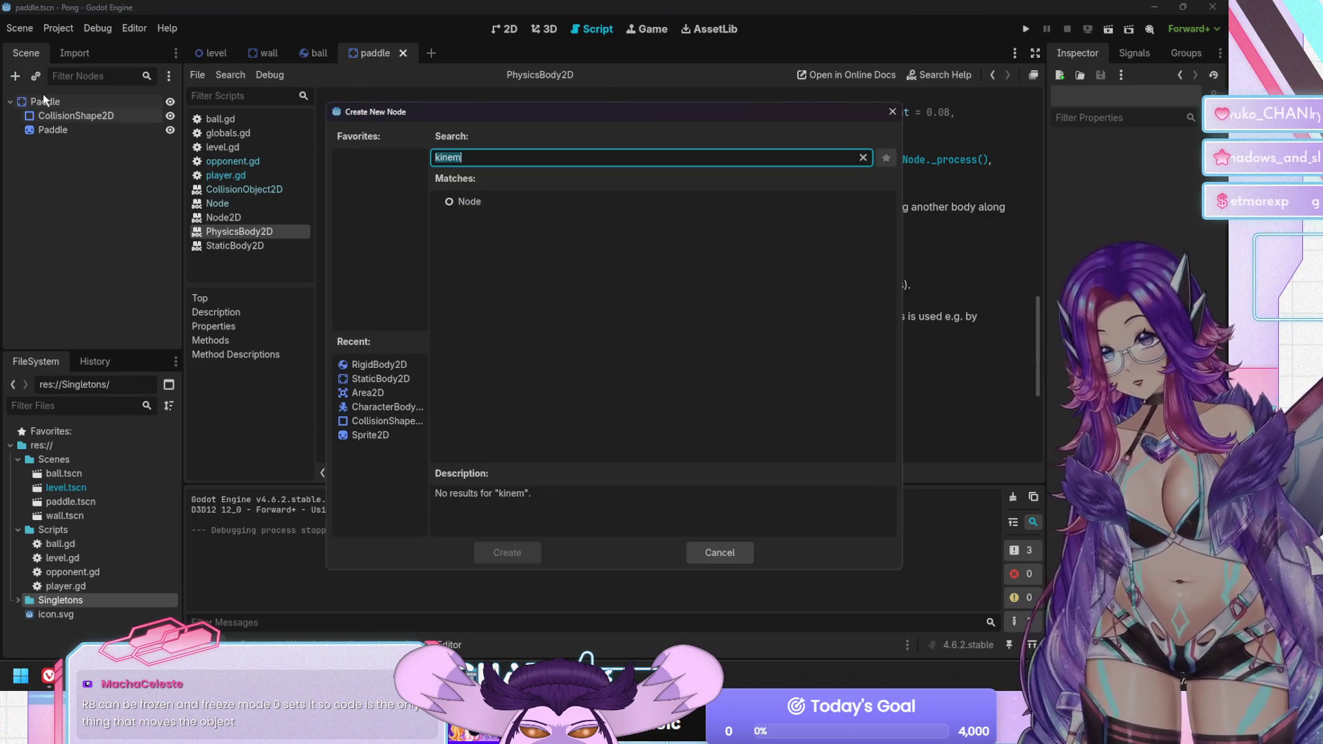
type("rigid")
key("Return")
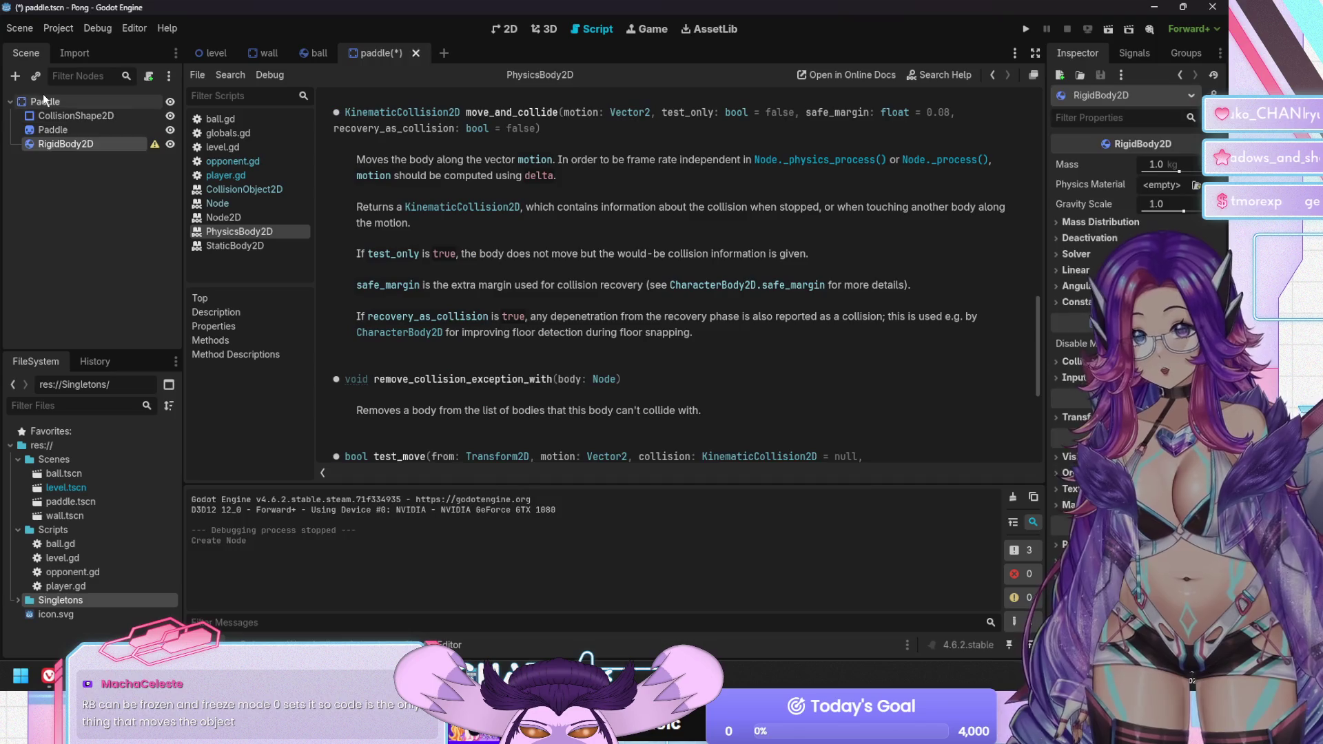
right_click(94, 142)
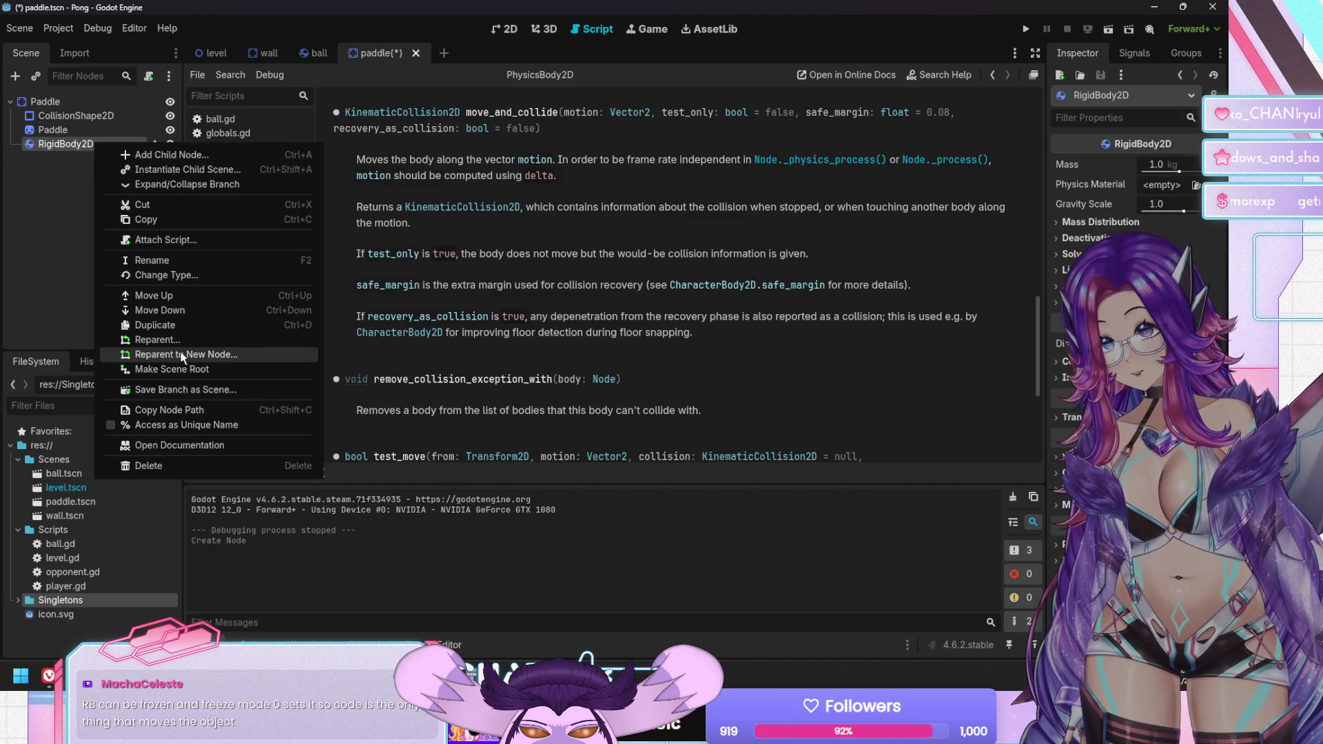
left_click(178, 371)
left_click_drag(55, 130, 68, 101)
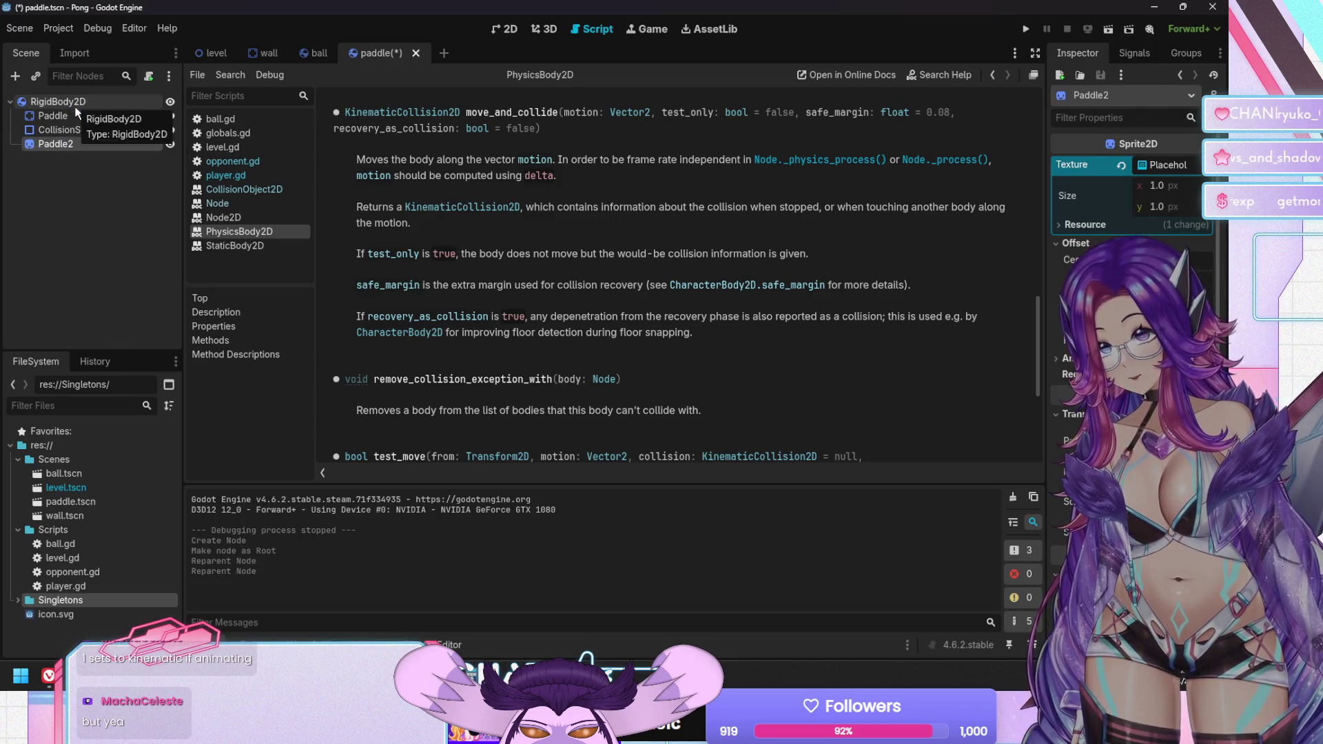
Clear the old Paddle node's physics material and save paddle.tscn
left_click(66, 117)
left_click(169, 116)
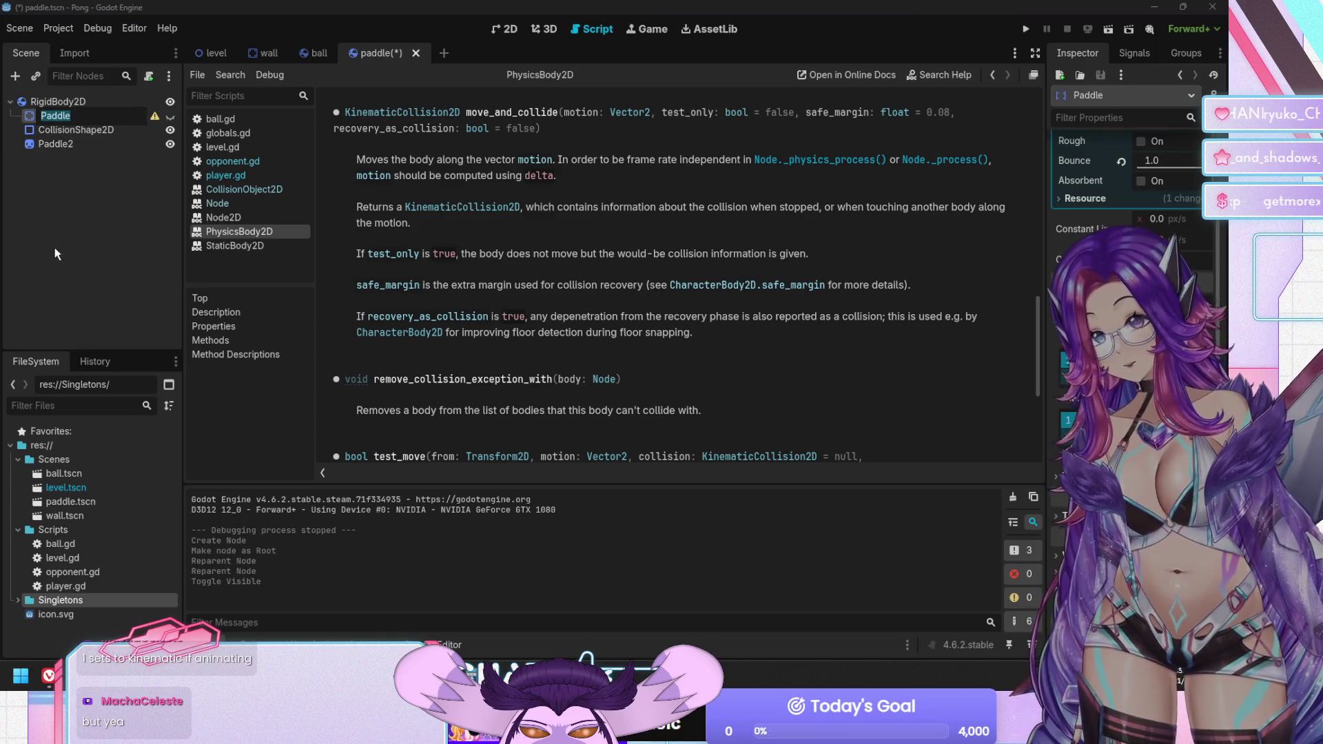
scroll(1163, 207, "up", 2)
left_click(1163, 164)
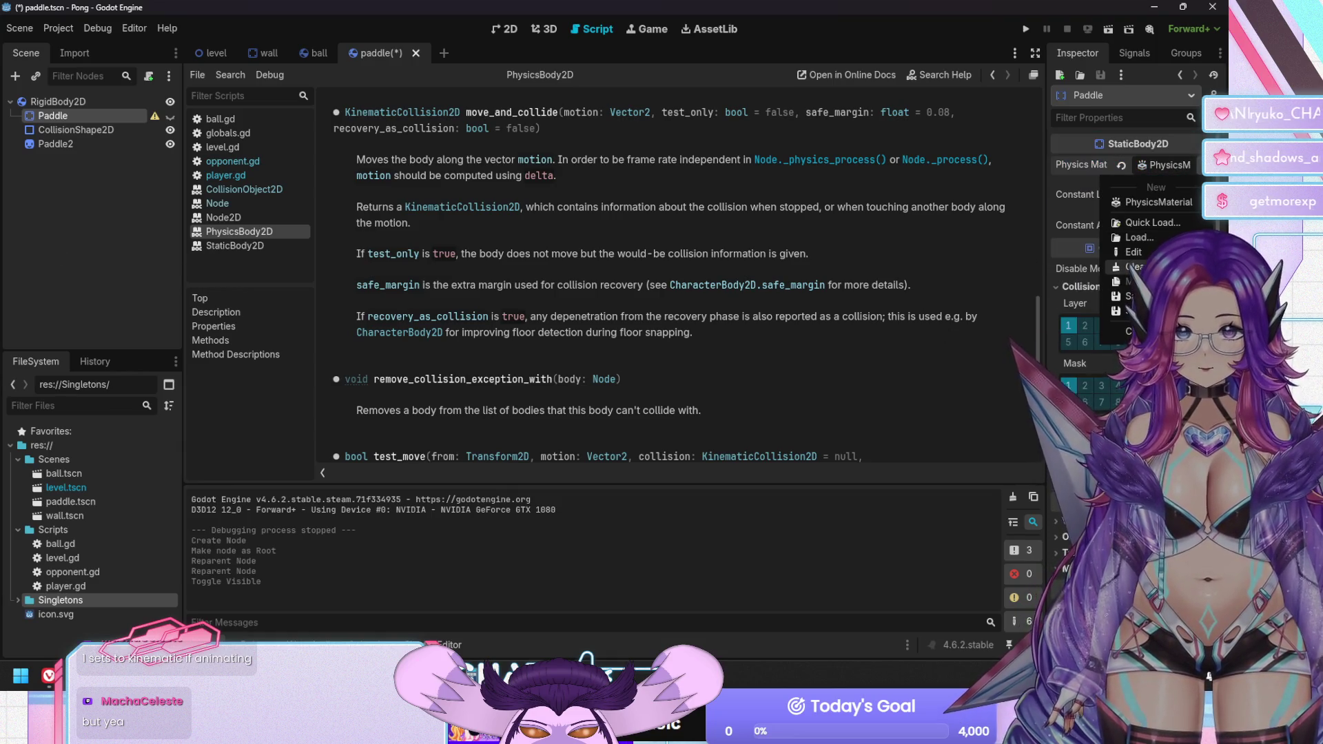
left_click(1121, 165)
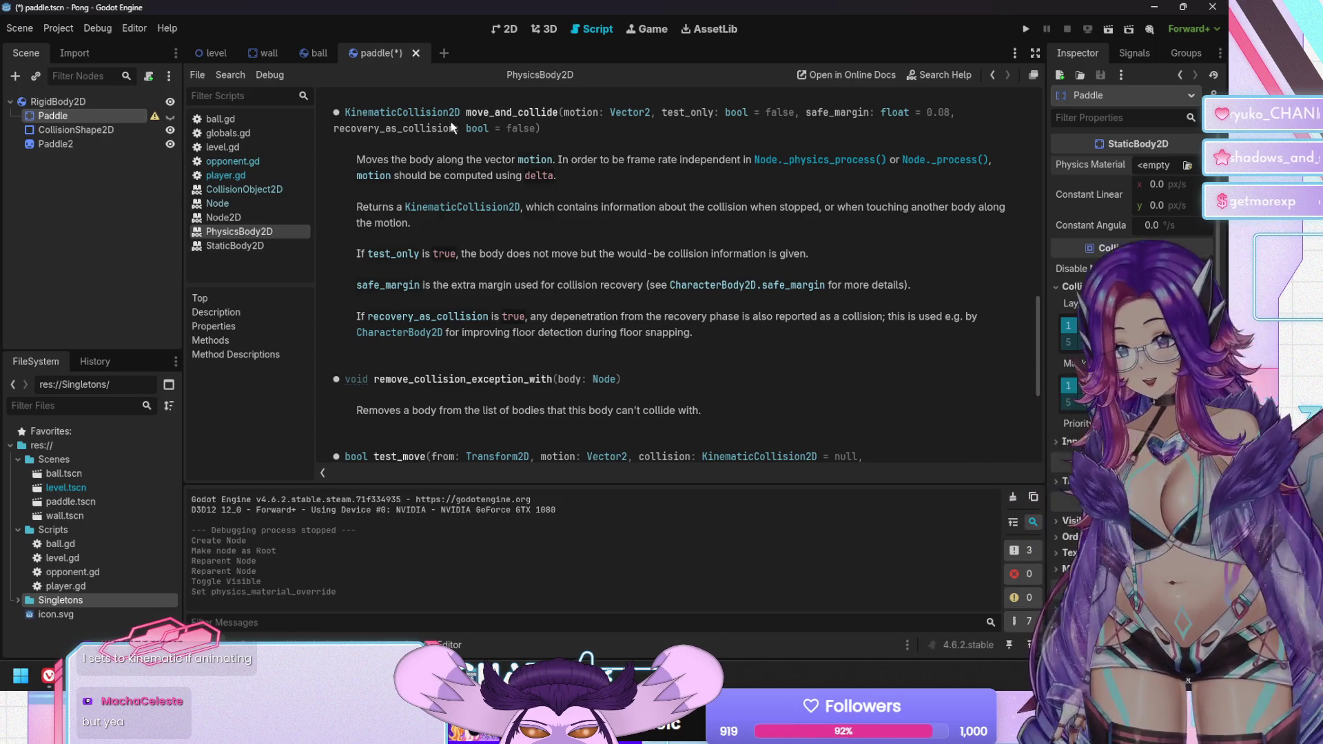
key("ctrl+s")
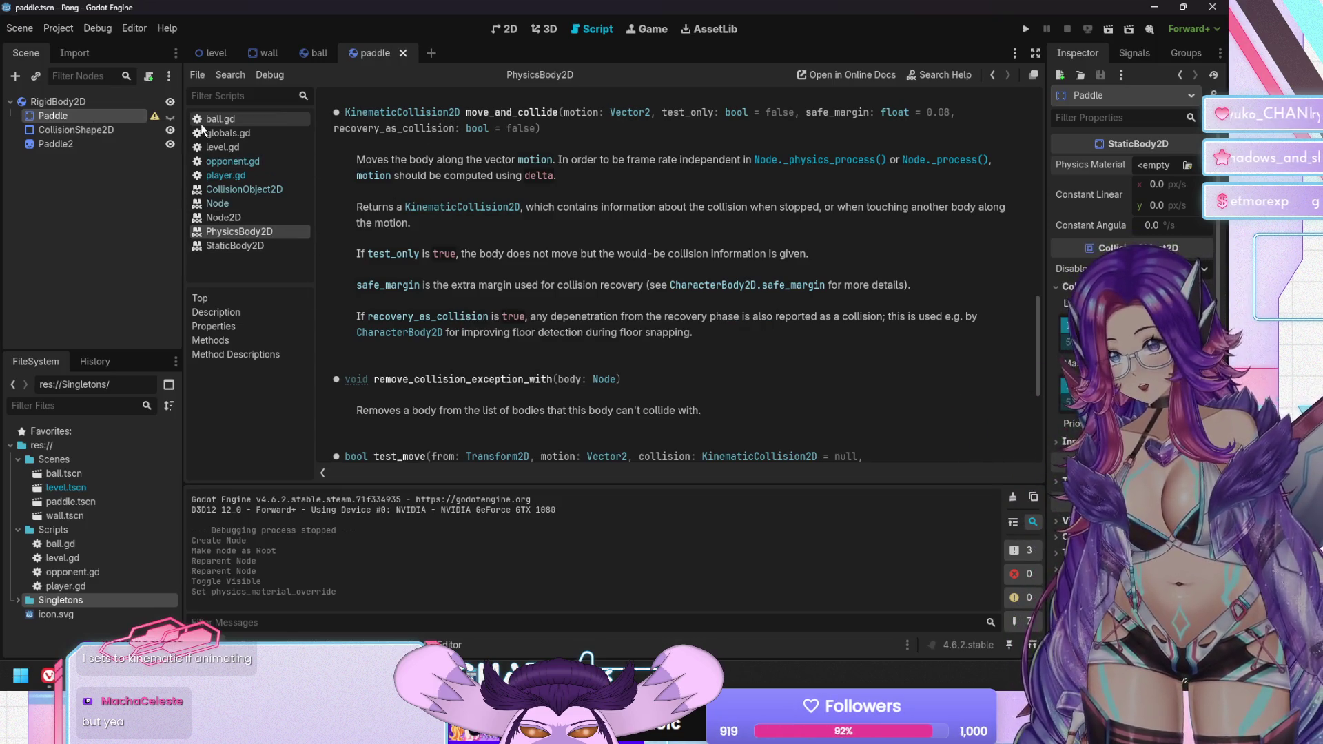
Look through globals.gd and ball.gd in the script editor, ending on player.gd
left_click(224, 133)
key("Up")
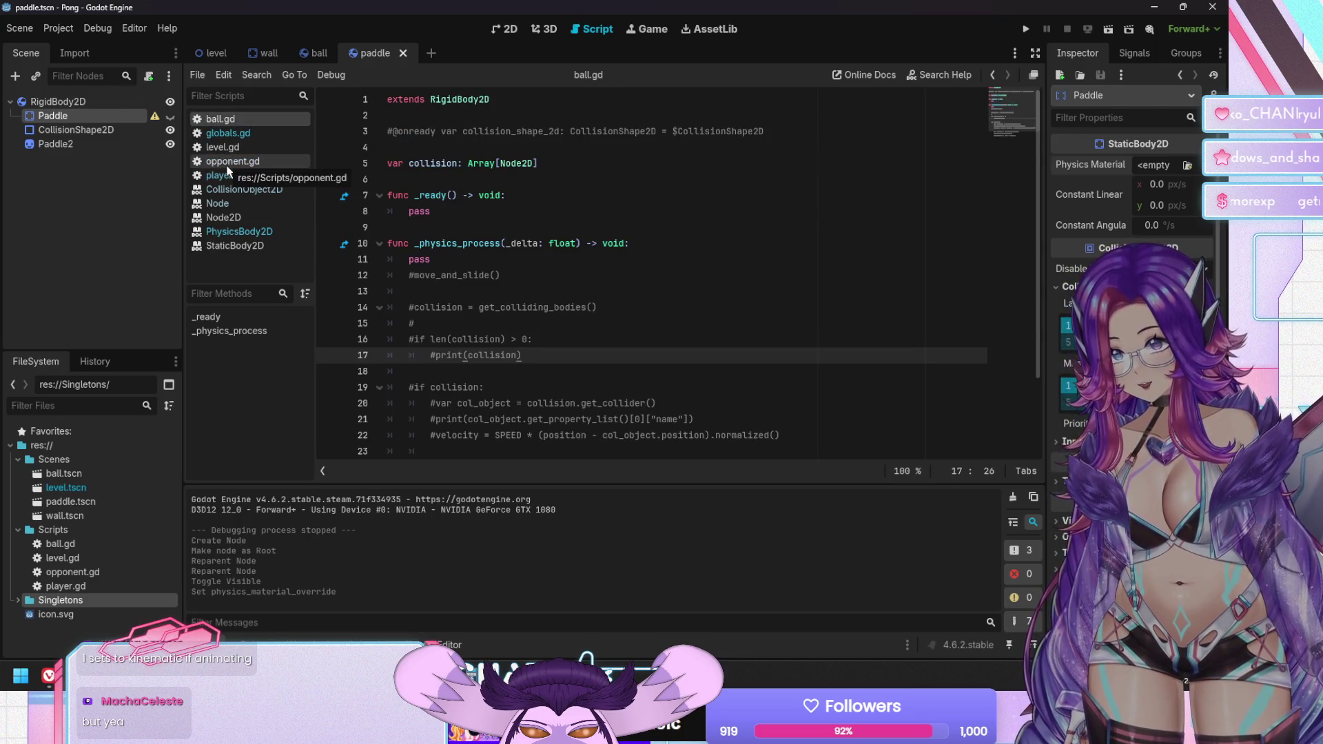
left_click(229, 176)
Change player.gd and opponent.gd to extend RigidBody2D and save both scripts
left_click(462, 98)
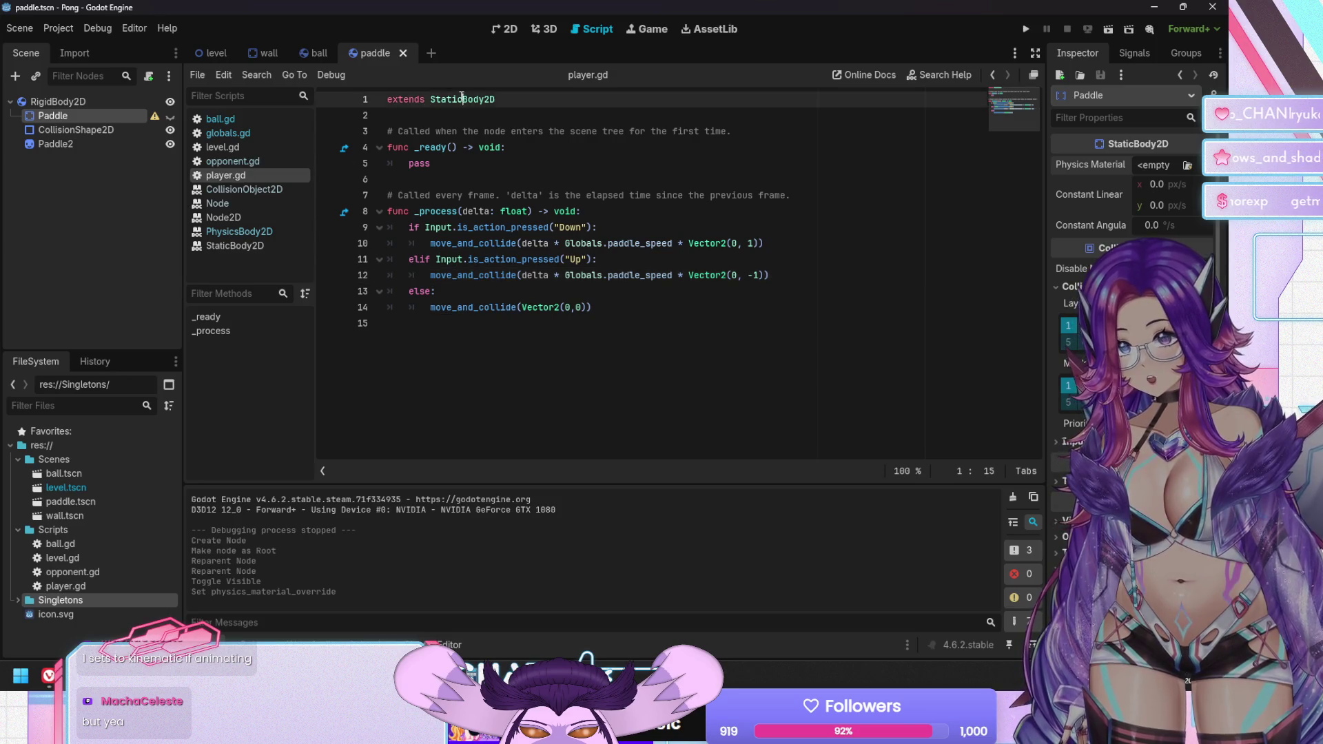
type("igid")
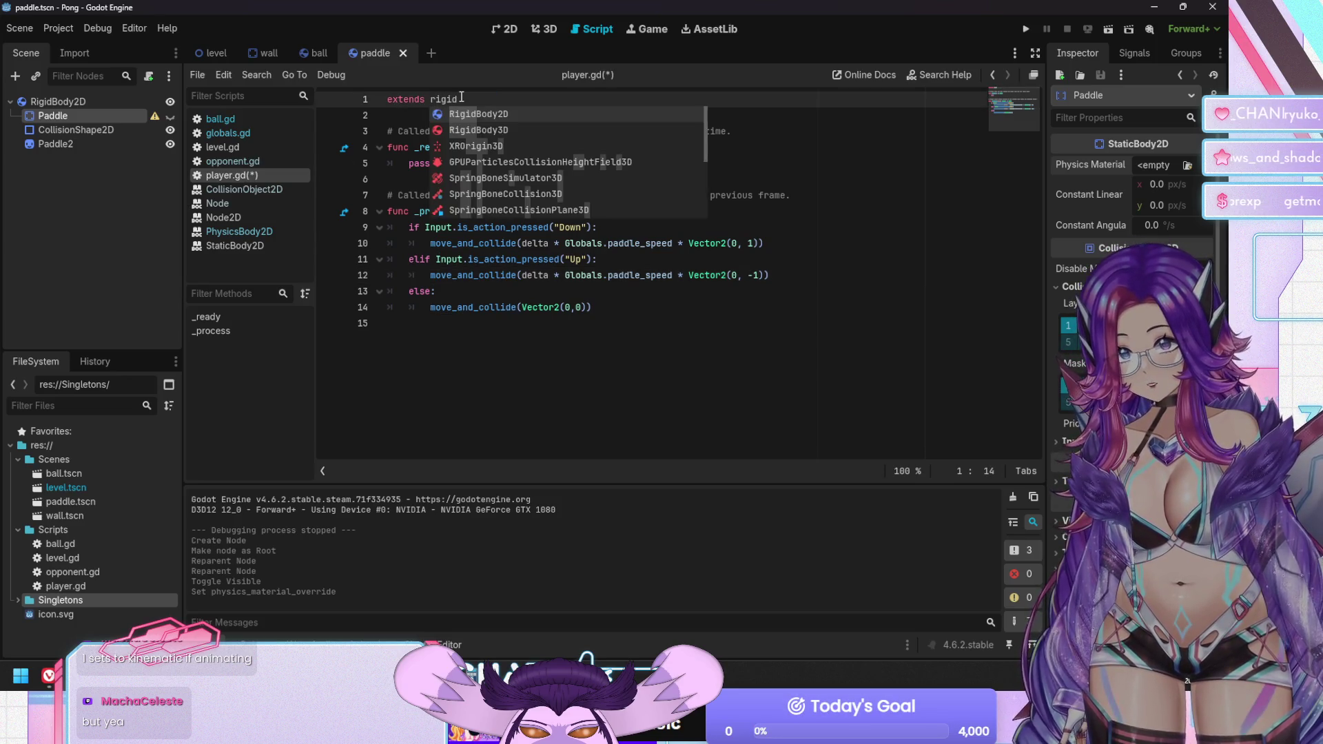
key("Return")
key("ctrl+s")
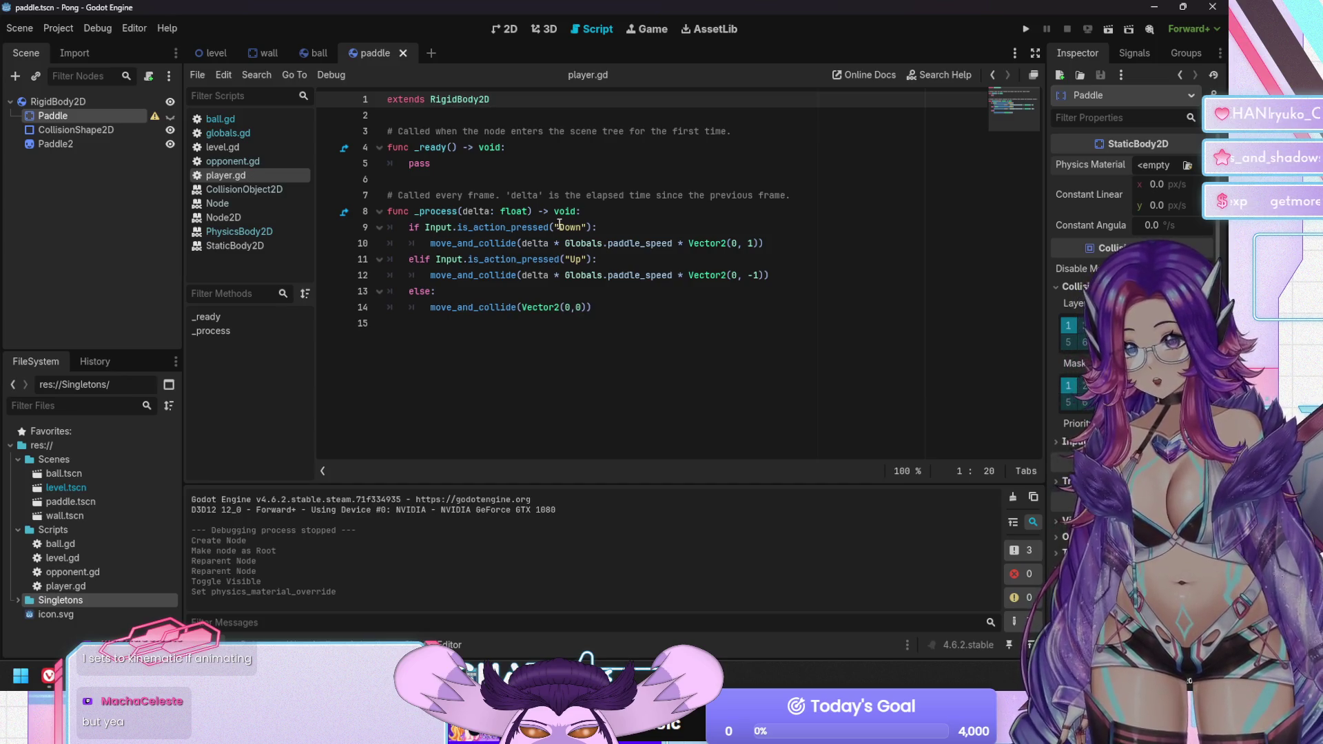
left_click(258, 162)
double_click(448, 100)
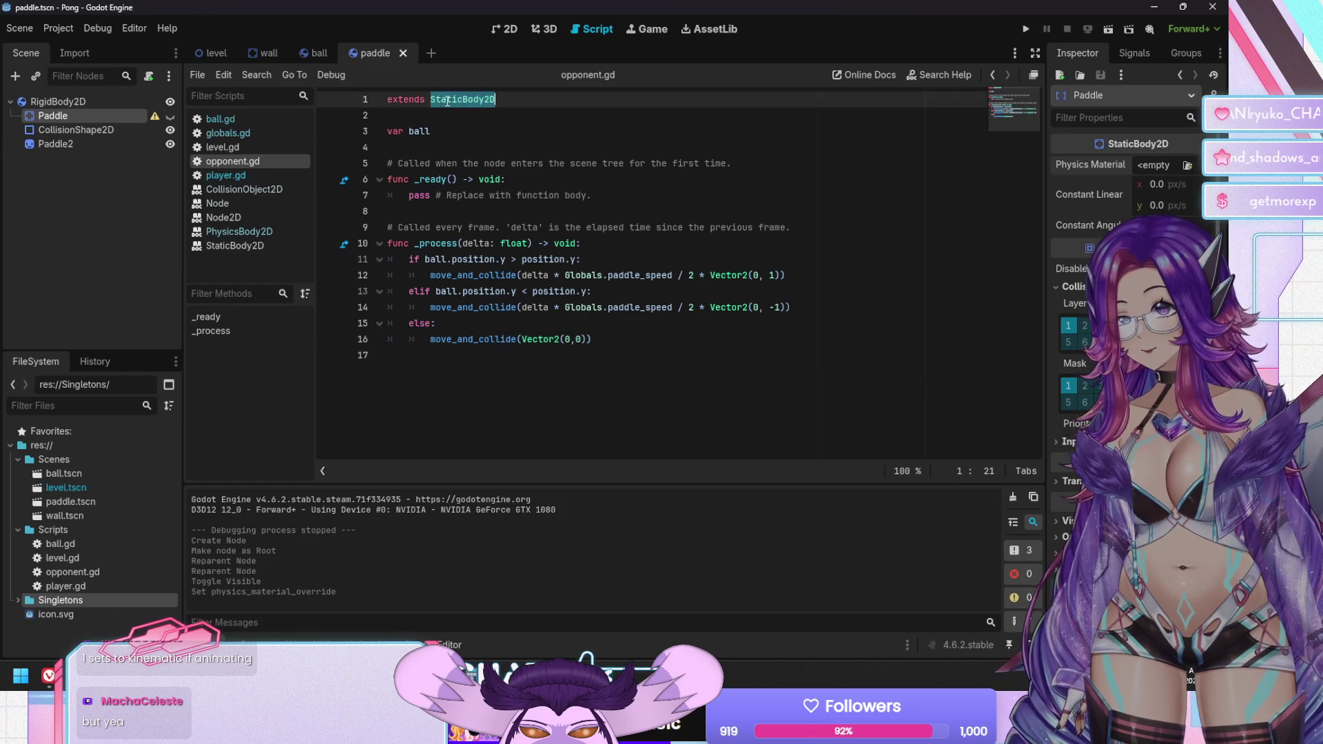
type("RigidBody2D")
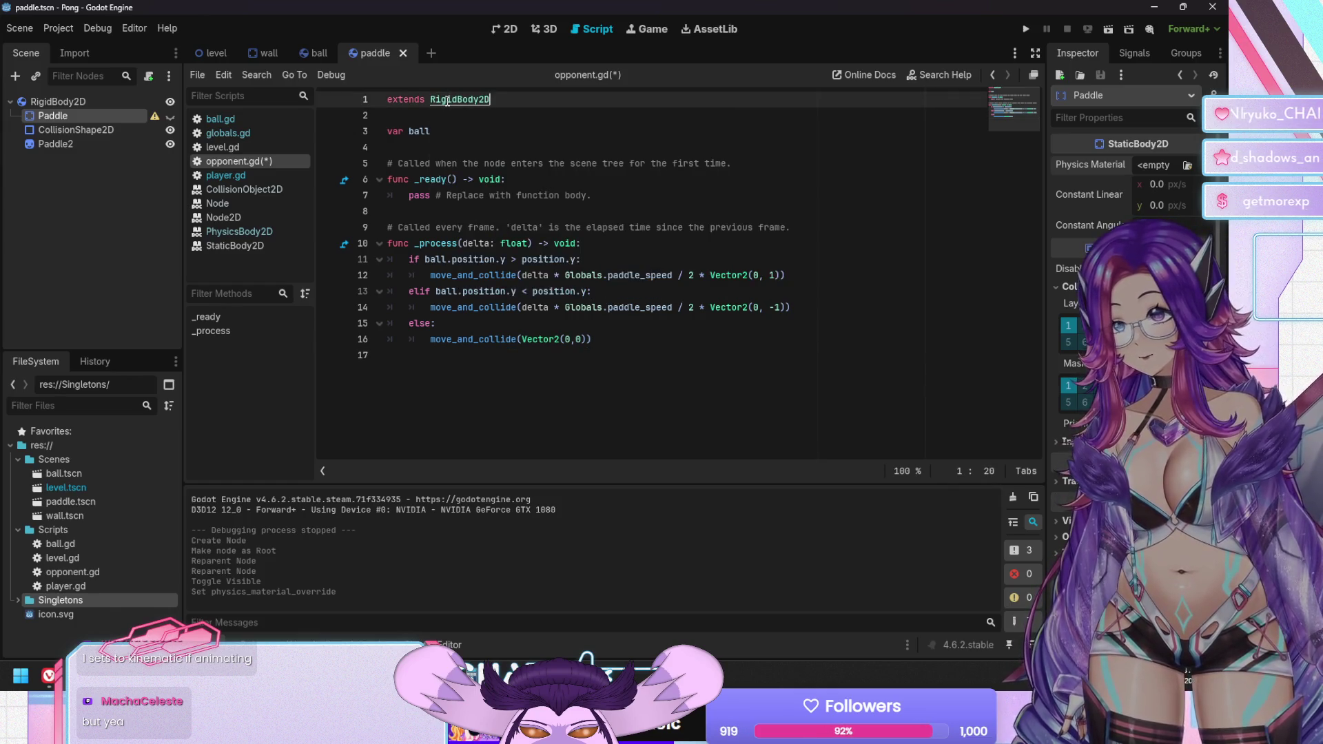
key("ctrl+s")
Turn on Freeze under Deactivation for the root RigidBody2D paddle and run the game
left_click(110, 144)
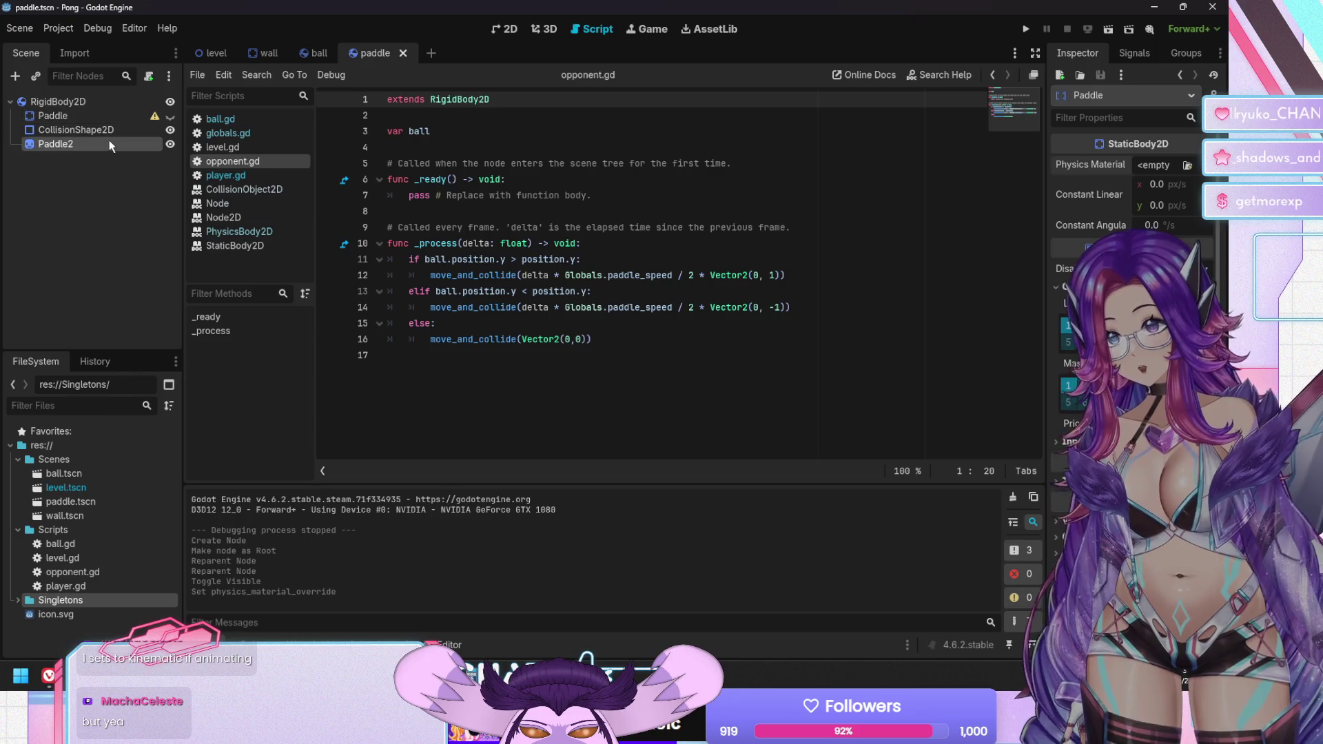
left_click(105, 102)
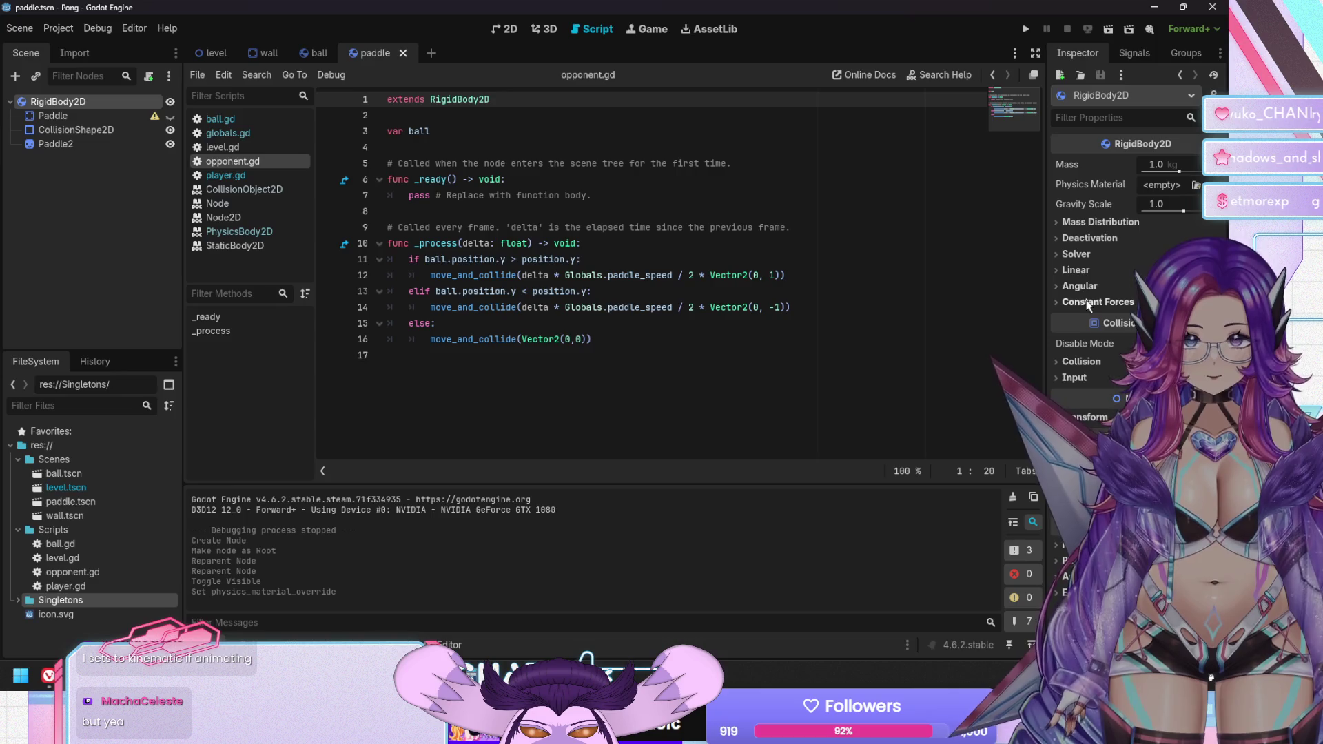
left_click(1078, 271)
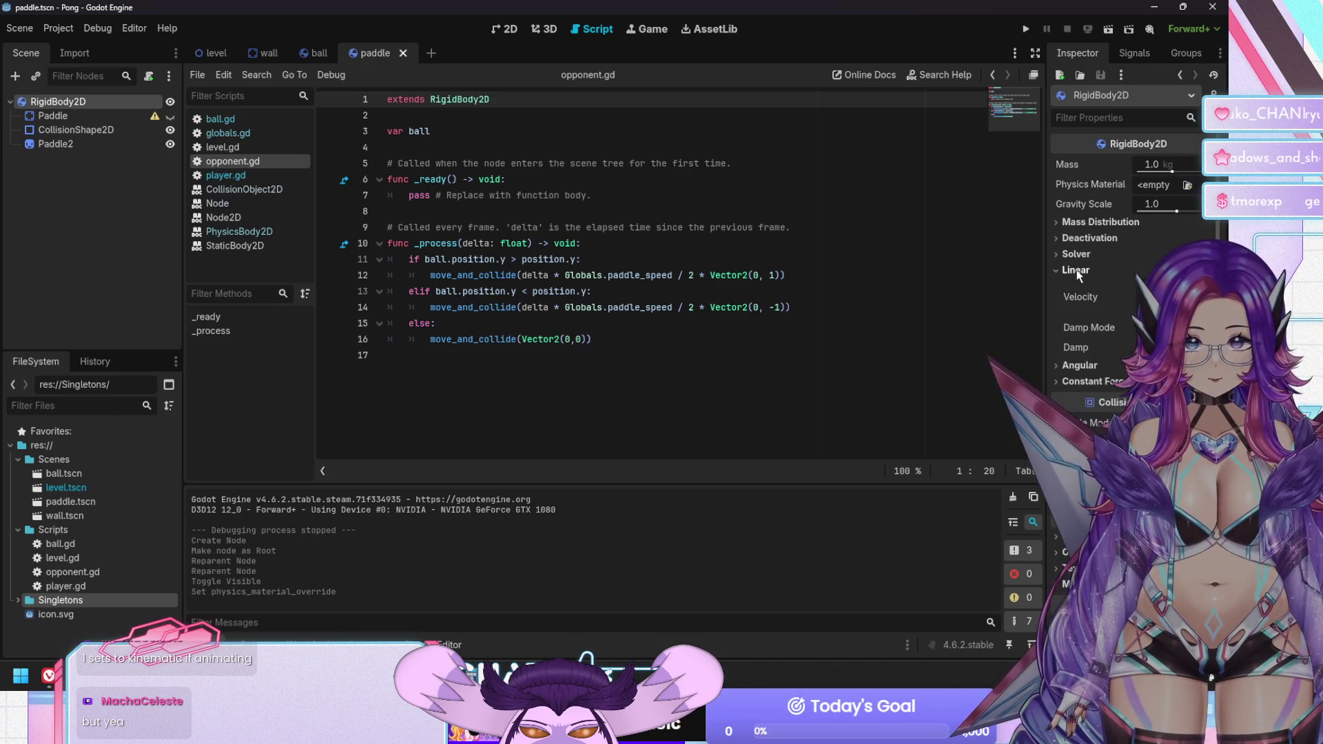
left_click(1078, 272)
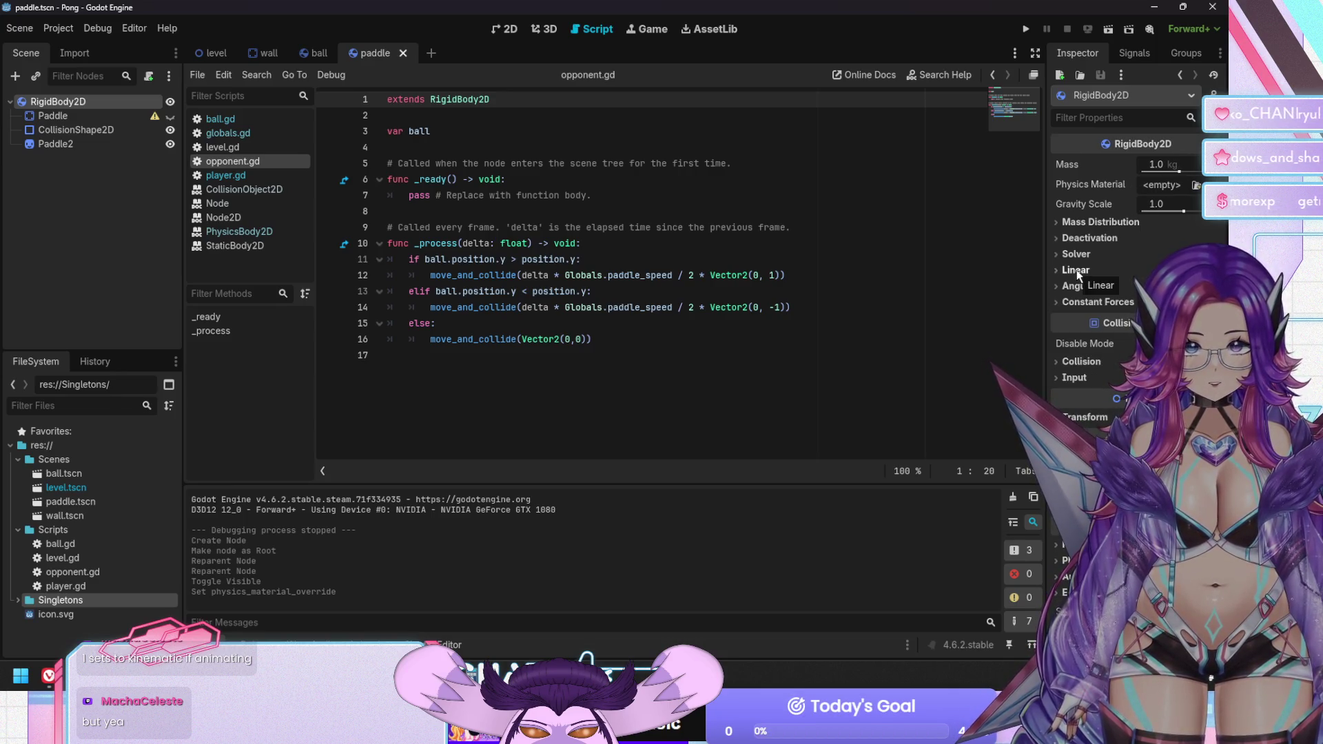
left_click(1094, 239)
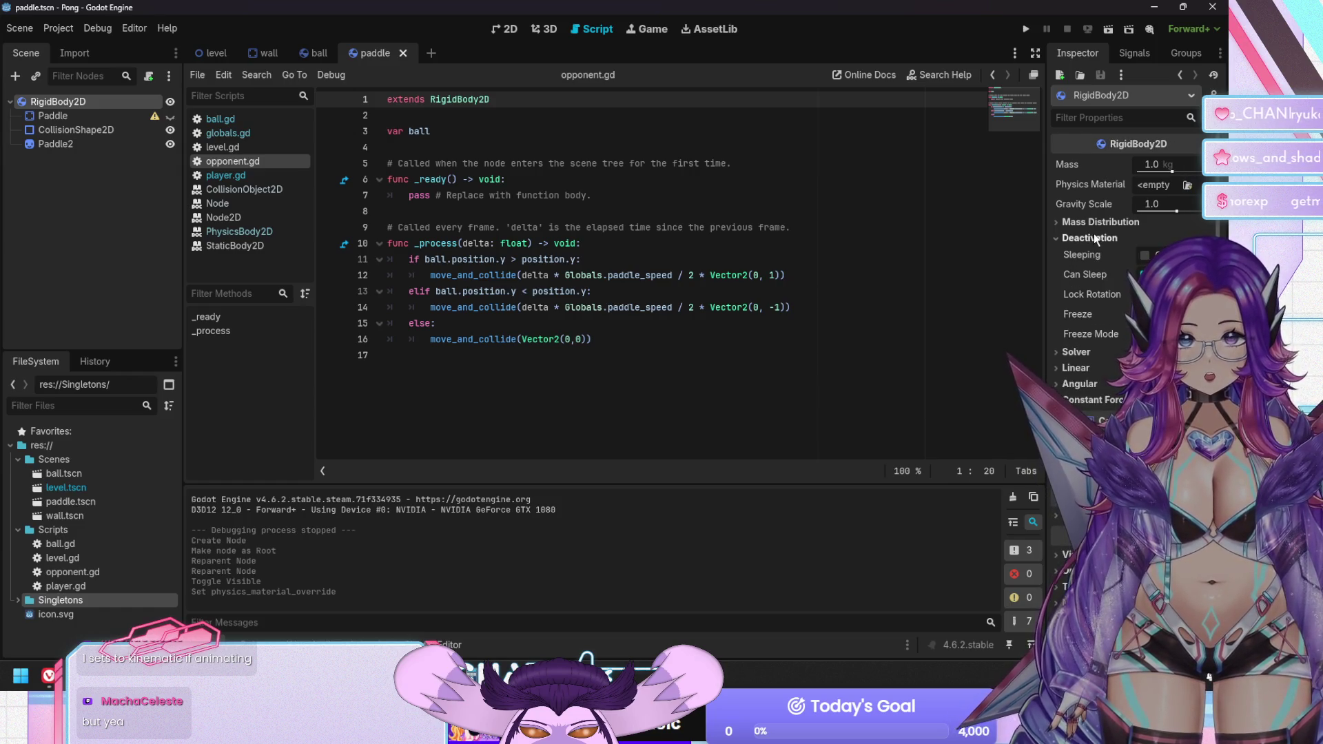
left_click(1144, 314)
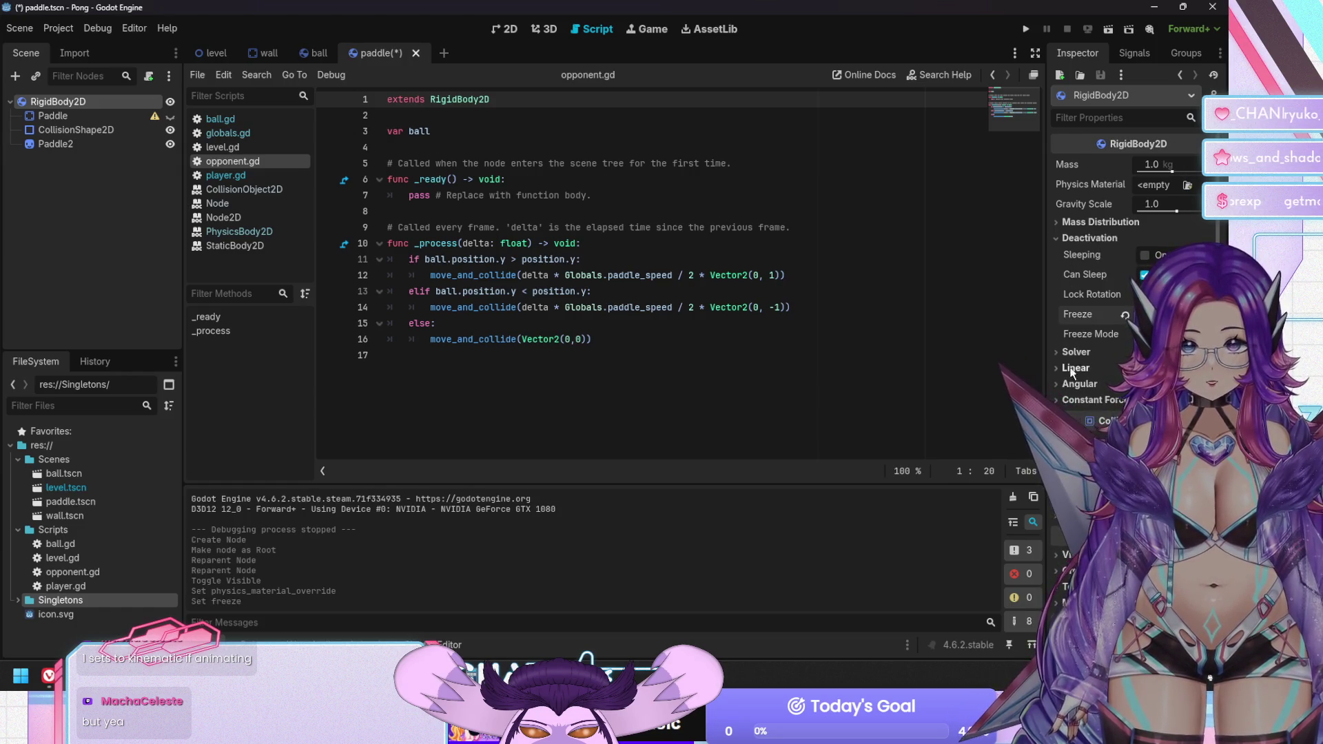
key("F5")
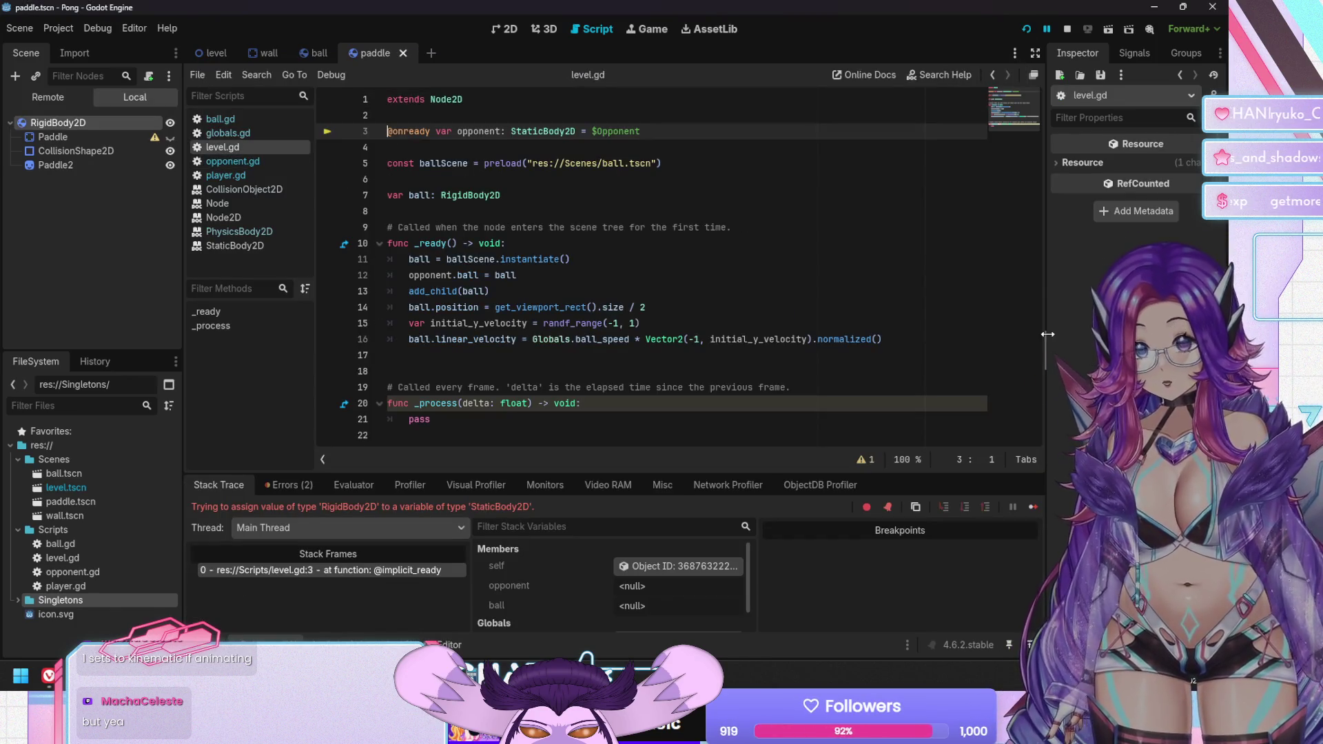
Change the opponent type on level.gd line 3 to RigidBody2D, save, and test-run Pong
left_click(288, 487)
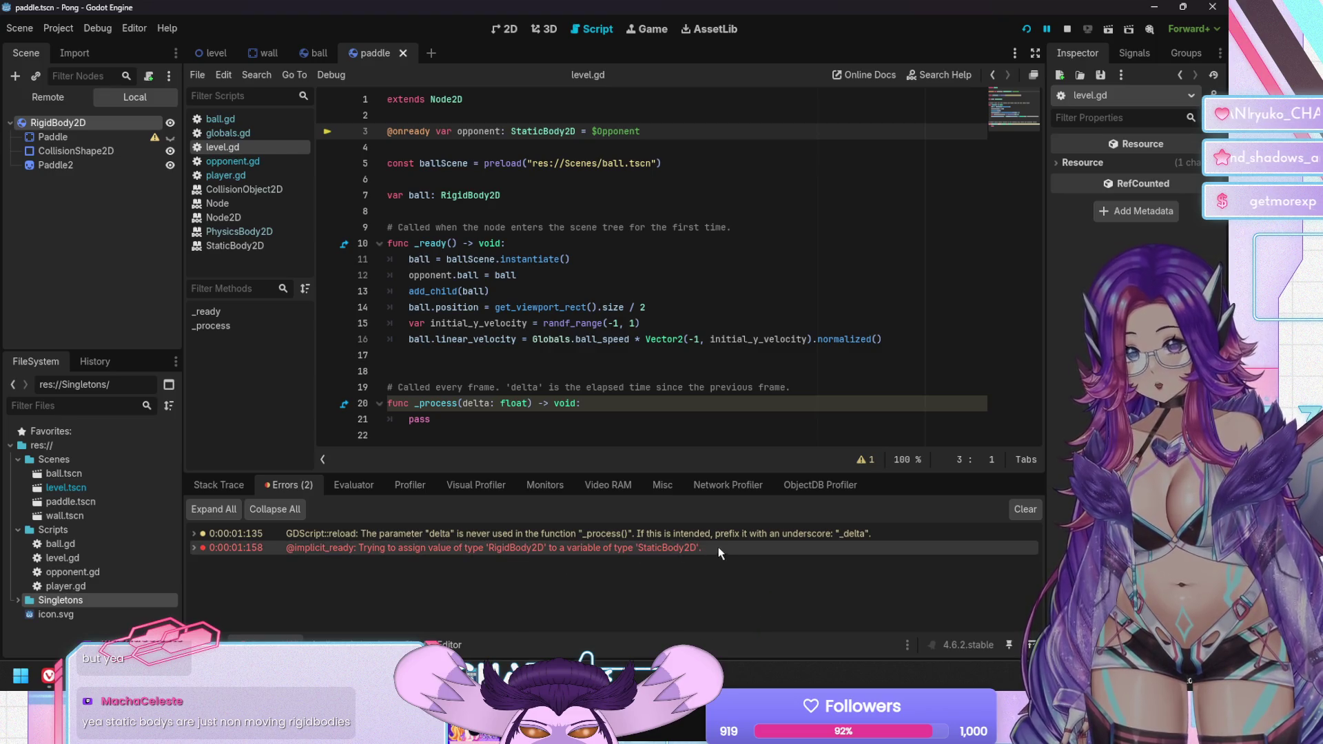
double_click(547, 131)
type("Rigid")
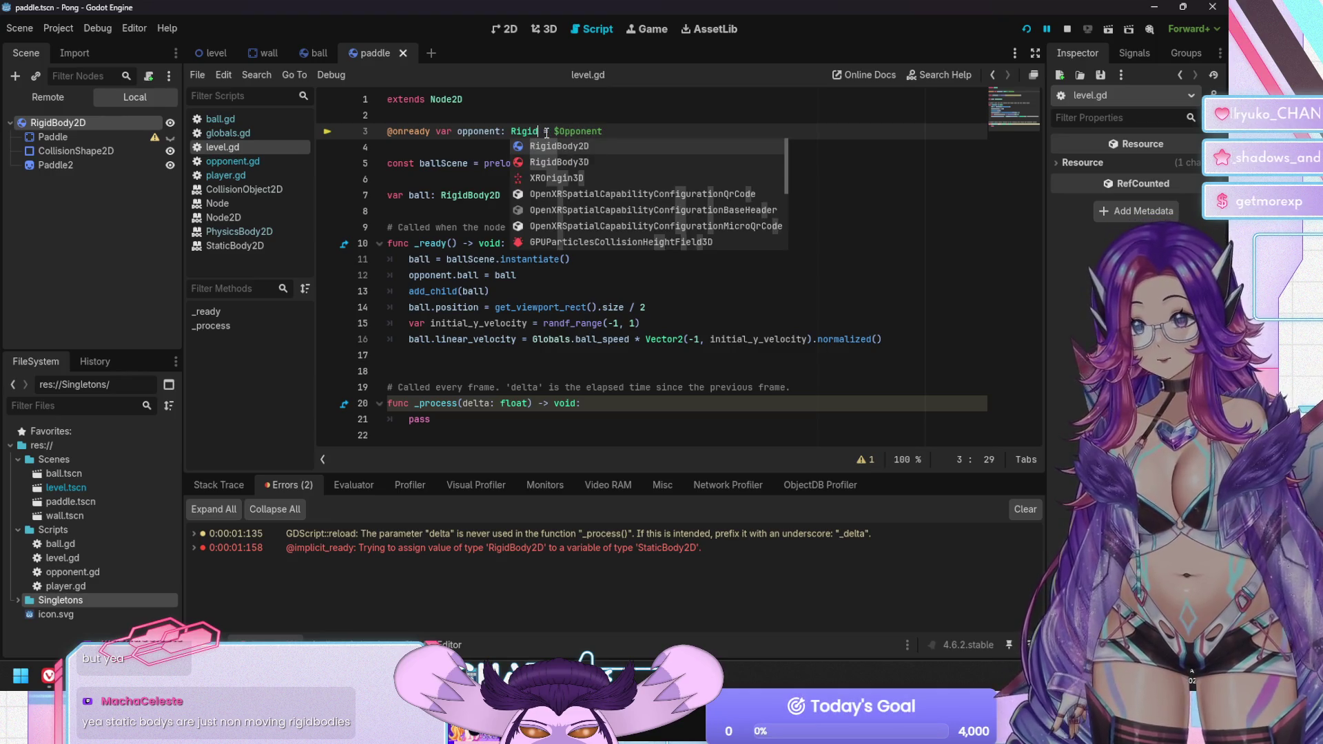
key("Return")
key("ctrl+s")
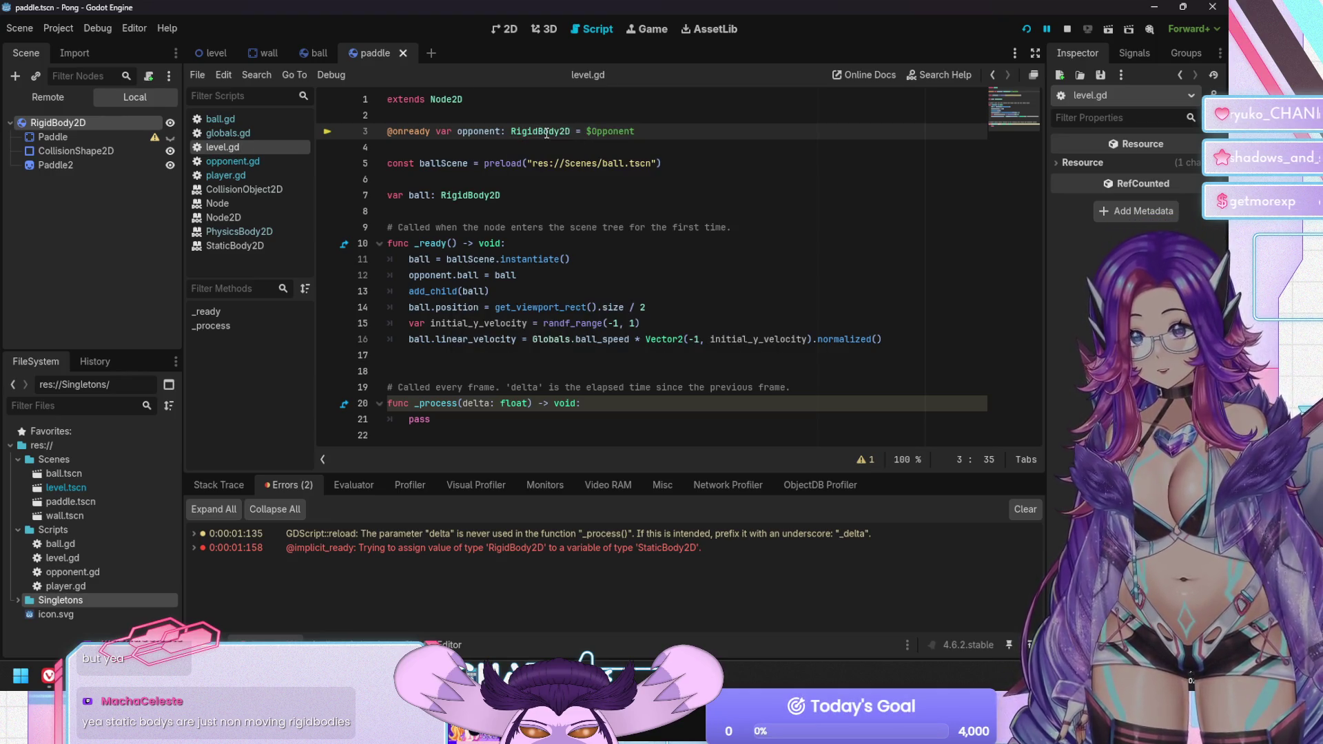
key("F5")
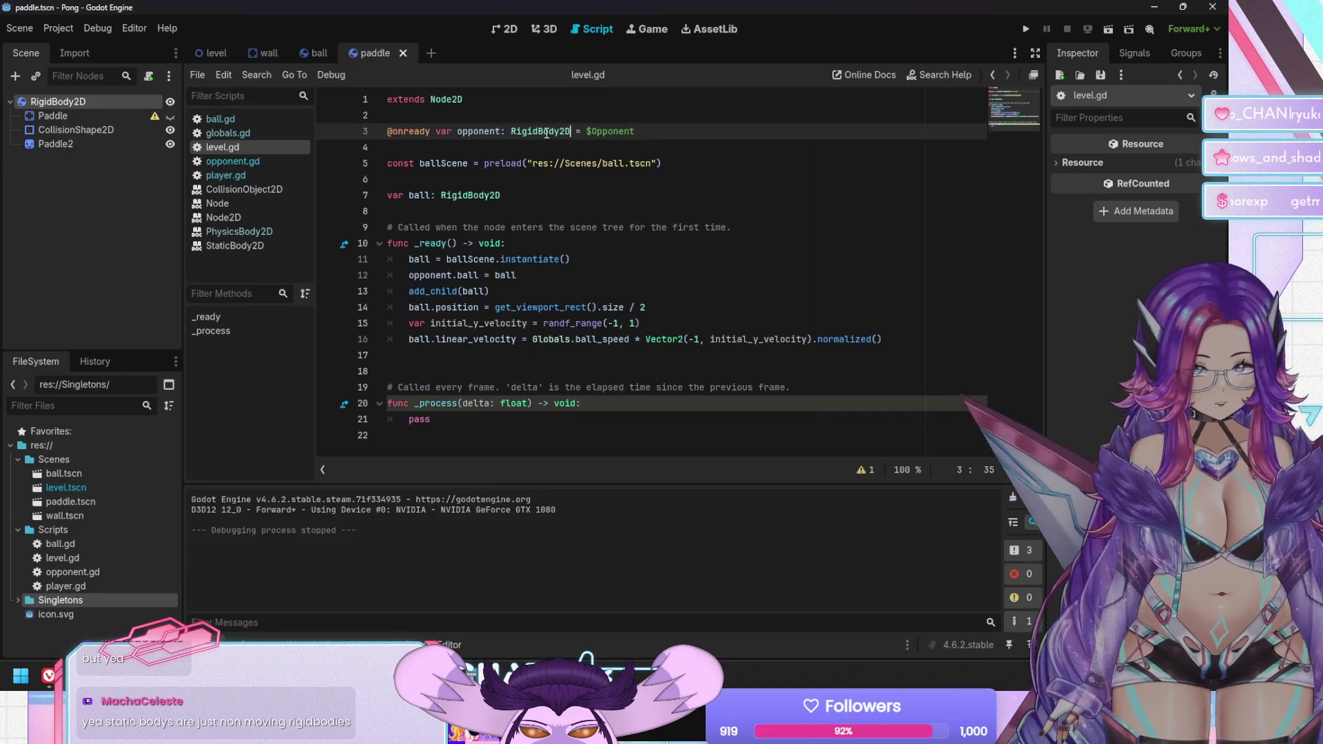
key("F8")
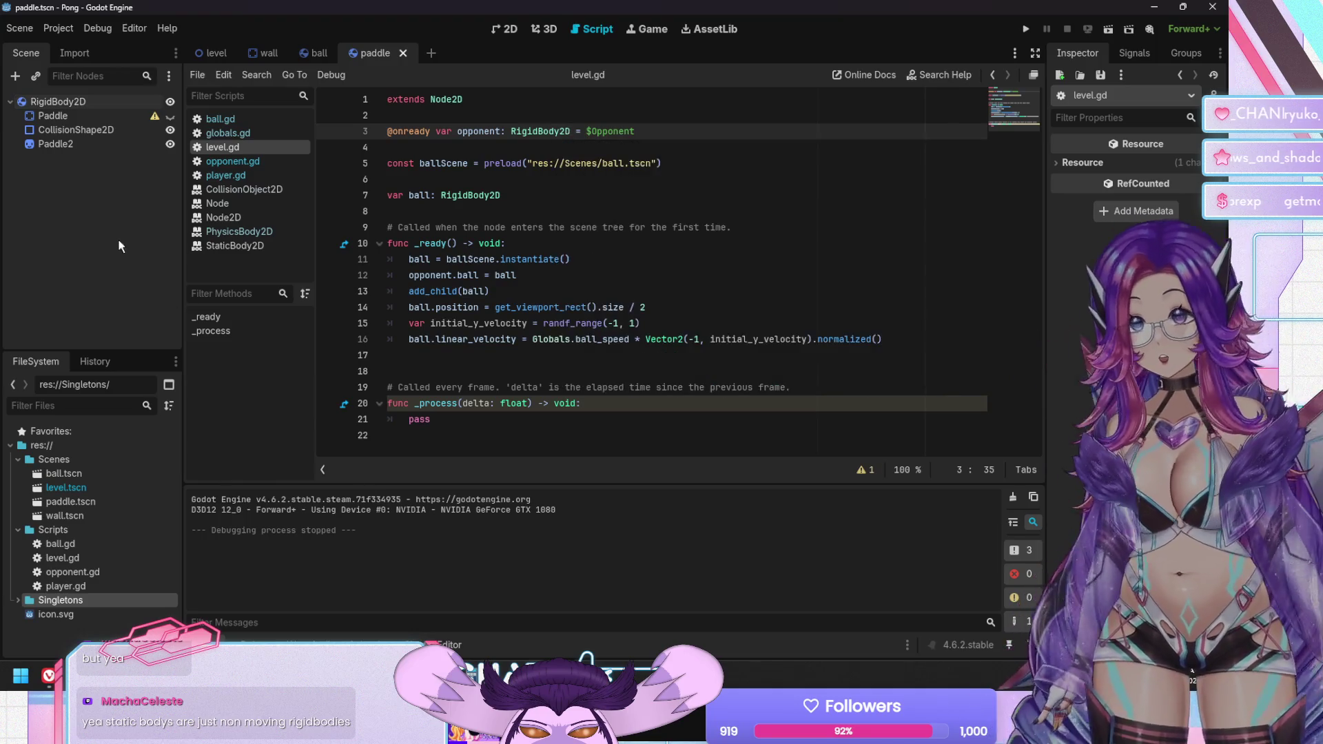
left_click(62, 102)
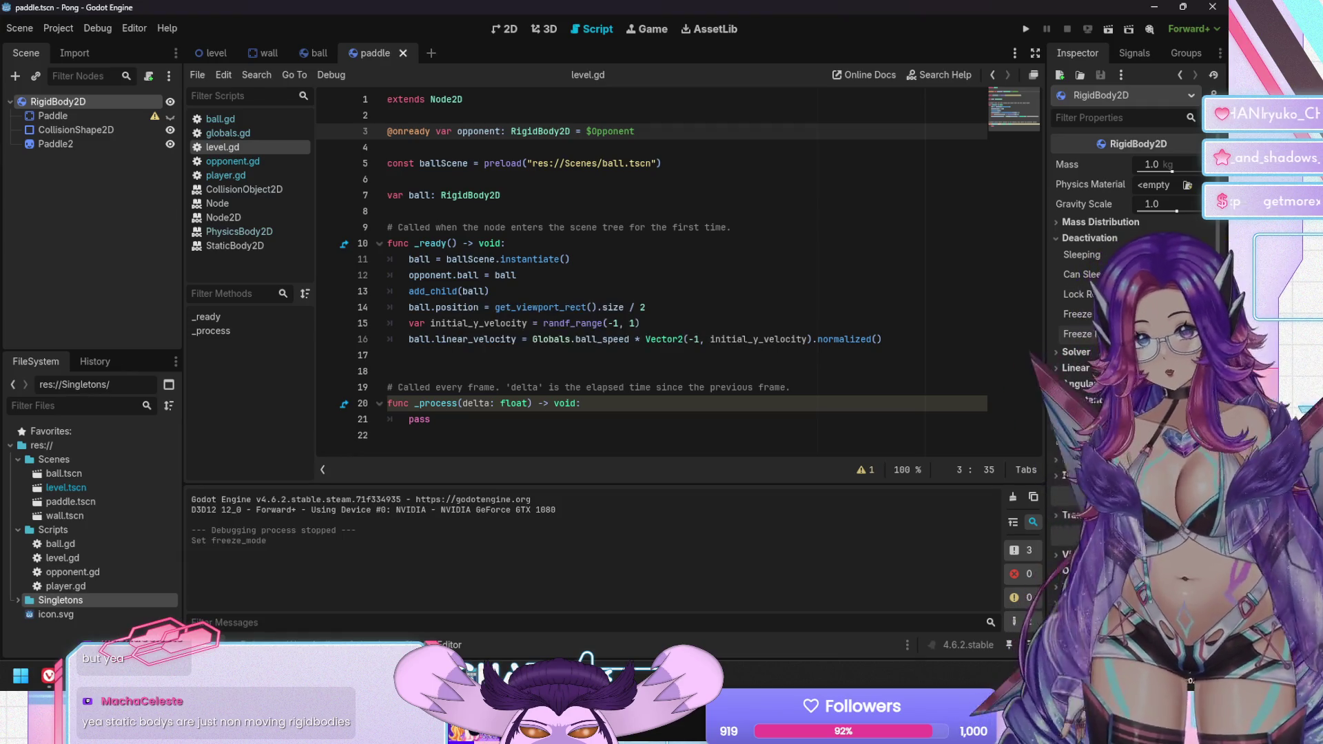
key("F5")
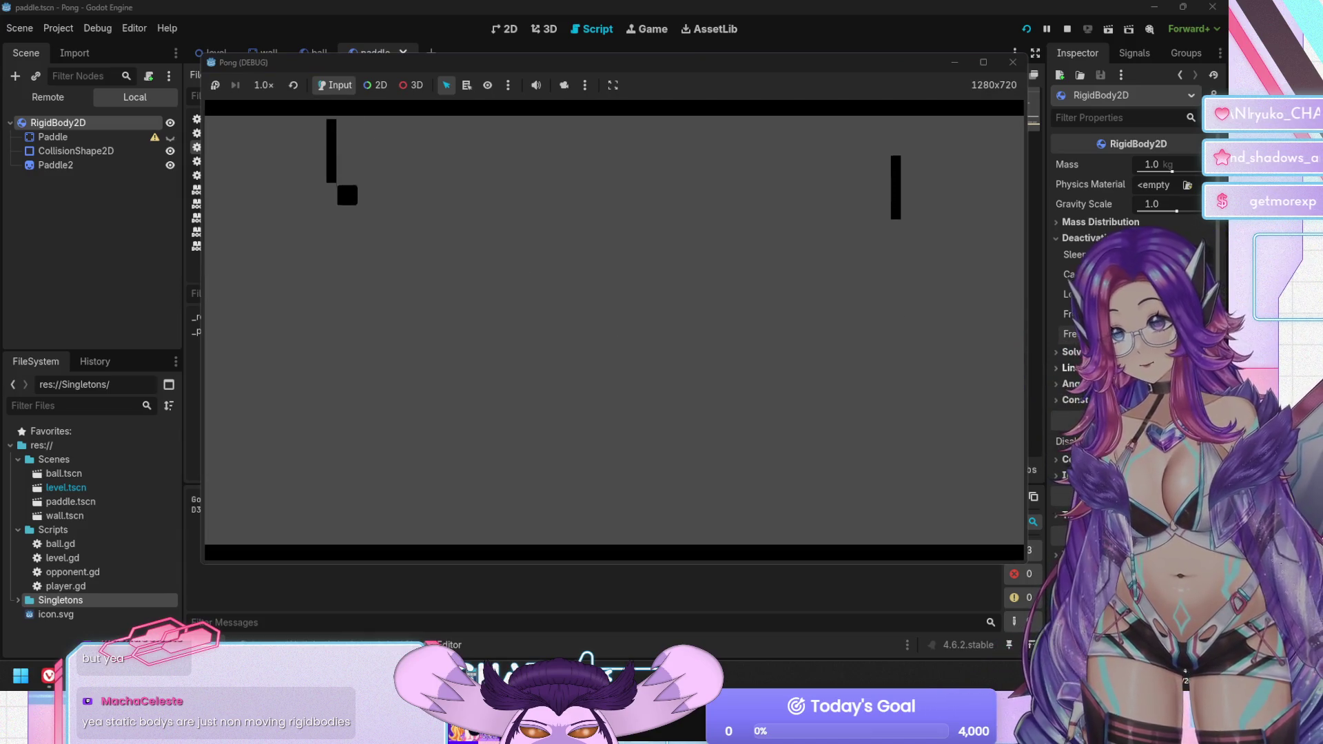
key("Down")
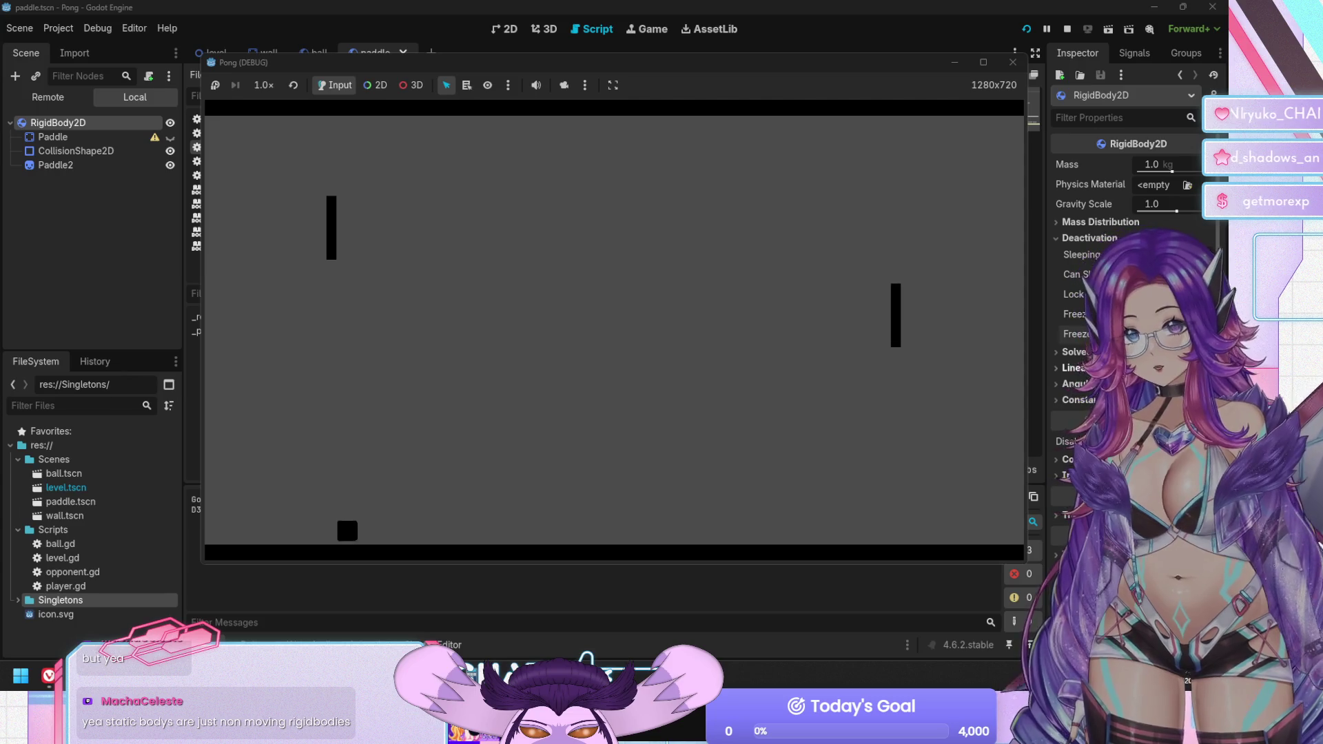
key("F5")
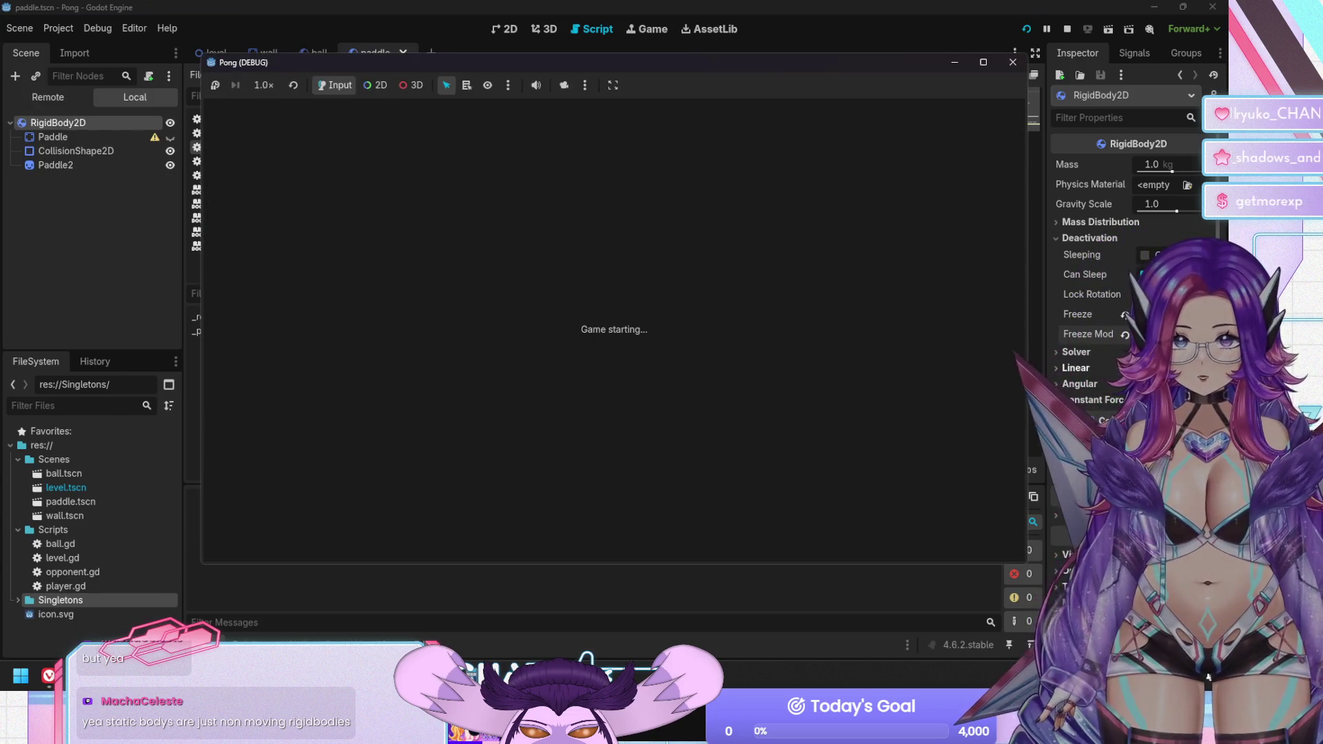
key("Up")
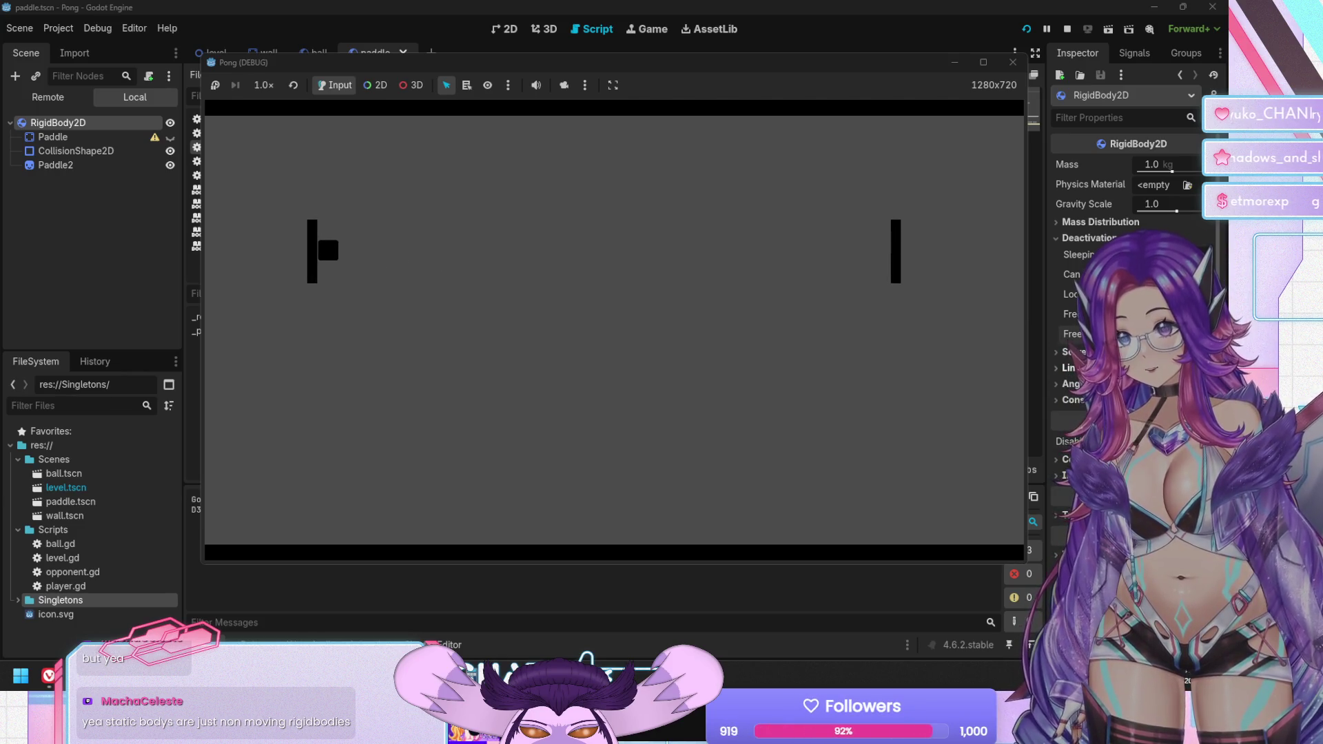
key("F8")
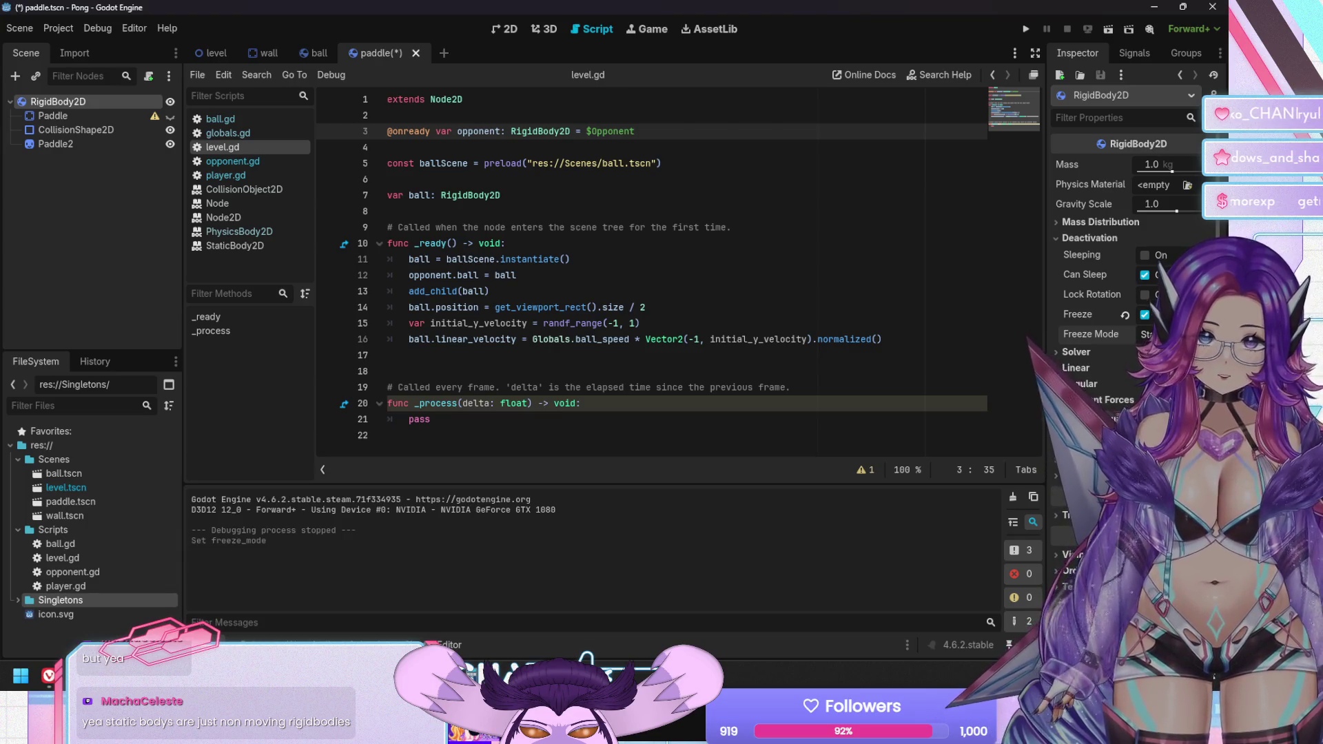
mouse_move(1090, 256)
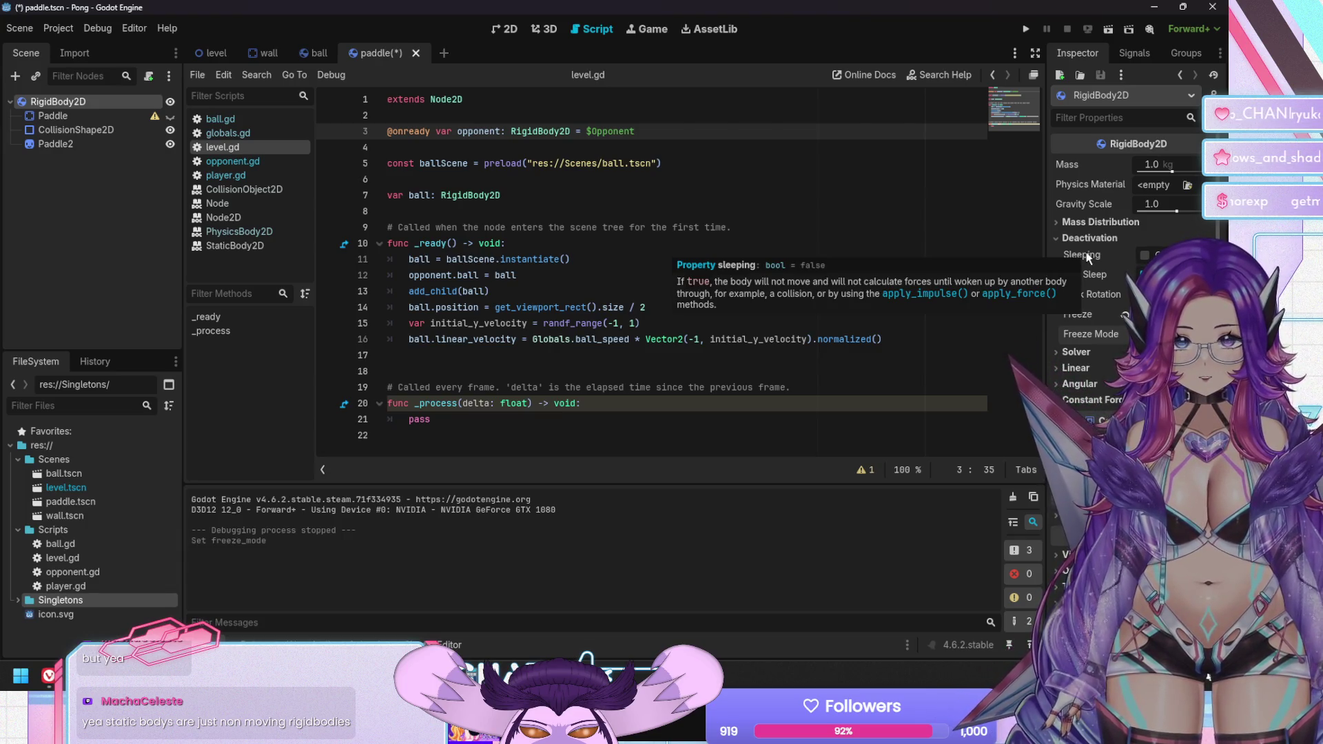